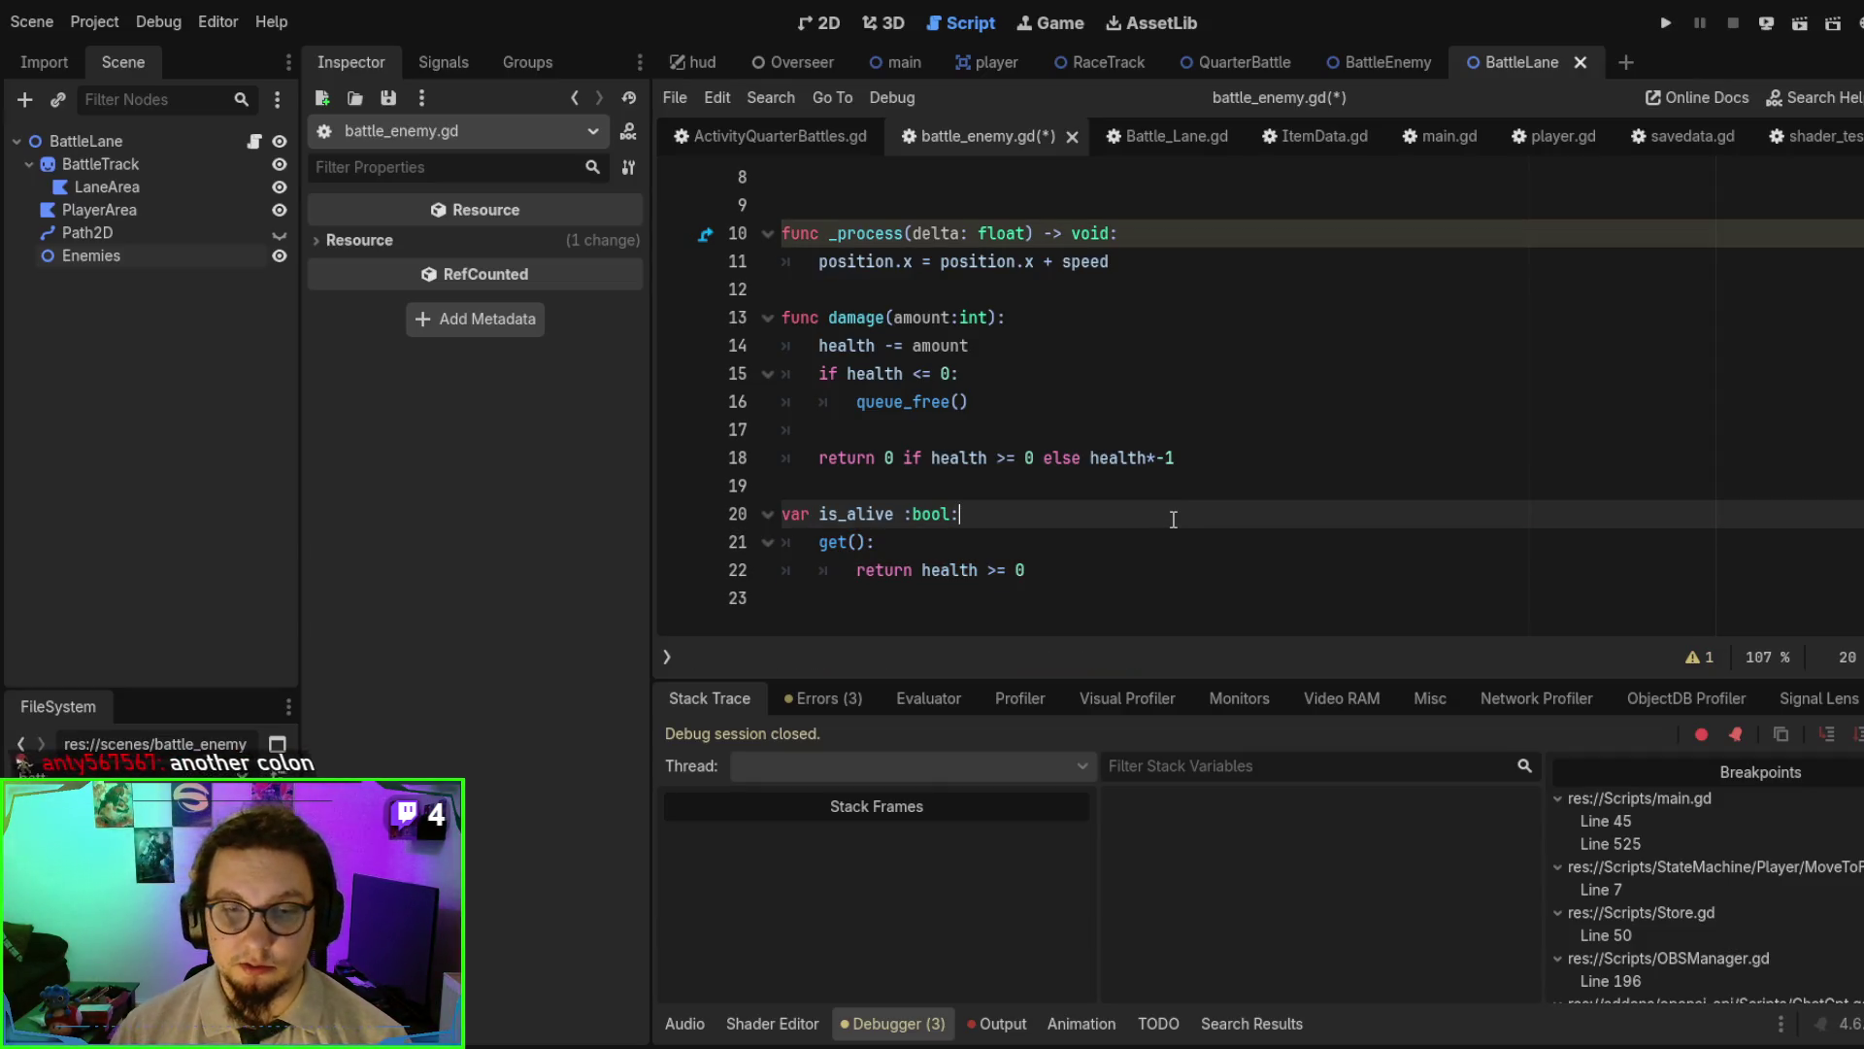
- Save battle_enemy.gd after checking its is_alive property
{"action": "left_click", "coordinate": [1116, 594]}
{"action": "double_click", "coordinate": [857, 513]}
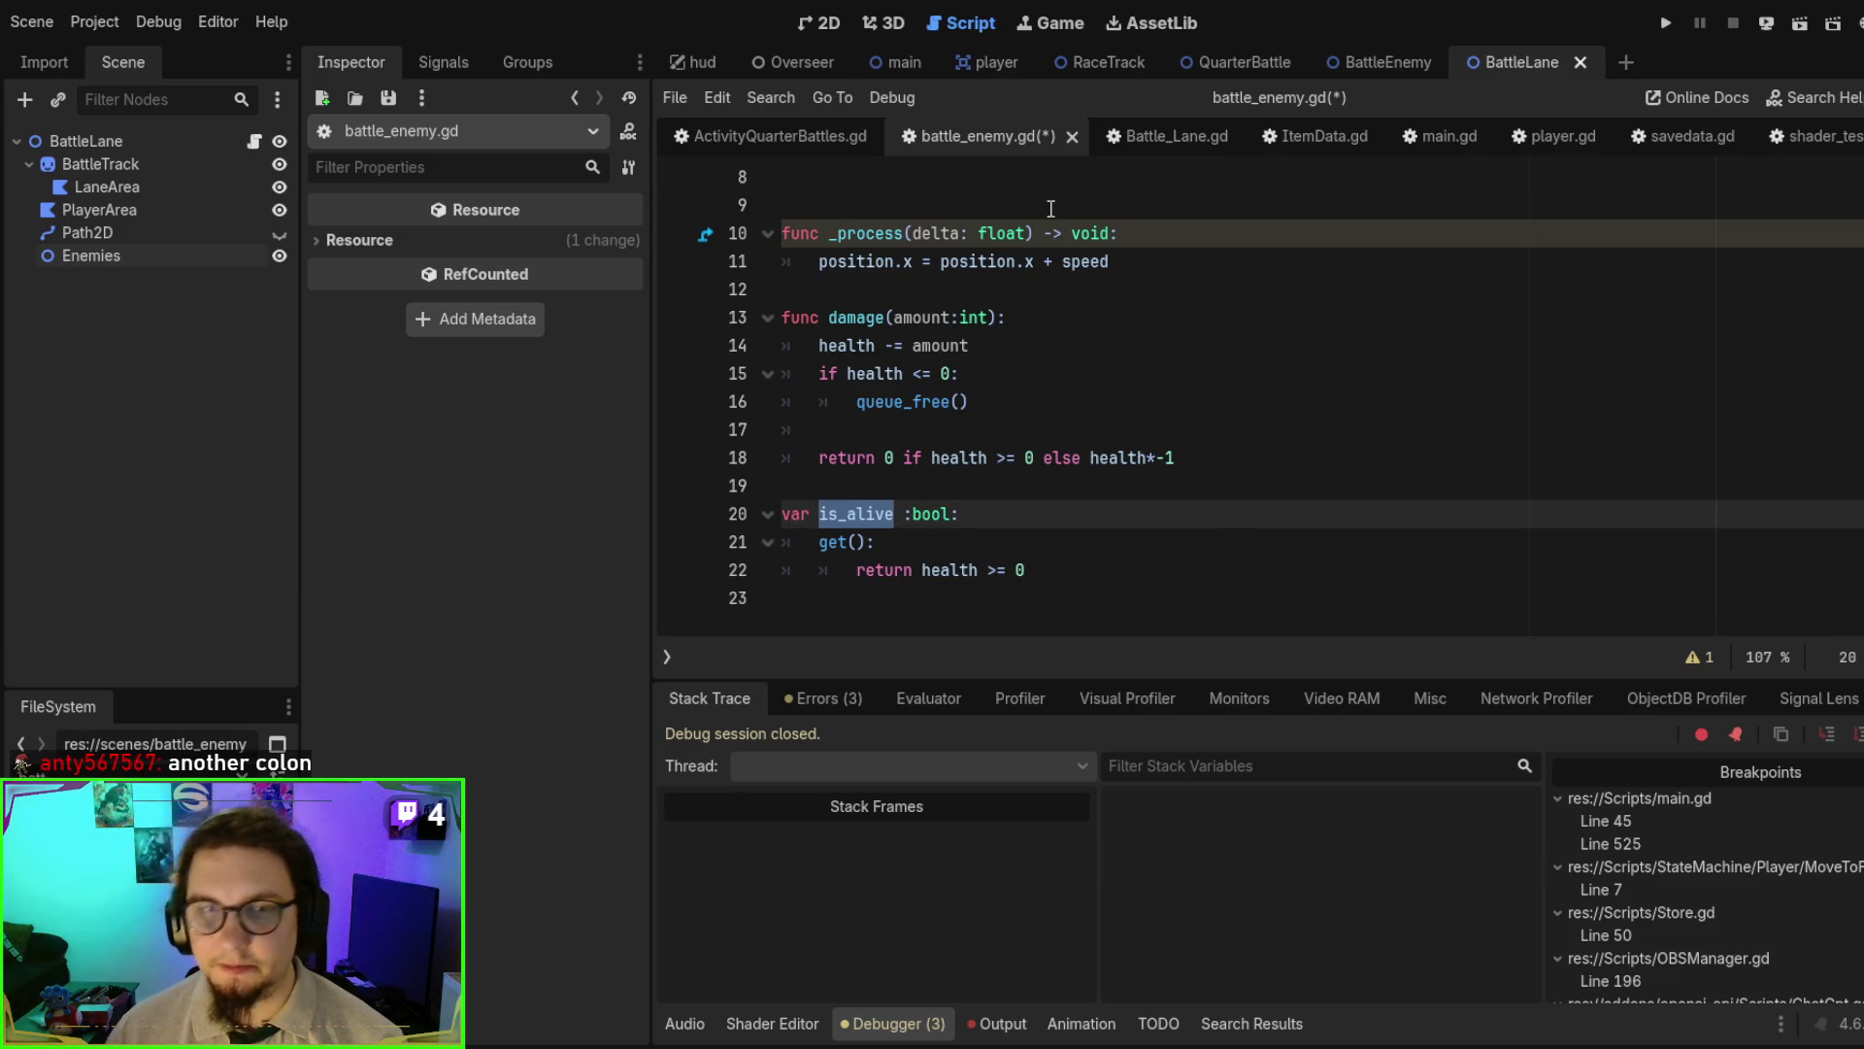
{"action": "key", "text": "ctrl+s"}
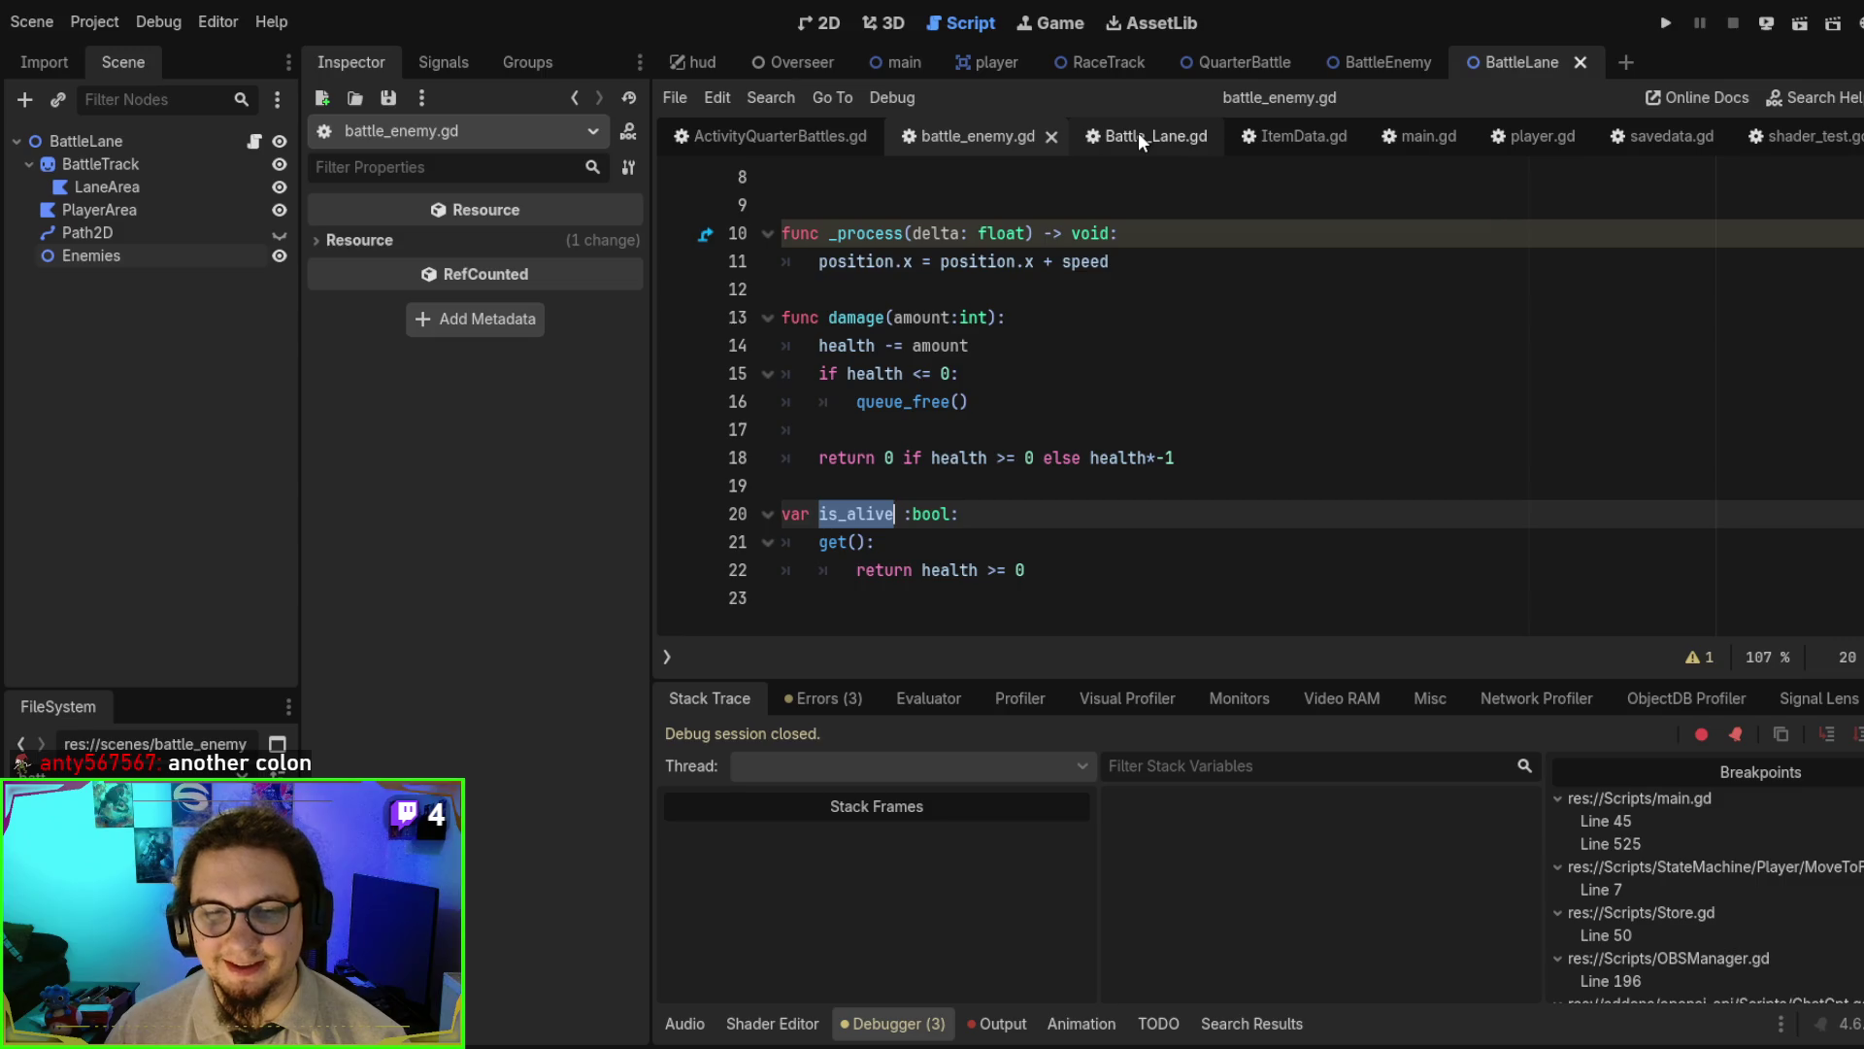
- Switch to Battle_Lane.gd and place the caret at the end of line 84 in damage_first
{"action": "left_click", "coordinate": [1140, 139]}
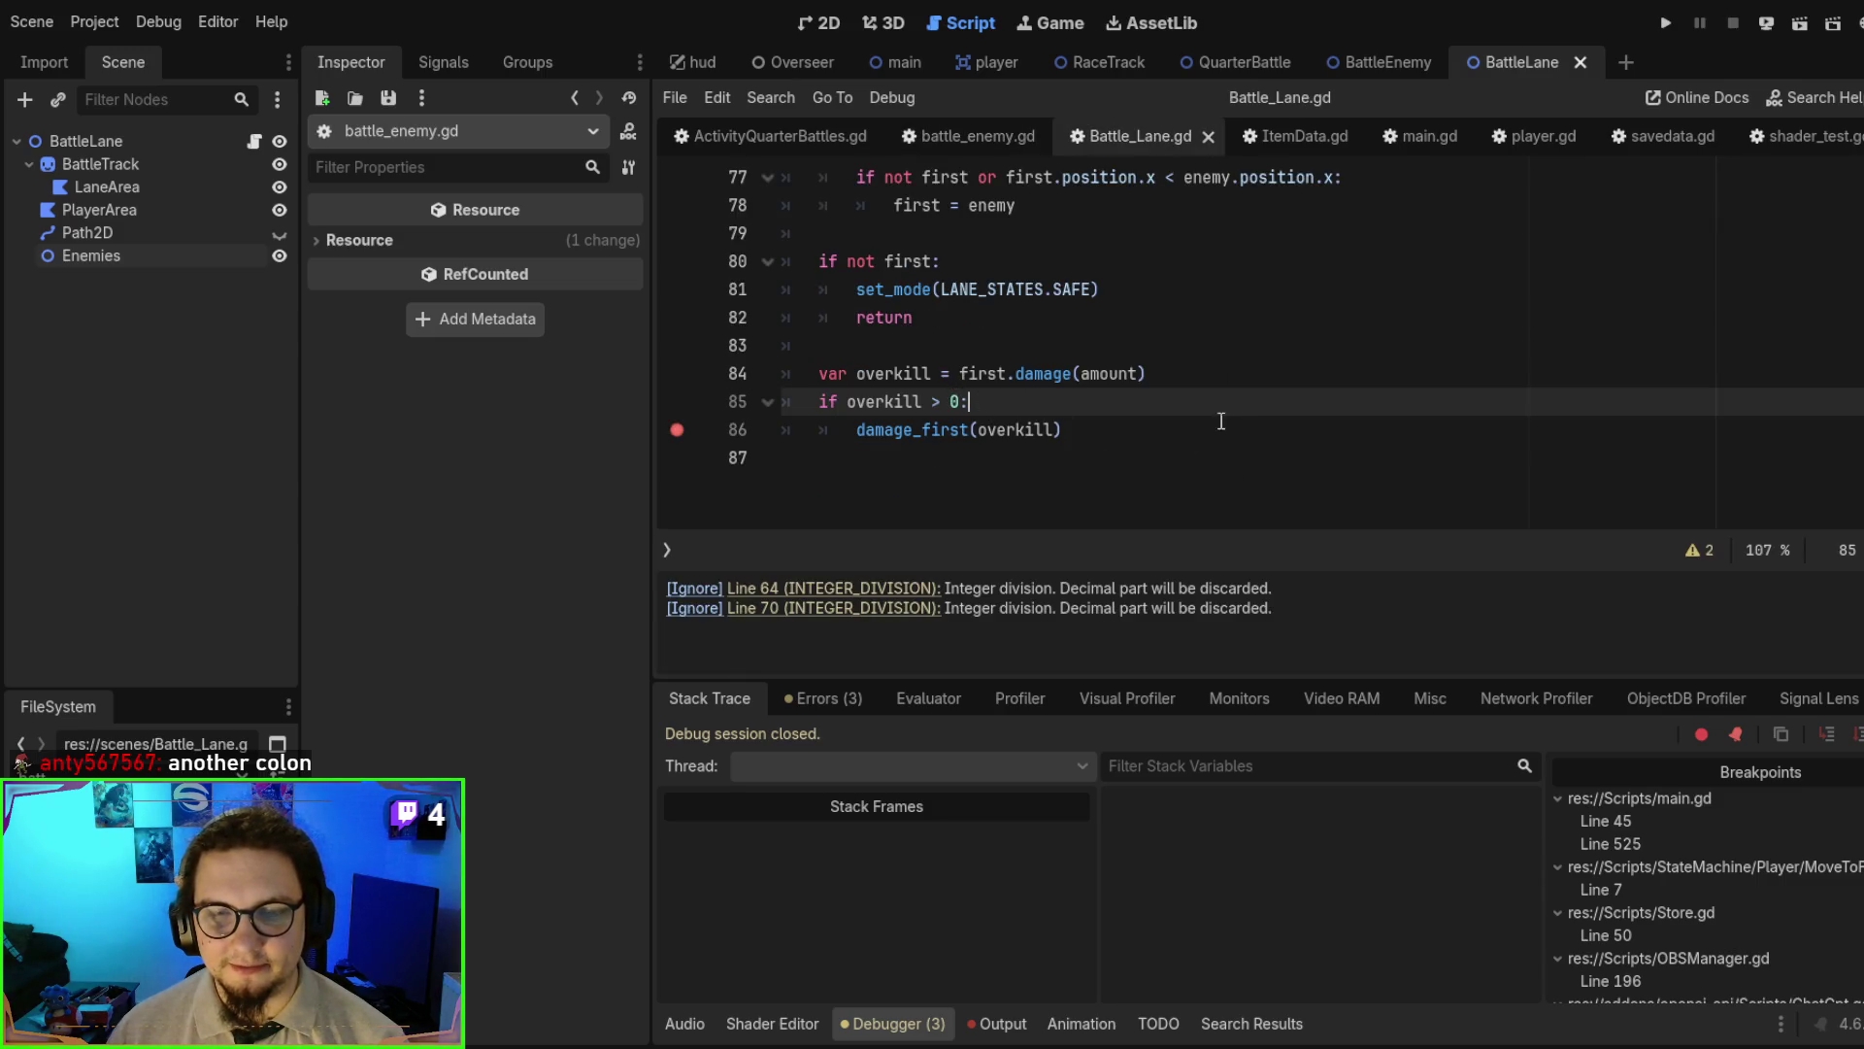
{"action": "left_click", "coordinate": [947, 136]}
{"action": "double_click", "coordinate": [862, 511]}
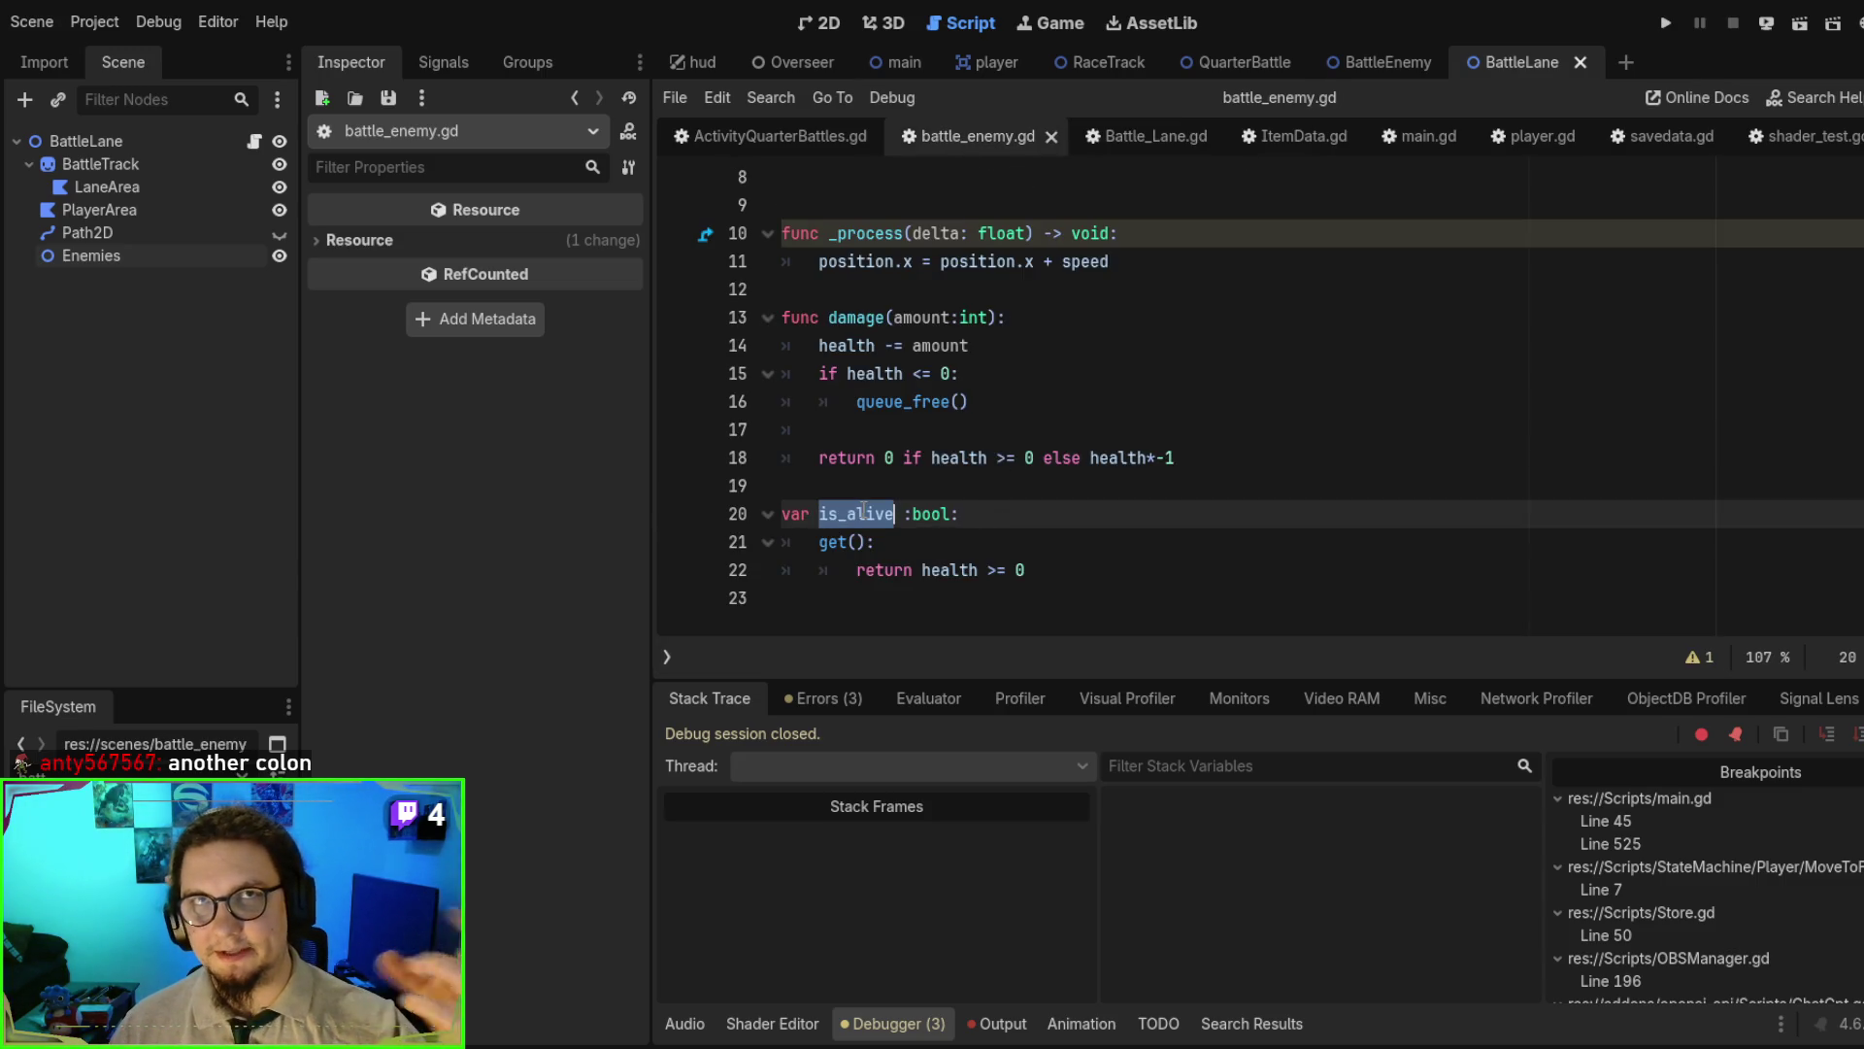
{"action": "left_click", "coordinate": [1128, 141]}
{"action": "left_click", "coordinate": [984, 488]}
{"action": "scroll", "coordinate": [996, 469], "scroll_direction": "up", "scroll_amount": 1}
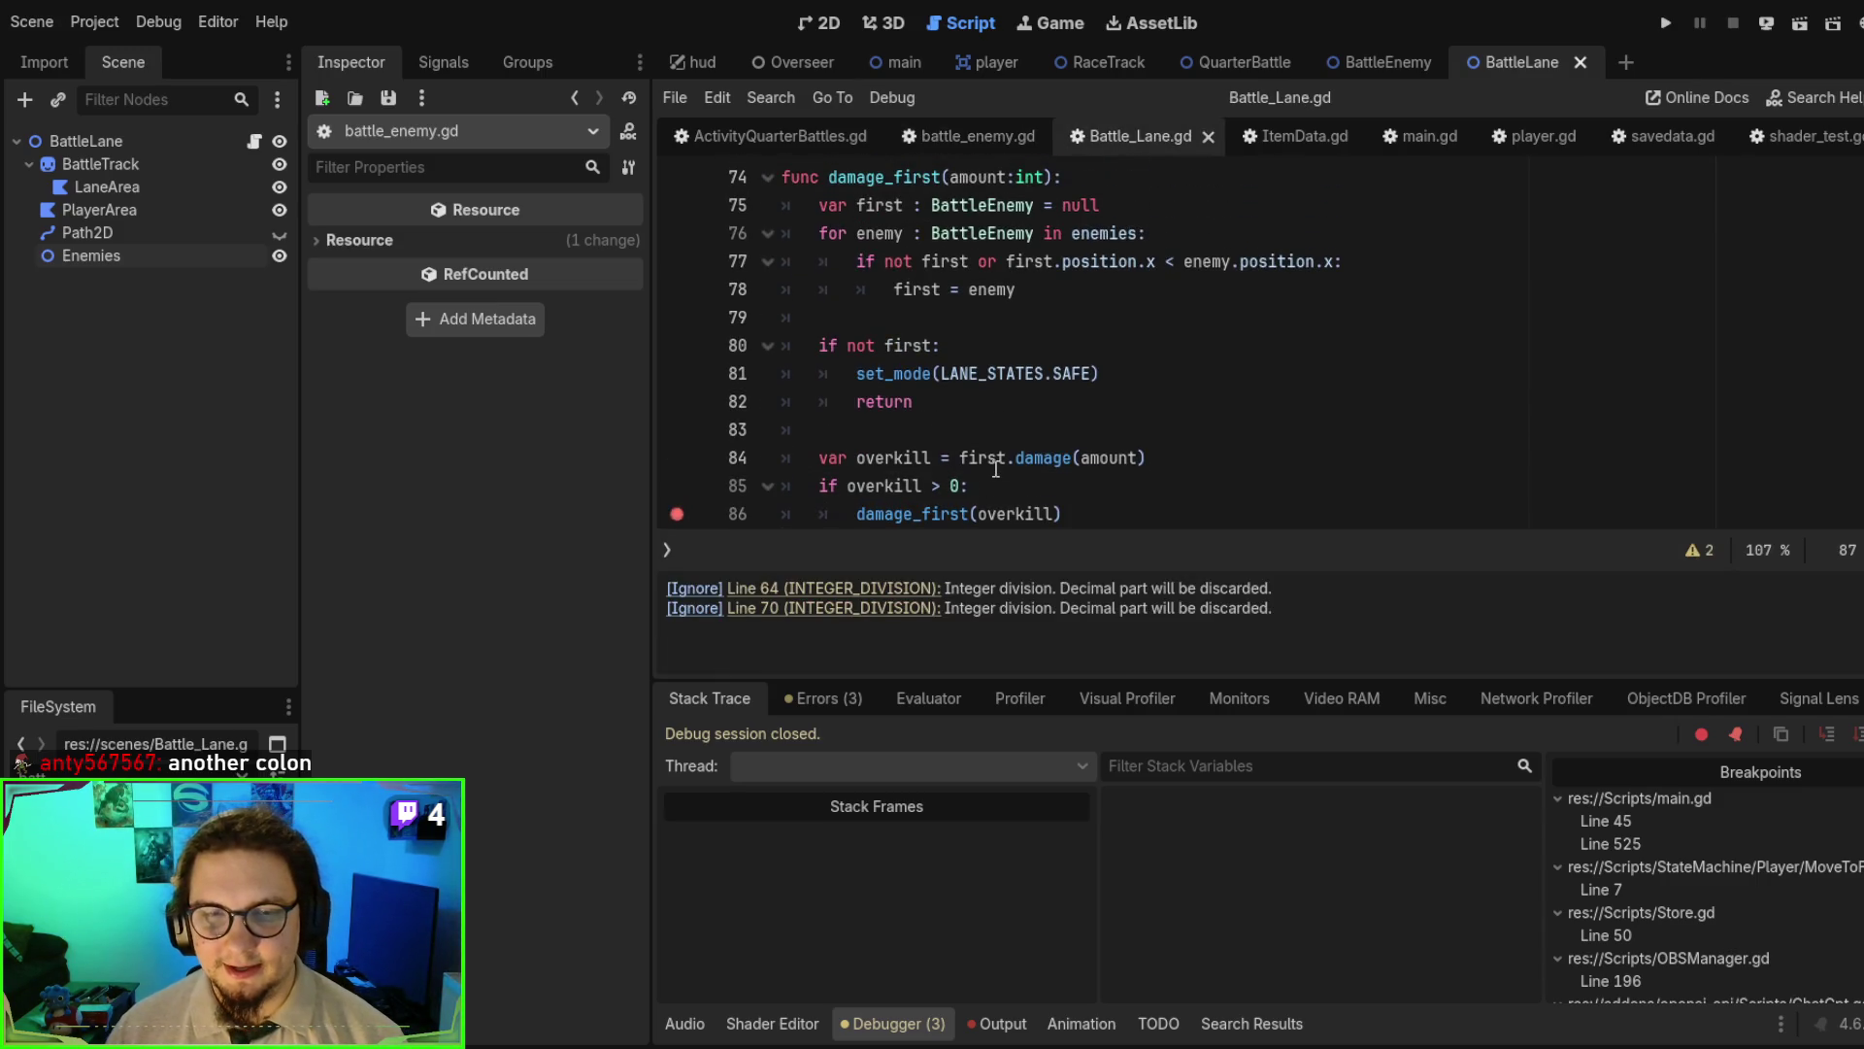
{"action": "scroll", "coordinate": [1216, 466], "scroll_direction": "down", "scroll_amount": 1}
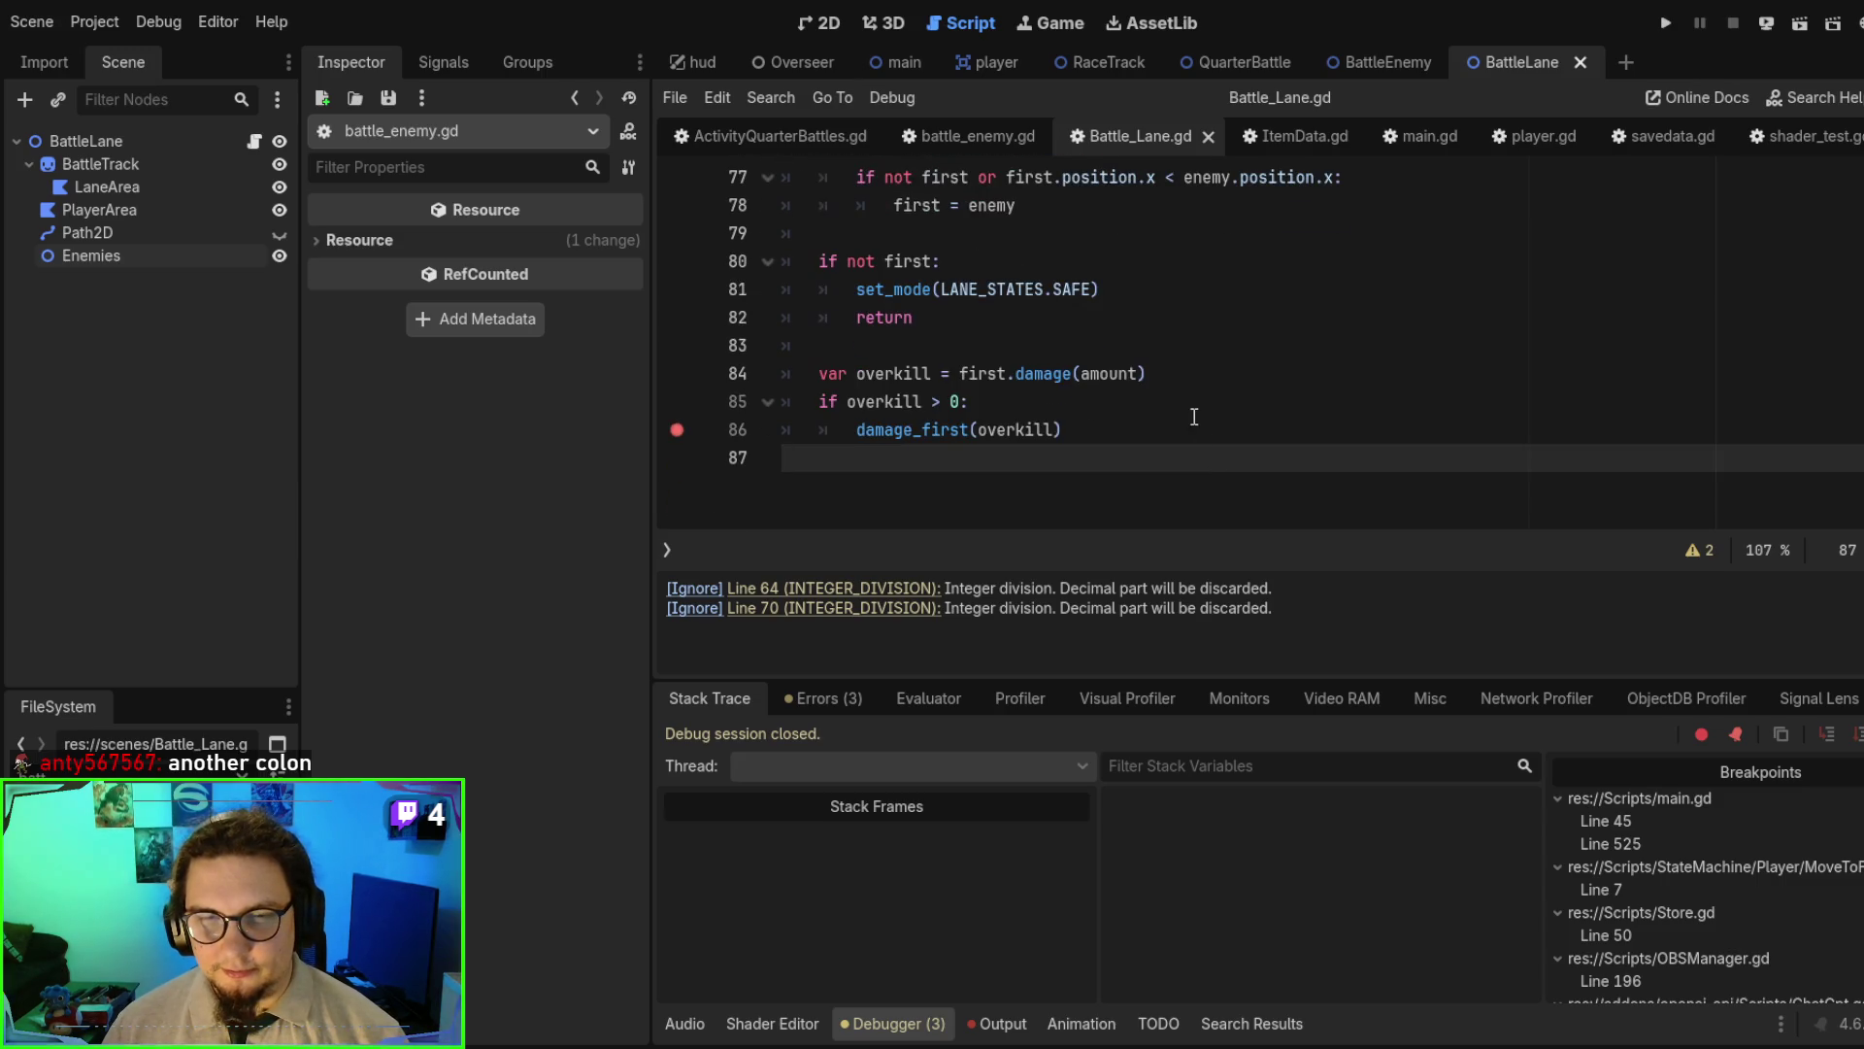
{"action": "left_click", "coordinate": [1183, 375]}
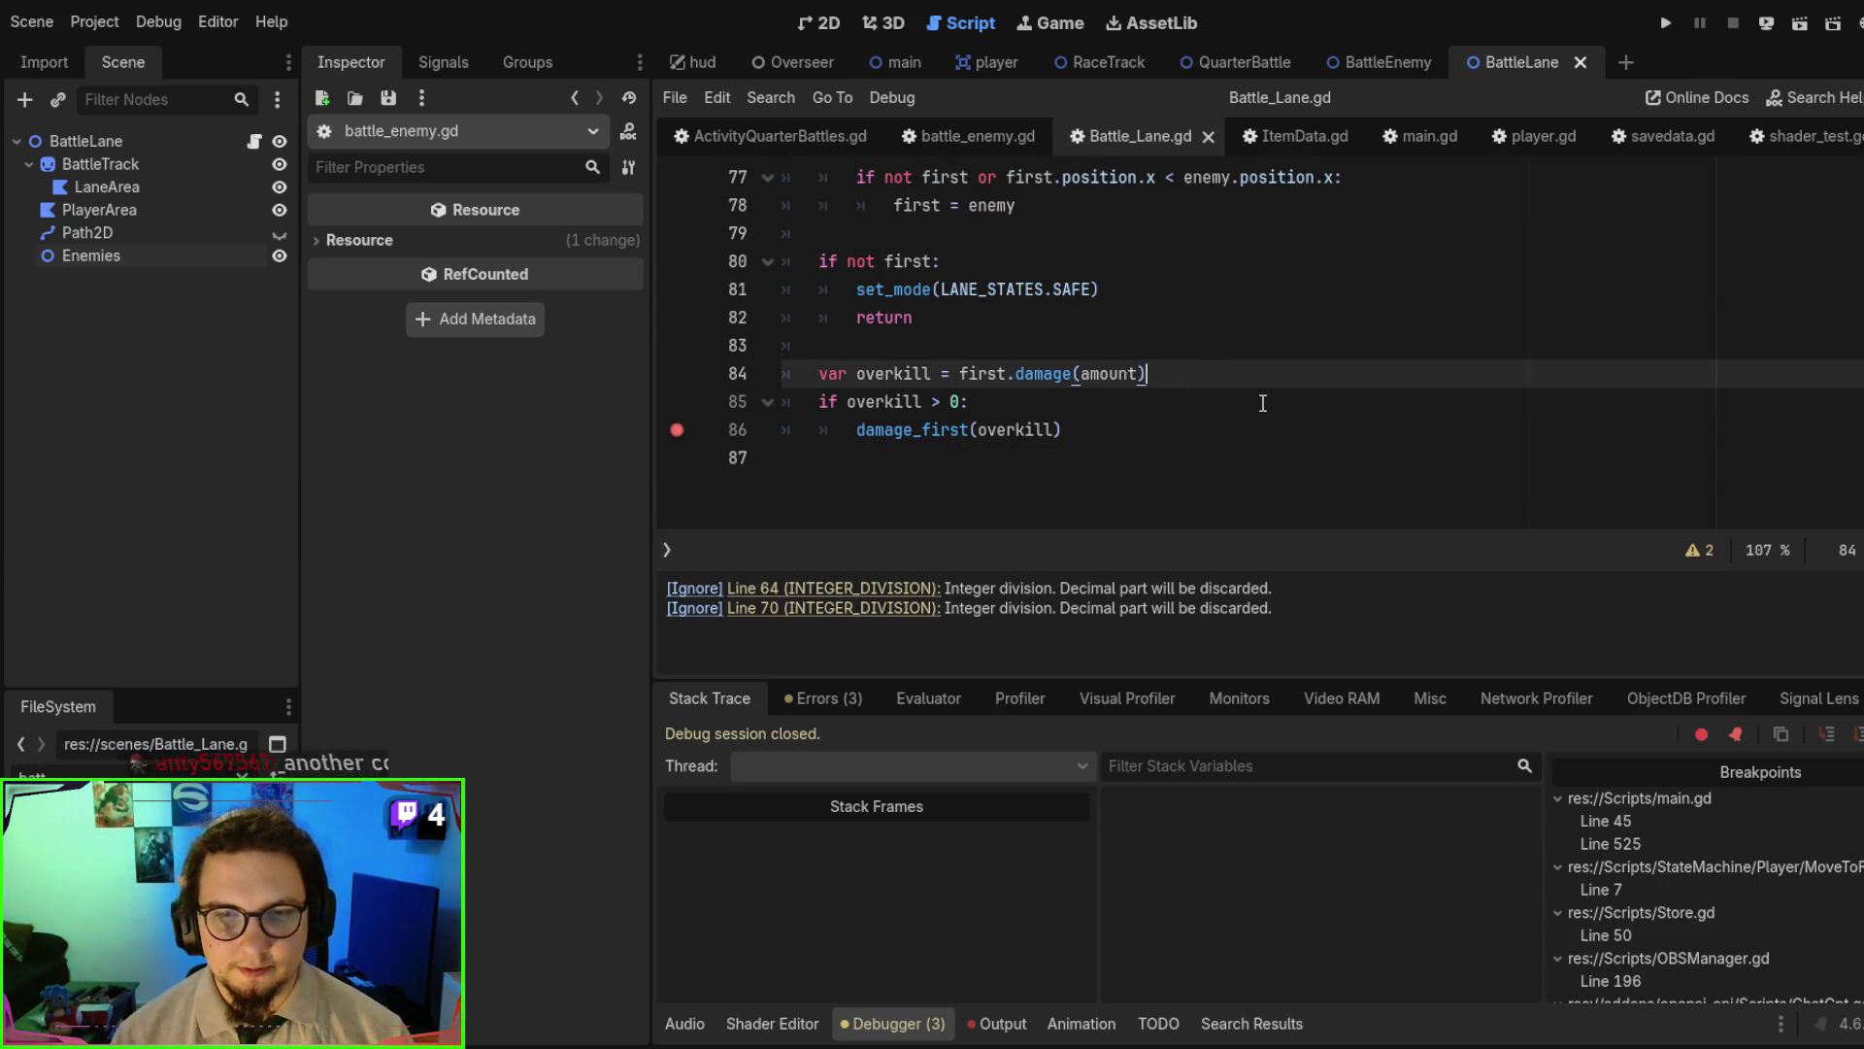
- Add 'if not first.is_alive:' on a new line below the overkill call
{"action": "key", "text": "Return"}
{"action": "type", "text": "fi"}
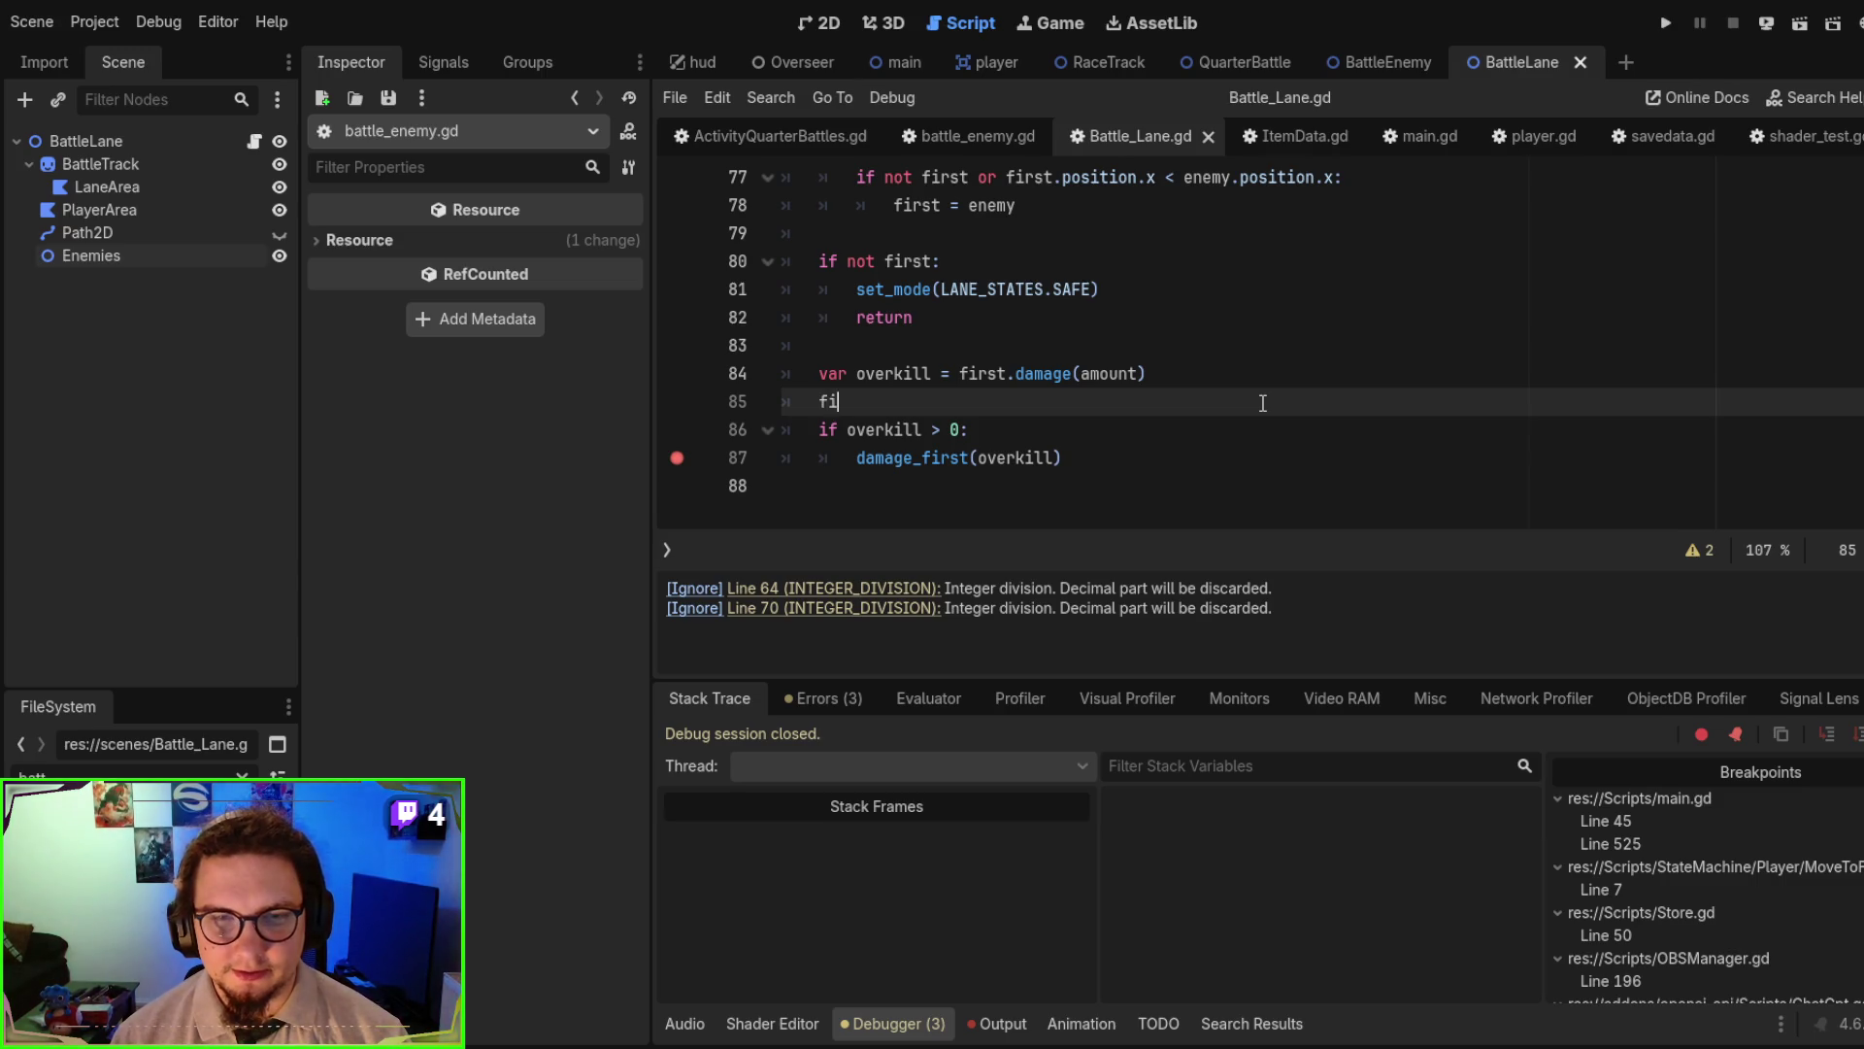
{"action": "type", "text": "rst"}
{"action": "key", "text": "BackSpace"}
{"action": "key", "text": "BackSpace"}
{"action": "key", "text": "BackSpace"}
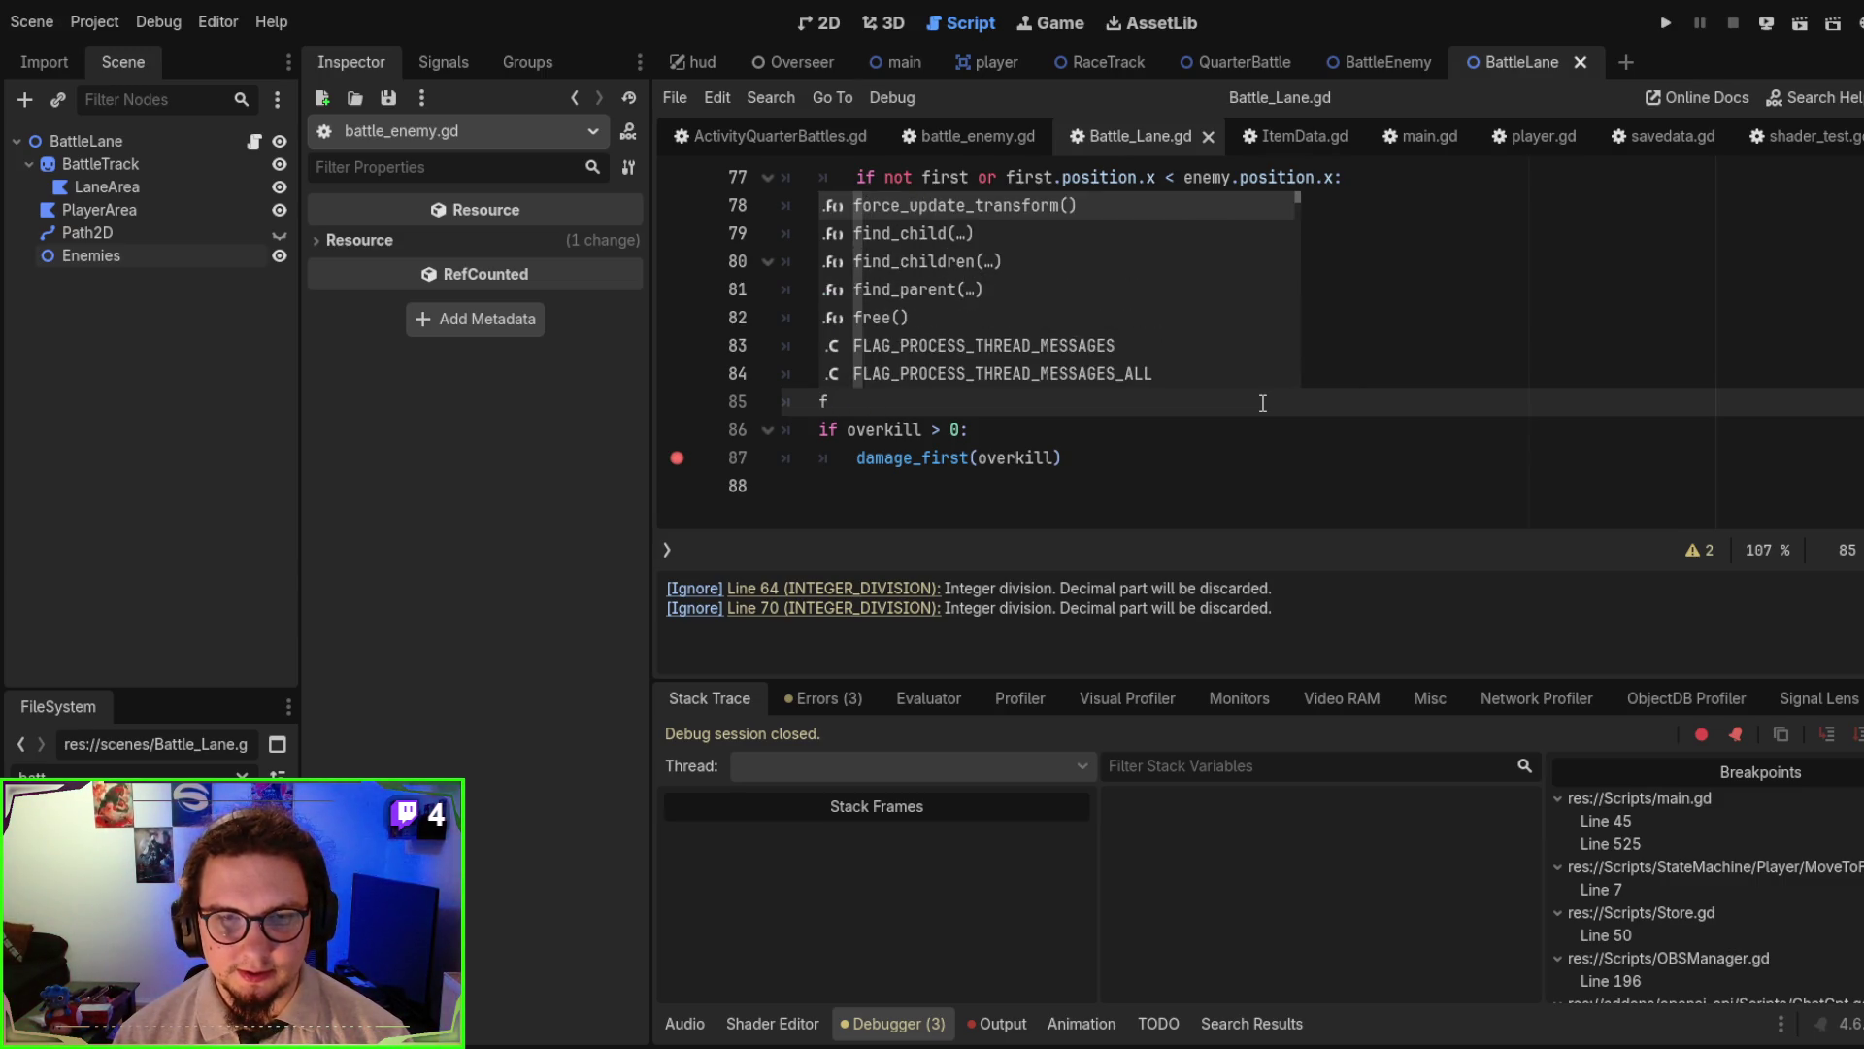
{"action": "type", "text": "i"}
{"action": "key", "text": "BackSpace"}
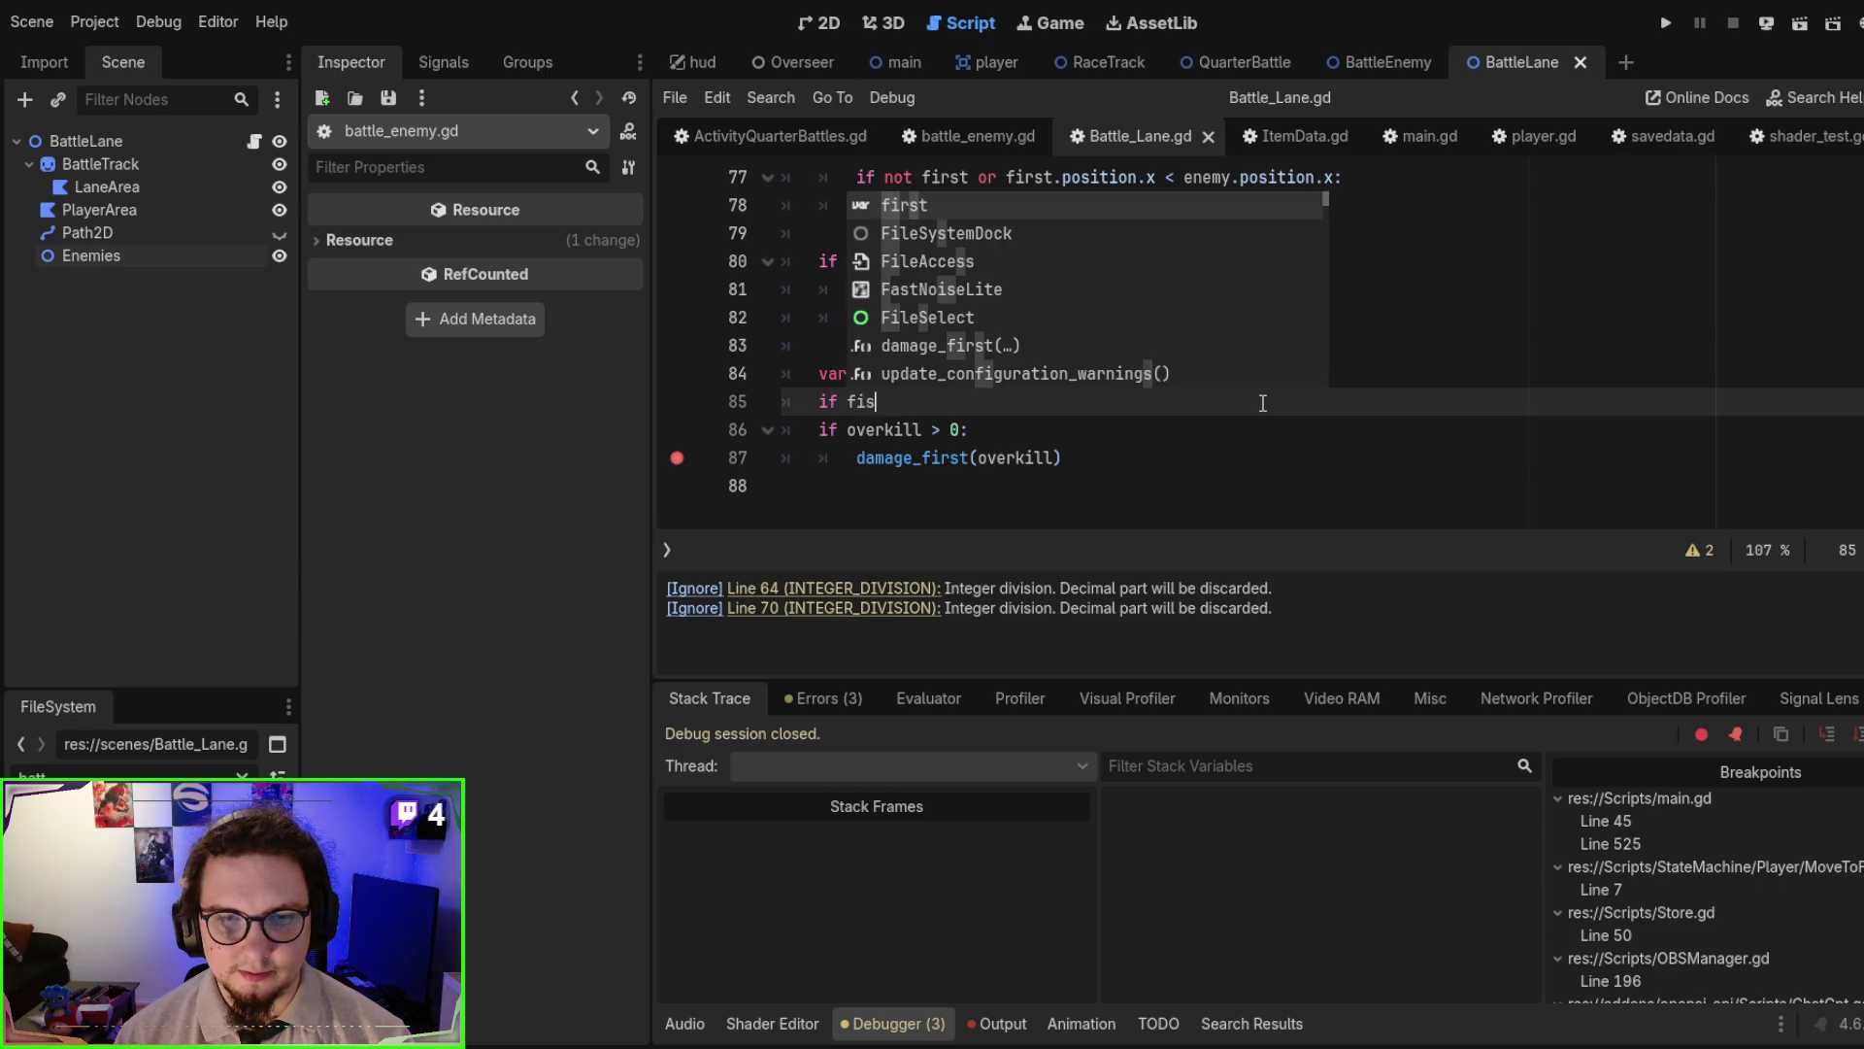
{"action": "key", "text": "BackSpace"}
{"action": "type", "text": "not firs"}
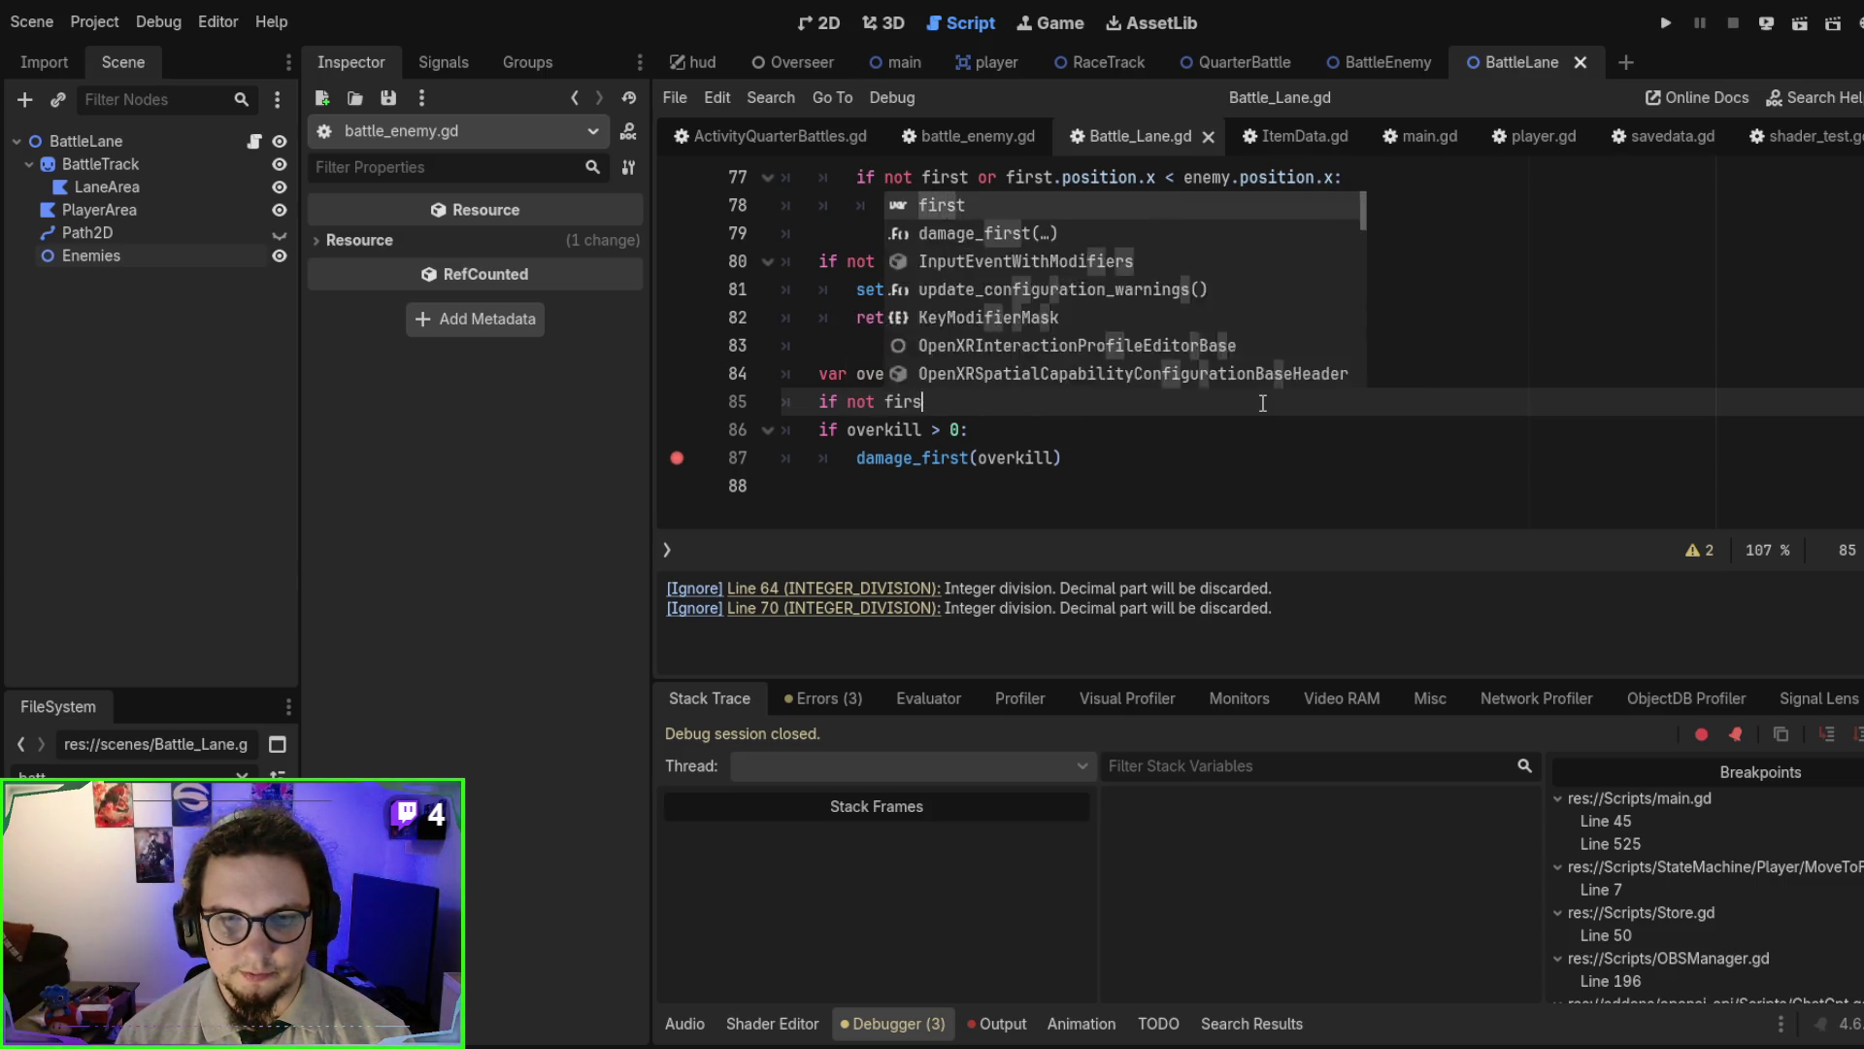
{"action": "type", "text": "t.is"}
{"action": "key", "text": "Return"}
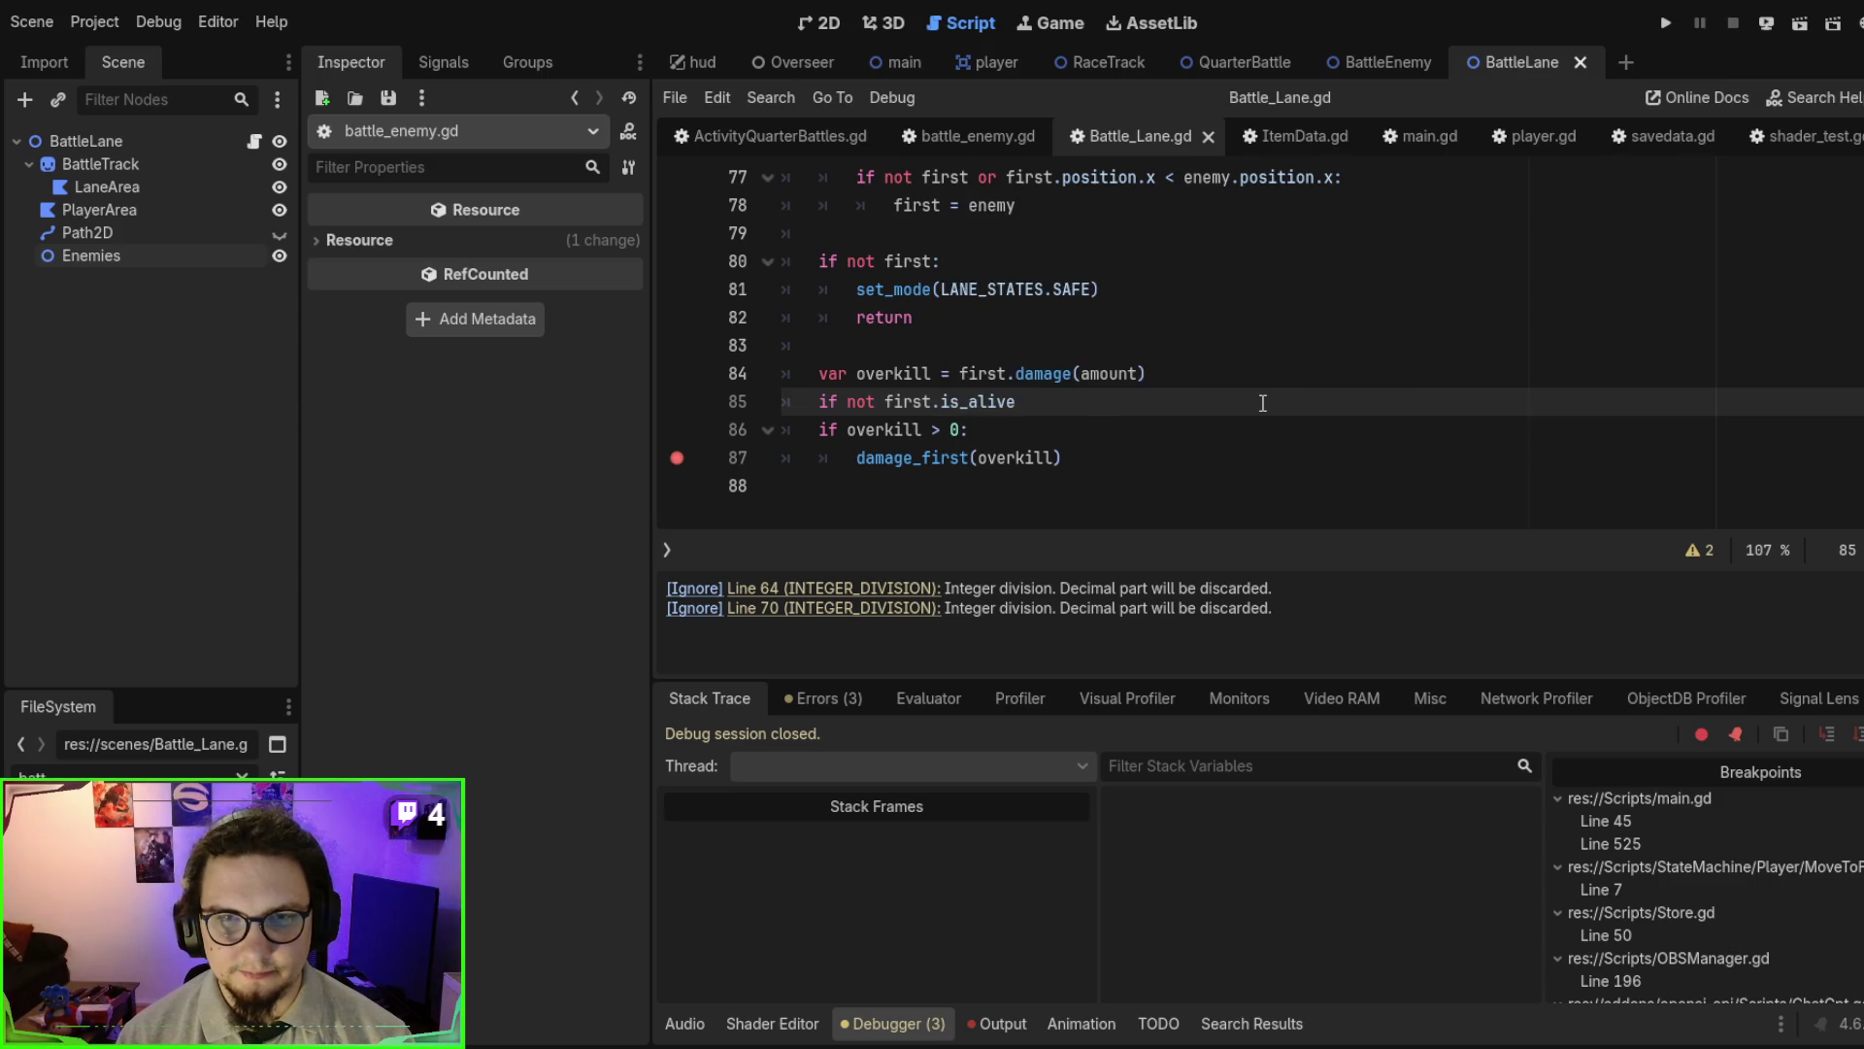
{"action": "type", "text": ":"}
- Inside the if block, add '$Enemies.remove_child(first)'
{"action": "key", "text": "Return"}
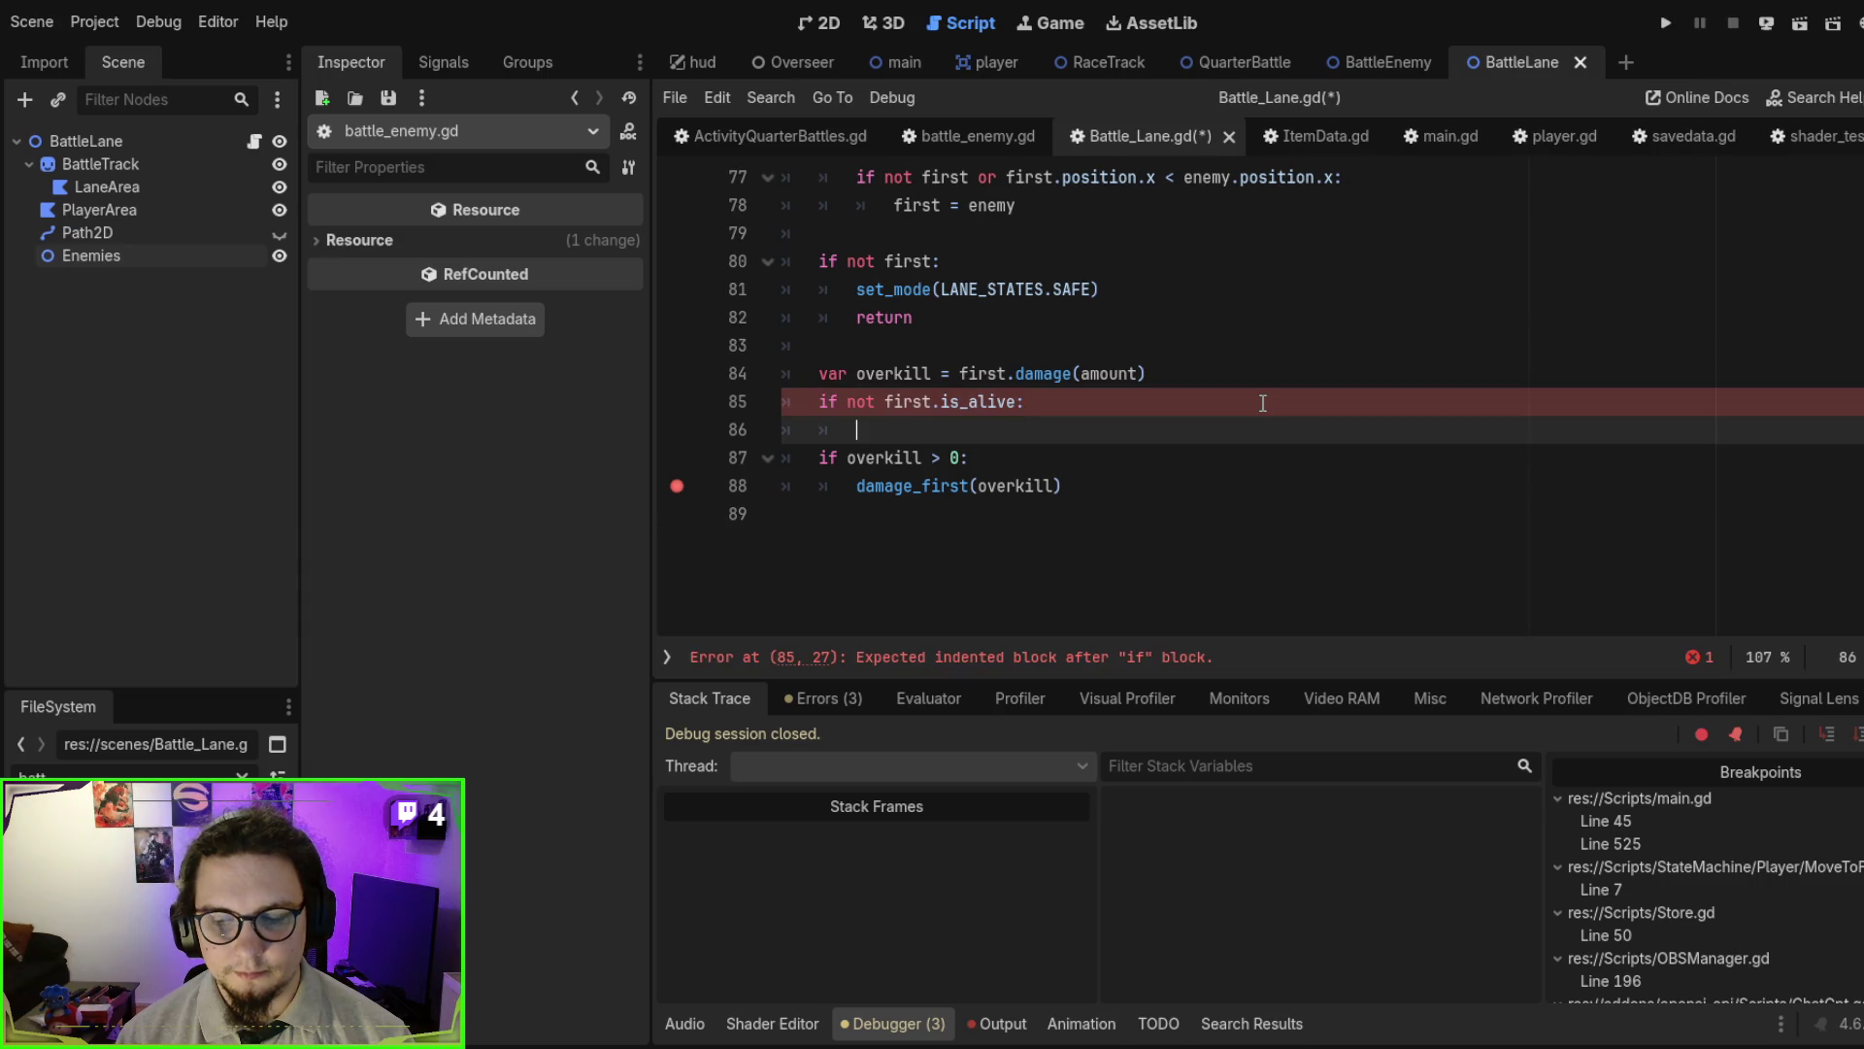
{"action": "type", "text": "$"}
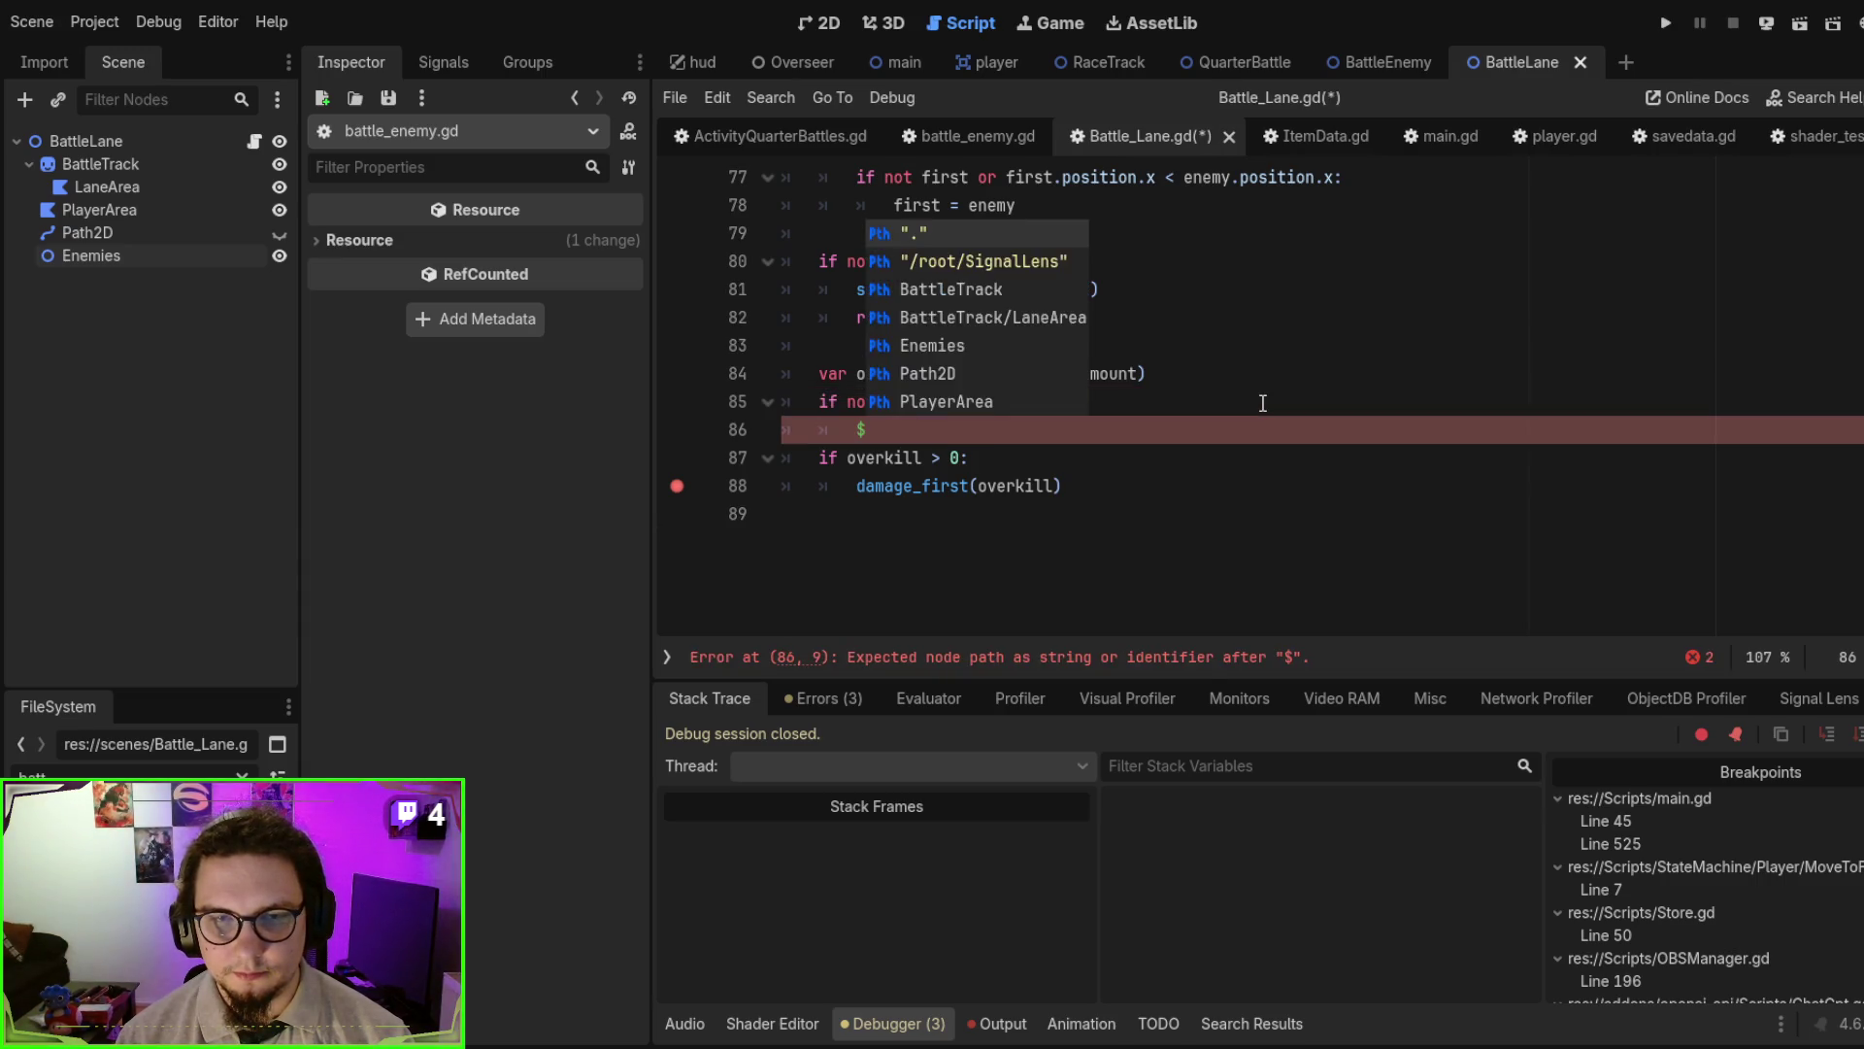
{"action": "type", "text": "player"}
{"action": "key", "text": "BackSpace"}
{"action": "key", "text": "BackSpace"}
{"action": "key", "text": "BackSpace"}
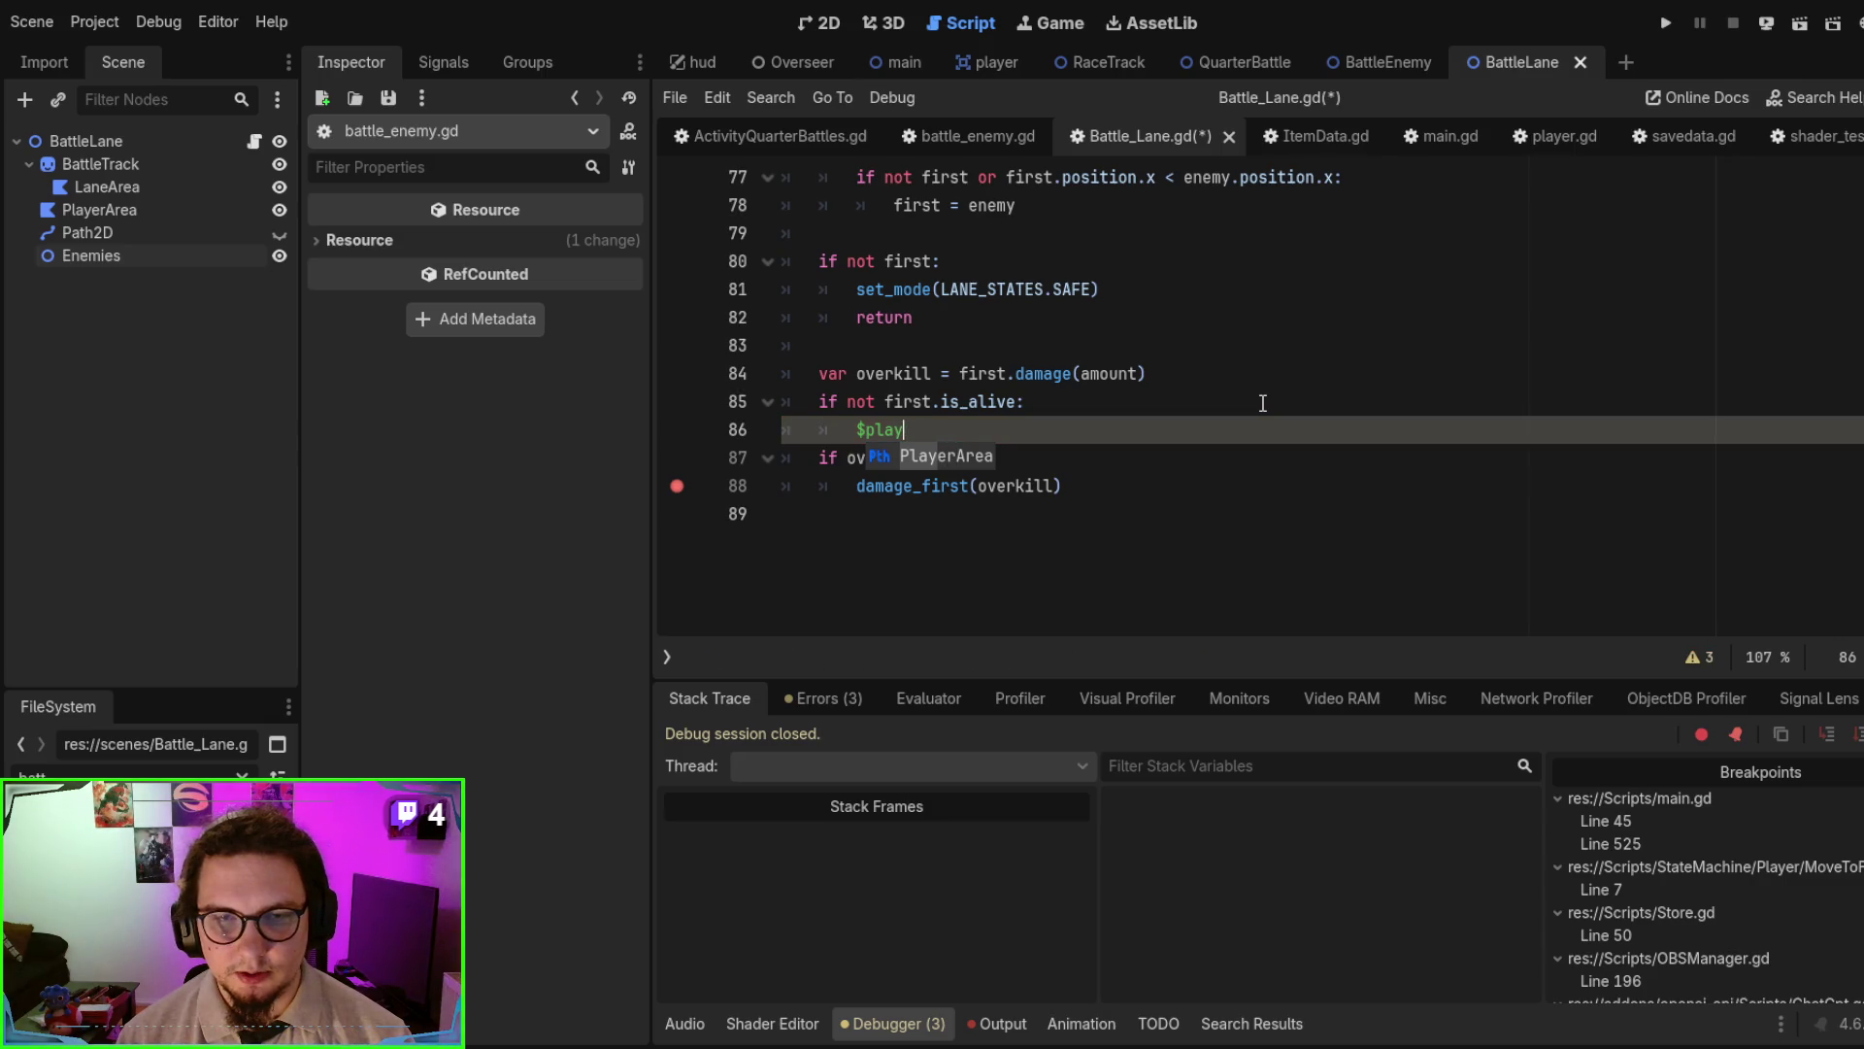
{"action": "key", "text": "BackSpace"}
{"action": "type", "text": "Enemies."}
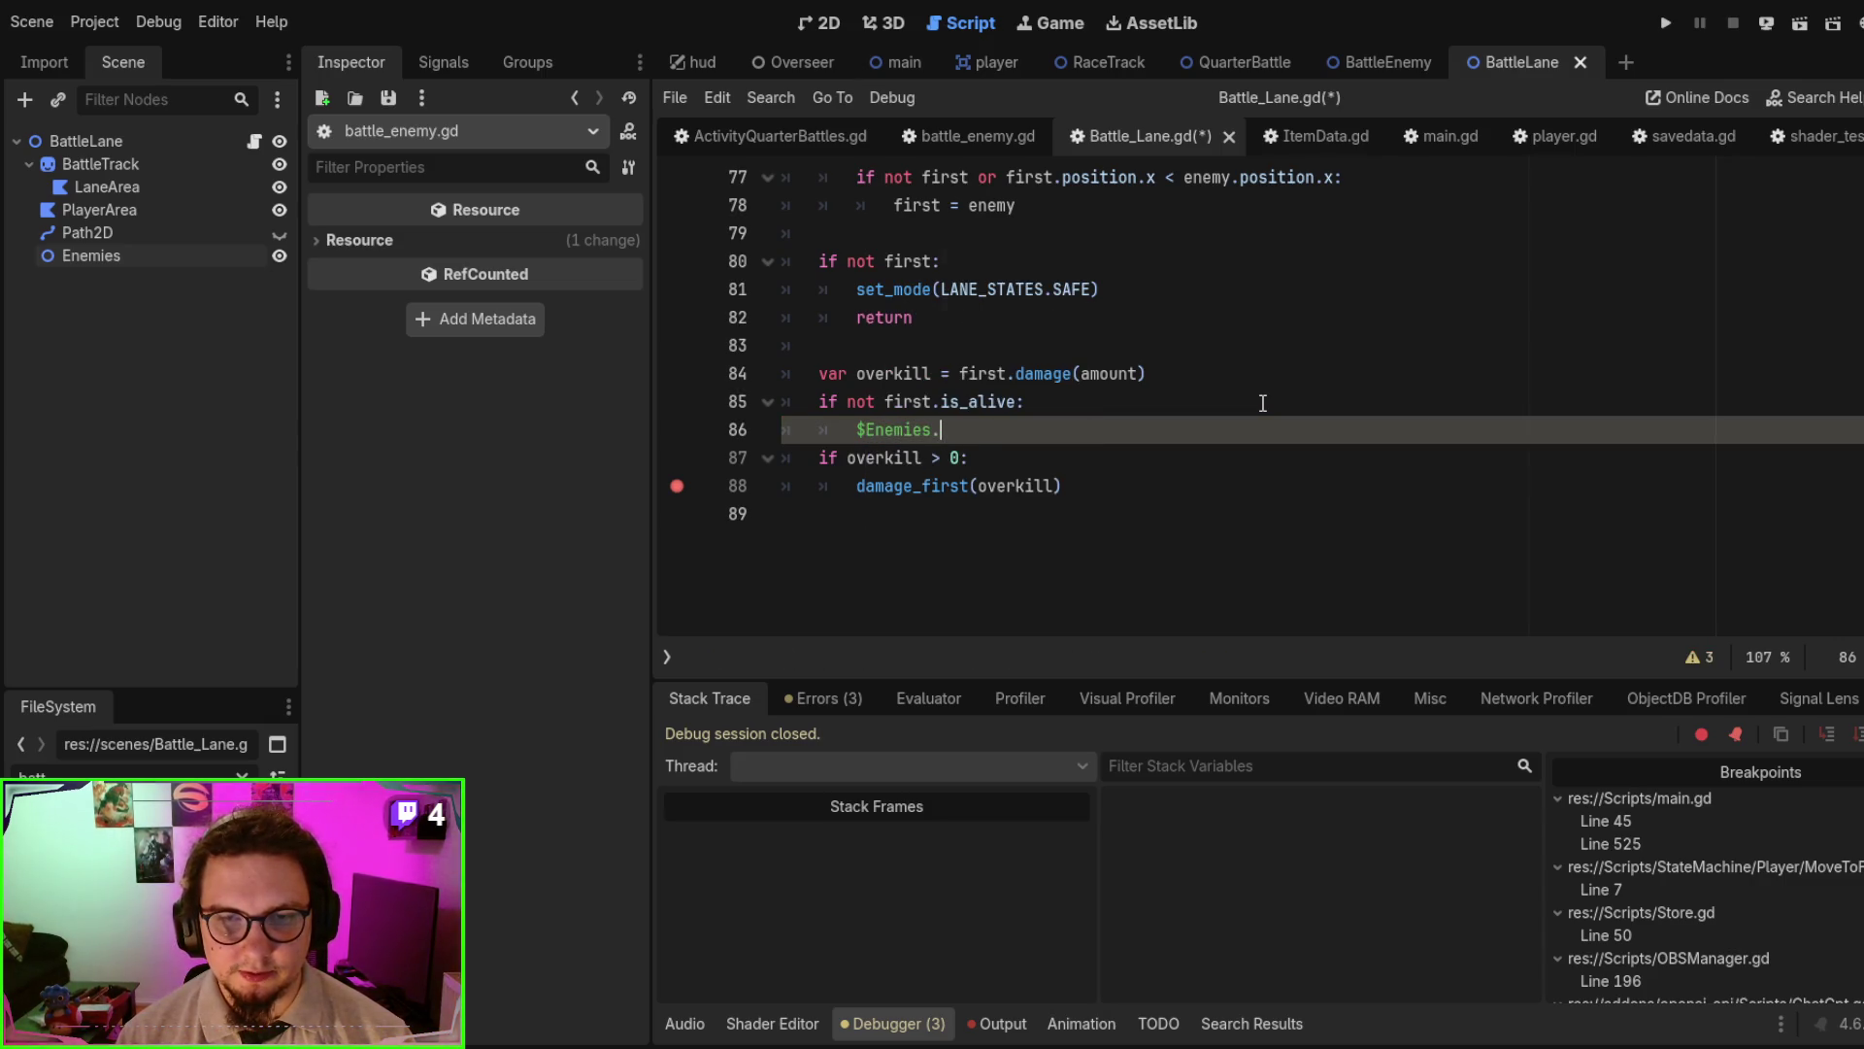
{"action": "type", "text": "remove"}
{"action": "key", "text": "Return"}
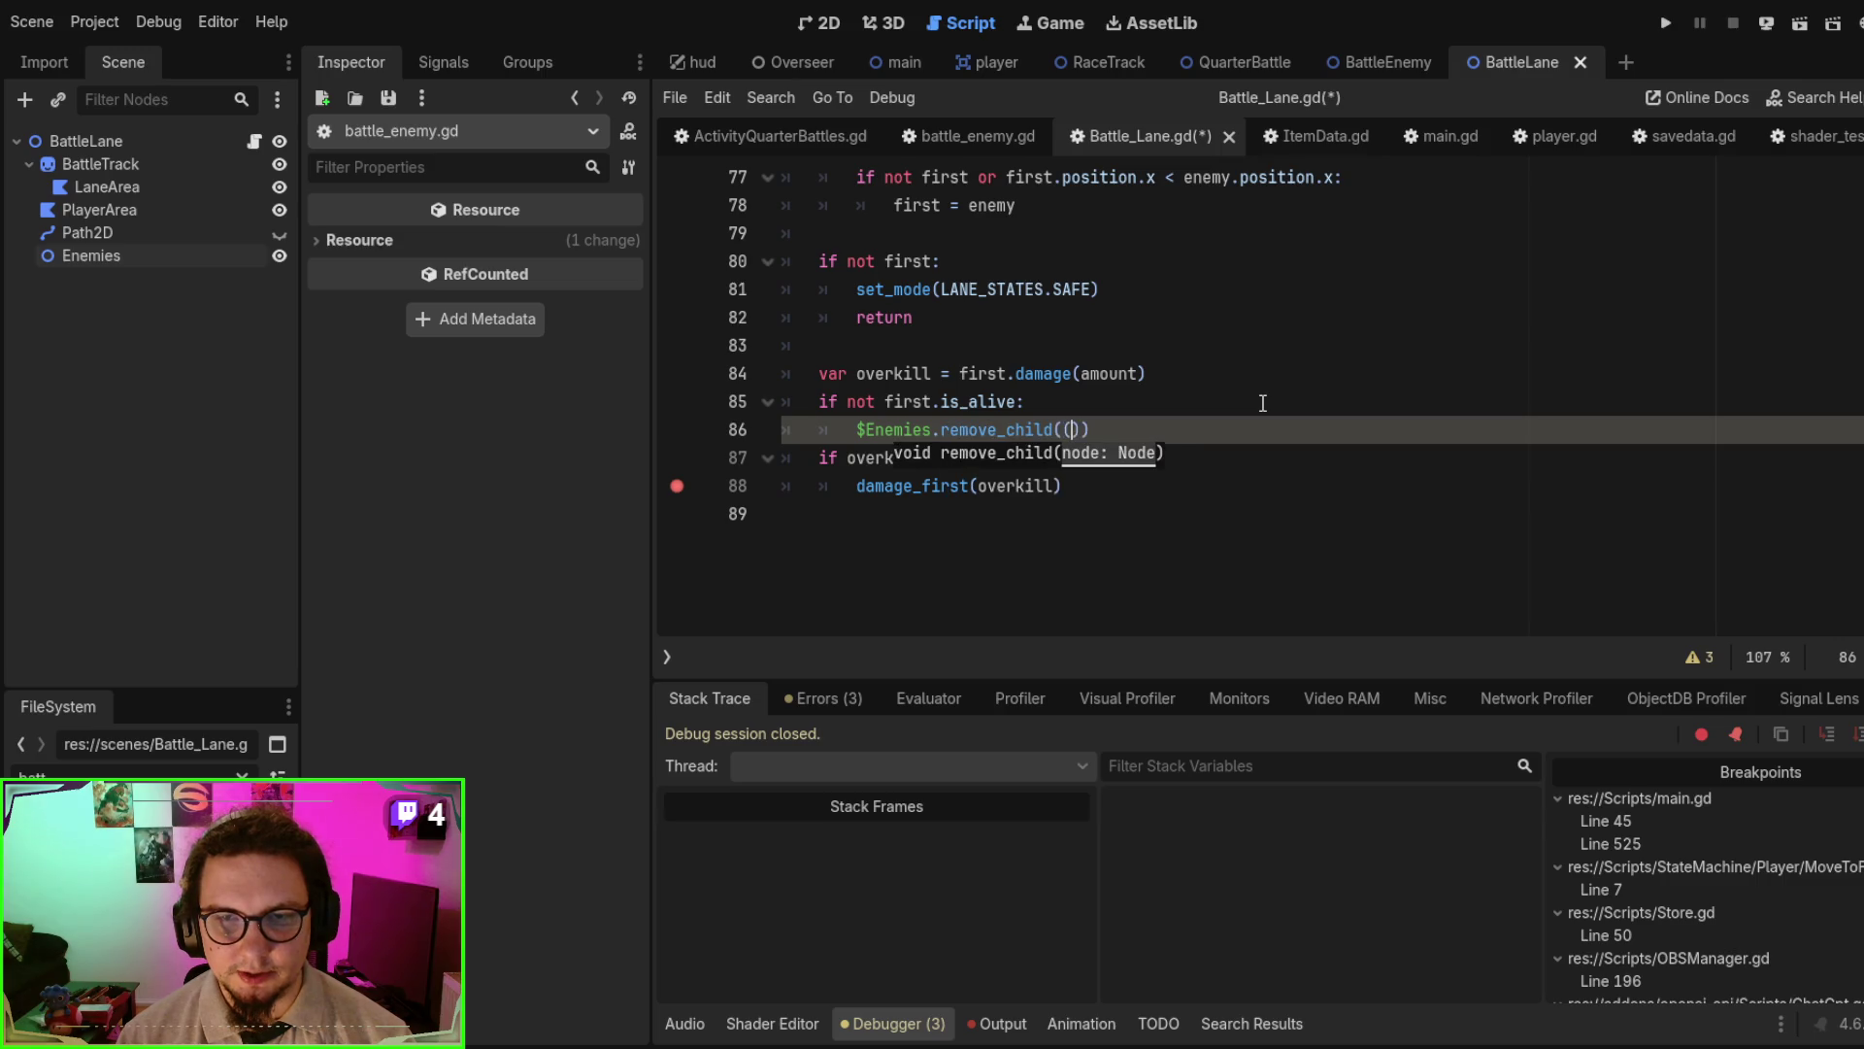
{"action": "type", "text": "first"}
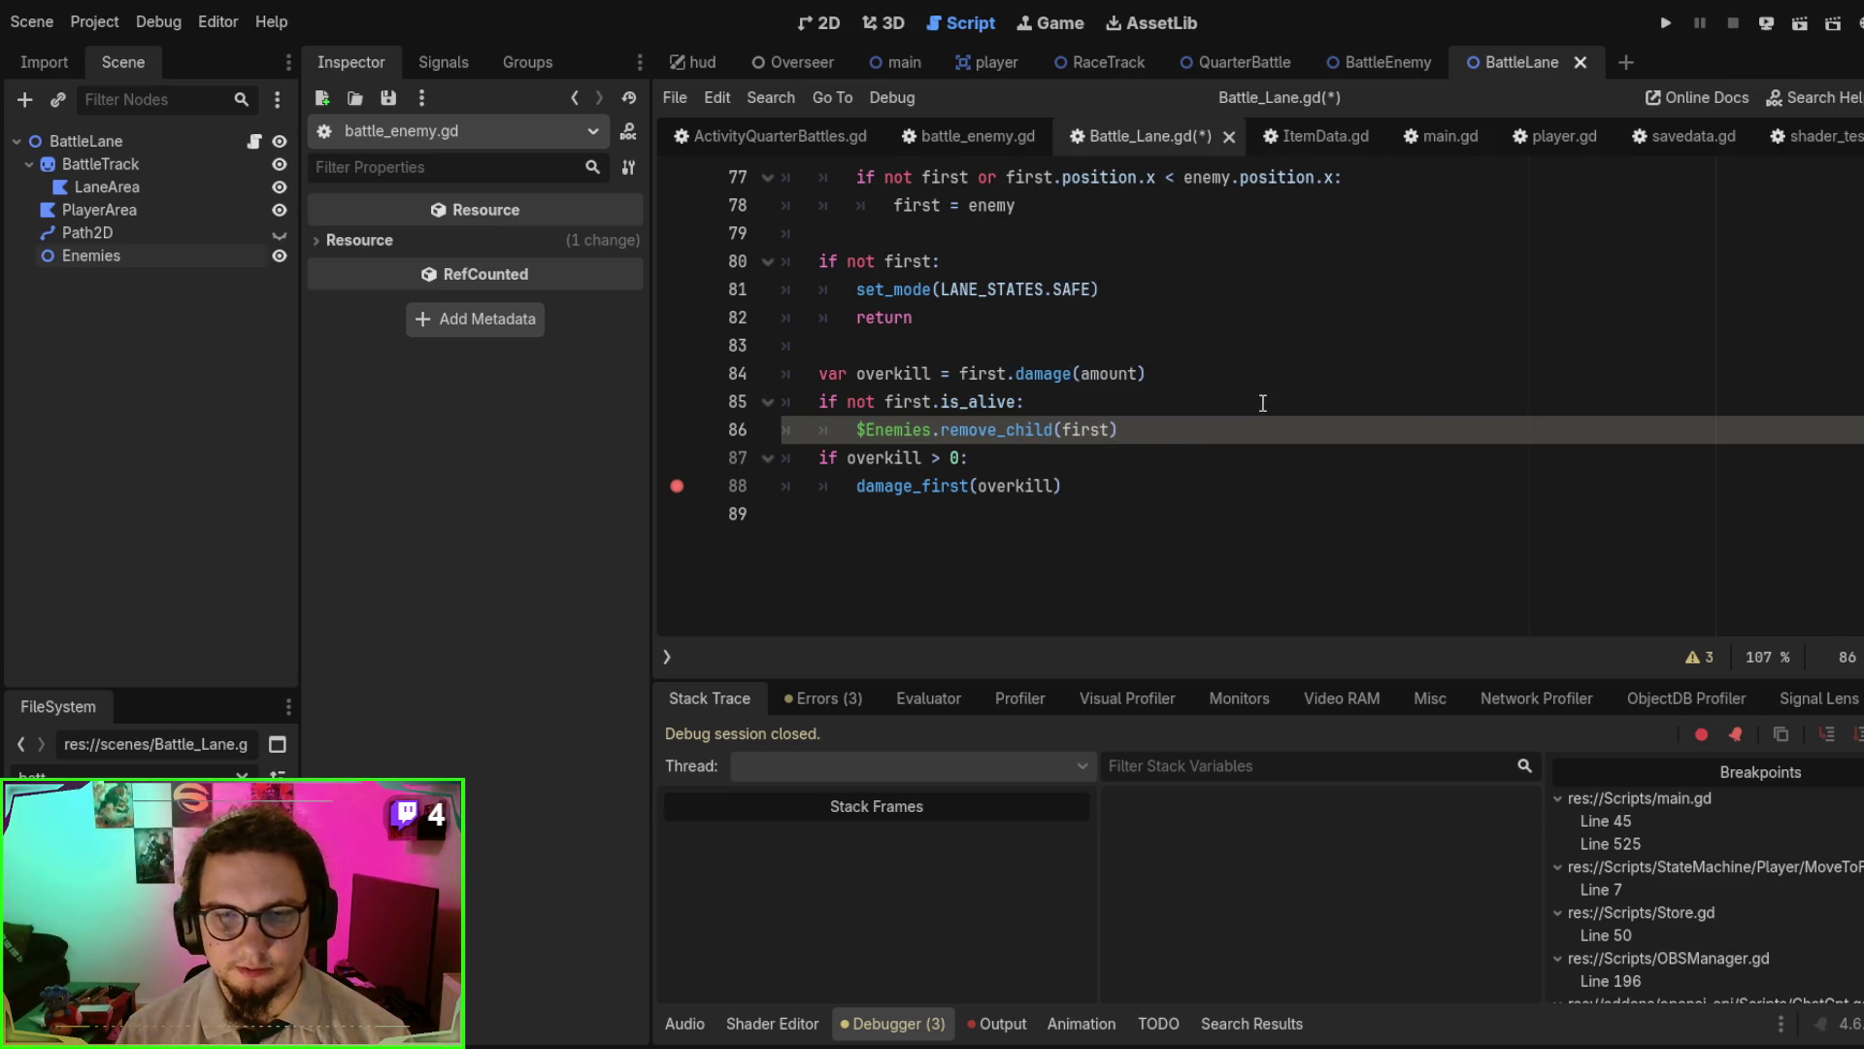
- Add a blank outer-indent line after the block, then save and run the current scene
{"action": "left_click", "coordinate": [1189, 428]}
{"action": "key", "text": "Return"}
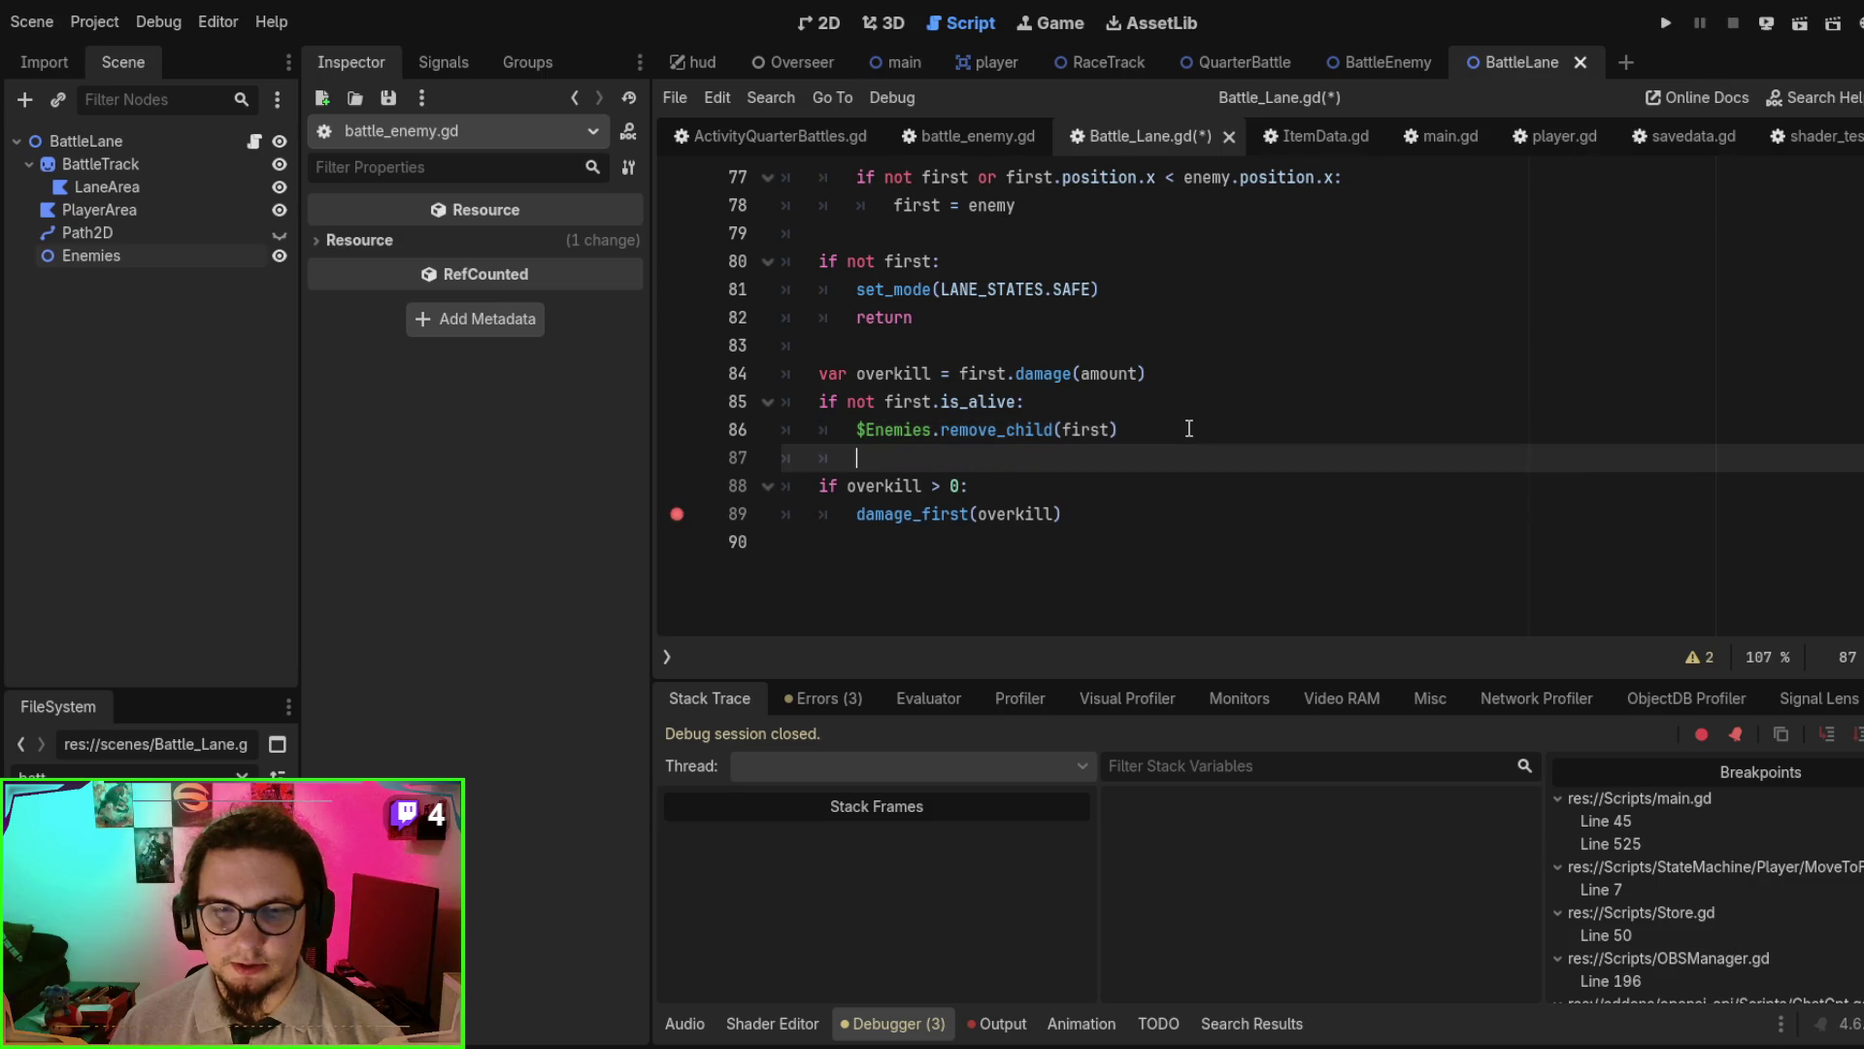
{"action": "key", "text": "BackSpace"}
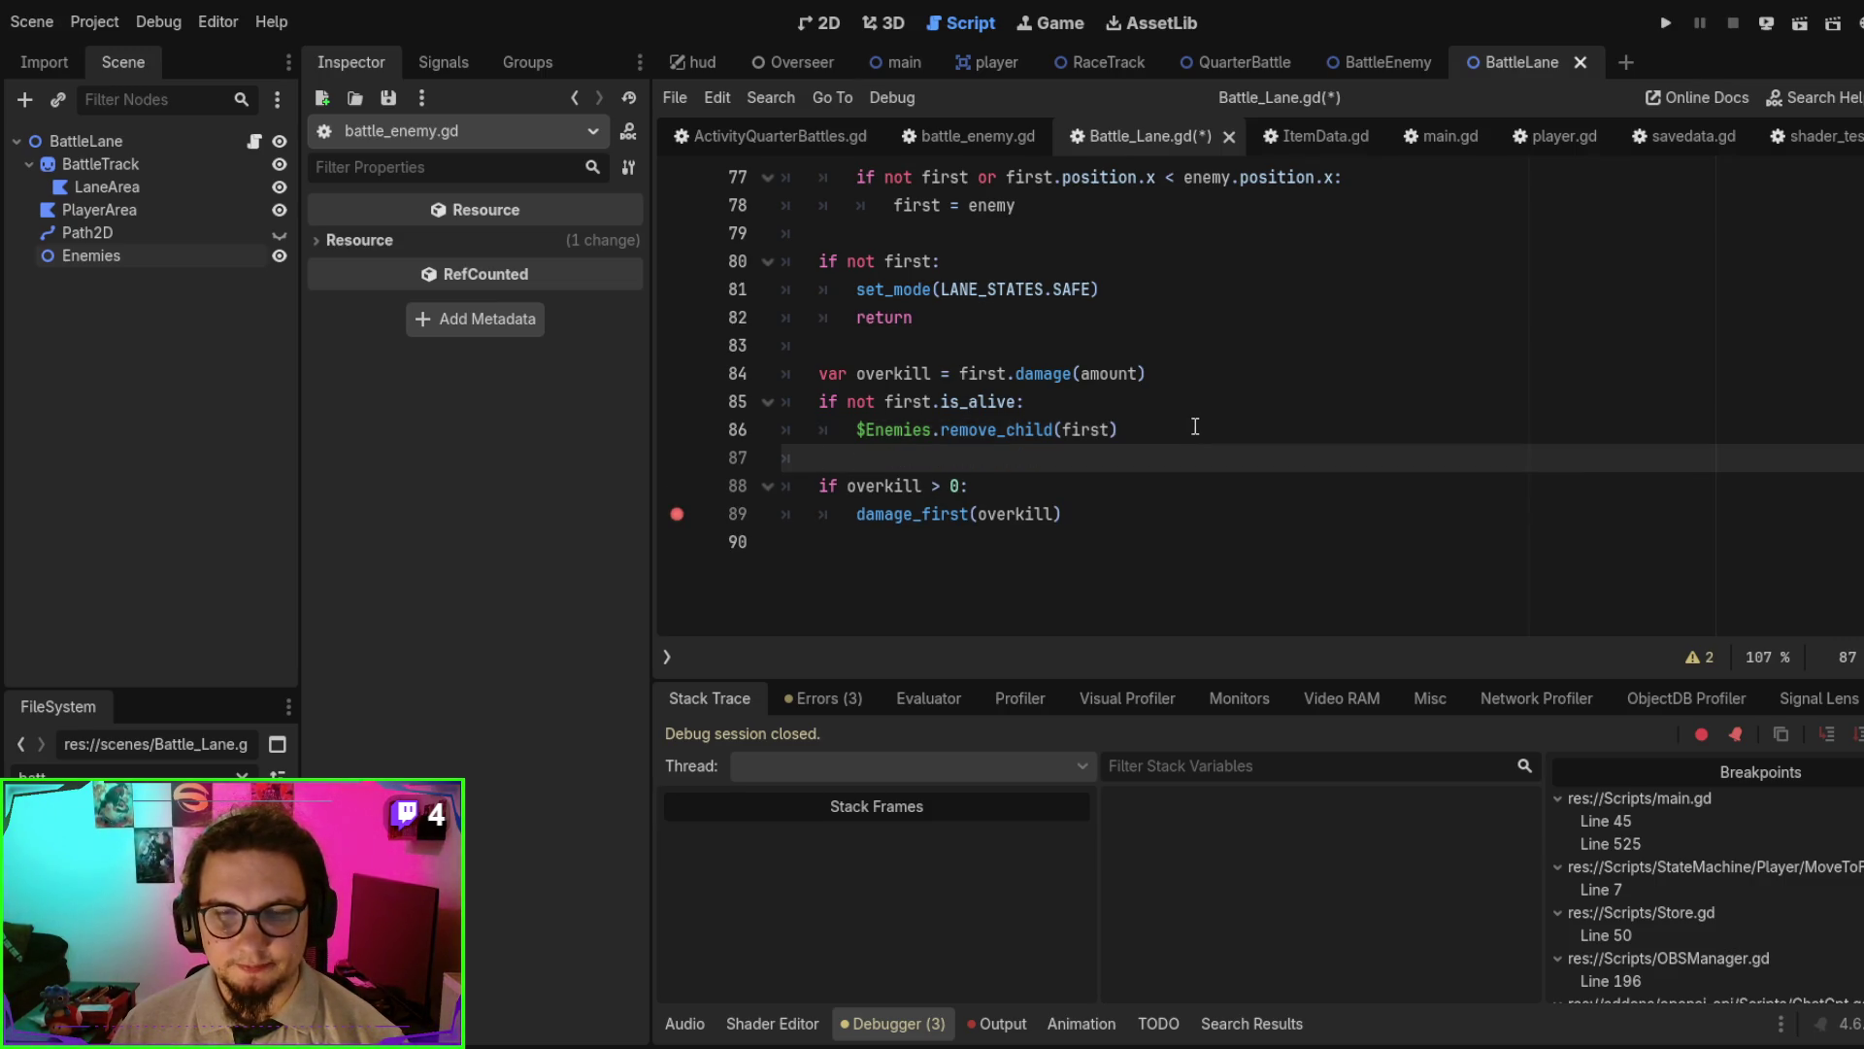
{"action": "key", "text": "F6"}
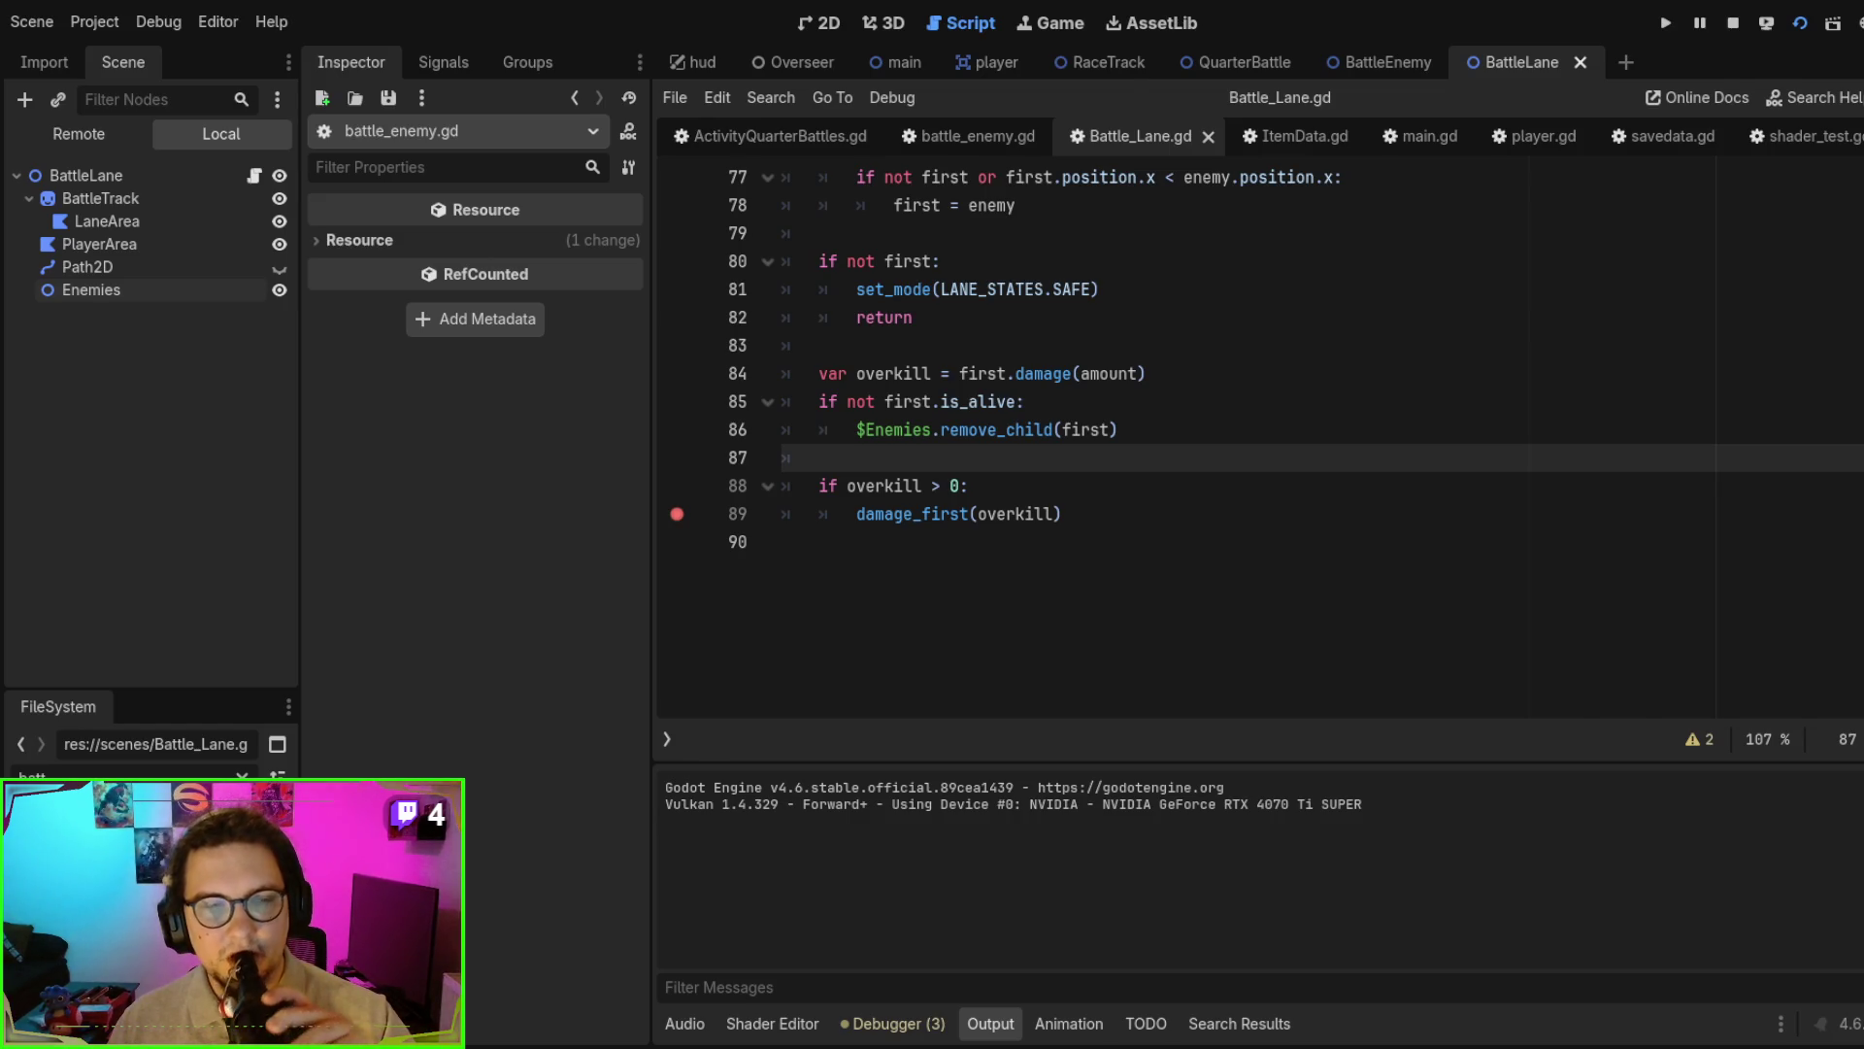
- Remove the breakpoint on line 89
{"action": "left_click", "coordinate": [677, 514]}
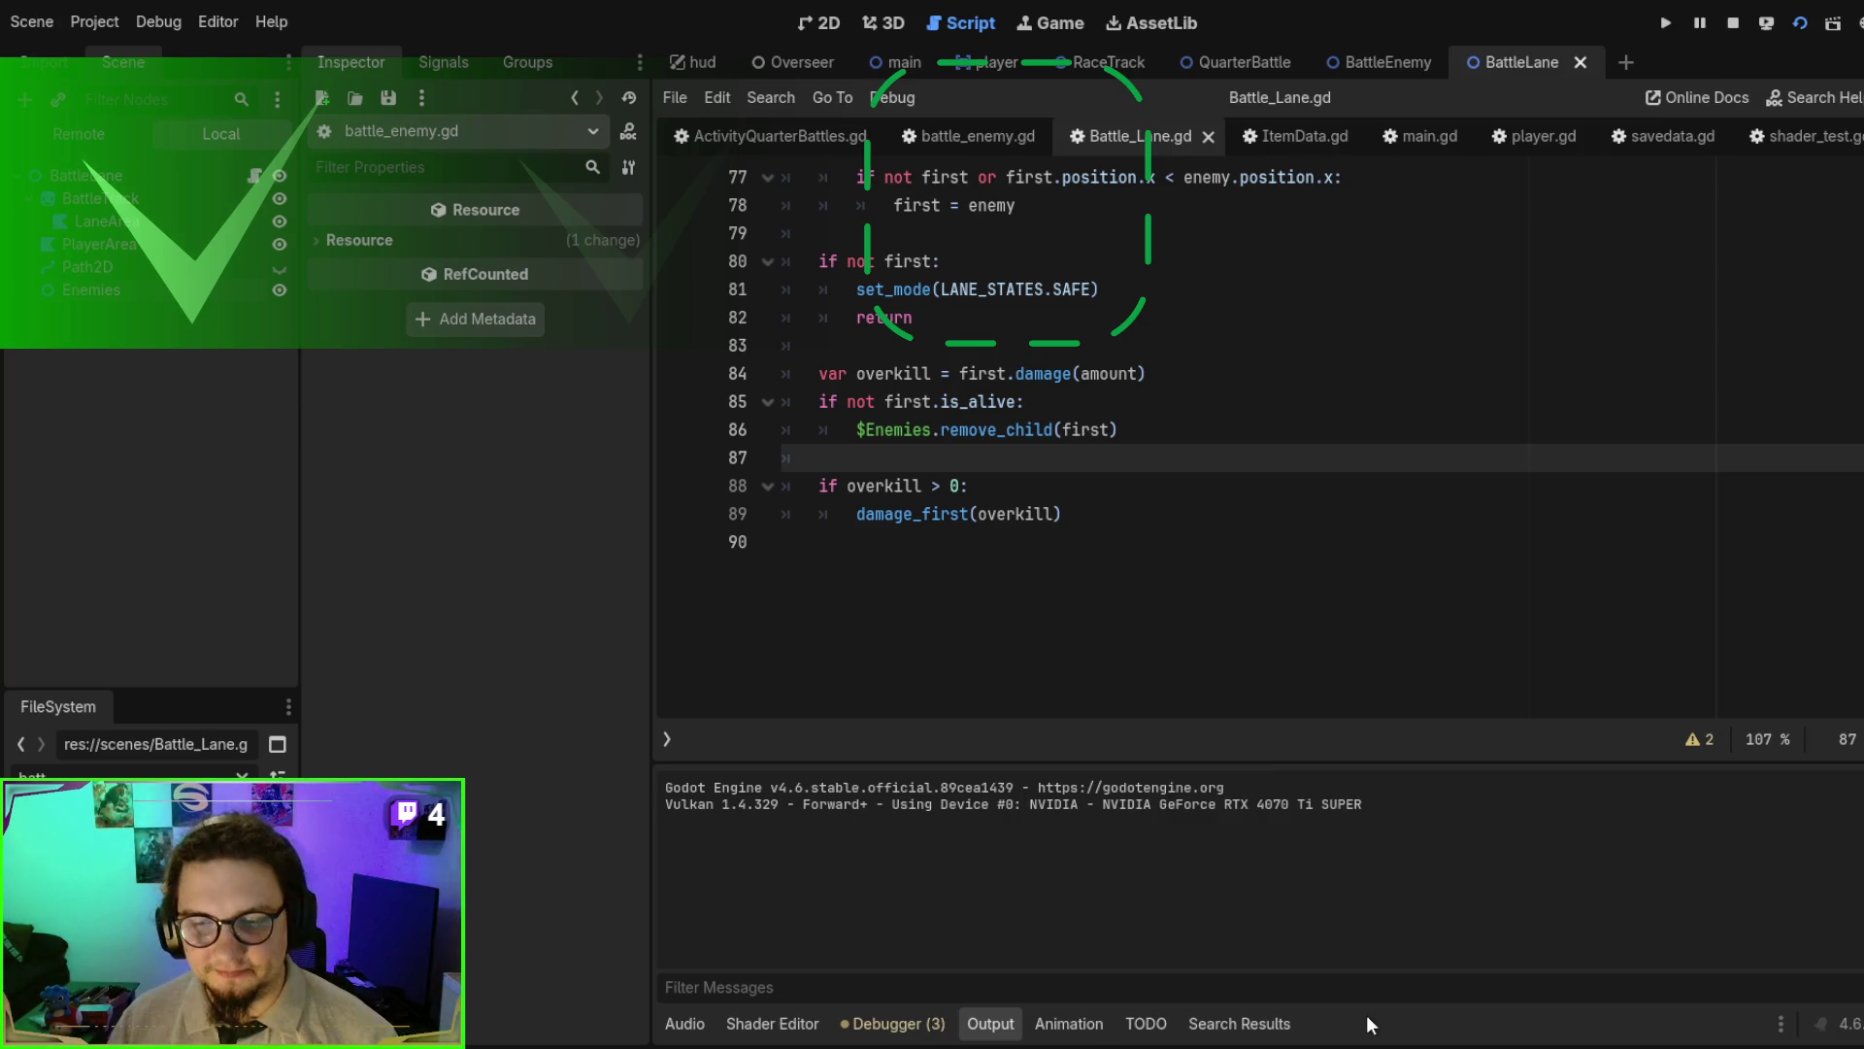
{"action": "scroll", "coordinate": [1340, 611], "scroll_direction": "up", "scroll_amount": 20}
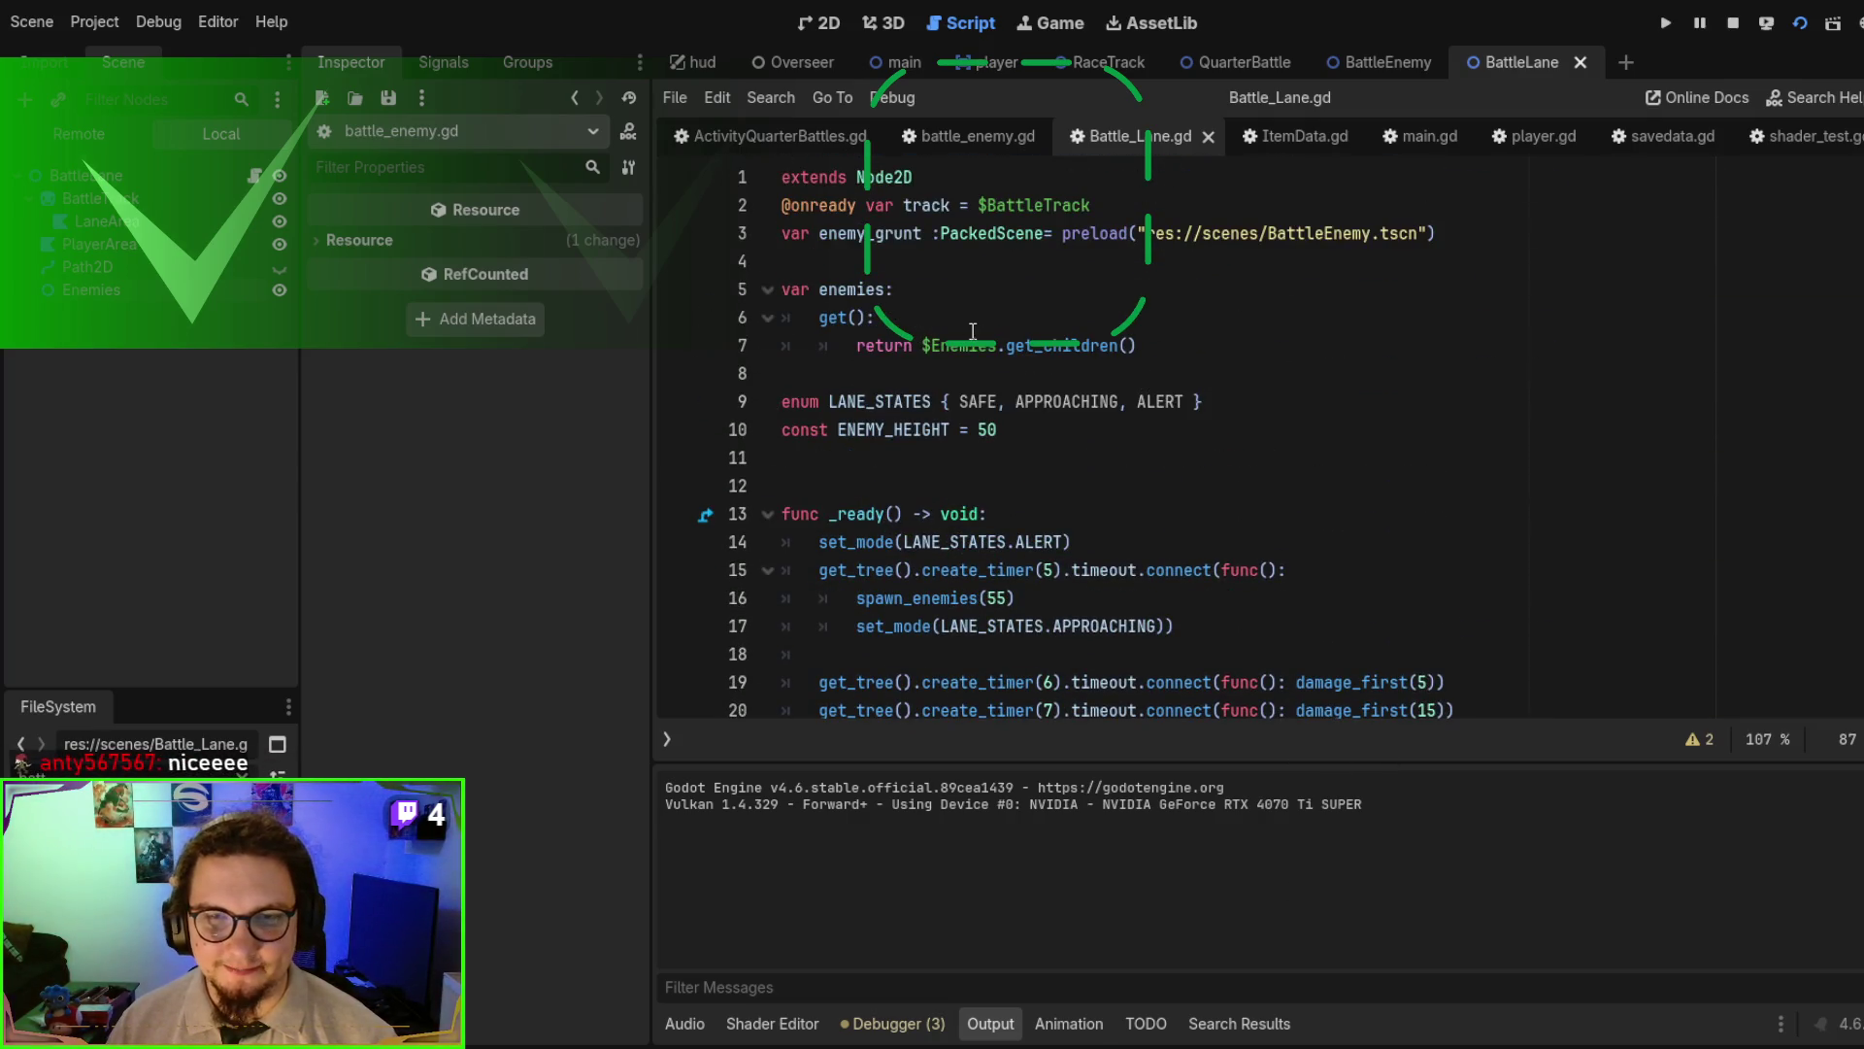
{"action": "scroll", "coordinate": [1109, 282], "scroll_direction": "down", "scroll_amount": 3}
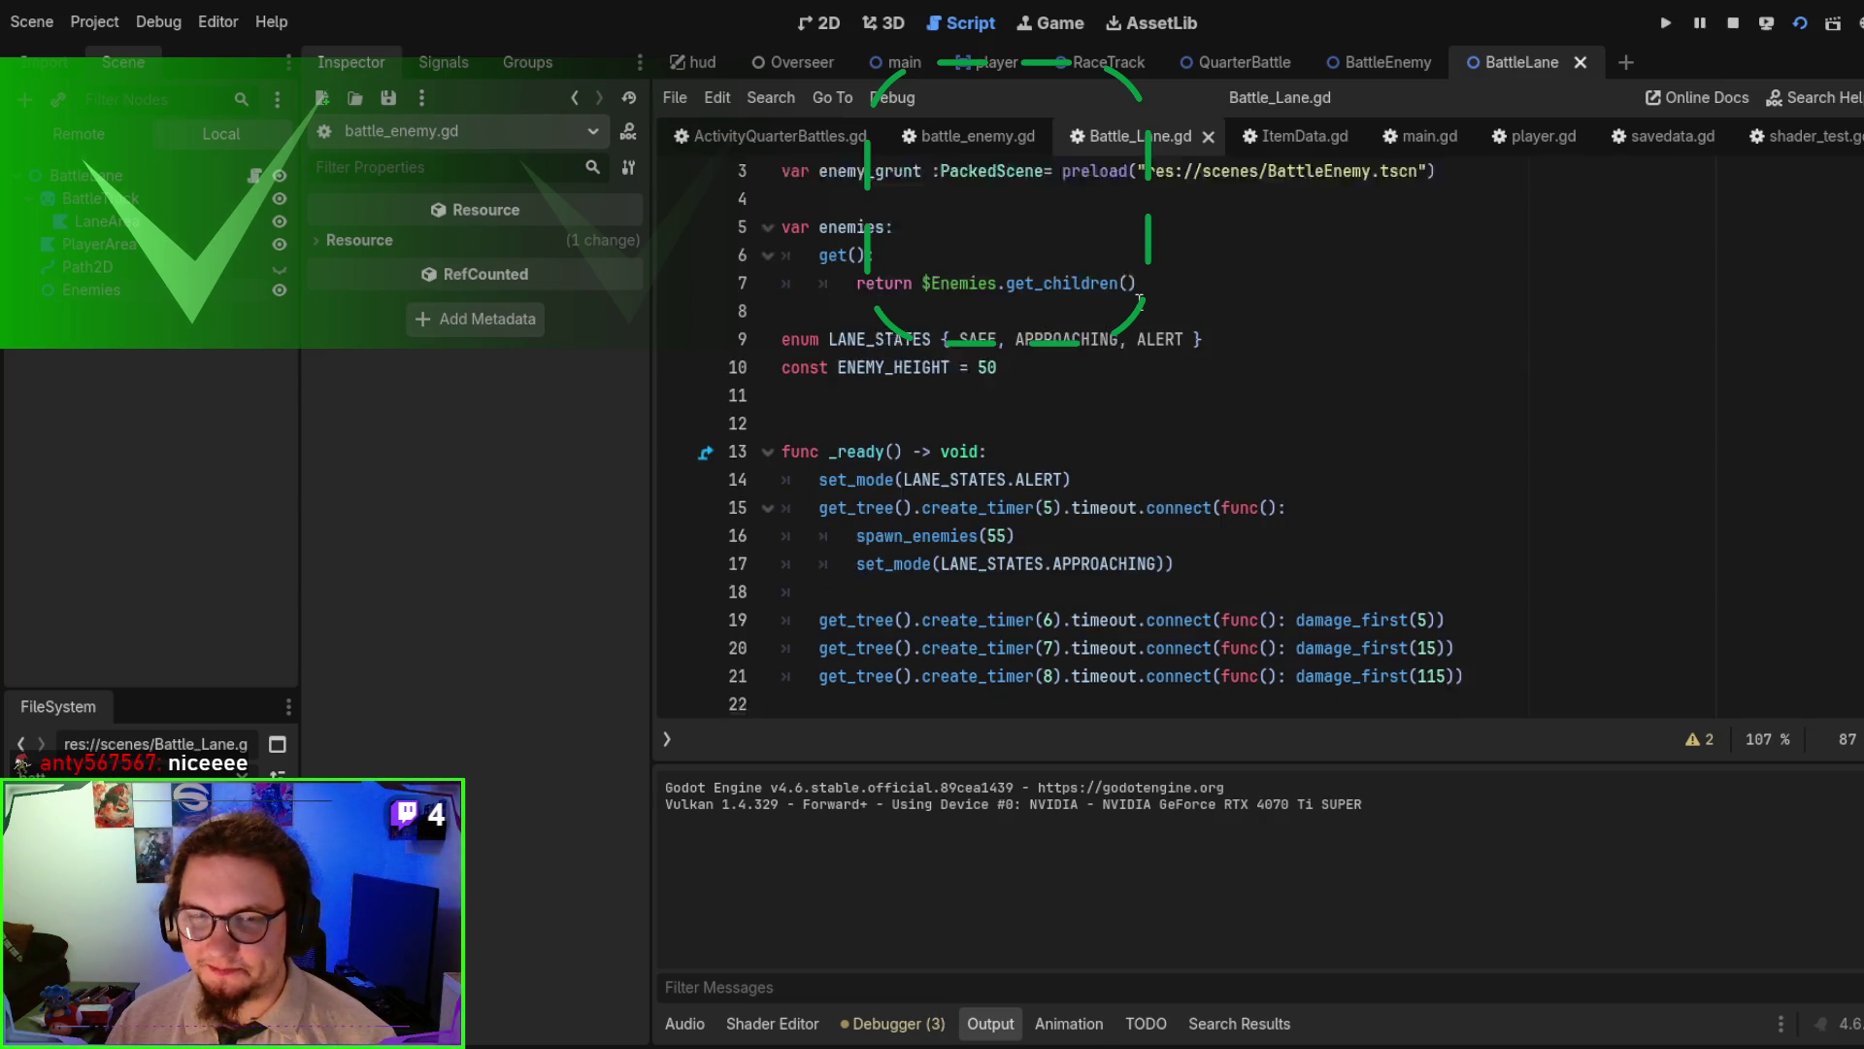
- Duplicate the line 21 timer call and change the copy's damage_first argument to 115
{"action": "left_click", "coordinate": [1421, 487]}
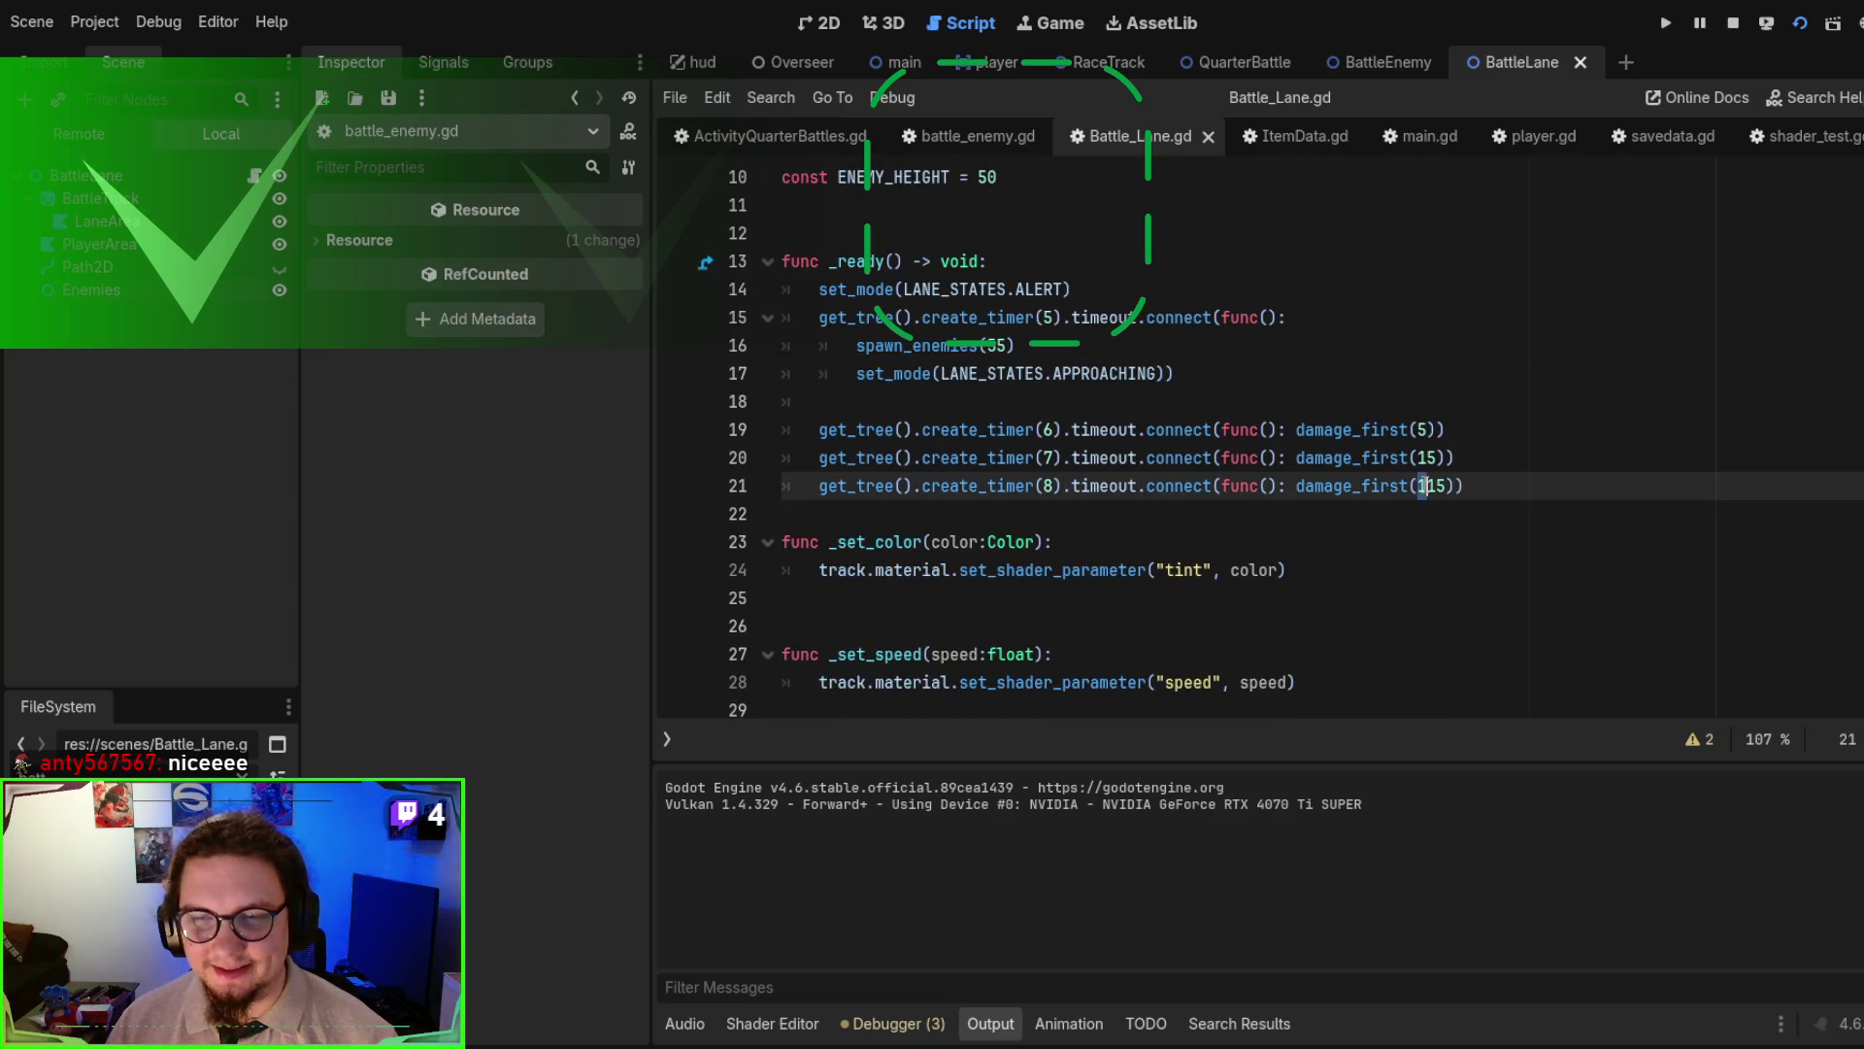
{"action": "mouse_move", "coordinate": [1468, 483]}
{"action": "left_mouse_down"}
{"action": "mouse_move", "coordinate": [1482, 457]}
{"action": "mouse_move", "coordinate": [1477, 475]}
{"action": "left_mouse_up"}
{"action": "key", "text": "ctrl+shift+d"}
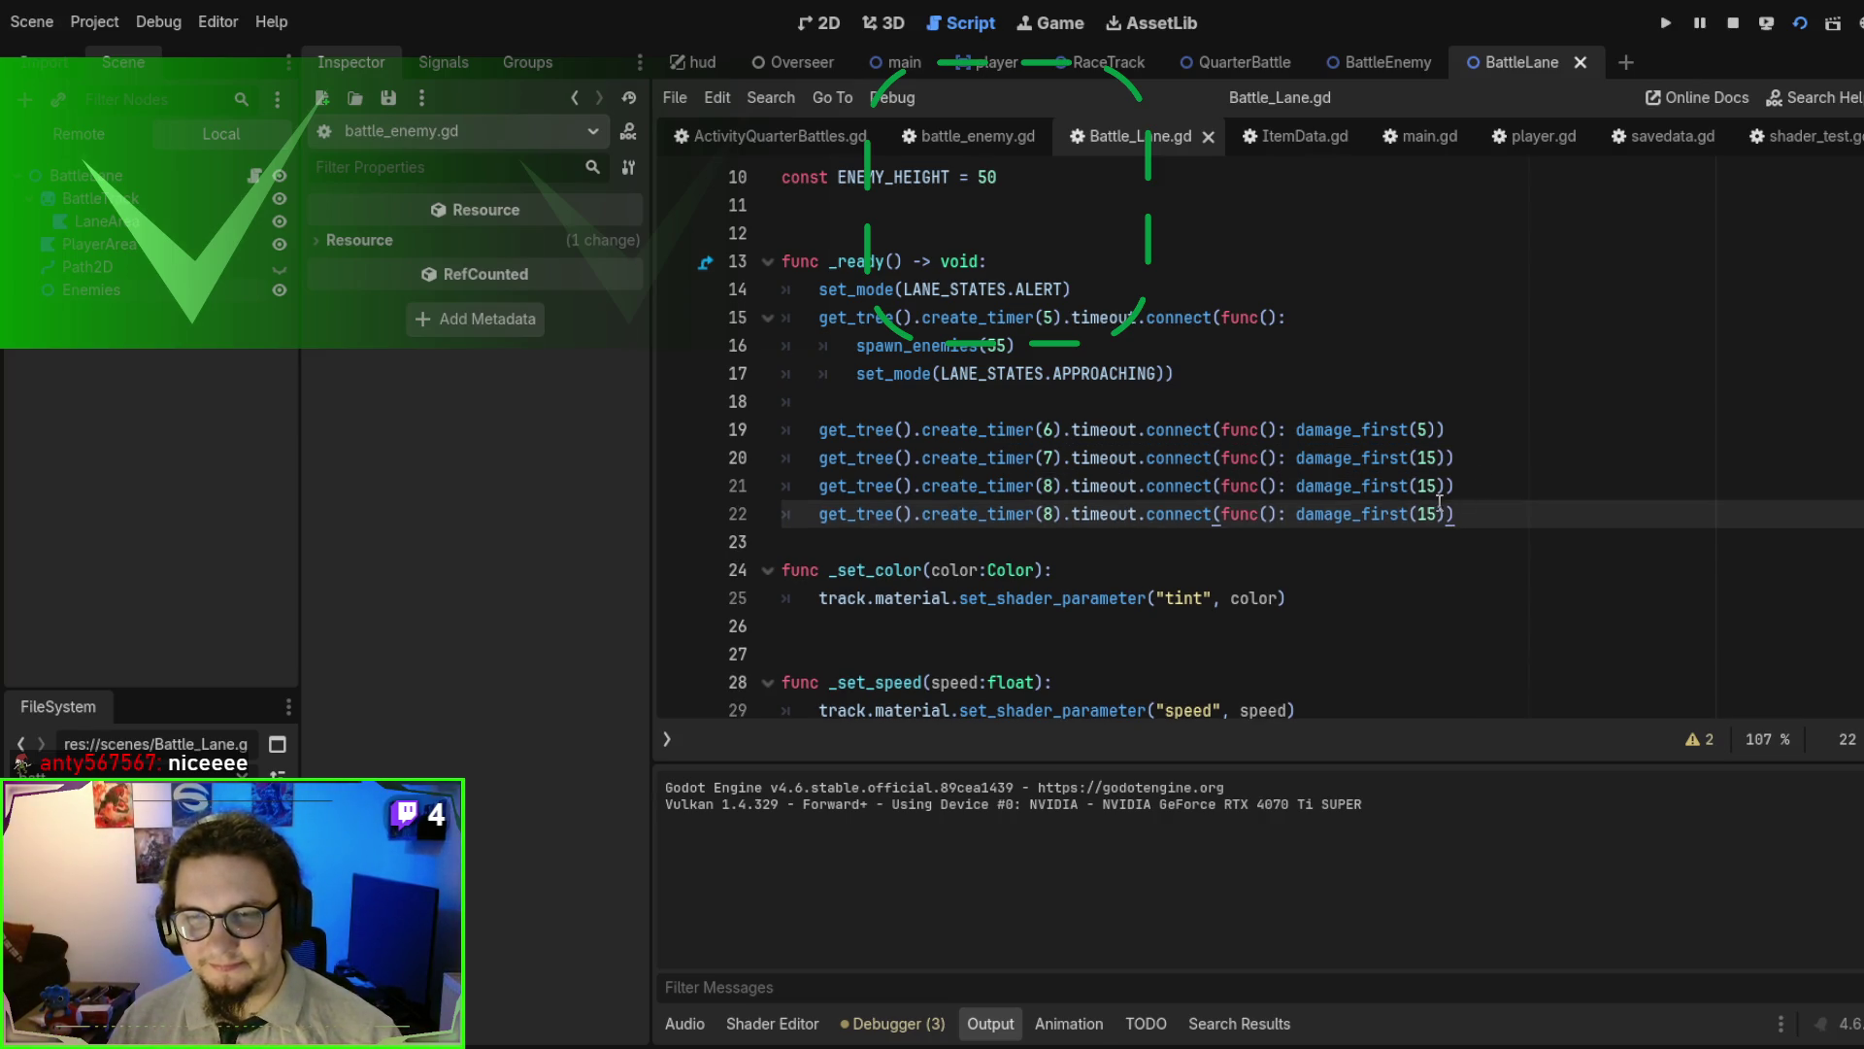
{"action": "left_click", "coordinate": [1430, 513]}
{"action": "type", "text": "1"}
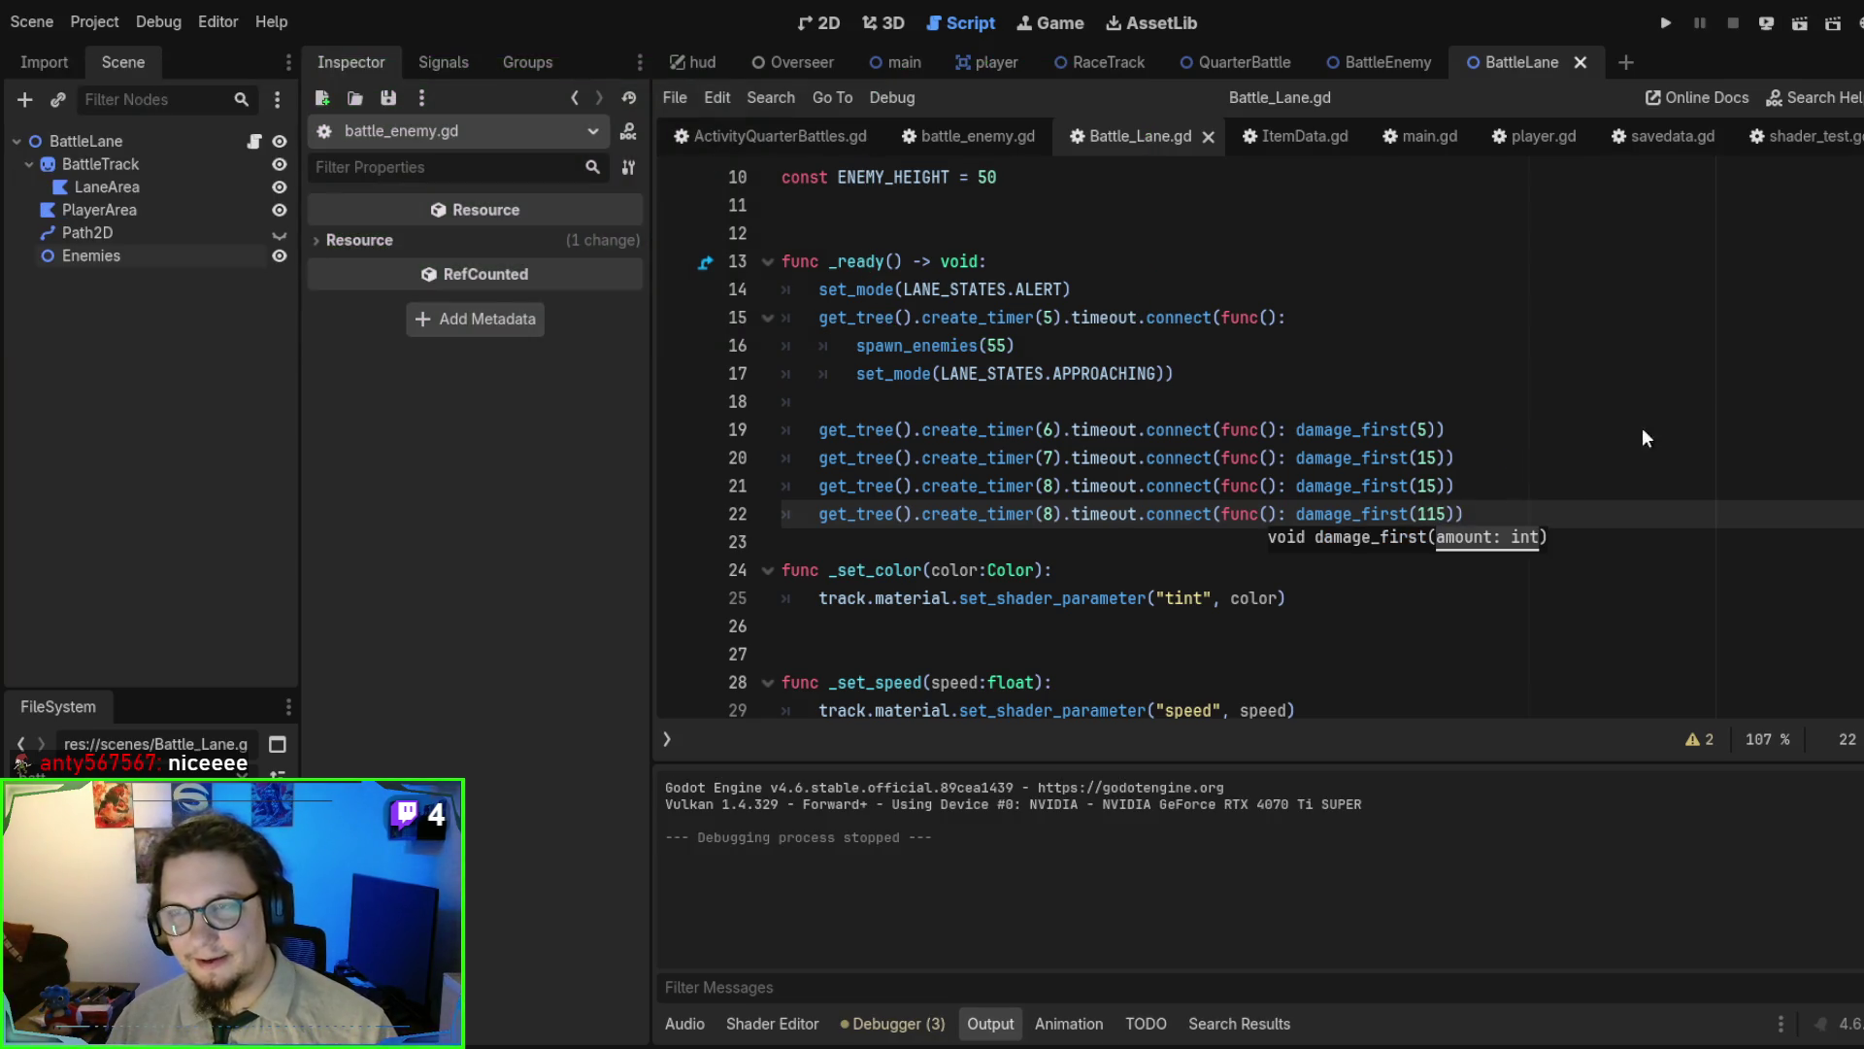
{"action": "left_click", "coordinate": [1255, 522]}
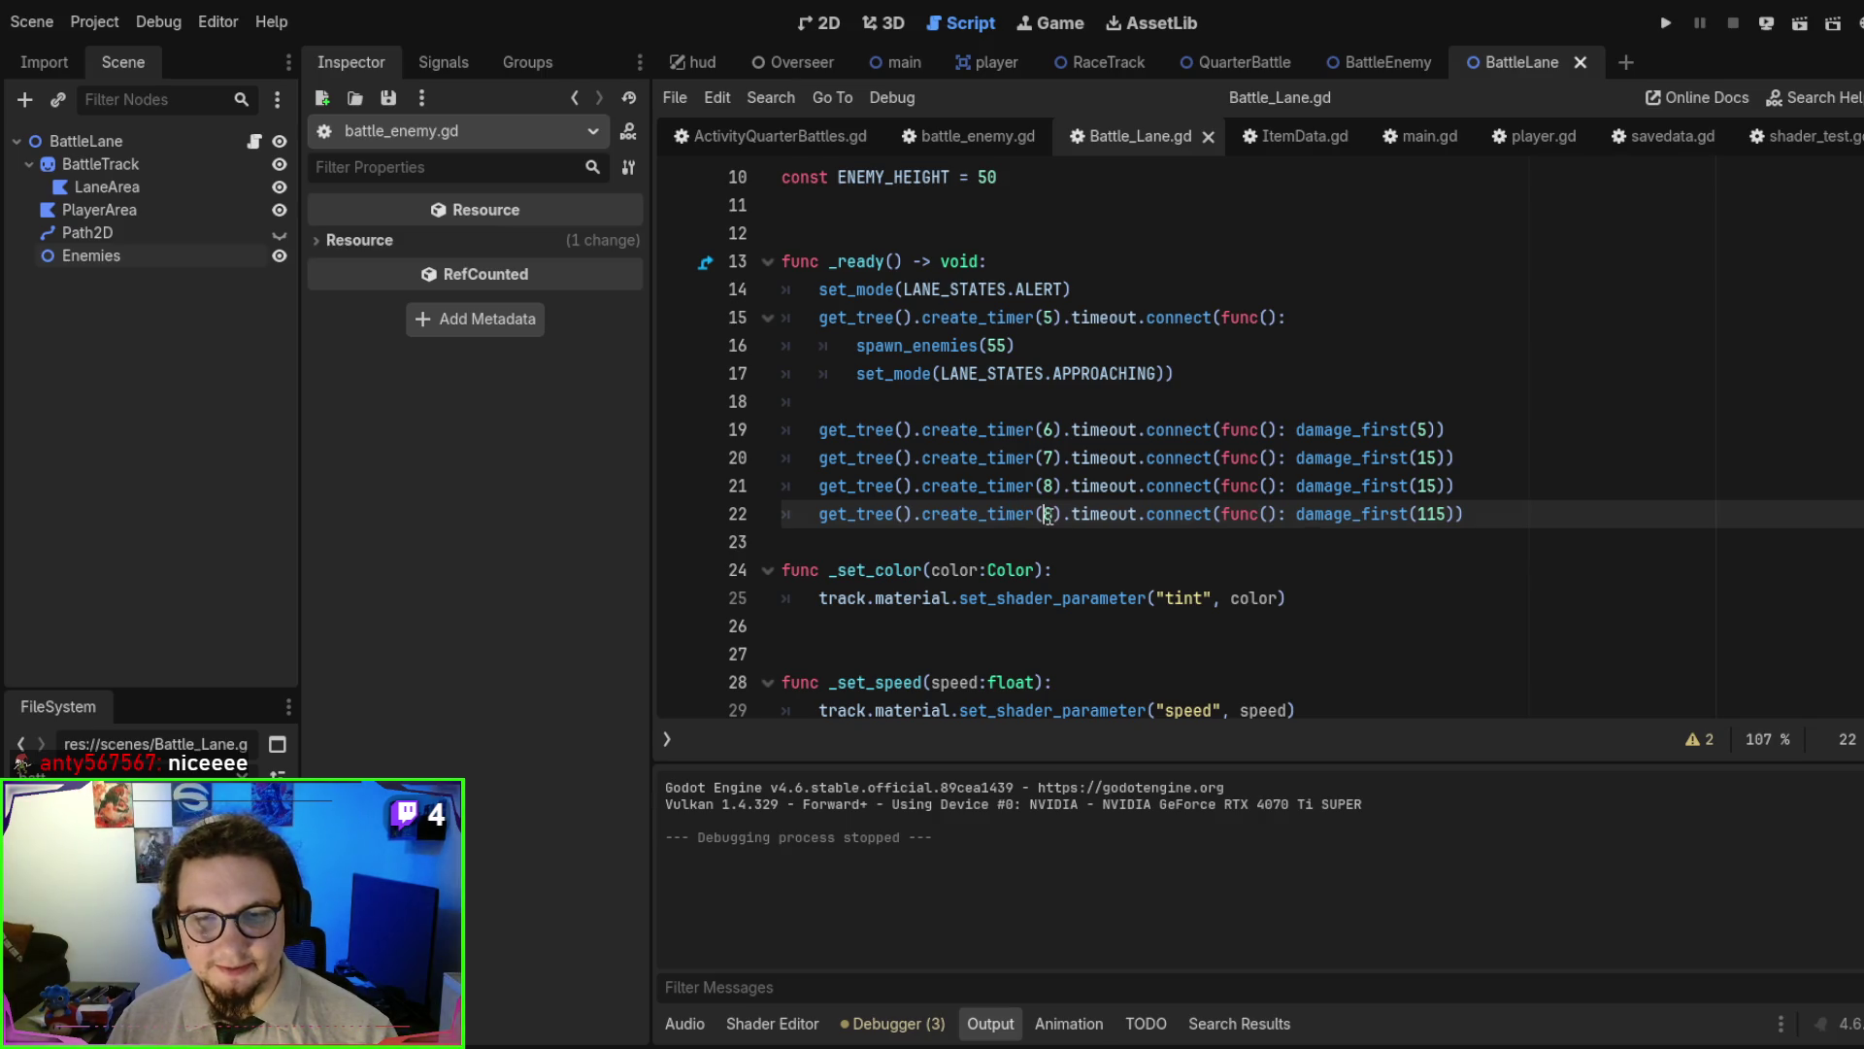
- Change the _ready create_timer delays to 3, 4, 5, 6 and 7 seconds
{"action": "left_click", "coordinate": [1051, 515]}
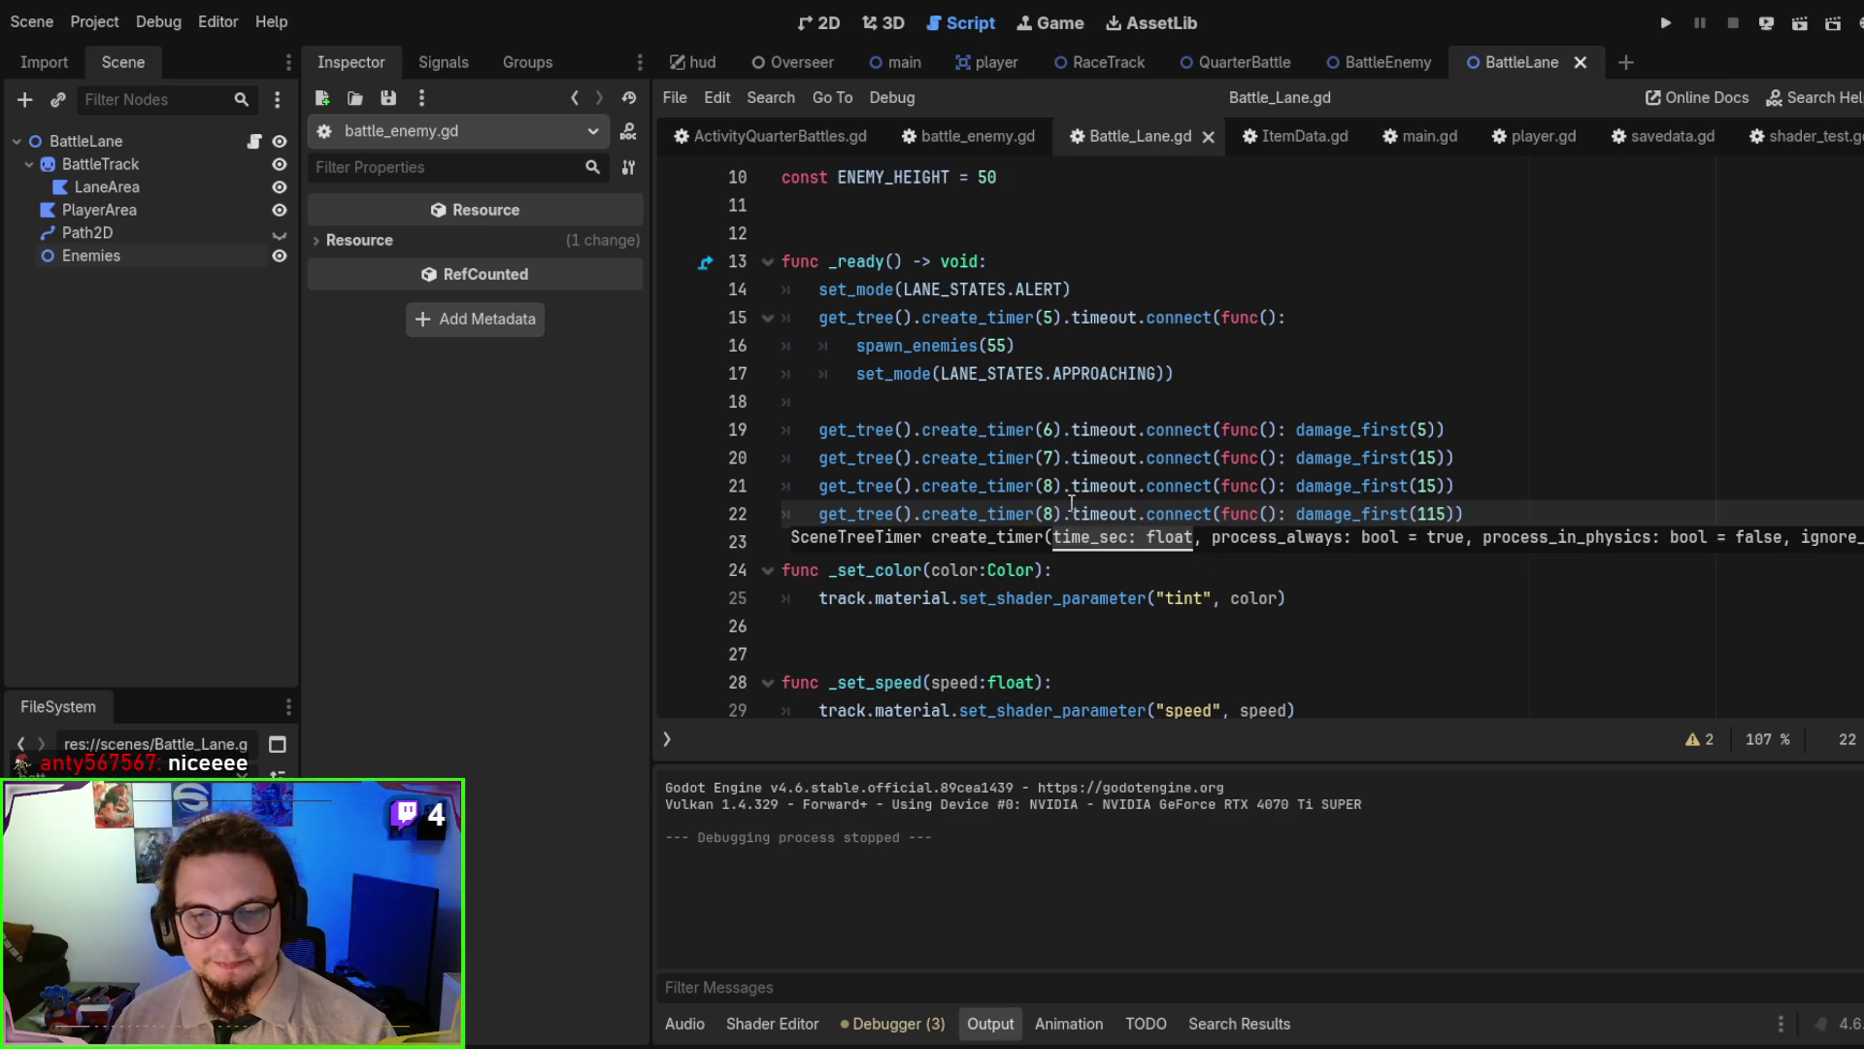
{"action": "key", "text": "Up"}
{"action": "key", "text": "Up"}
{"action": "key", "text": "Up"}
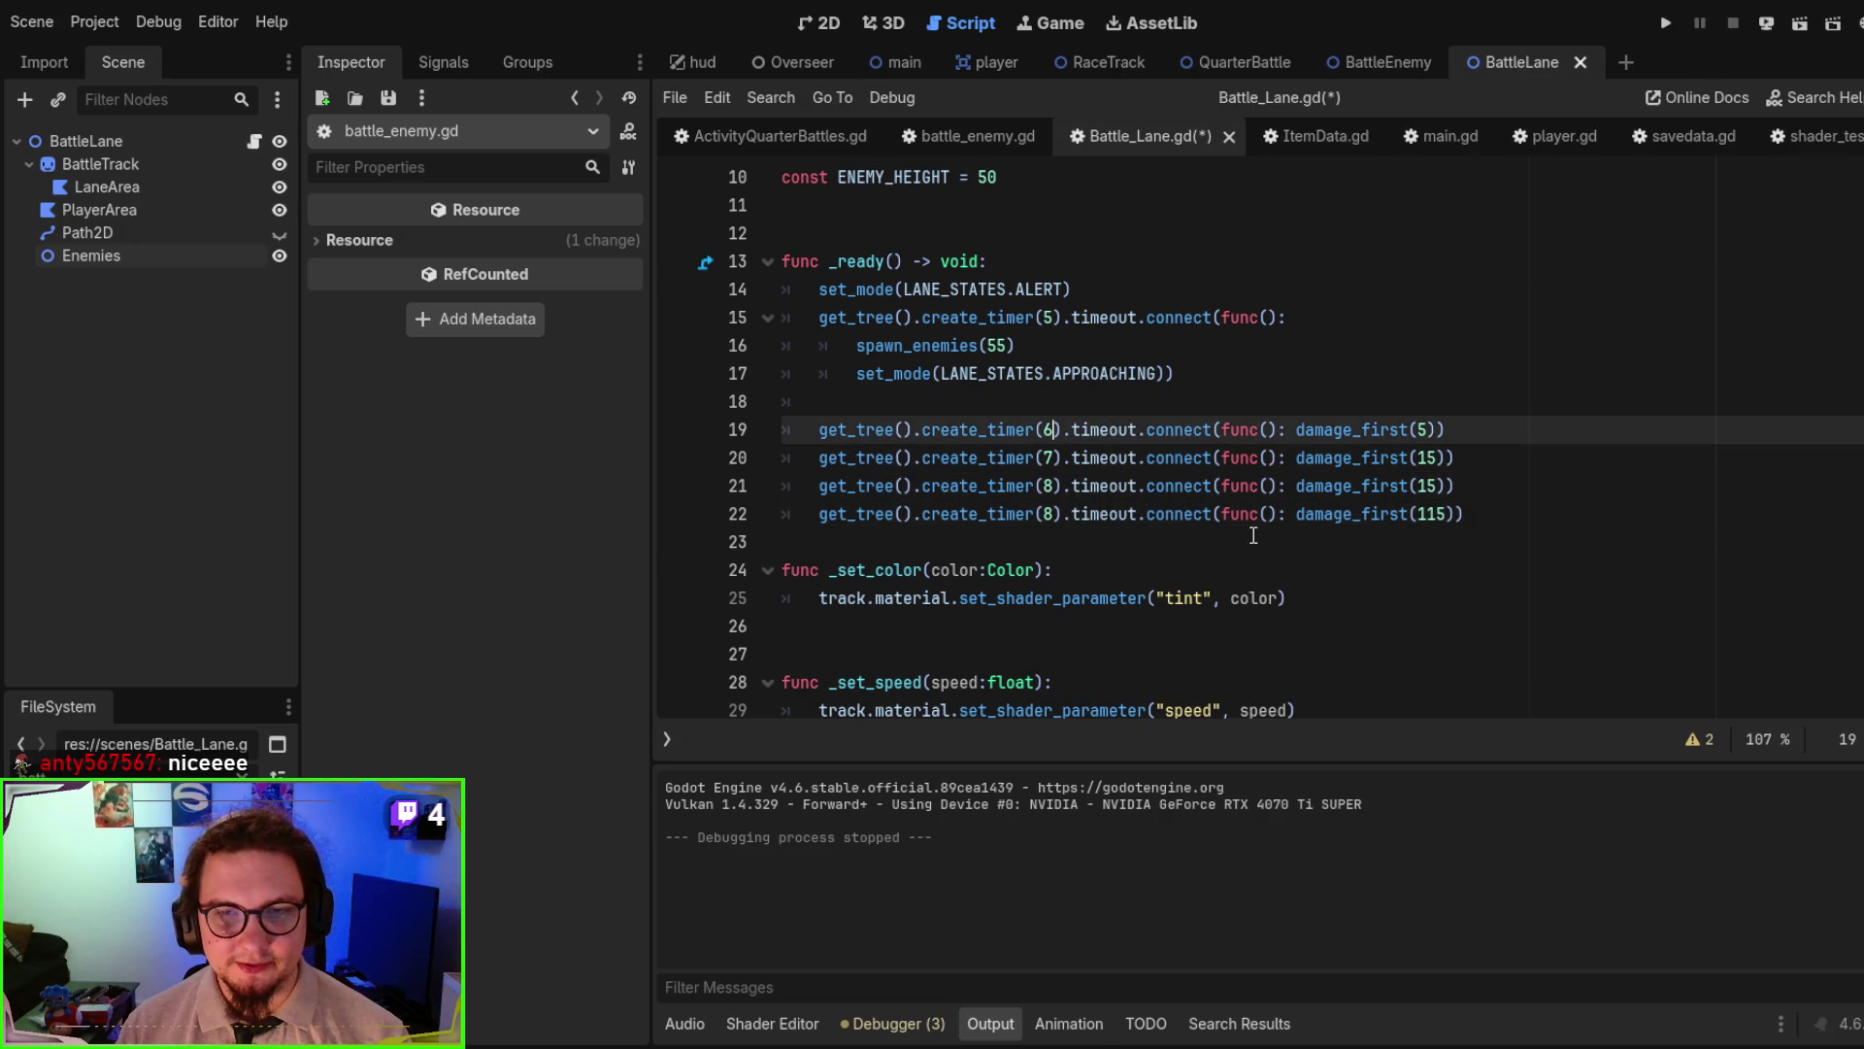
{"action": "key", "text": "BackSpace"}
{"action": "type", "text": "3"}
{"action": "key", "text": "Down"}
{"action": "key", "text": "Down"}
{"action": "key", "text": "Down"}
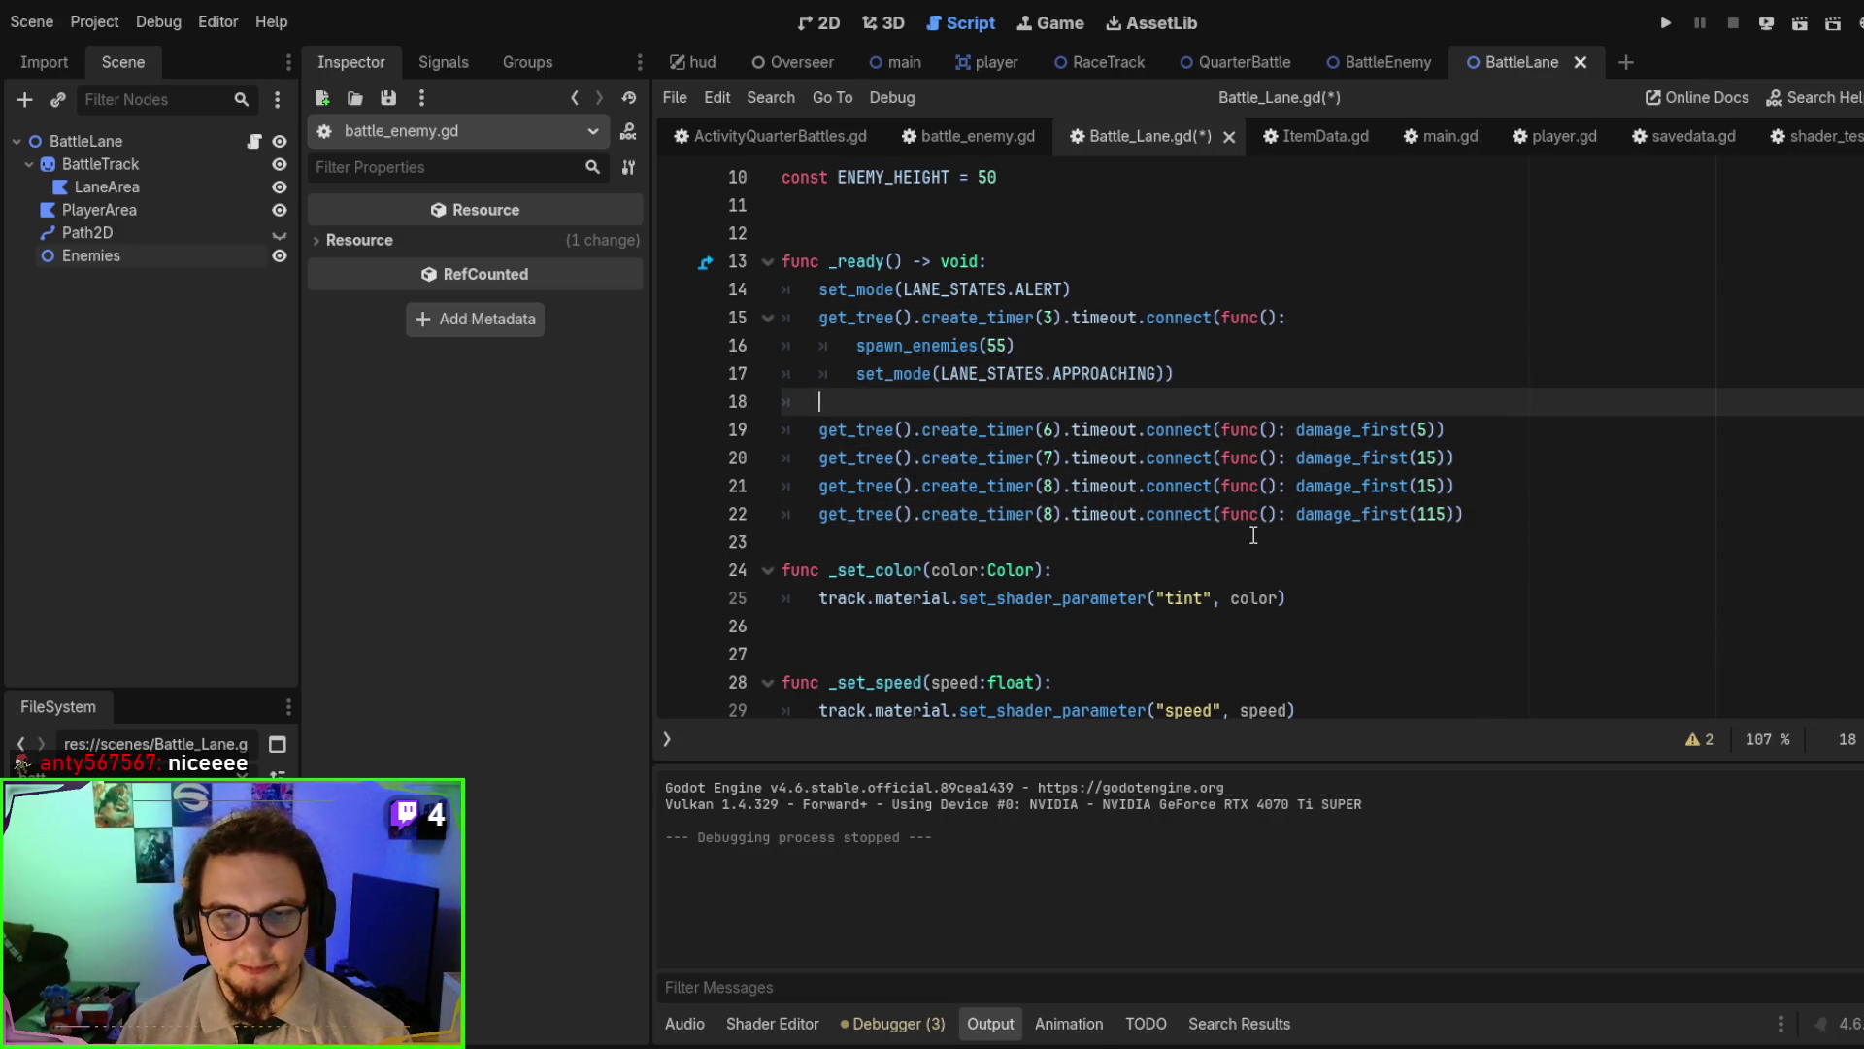
{"action": "key", "text": "BackSpace"}
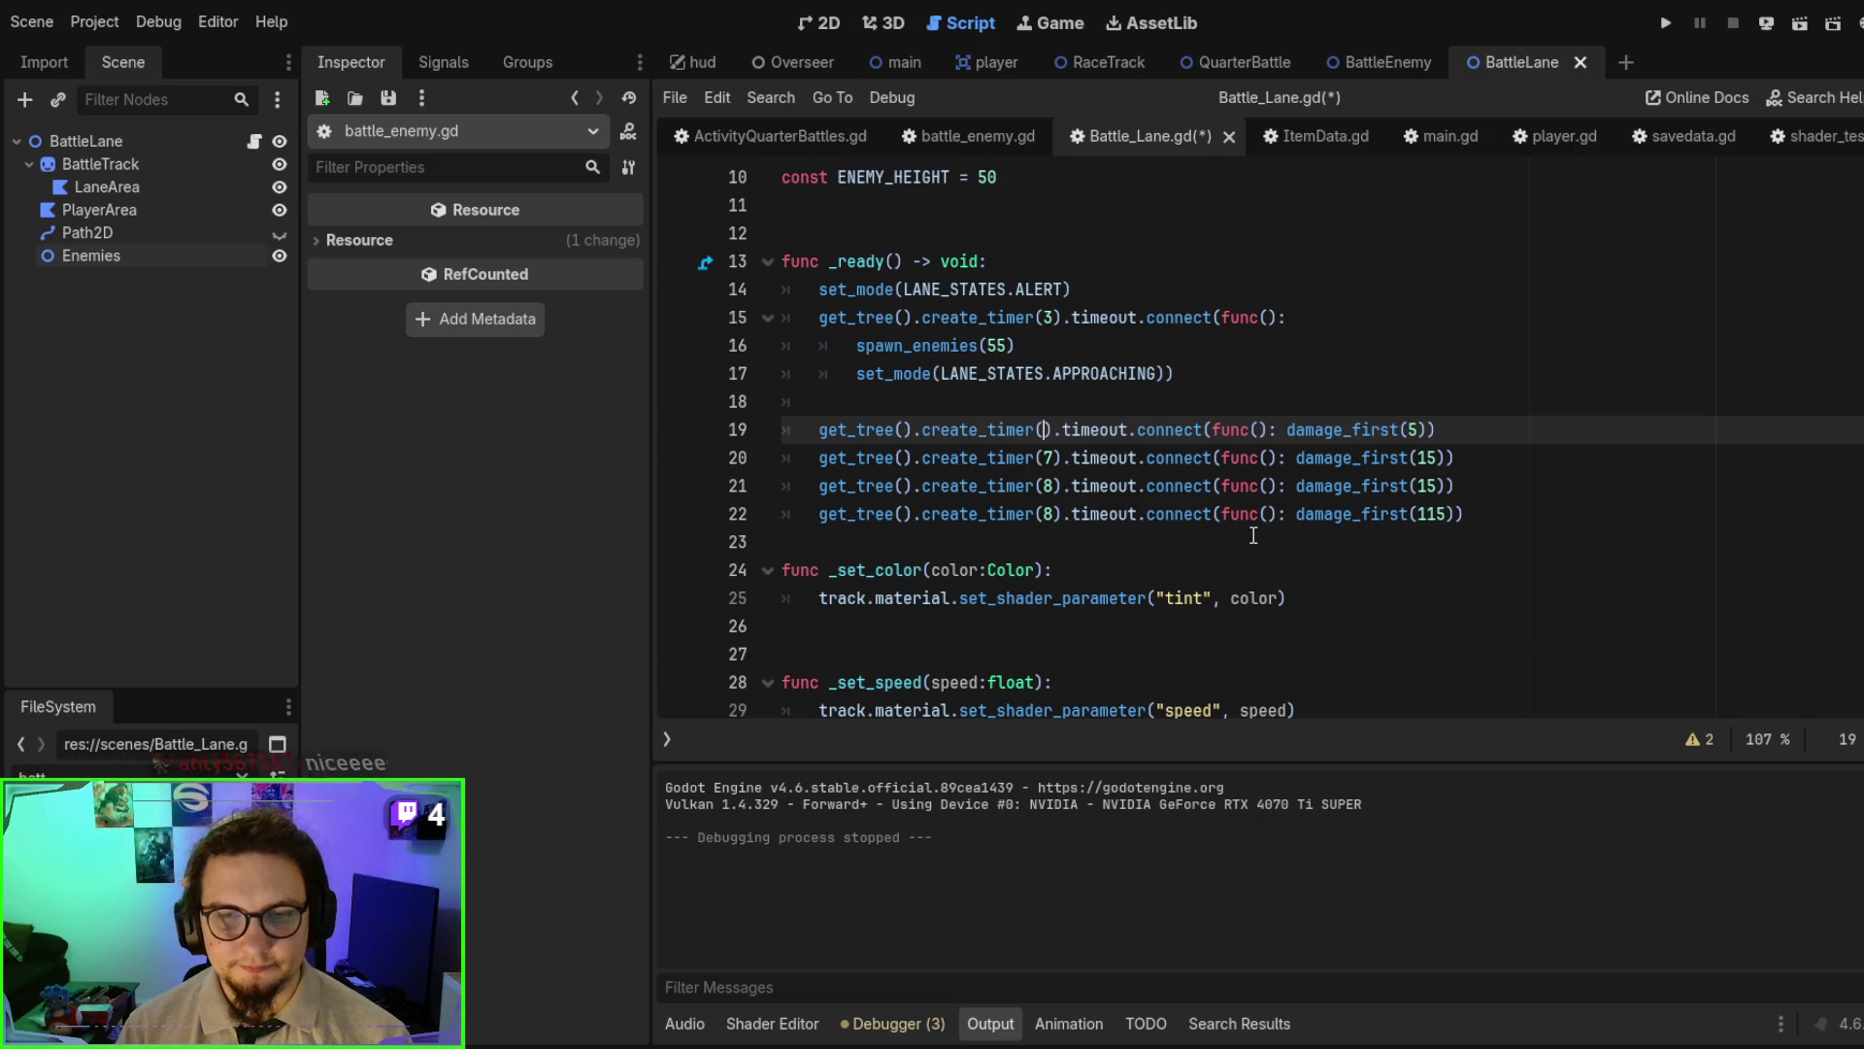
{"action": "type", "text": "4"}
{"action": "key", "text": "Down"}
{"action": "key", "text": "BackSpace"}
{"action": "type", "text": "5"}
{"action": "key", "text": "Down"}
{"action": "key", "text": "BackSpace"}
{"action": "type", "text": "6"}
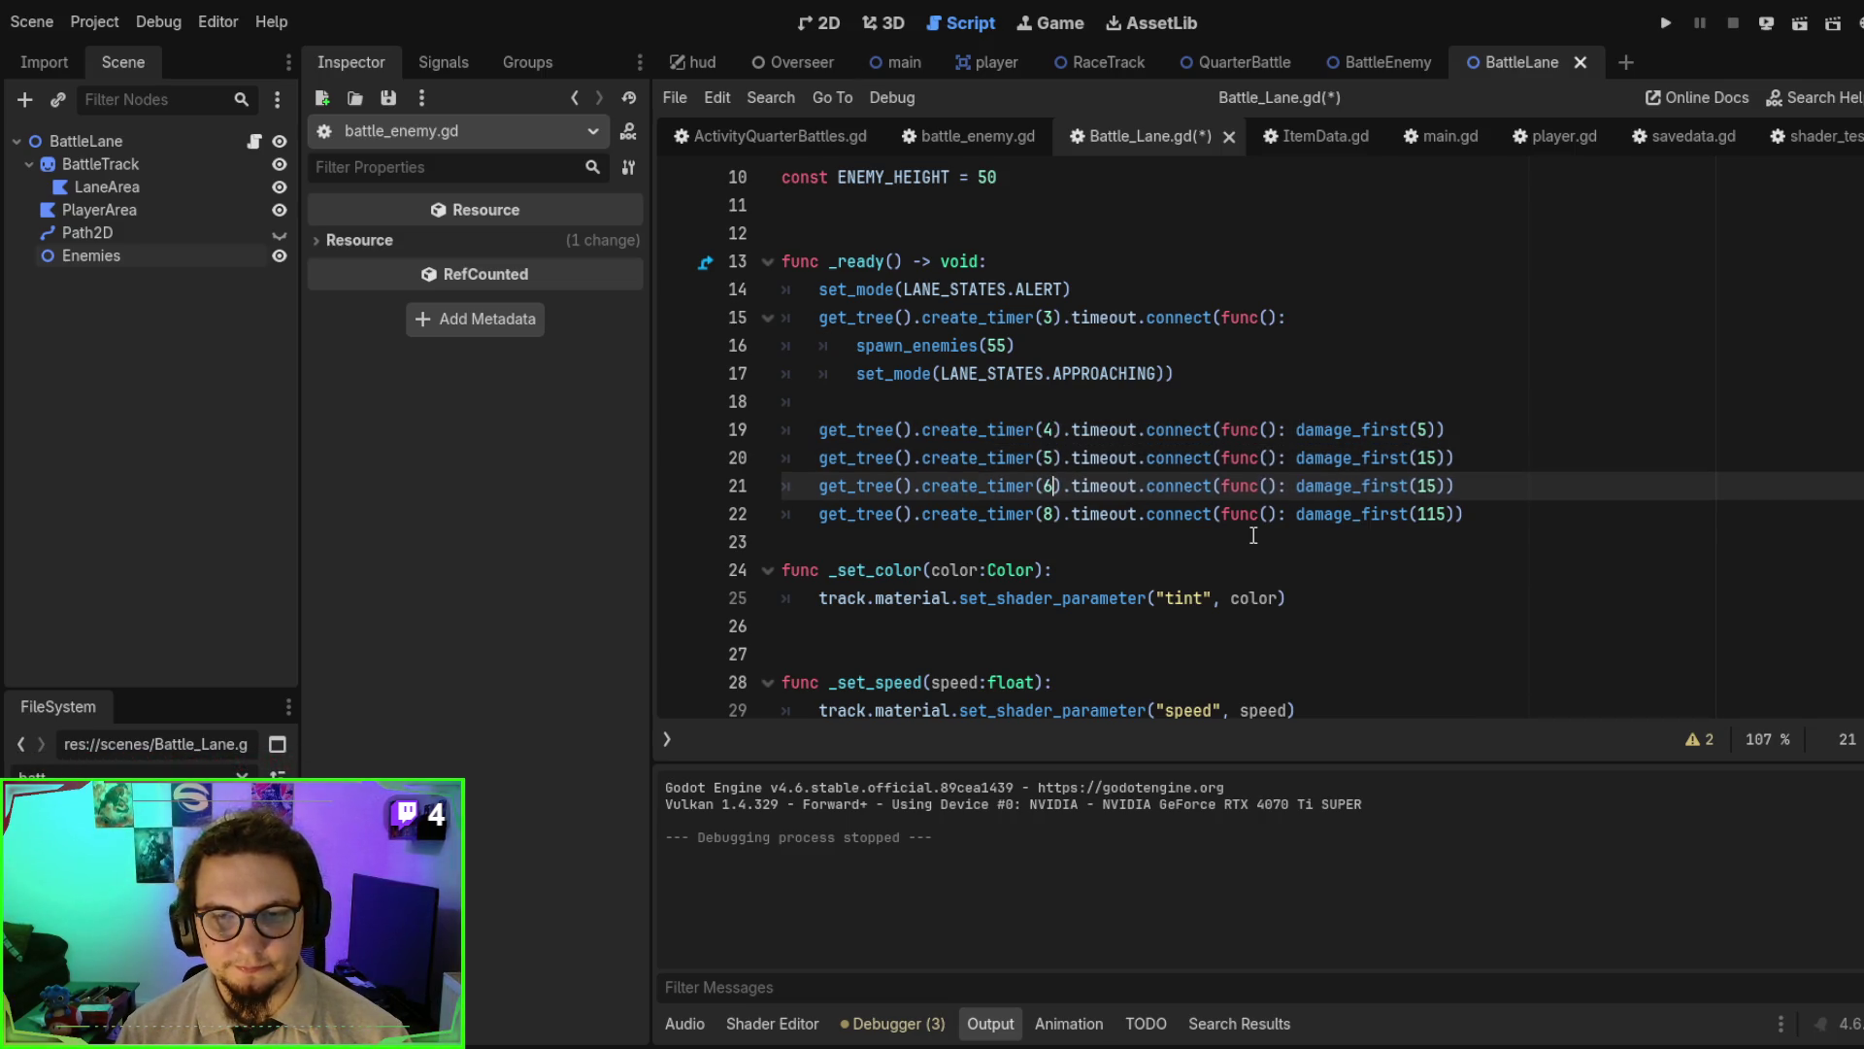
{"action": "key", "text": "Down"}
{"action": "key", "text": "BackSpace"}
{"action": "type", "text": "7"}
- Save and run the scene, then review the updated timers in the script
{"action": "key", "text": "F6"}
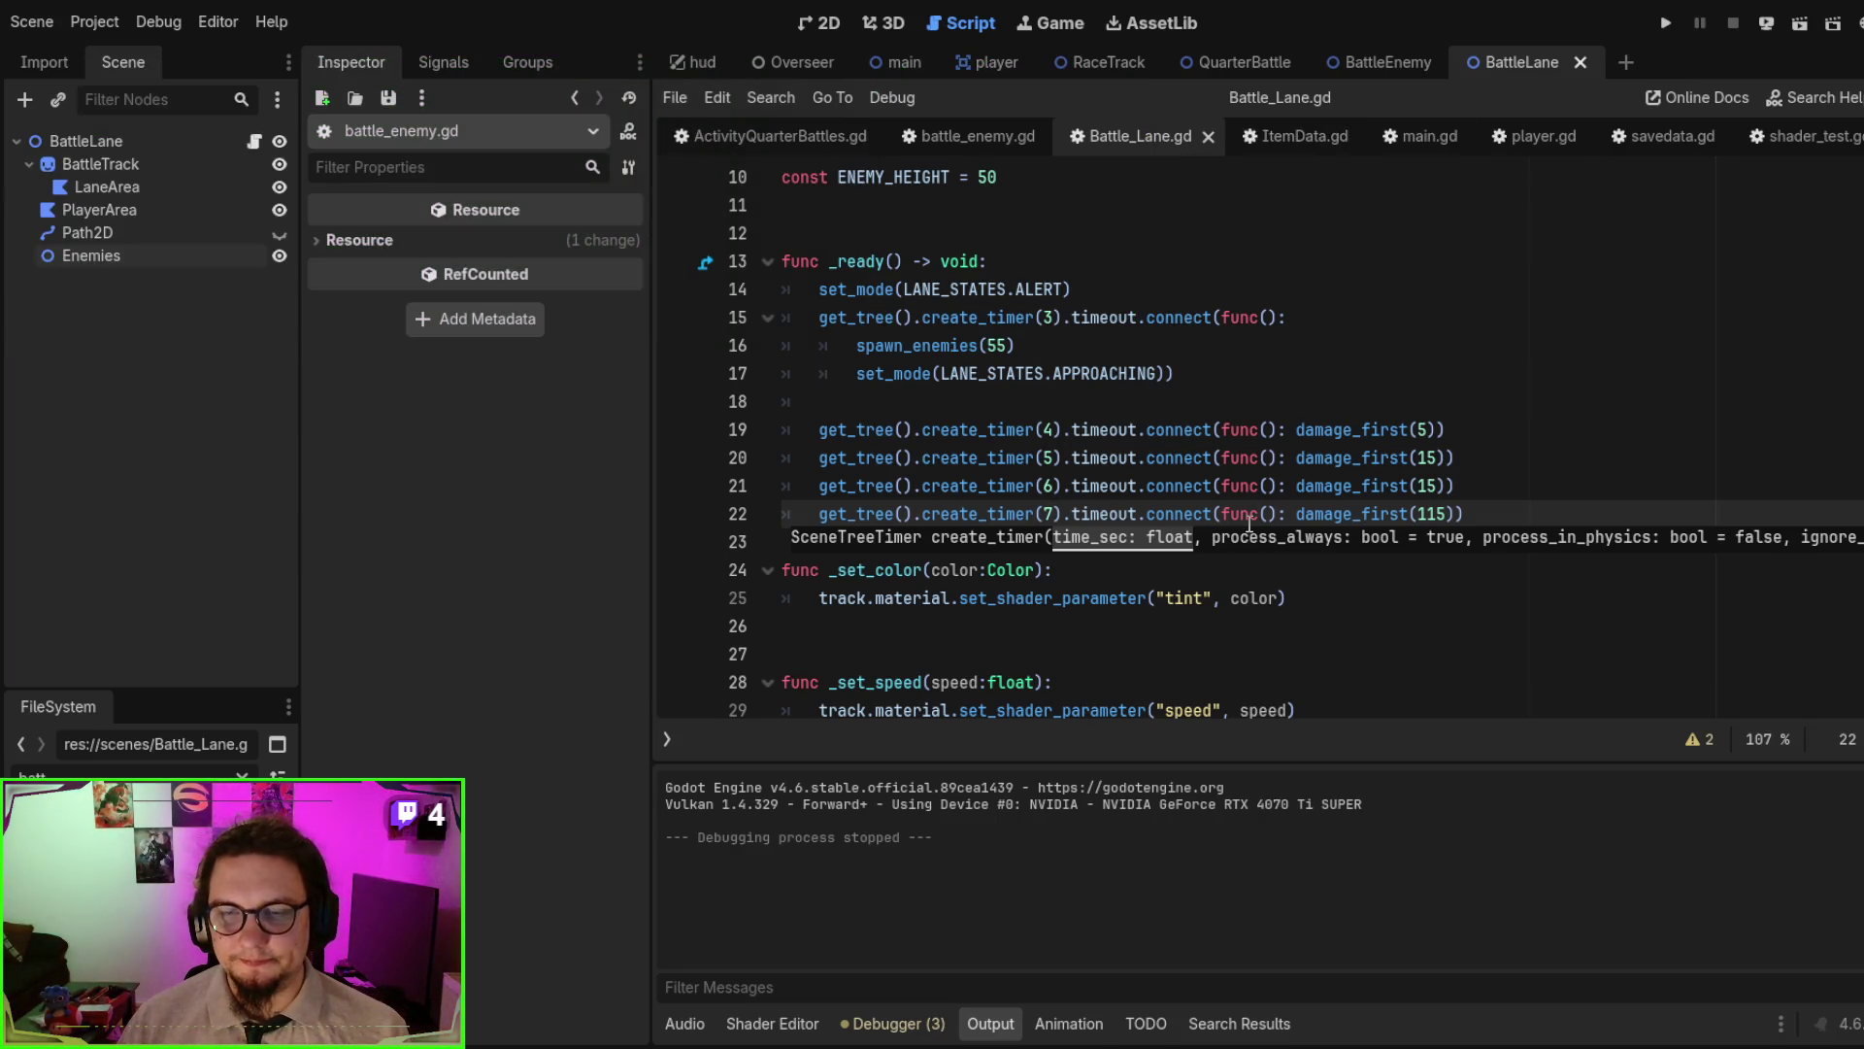
{"action": "left_click", "coordinate": [1298, 428]}
{"action": "scroll", "coordinate": [1342, 476], "scroll_direction": "down", "scroll_amount": 2}
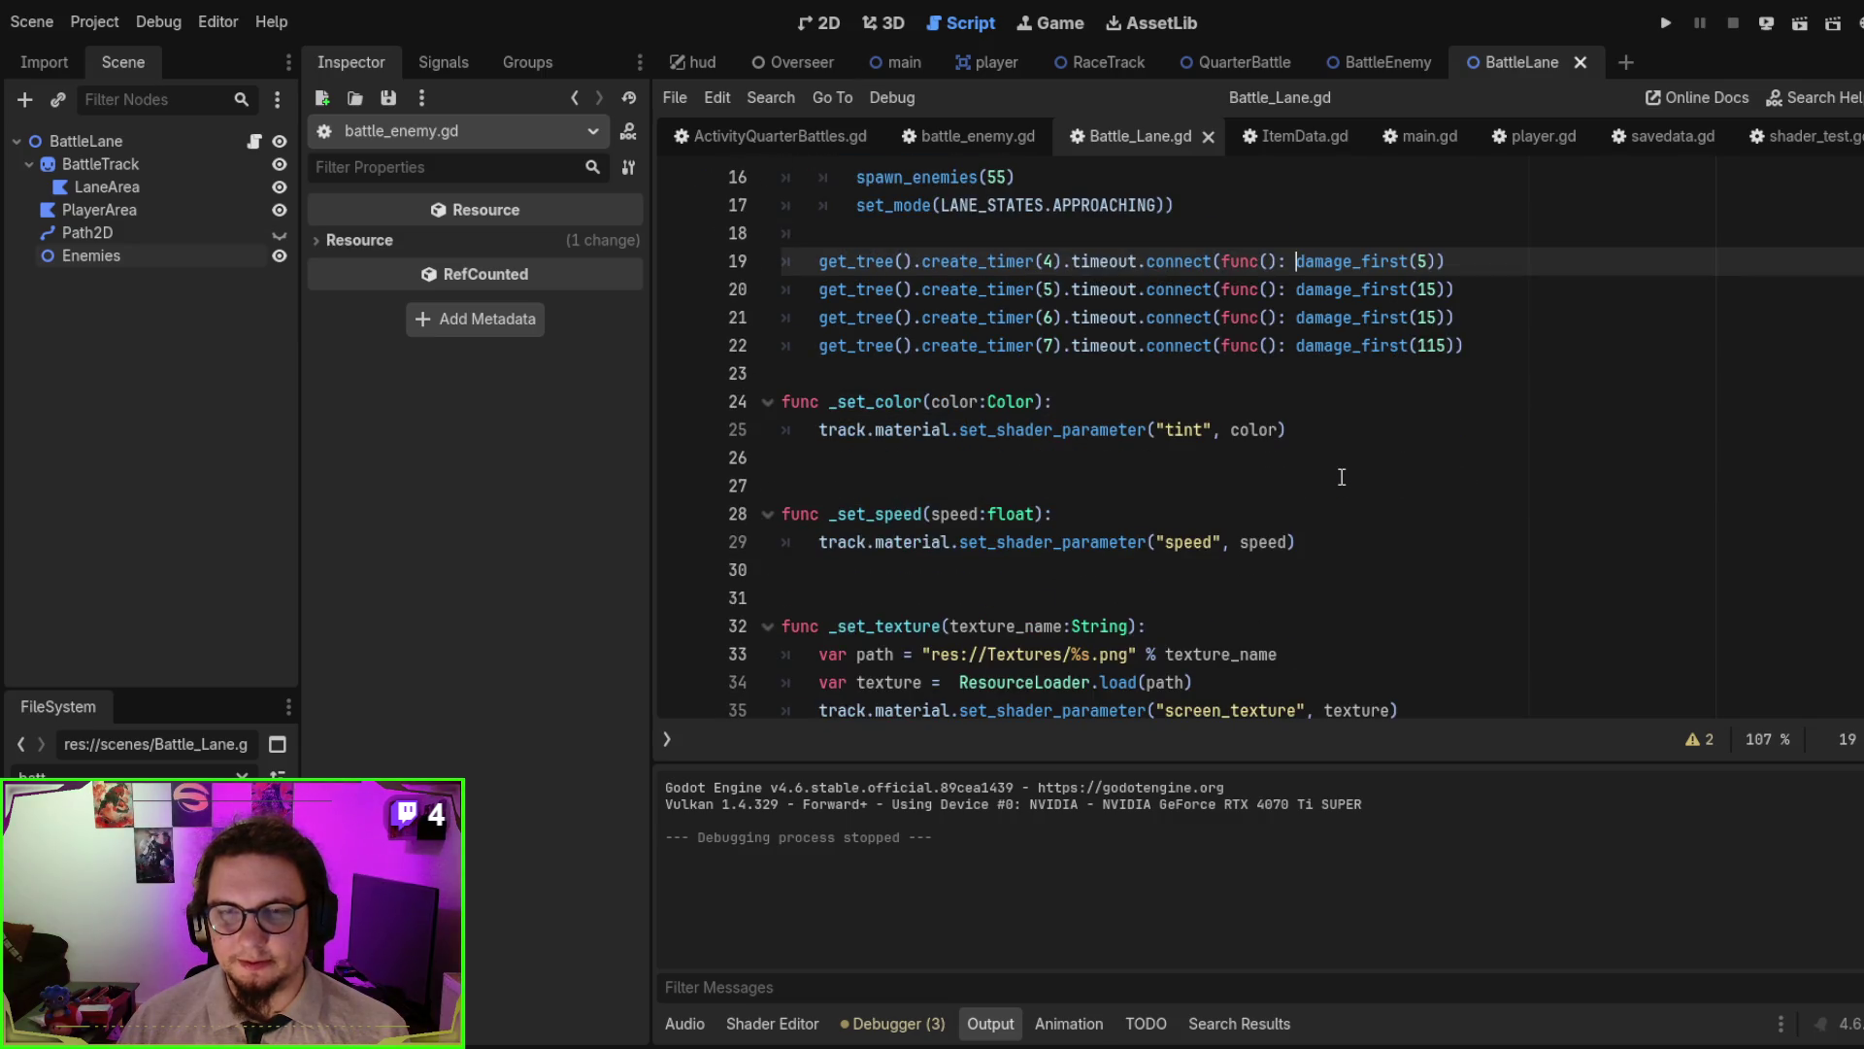
{"action": "scroll", "coordinate": [1379, 481], "scroll_direction": "down", "scroll_amount": 5}
{"action": "scroll", "coordinate": [1403, 486], "scroll_direction": "up", "scroll_amount": 5}
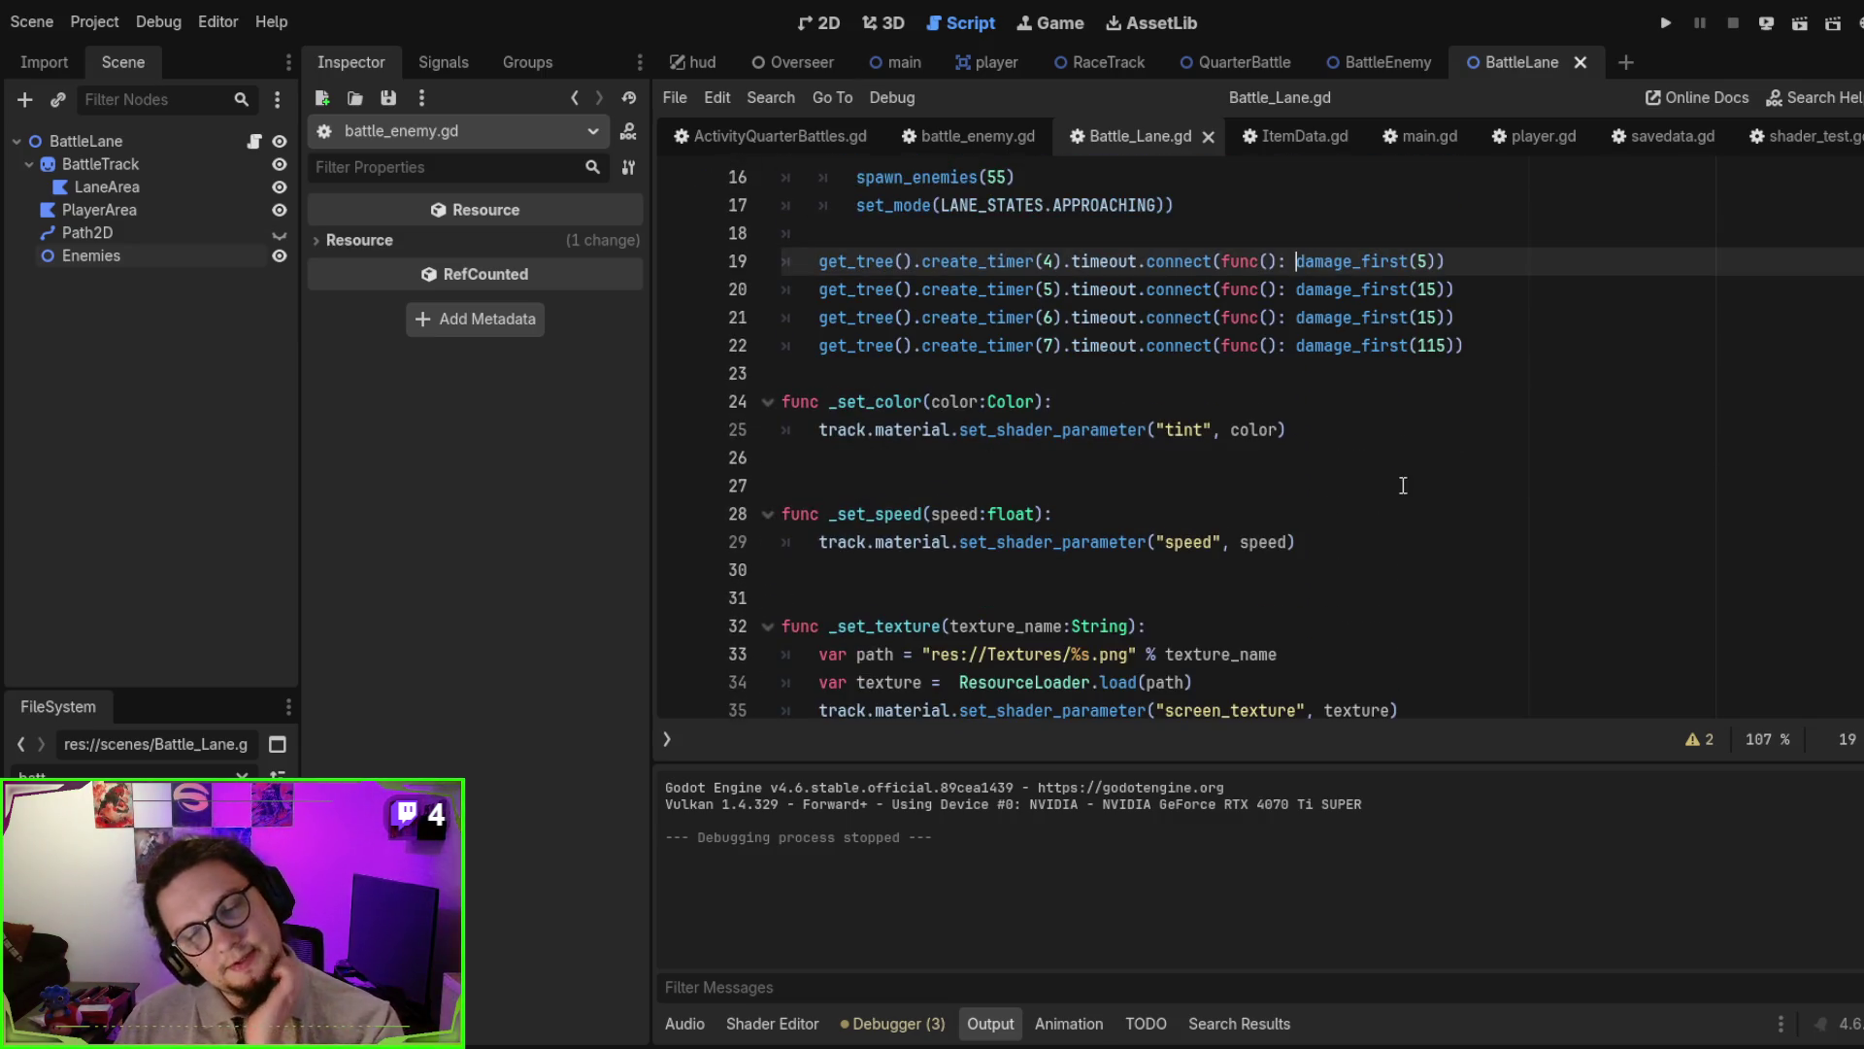
{"action": "scroll", "coordinate": [1403, 485], "scroll_direction": "up", "scroll_amount": 2}
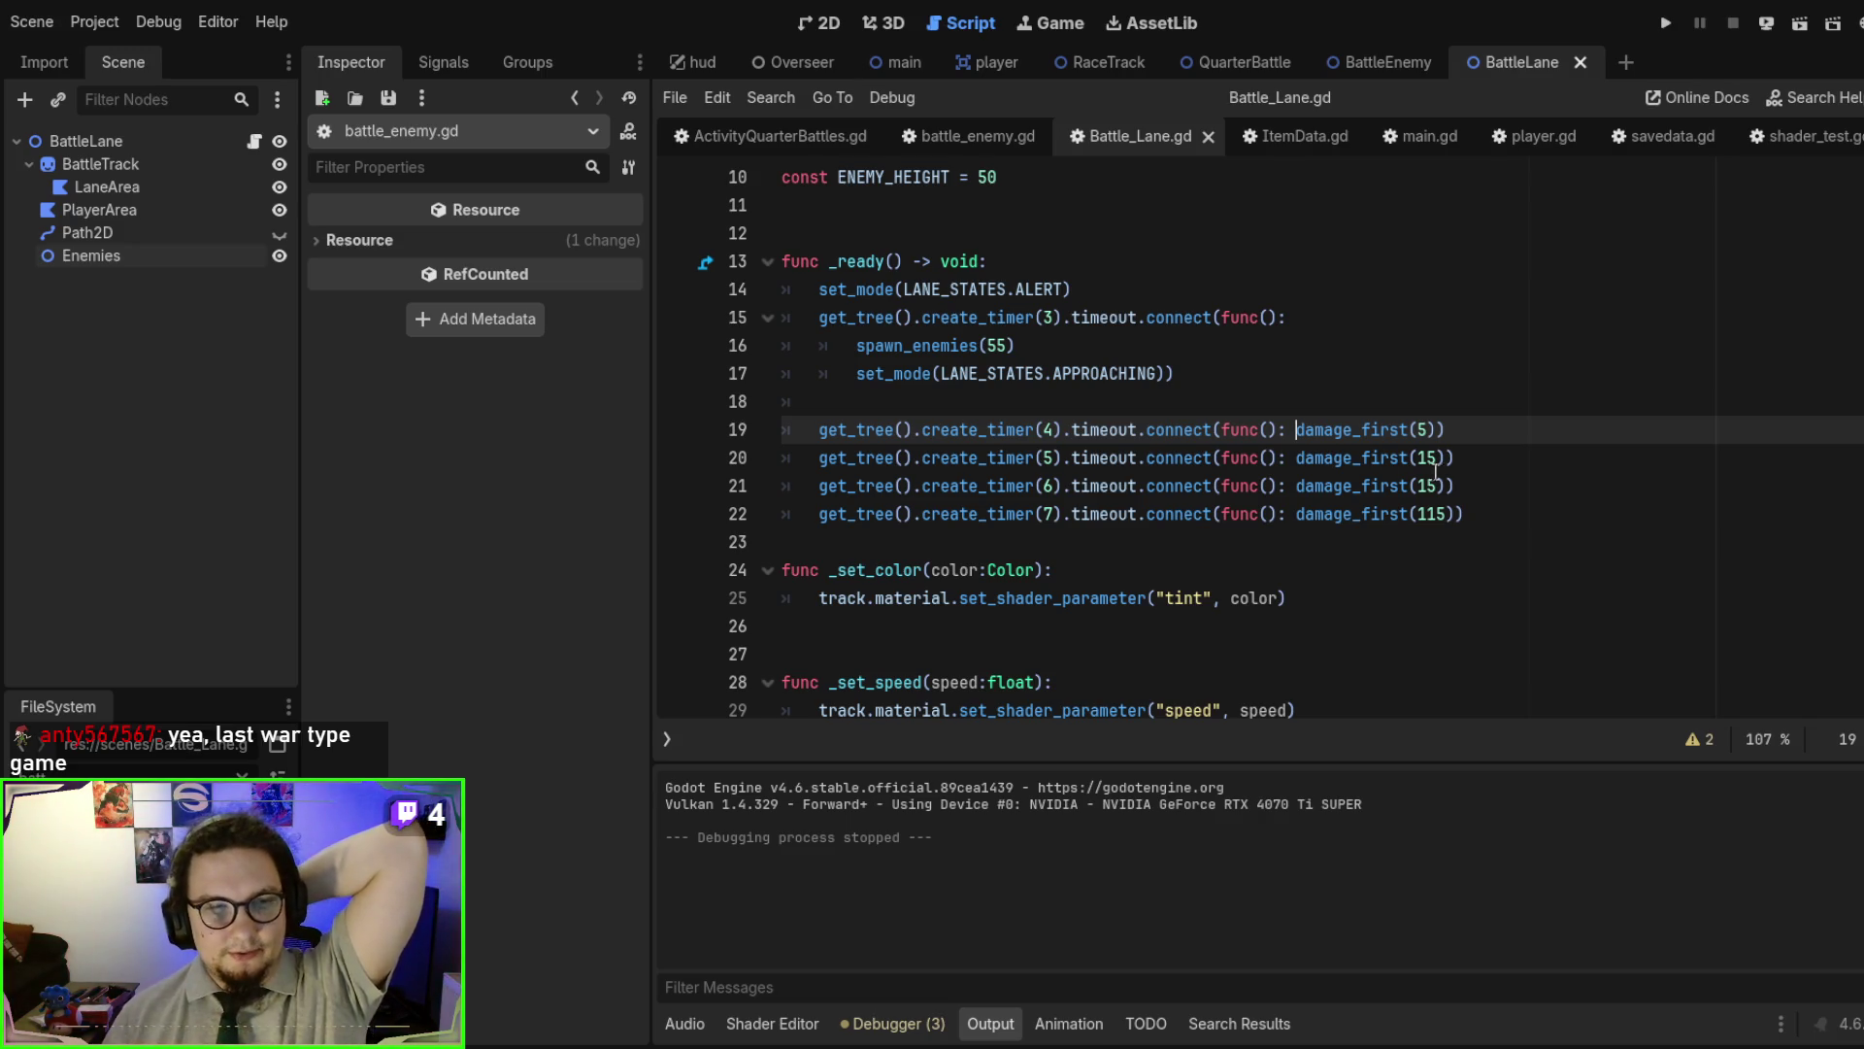
- Delete the Path2D node from the BattleLane scene tree, then select Enemies
{"action": "left_click", "coordinate": [104, 230]}
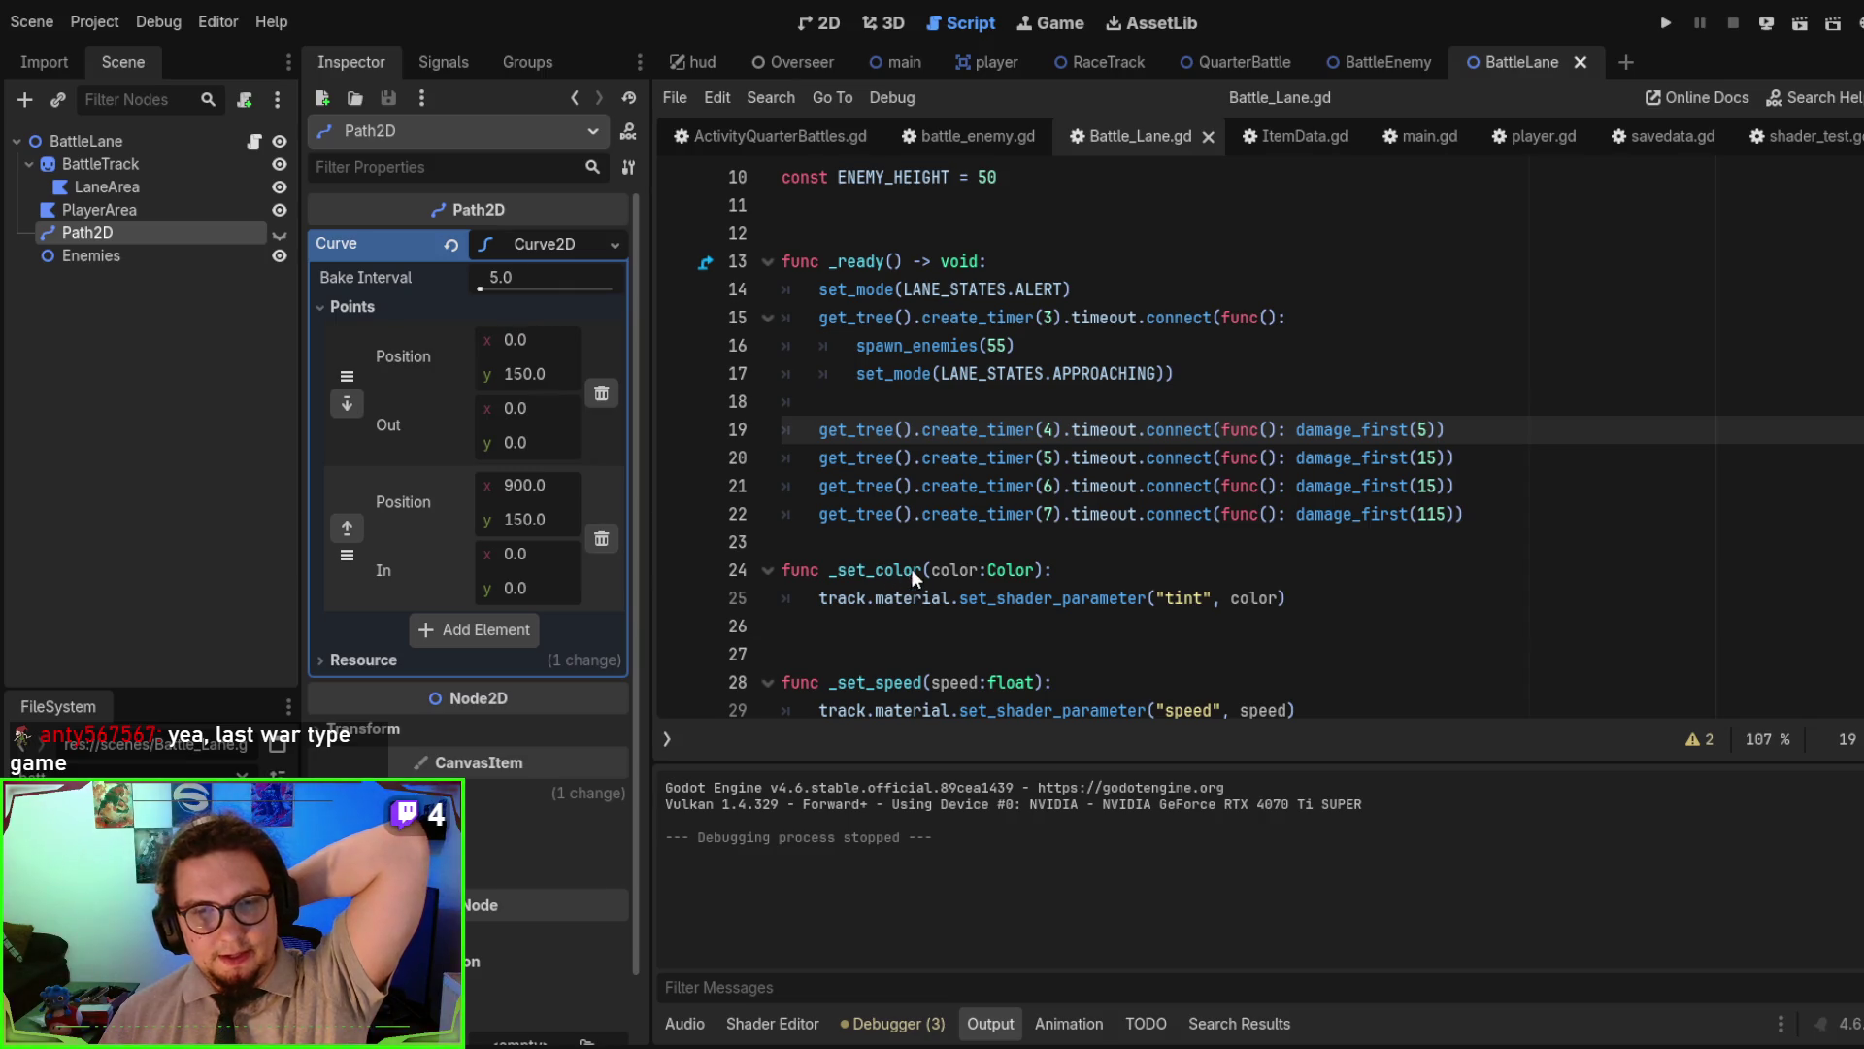
{"action": "key", "text": "Delete"}
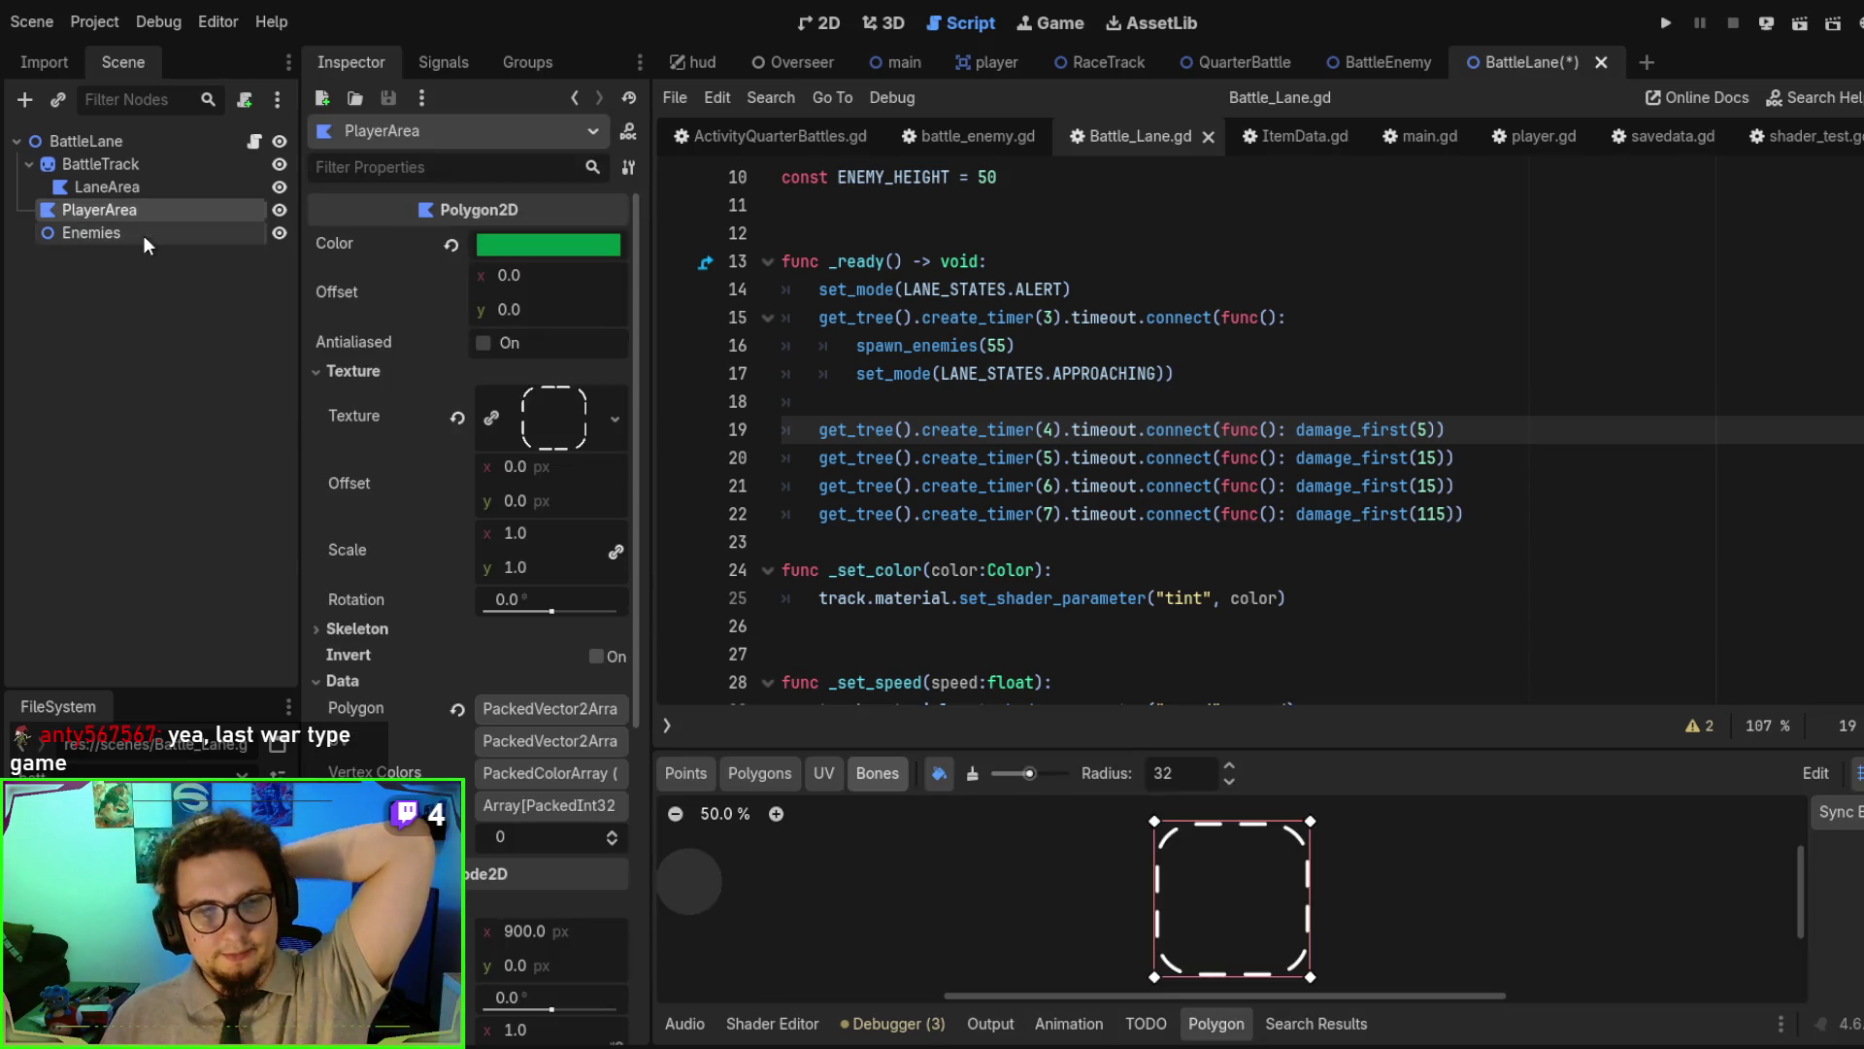
{"action": "left_click", "coordinate": [143, 233]}
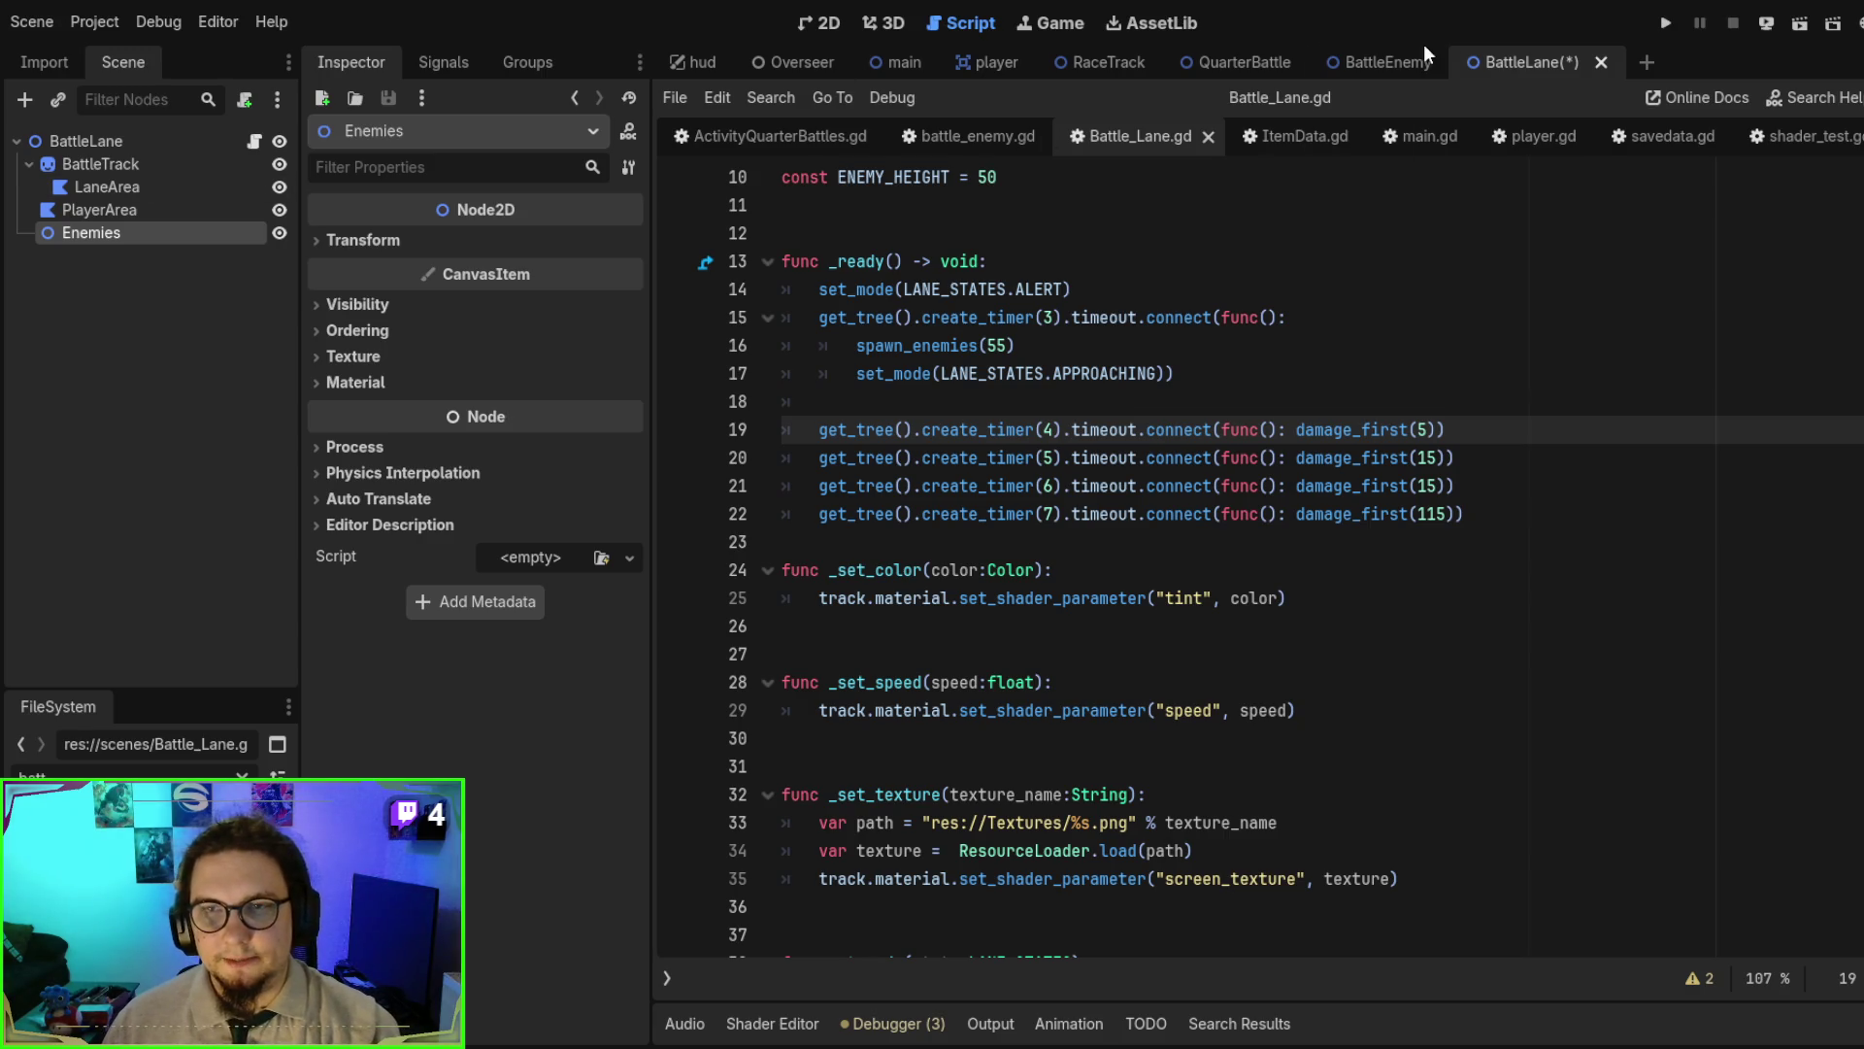
- Switch to the 2D view and select the LaneArea polygon on the canvas
{"action": "left_click", "coordinate": [819, 27]}
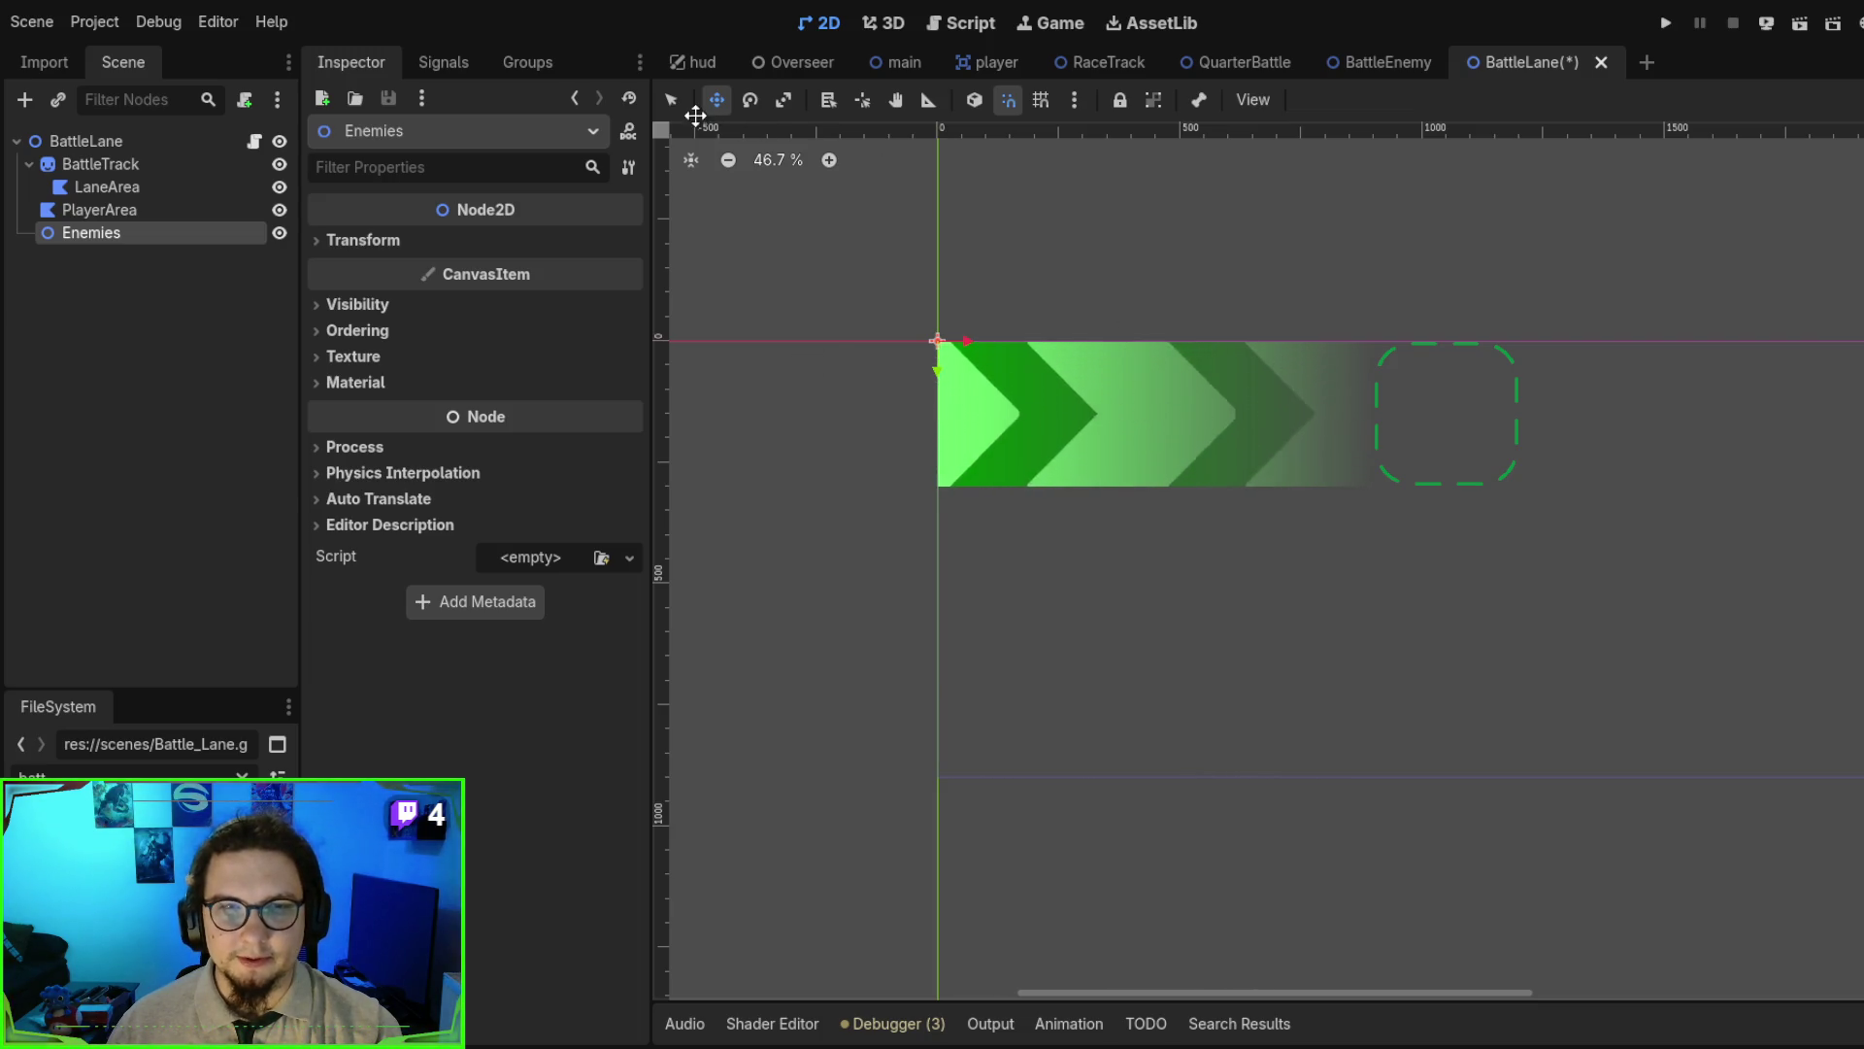
{"action": "left_click", "coordinate": [671, 100]}
{"action": "left_click", "coordinate": [1163, 417]}
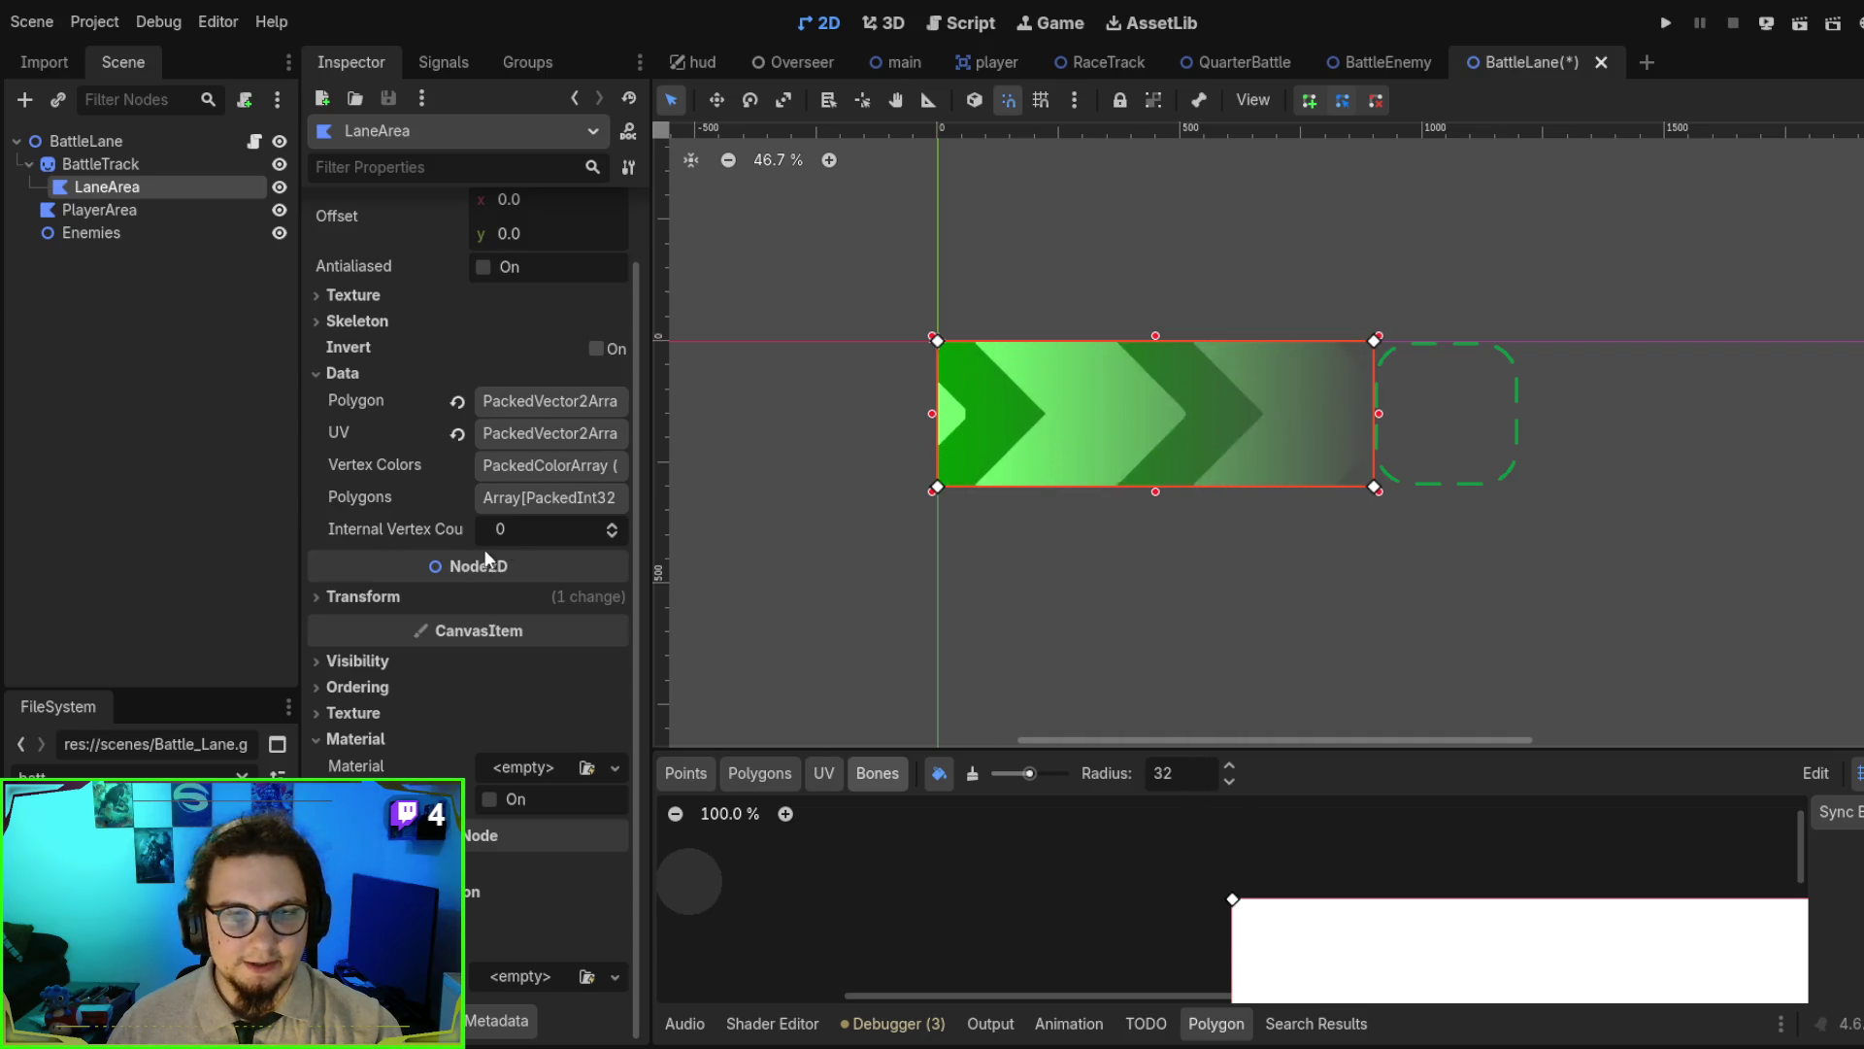
{"action": "scroll", "coordinate": [460, 546], "scroll_direction": "up", "scroll_amount": 2}
{"action": "scroll", "coordinate": [446, 527], "scroll_direction": "down", "scroll_amount": 2}
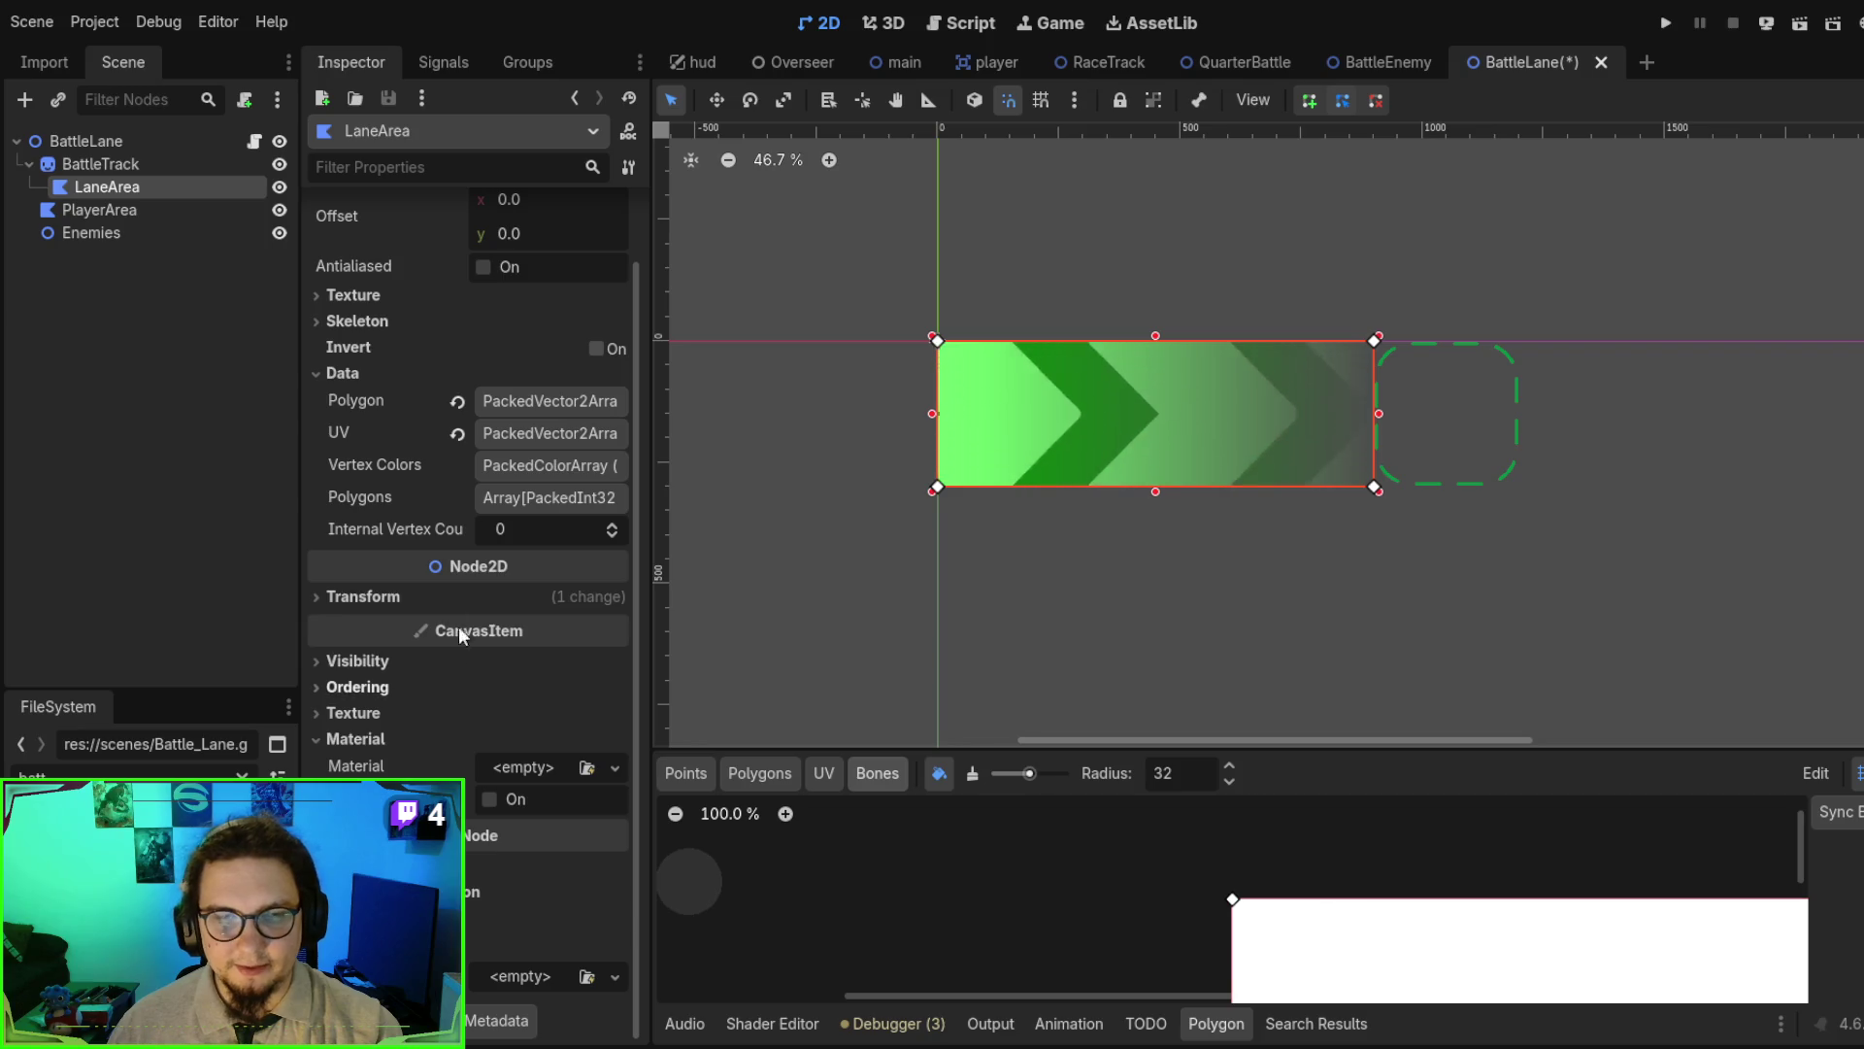
- Set BattleTrack's shader Speed to 0.13, toggle Flip, and apply the BattleTrack_Checkmark.png texture
{"action": "left_click", "coordinate": [97, 164]}
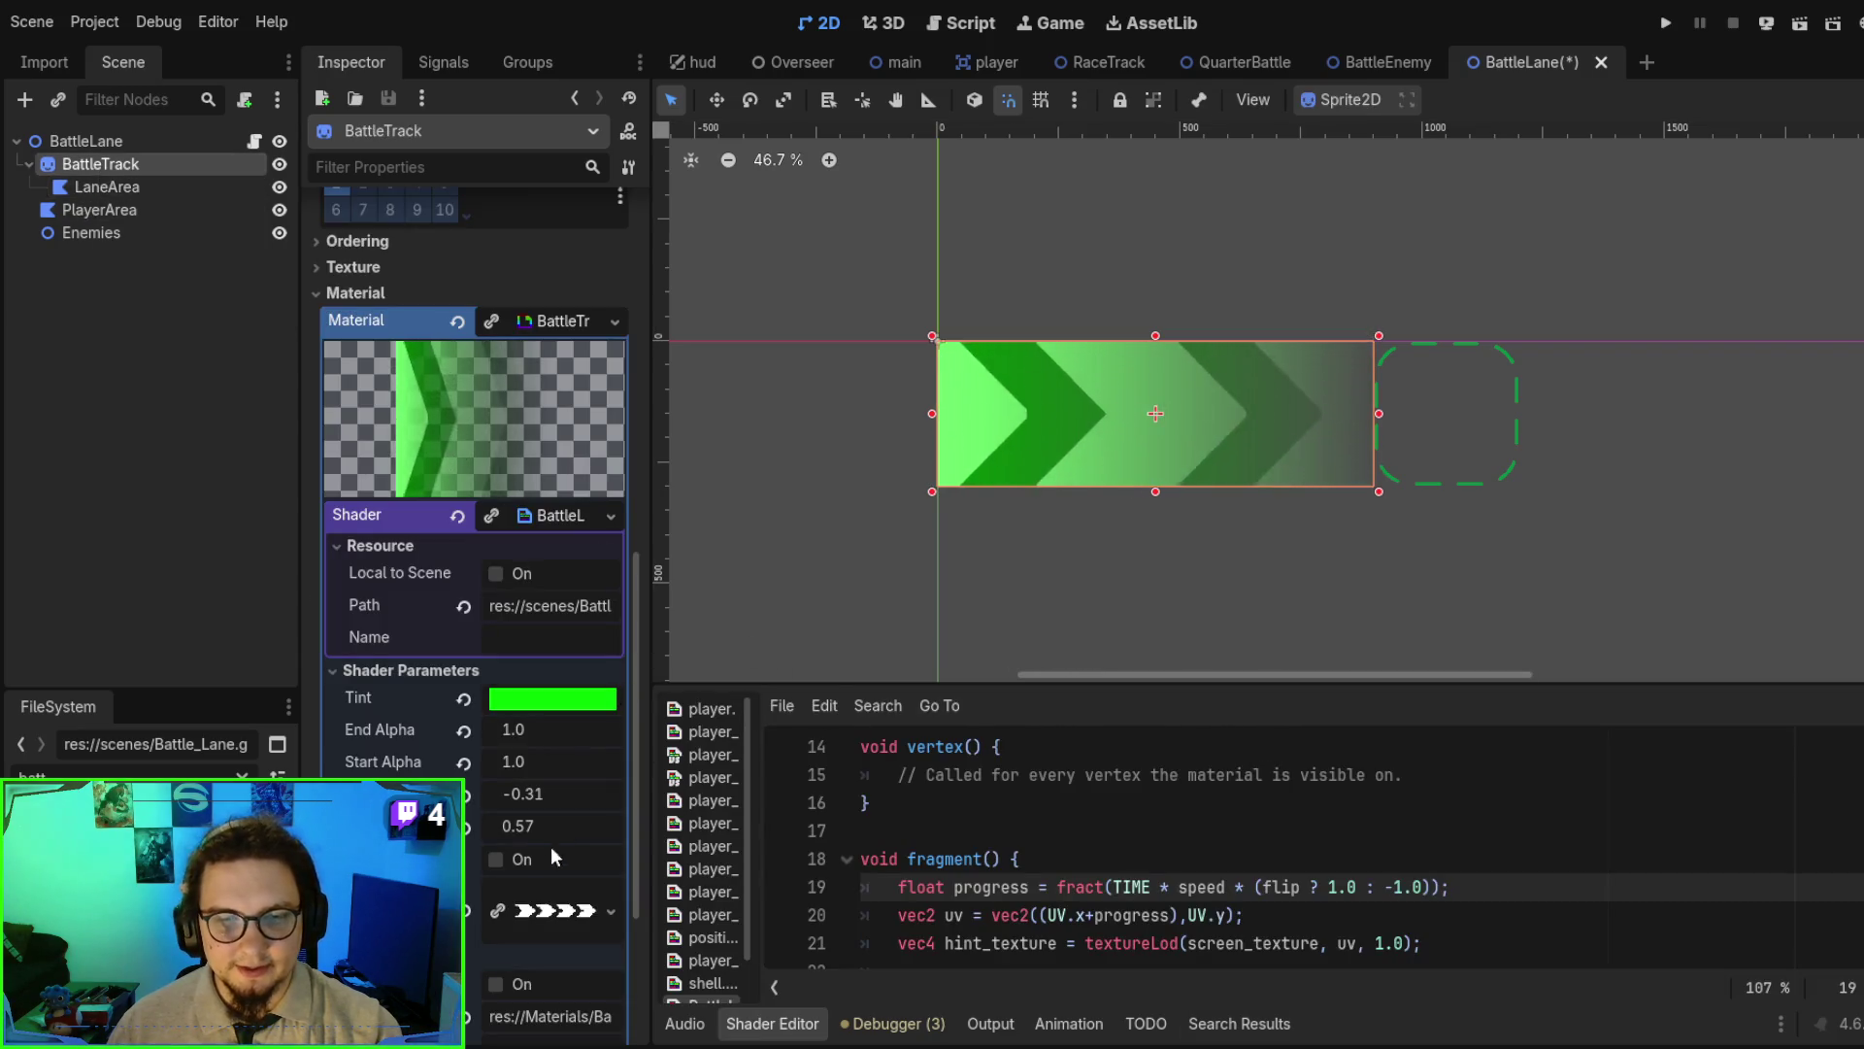
{"action": "mouse_move", "coordinate": [545, 788]}
{"action": "left_mouse_down"}
{"action": "mouse_move", "coordinate": [653, 788]}
{"action": "mouse_move", "coordinate": [544, 788]}
{"action": "left_mouse_up"}
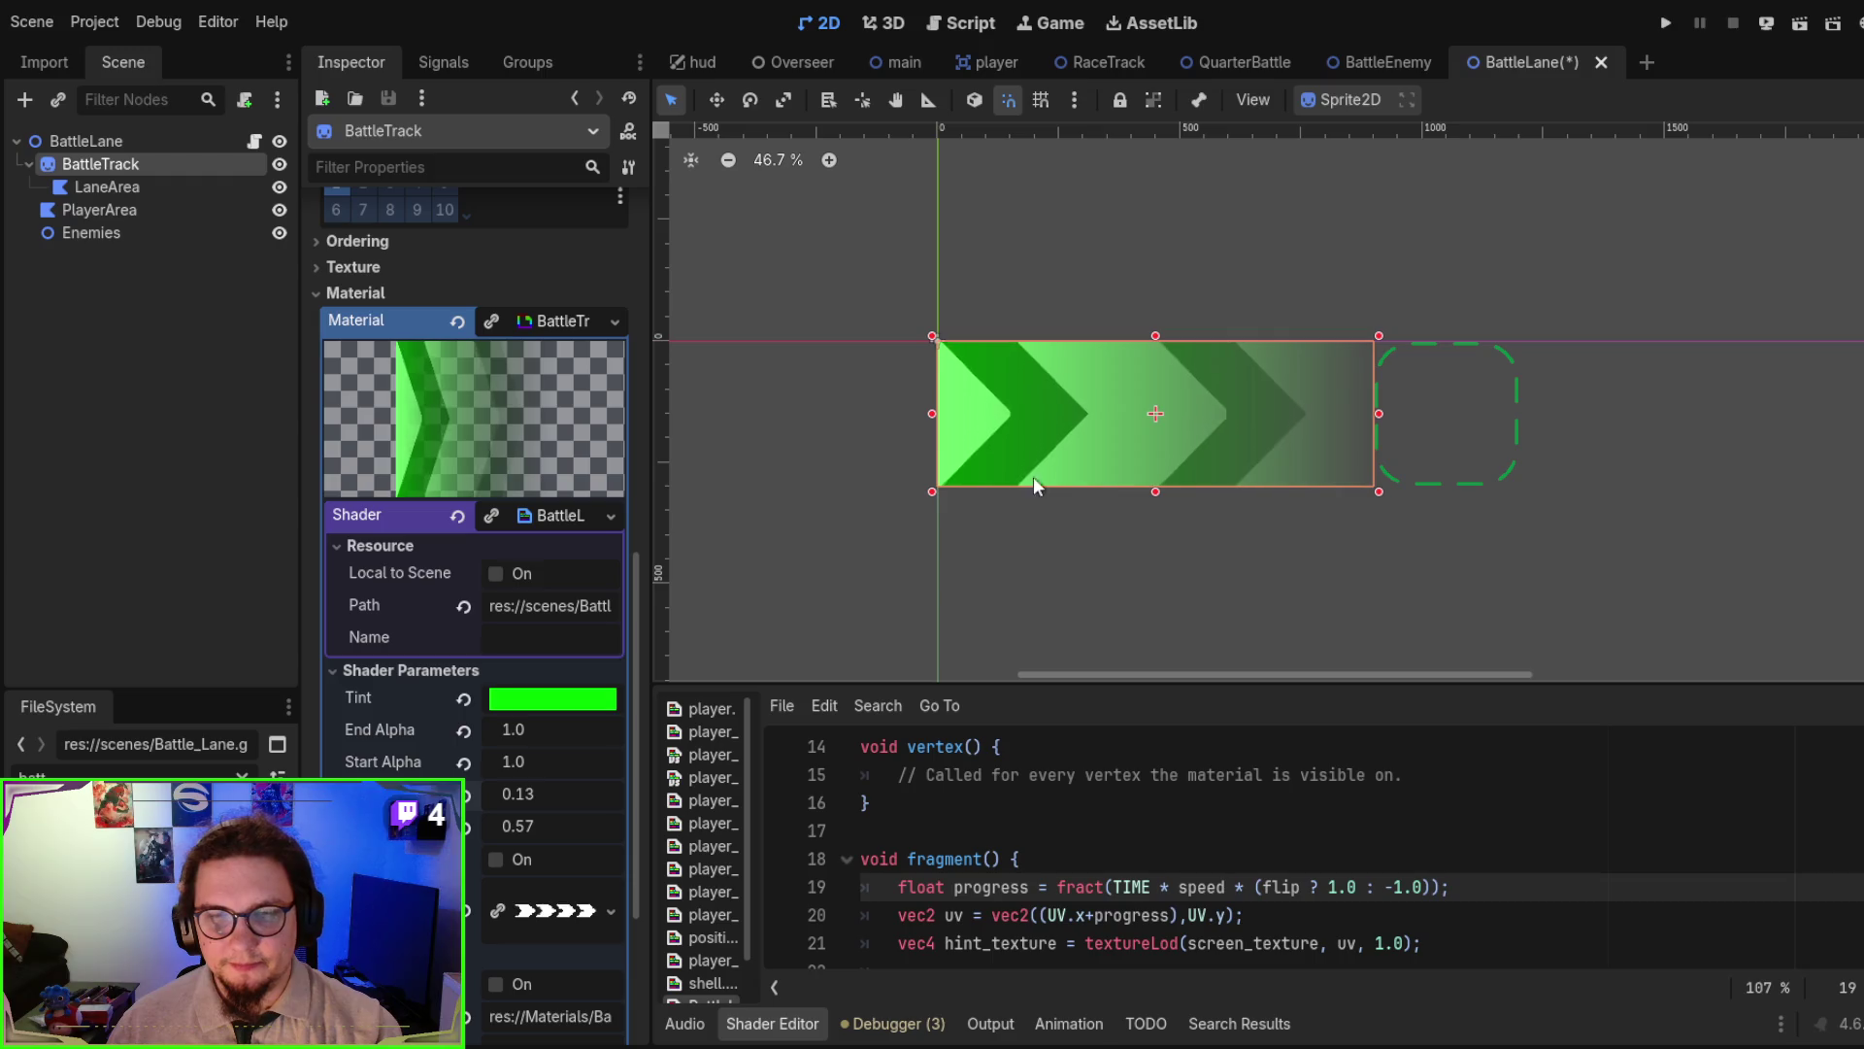
{"action": "scroll", "coordinate": [1113, 579], "scroll_direction": "up", "scroll_amount": 3}
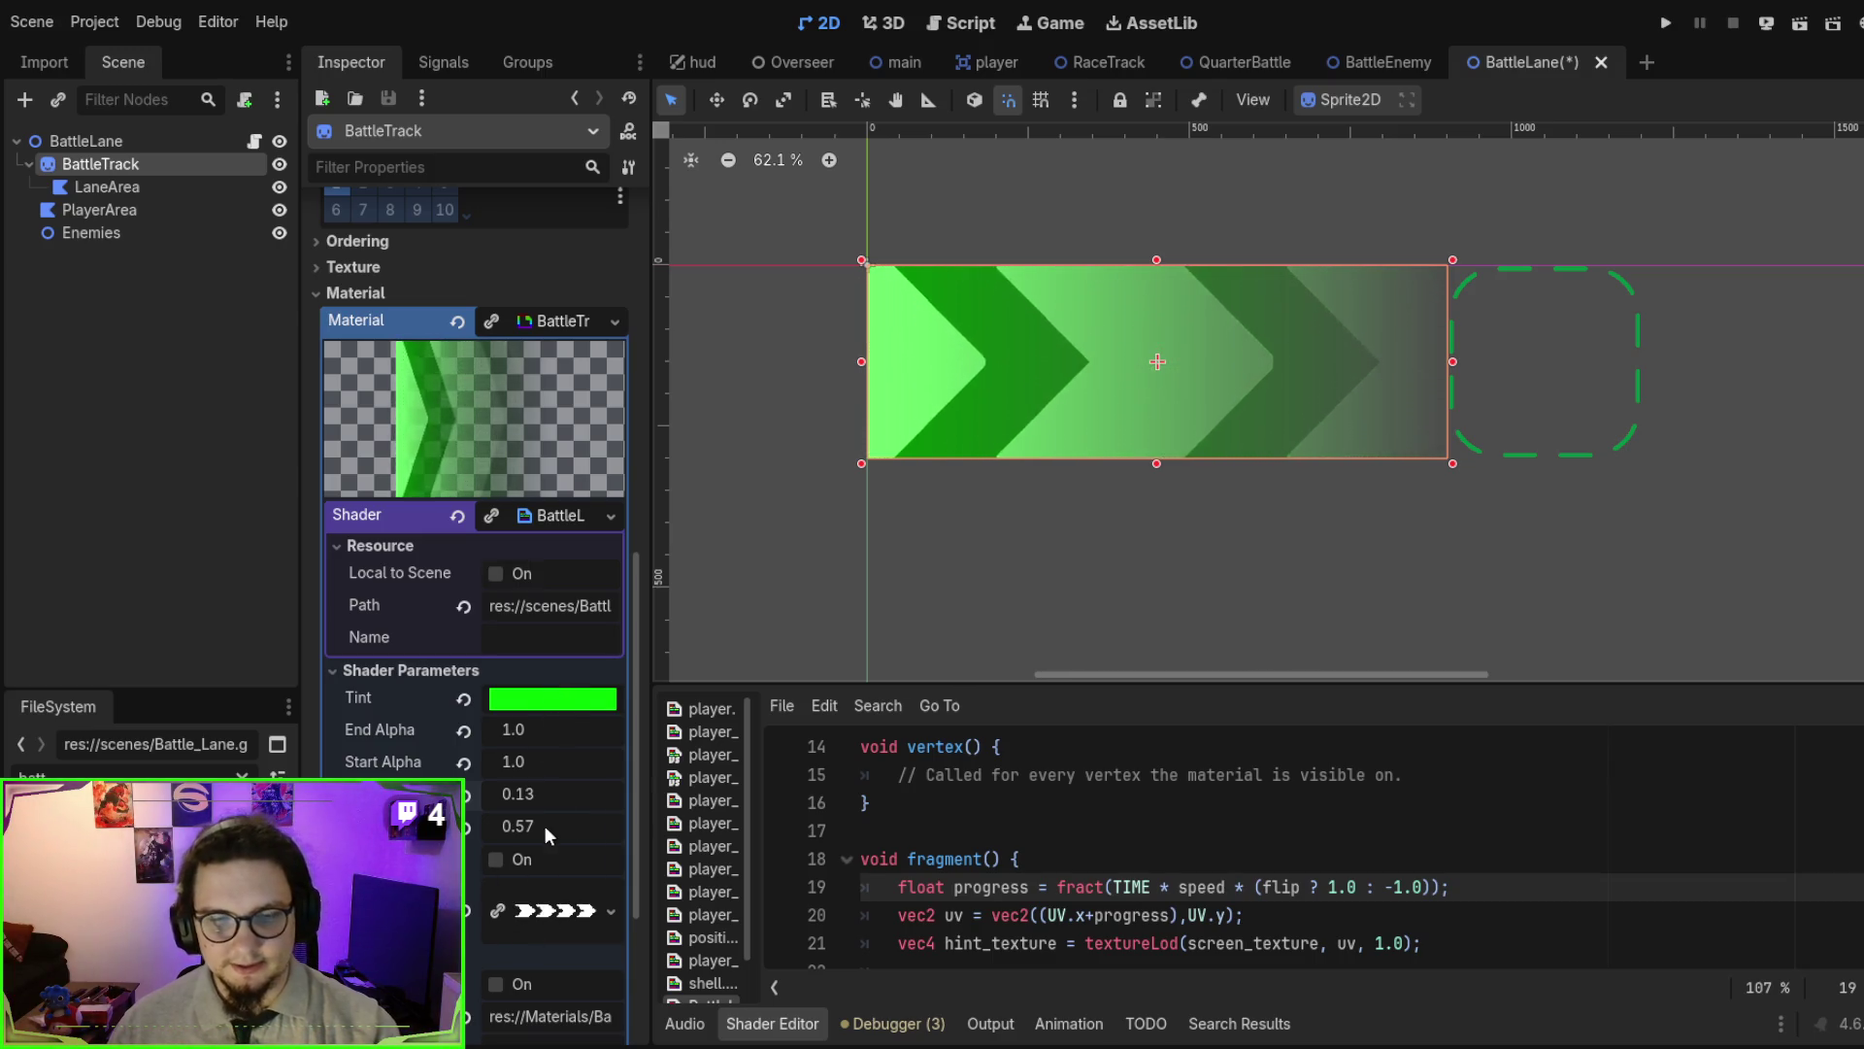
{"action": "left_click", "coordinate": [495, 860]}
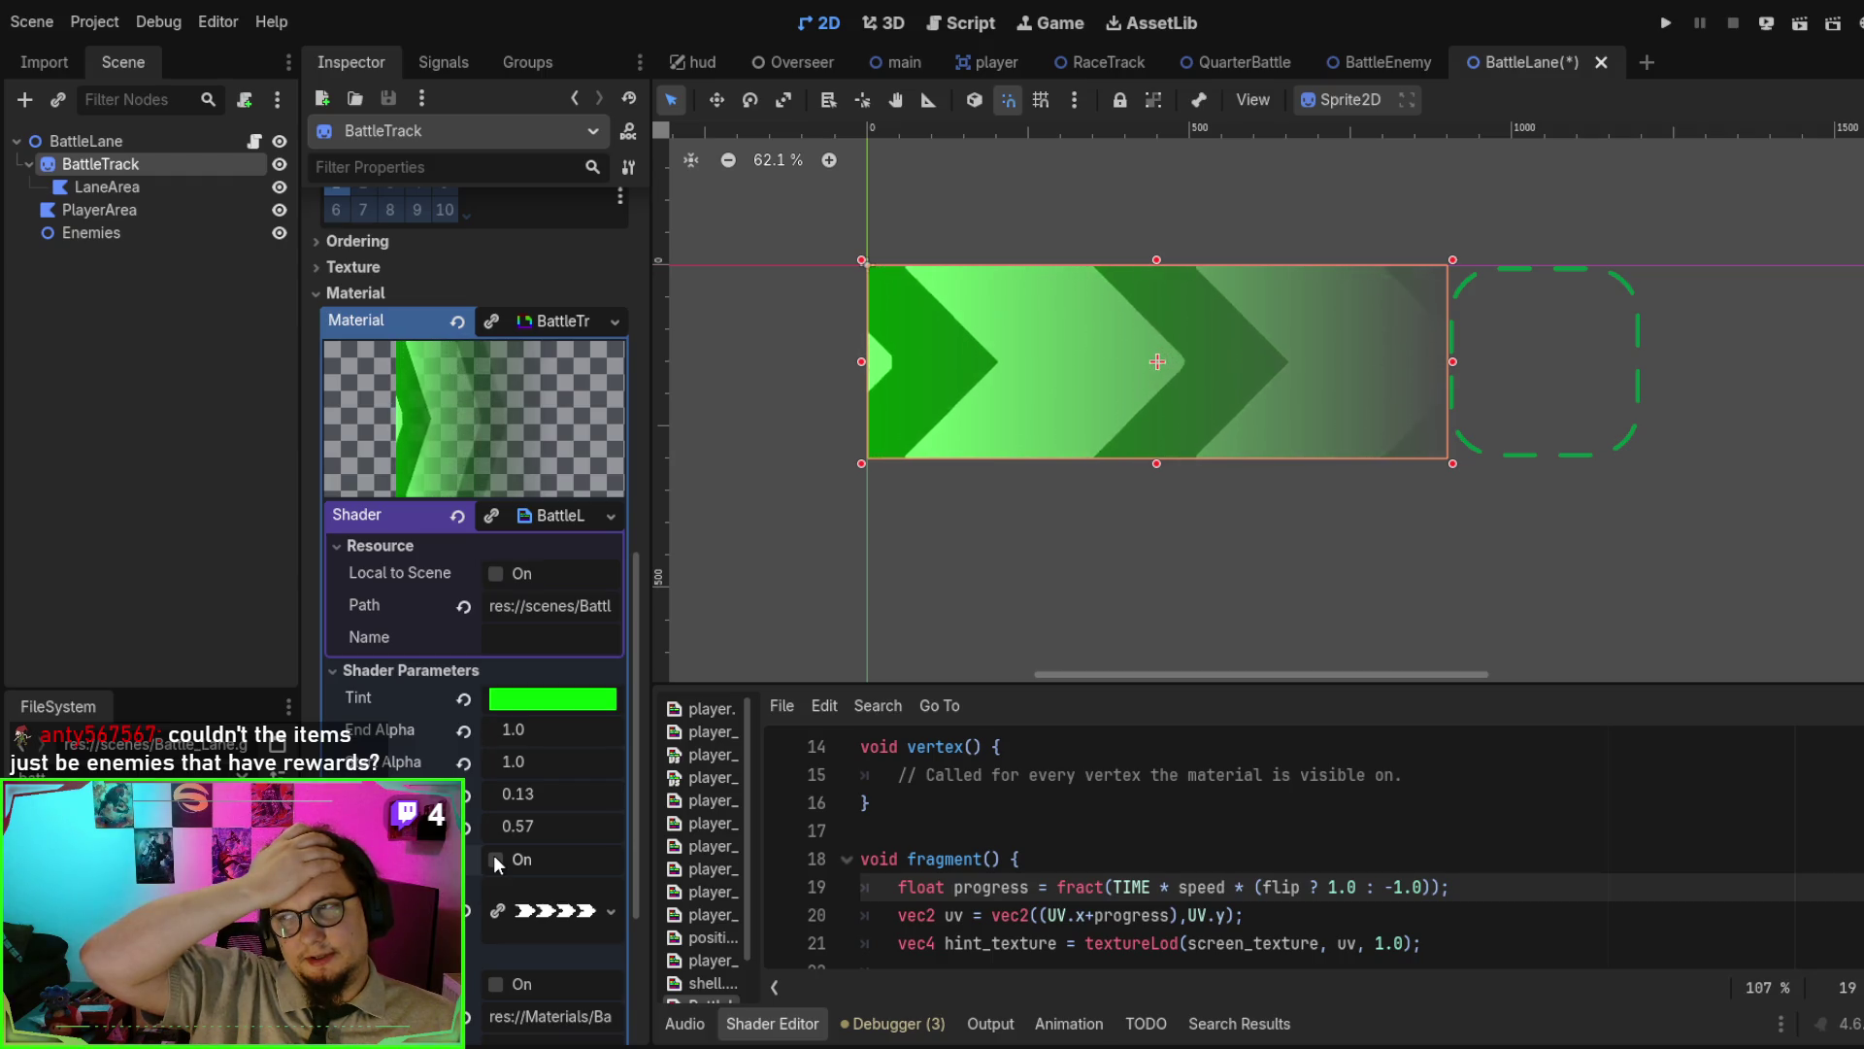
{"action": "left_click", "coordinate": [495, 859]}
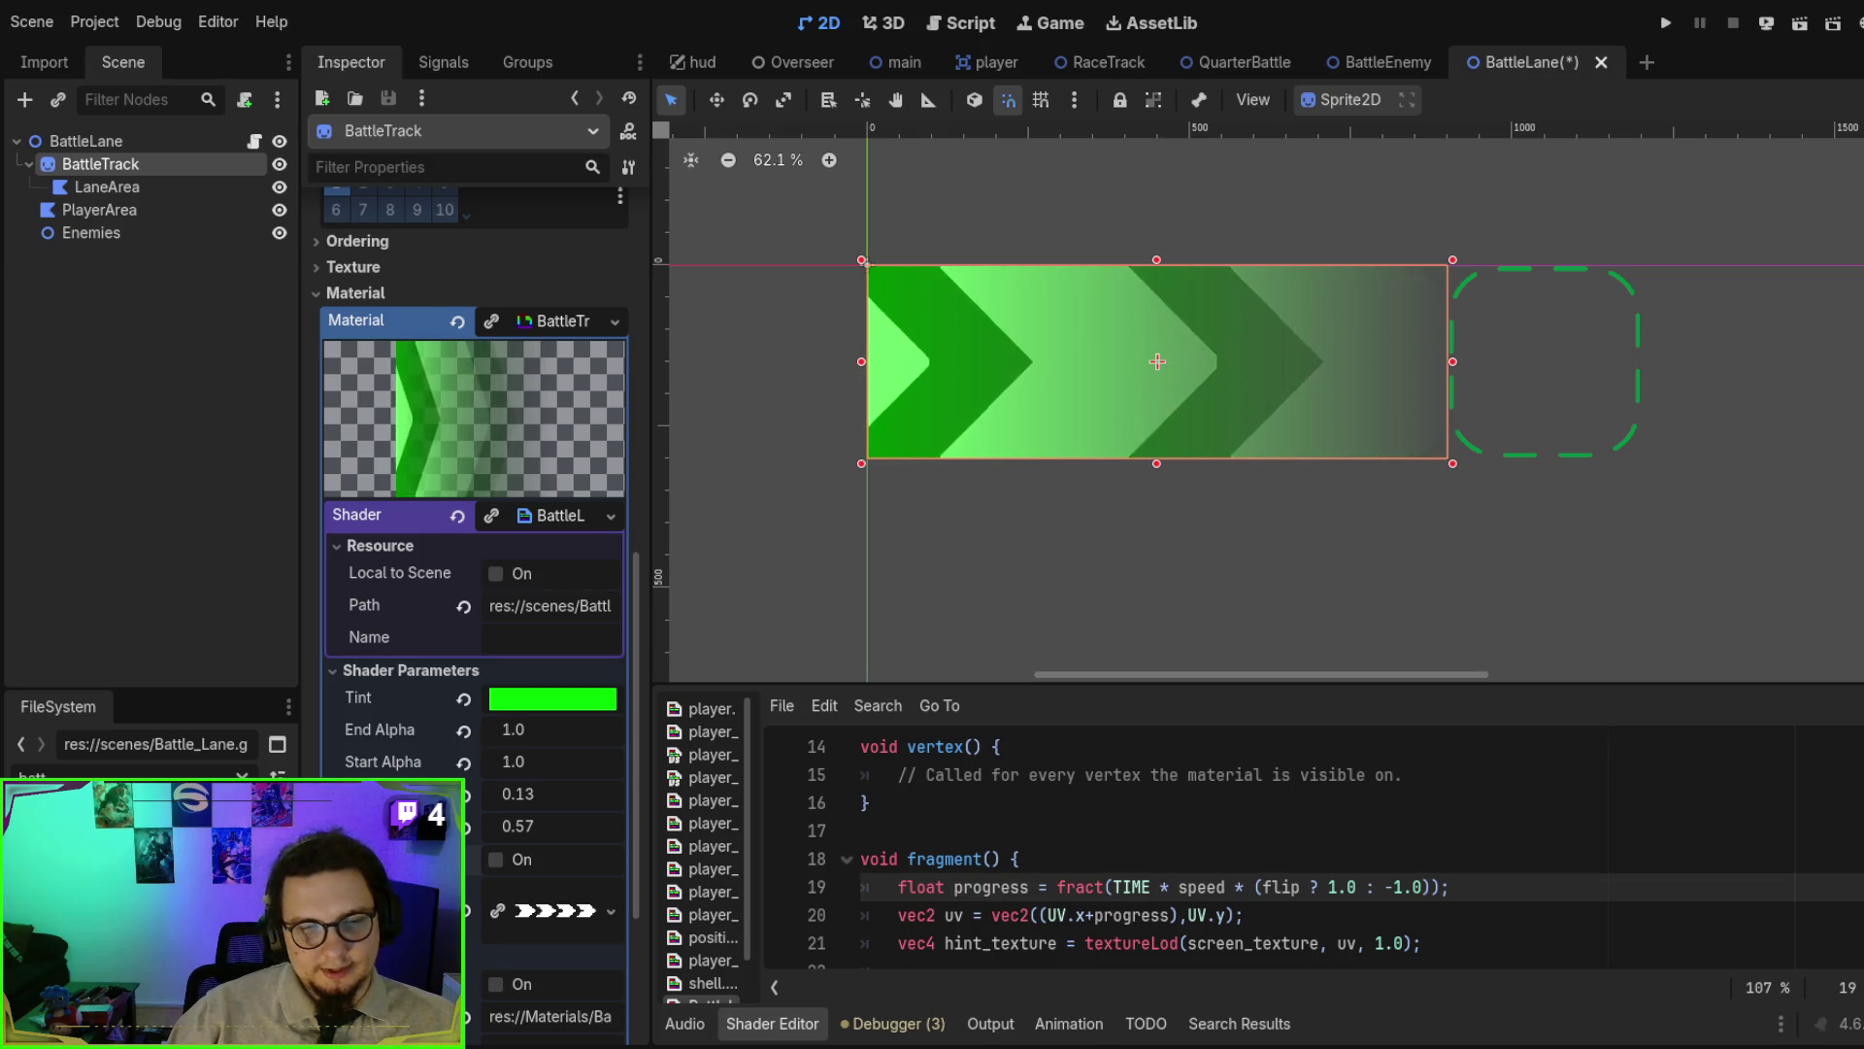
{"action": "scroll", "coordinate": [493, 854], "scroll_direction": "down", "scroll_amount": 2}
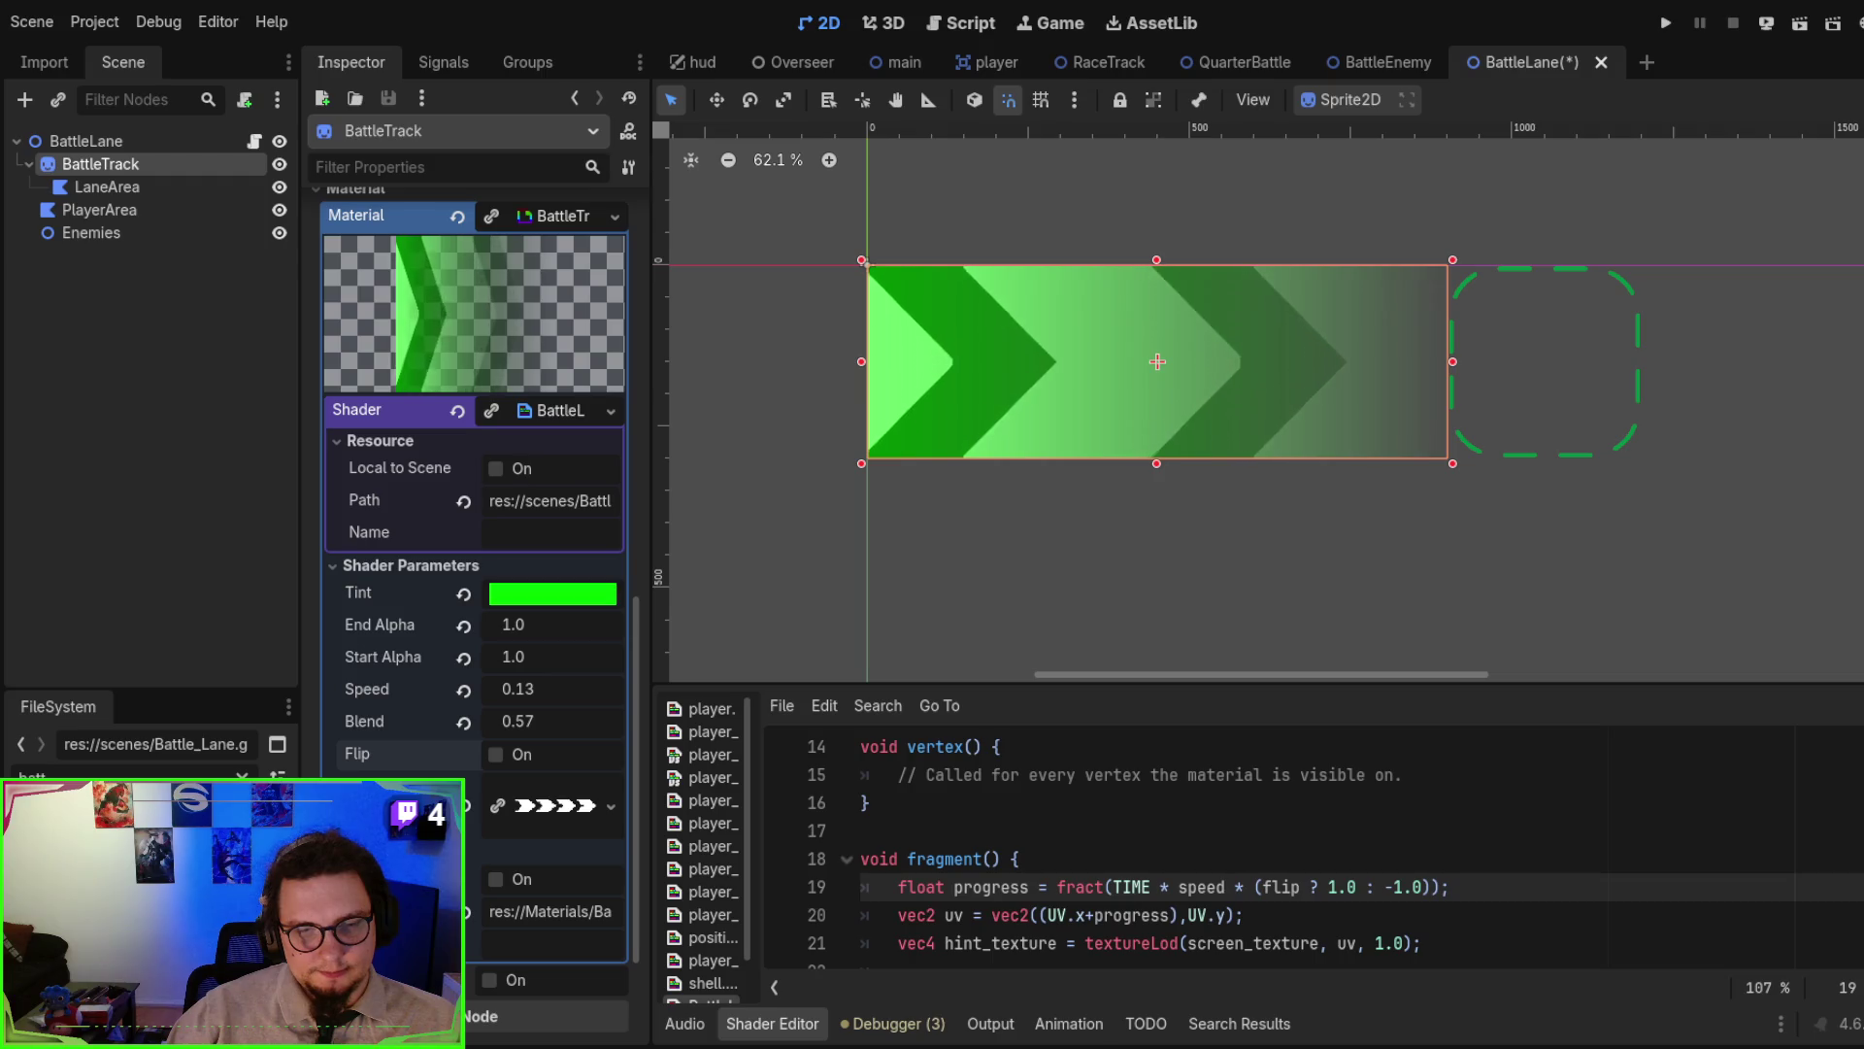
{"action": "mouse_move", "coordinate": [117, 806]}
{"action": "left_mouse_down"}
{"action": "mouse_move", "coordinate": [645, 741]}
{"action": "mouse_move", "coordinate": [521, 783]}
{"action": "mouse_move", "coordinate": [553, 806]}
{"action": "left_mouse_up"}
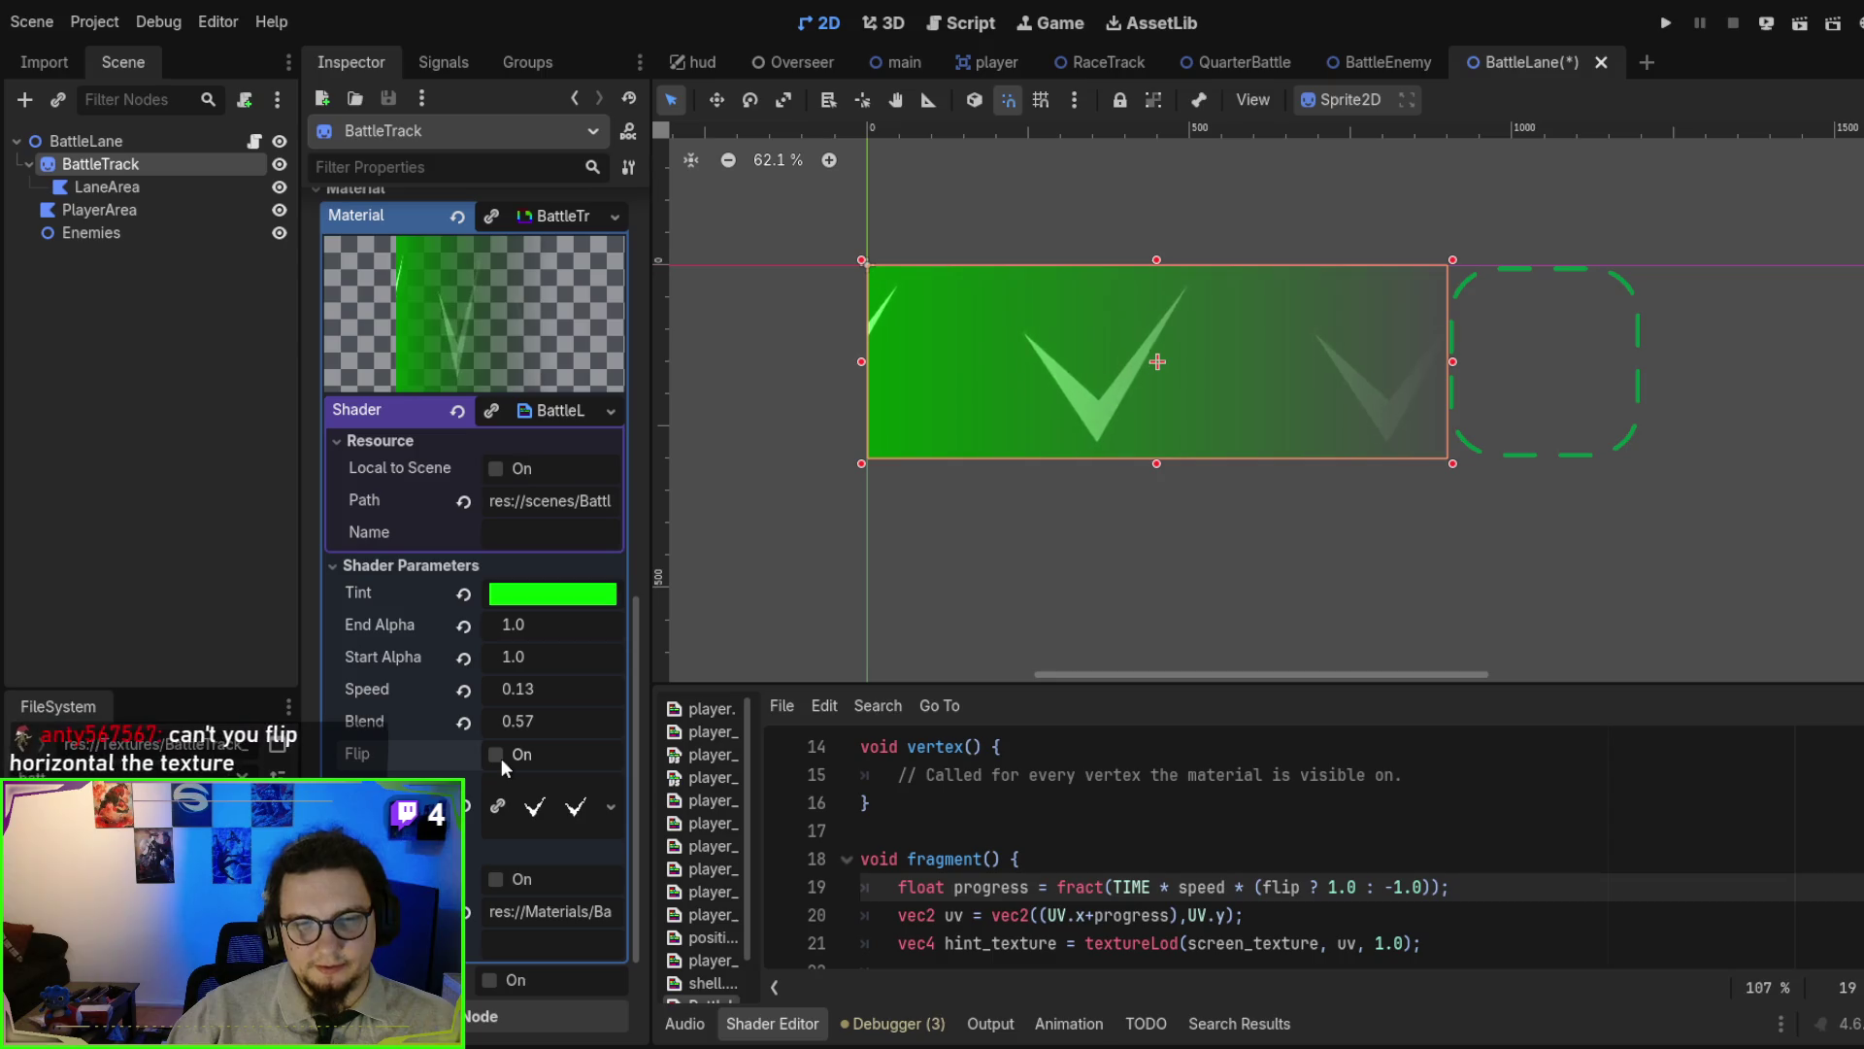
- Toggle the BattleTrack shader's Flip option on and back off
{"action": "left_click", "coordinate": [499, 757]}
{"action": "left_click", "coordinate": [502, 761]}
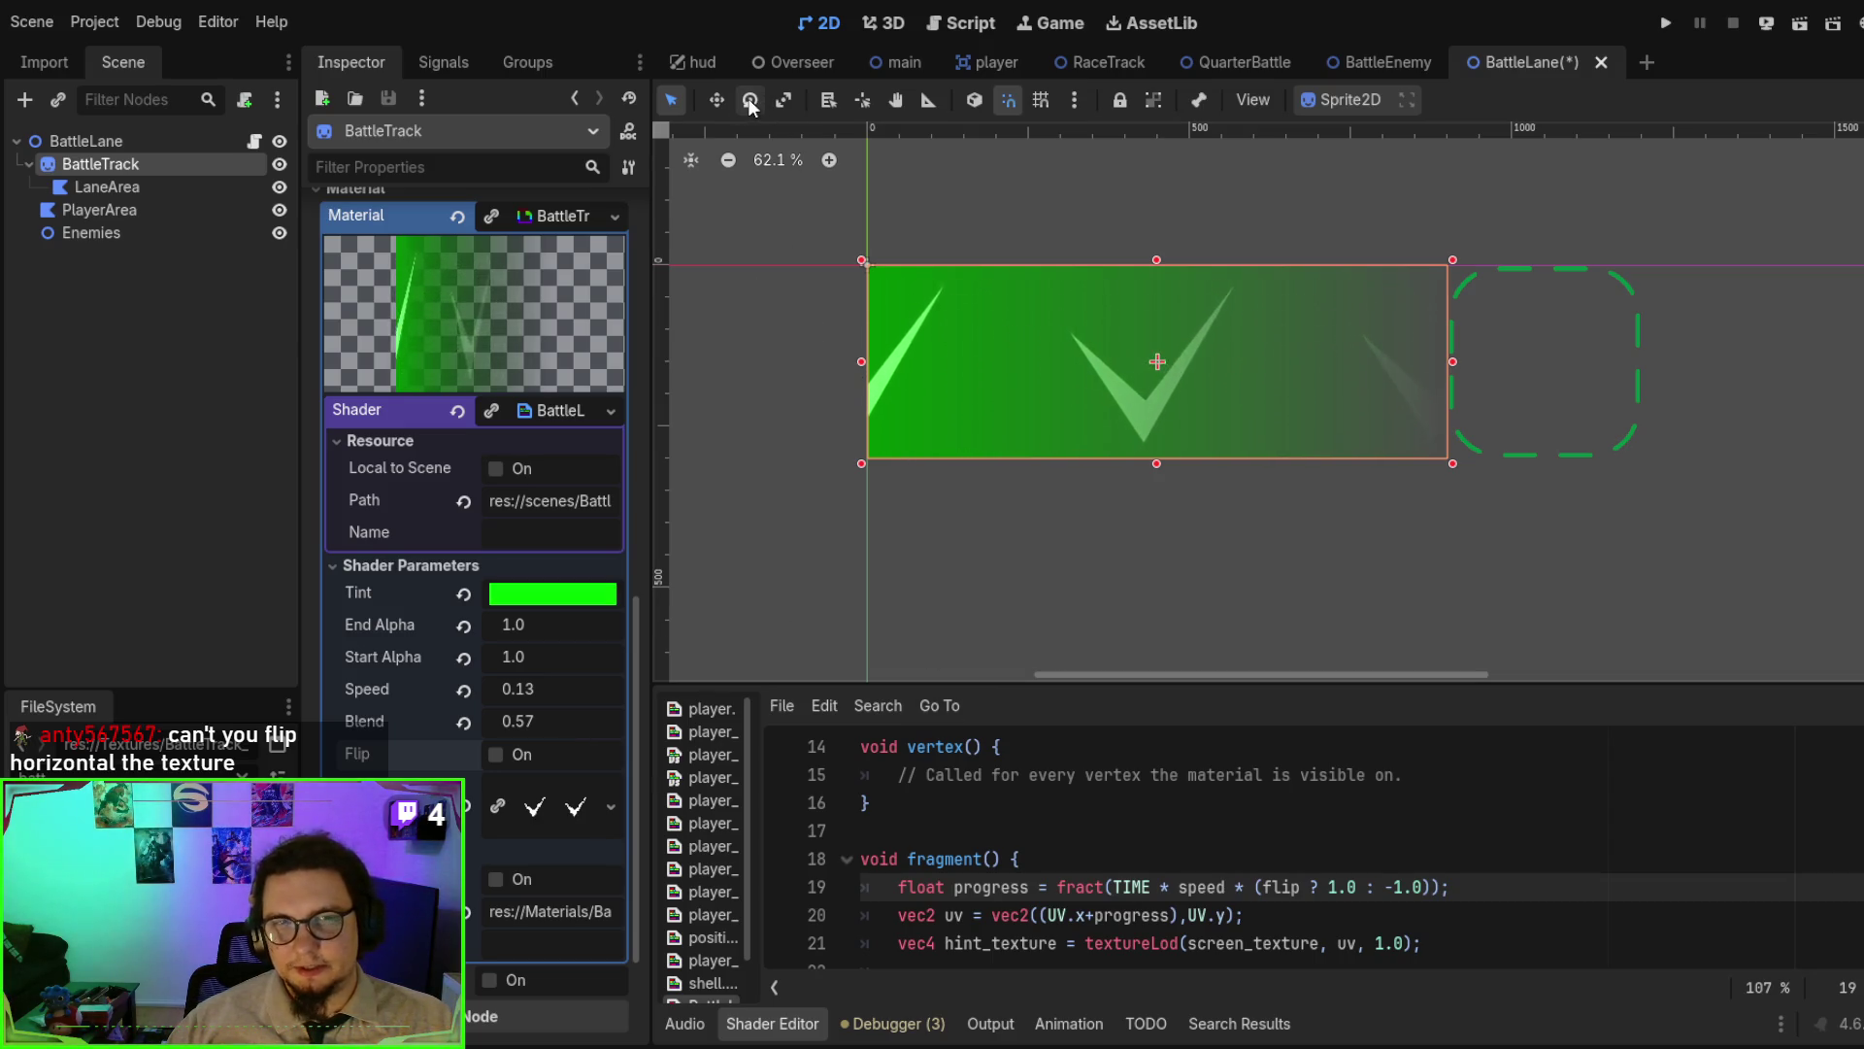
{"action": "scroll", "coordinate": [418, 527], "scroll_direction": "up", "scroll_amount": 10}
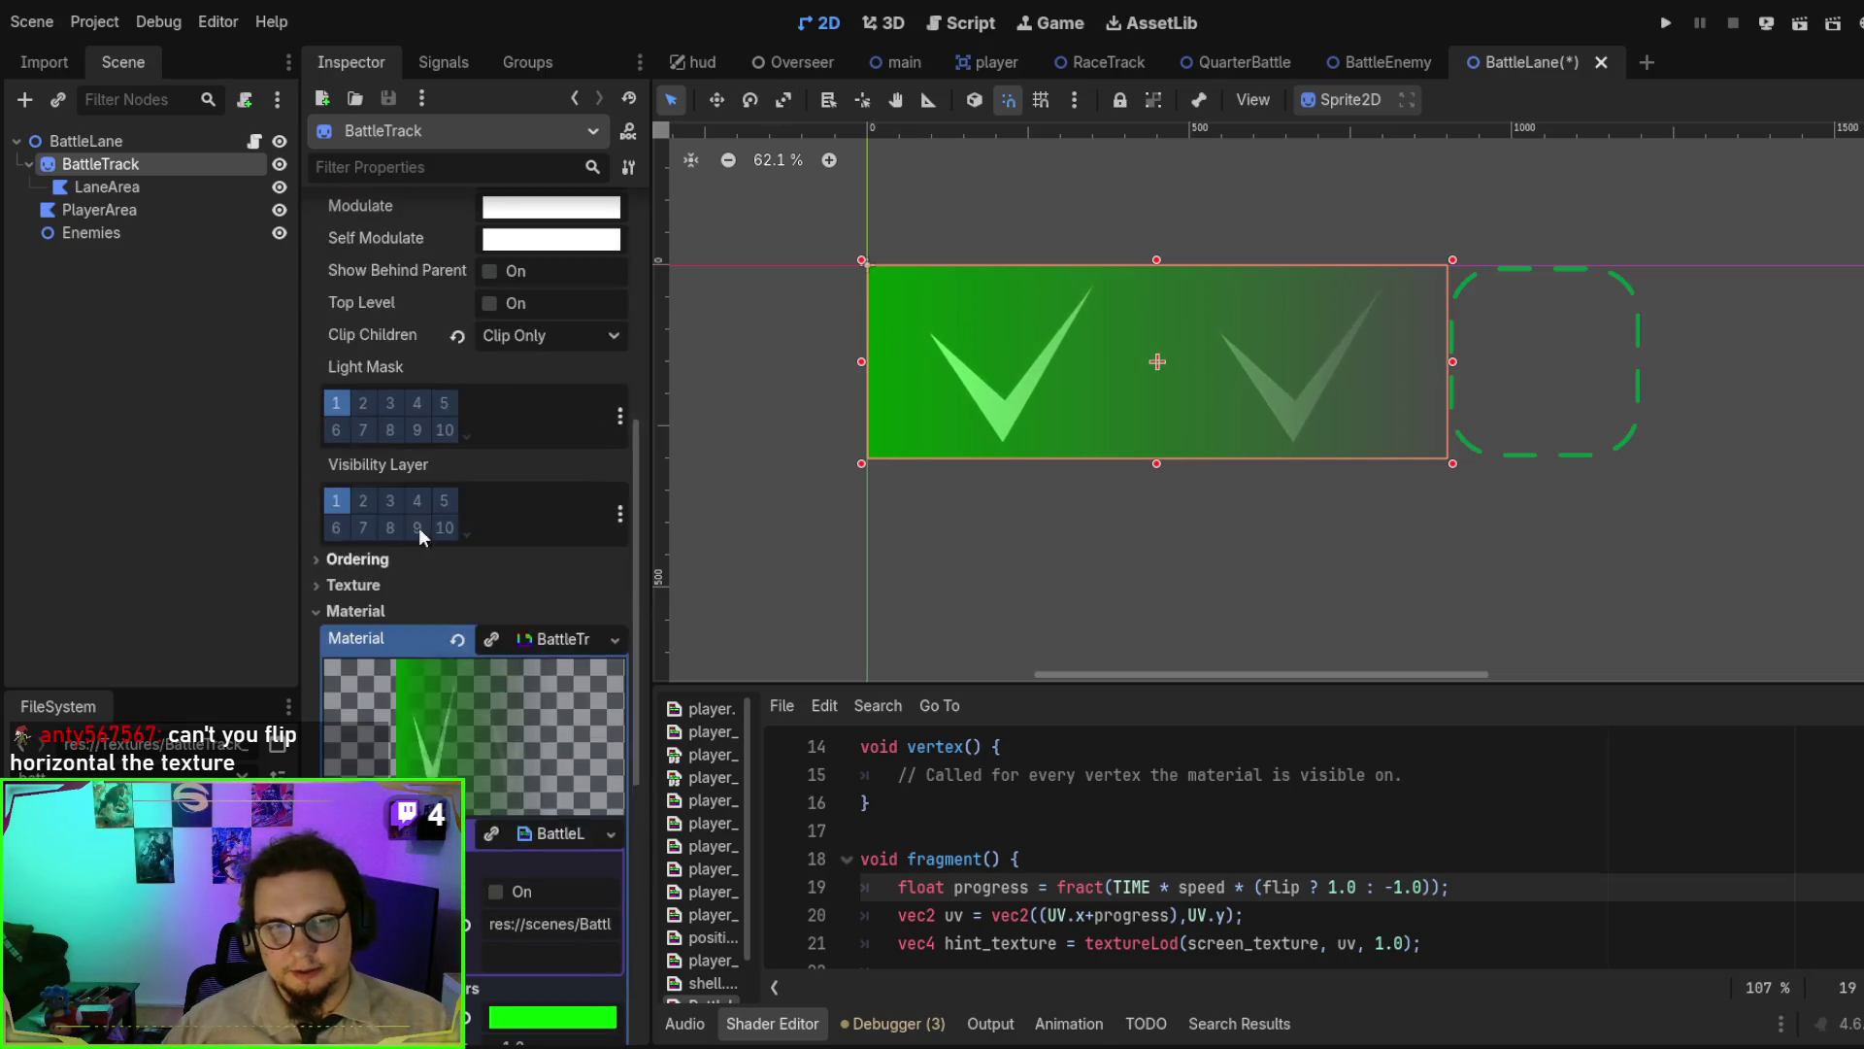
{"action": "scroll", "coordinate": [466, 485], "scroll_direction": "up", "scroll_amount": 1}
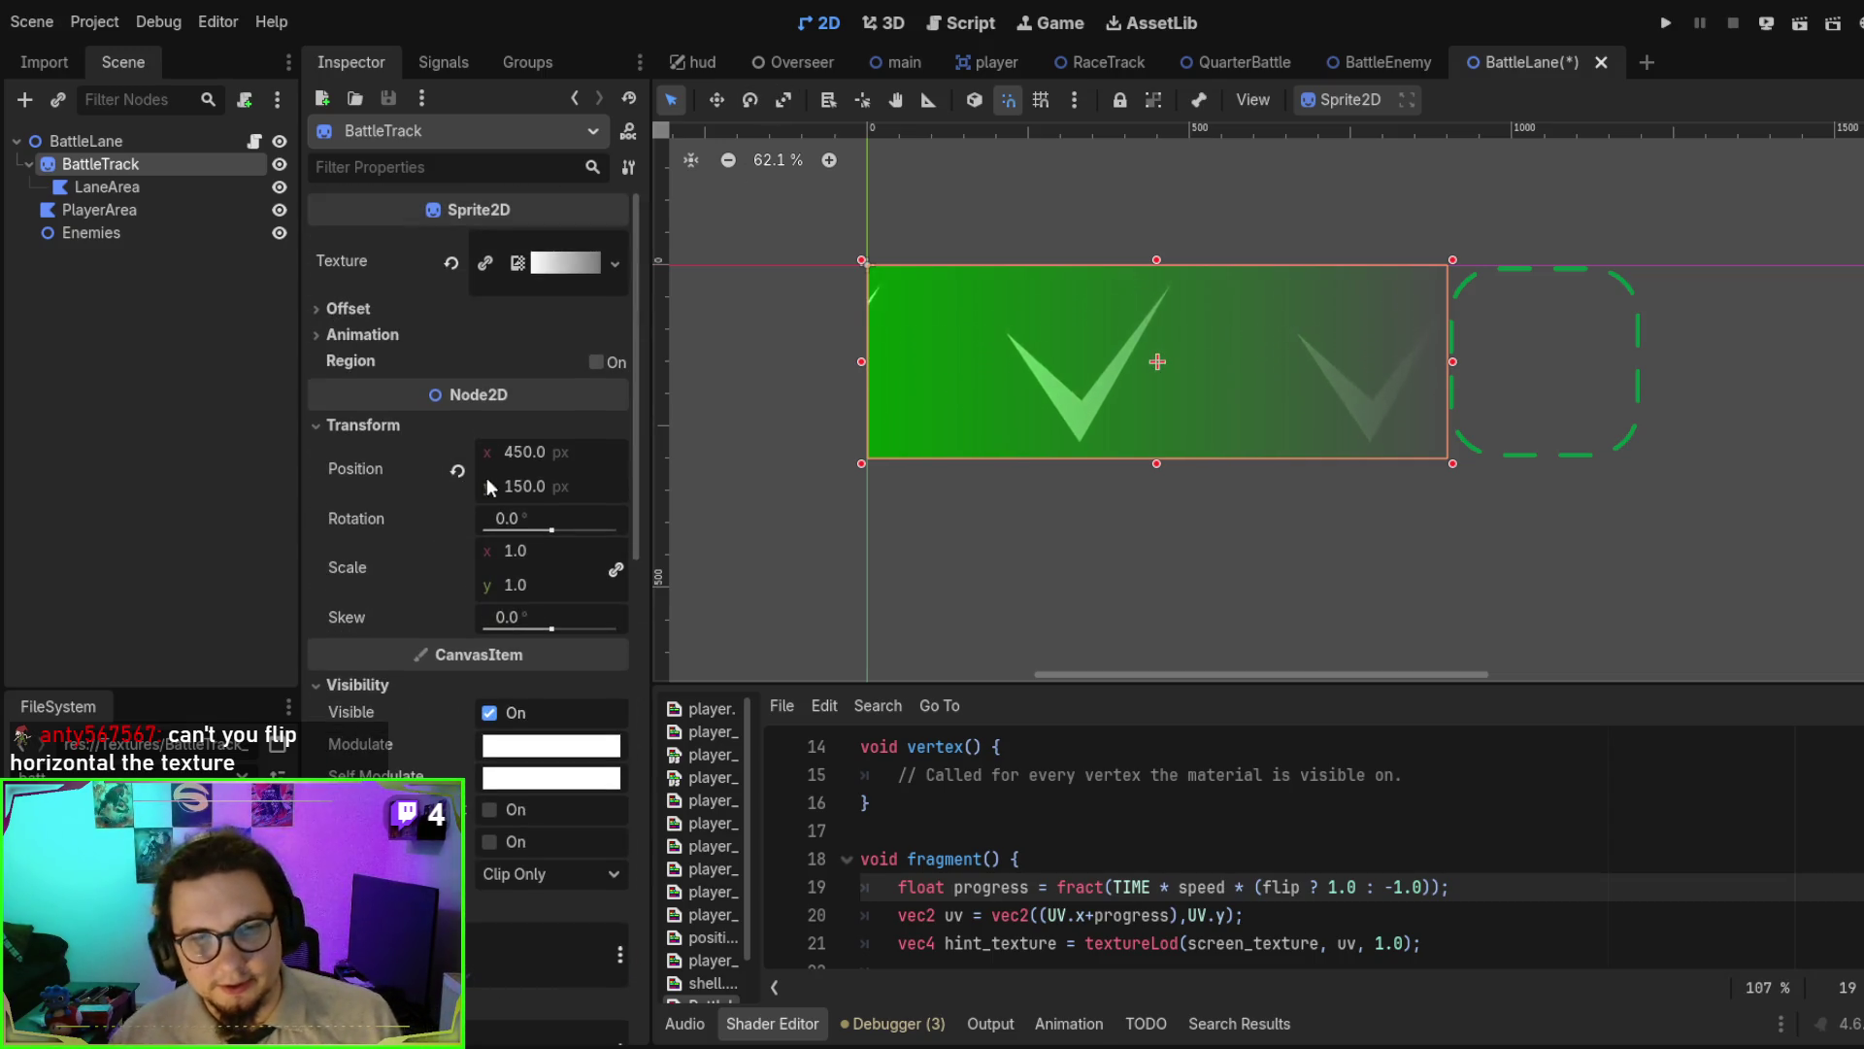
- Unlink BattleTrack's scale and test x scale at -1 and 0 before restoring 1
{"action": "left_click", "coordinate": [616, 569]}
{"action": "left_click", "coordinate": [545, 557]}
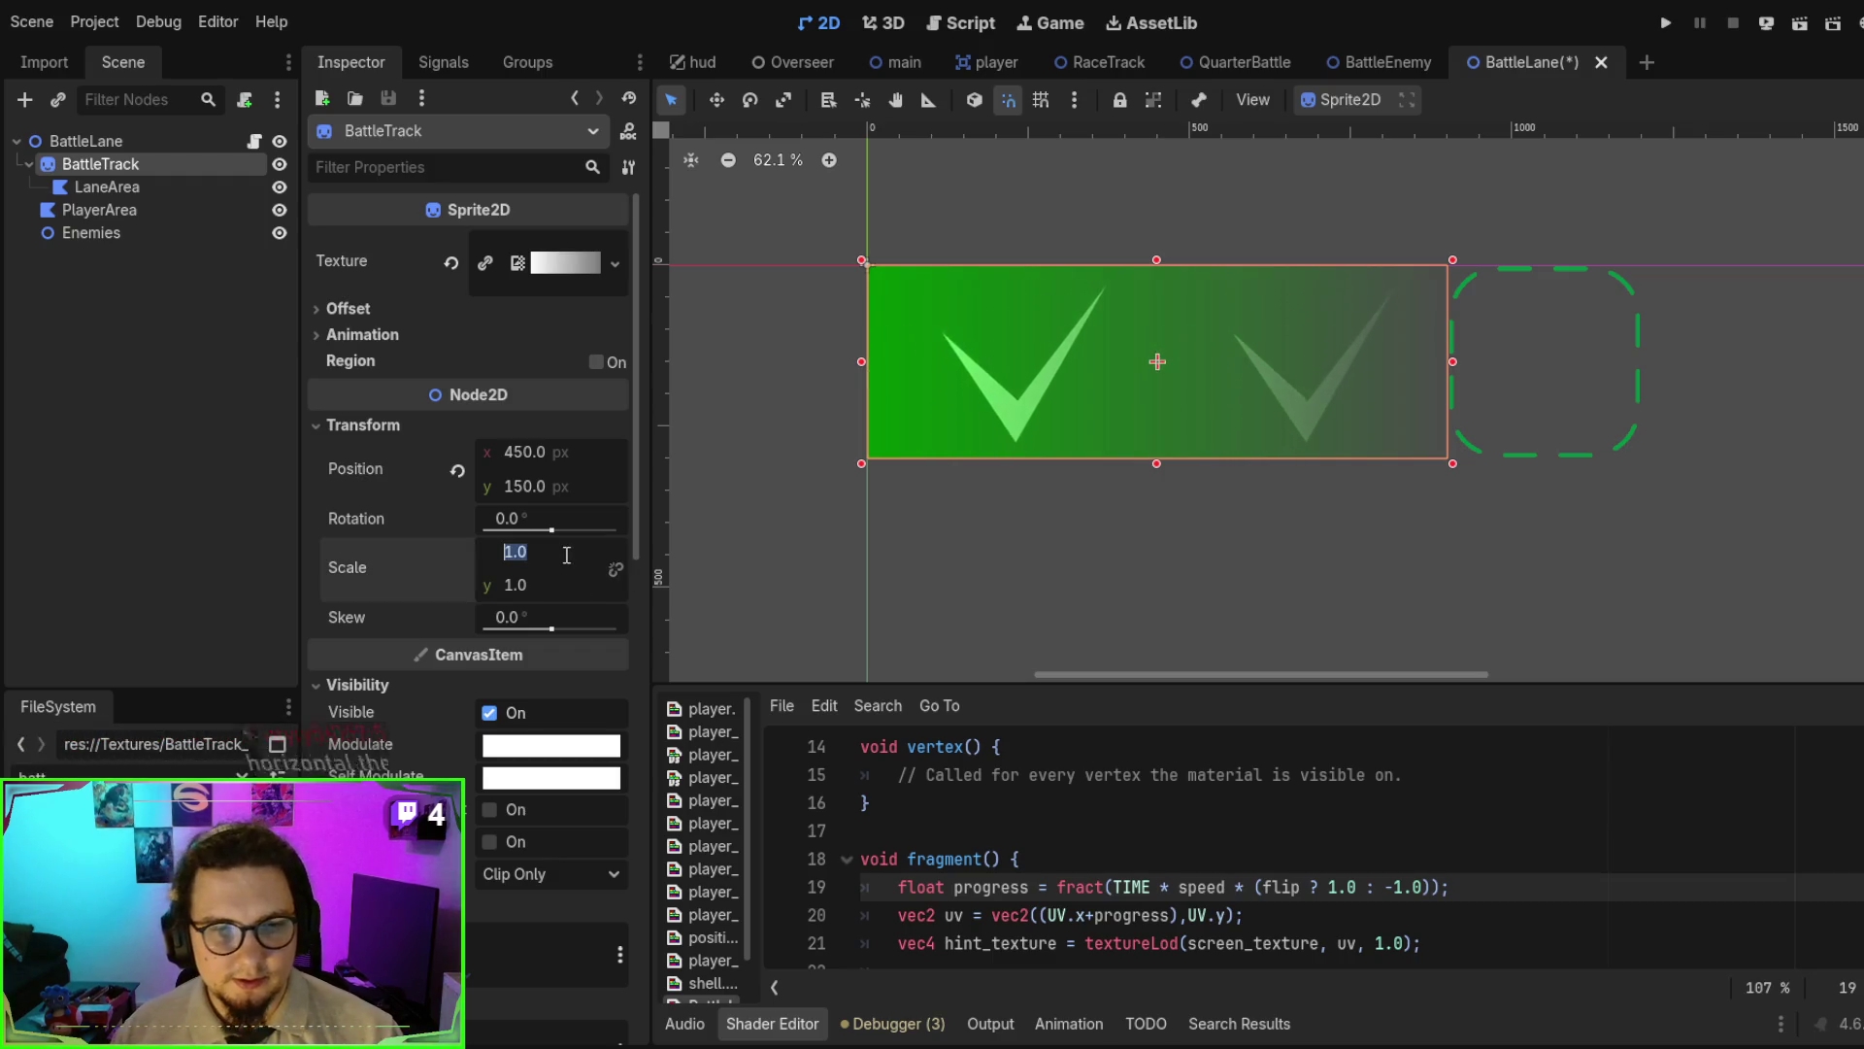
{"action": "type", "text": "-12"}
{"action": "type", "text": "-1"}
{"action": "key", "text": "Return"}
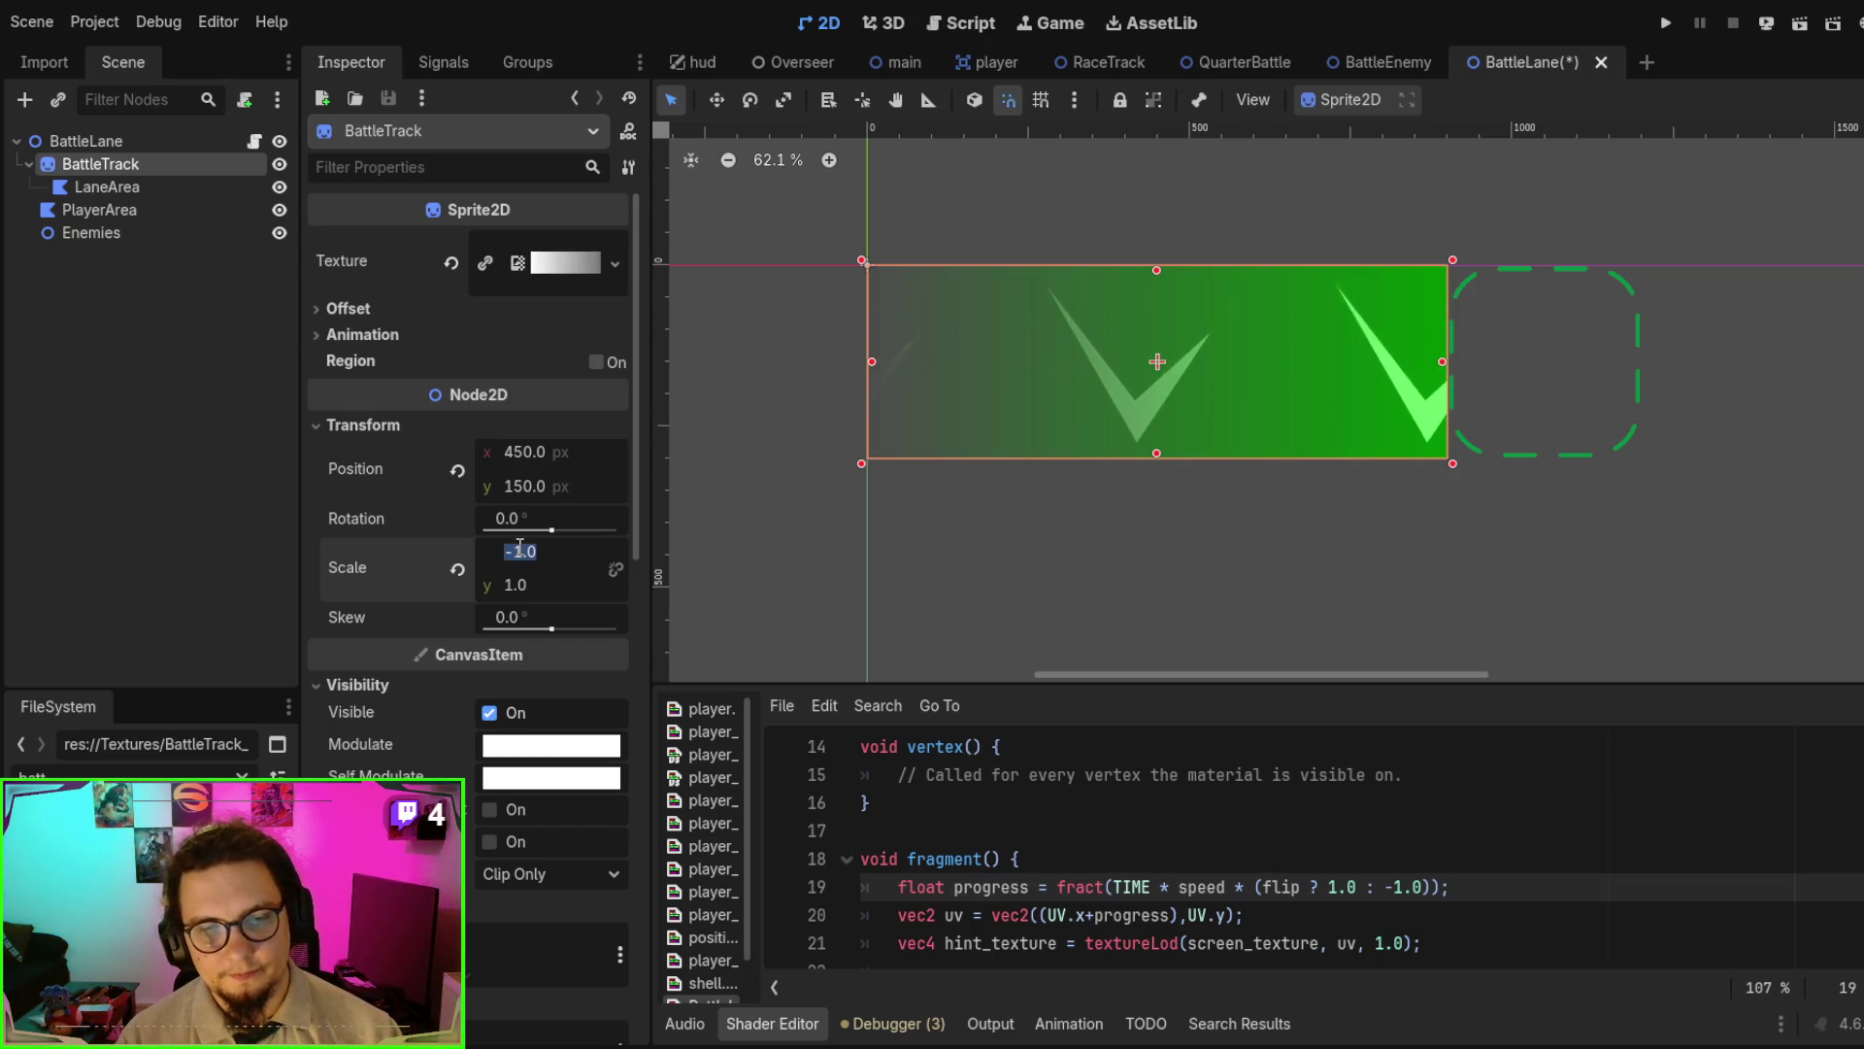
{"action": "left_click_drag", "start_coordinate": [522, 555], "coordinate": [520, 545]}
{"action": "type", "text": "1"}
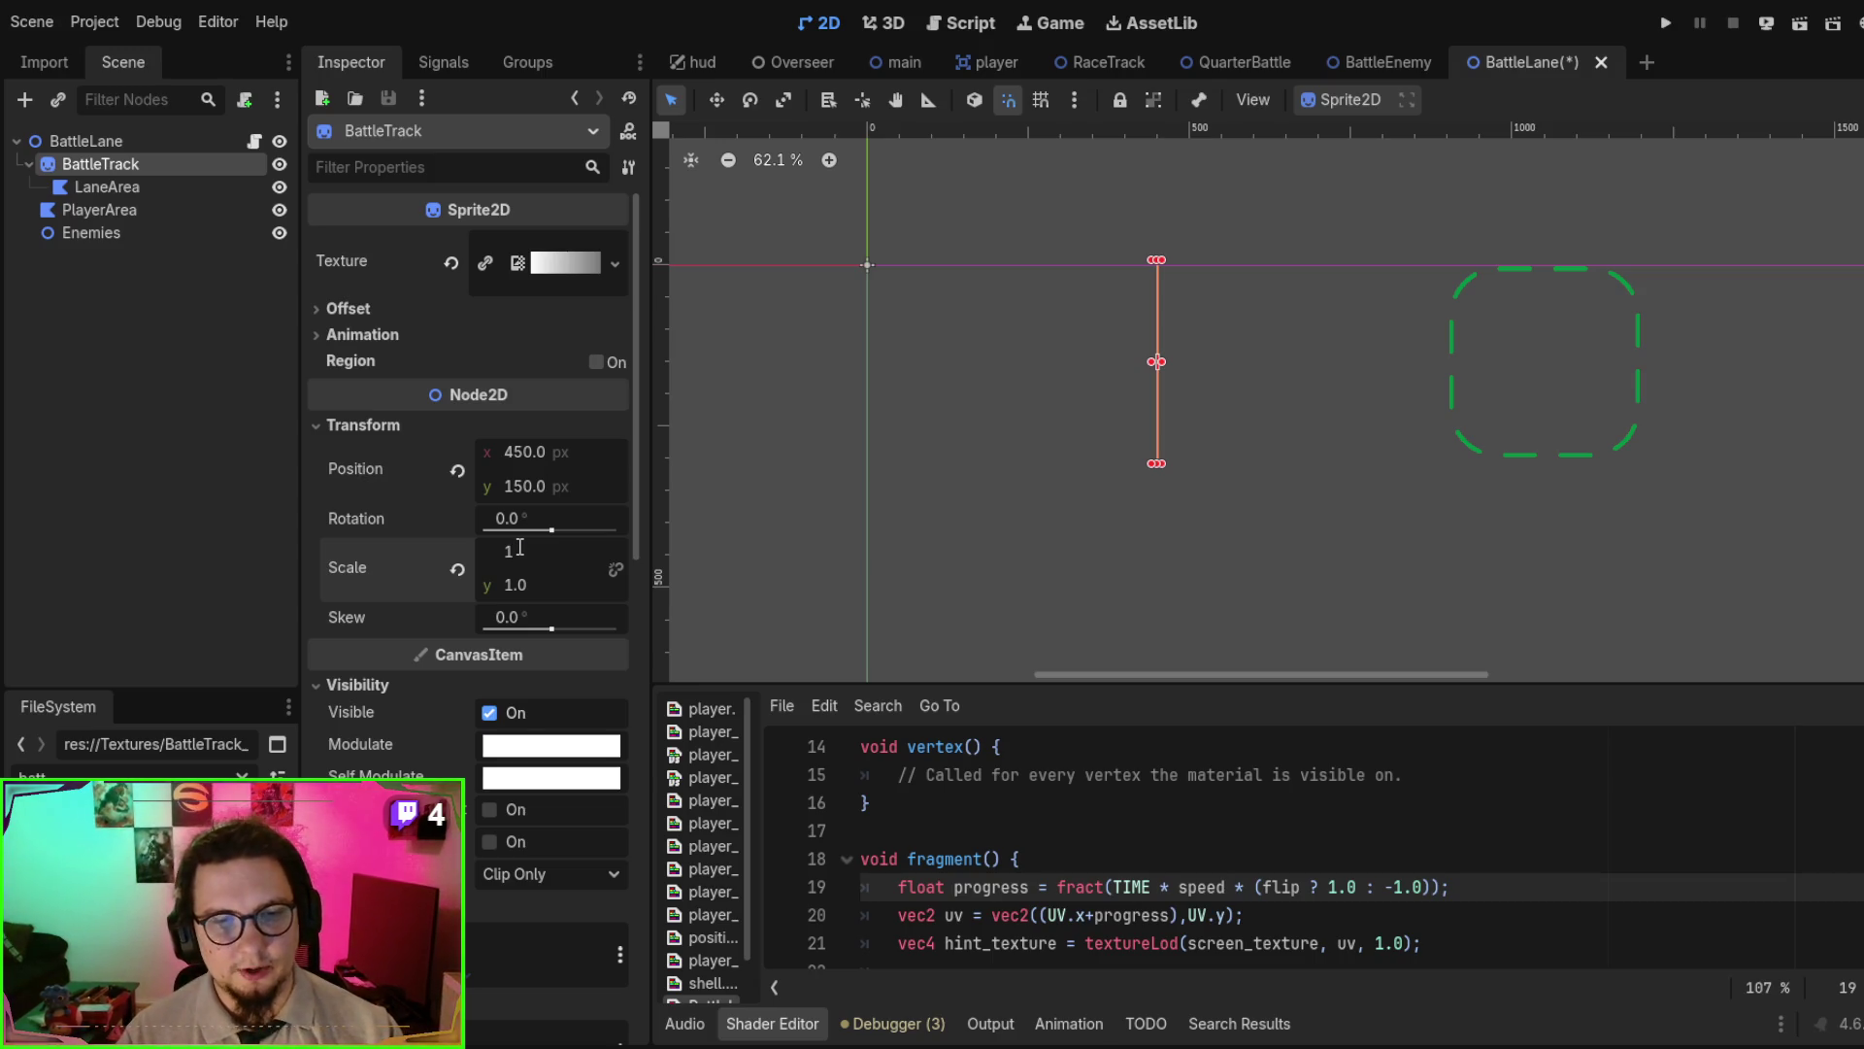
{"action": "key", "text": "Return"}
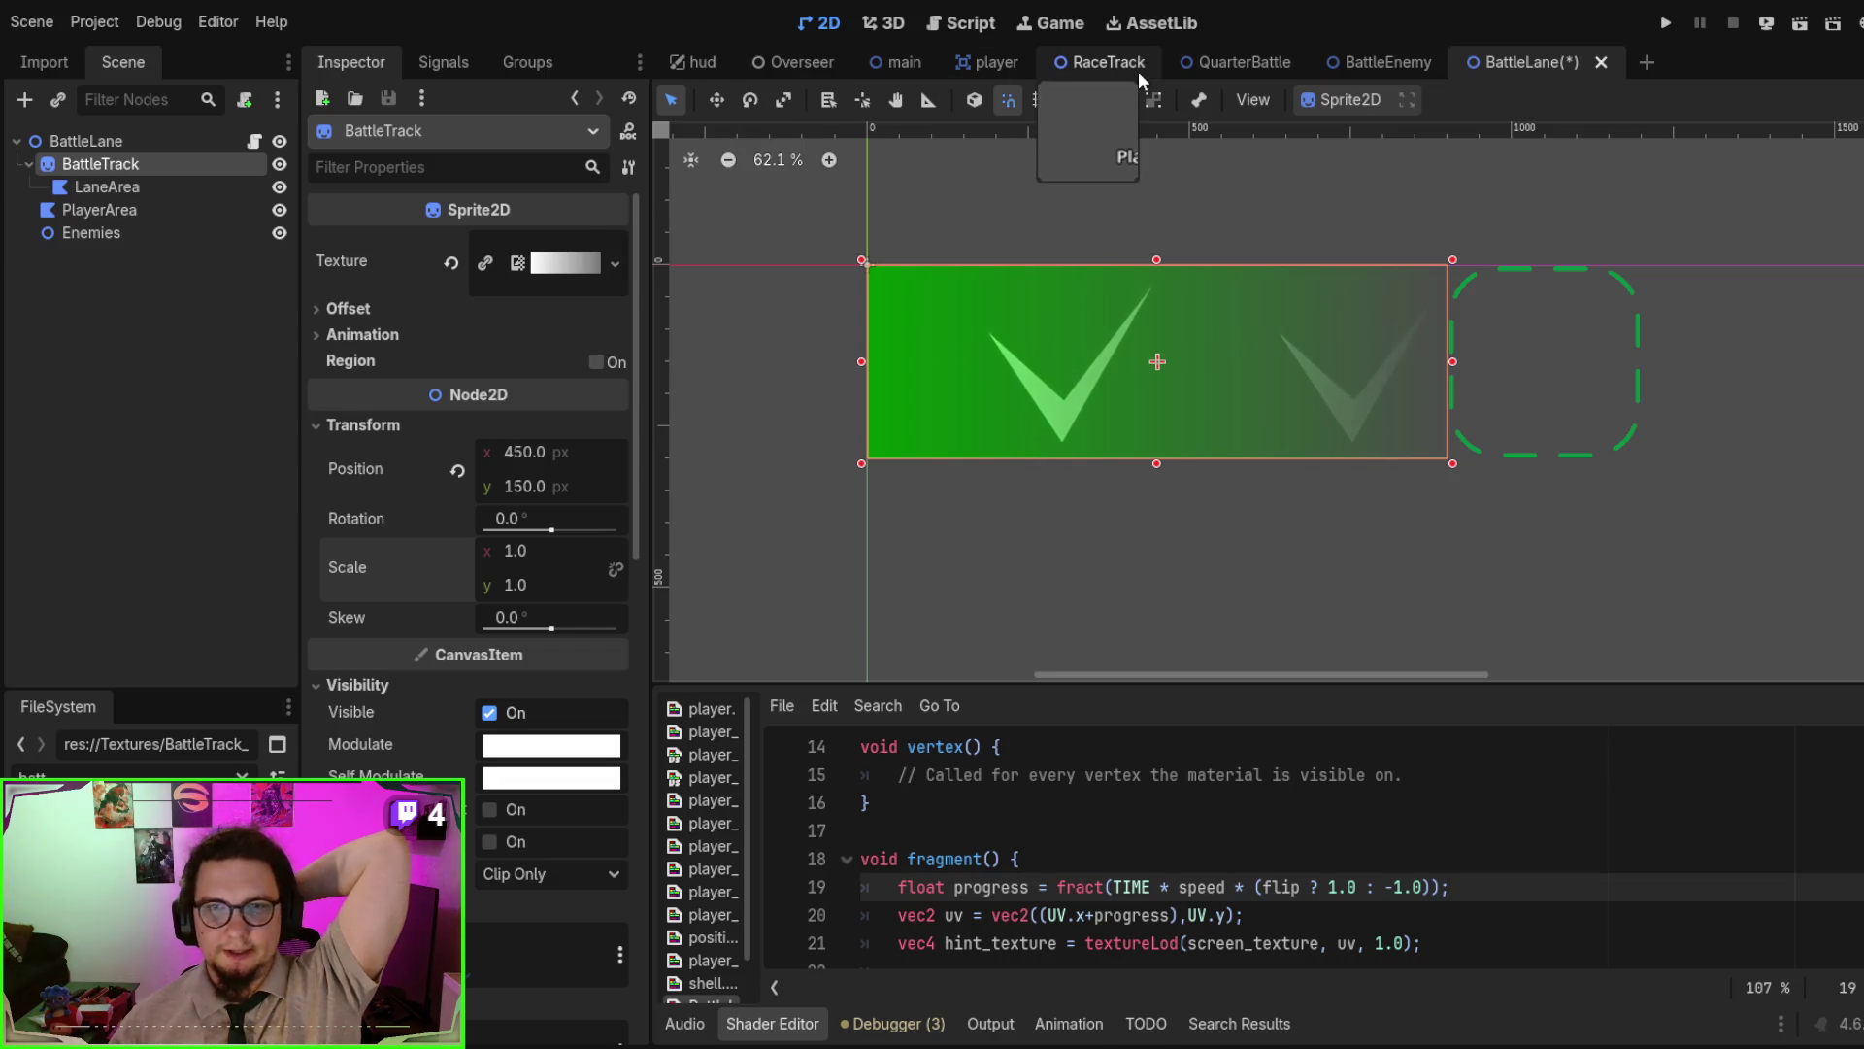
- Open the QuarterBattle scene and delete its three BattleEnemy nodes
{"action": "left_click", "coordinate": [1261, 56]}
{"action": "scroll", "coordinate": [1149, 445], "scroll_direction": "down", "scroll_amount": 3}
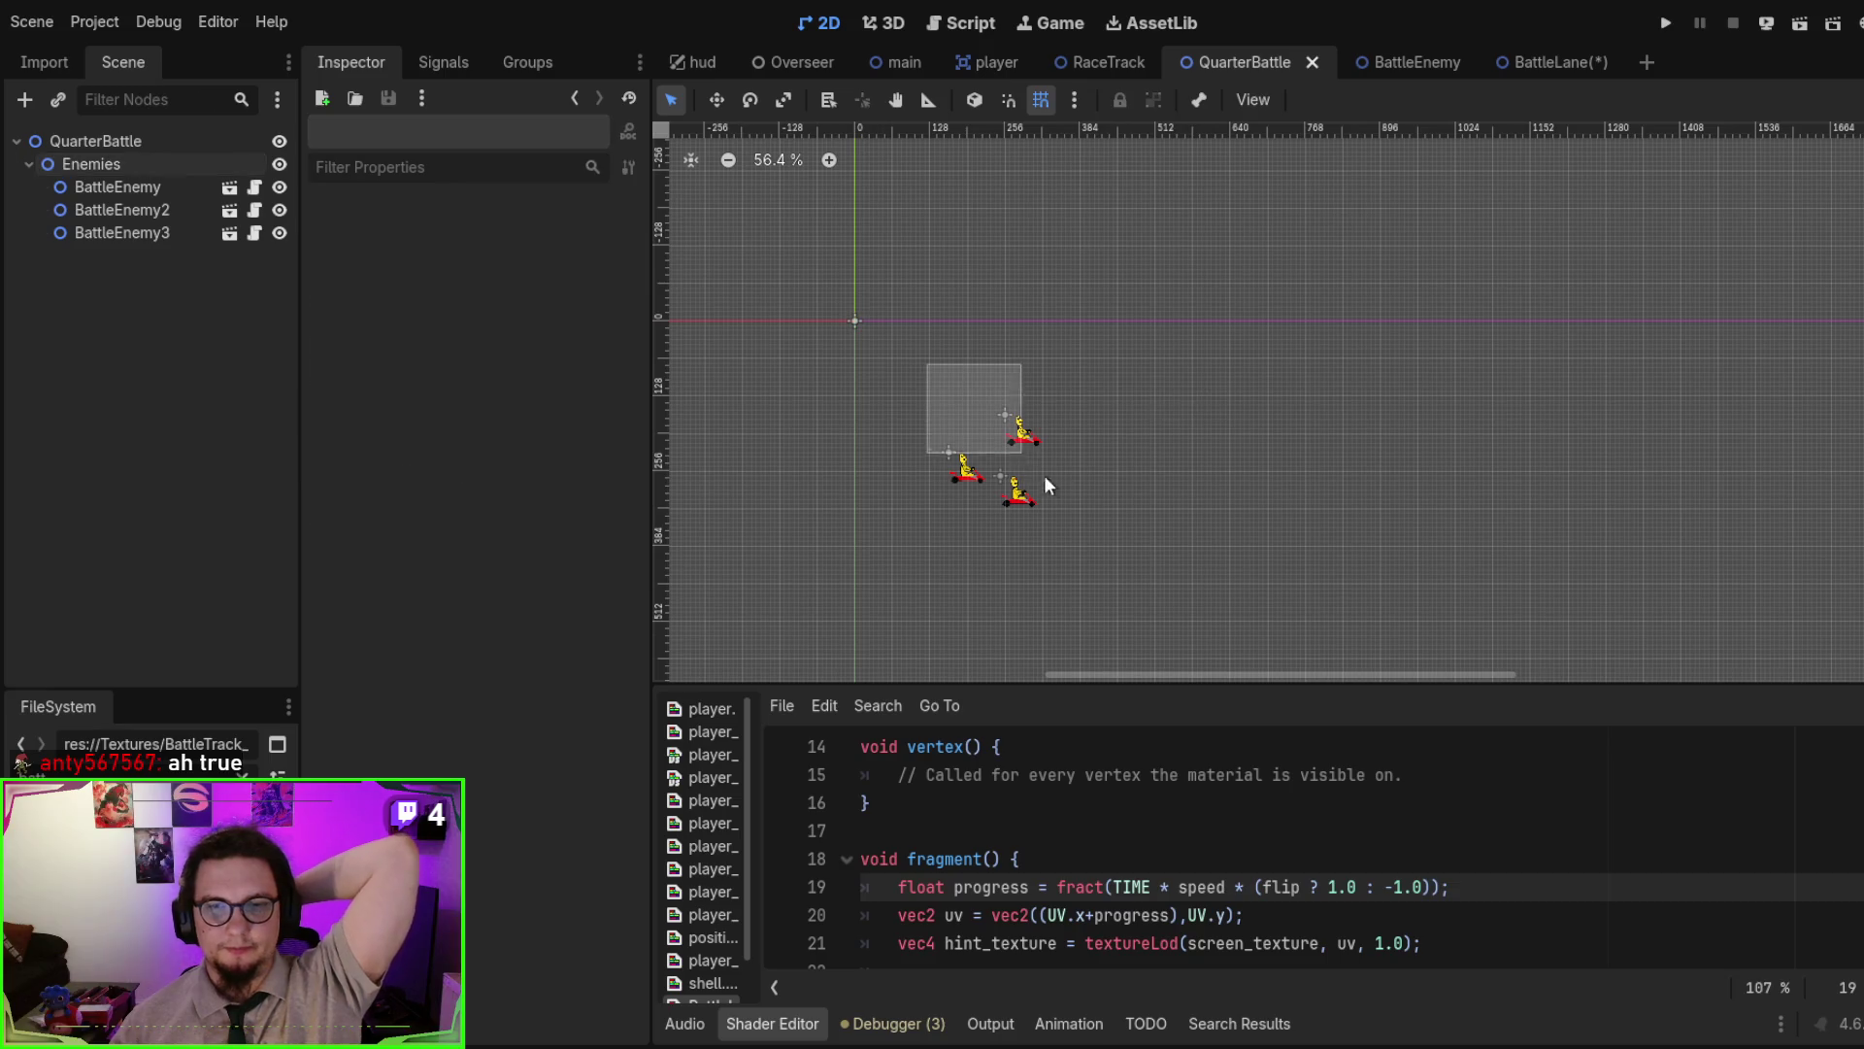
{"action": "left_click_drag", "start_coordinate": [1044, 478], "coordinate": [1173, 552]}
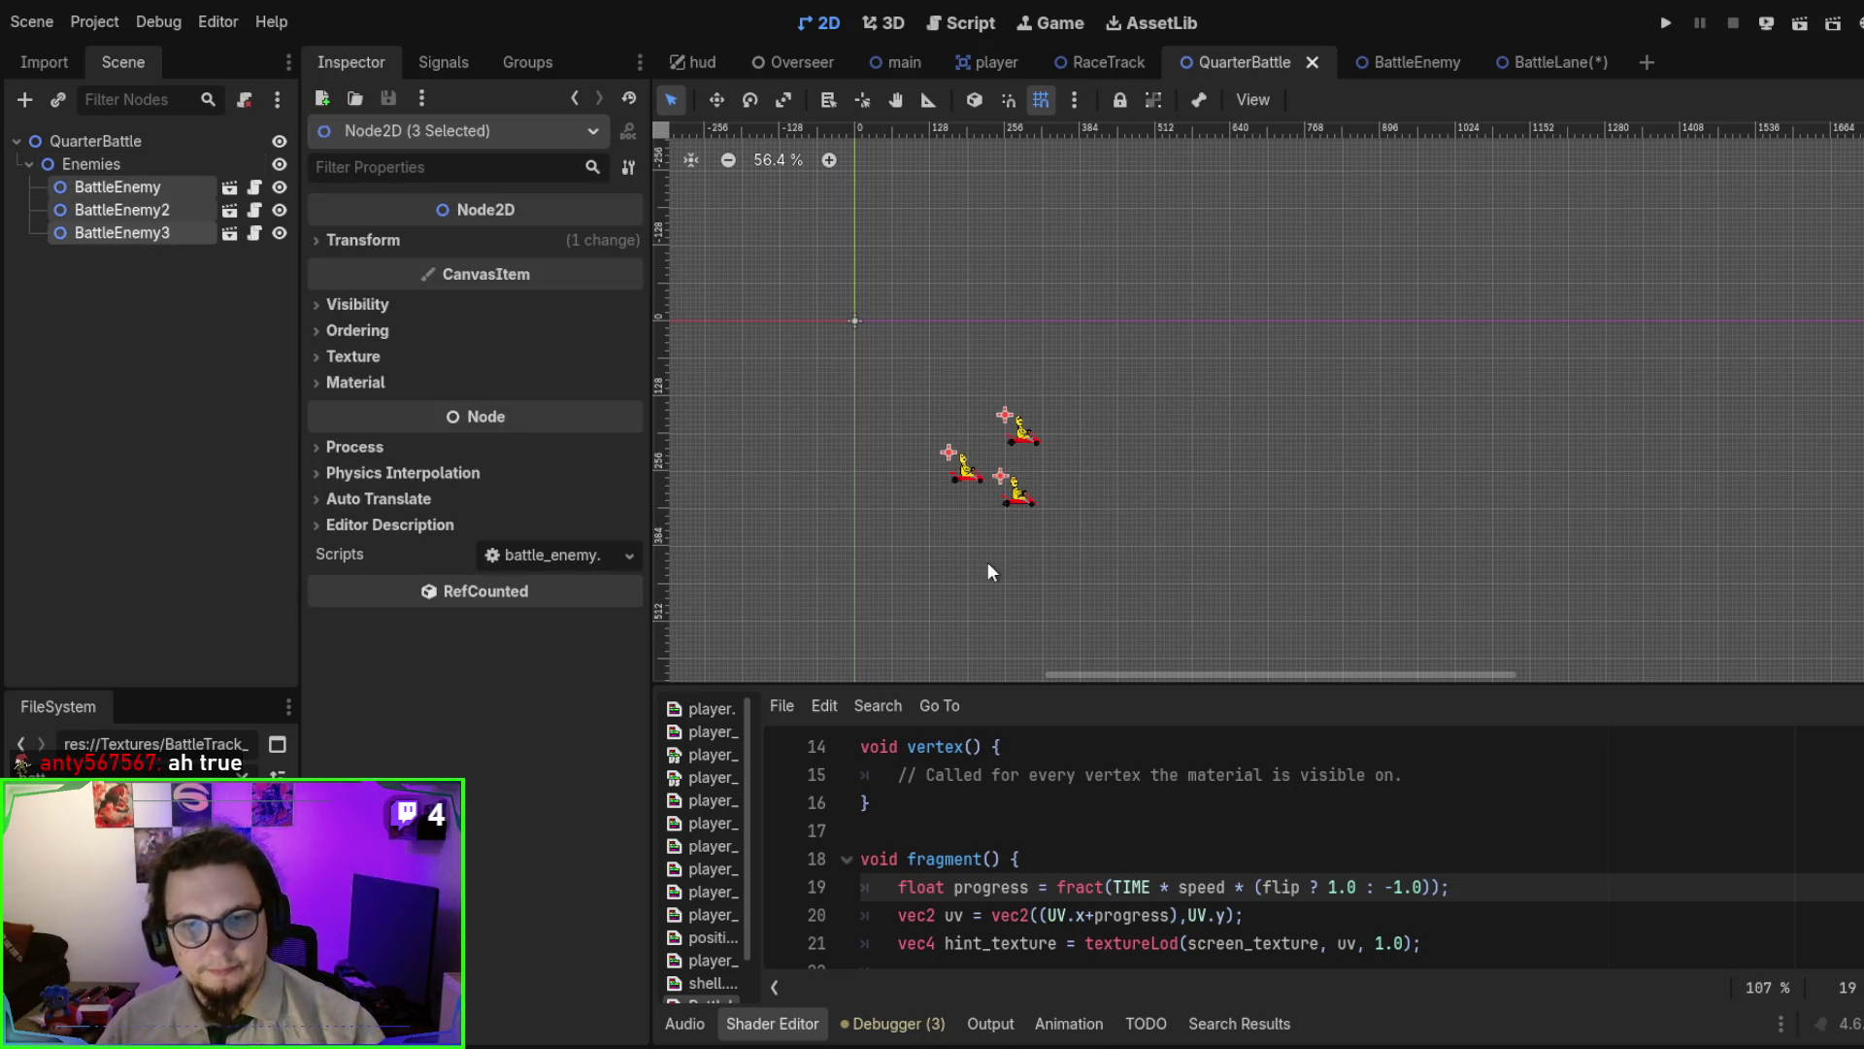
{"action": "key", "text": "Delete"}
- Delete the Enemies node and add a BattleLane instance under the QuarterBattle root
{"action": "left_click", "coordinate": [111, 173]}
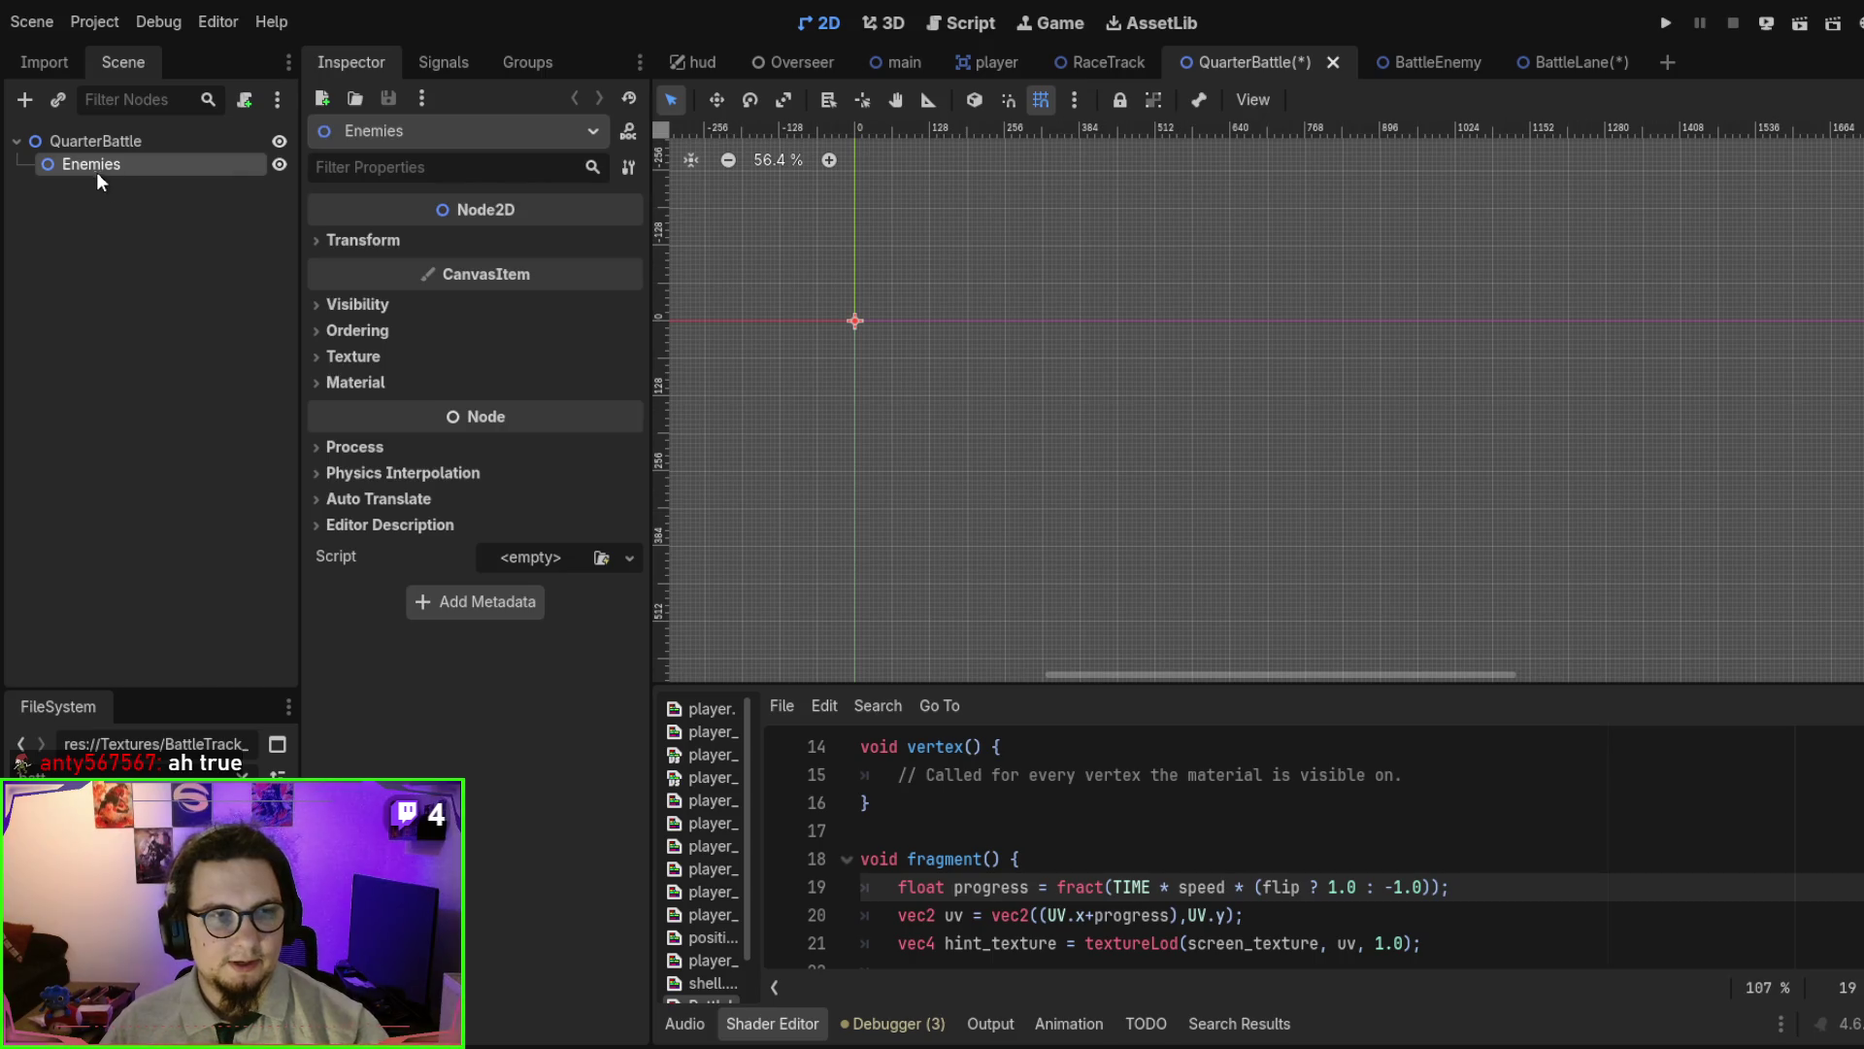
{"action": "key", "text": "Delete"}
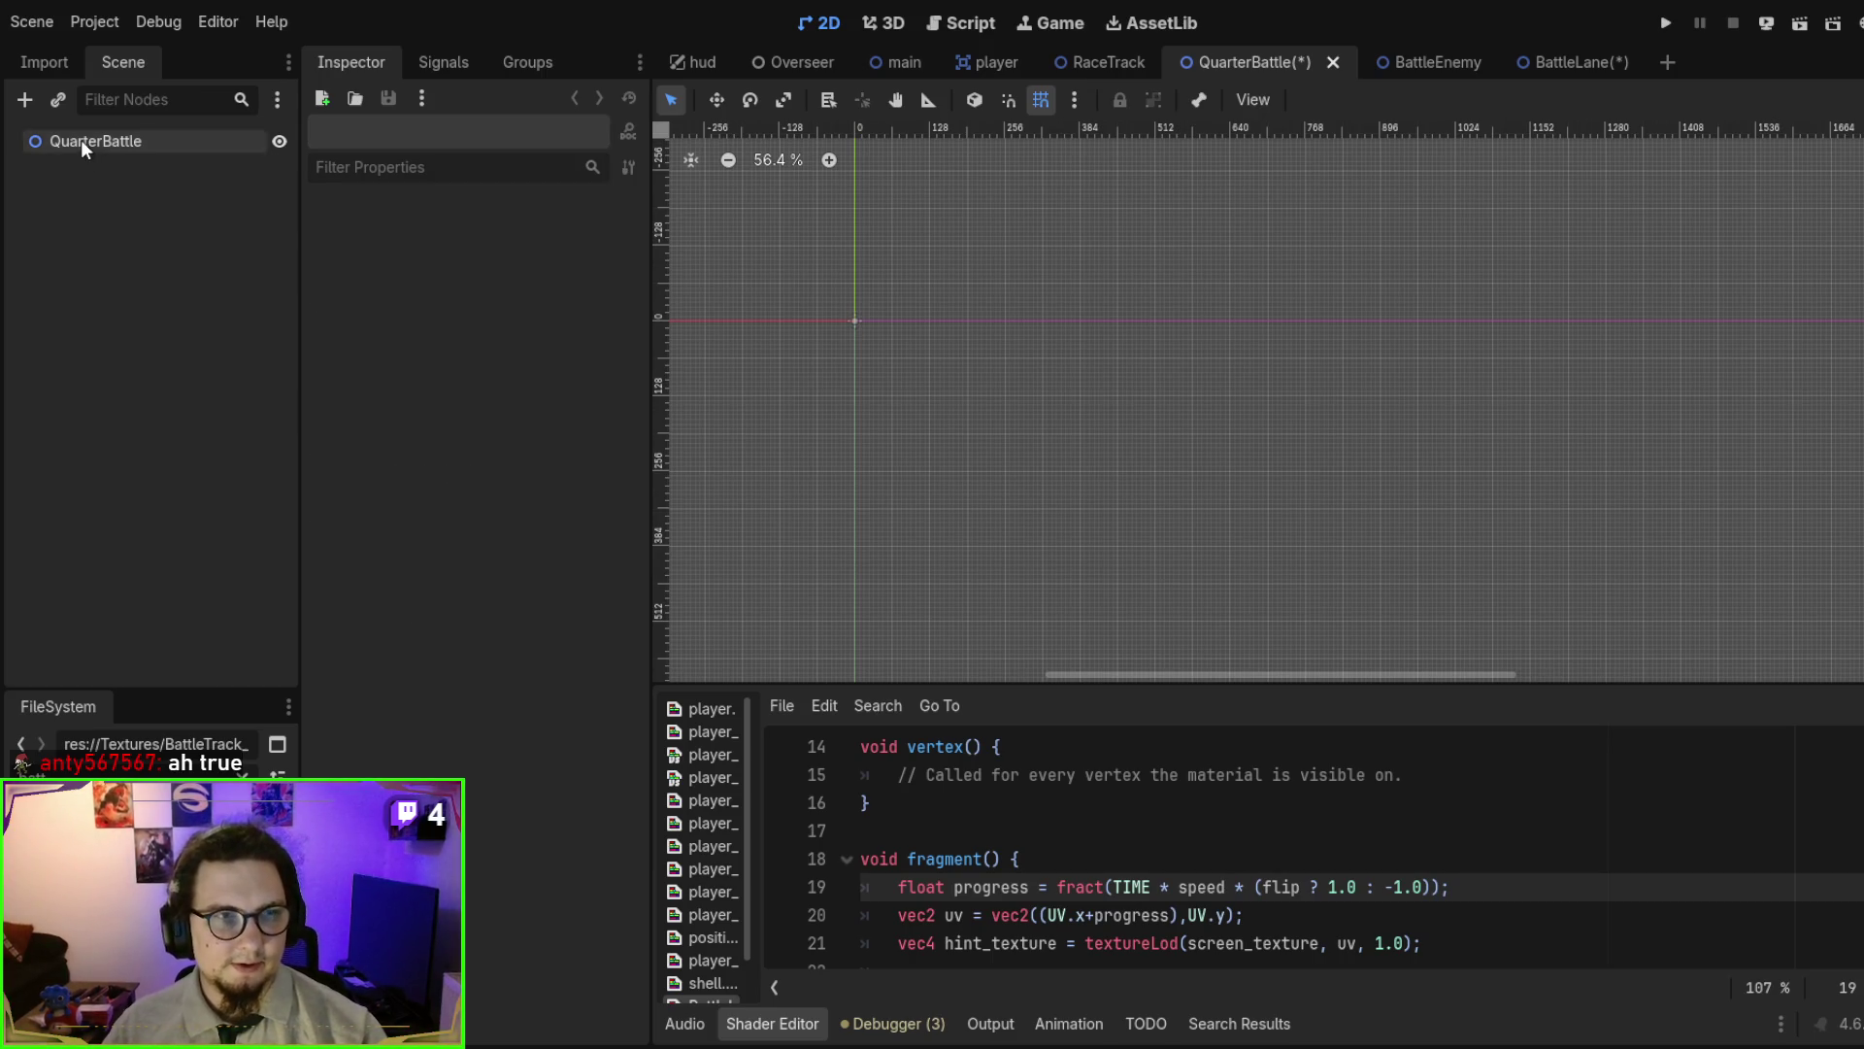
{"action": "left_click", "coordinate": [80, 139]}
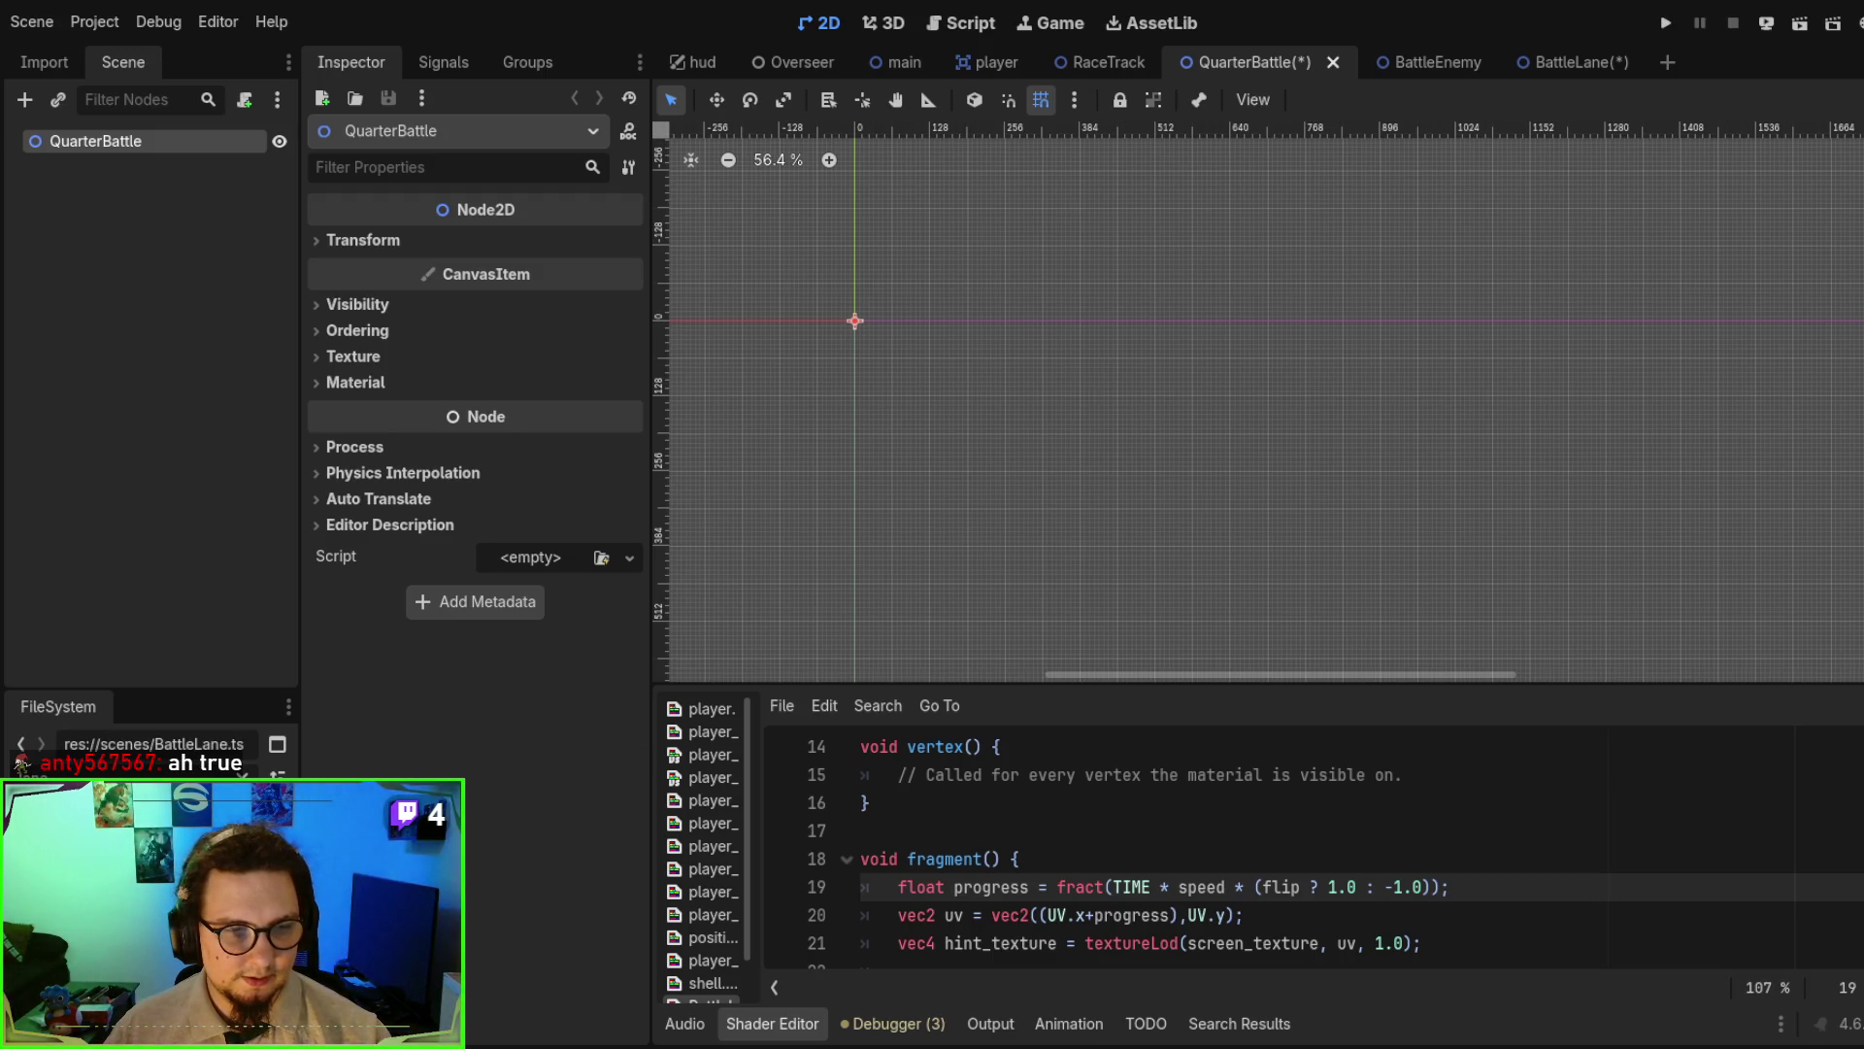
{"action": "left_click_drag", "start_coordinate": [155, 743], "coordinate": [1115, 435]}
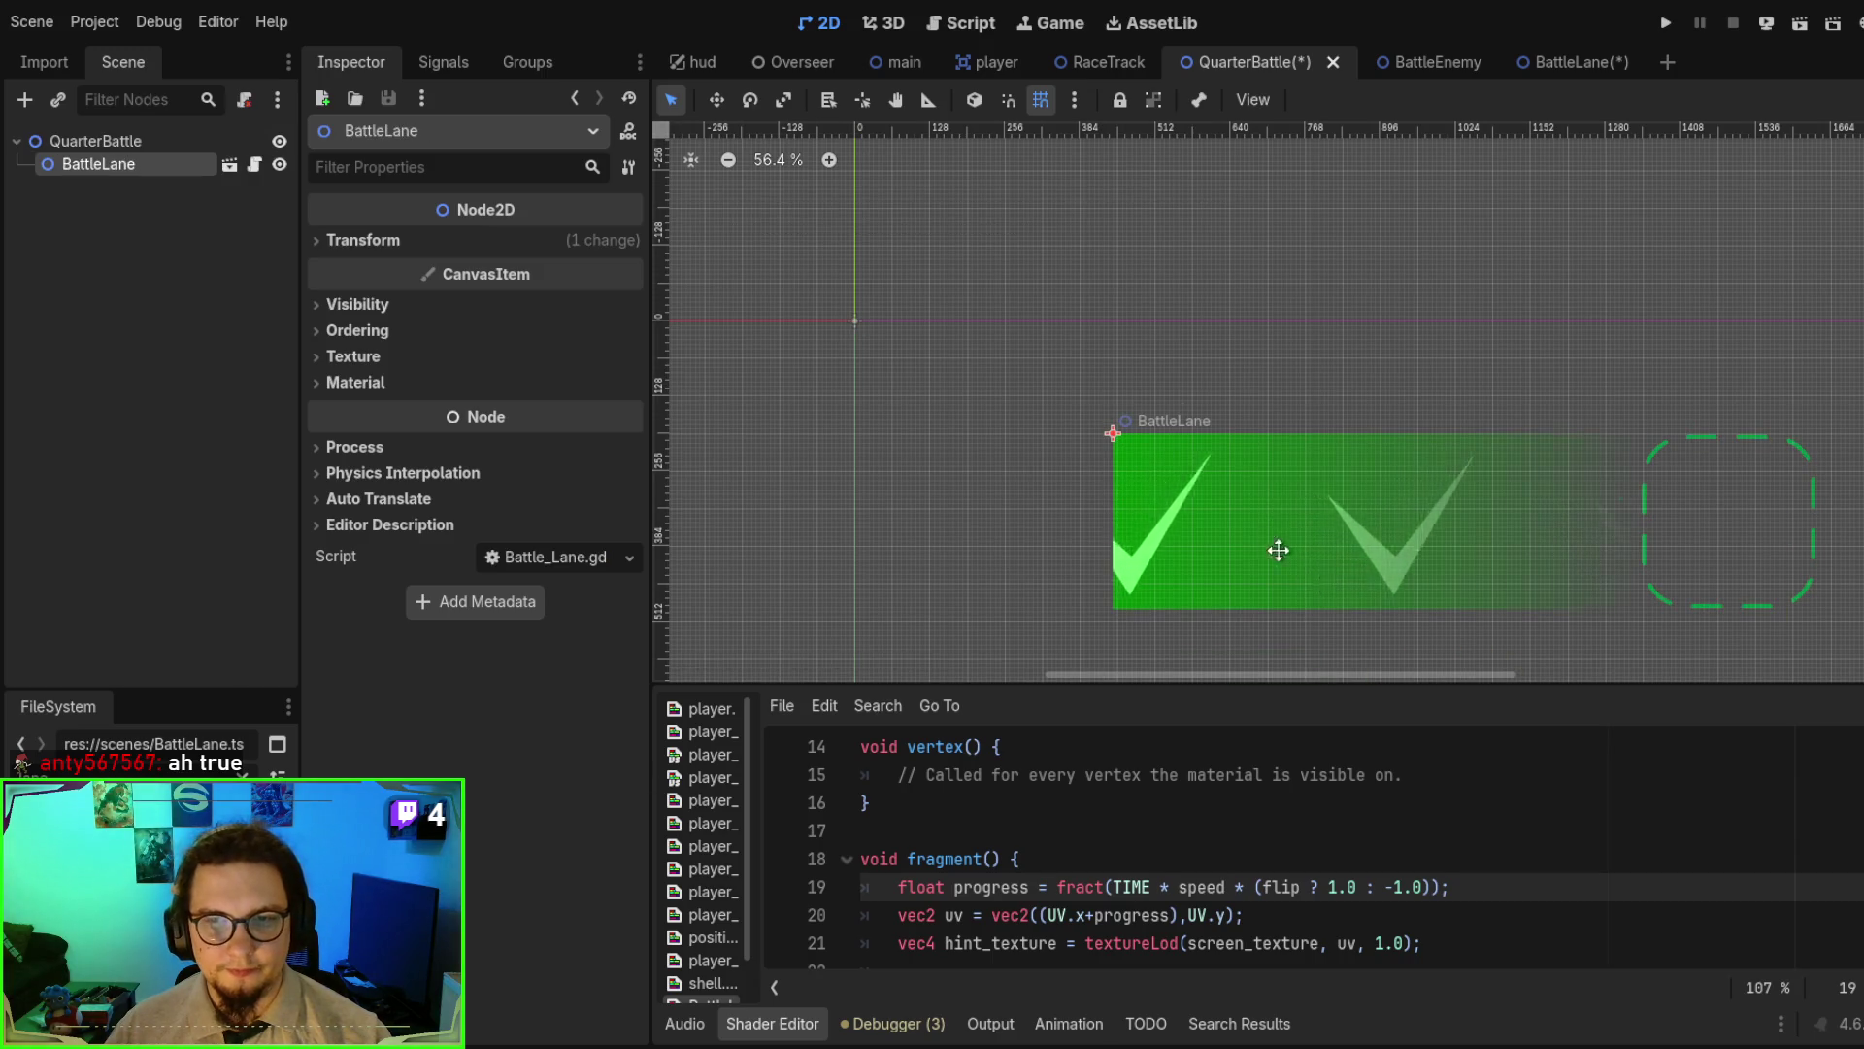
- Reposition the BattleLane instance, rotate it to point straight down, and run the scene
{"action": "mouse_move", "coordinate": [1278, 545]}
{"action": "left_mouse_down"}
{"action": "mouse_move", "coordinate": [1214, 495]}
{"action": "mouse_move", "coordinate": [818, 430]}
{"action": "mouse_move", "coordinate": [878, 470]}
{"action": "left_mouse_up"}
{"action": "left_click", "coordinate": [751, 99]}
{"action": "scroll", "coordinate": [963, 260], "scroll_direction": "down", "scroll_amount": 2}
{"action": "left_click_drag", "start_coordinate": [980, 259], "coordinate": [965, 262]}
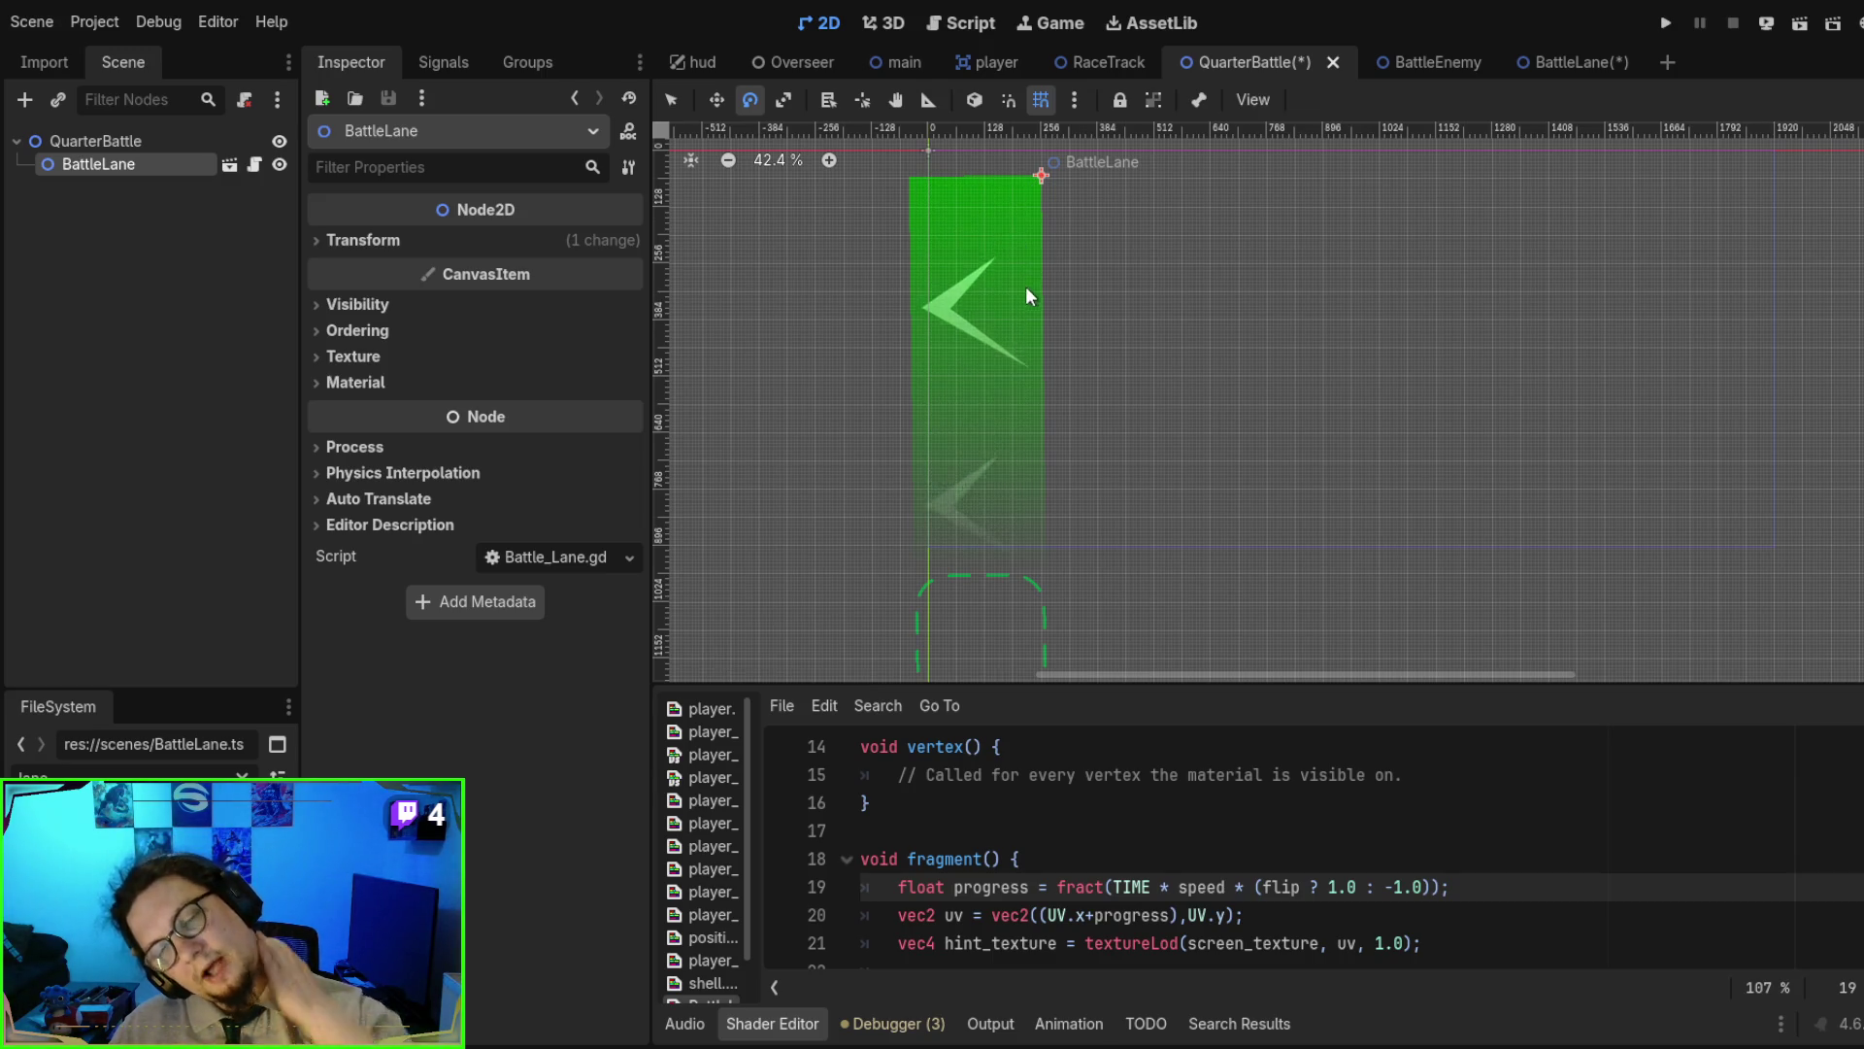
{"action": "mouse_move", "coordinate": [962, 286]}
{"action": "left_mouse_down"}
{"action": "mouse_move", "coordinate": [1085, 342]}
{"action": "mouse_move", "coordinate": [1247, 305]}
{"action": "mouse_move", "coordinate": [1174, 311]}
{"action": "mouse_move", "coordinate": [850, 108]}
{"action": "mouse_move", "coordinate": [919, 247]}
{"action": "mouse_move", "coordinate": [1569, 408]}
{"action": "mouse_move", "coordinate": [1359, 436]}
{"action": "mouse_move", "coordinate": [895, 364]}
{"action": "mouse_move", "coordinate": [1210, 415]}
{"action": "mouse_move", "coordinate": [1316, 363]}
{"action": "mouse_move", "coordinate": [1290, 374]}
{"action": "left_mouse_up"}
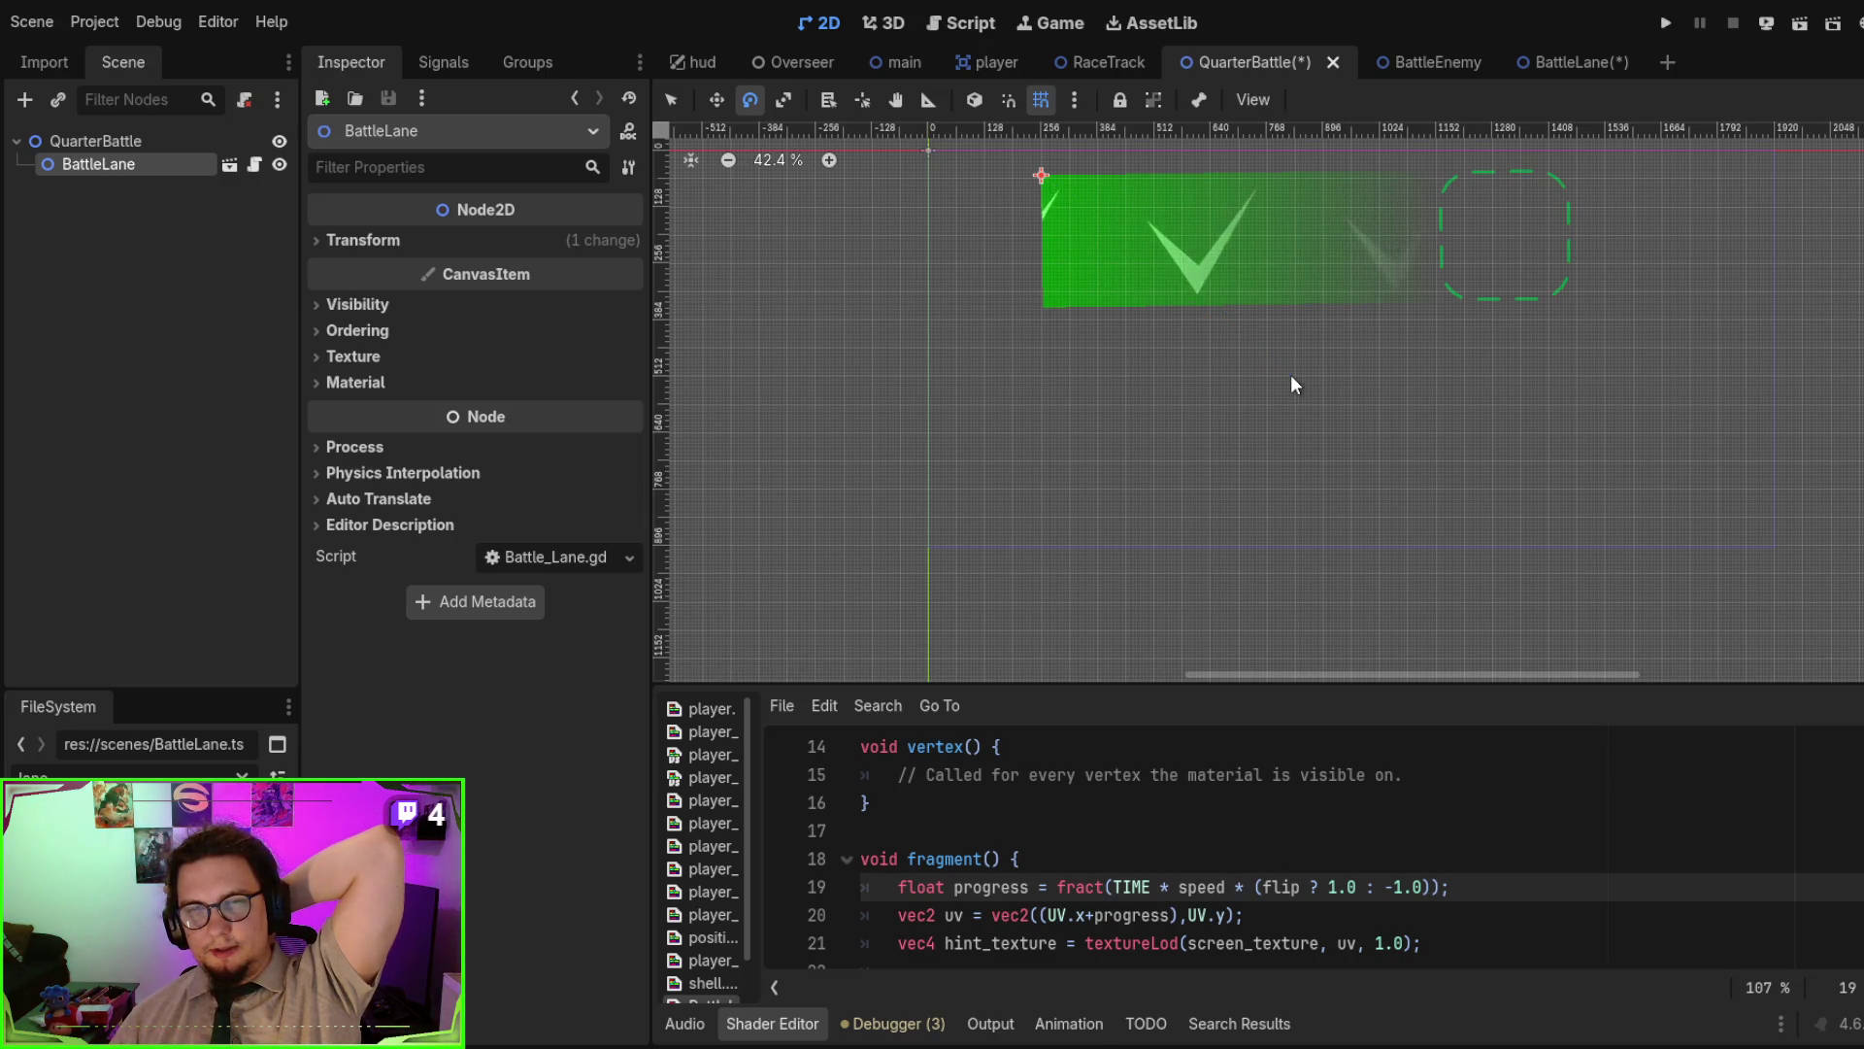
{"action": "mouse_move", "coordinate": [1278, 352]}
{"action": "left_mouse_down"}
{"action": "mouse_move", "coordinate": [1148, 317]}
{"action": "mouse_move", "coordinate": [961, 321]}
{"action": "mouse_move", "coordinate": [1015, 325]}
{"action": "left_mouse_up"}
{"action": "key", "text": "F6"}
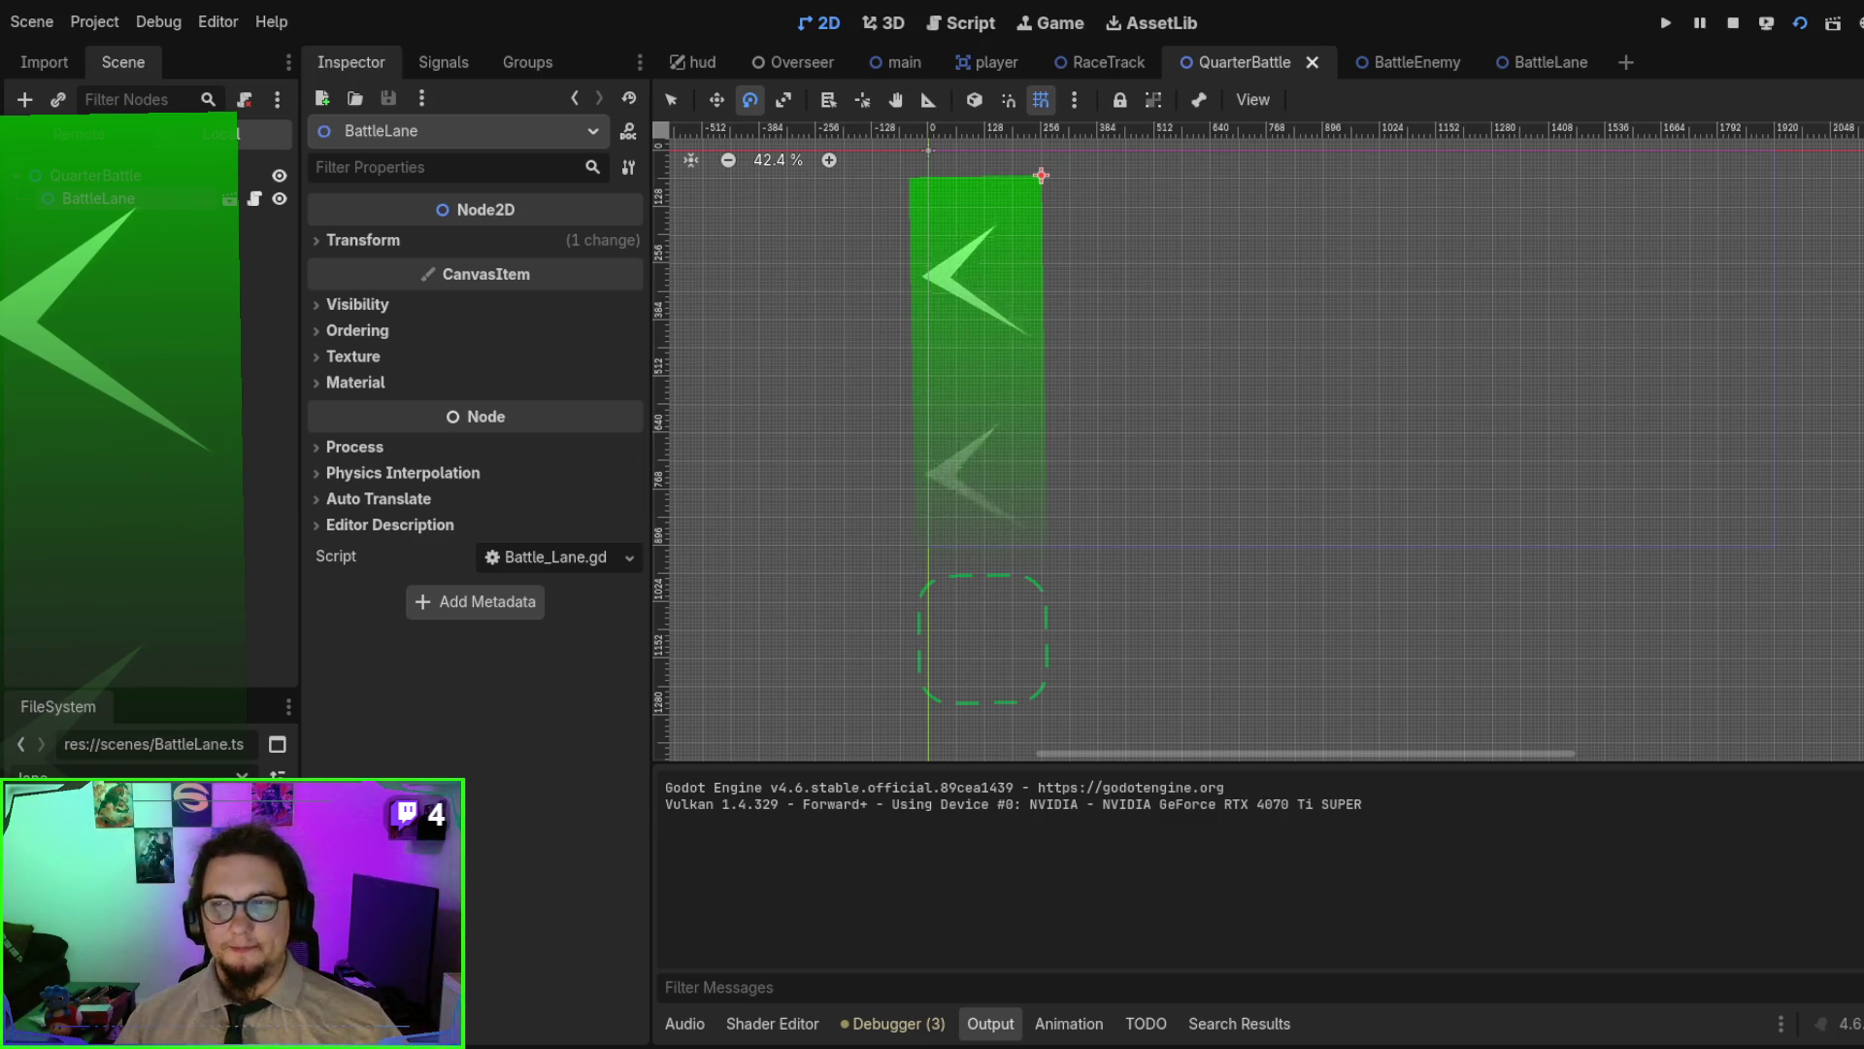
- Tilt BattleLane to about 30 degrees and move it up and to the left
{"action": "mouse_move", "coordinate": [940, 412]}
{"action": "left_mouse_down"}
{"action": "mouse_move", "coordinate": [1036, 424]}
{"action": "mouse_move", "coordinate": [1189, 373]}
{"action": "mouse_move", "coordinate": [1165, 364]}
{"action": "mouse_move", "coordinate": [1161, 329]}
{"action": "left_mouse_up"}
{"action": "scroll", "coordinate": [1074, 362], "scroll_direction": "up", "scroll_amount": 3}
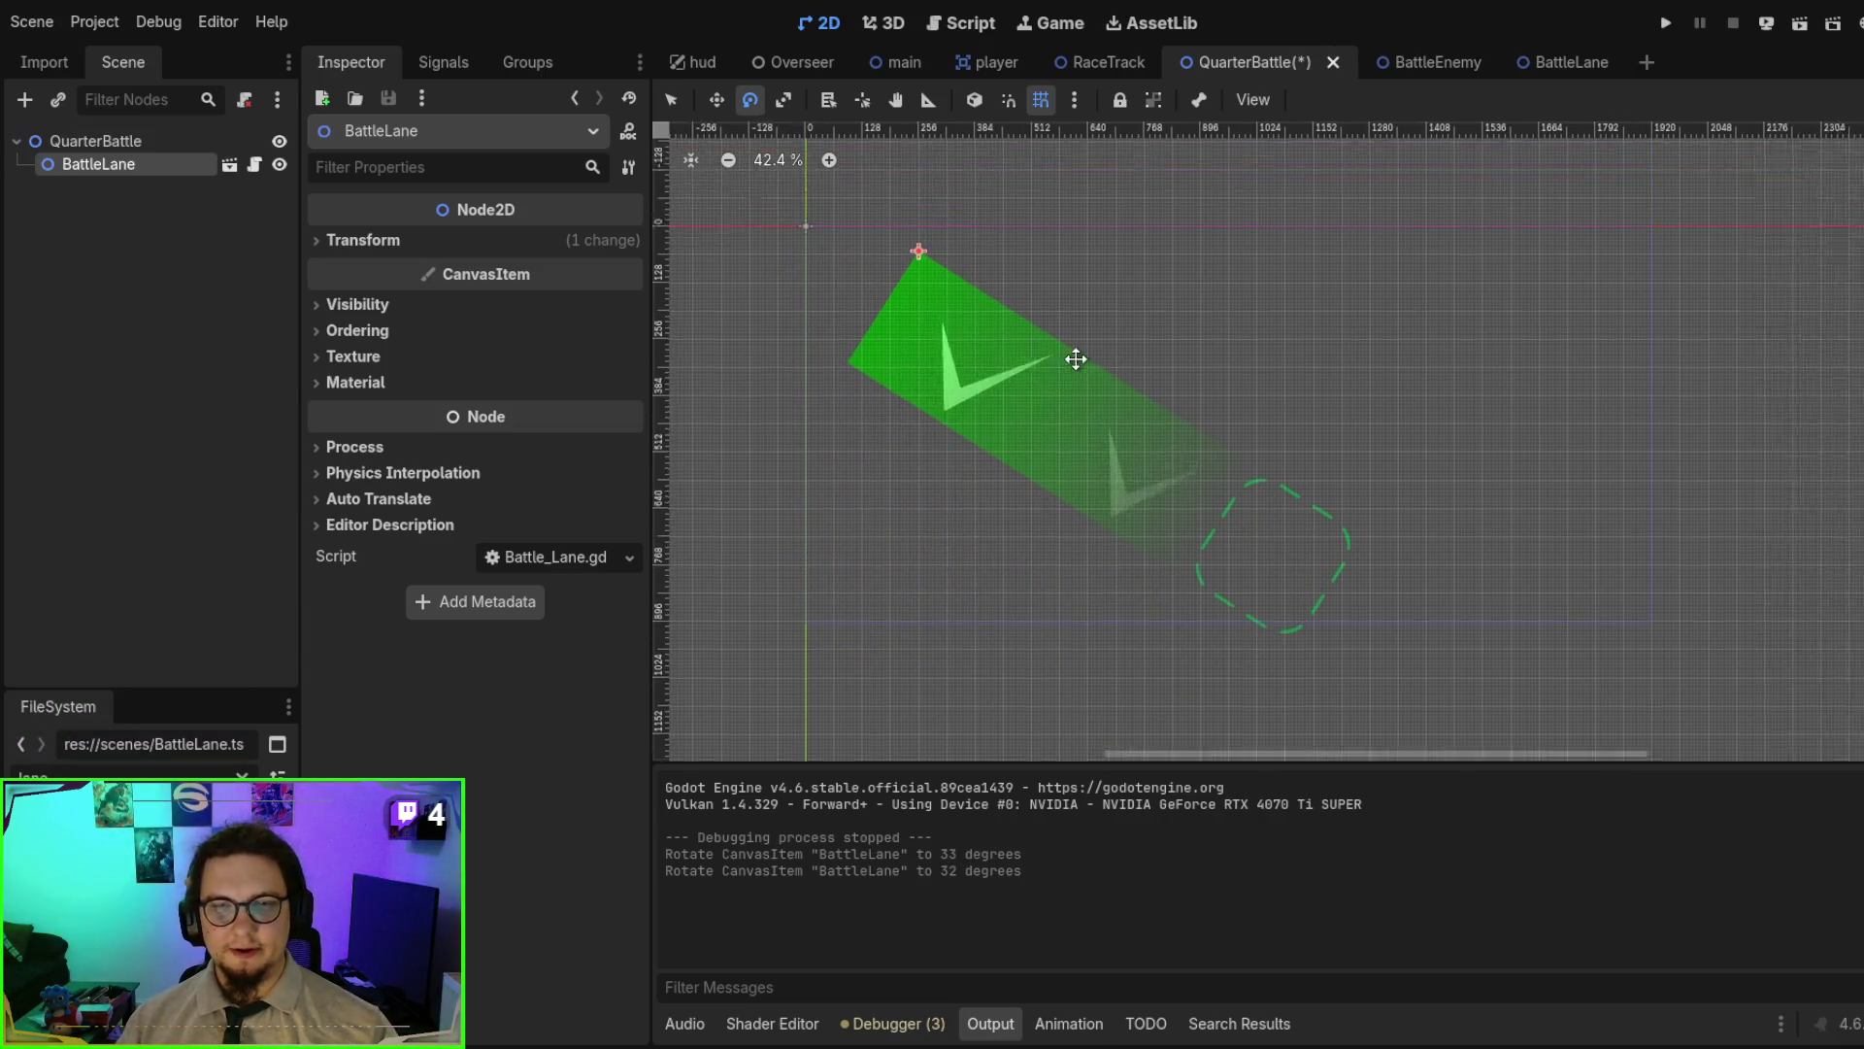
{"action": "mouse_move", "coordinate": [877, 266]}
{"action": "left_mouse_down"}
{"action": "mouse_move", "coordinate": [863, 262]}
{"action": "mouse_move", "coordinate": [920, 382]}
{"action": "mouse_move", "coordinate": [1117, 436]}
{"action": "mouse_move", "coordinate": [1352, 352]}
{"action": "mouse_move", "coordinate": [1453, 113]}
{"action": "mouse_move", "coordinate": [1420, 80]}
{"action": "left_mouse_up"}
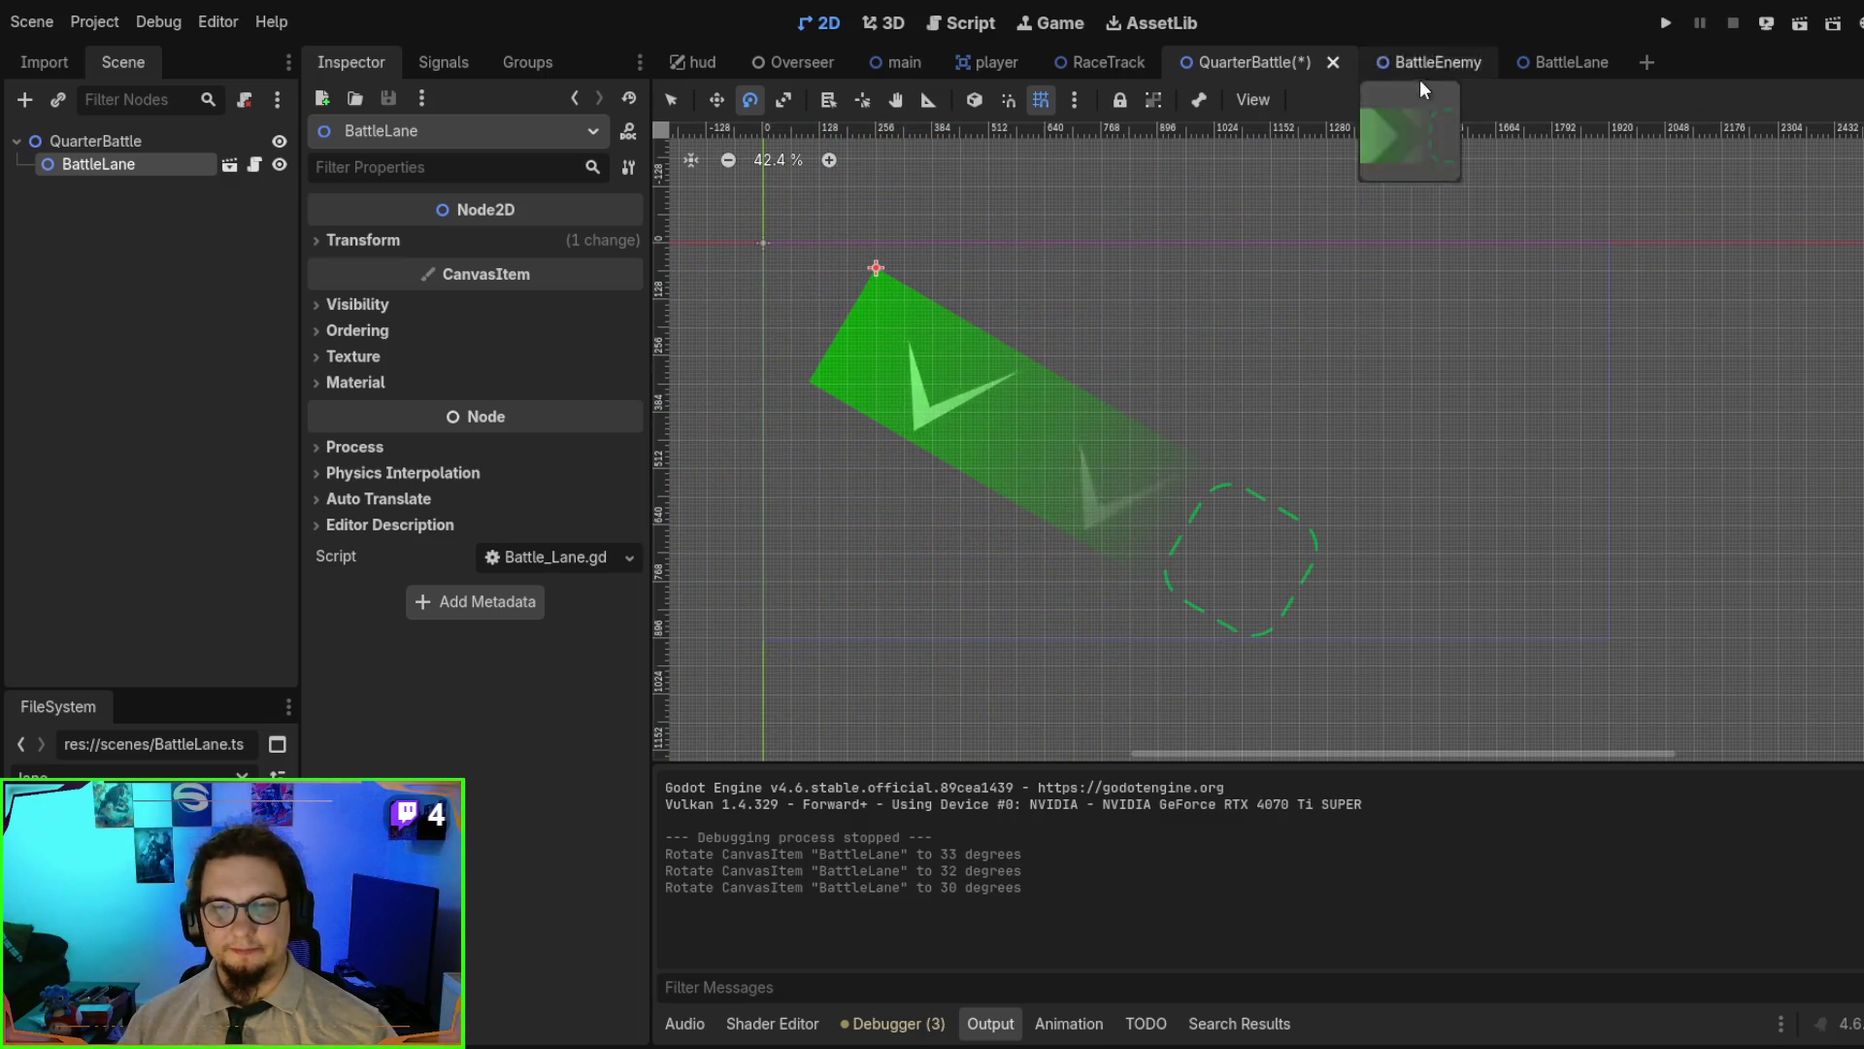
{"action": "left_click", "coordinate": [675, 102]}
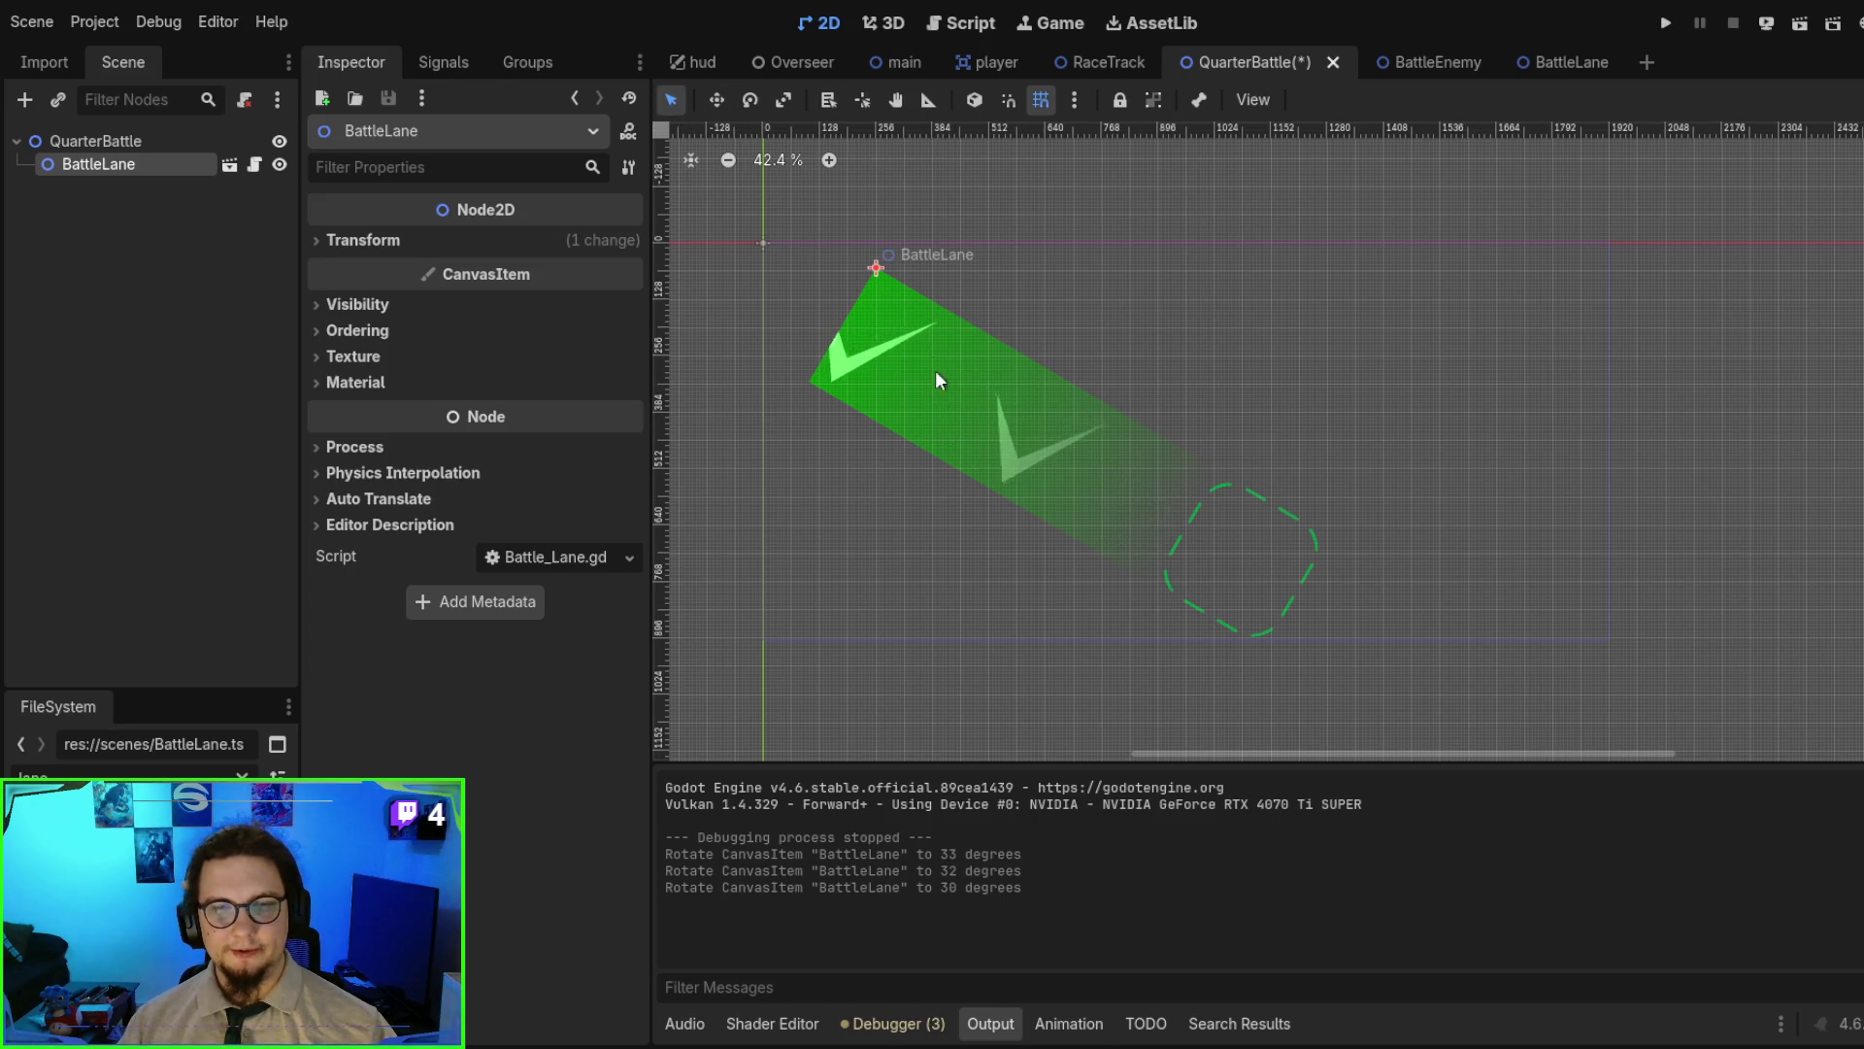
{"action": "mouse_move", "coordinate": [941, 378]}
{"action": "left_mouse_down"}
{"action": "mouse_move", "coordinate": [871, 319]}
{"action": "mouse_move", "coordinate": [1411, 361]}
{"action": "mouse_move", "coordinate": [1091, 433]}
{"action": "mouse_move", "coordinate": [980, 282]}
{"action": "left_mouse_up"}
- Paste two copies of BattleLane, position the first, and run the scene
{"action": "key", "text": "ctrl+c"}
{"action": "key", "text": "ctrl+v"}
{"action": "left_click", "coordinate": [750, 100]}
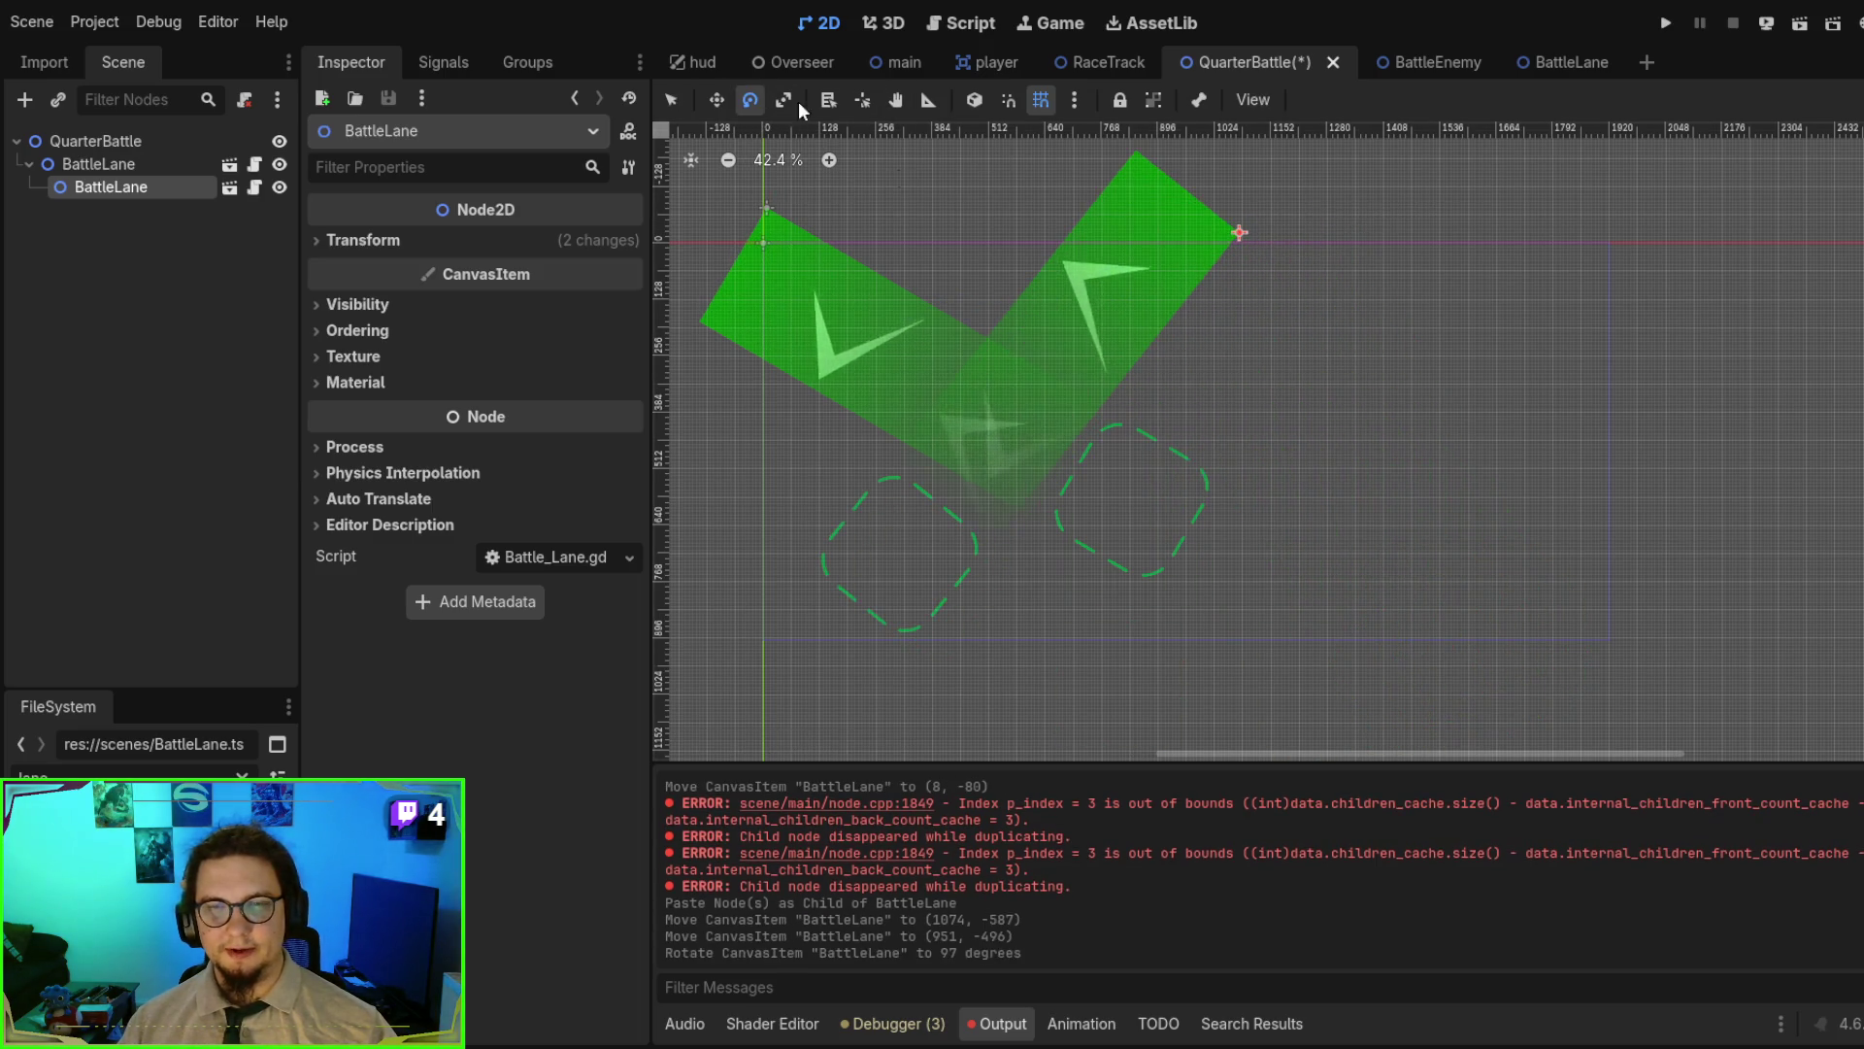
{"action": "left_click", "coordinate": [670, 100]}
{"action": "mouse_move", "coordinate": [1151, 286]}
{"action": "left_mouse_down"}
{"action": "mouse_move", "coordinate": [1180, 291]}
{"action": "mouse_move", "coordinate": [1188, 272]}
{"action": "mouse_move", "coordinate": [1184, 289]}
{"action": "mouse_move", "coordinate": [1540, 312]}
{"action": "mouse_move", "coordinate": [1373, 241]}
{"action": "left_mouse_up"}
{"action": "key", "text": "ctrl+v"}
{"action": "key", "text": "F6"}
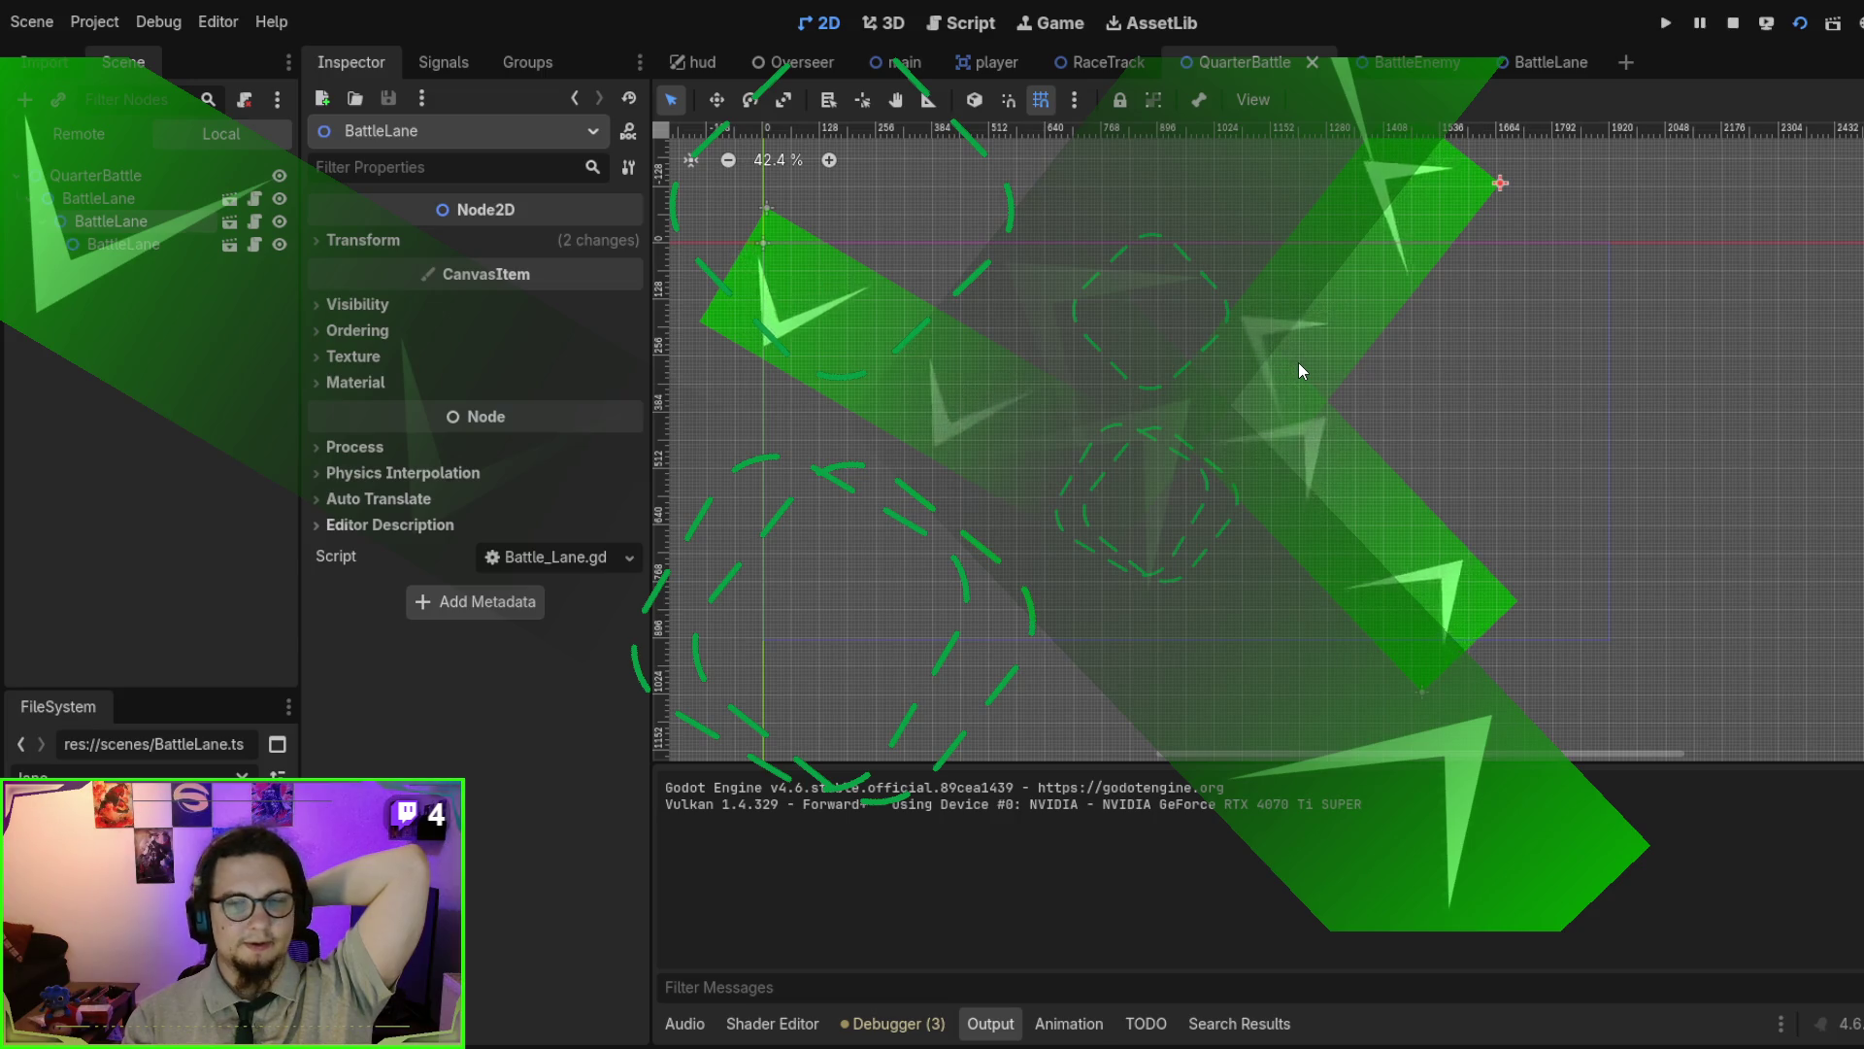
- Make the lanes siblings under QuarterBattle, reposition BattleLane2 and BattleLane3, and rerun the scene
{"action": "key", "text": "F8"}
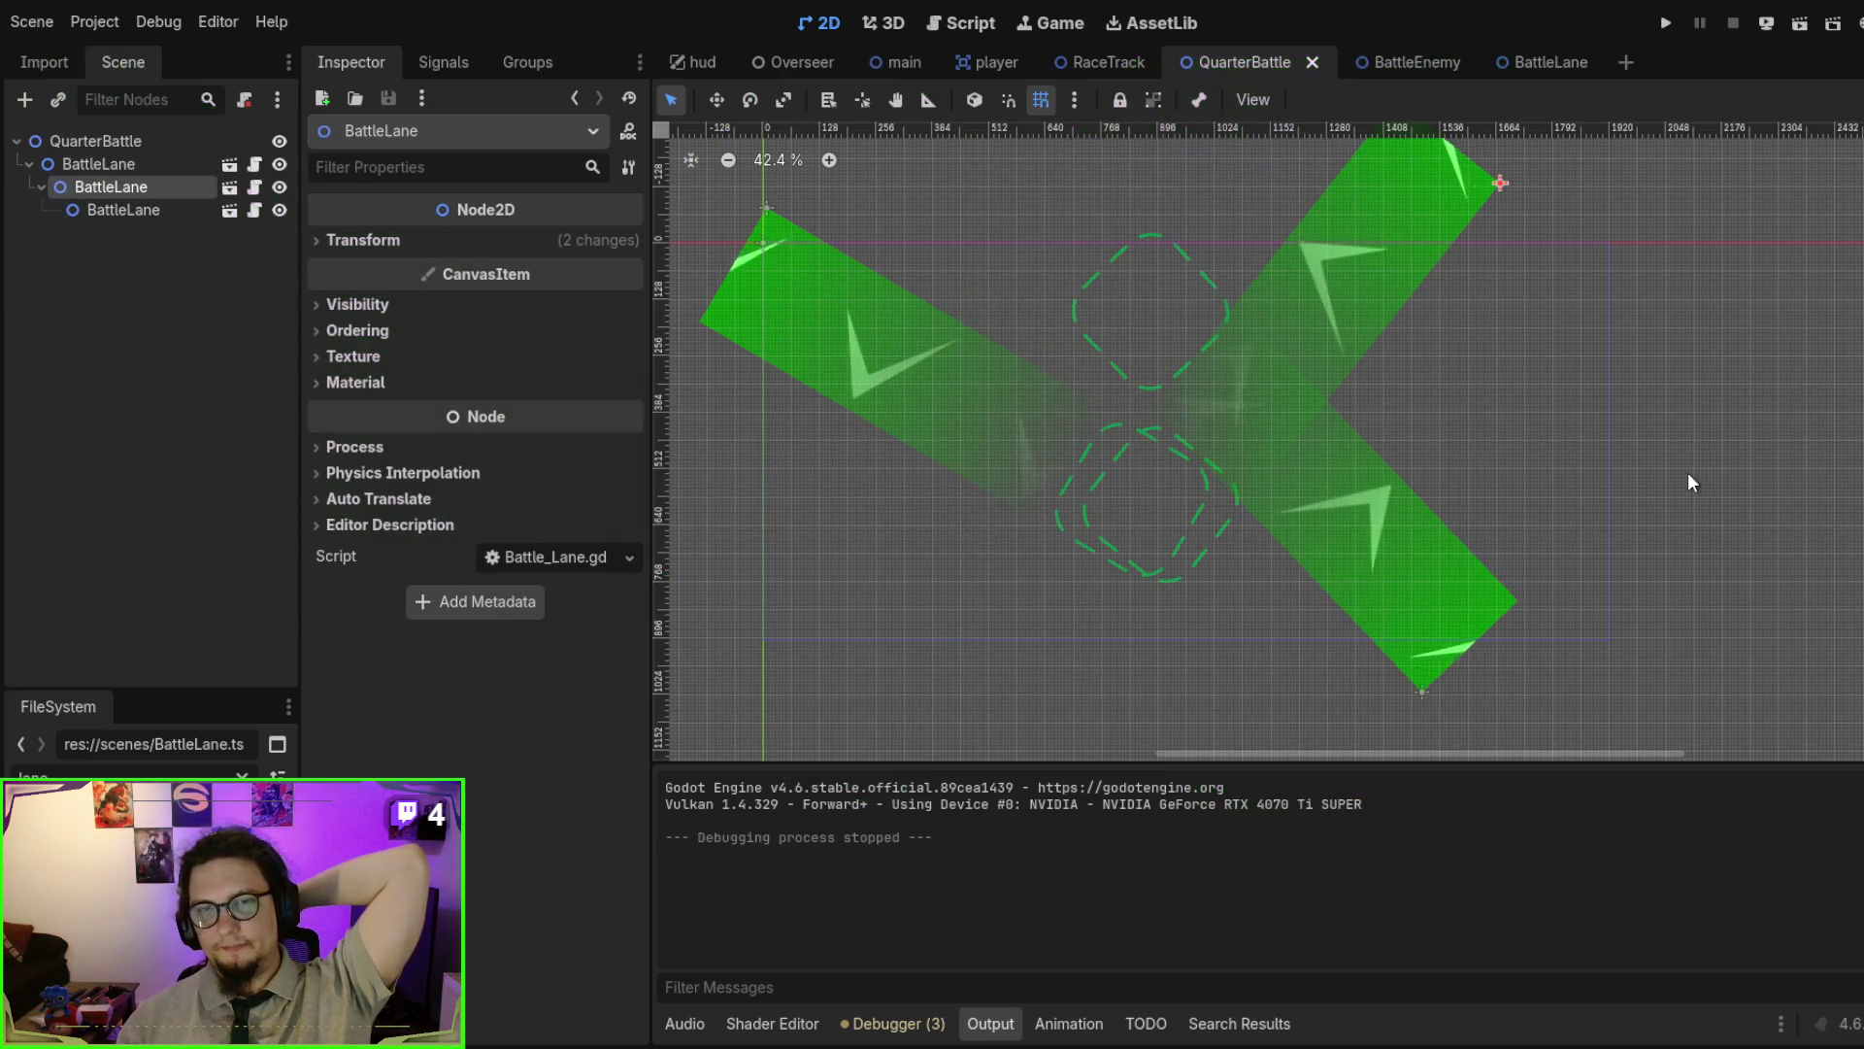
{"action": "left_click", "coordinate": [1408, 480]}
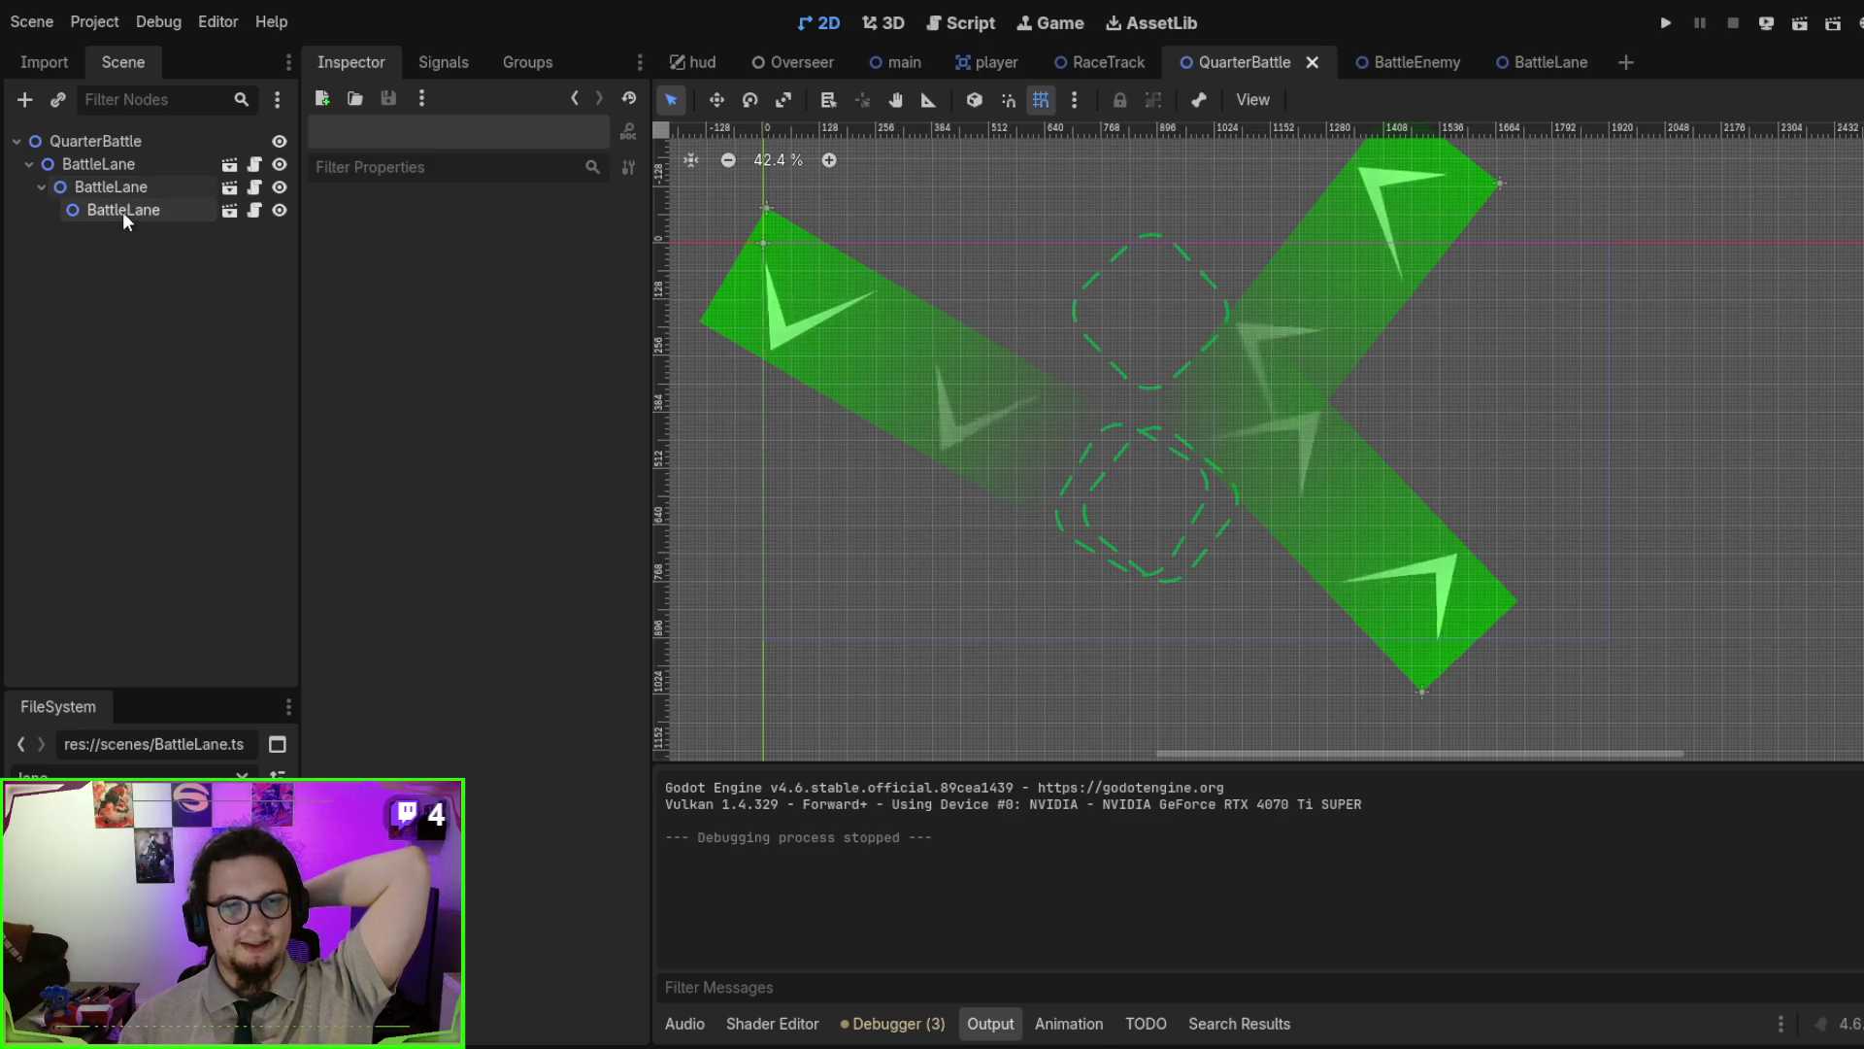
{"action": "mouse_move", "coordinate": [102, 185]}
{"action": "left_mouse_down"}
{"action": "mouse_move", "coordinate": [95, 153]}
{"action": "mouse_move", "coordinate": [110, 183]}
{"action": "mouse_move", "coordinate": [111, 156]}
{"action": "left_mouse_up"}
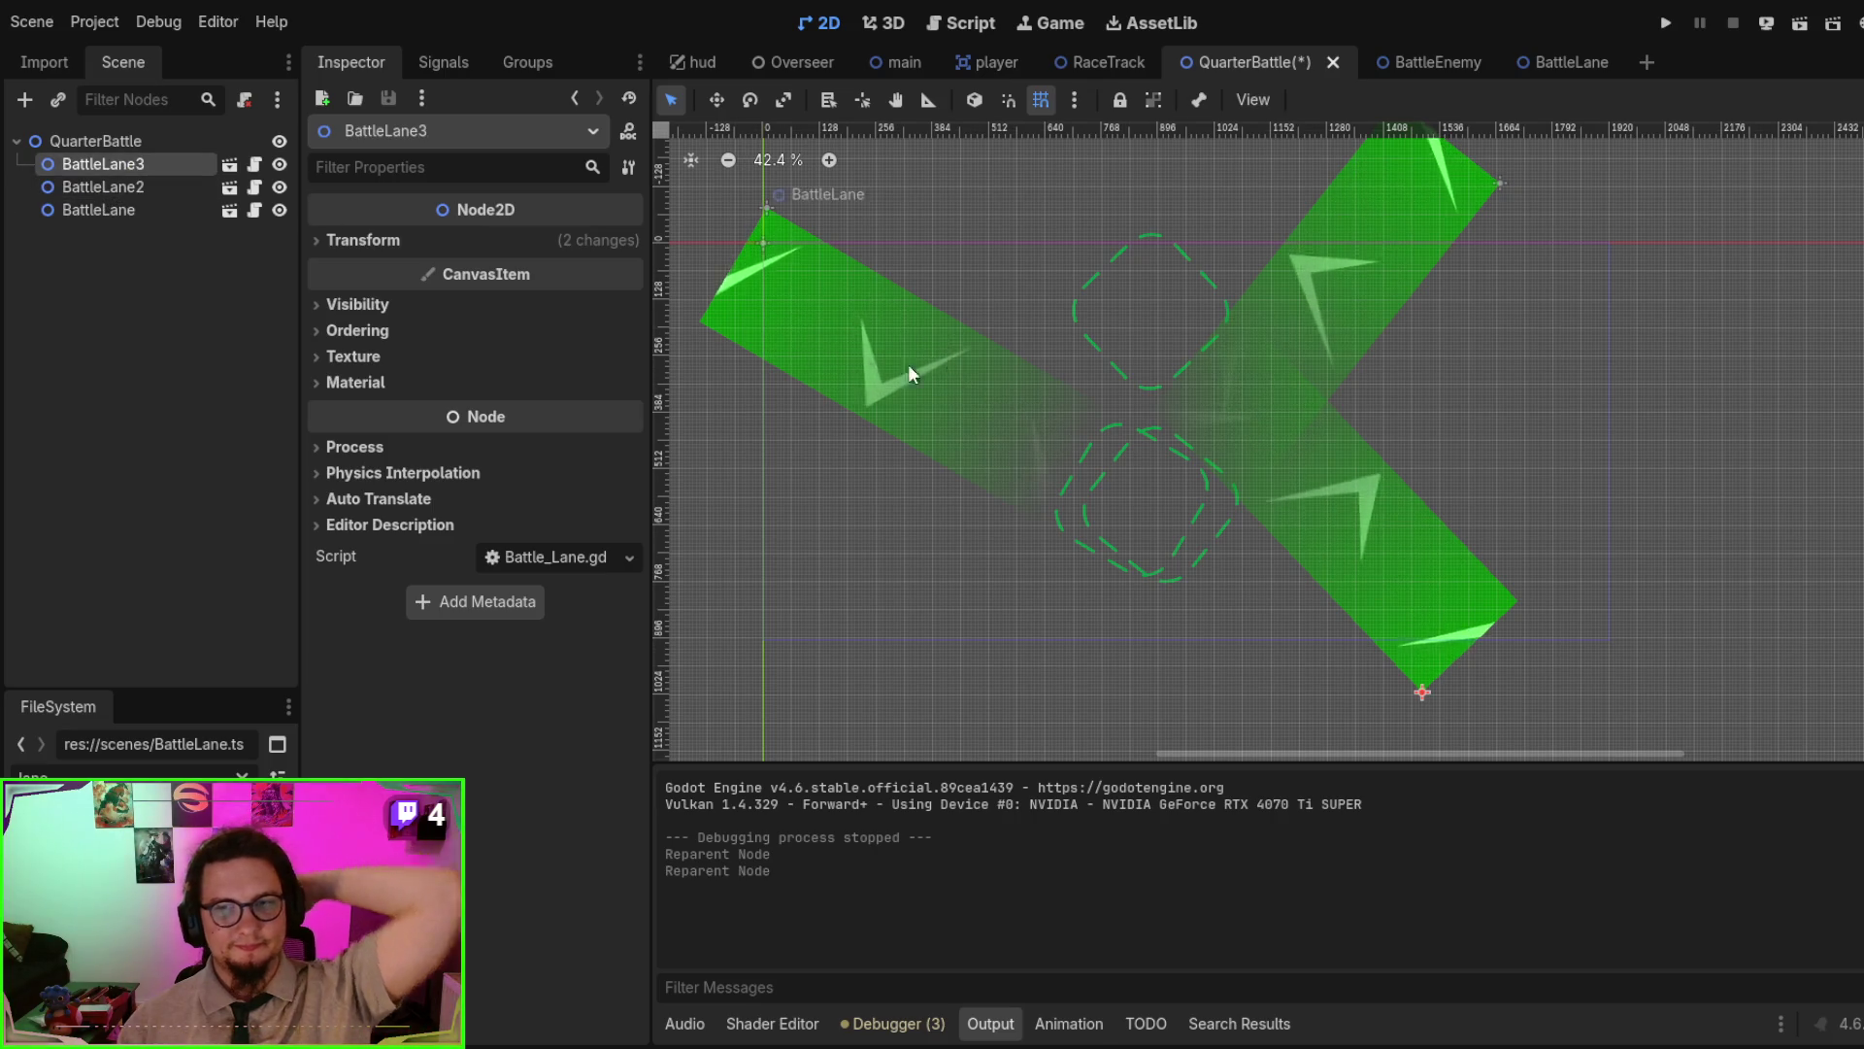
{"action": "mouse_move", "coordinate": [1449, 515]}
{"action": "left_mouse_down"}
{"action": "mouse_move", "coordinate": [1602, 479]}
{"action": "mouse_move", "coordinate": [1415, 428]}
{"action": "left_mouse_up"}
{"action": "mouse_move", "coordinate": [1356, 185]}
{"action": "left_mouse_down"}
{"action": "mouse_move", "coordinate": [1435, 286]}
{"action": "mouse_move", "coordinate": [1447, 274]}
{"action": "left_mouse_up"}
{"action": "left_click_drag", "start_coordinate": [1301, 352], "coordinate": [1335, 389]}
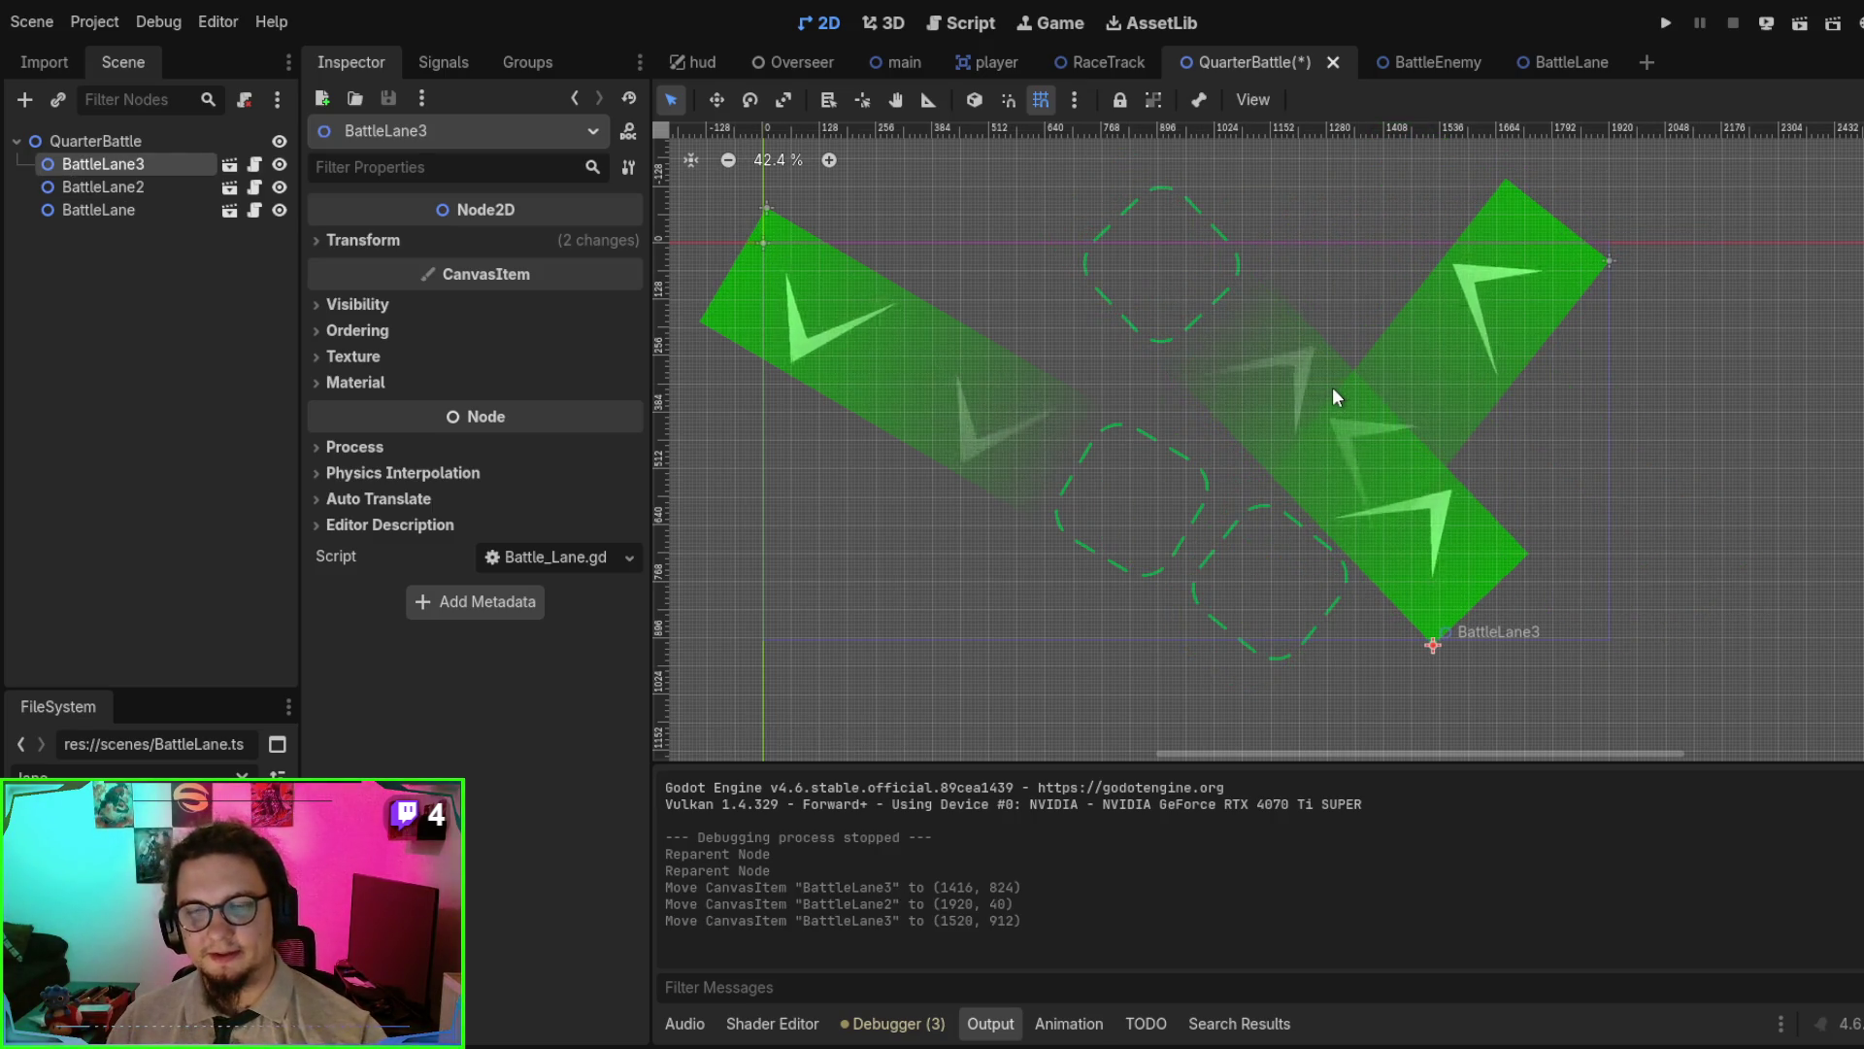
{"action": "key", "text": "F6"}
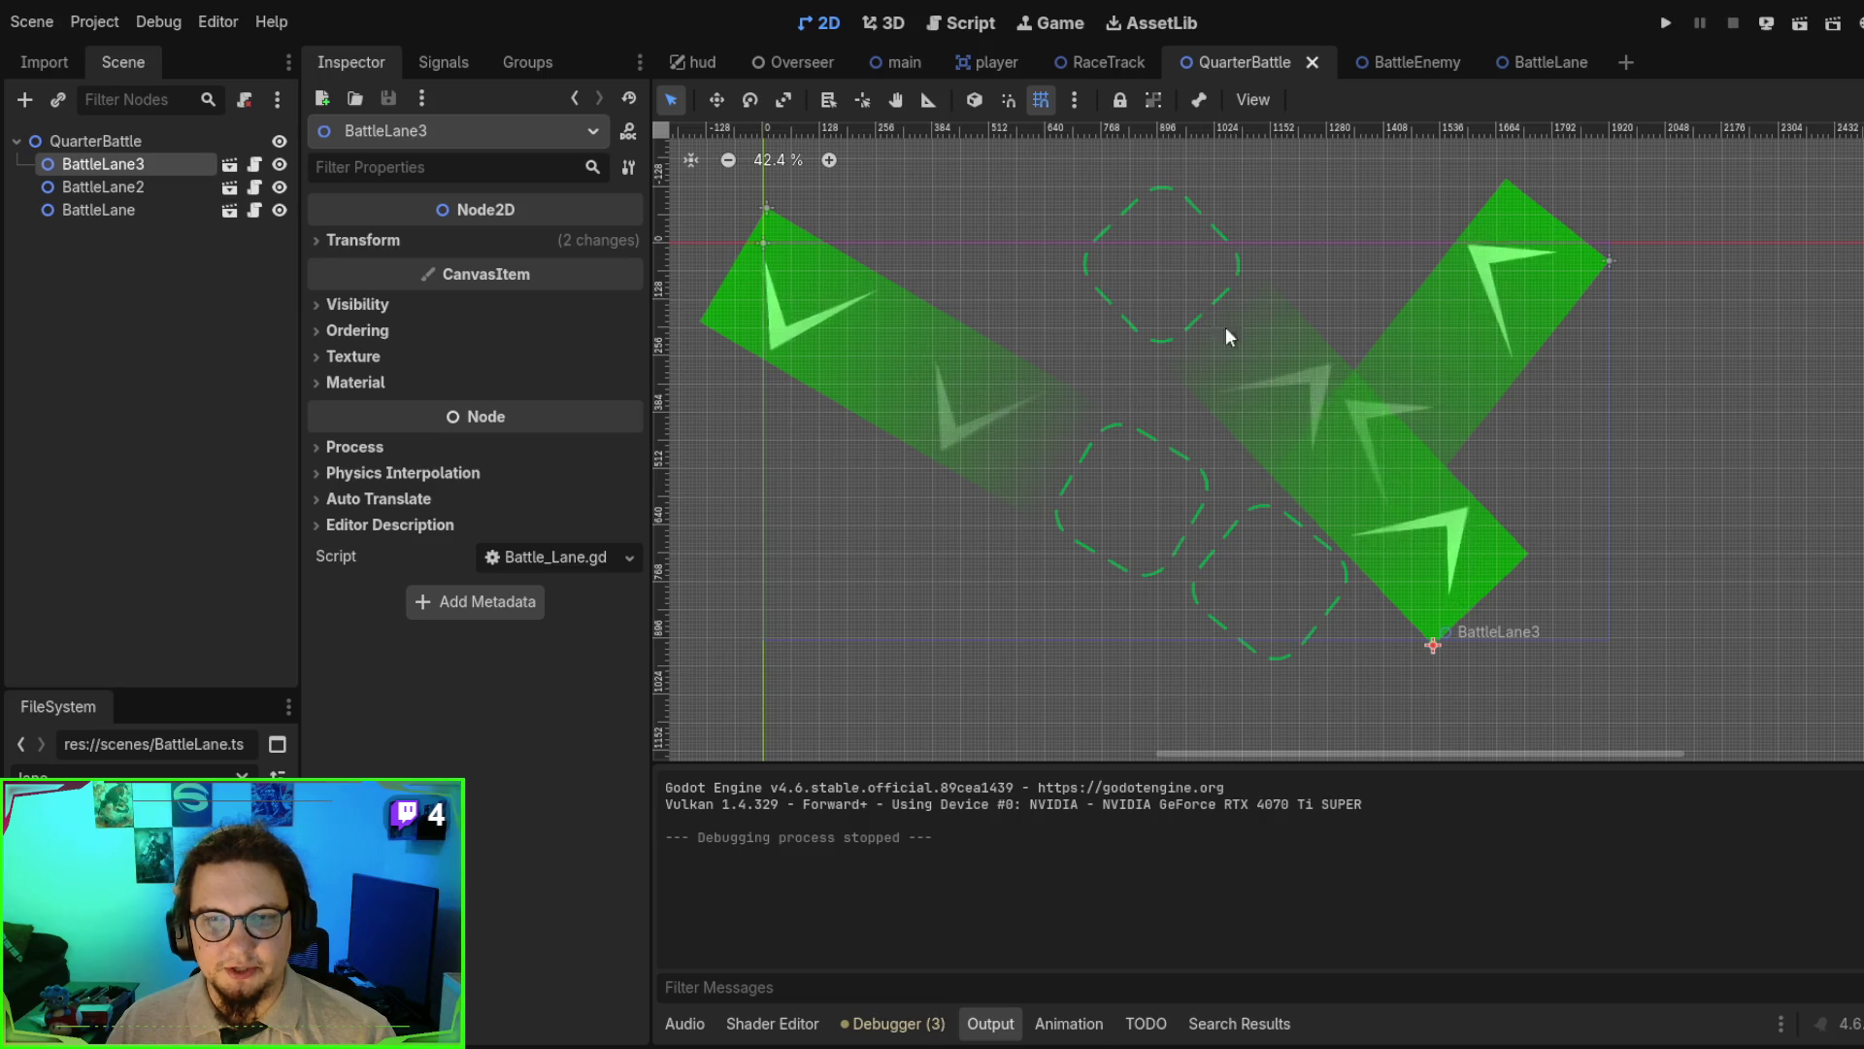
- Reposition the original BattleLane and rotate it to exactly 90 degrees
{"action": "left_click", "coordinate": [1371, 441]}
{"action": "left_click", "coordinate": [88, 210]}
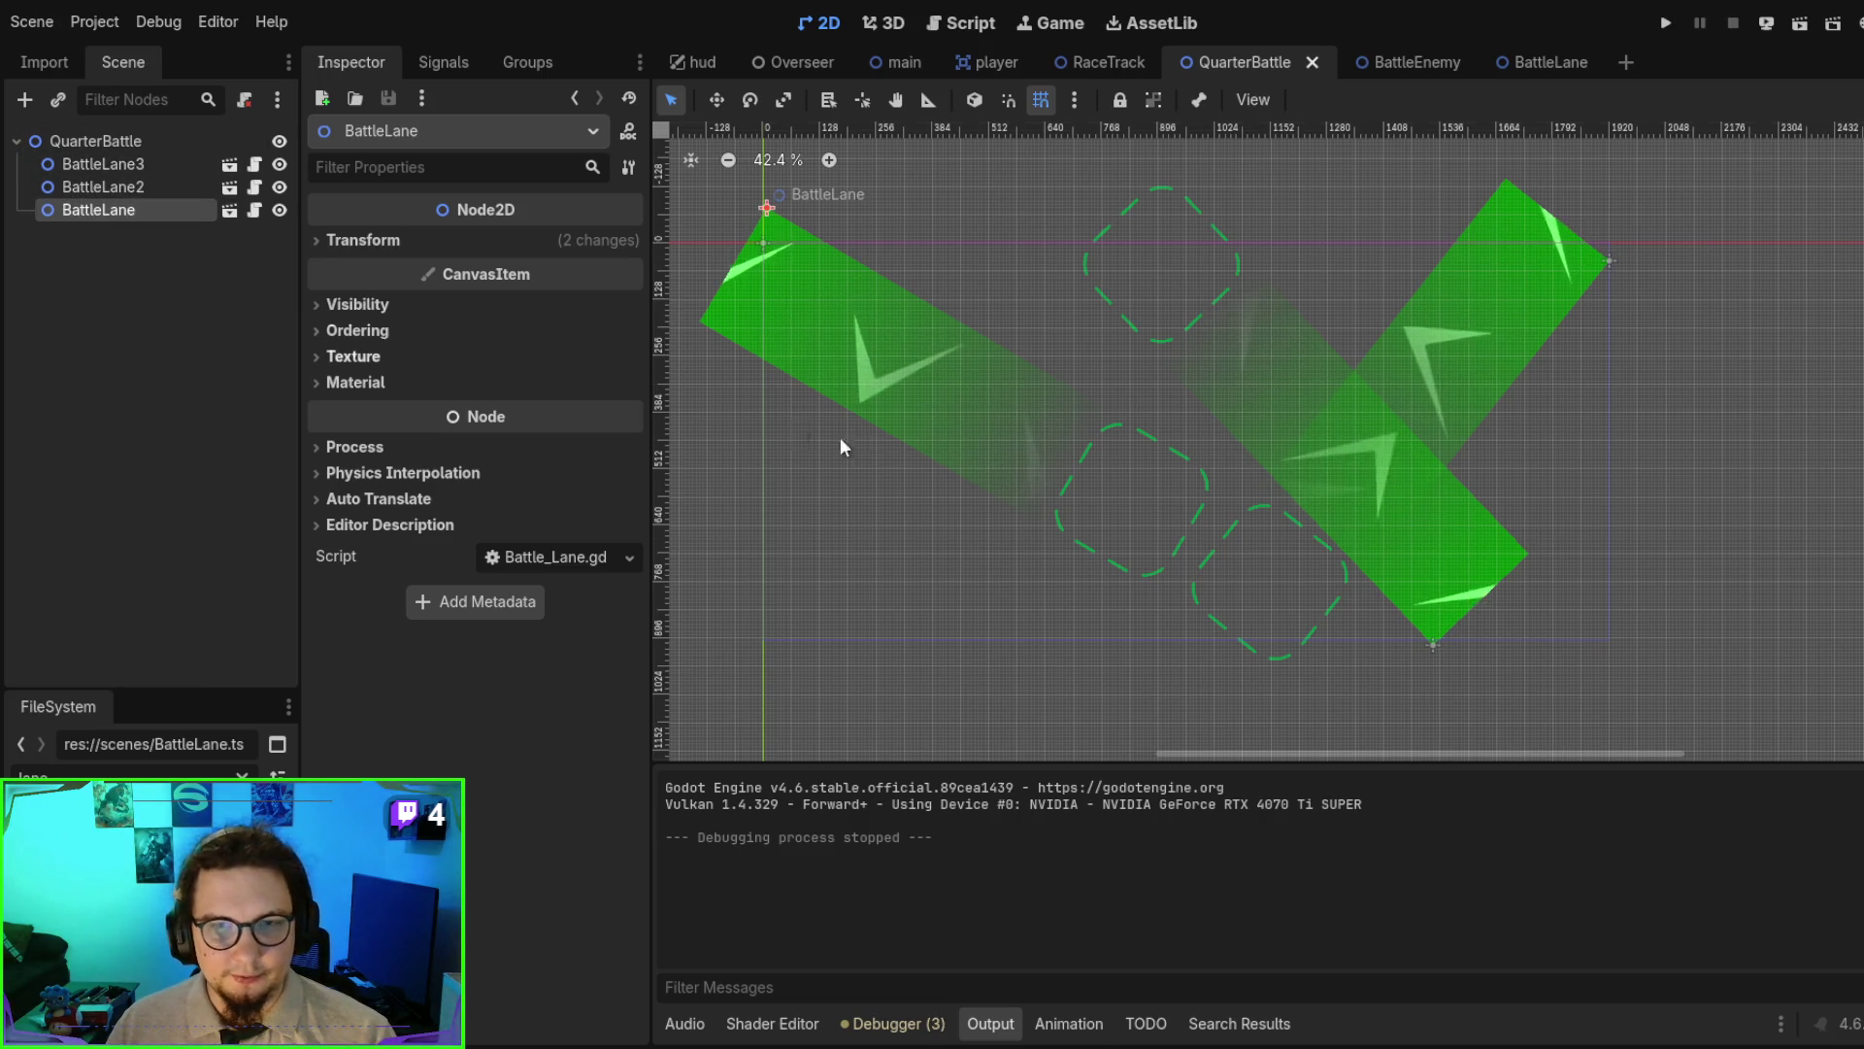
{"action": "left_click_drag", "start_coordinate": [764, 210], "coordinate": [830, 236]}
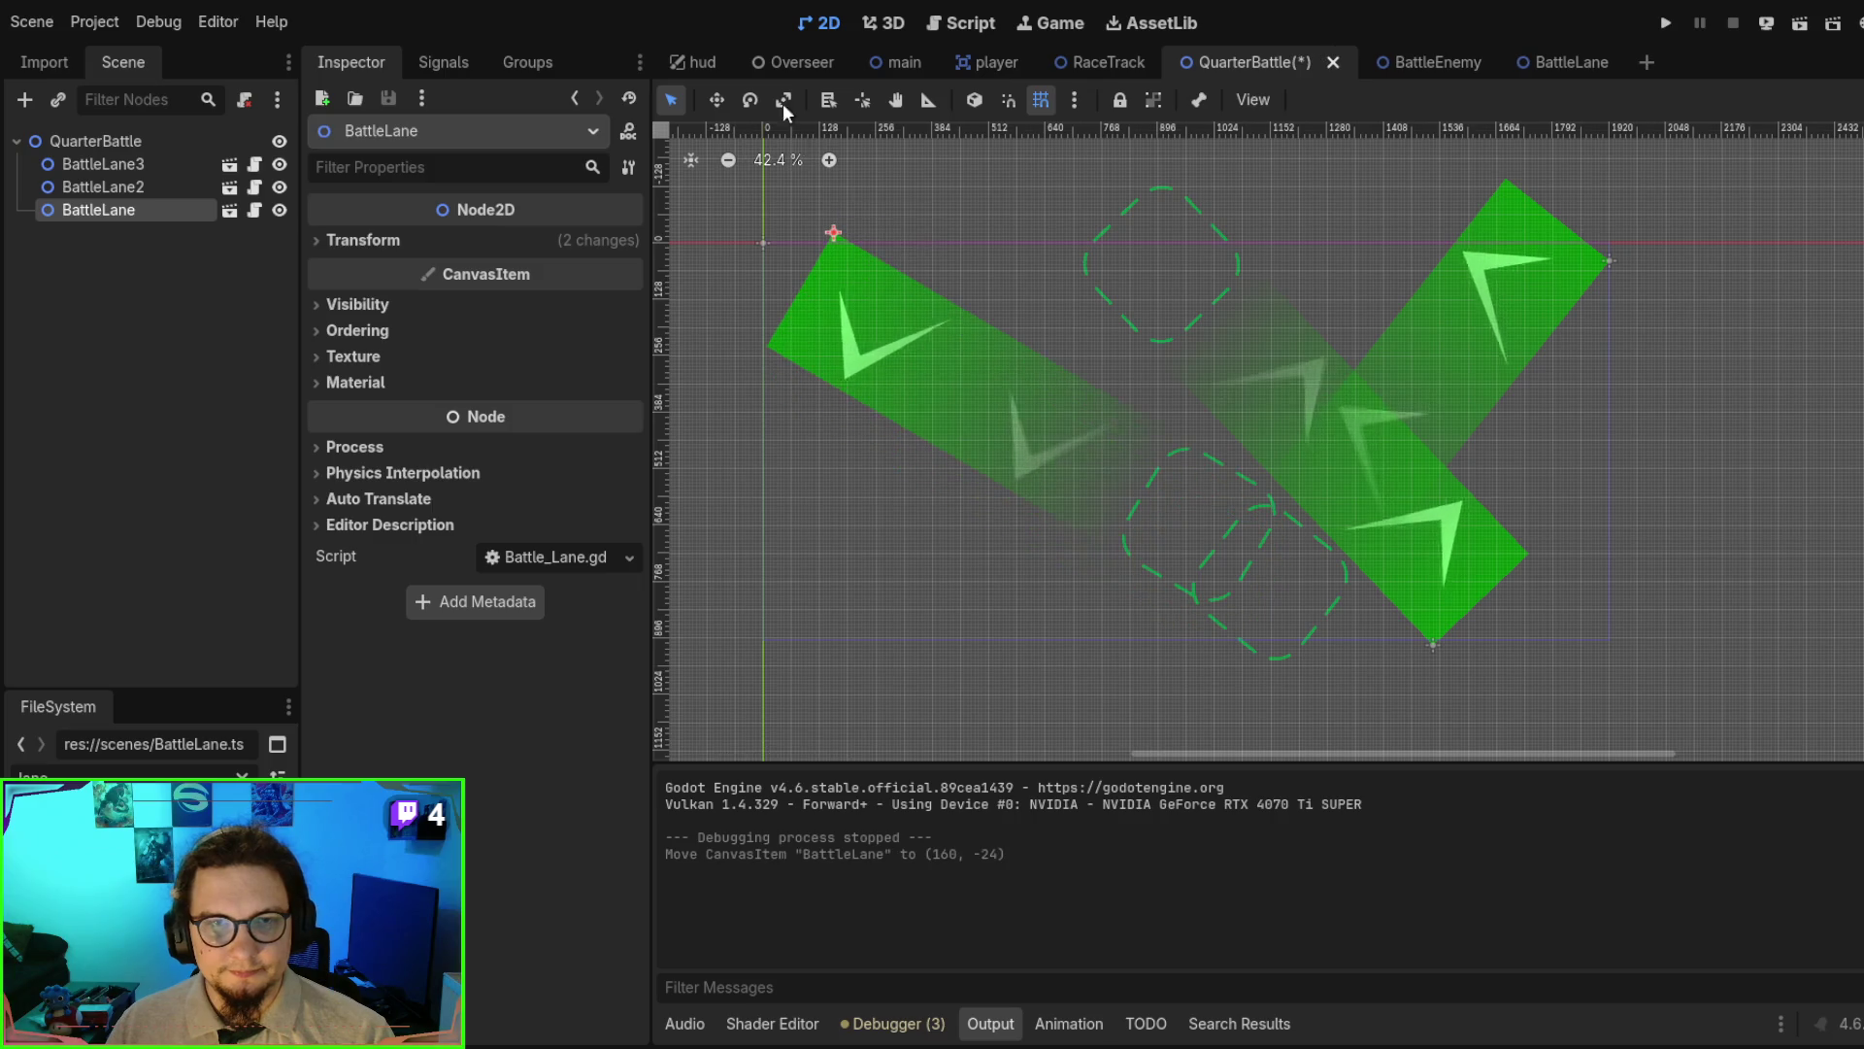
{"action": "left_click", "coordinate": [749, 101]}
{"action": "mouse_move", "coordinate": [913, 349]}
{"action": "left_mouse_down"}
{"action": "mouse_move", "coordinate": [715, 375]}
{"action": "mouse_move", "coordinate": [767, 400]}
{"action": "mouse_move", "coordinate": [747, 413]}
{"action": "left_mouse_up"}
{"action": "left_click", "coordinate": [389, 241]}
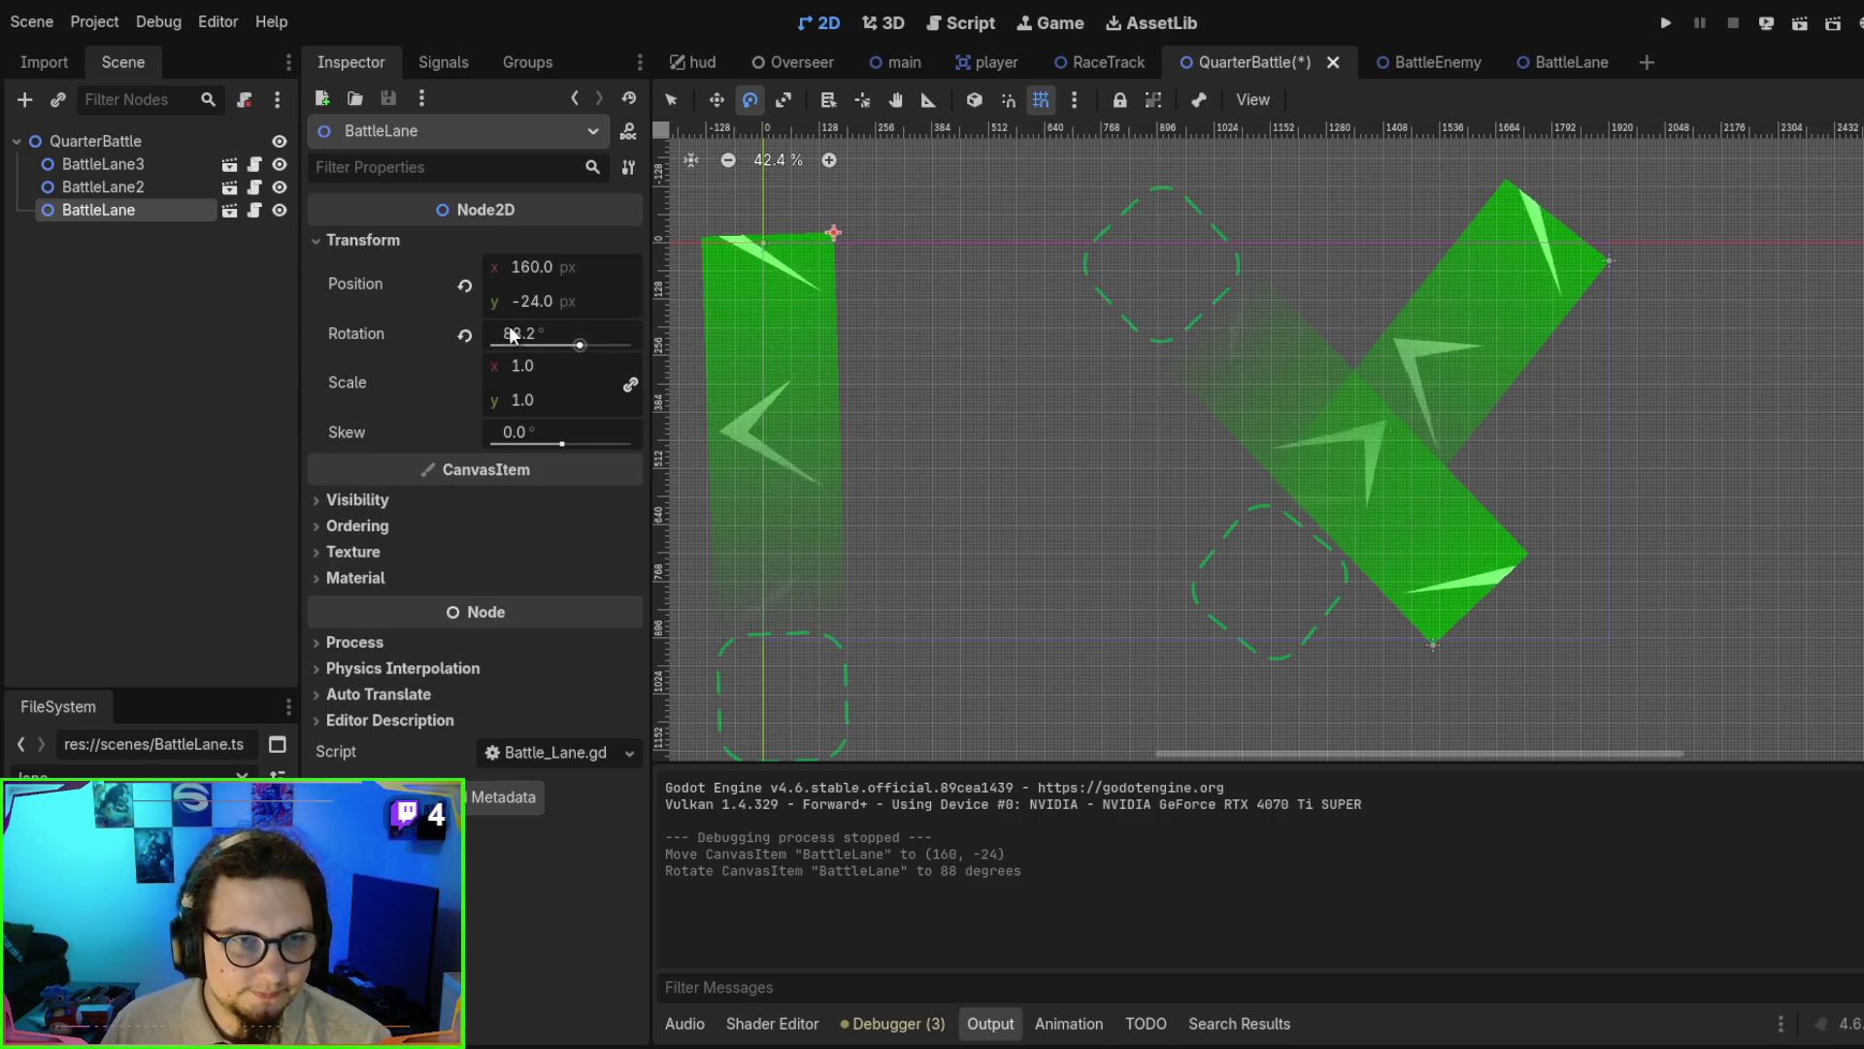
{"action": "left_click", "coordinate": [546, 330]}
{"action": "type", "text": "90"}
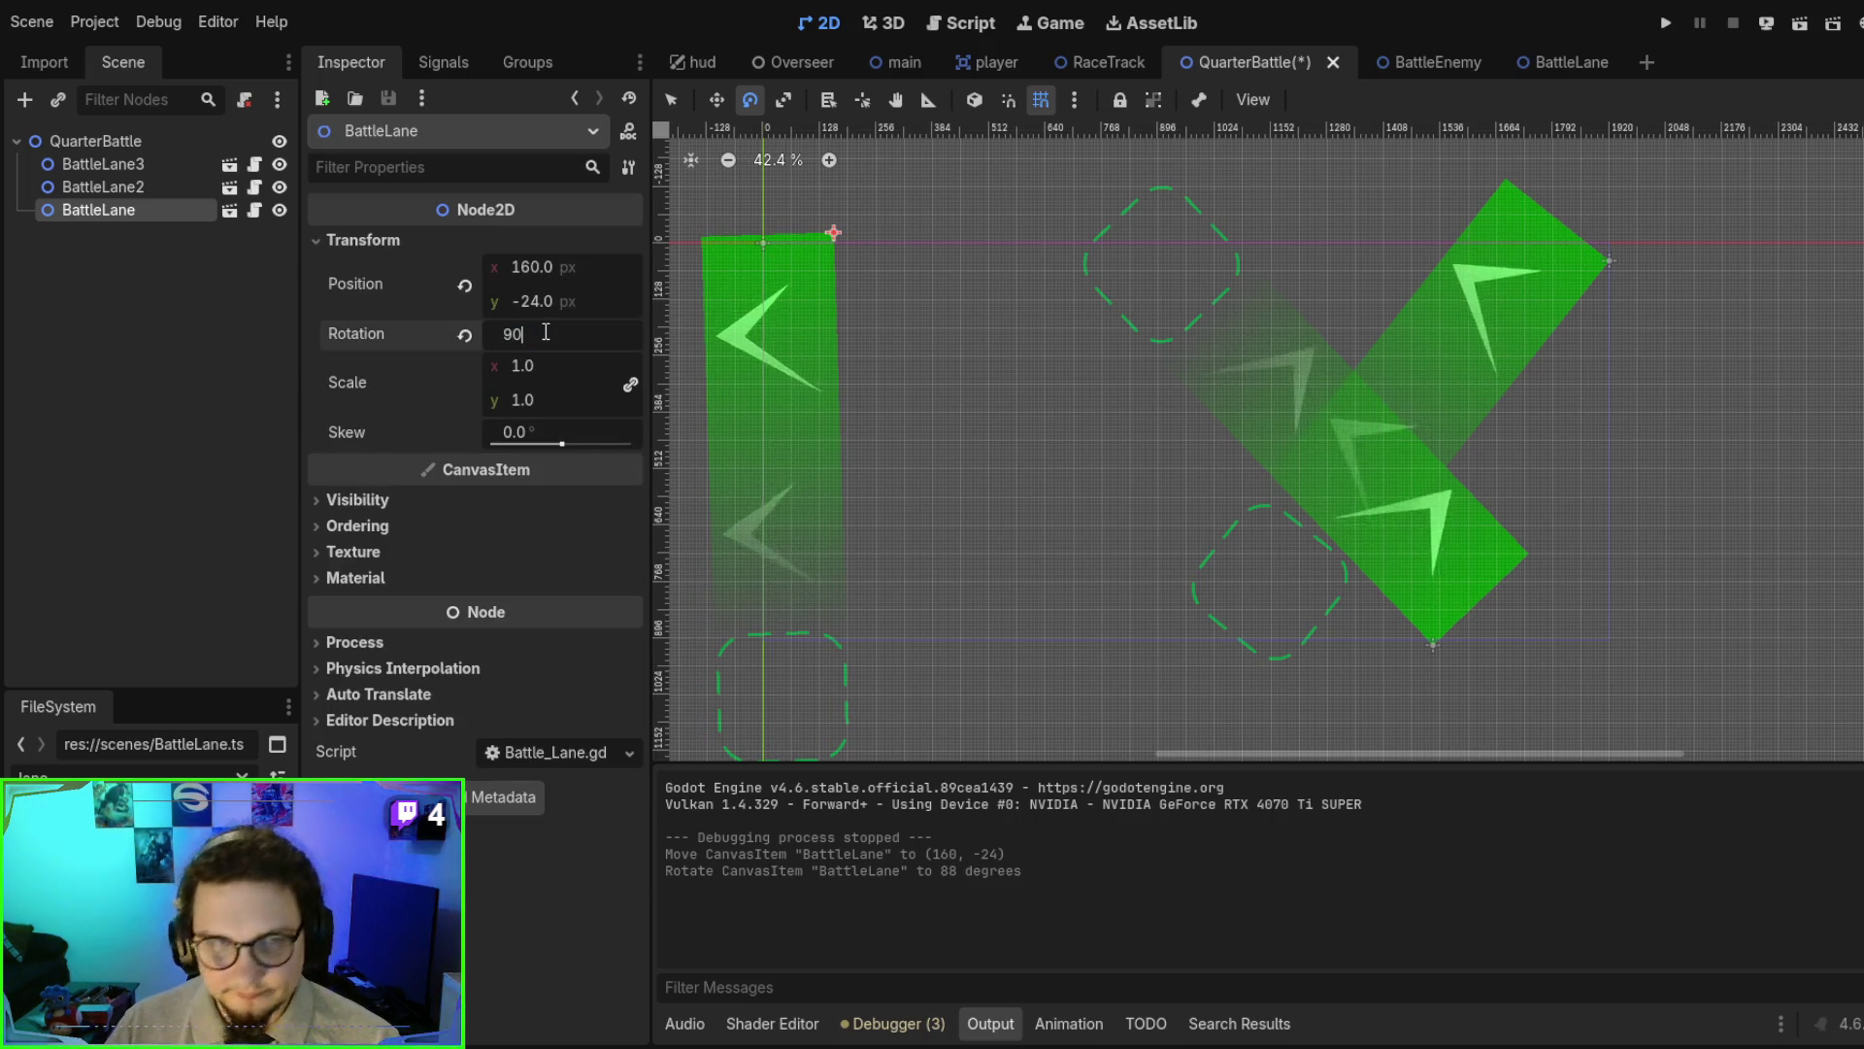
{"action": "key", "text": "Return"}
- Move BattleLane right, compare it with BattleLane3's transform, then delete the original BattleLane
{"action": "left_click", "coordinate": [671, 99]}
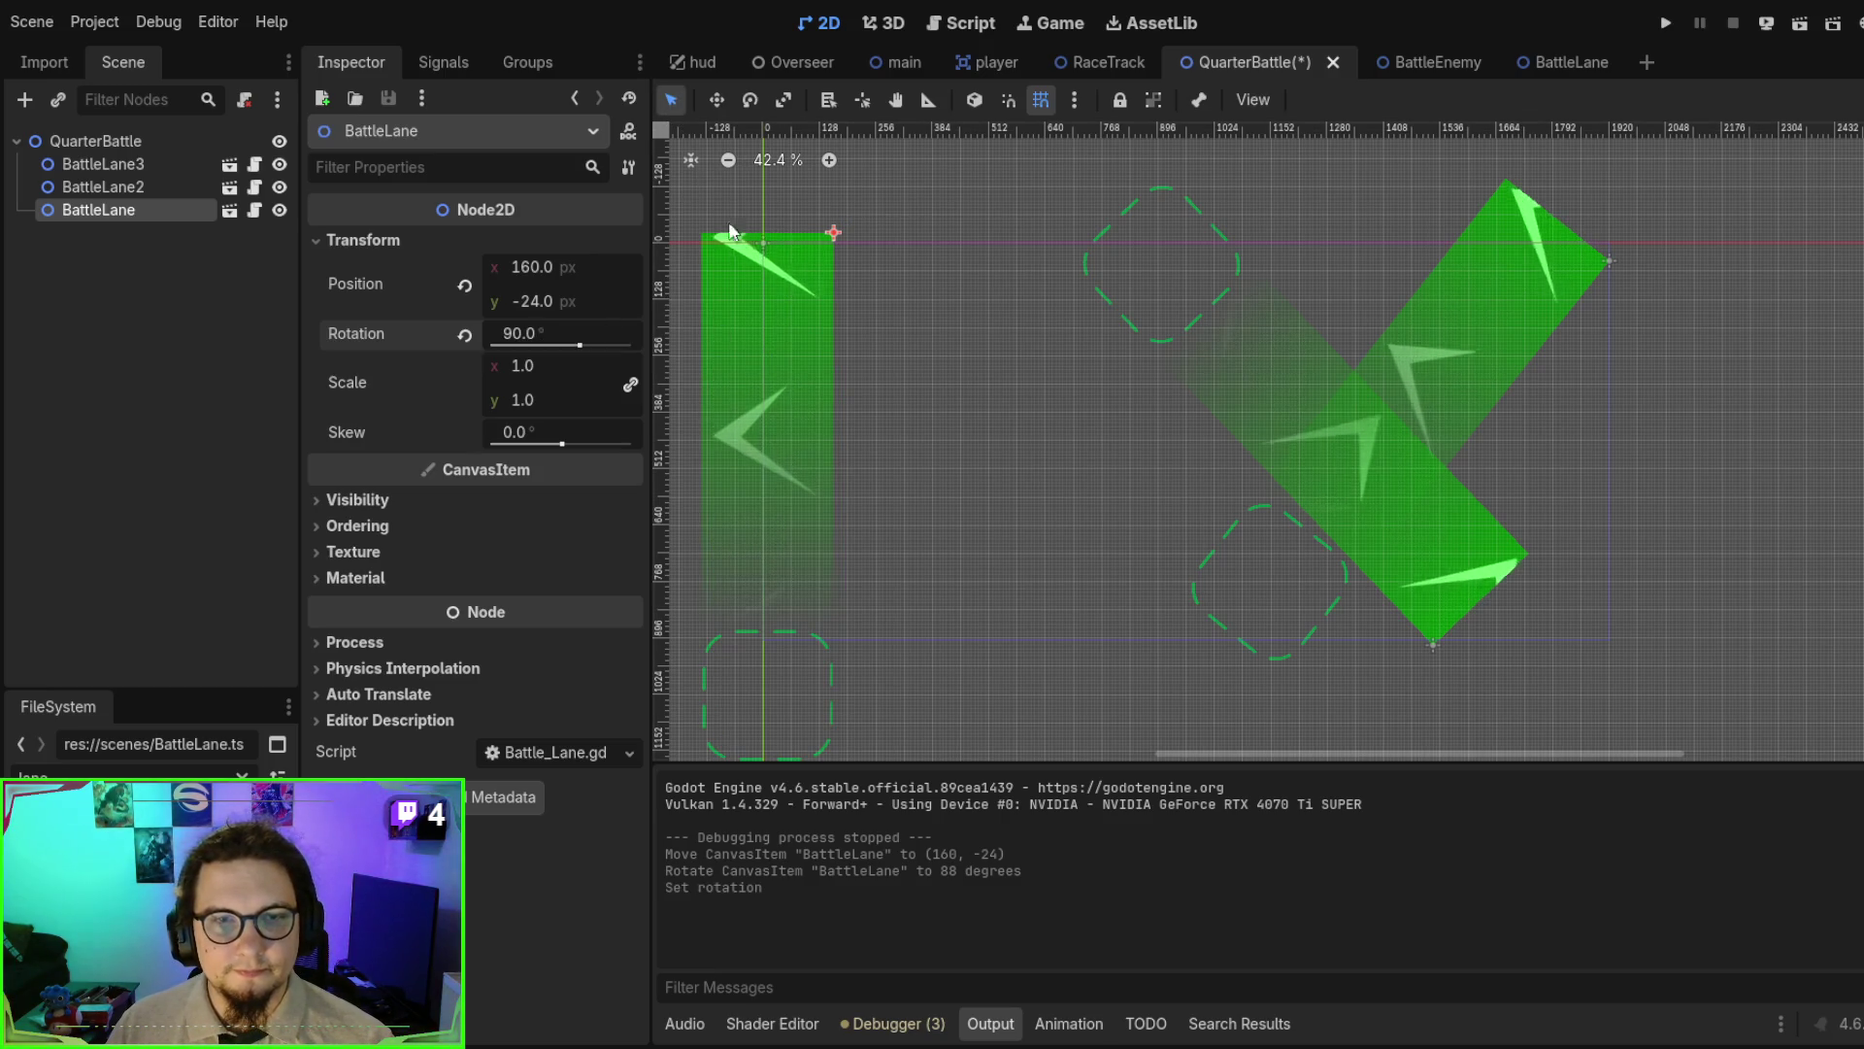
{"action": "mouse_move", "coordinate": [768, 307]}
{"action": "left_mouse_down"}
{"action": "mouse_move", "coordinate": [998, 311]}
{"action": "mouse_move", "coordinate": [986, 321]}
{"action": "left_mouse_up"}
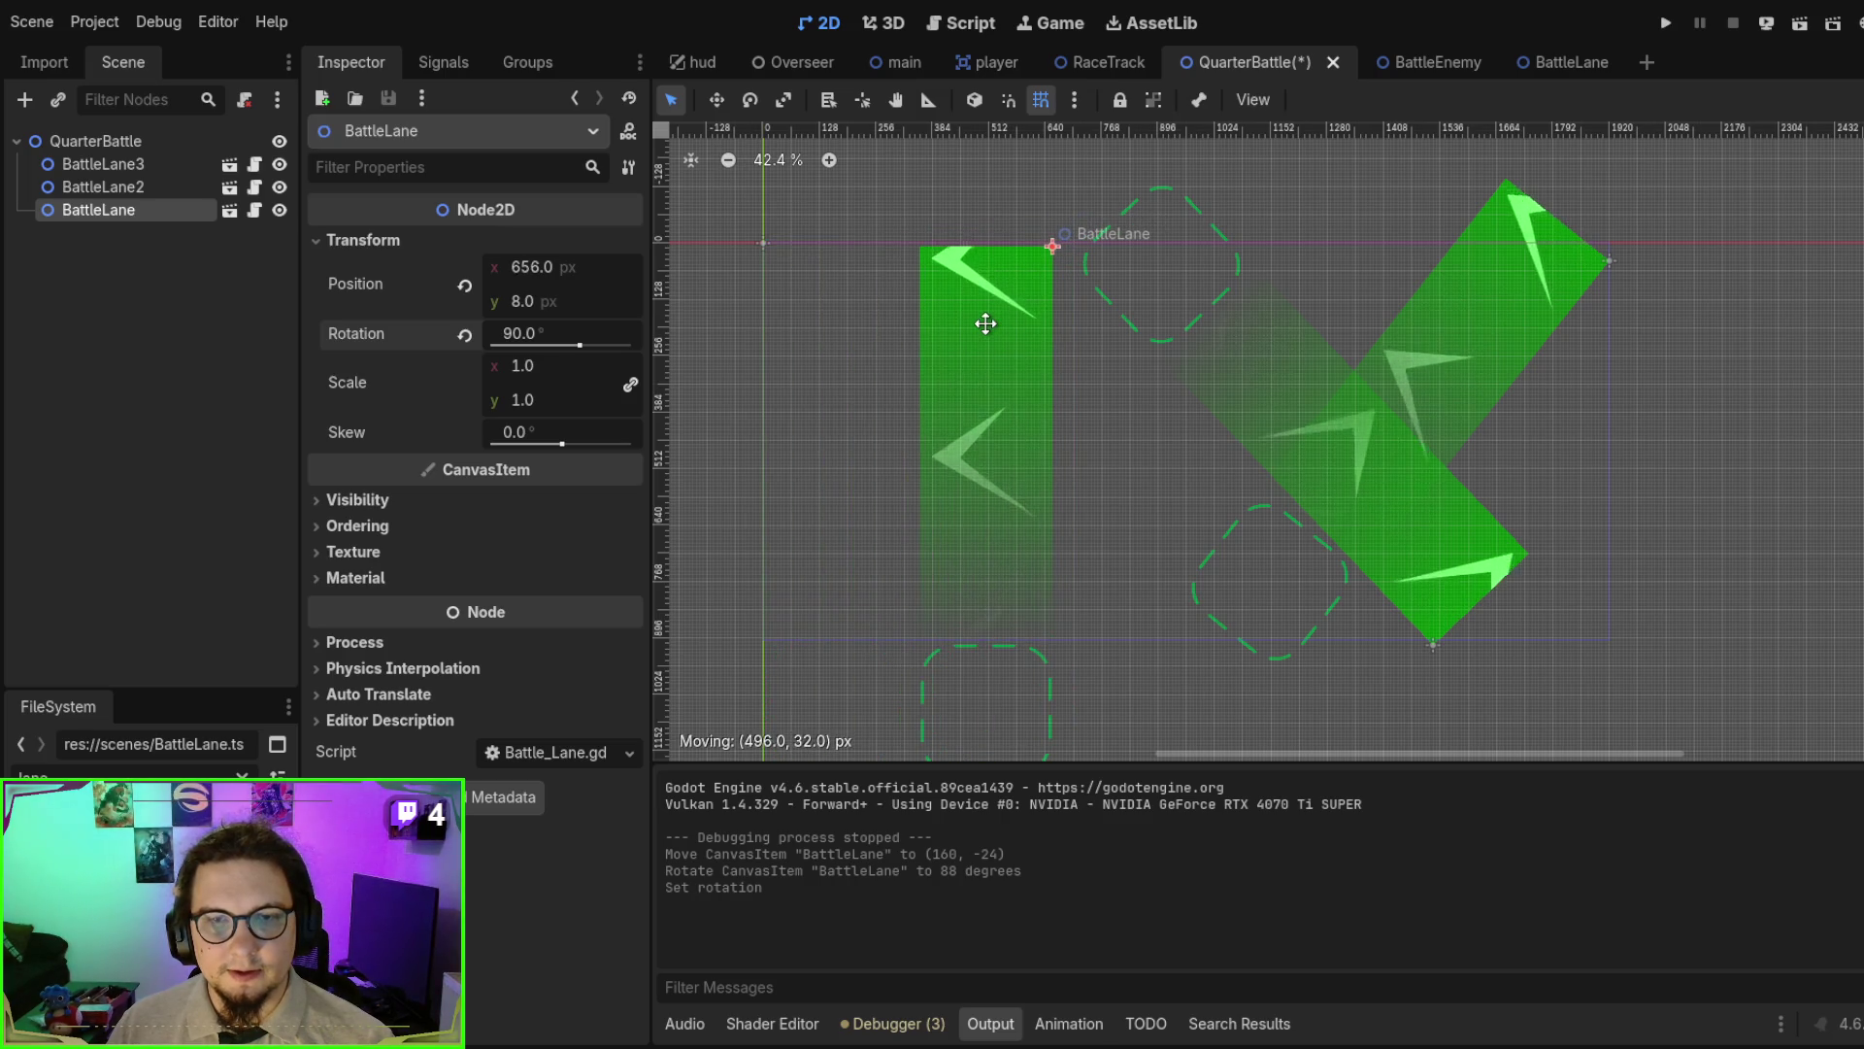
{"action": "left_click", "coordinate": [1258, 375]}
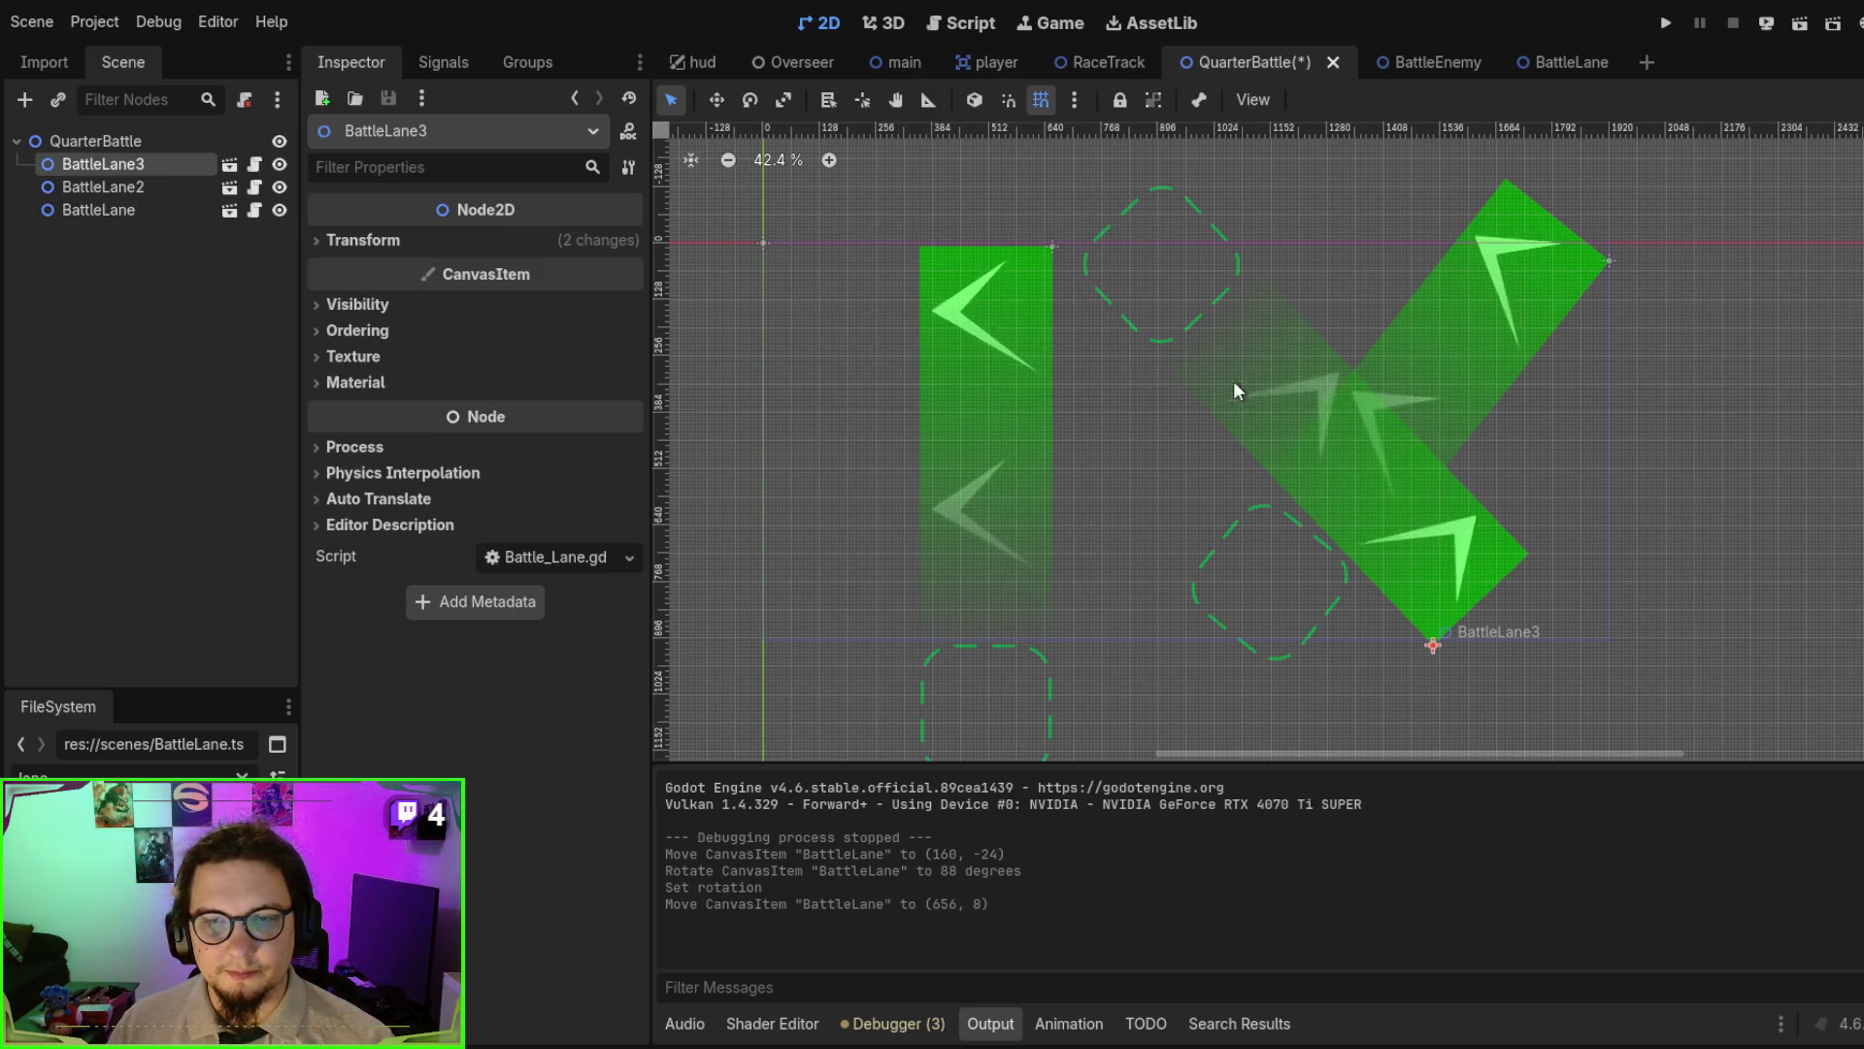
{"action": "left_click", "coordinate": [361, 240]}
{"action": "left_click", "coordinate": [841, 359]}
{"action": "left_click", "coordinate": [1024, 342]}
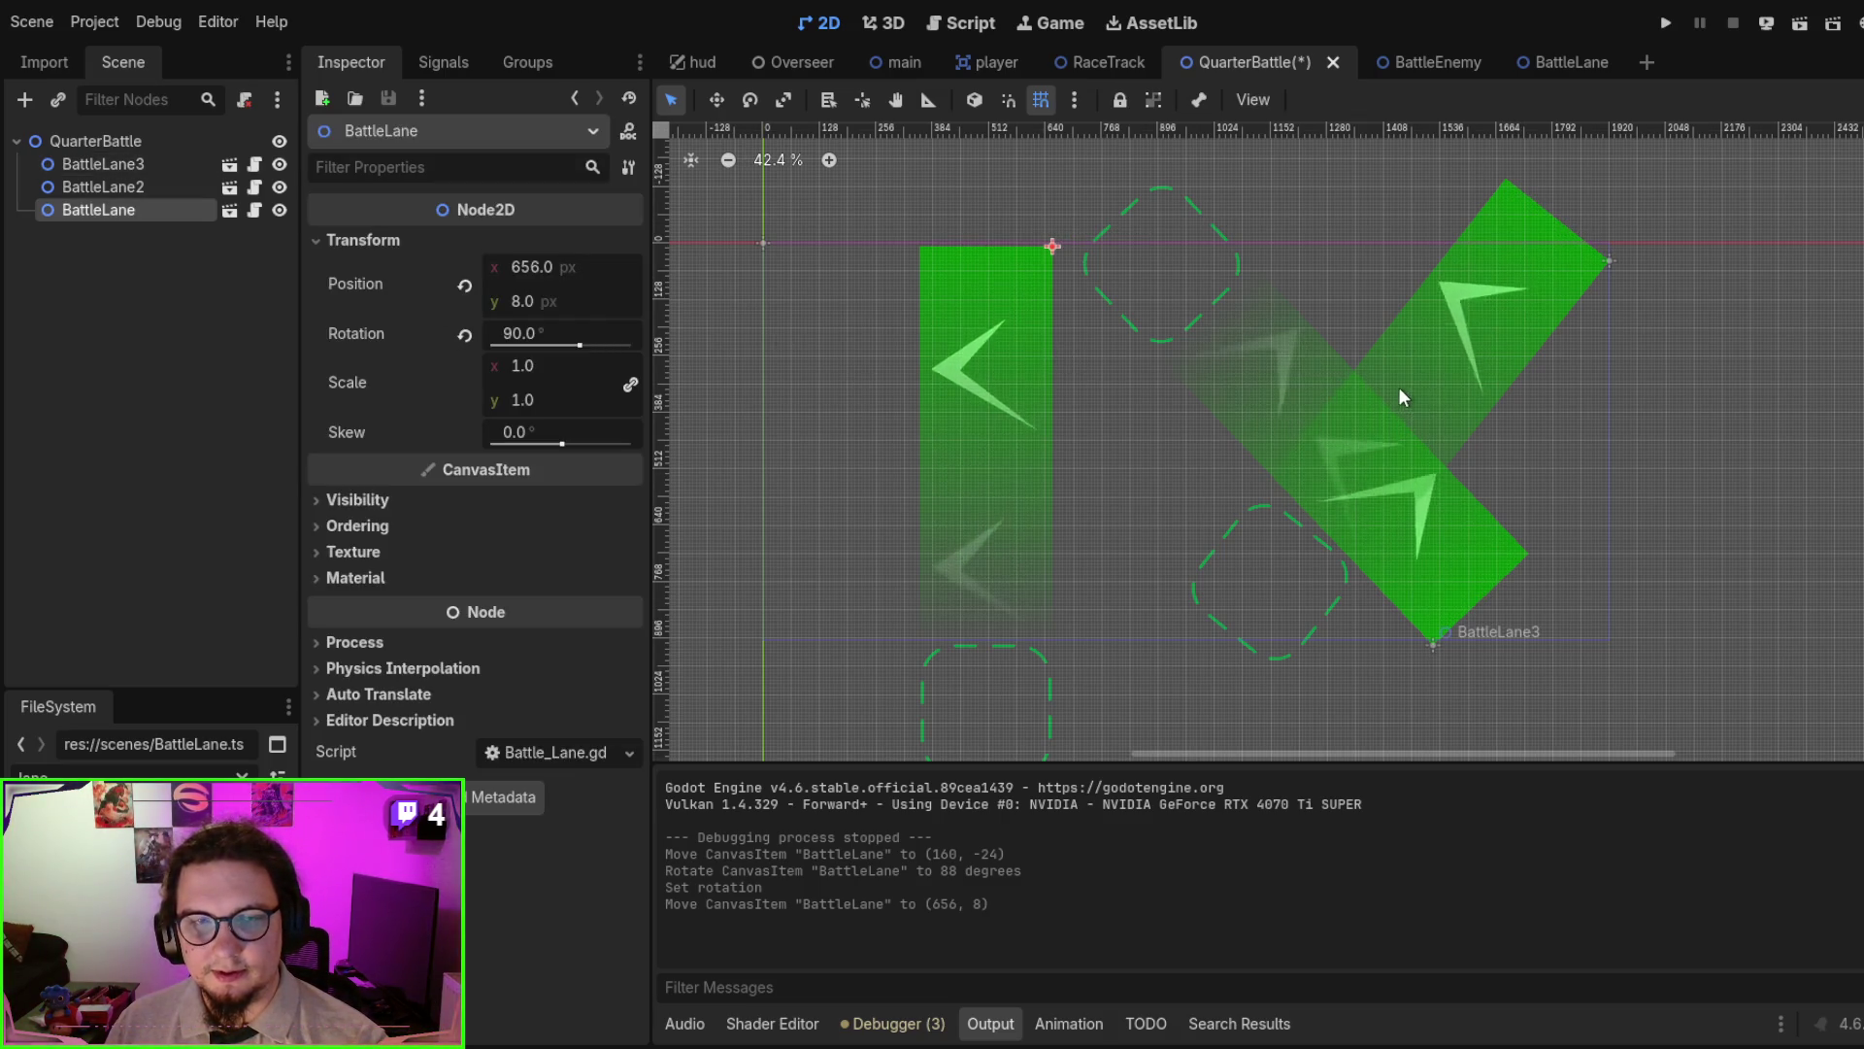
{"action": "key", "text": "Delete"}
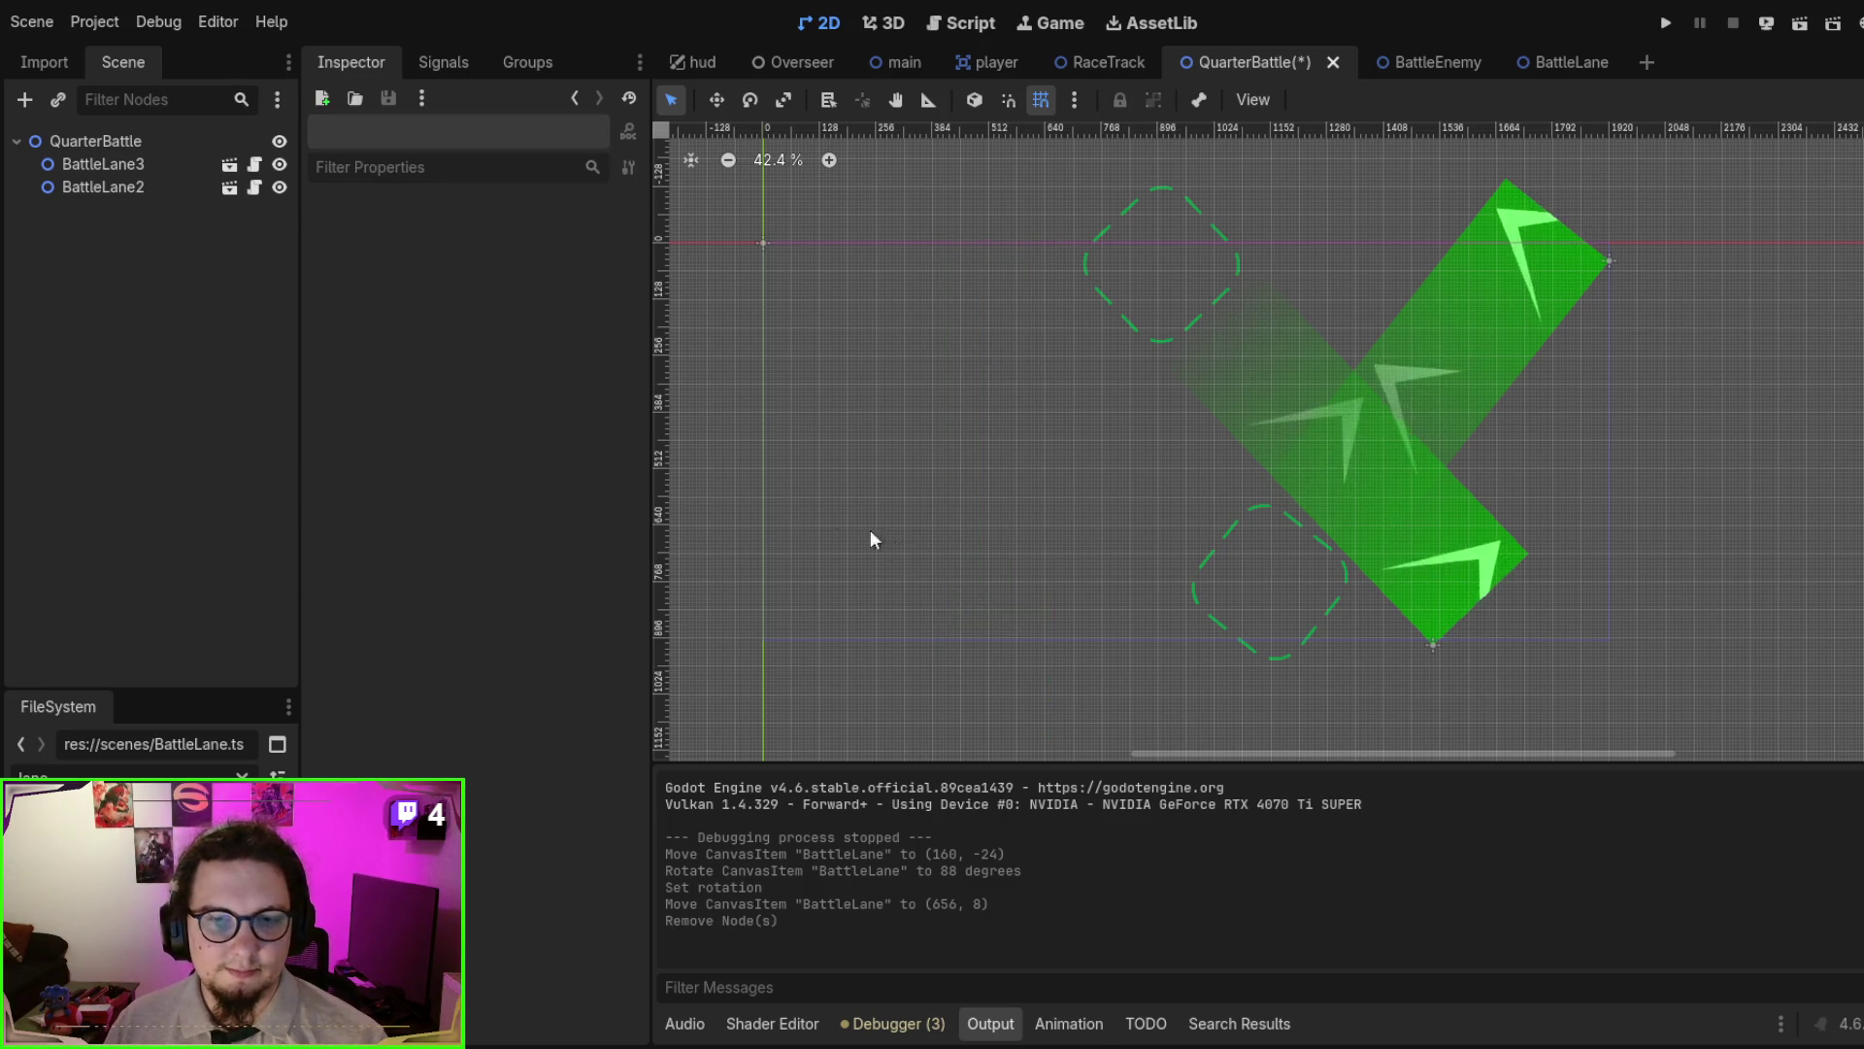
- Delete BattleLane2 and BattleLane3 and add a Node2D child named Lanes under QuarterBattle
{"action": "left_click", "coordinate": [103, 187]}
{"action": "left_click", "coordinate": [114, 167], "text": "shift"}
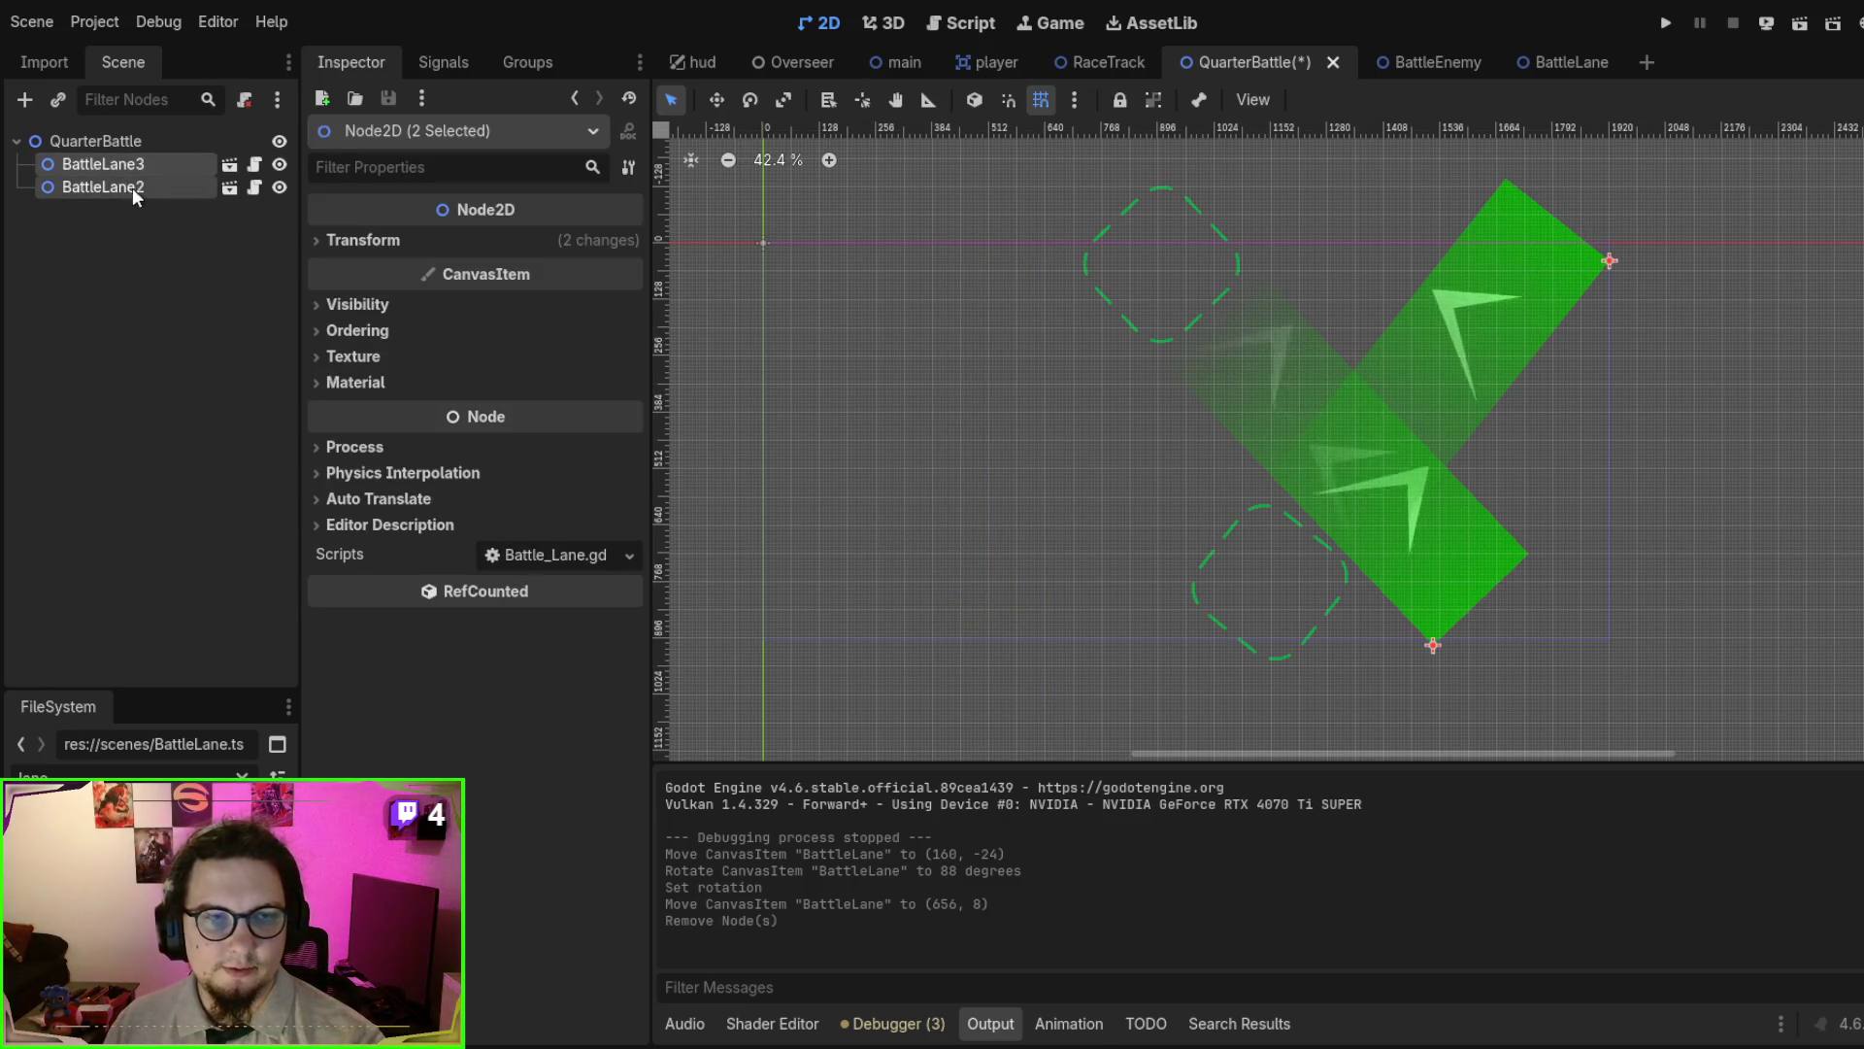
{"action": "key", "text": "Delete"}
{"action": "left_click", "coordinate": [108, 146]}
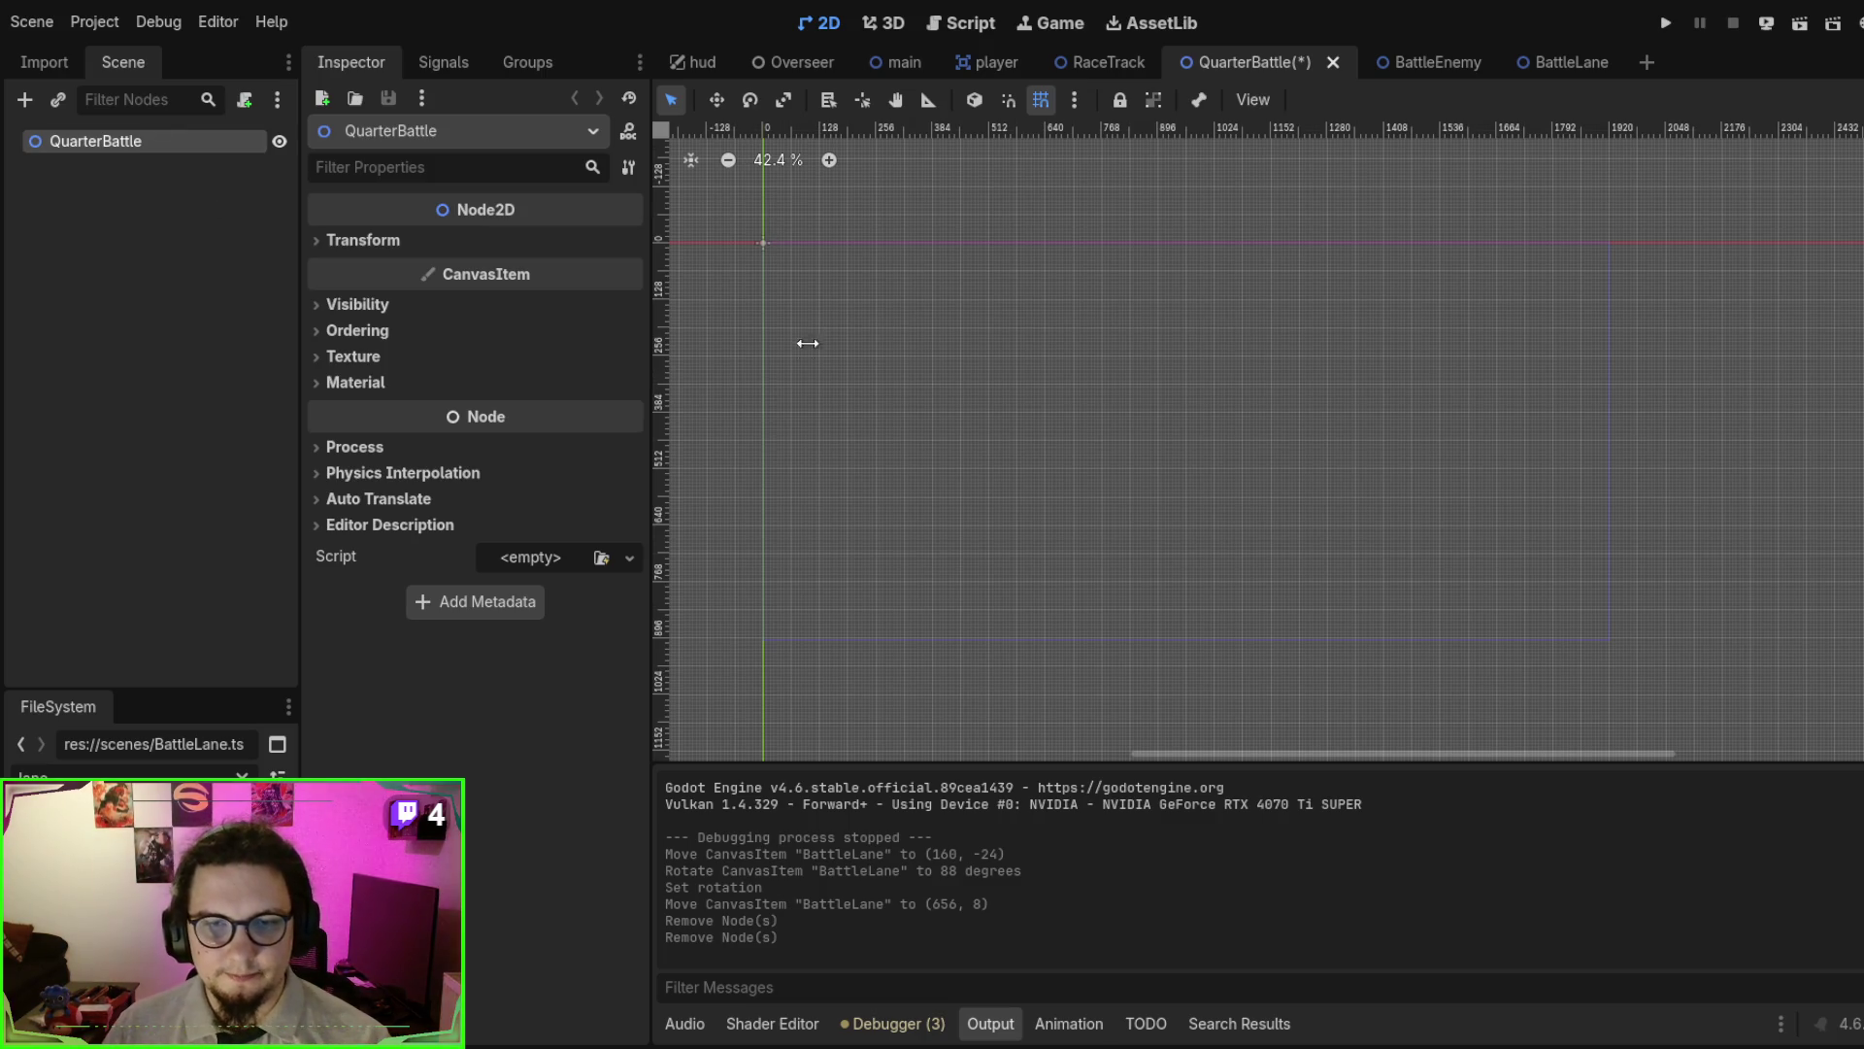
{"action": "key", "text": "ctrl+a"}
{"action": "key", "text": "Return"}
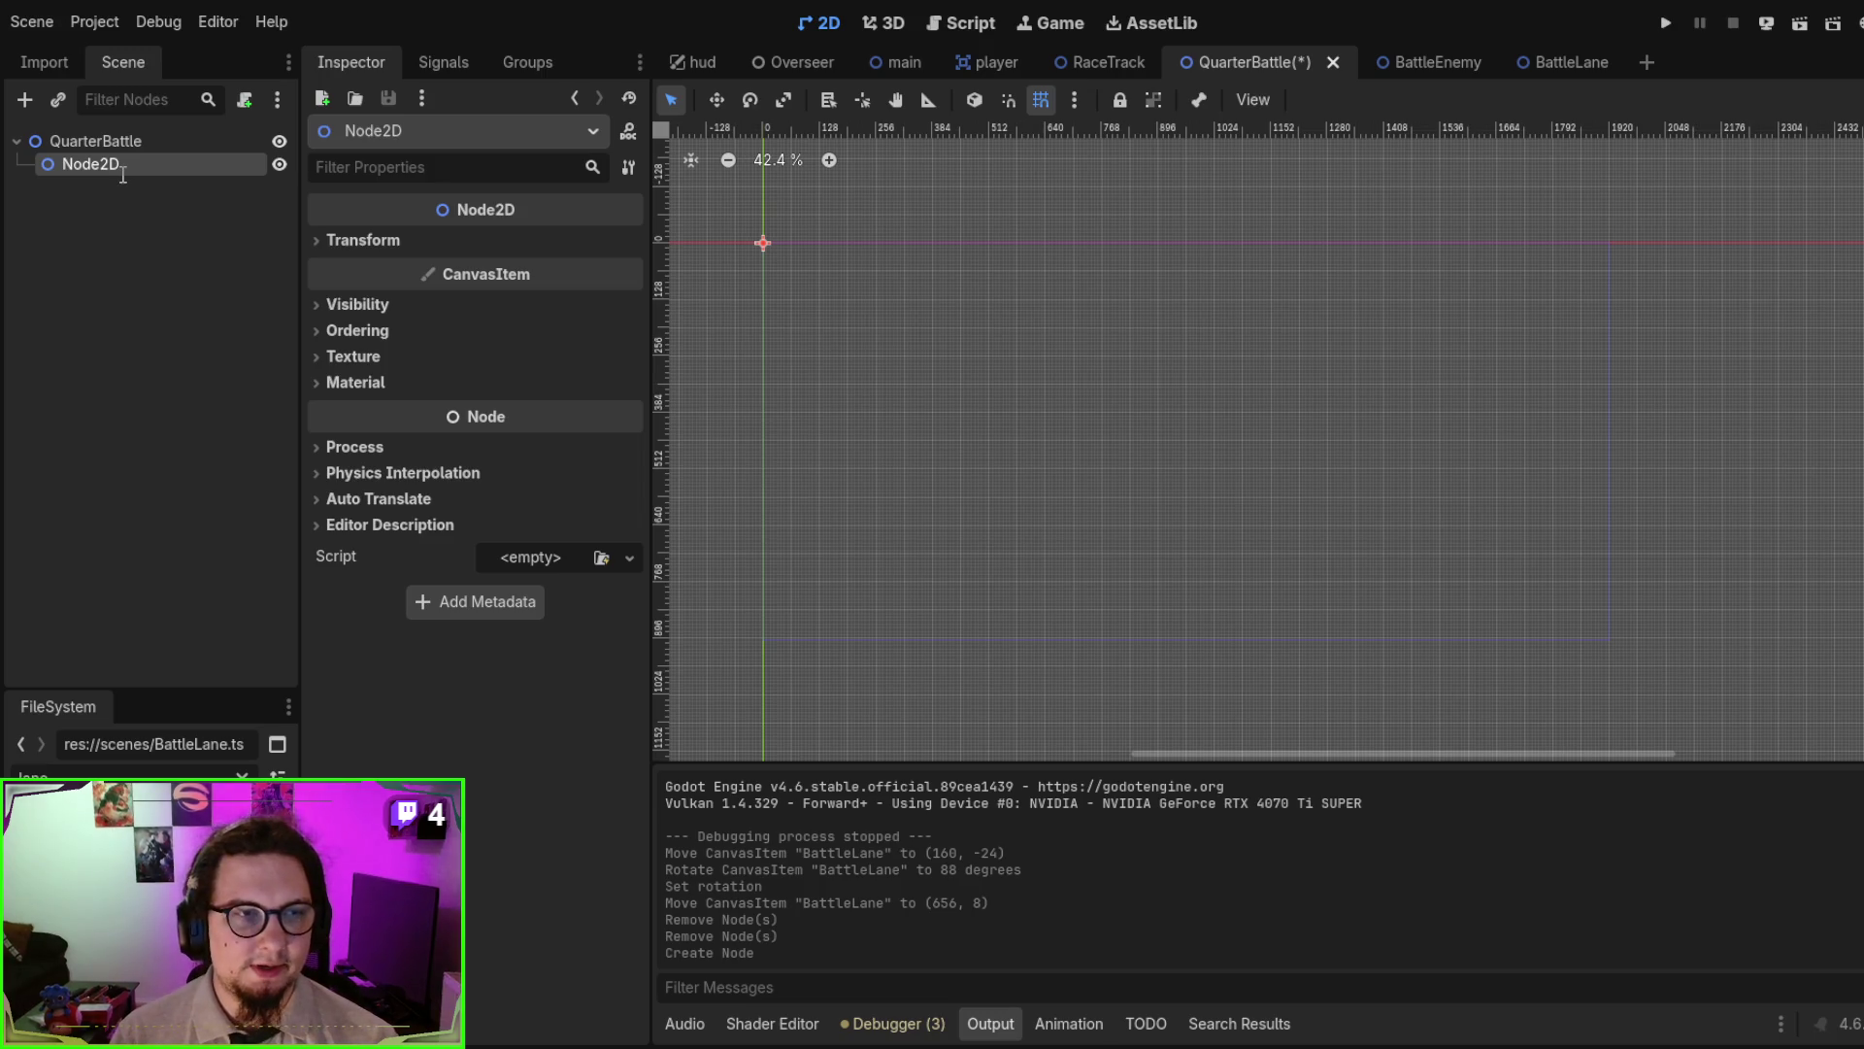
{"action": "type", "text": "Lanes"}
{"action": "key", "text": "Return"}
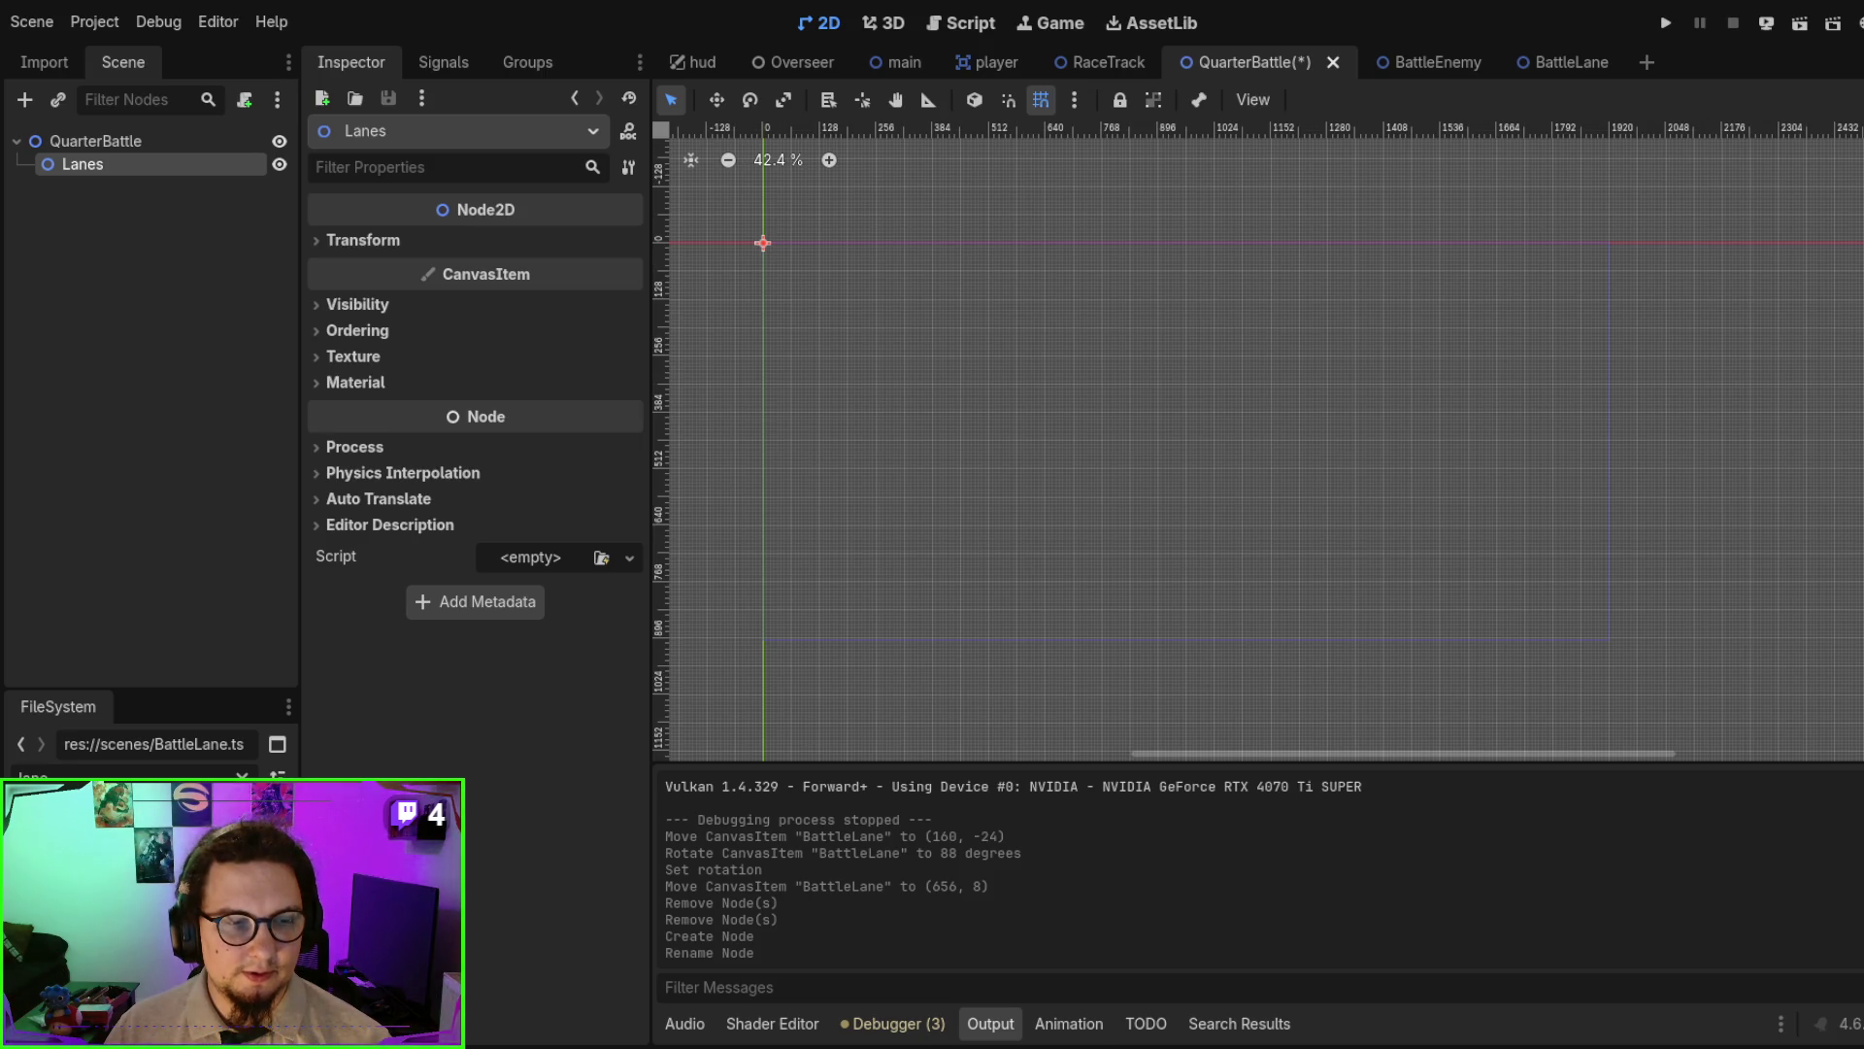
- Instance BattleLane.tscn inside Lanes and move it up-left near the origin
{"action": "left_click_drag", "start_coordinate": [146, 806], "coordinate": [1016, 380]}
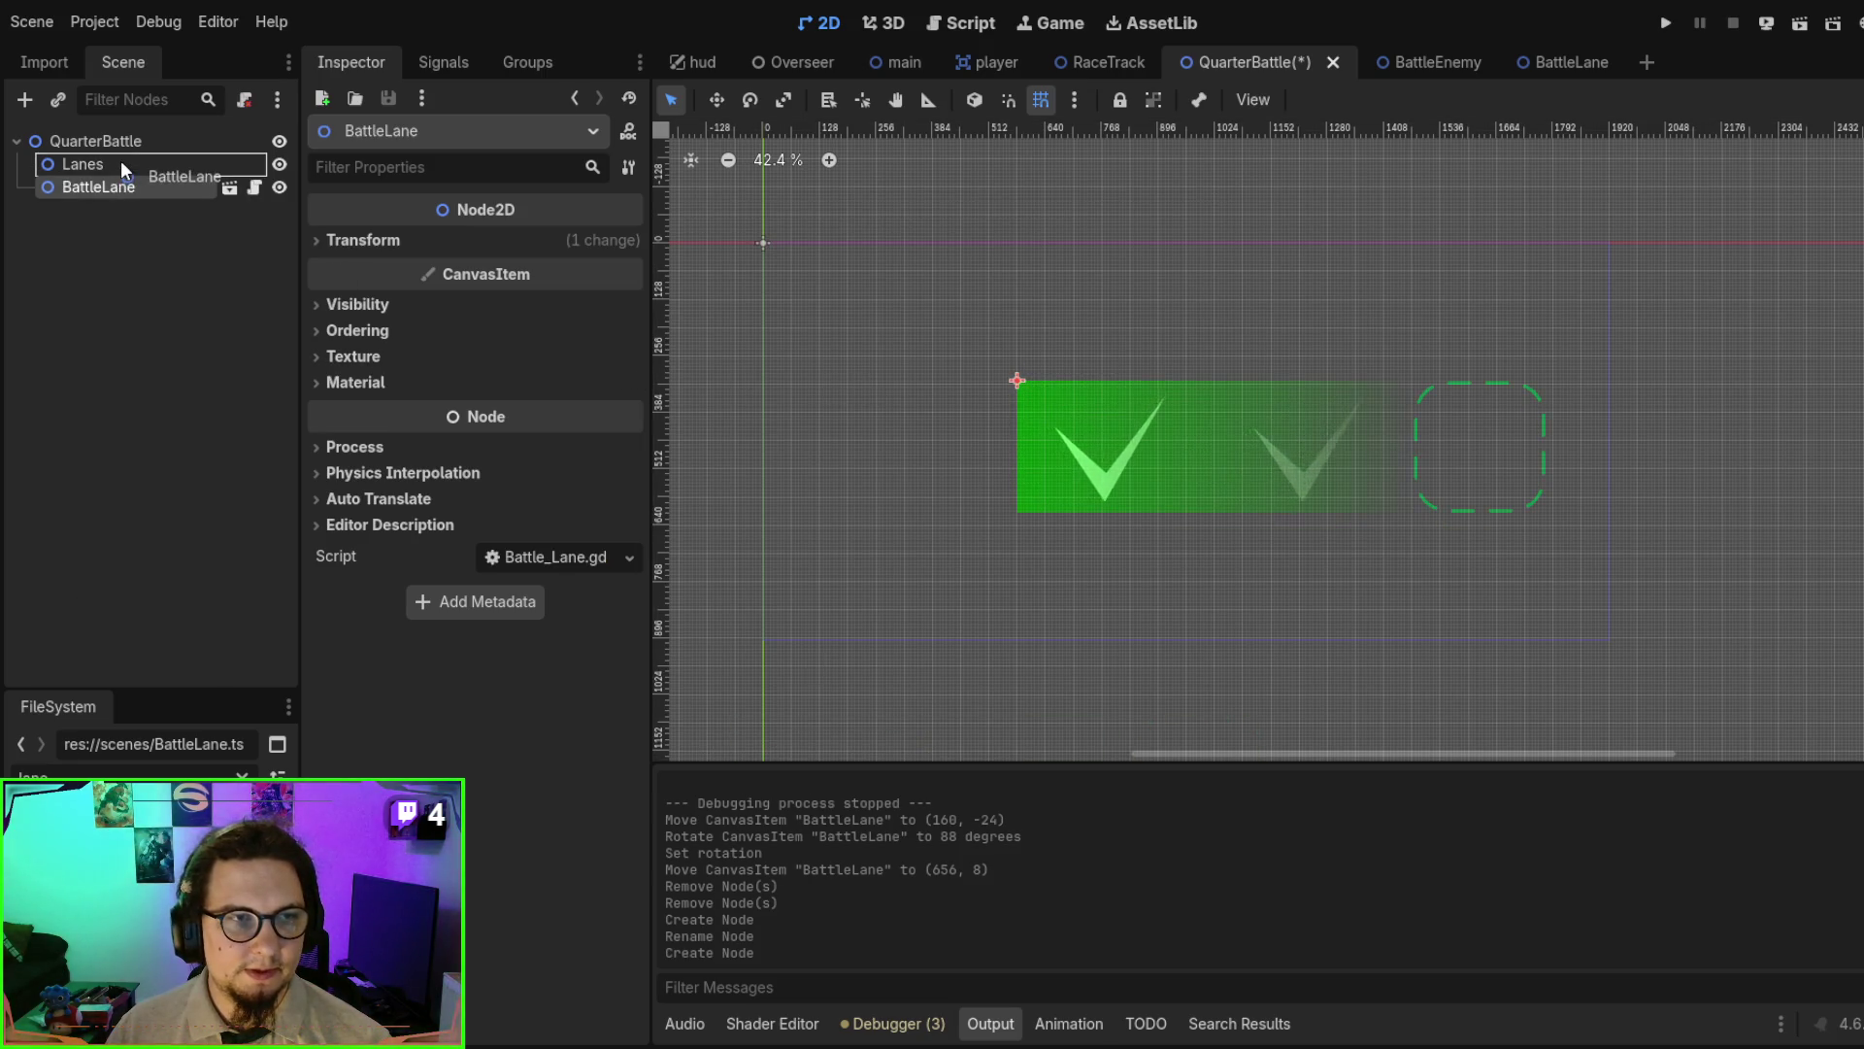
{"action": "left_click_drag", "start_coordinate": [121, 160], "coordinate": [121, 163]}
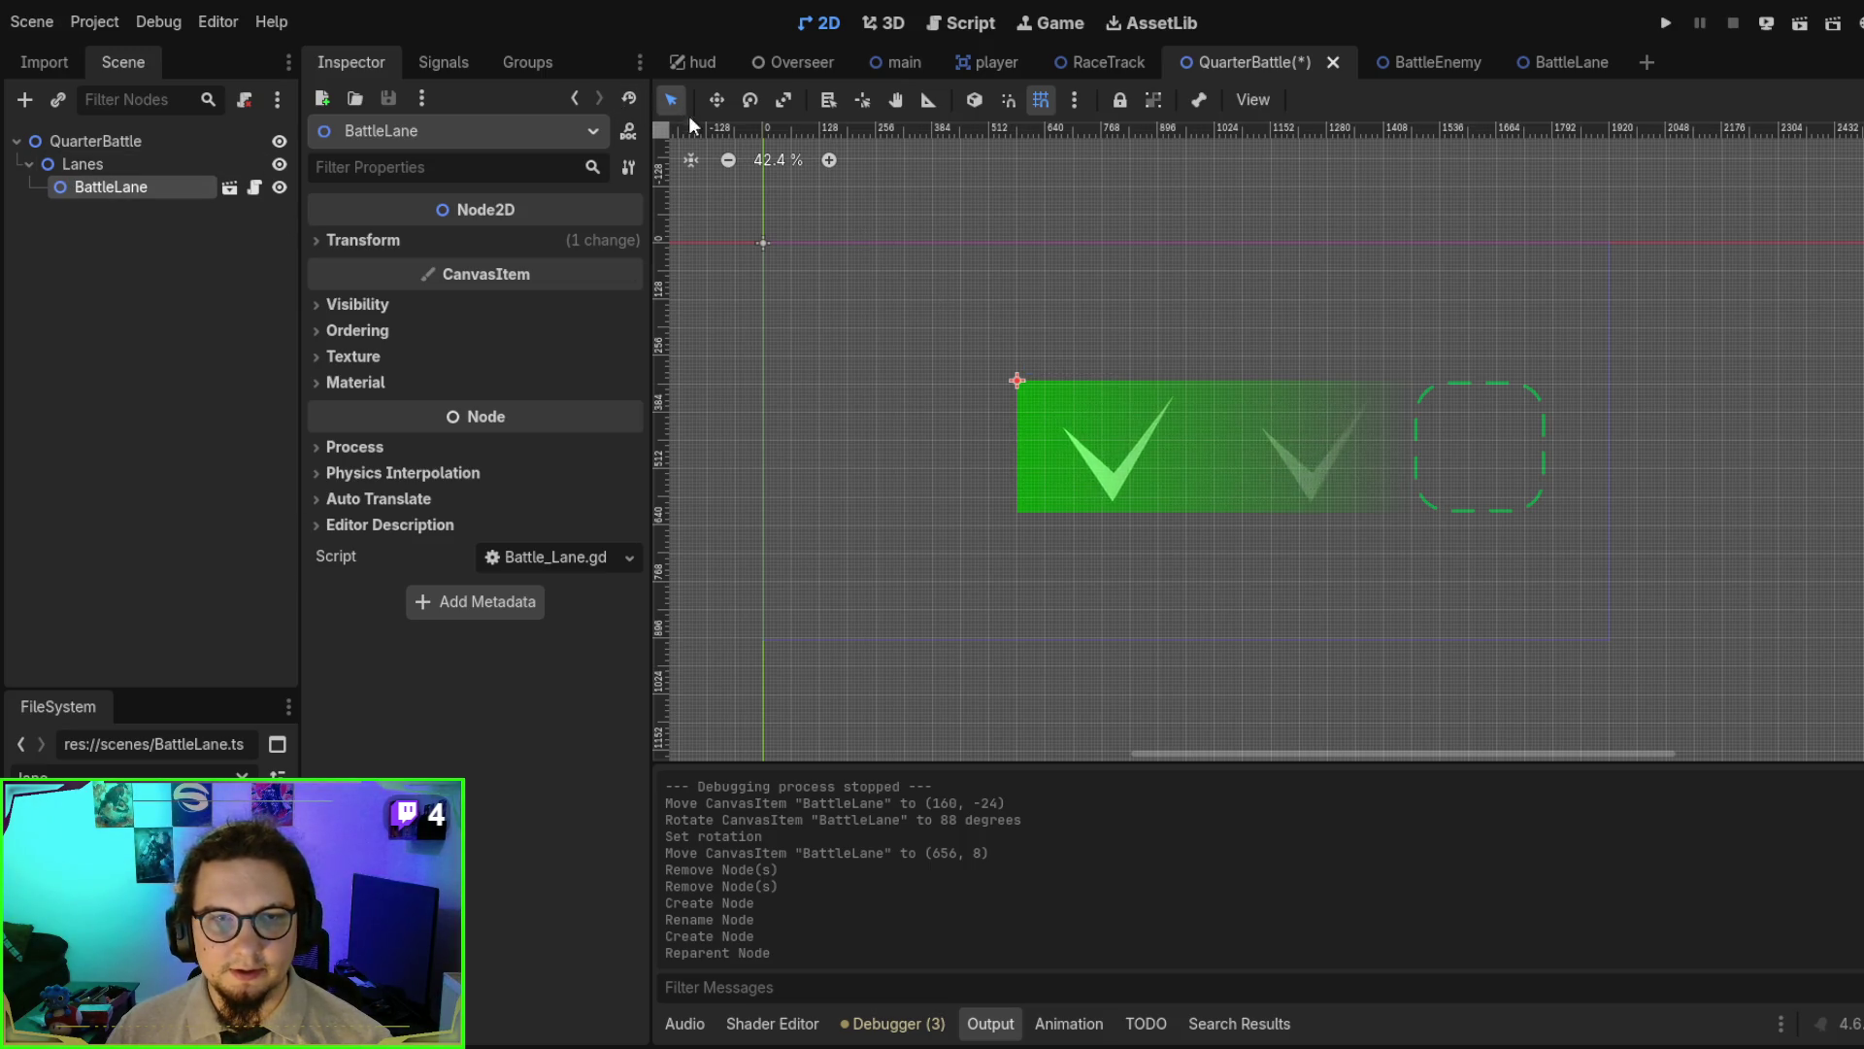
{"action": "mouse_move", "coordinate": [1019, 381]}
{"action": "left_mouse_down"}
{"action": "mouse_move", "coordinate": [761, 249]}
{"action": "mouse_move", "coordinate": [774, 275]}
{"action": "mouse_move", "coordinate": [835, 285]}
{"action": "left_mouse_up"}
- Paste a BattleLane copy below the first lane, trying a taller Y scale before resetting it to 1.0
{"action": "key", "text": "ctrl+v"}
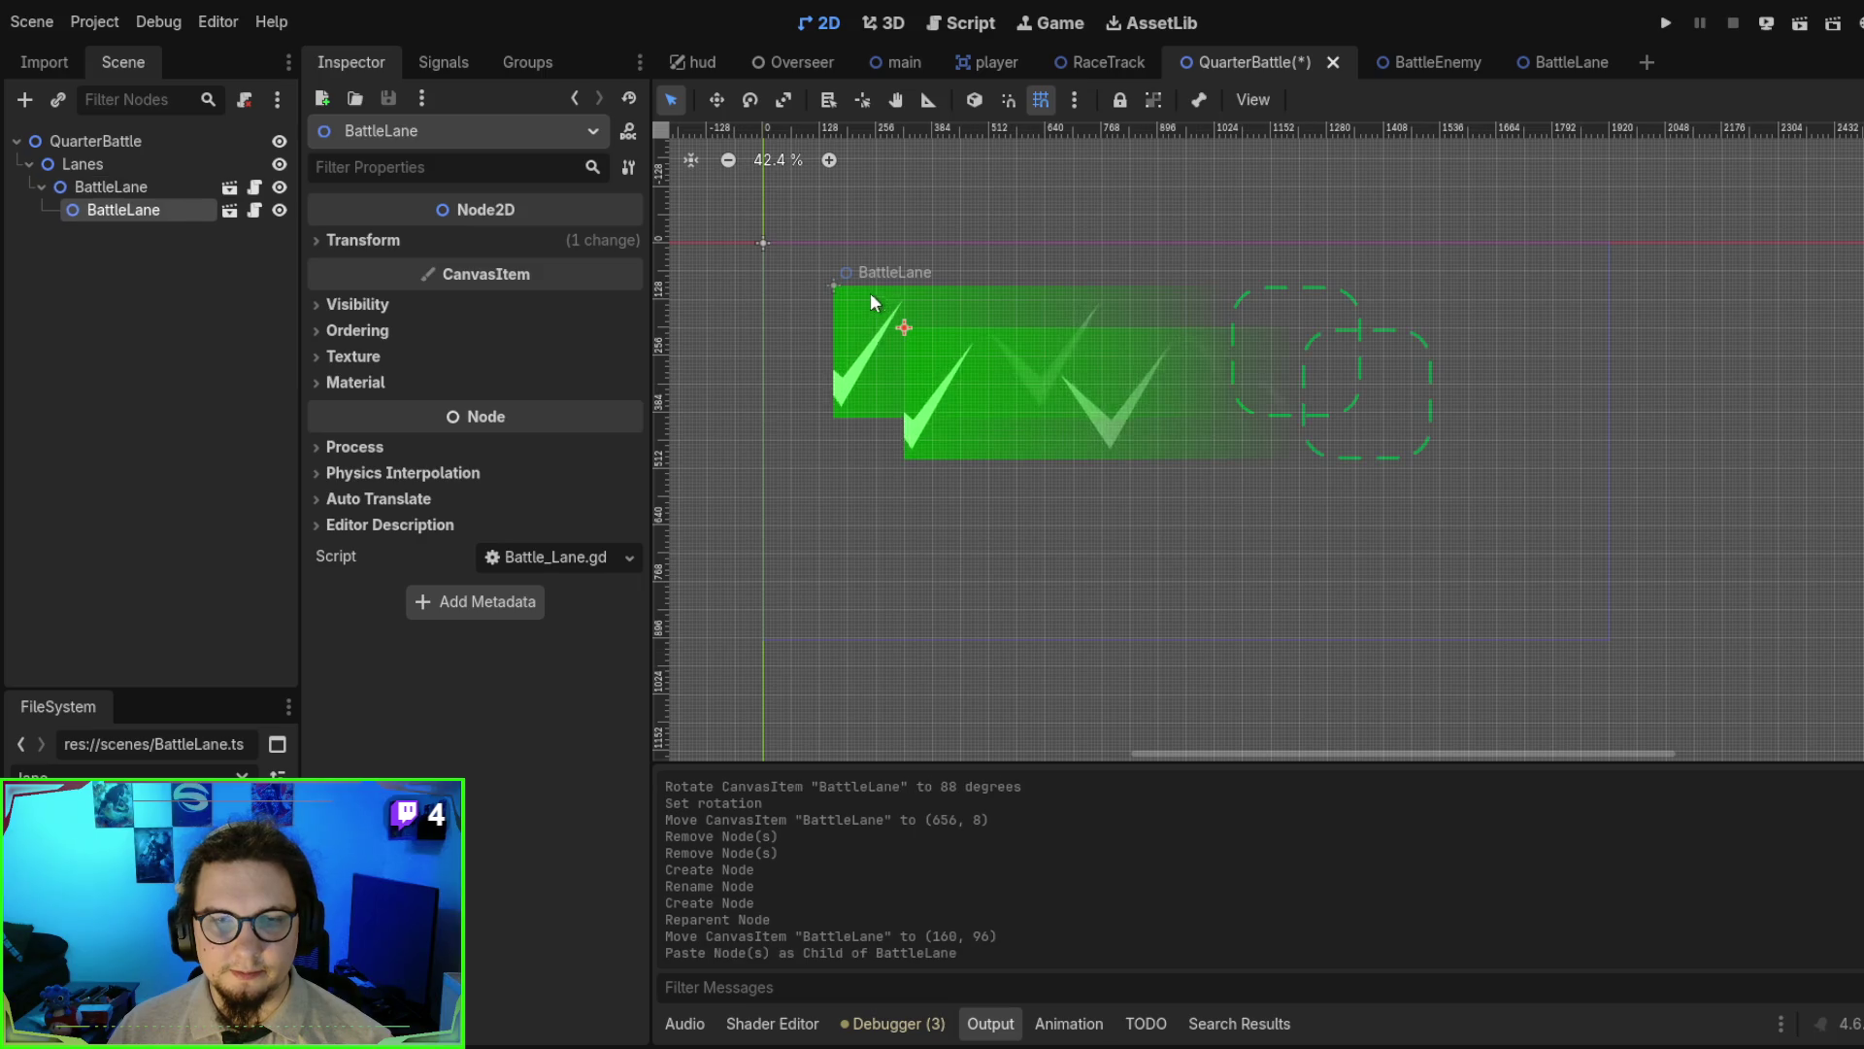
{"action": "mouse_move", "coordinate": [903, 349]}
{"action": "left_mouse_down"}
{"action": "mouse_move", "coordinate": [893, 429]}
{"action": "mouse_move", "coordinate": [854, 449]}
{"action": "mouse_move", "coordinate": [839, 426]}
{"action": "mouse_move", "coordinate": [852, 441]}
{"action": "left_mouse_up"}
{"action": "left_click", "coordinate": [376, 241]}
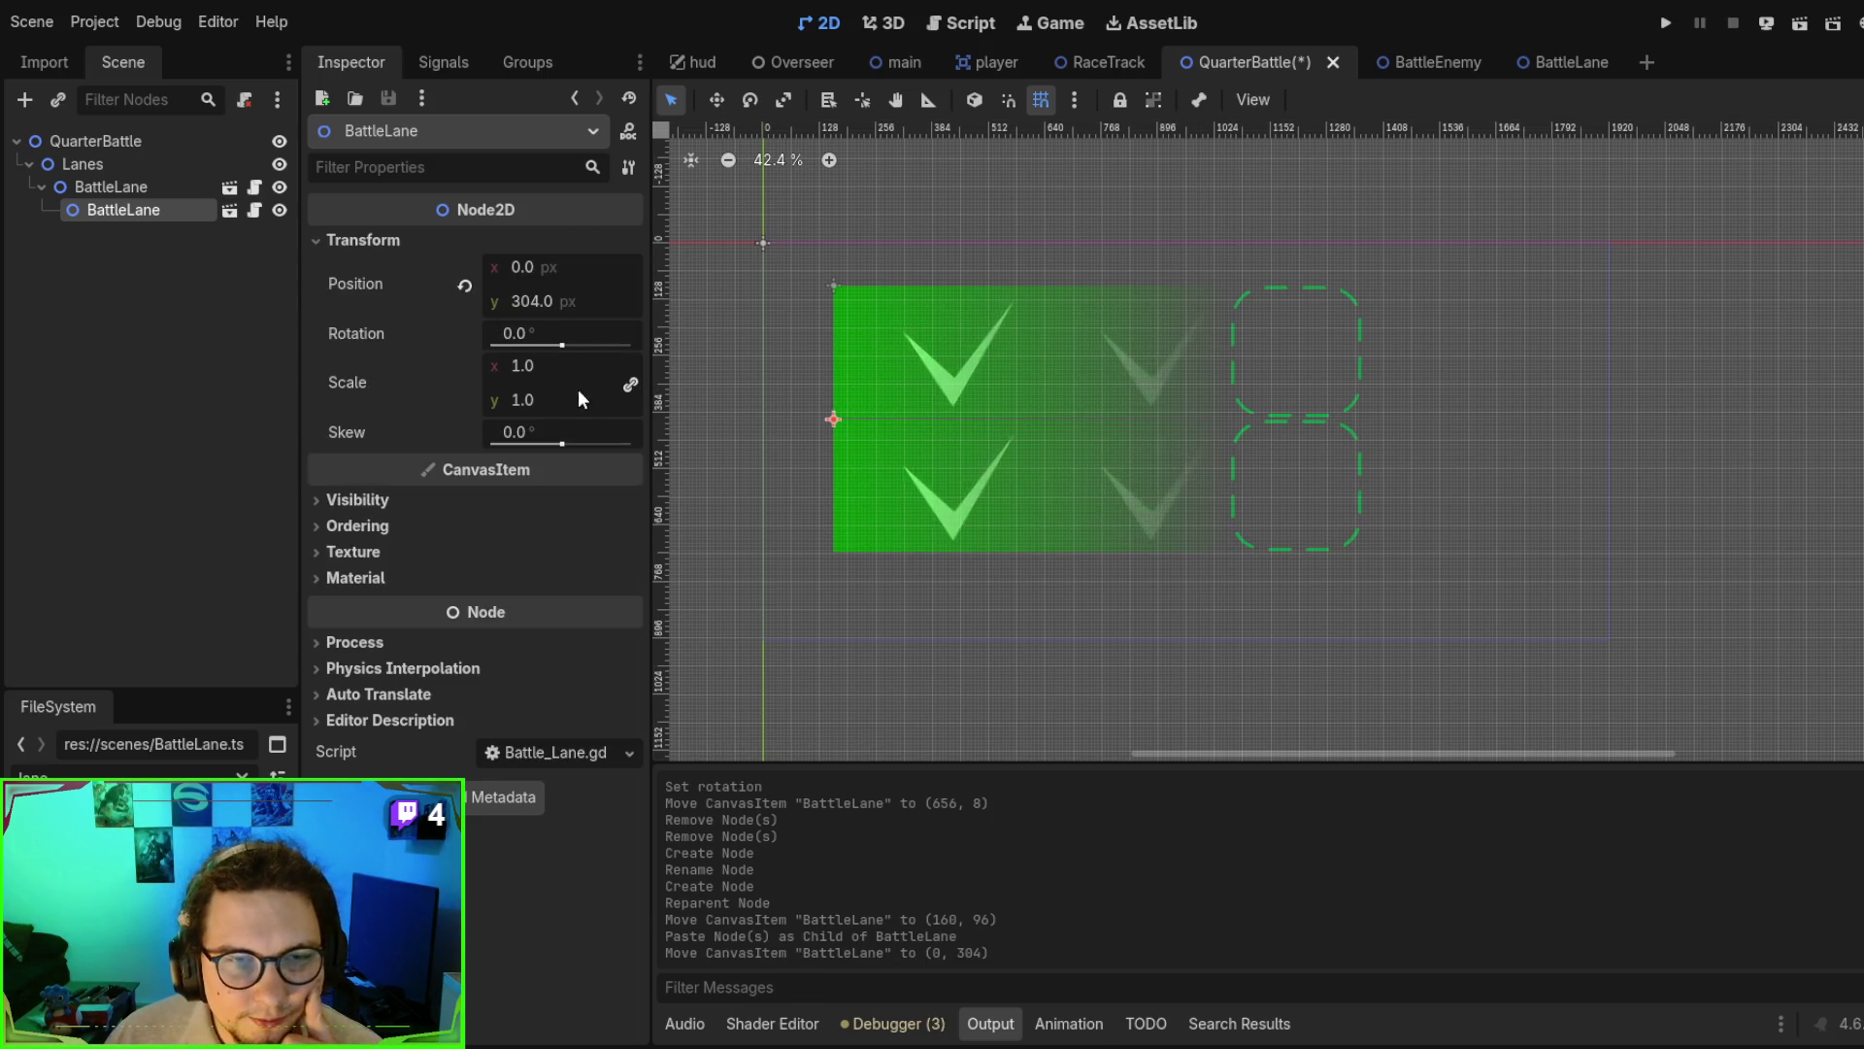
{"action": "left_click", "coordinate": [630, 384]}
{"action": "mouse_move", "coordinate": [556, 399]}
{"action": "left_mouse_down"}
{"action": "mouse_move", "coordinate": [621, 399]}
{"action": "mouse_move", "coordinate": [515, 399]}
{"action": "mouse_move", "coordinate": [624, 399]}
{"action": "left_mouse_up"}
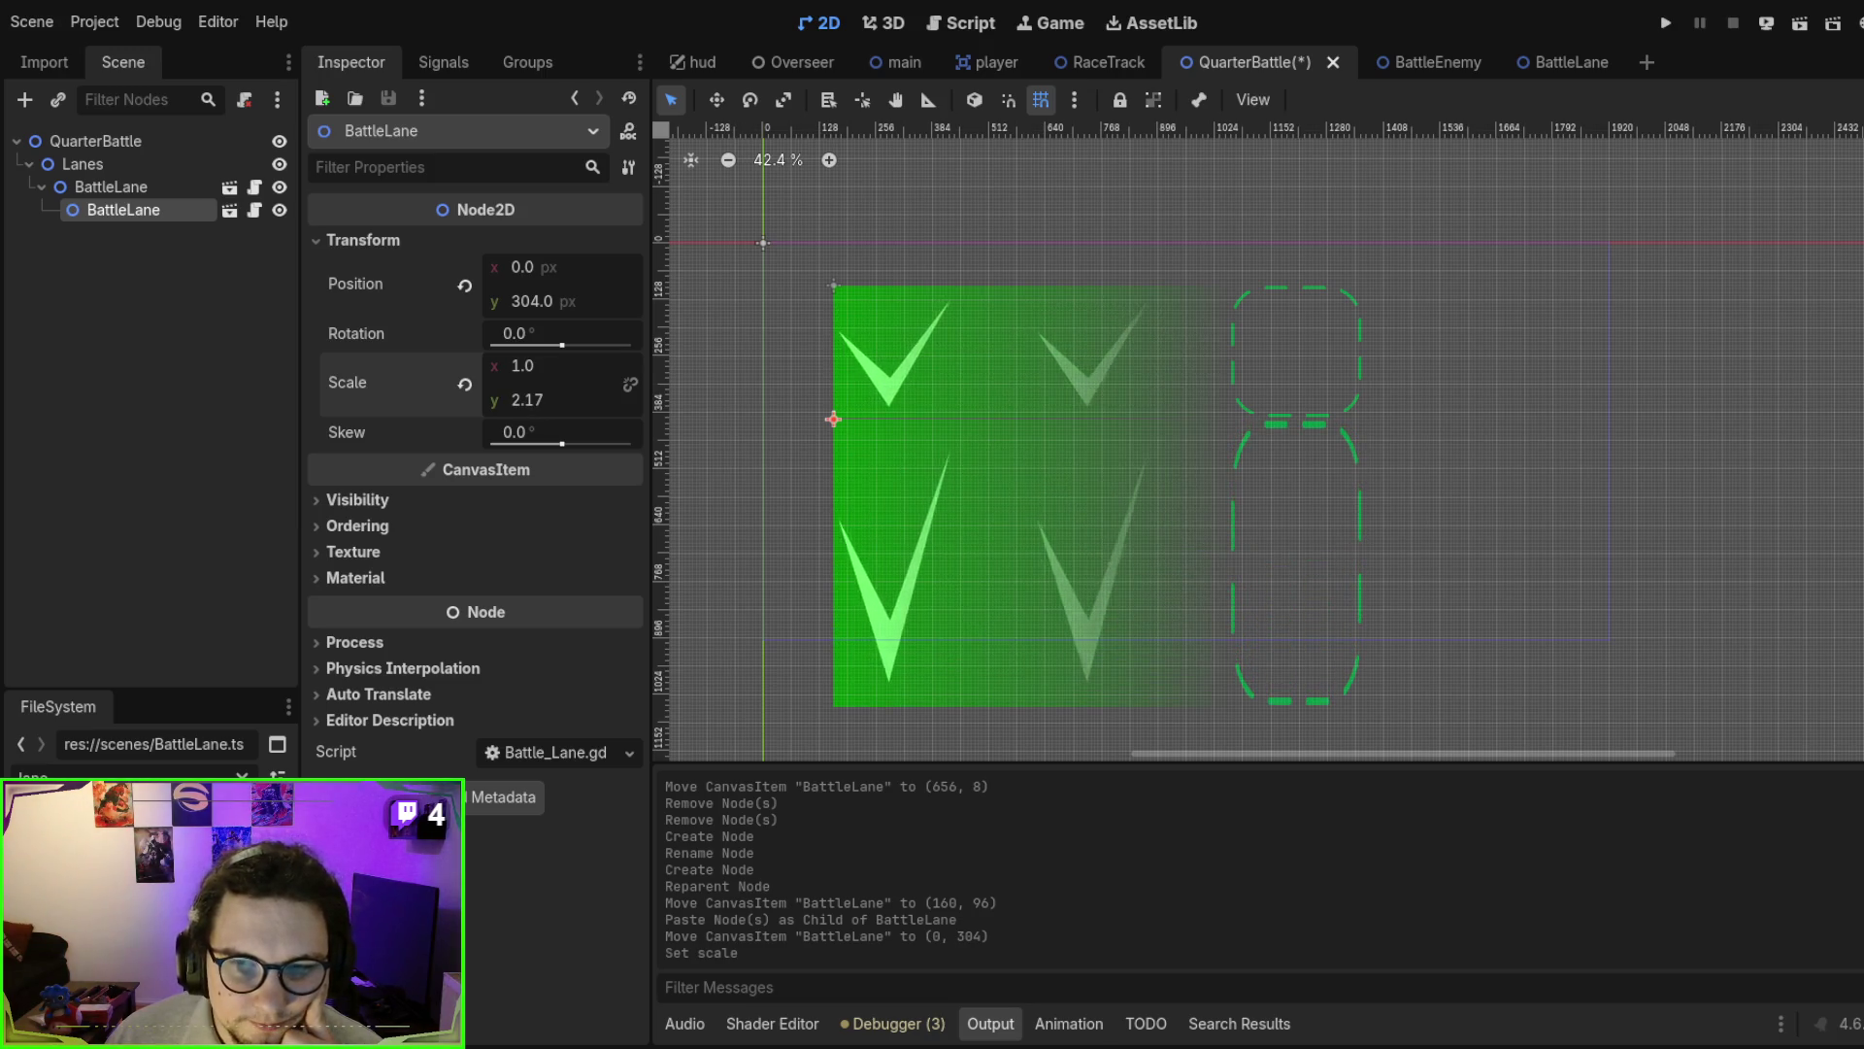
{"action": "left_click", "coordinate": [464, 386]}
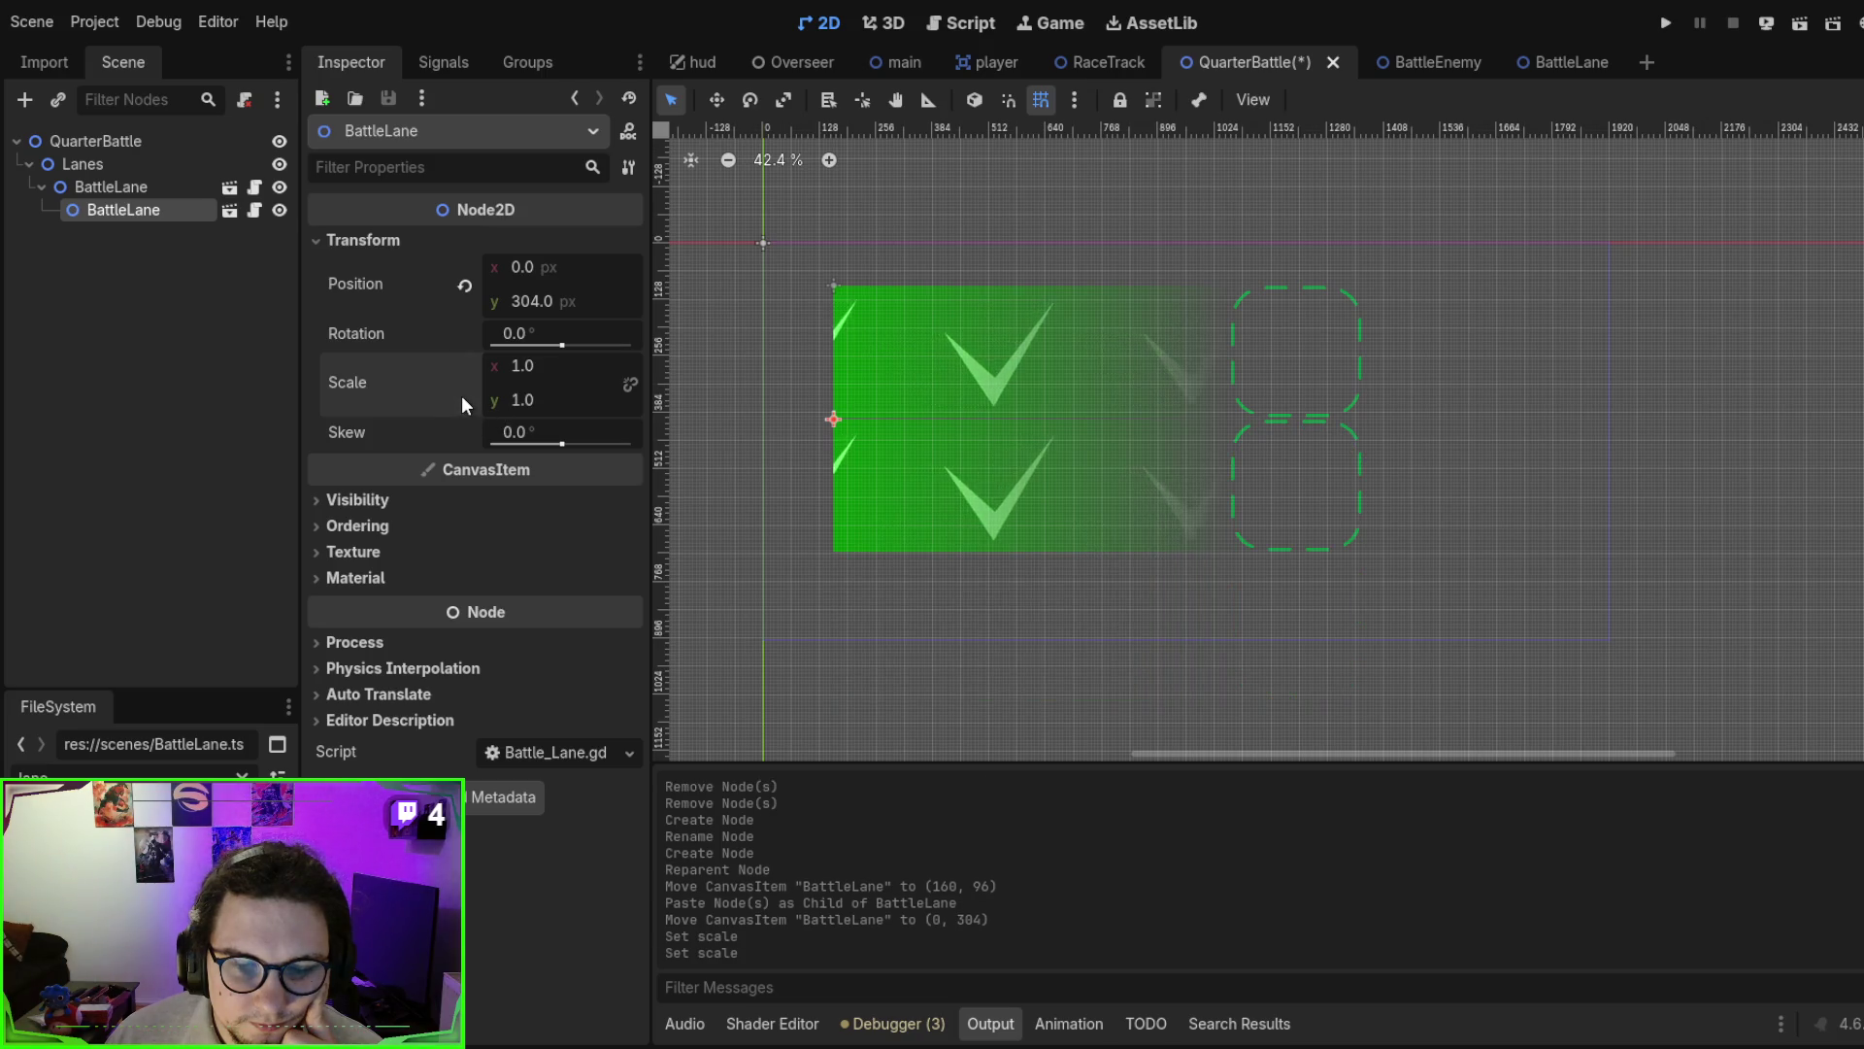
- Paste a third BattleLane under the lower lane and save QuarterBattle
{"action": "left_click", "coordinate": [1420, 427]}
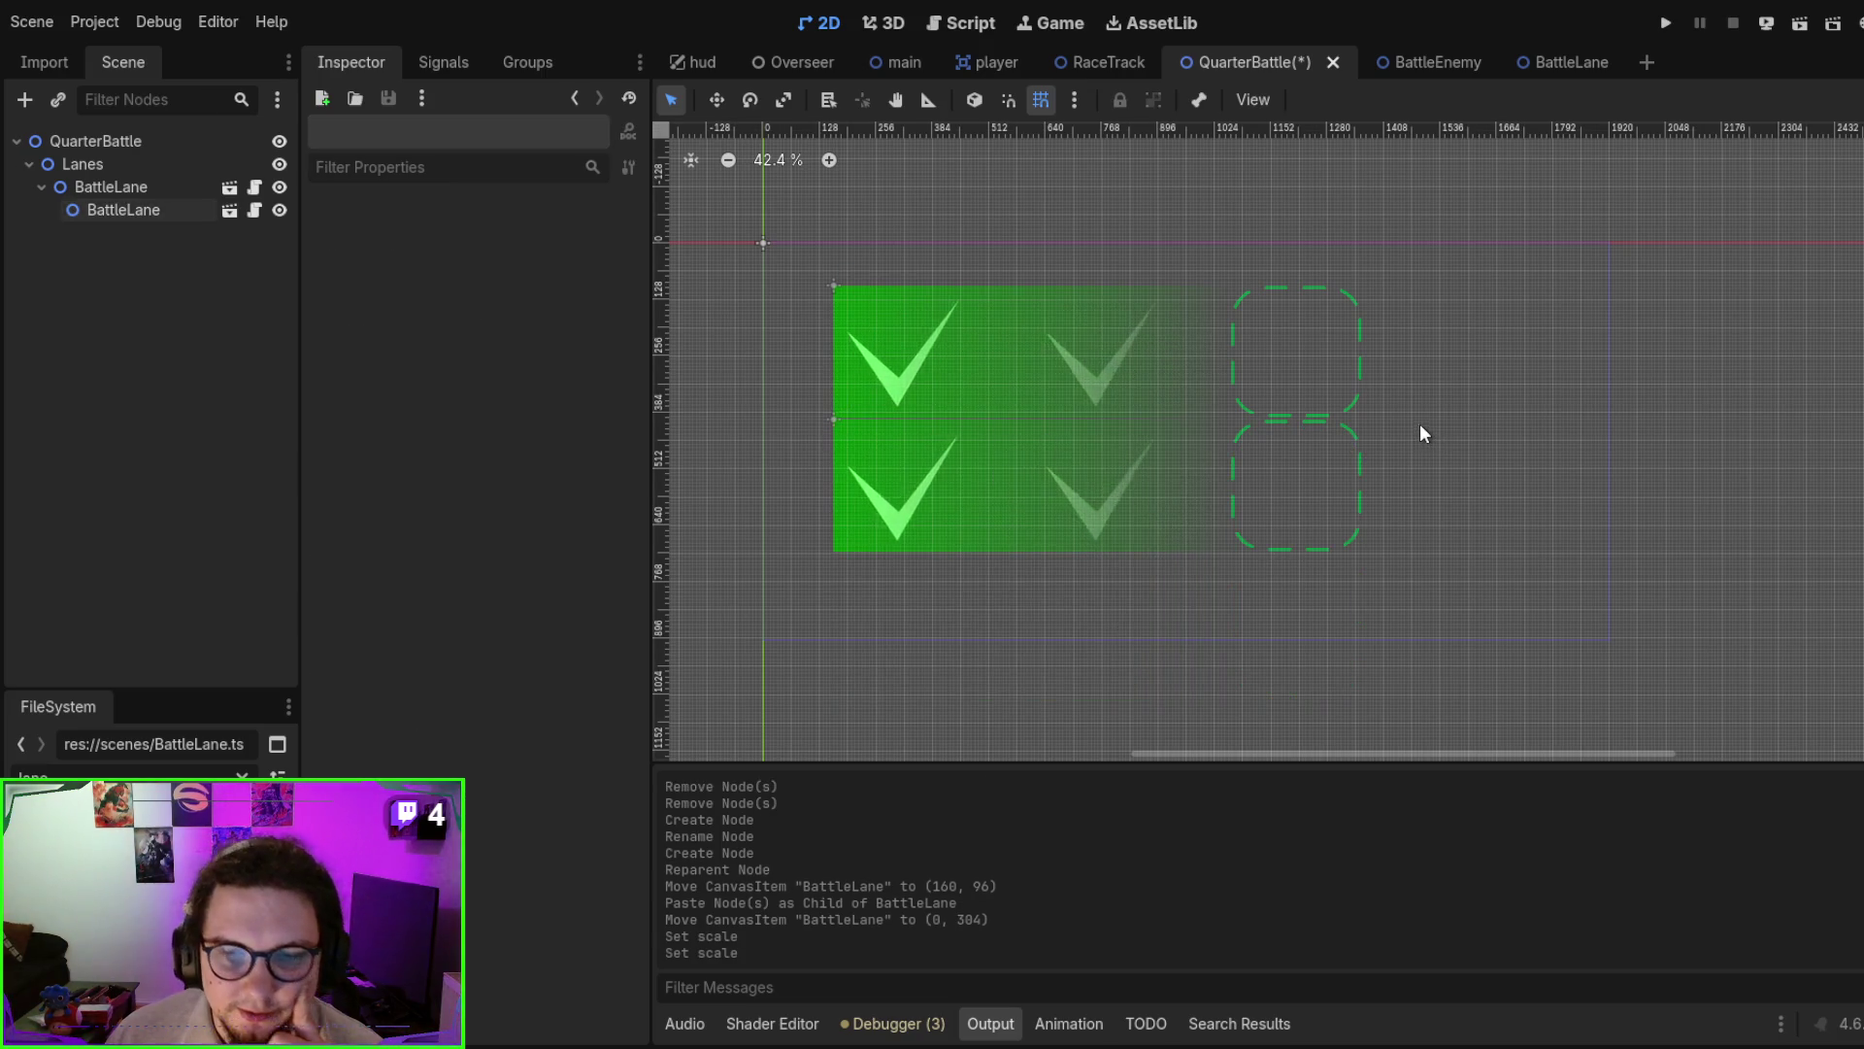
{"action": "left_click", "coordinate": [1029, 490]}
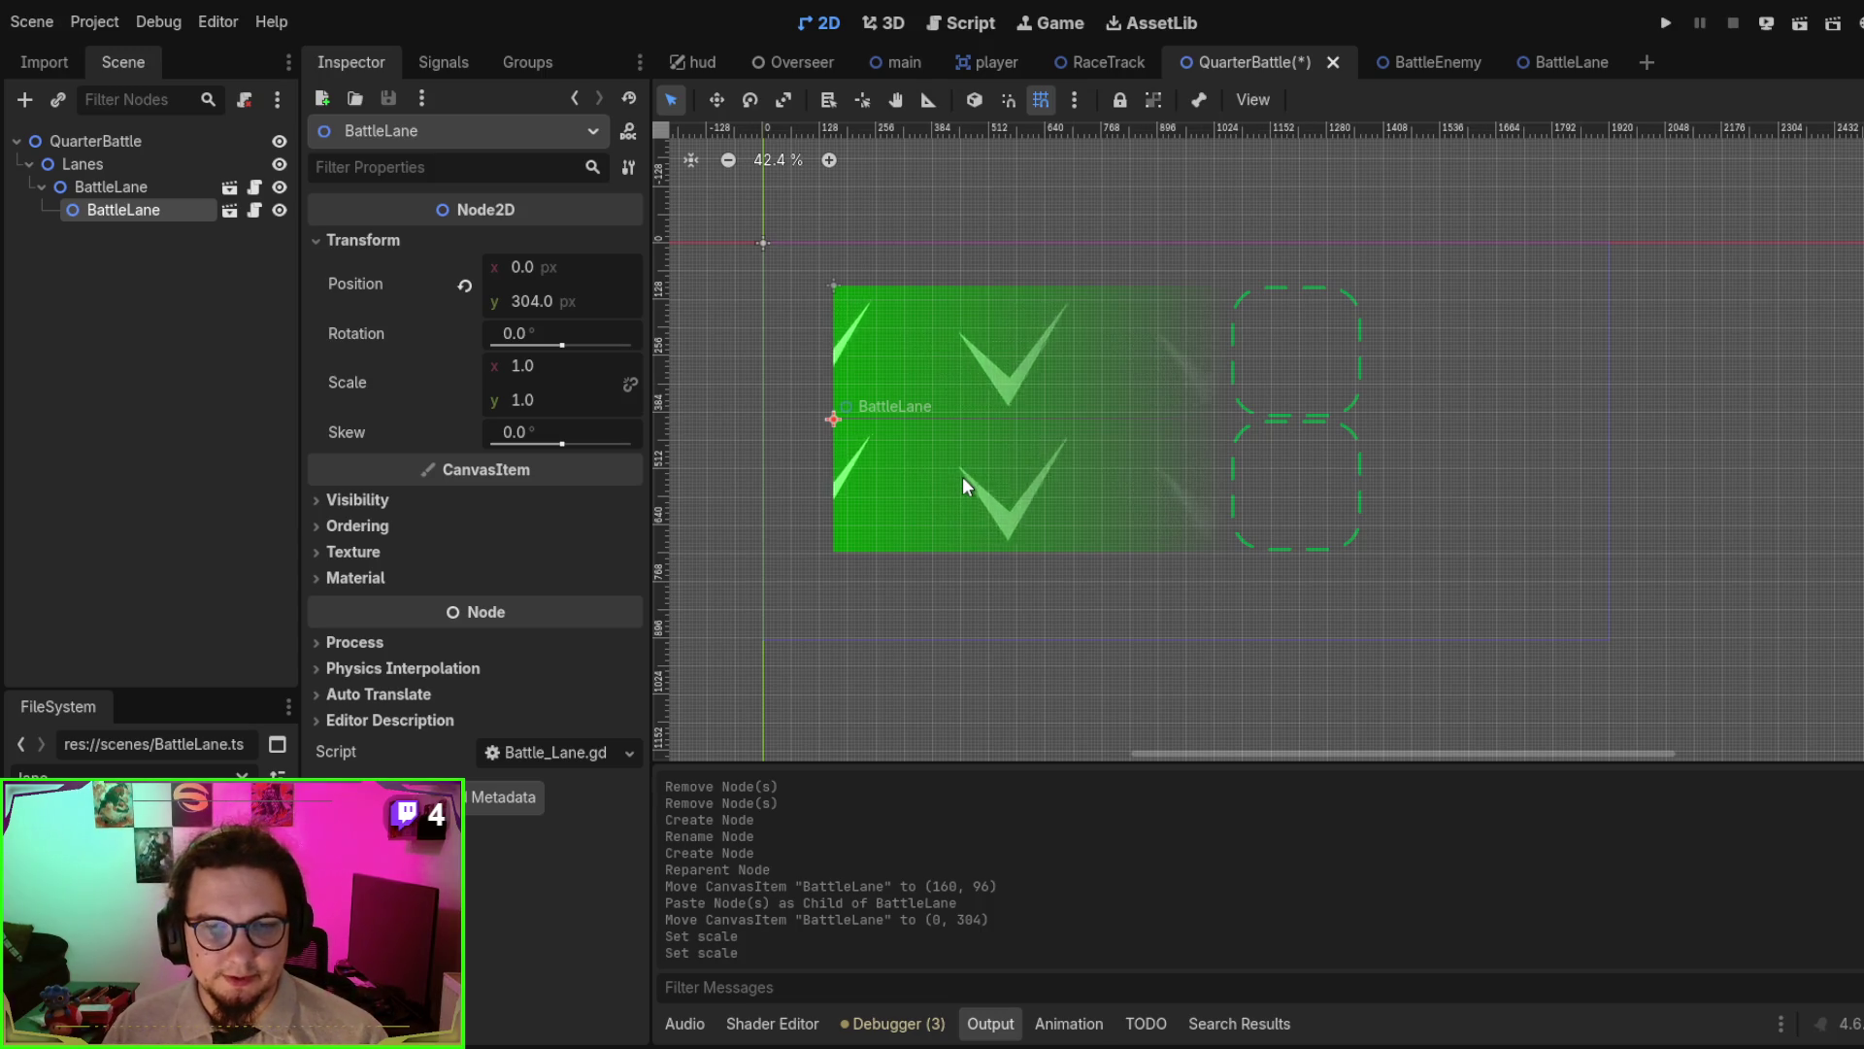
{"action": "key", "text": "ctrl+v"}
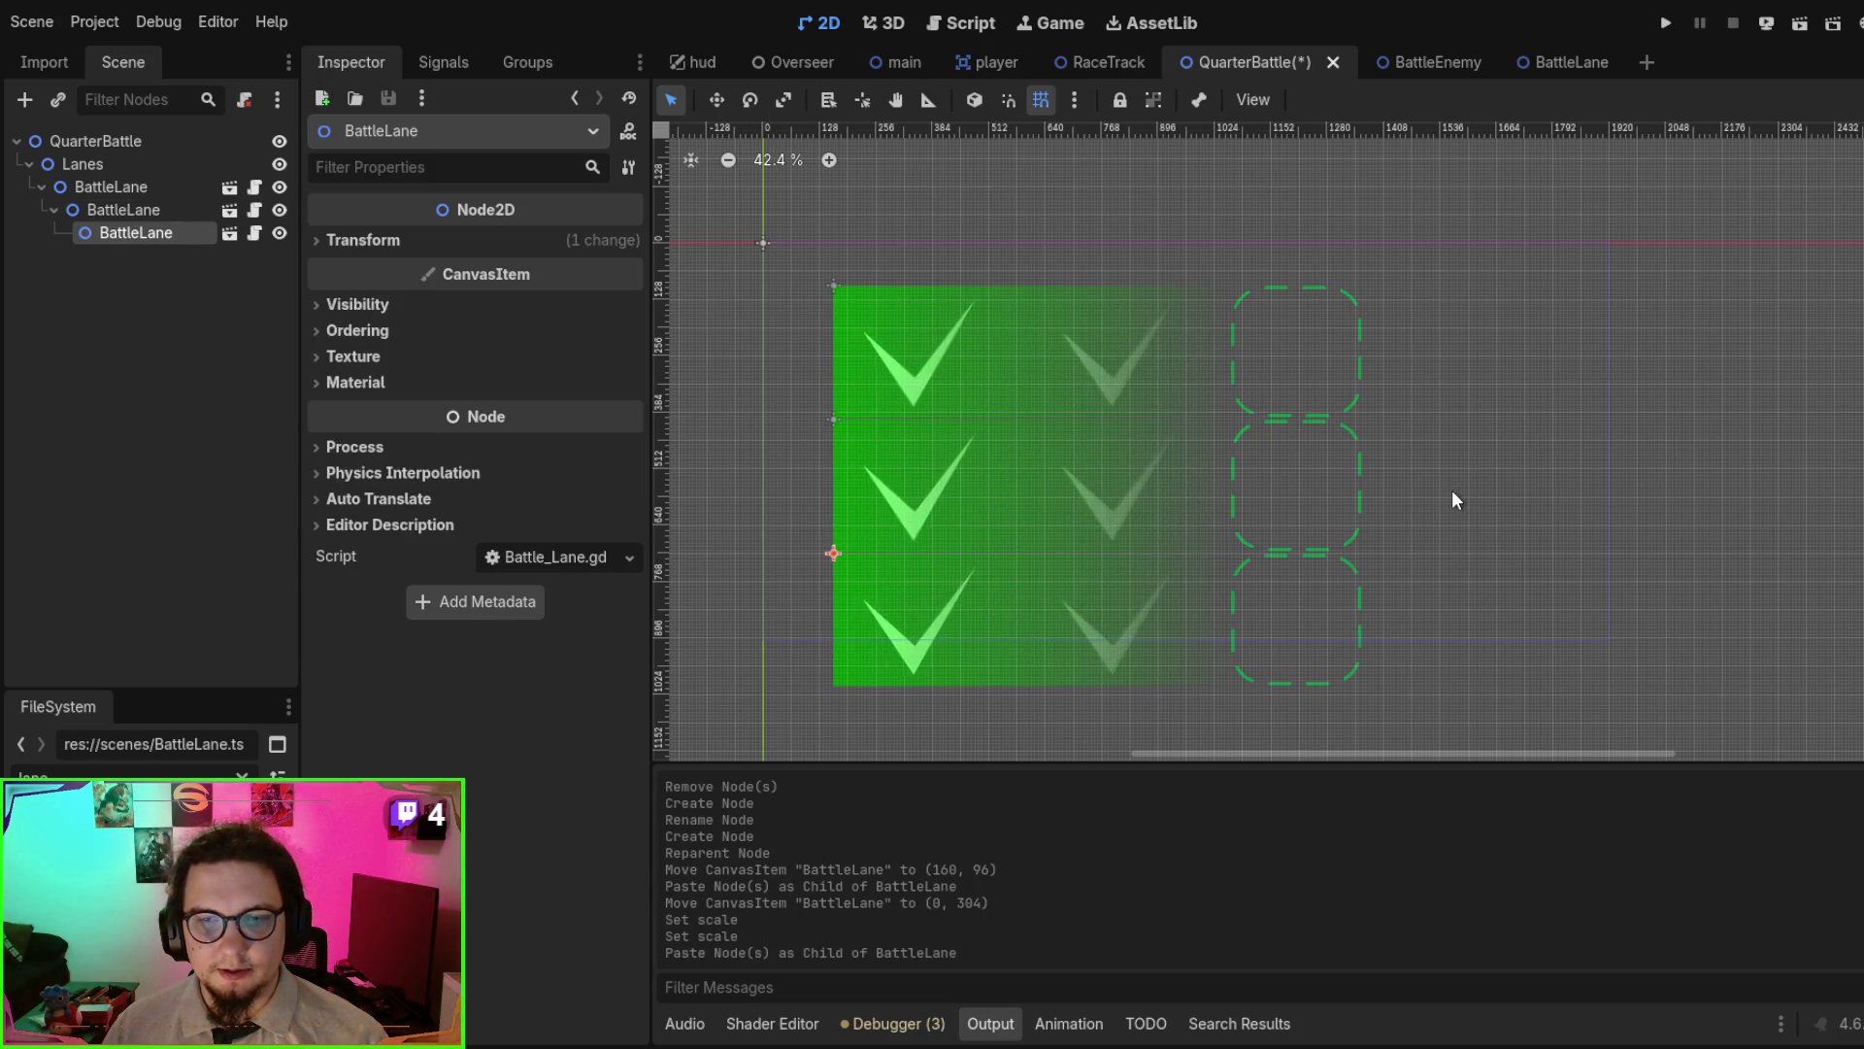
{"action": "key", "text": "ctrl+s"}
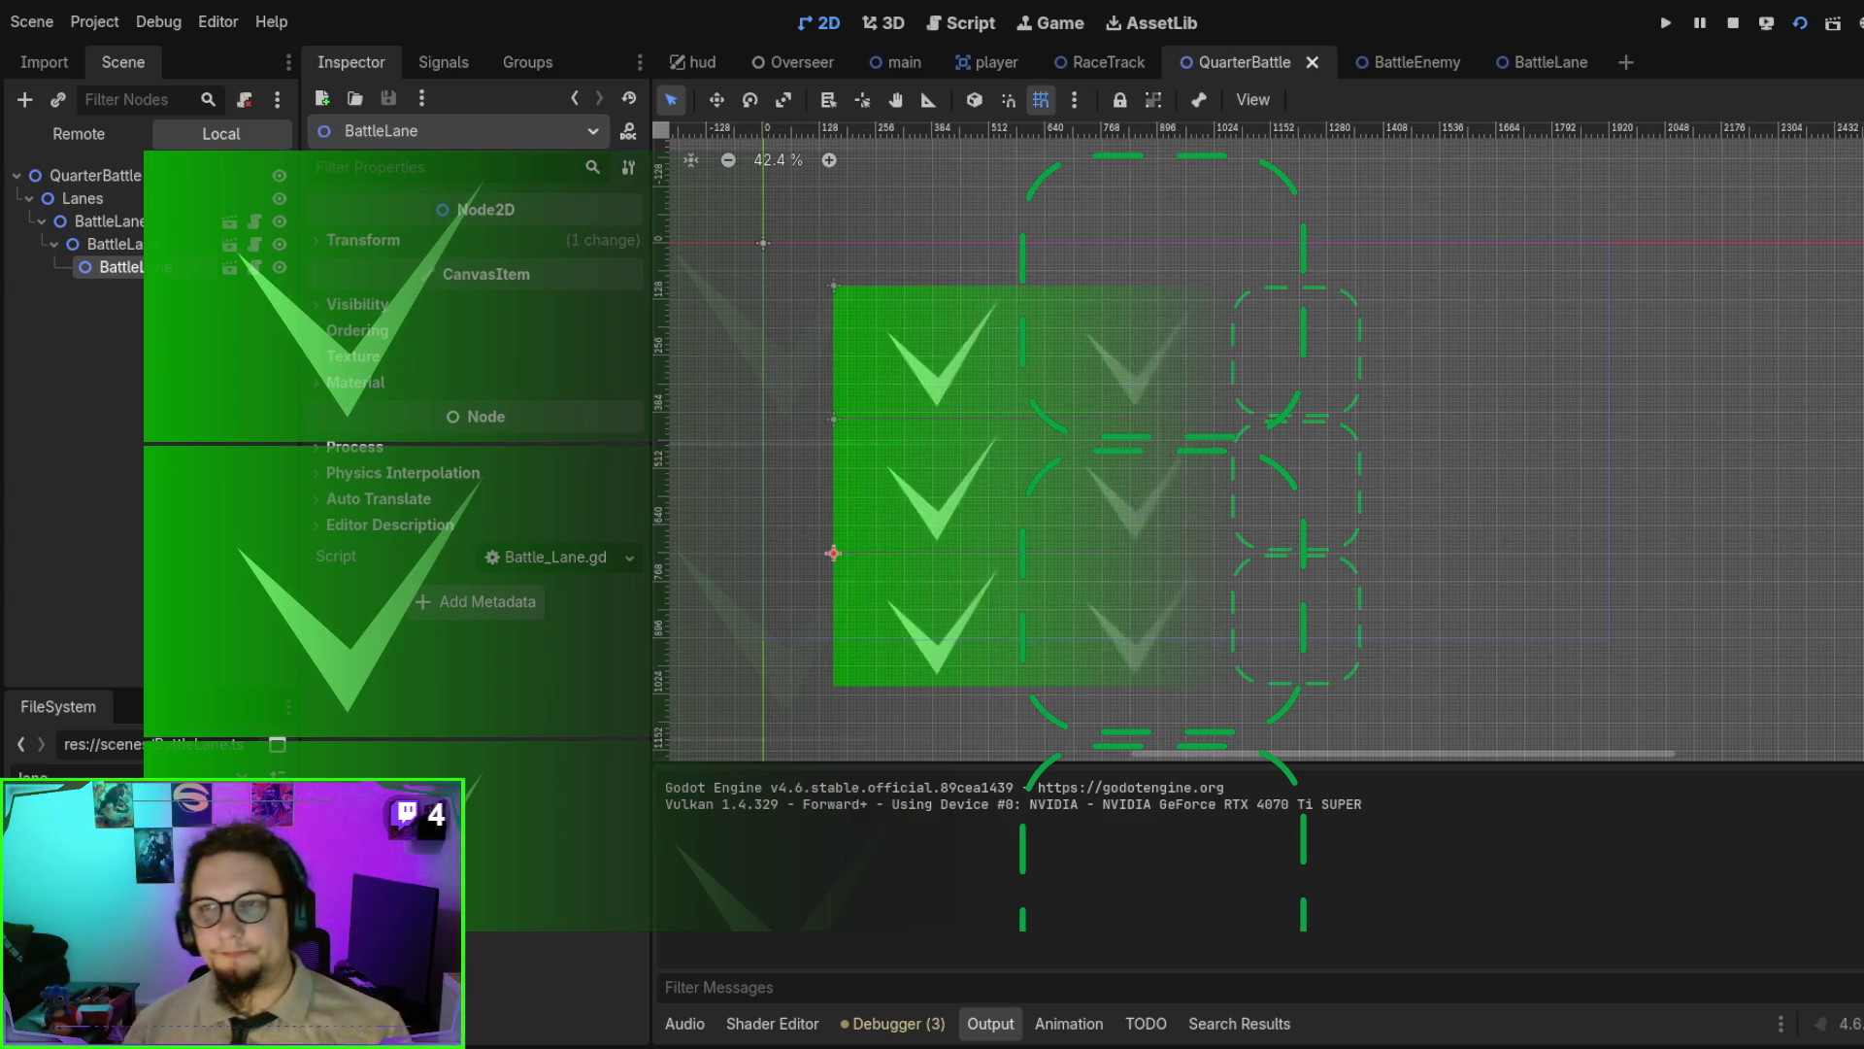
- Stop the game and open Battle_Lane.gd at the set_mode line in _ready
{"action": "left_click", "coordinate": [1732, 22]}
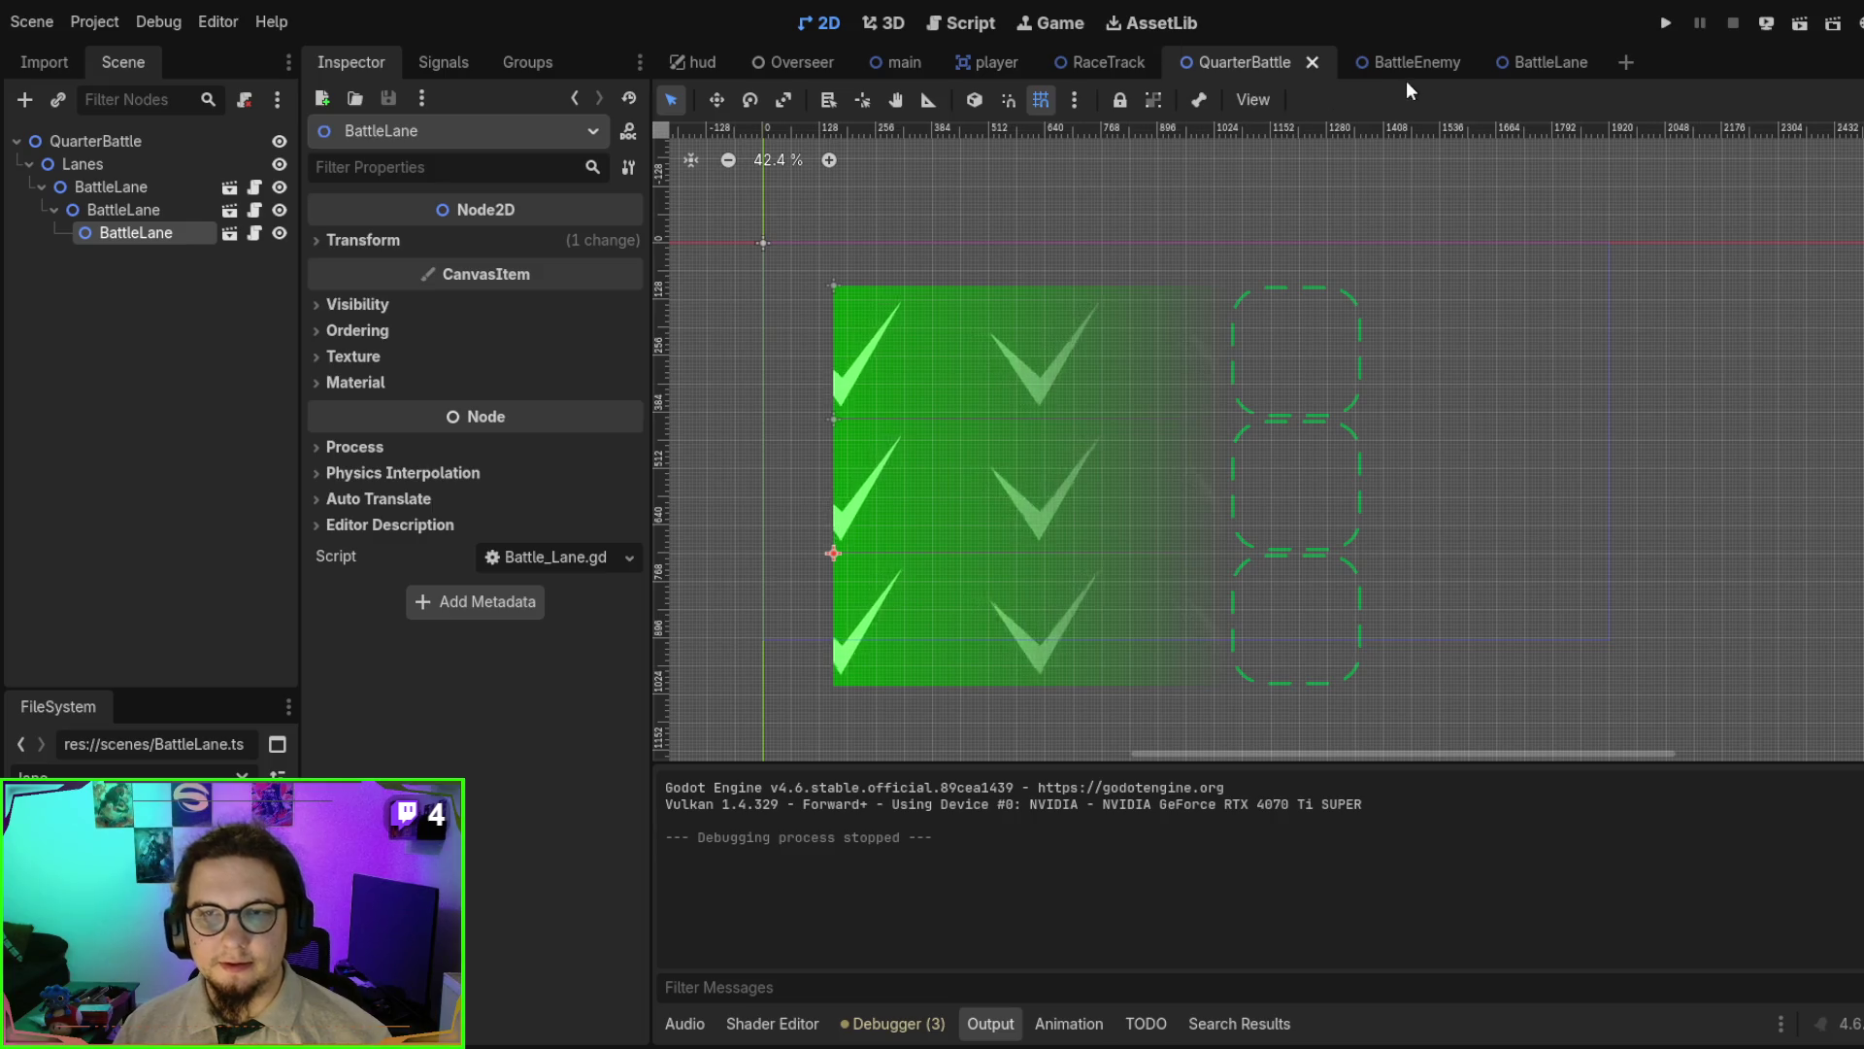
{"action": "left_click", "coordinate": [1524, 62]}
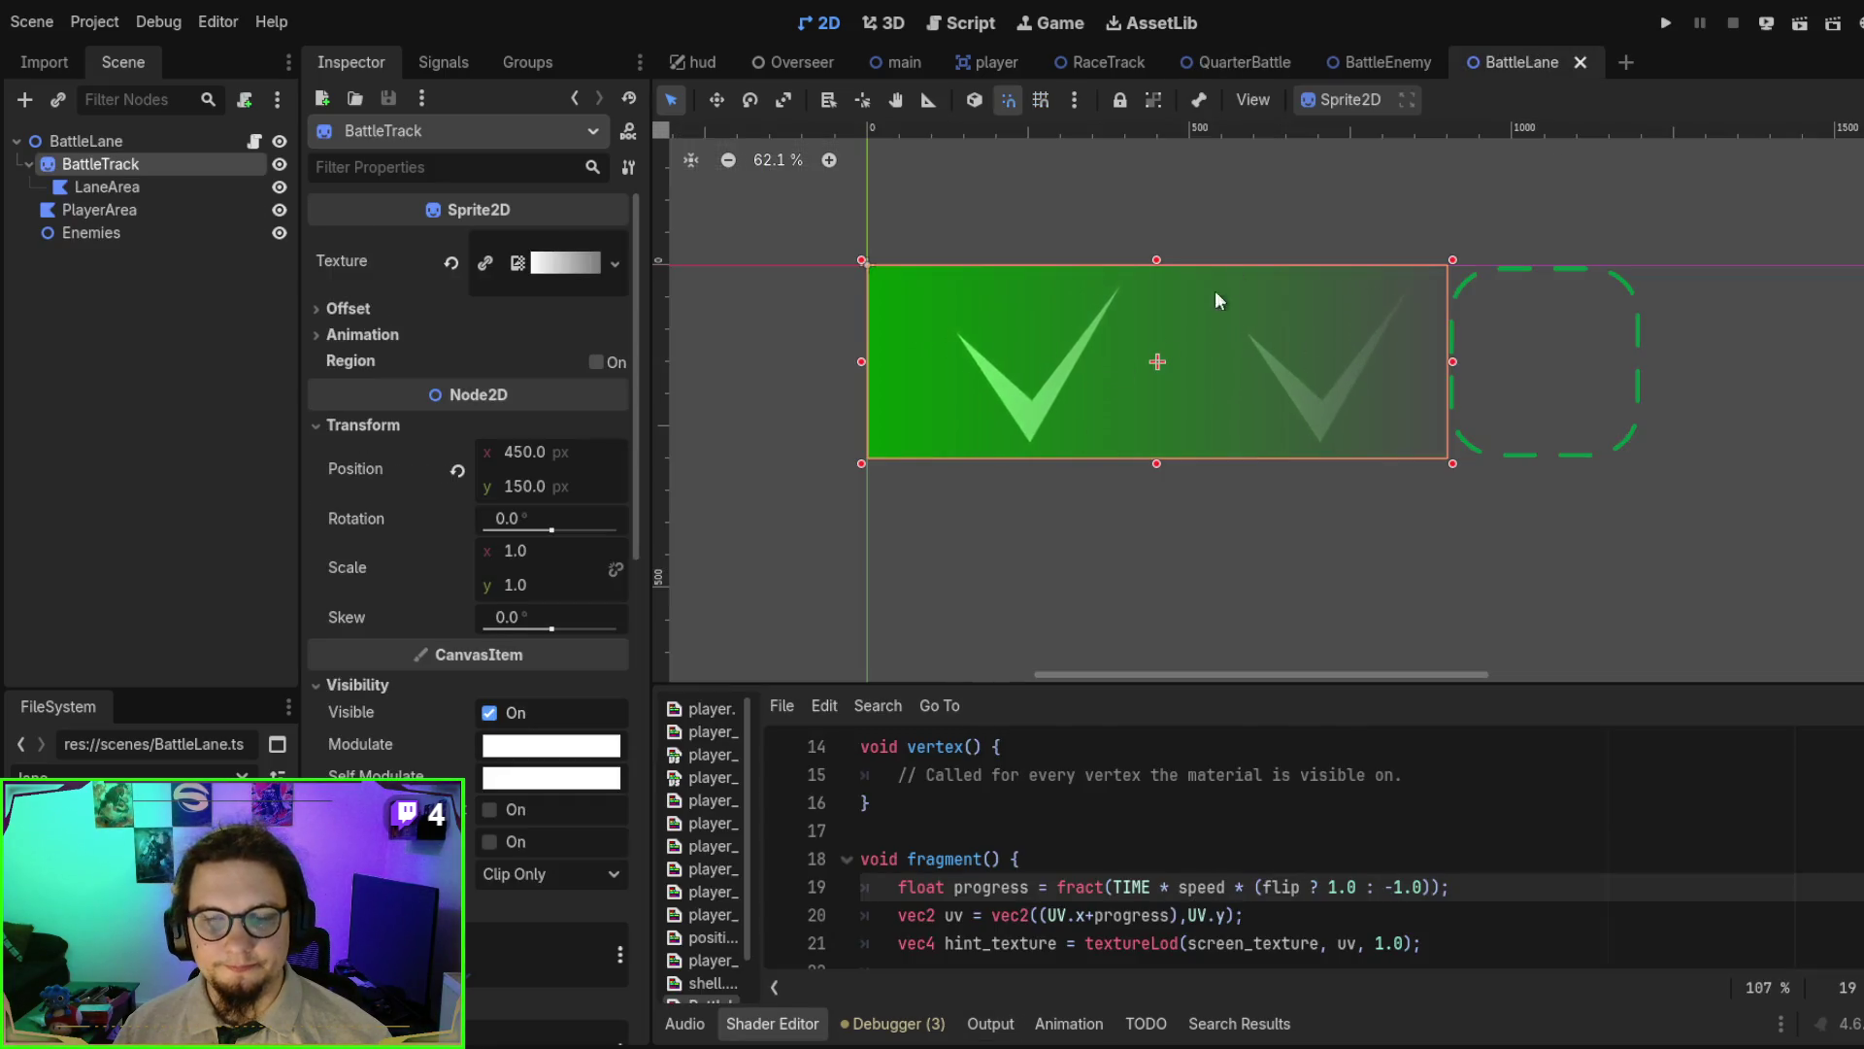
{"action": "left_click", "coordinate": [936, 26]}
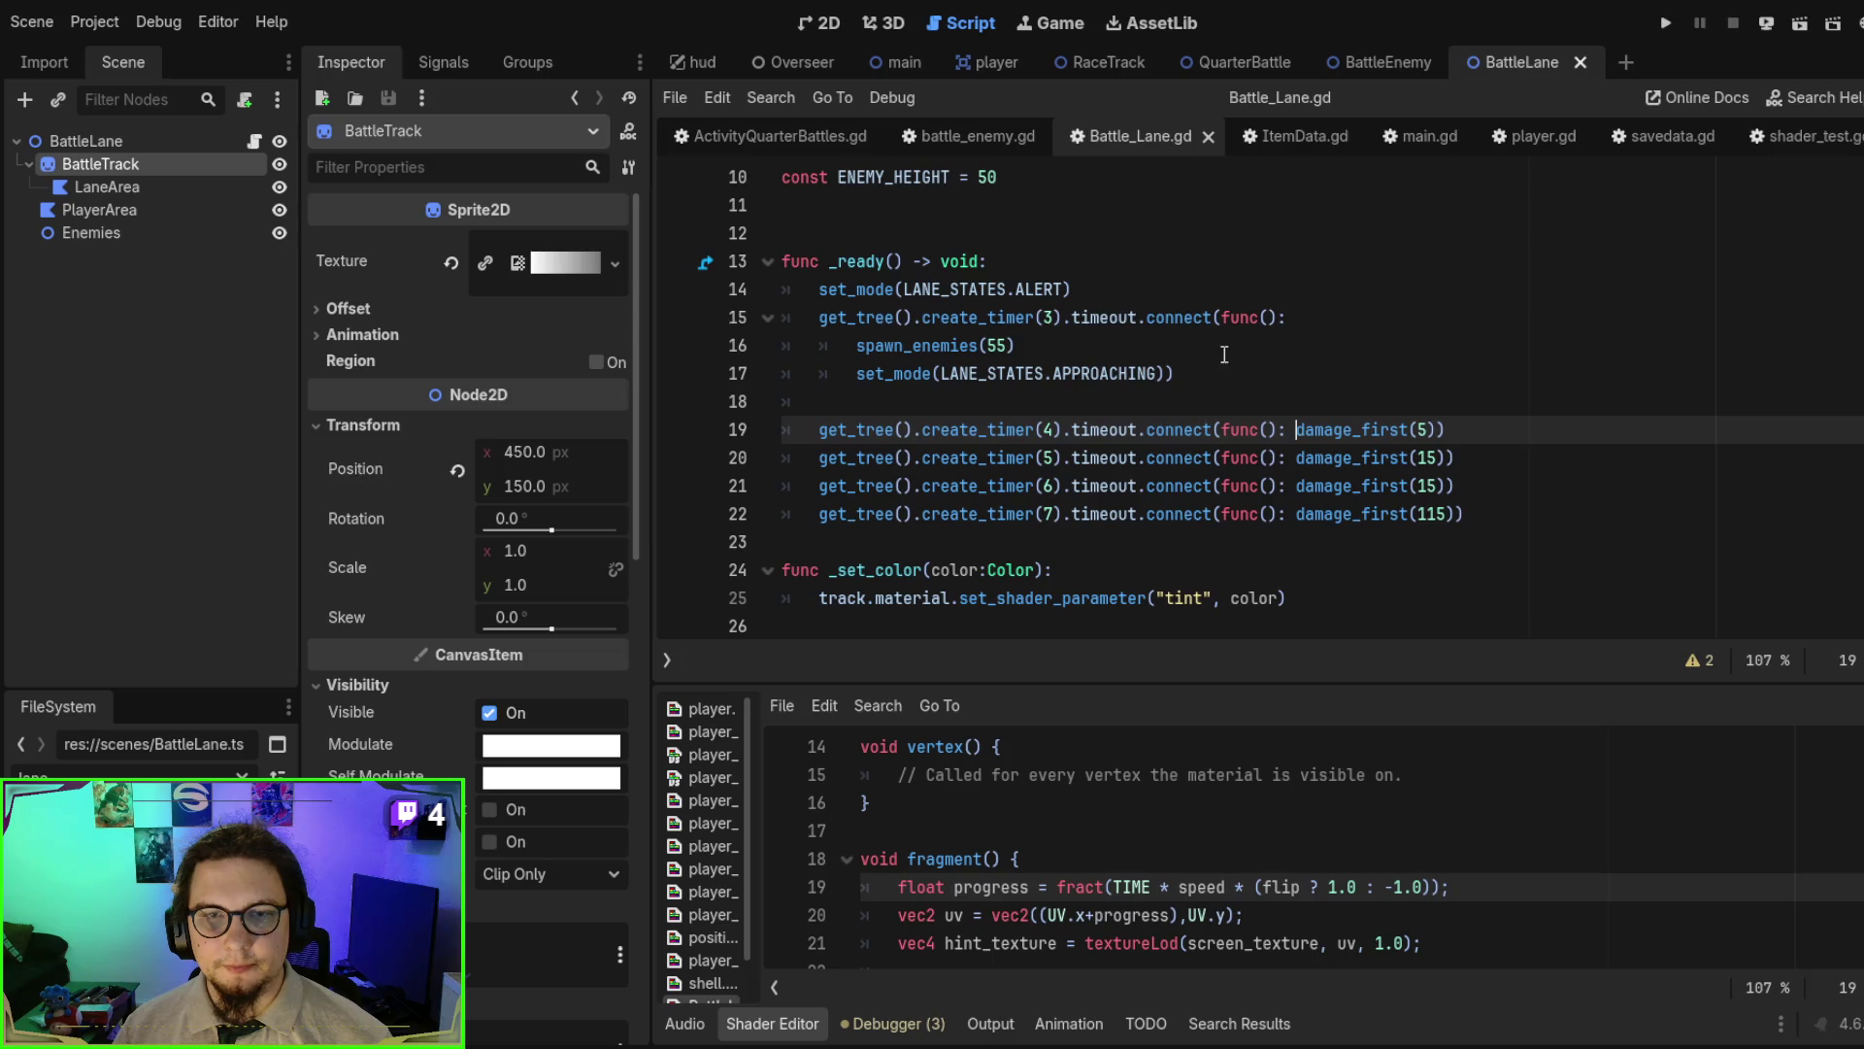
{"action": "left_click", "coordinate": [1212, 346]}
{"action": "left_click", "coordinate": [1056, 408]}
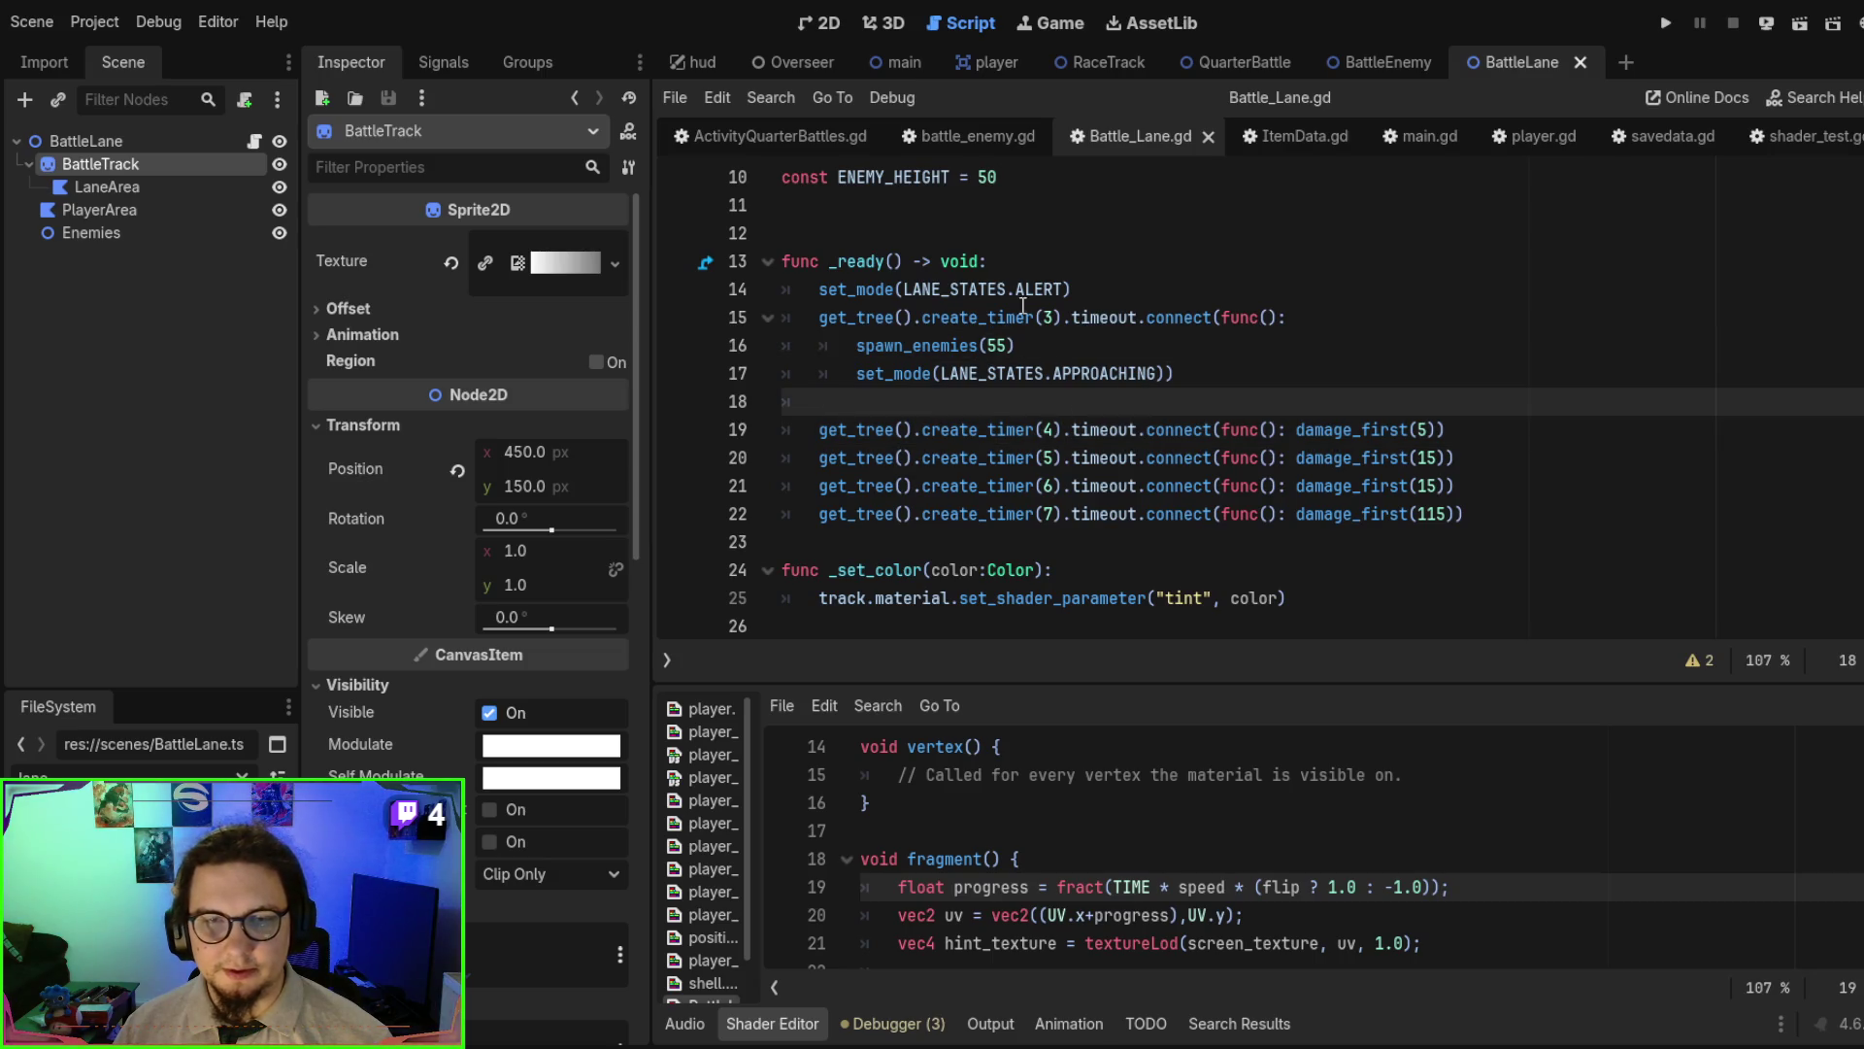
{"action": "left_click", "coordinate": [1114, 296]}
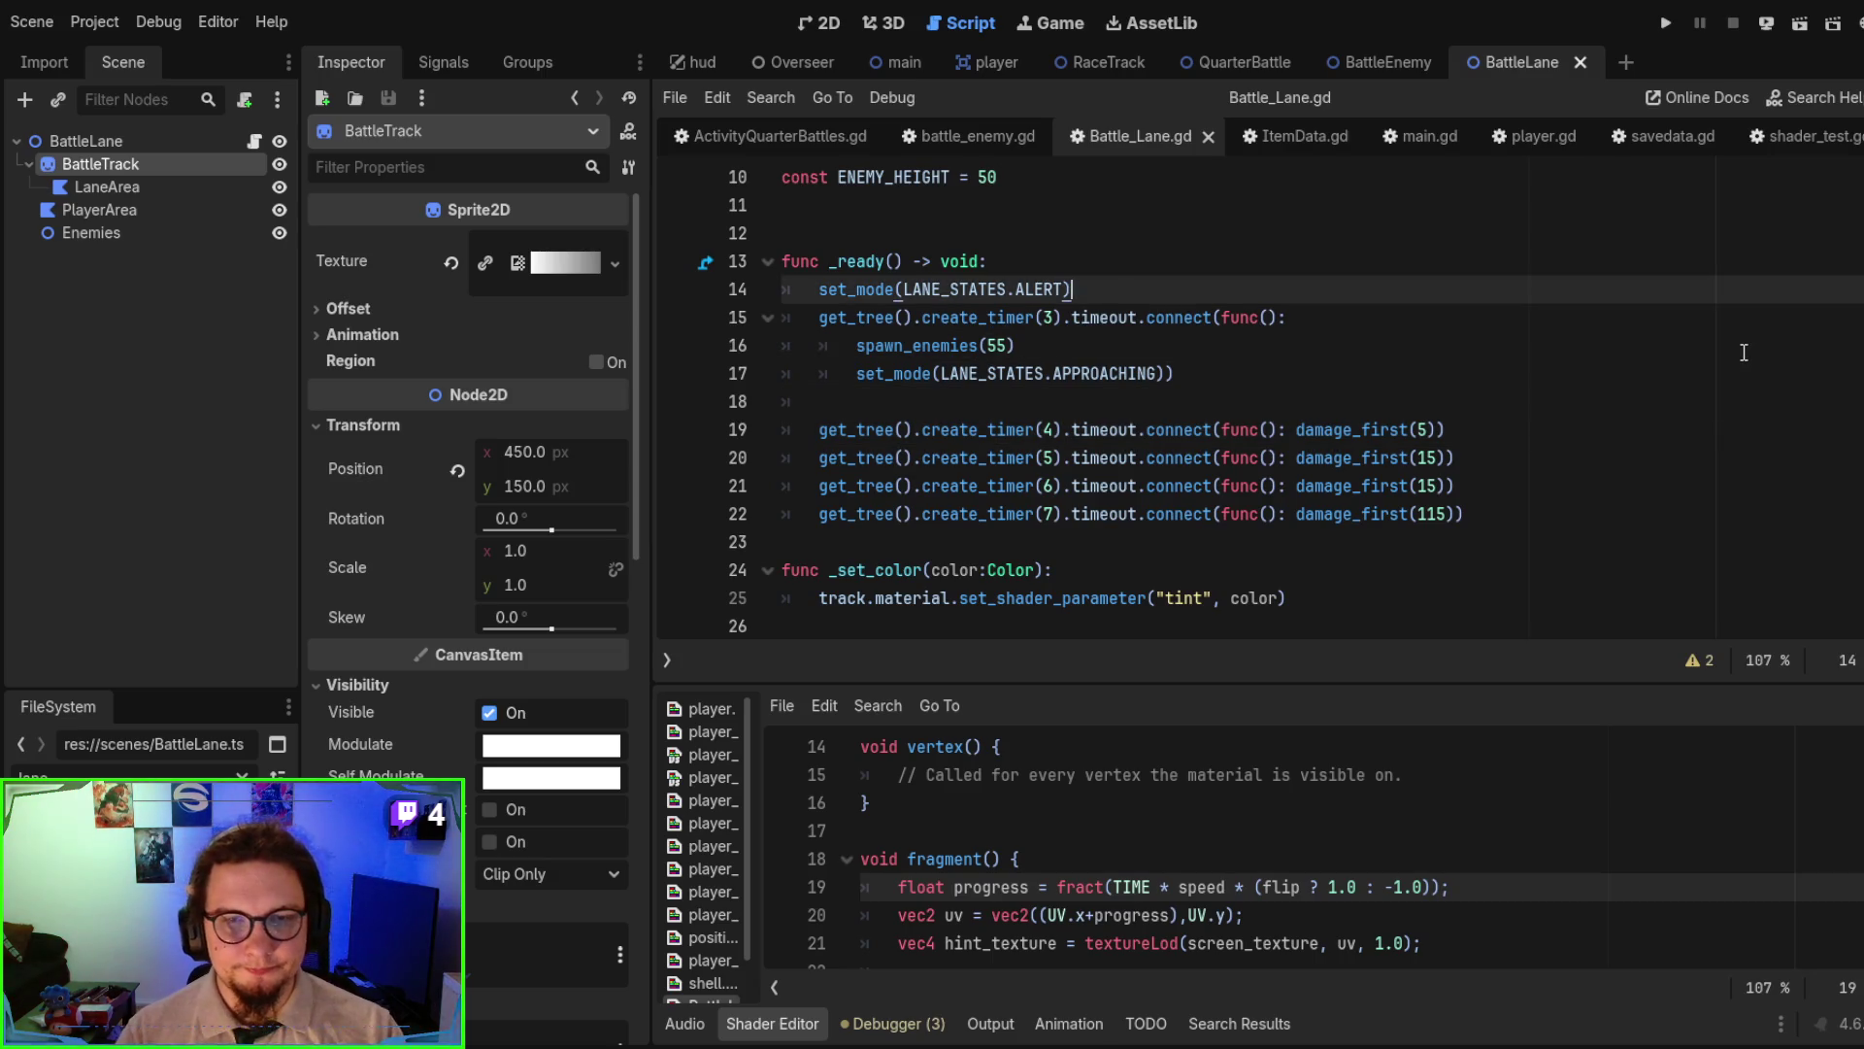
- Add 'await get_tree().create_timer(randf()*5).timeout' right after set_mode in _ready
{"action": "key", "text": "Return"}
{"action": "type", "text": "get_treae"}
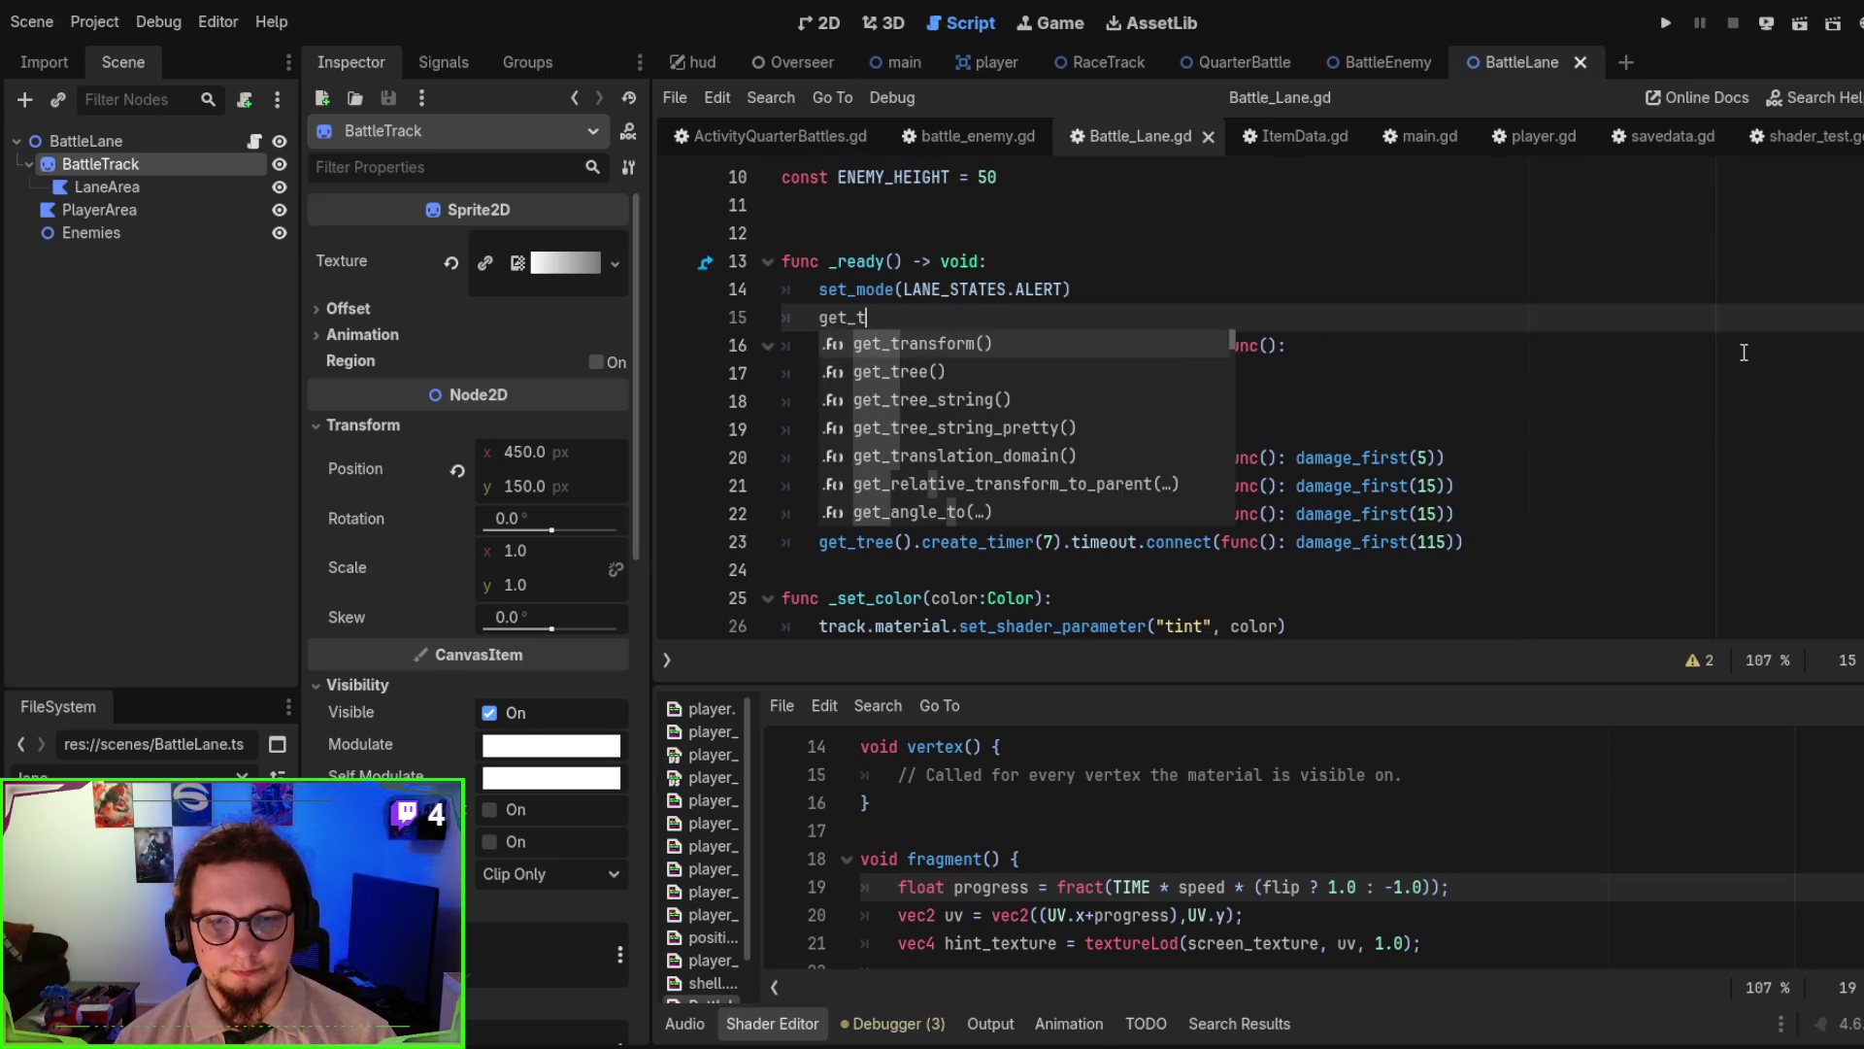
{"action": "type", "text": "().c"}
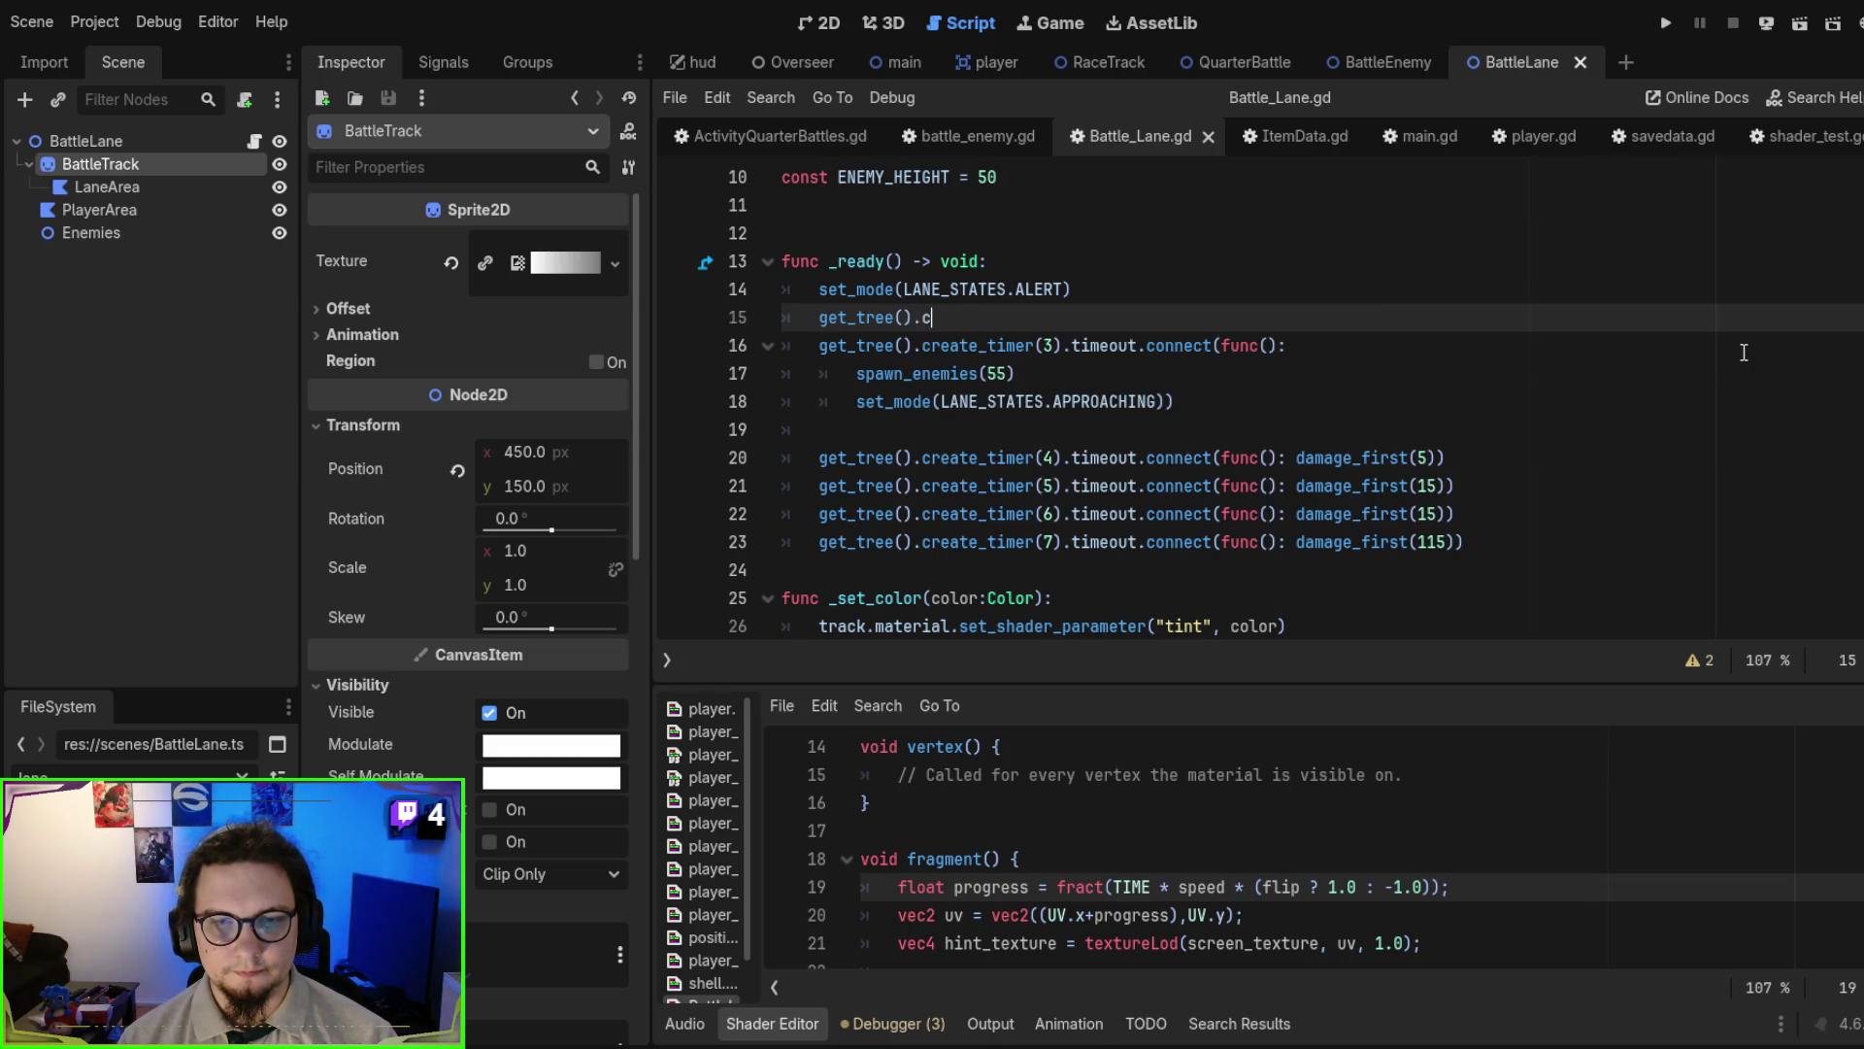
{"action": "type", "text": "reate_timer()"}
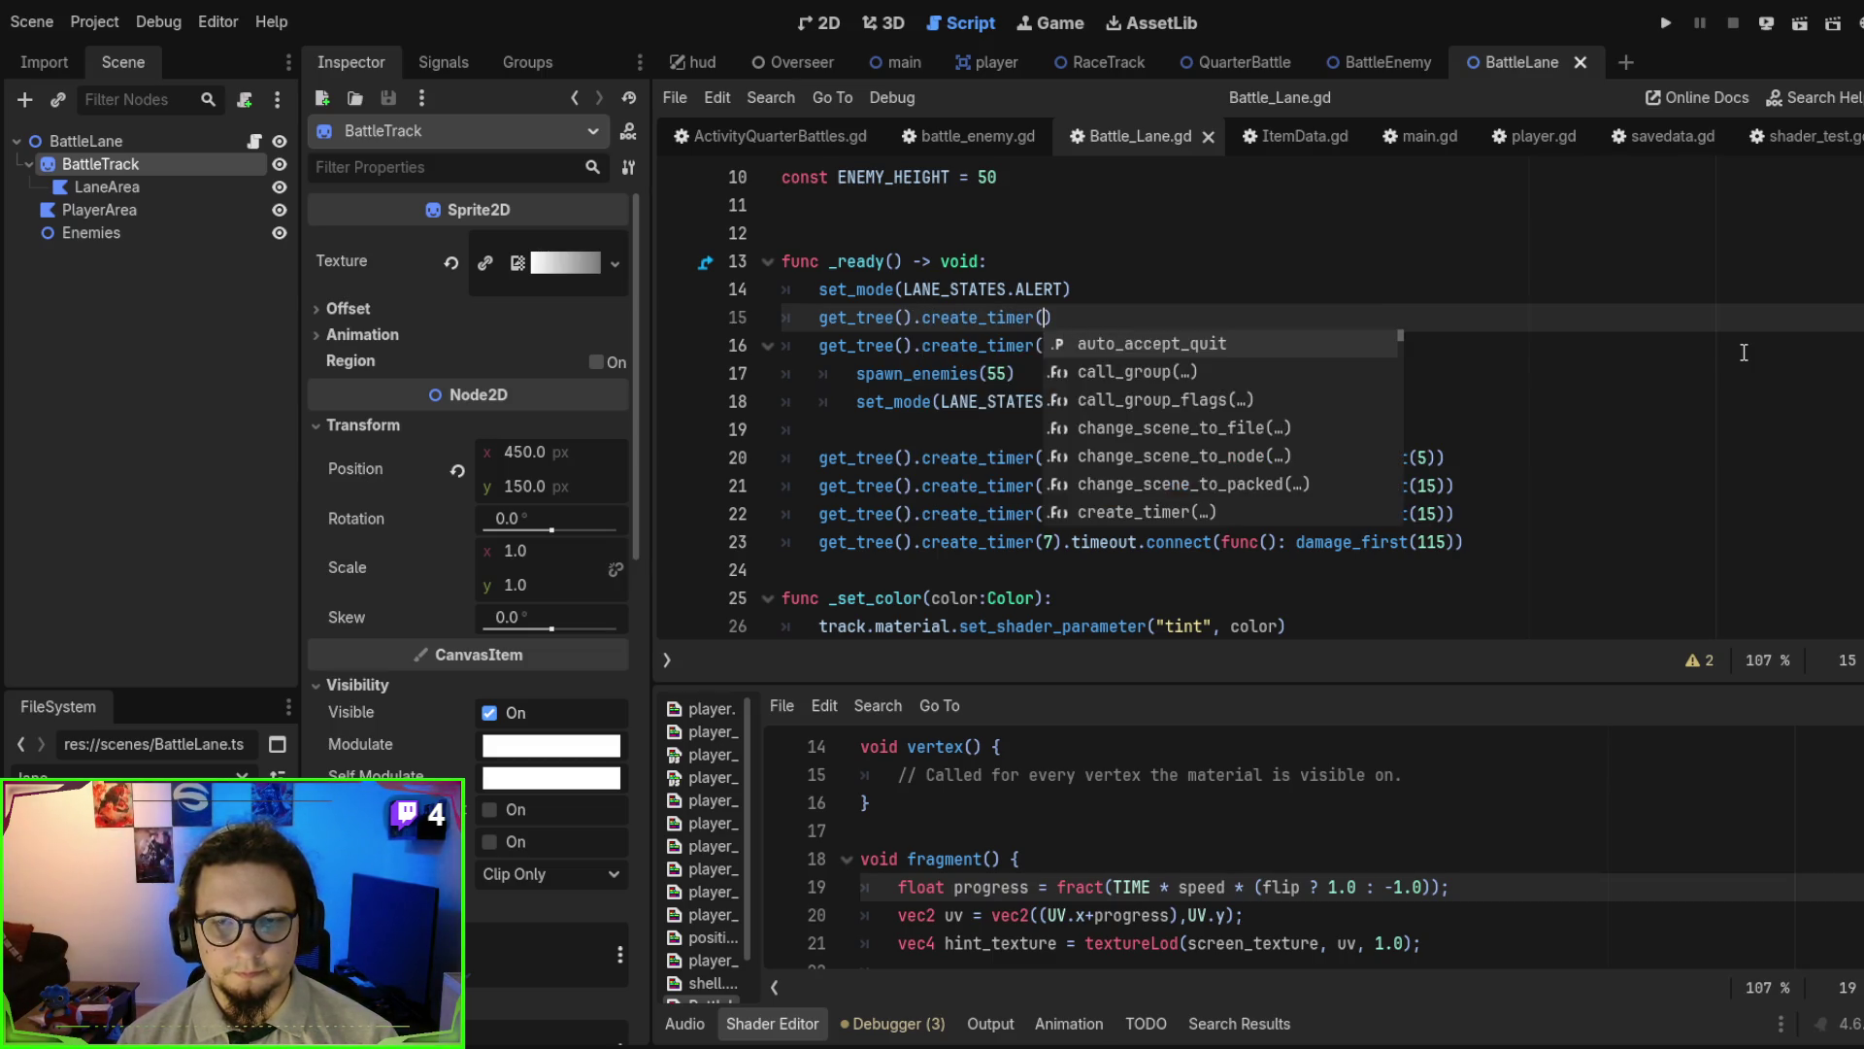
{"action": "key", "text": "BackSpace"}
{"action": "key", "text": "BackSpace"}
{"action": "key", "text": "BackSpace"}
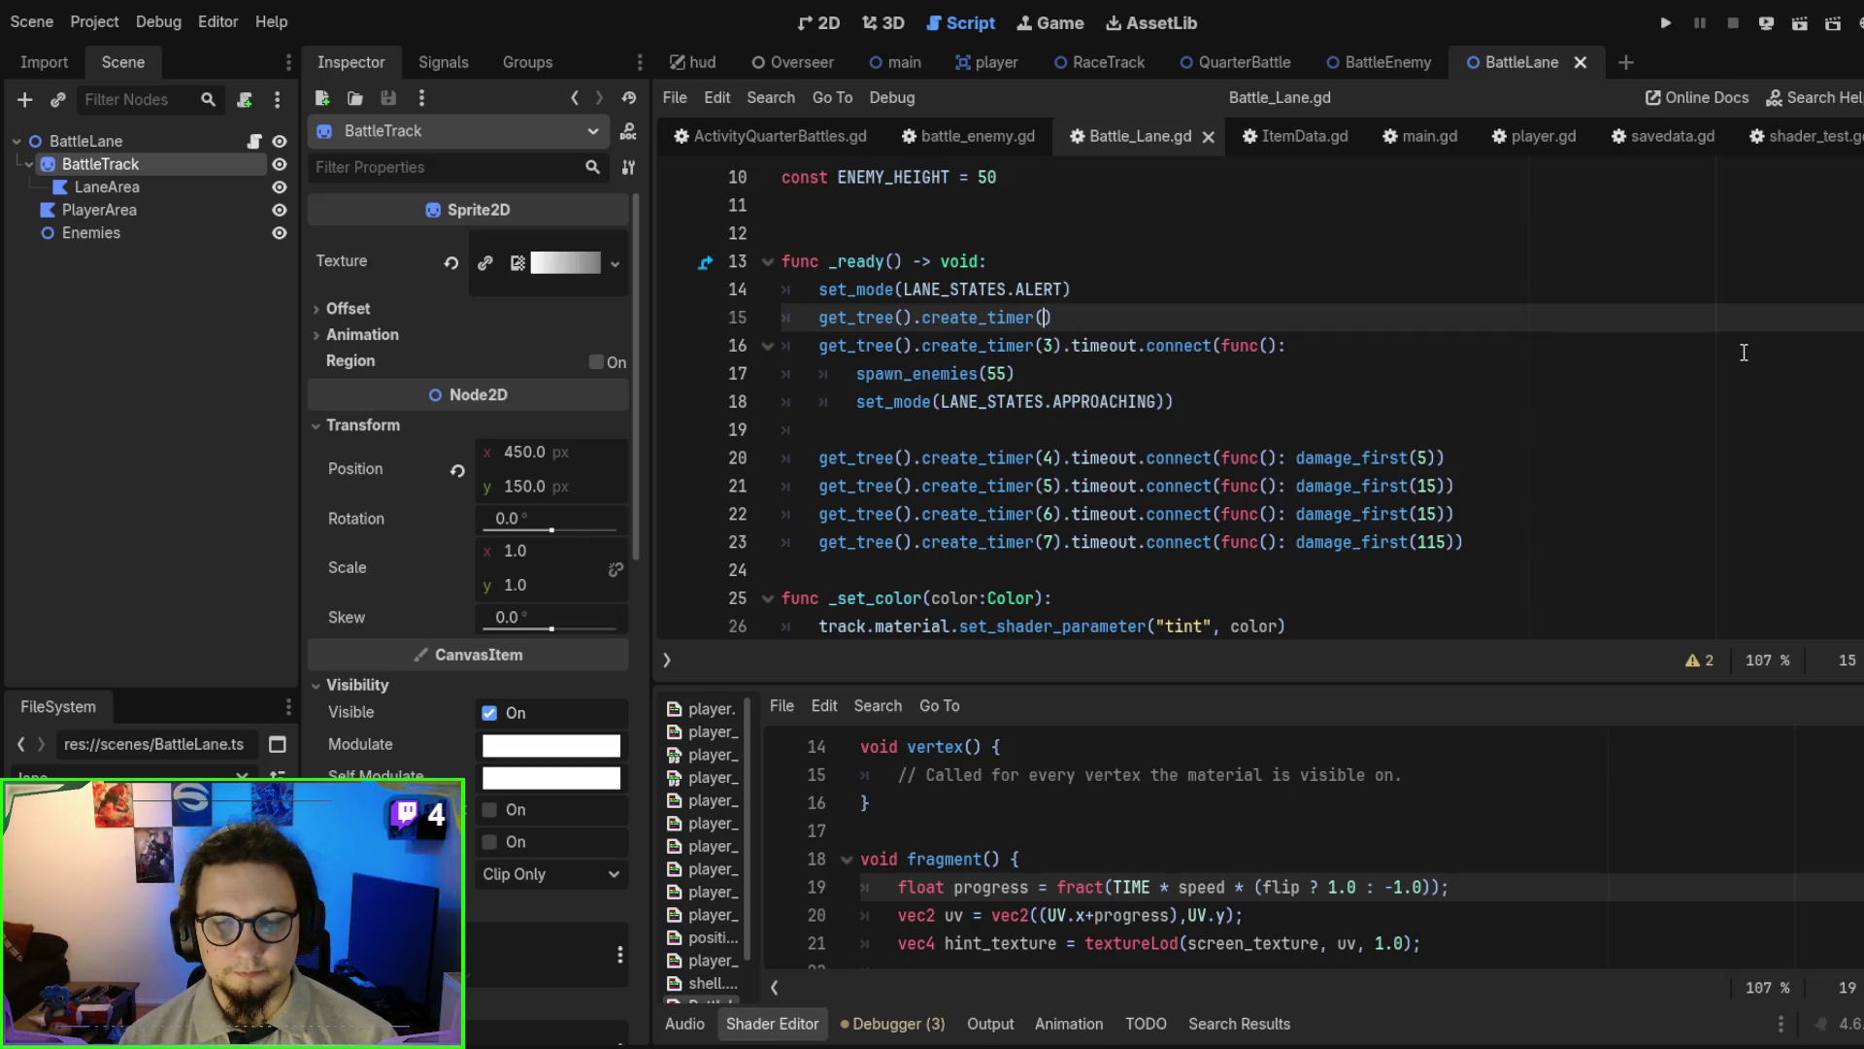
{"action": "type", "text": "randf"}
{"action": "key", "text": "Return"}
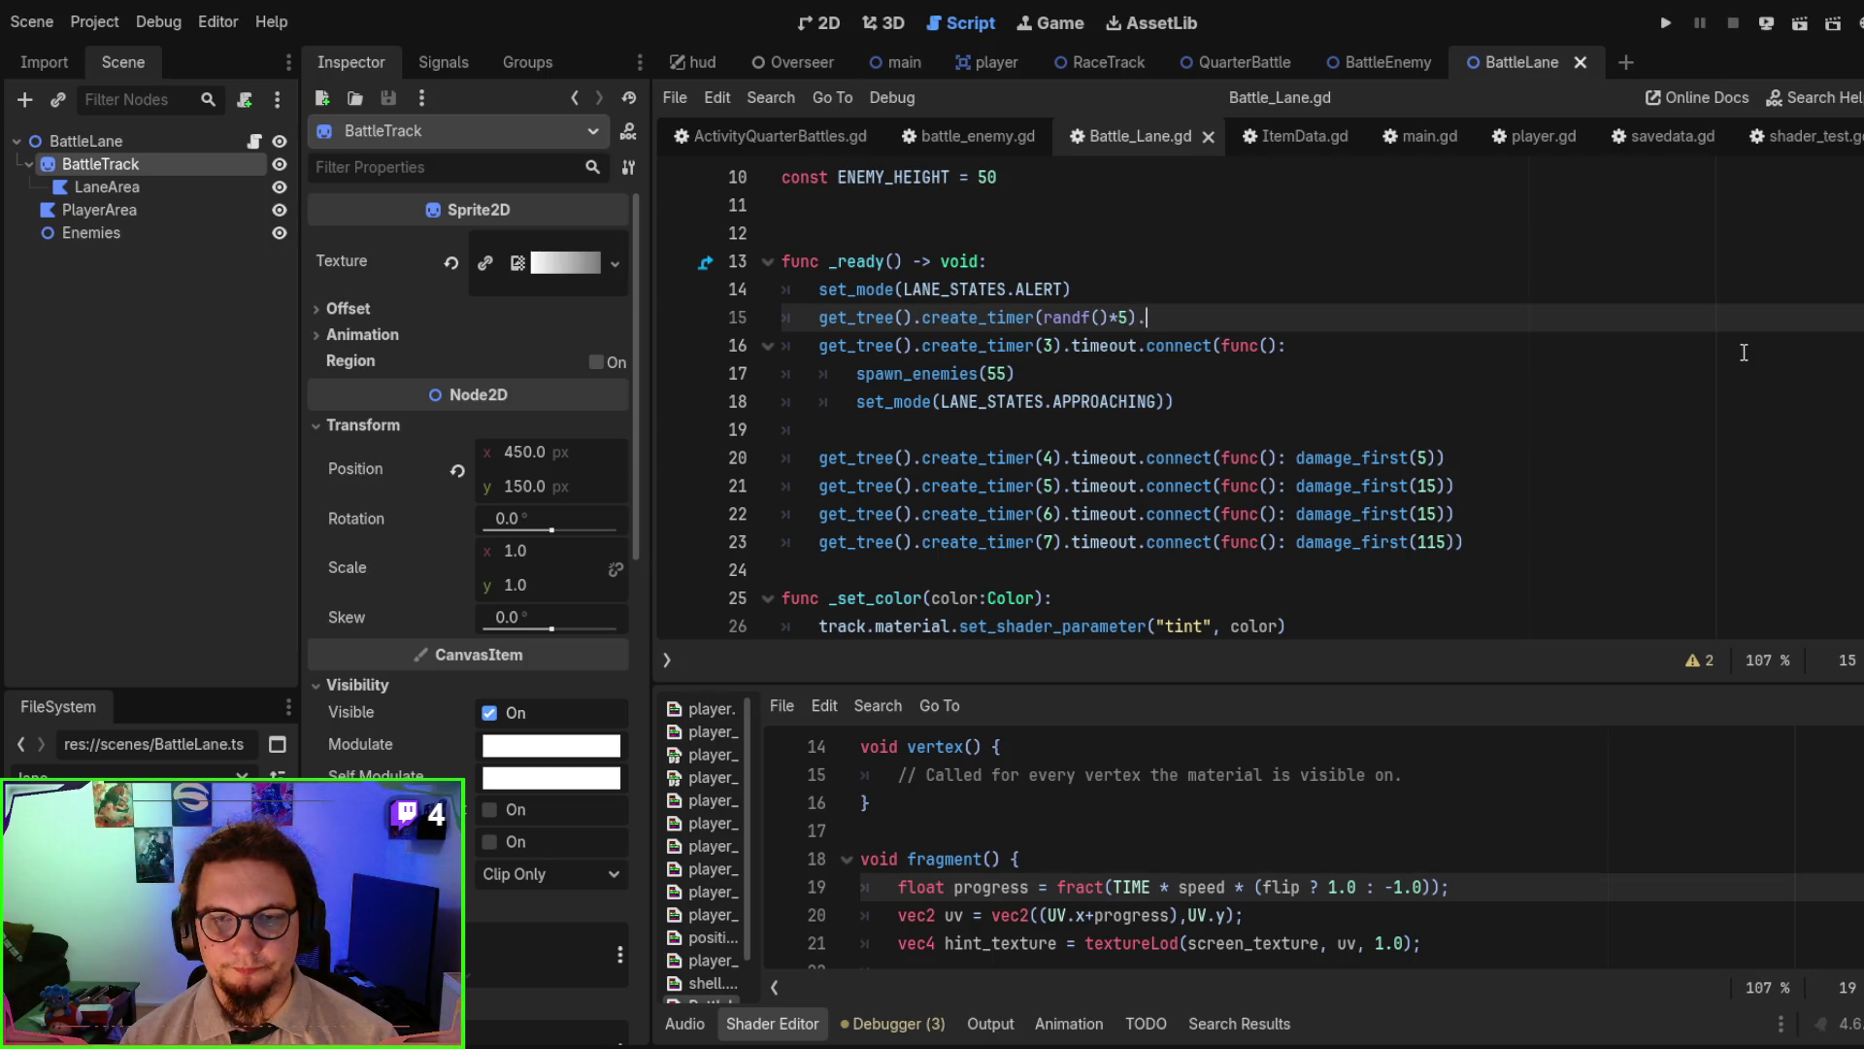
{"action": "type", "text": ".timeout."}
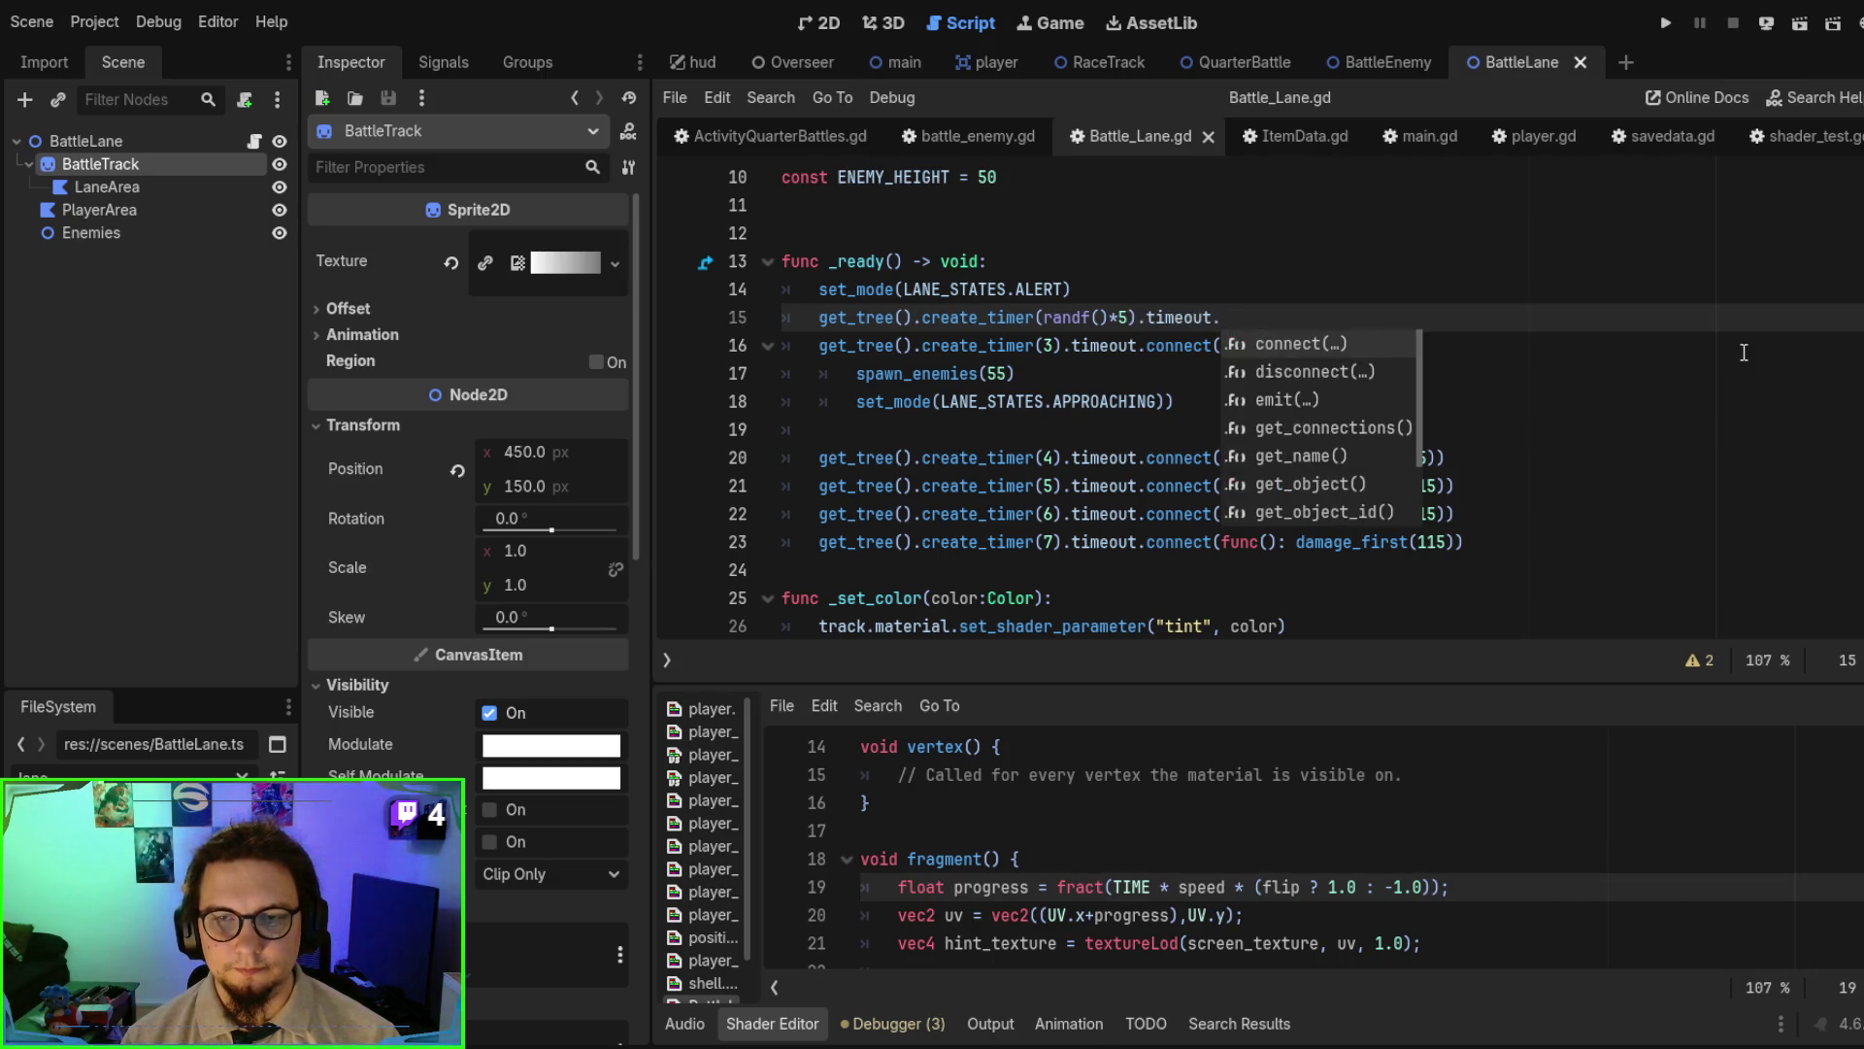
{"action": "key", "text": "Escape"}
{"action": "key", "text": "BackSpace"}
{"action": "key", "text": "BackSpace"}
{"action": "key", "text": "BackSpace"}
{"action": "key", "text": "Home"}
{"action": "key", "text": "Home"}
{"action": "type", "text": "await"}
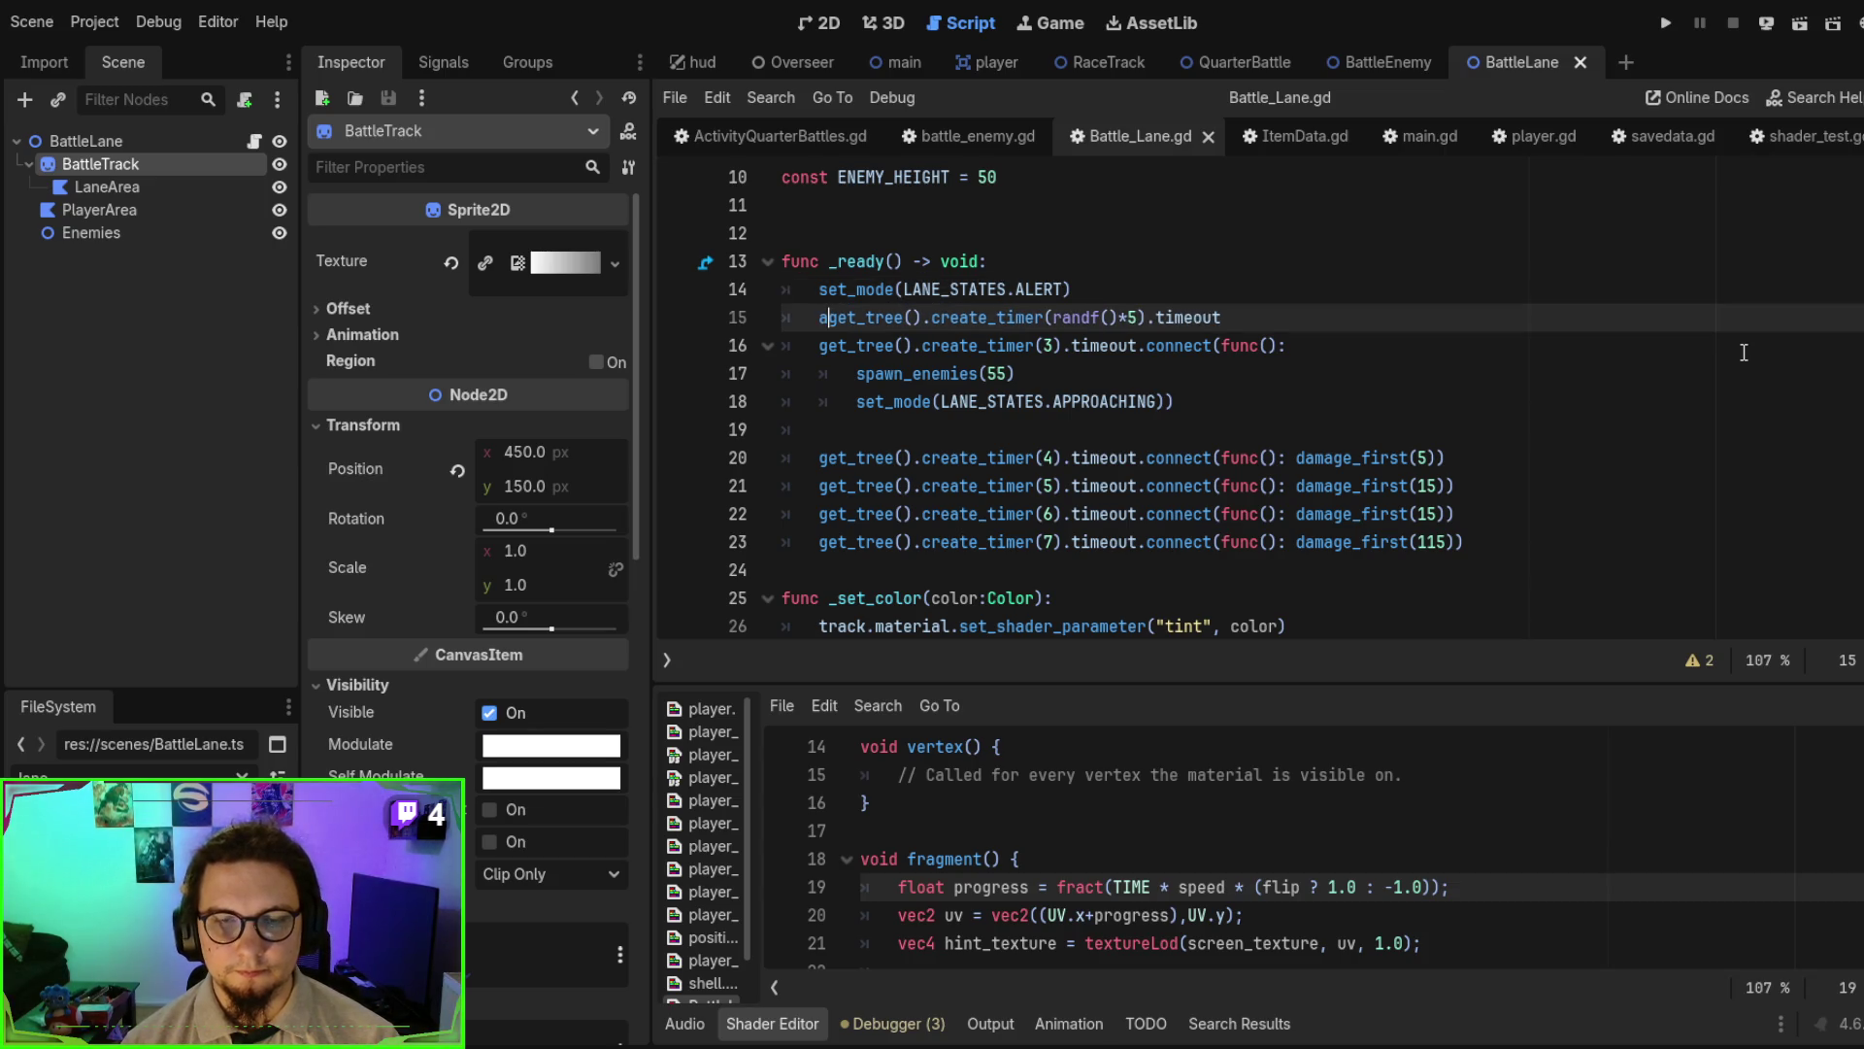
- Test the BattleLane scene with F6, stop it, then run QuarterBattle
{"action": "key", "text": "F6"}
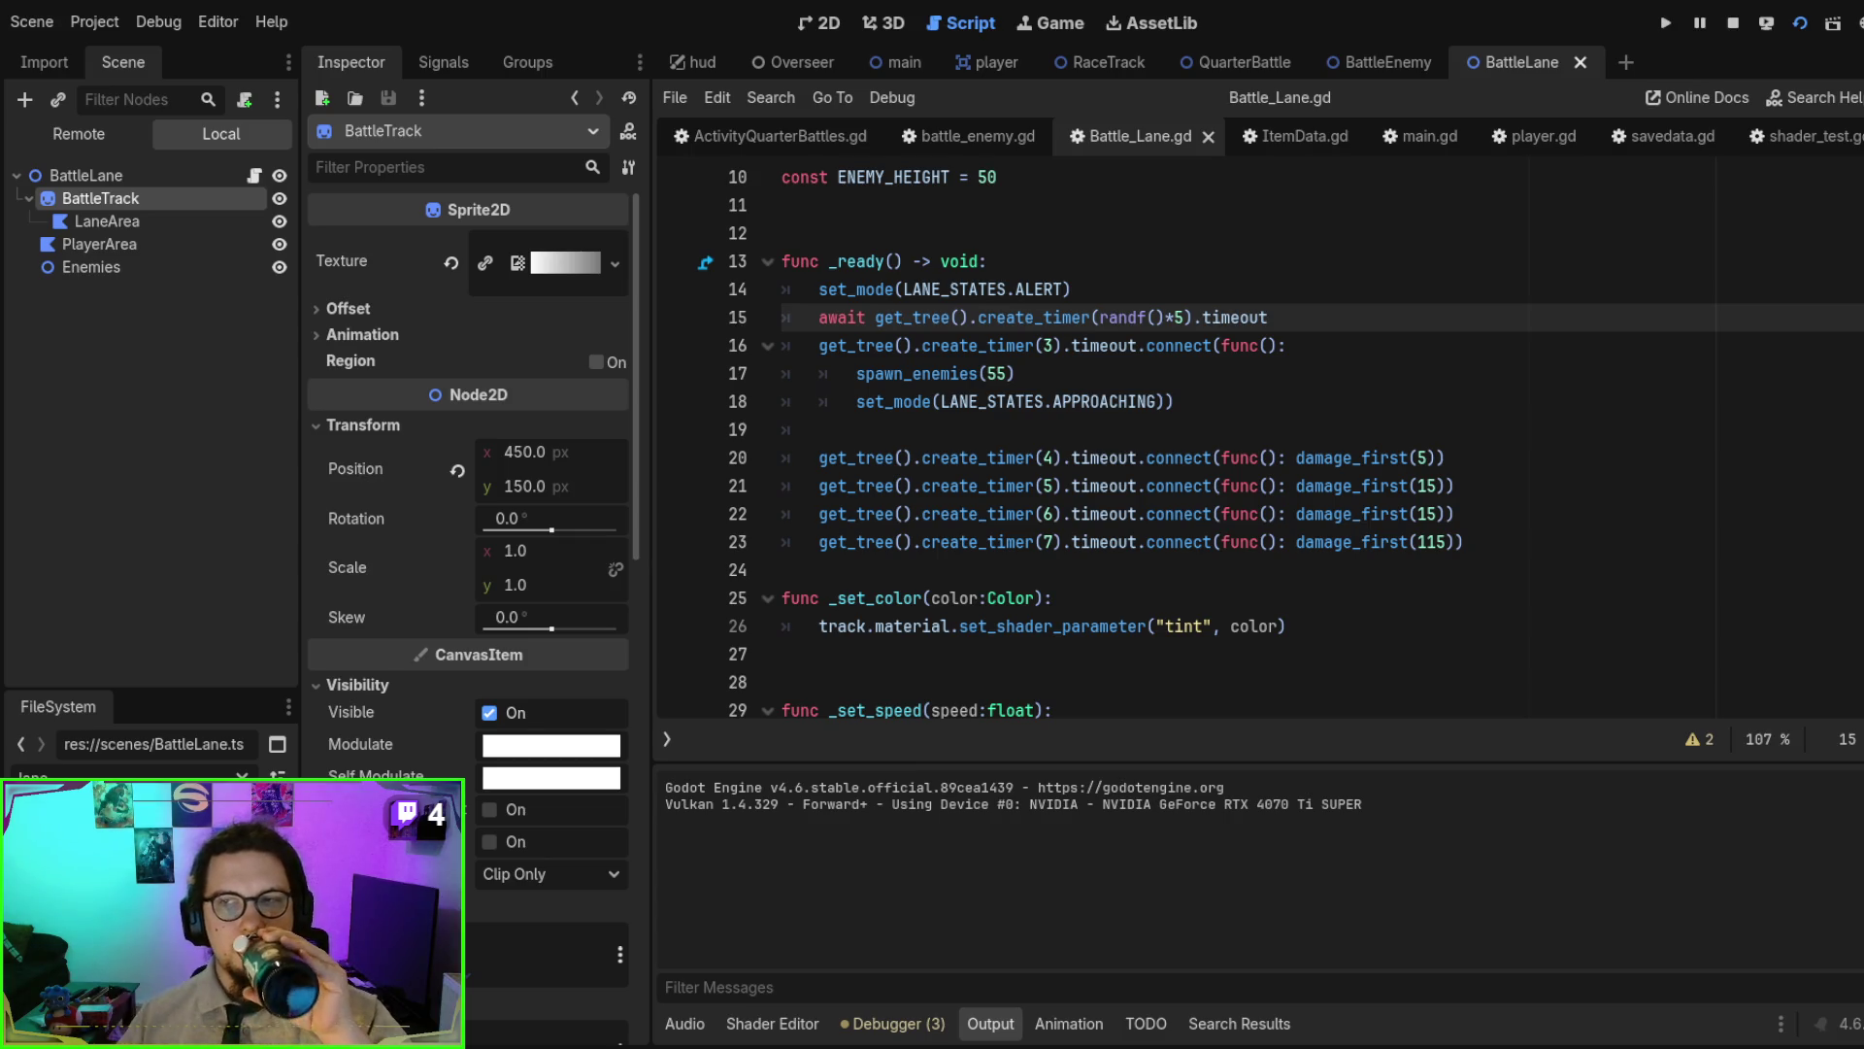
{"action": "key", "text": "F8"}
{"action": "left_click", "coordinate": [1177, 401]}
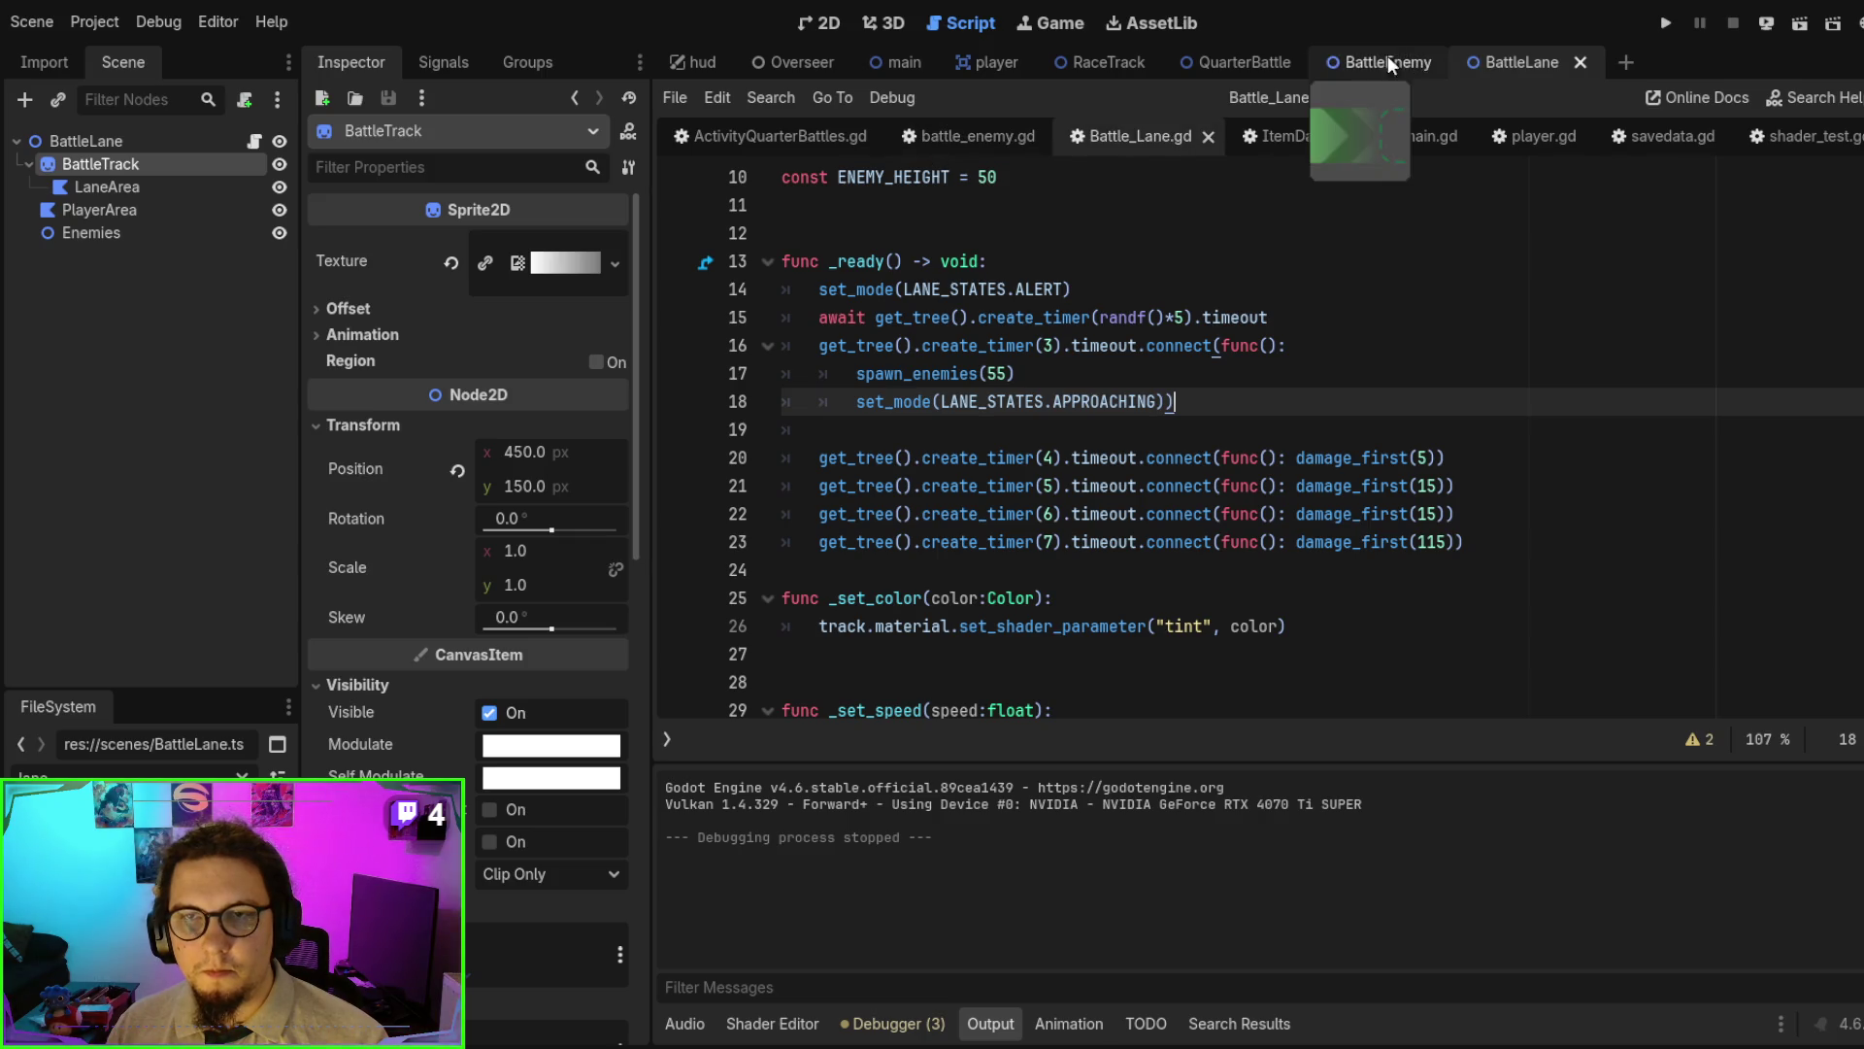
{"action": "left_click", "coordinate": [1194, 64]}
{"action": "key", "text": "F6"}
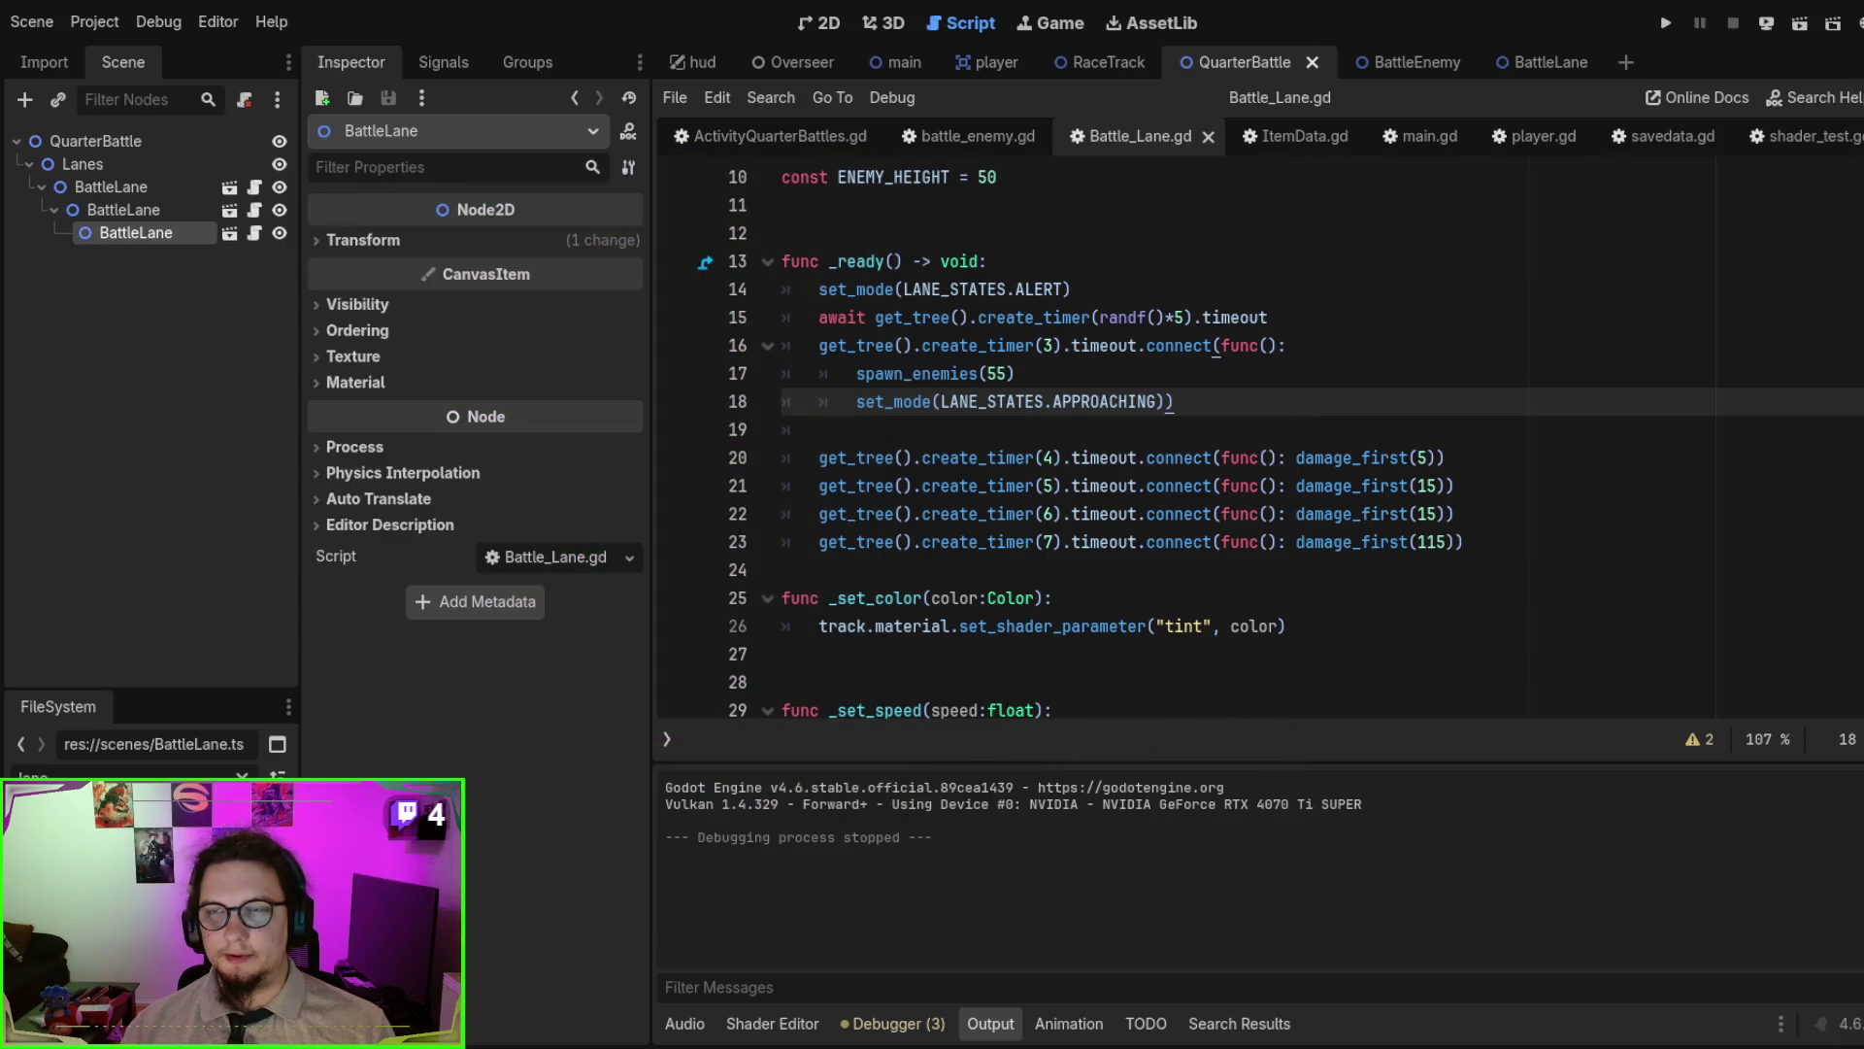
- Review the script's onready line and the lane's Transform and Material properties
{"action": "left_click", "coordinate": [1327, 279]}
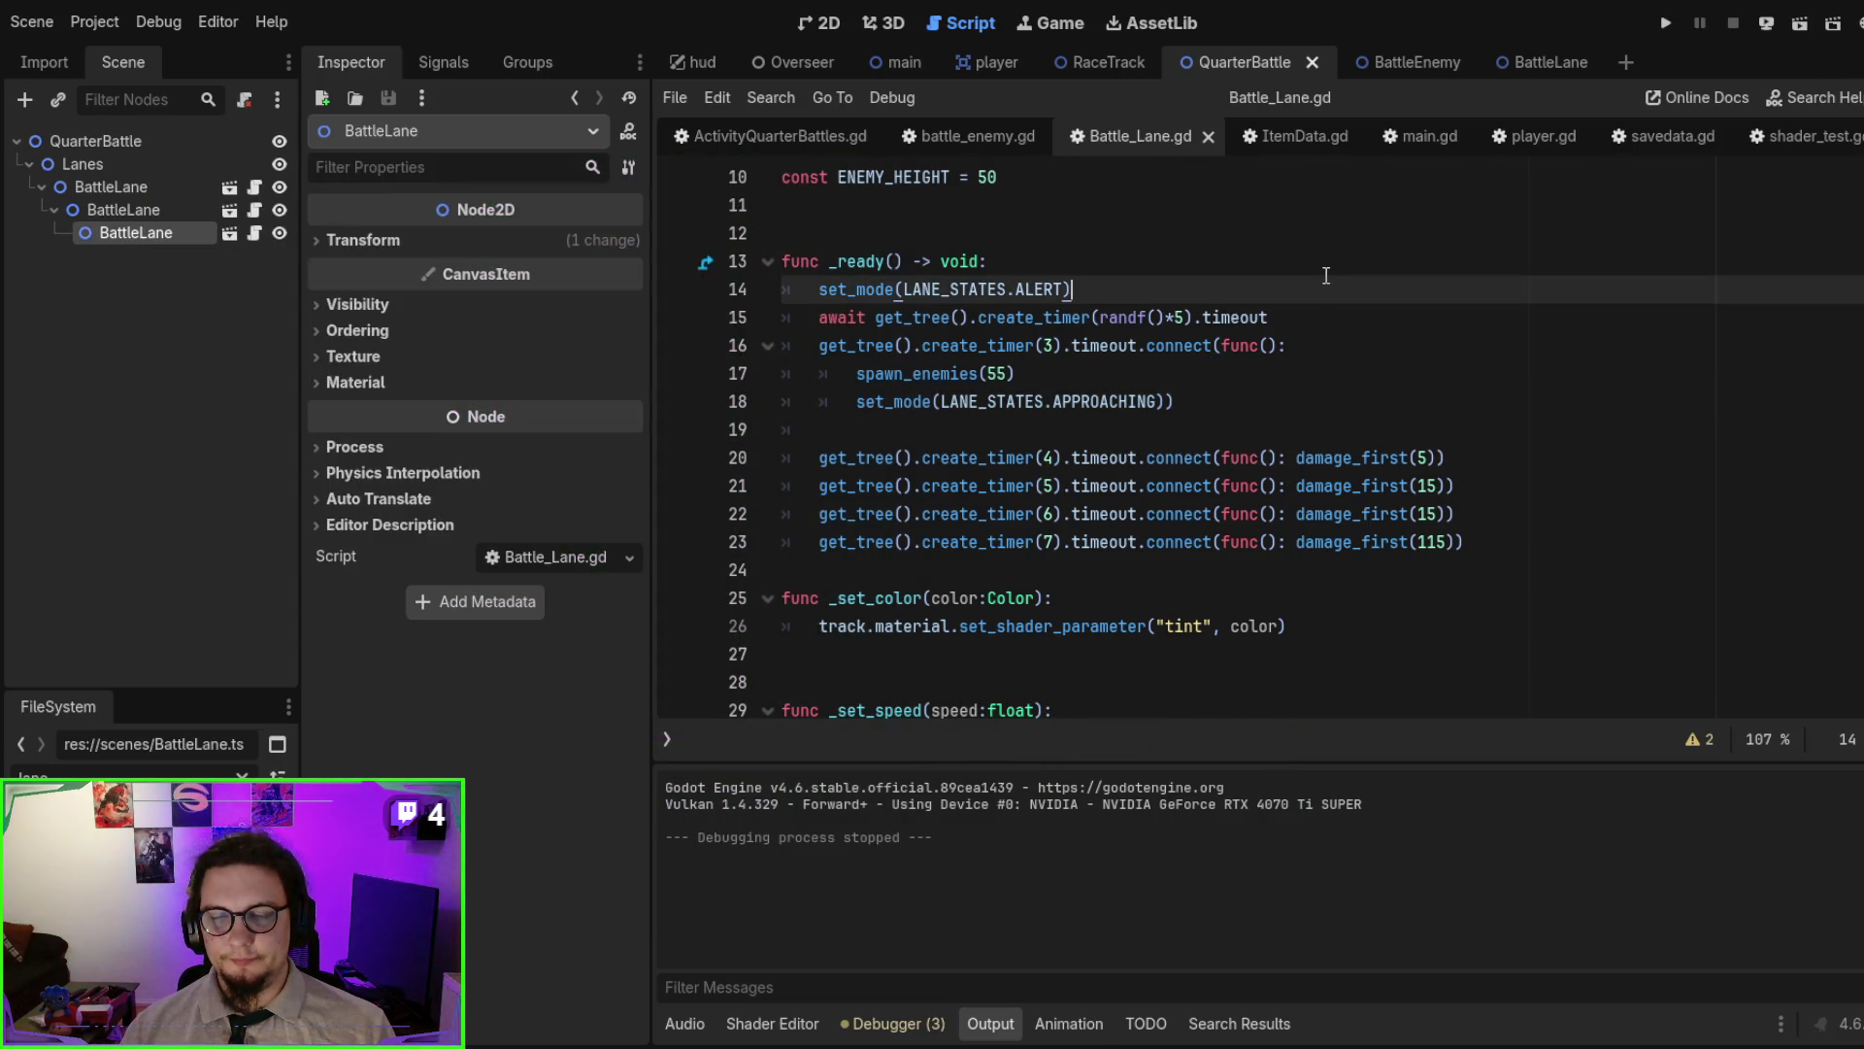
{"action": "scroll", "coordinate": [1326, 274], "scroll_direction": "up", "scroll_amount": 3}
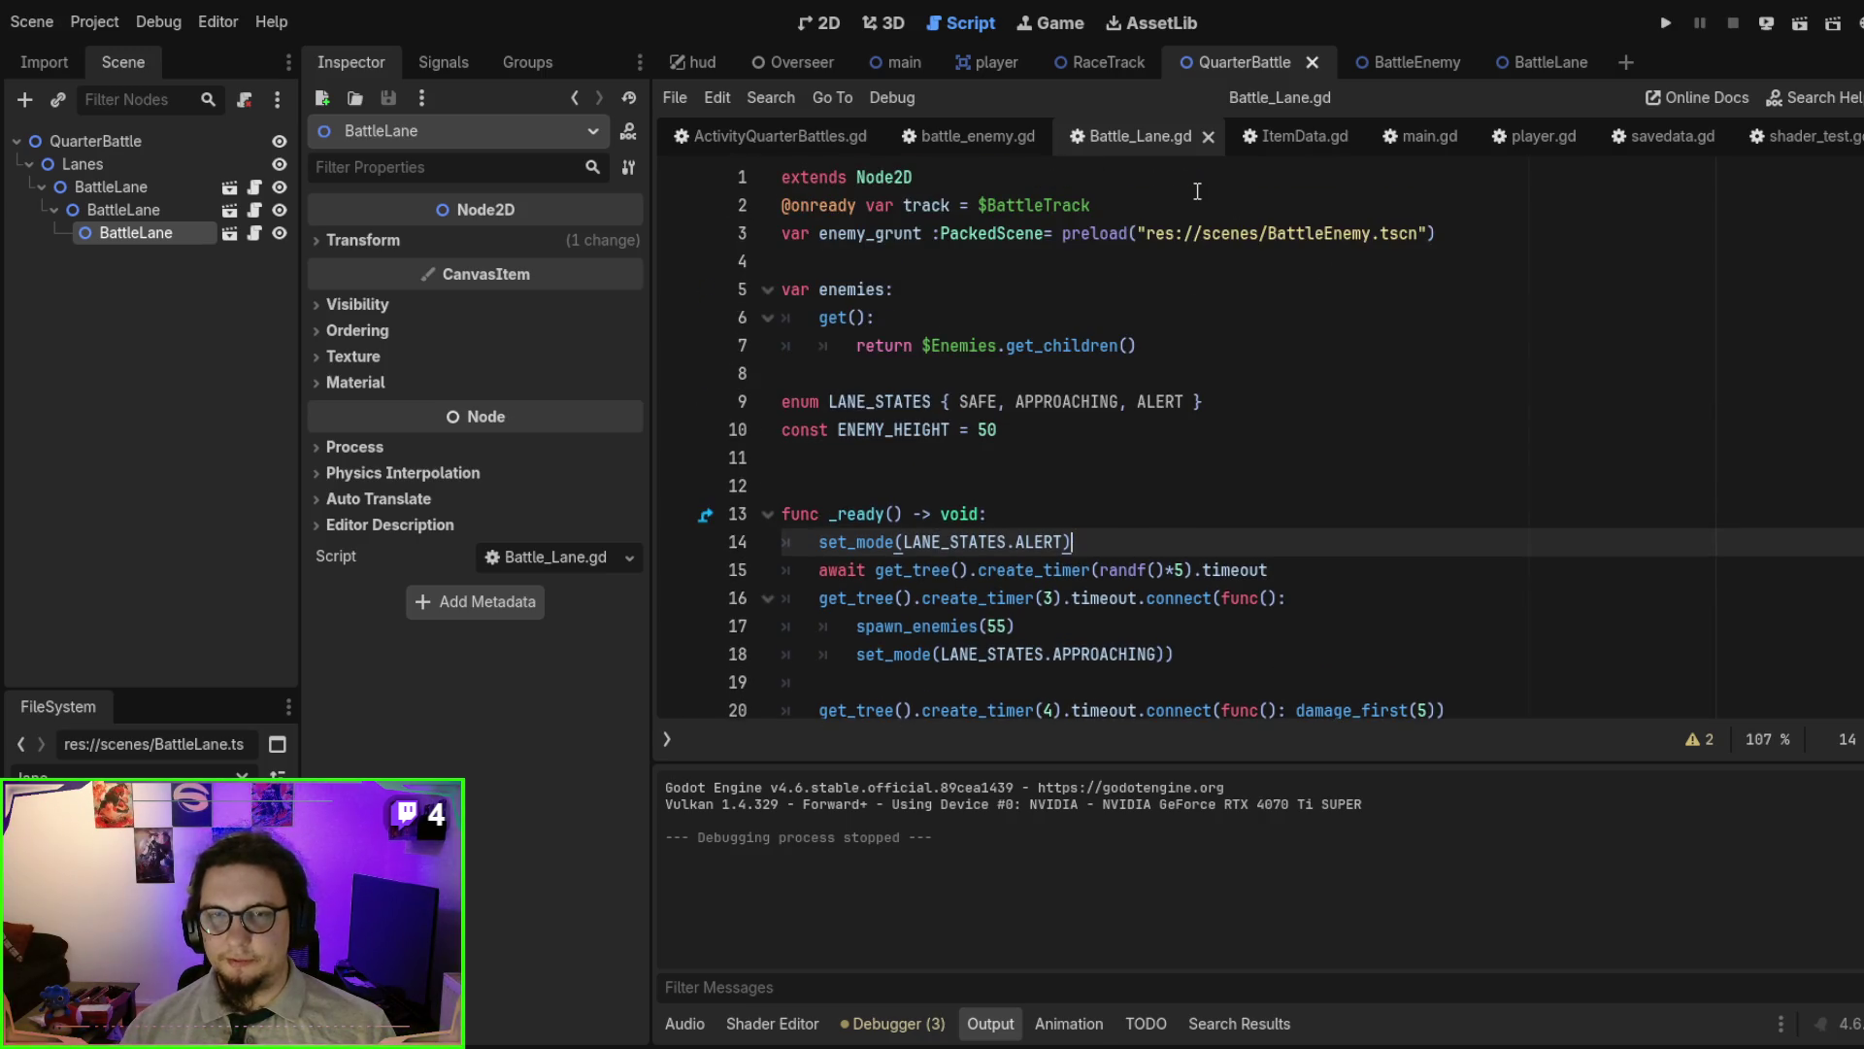
{"action": "left_click", "coordinate": [835, 207]}
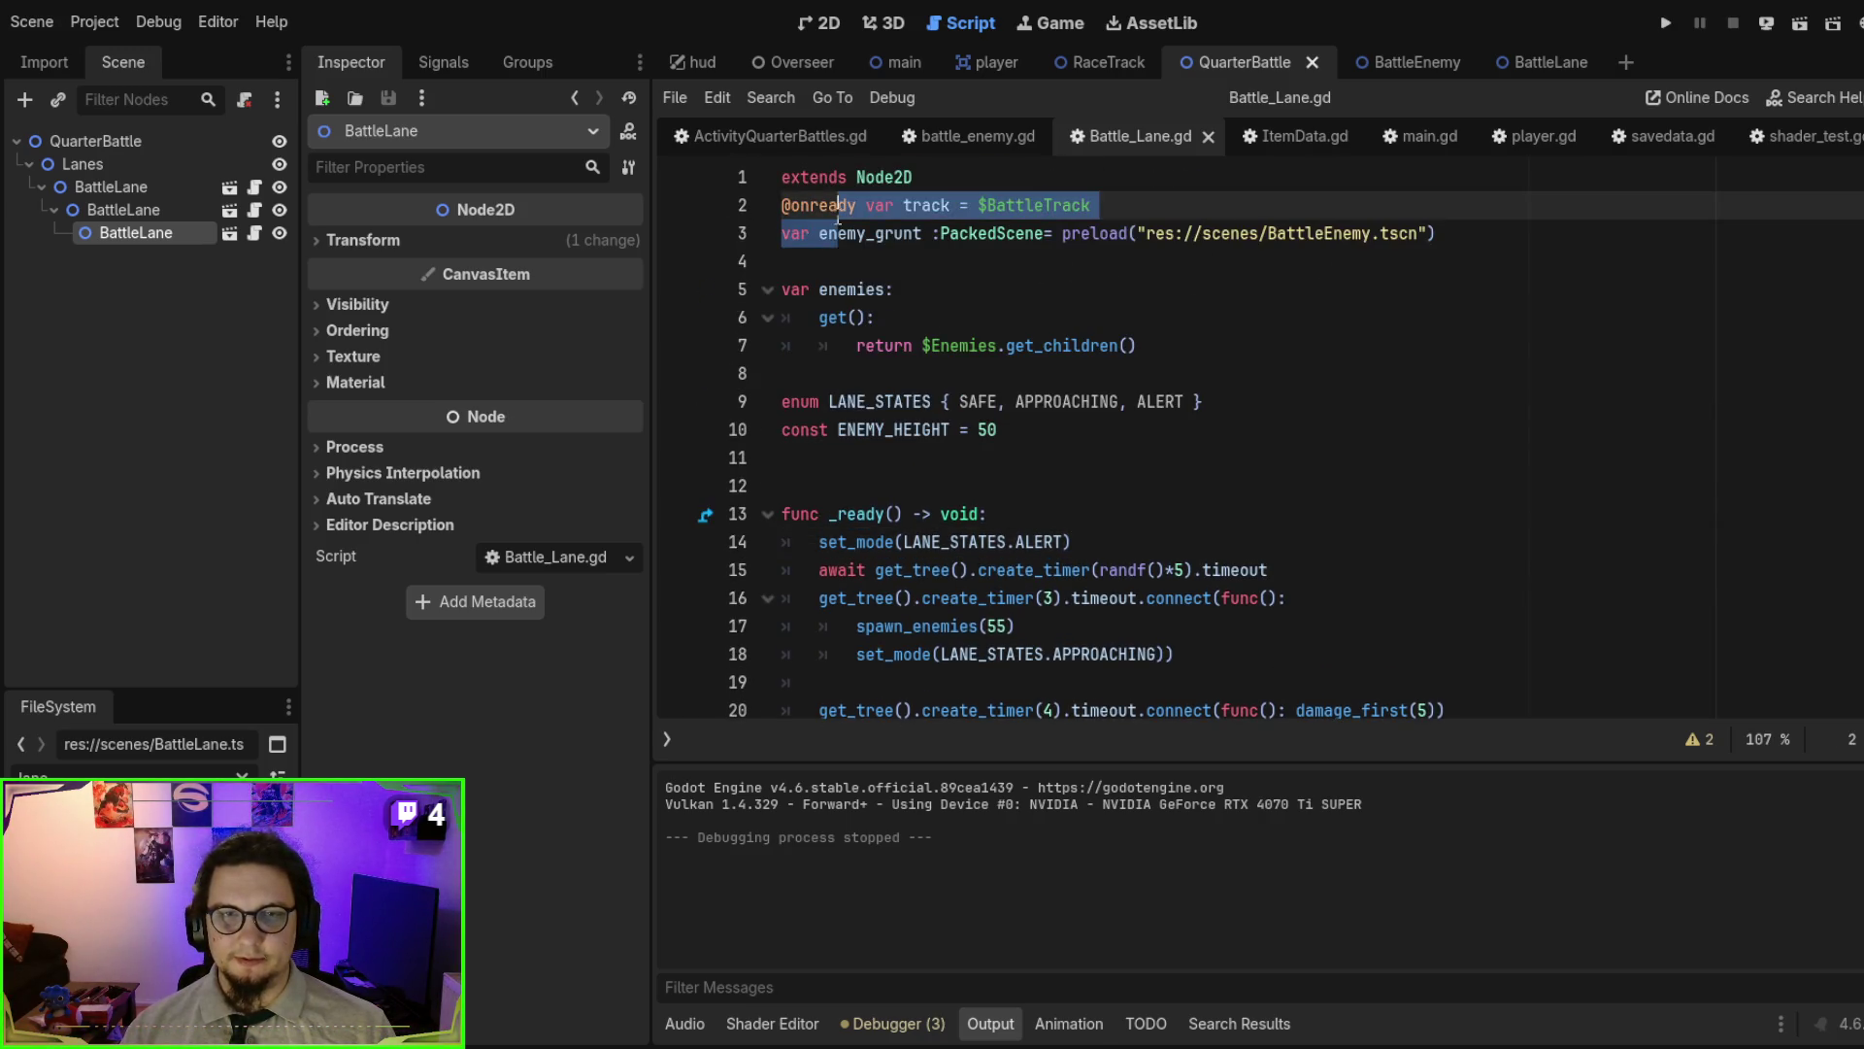
{"action": "double_click", "coordinate": [826, 204]}
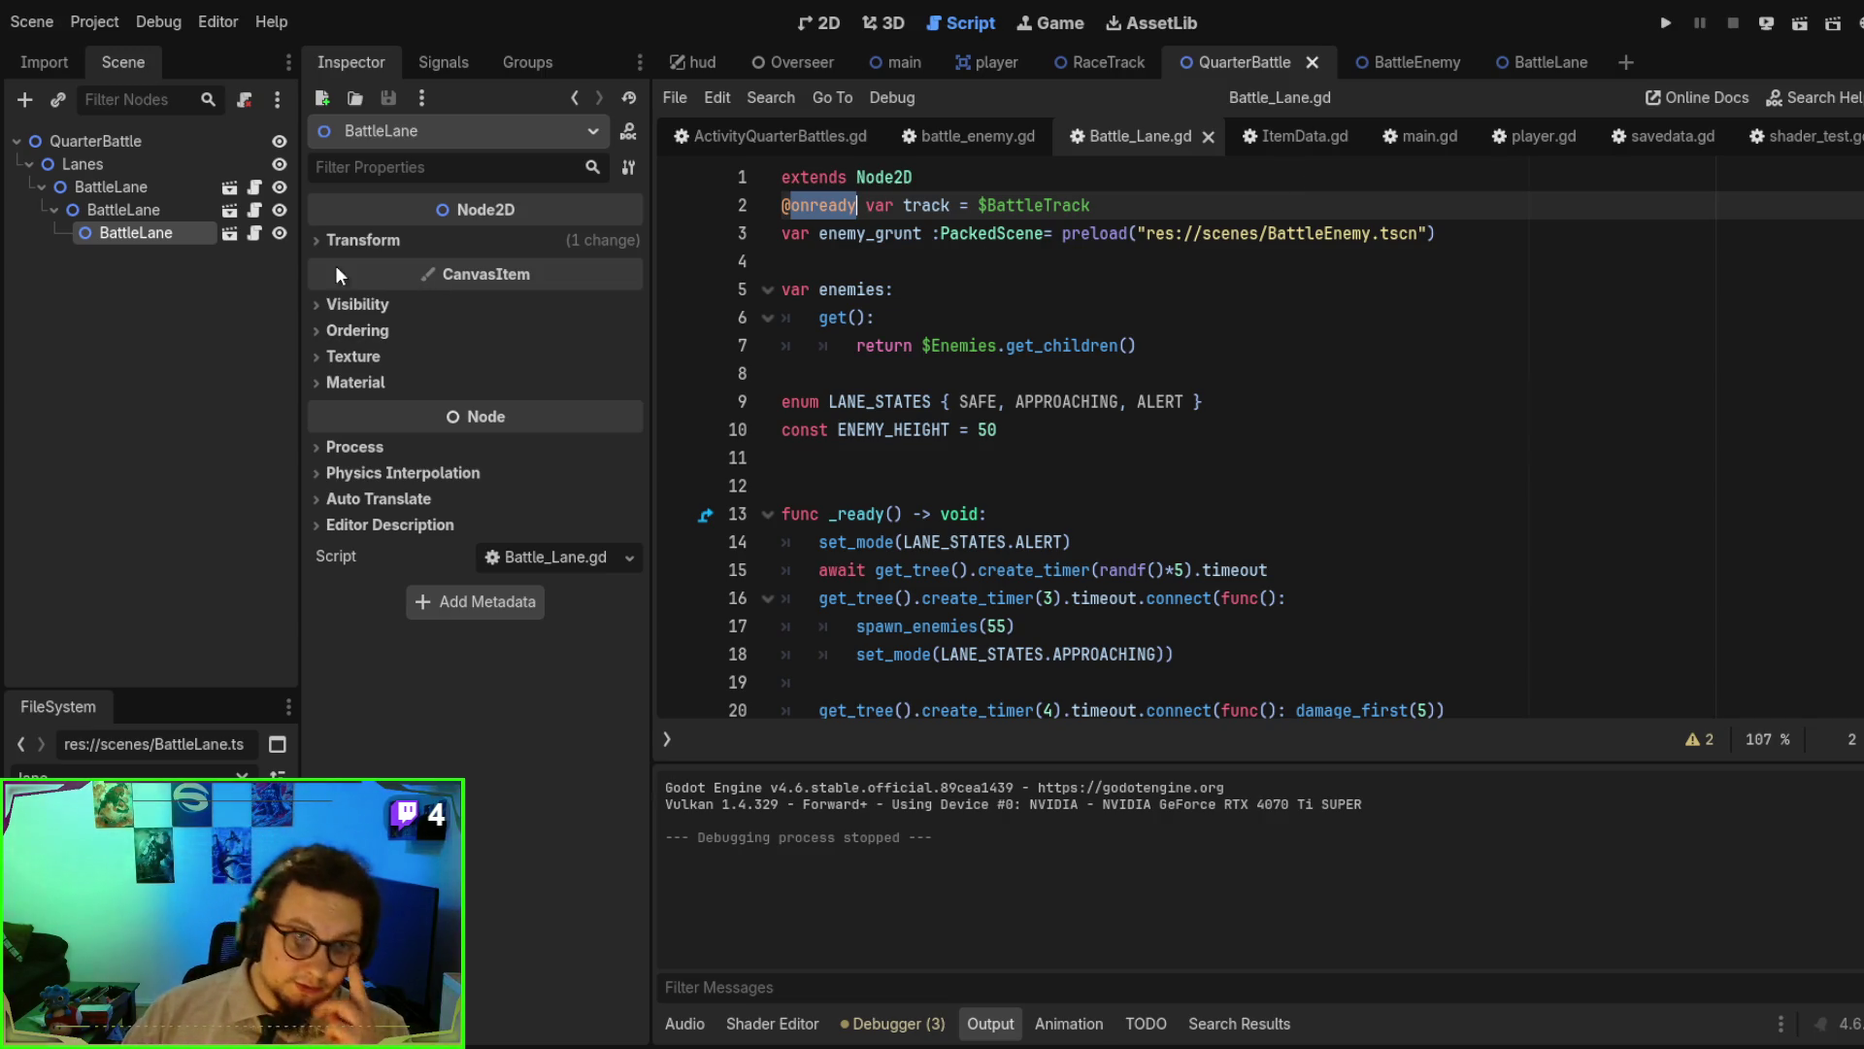
{"action": "left_click", "coordinate": [359, 242]}
{"action": "left_click", "coordinate": [359, 241]}
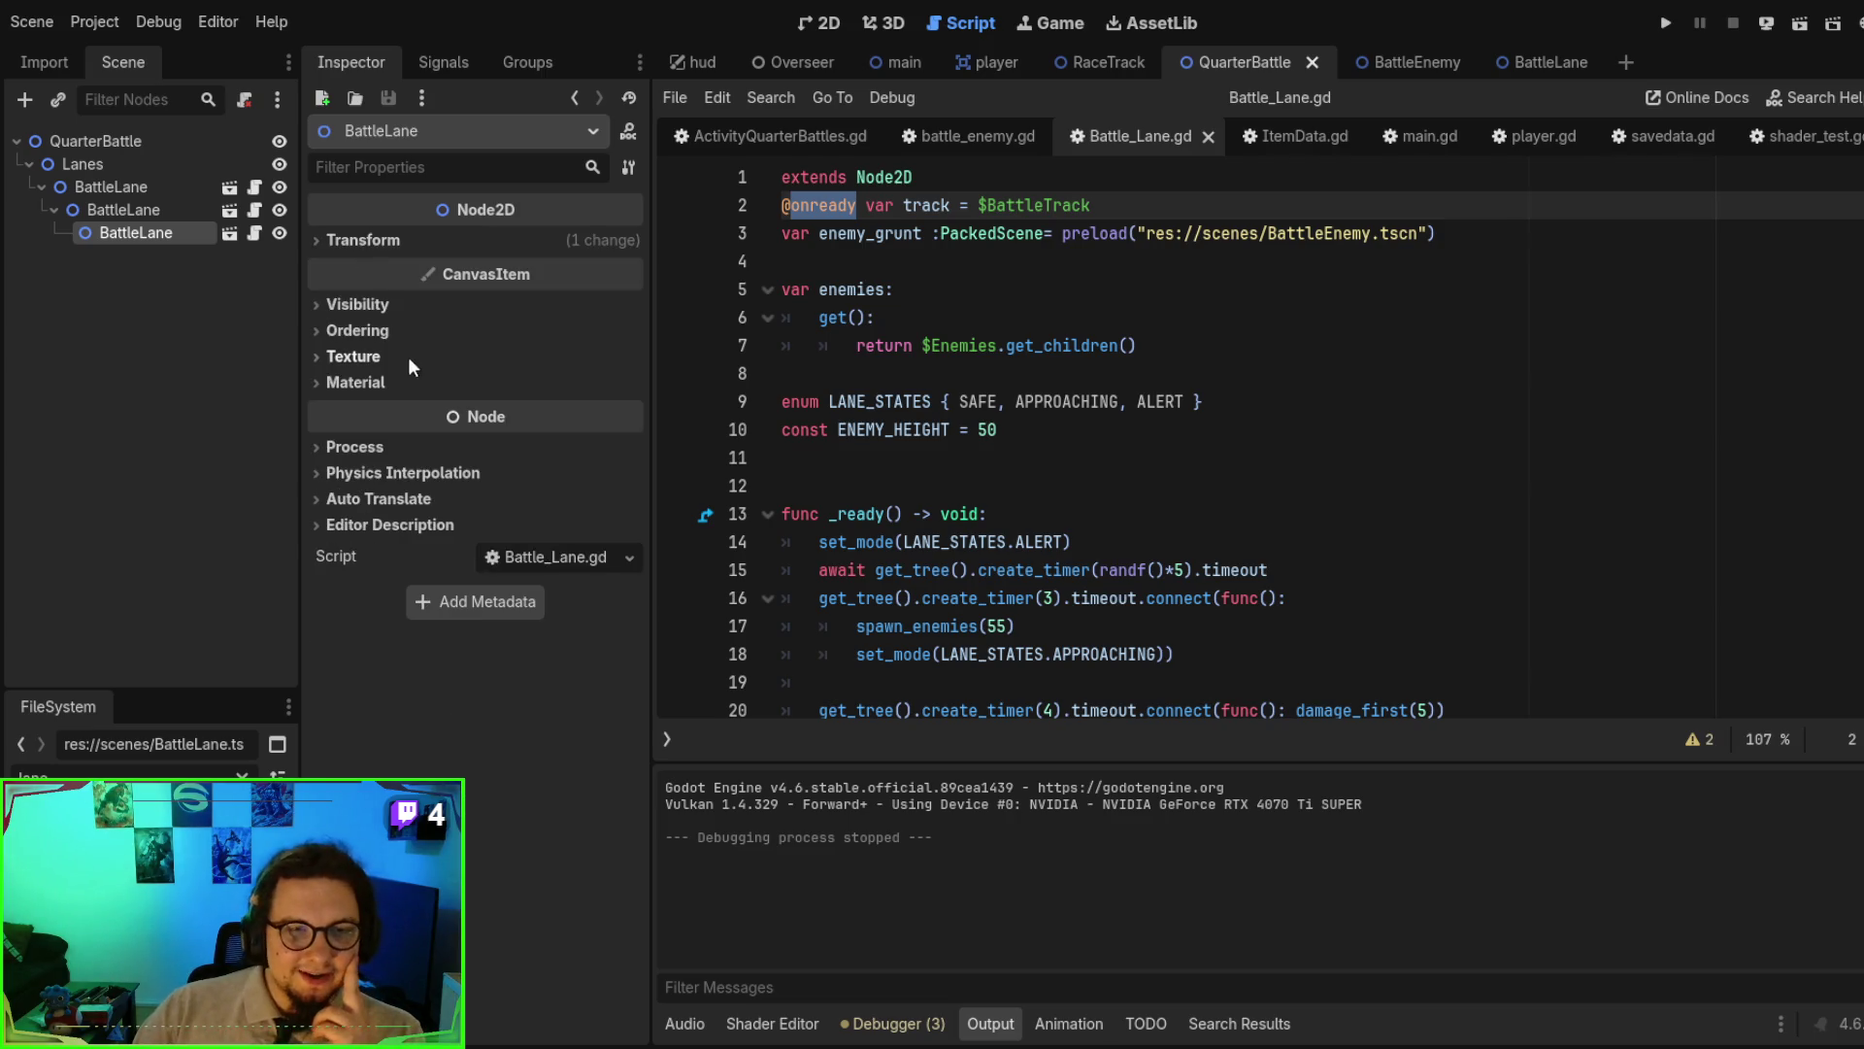
{"action": "left_click", "coordinate": [363, 380]}
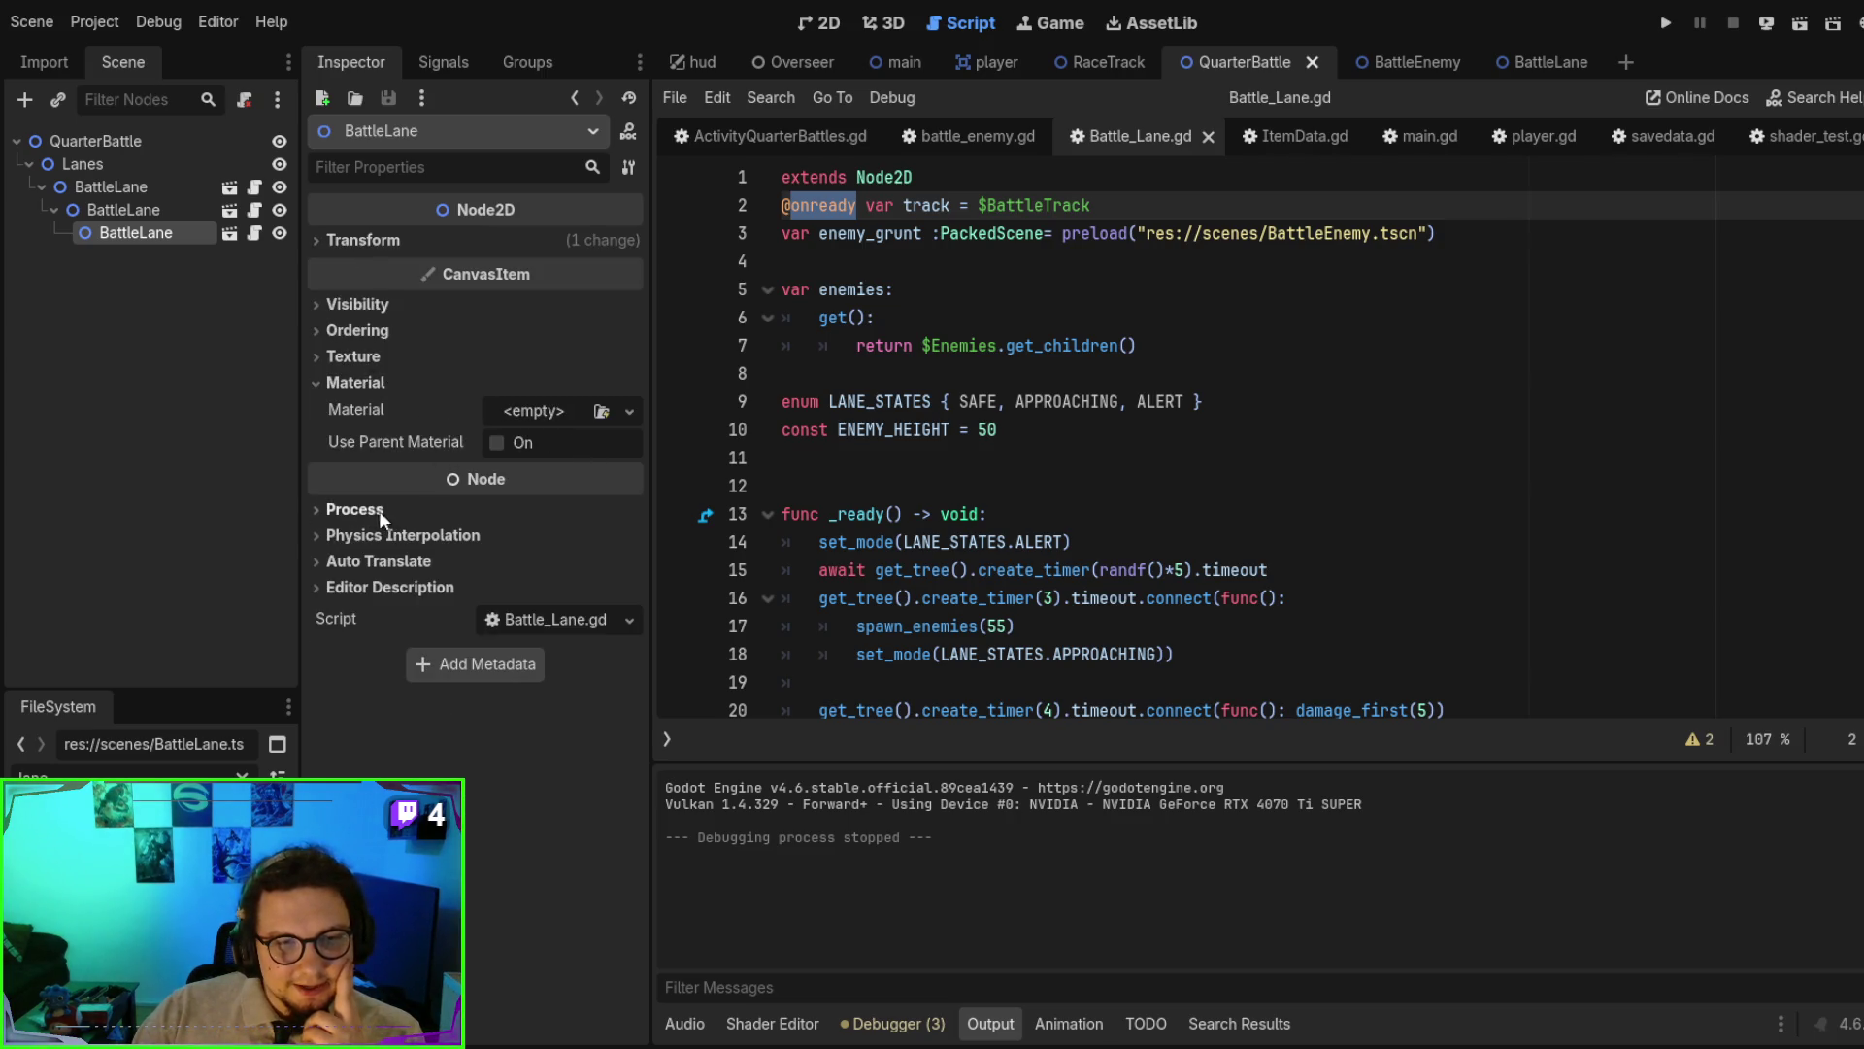
- Unnest the BattleLane nodes so all three sit directly under Lanes, and save QuarterBattle
{"action": "left_click", "coordinate": [108, 184]}
{"action": "left_click_drag", "start_coordinate": [130, 209], "coordinate": [135, 172]}
{"action": "left_click", "coordinate": [128, 210]}
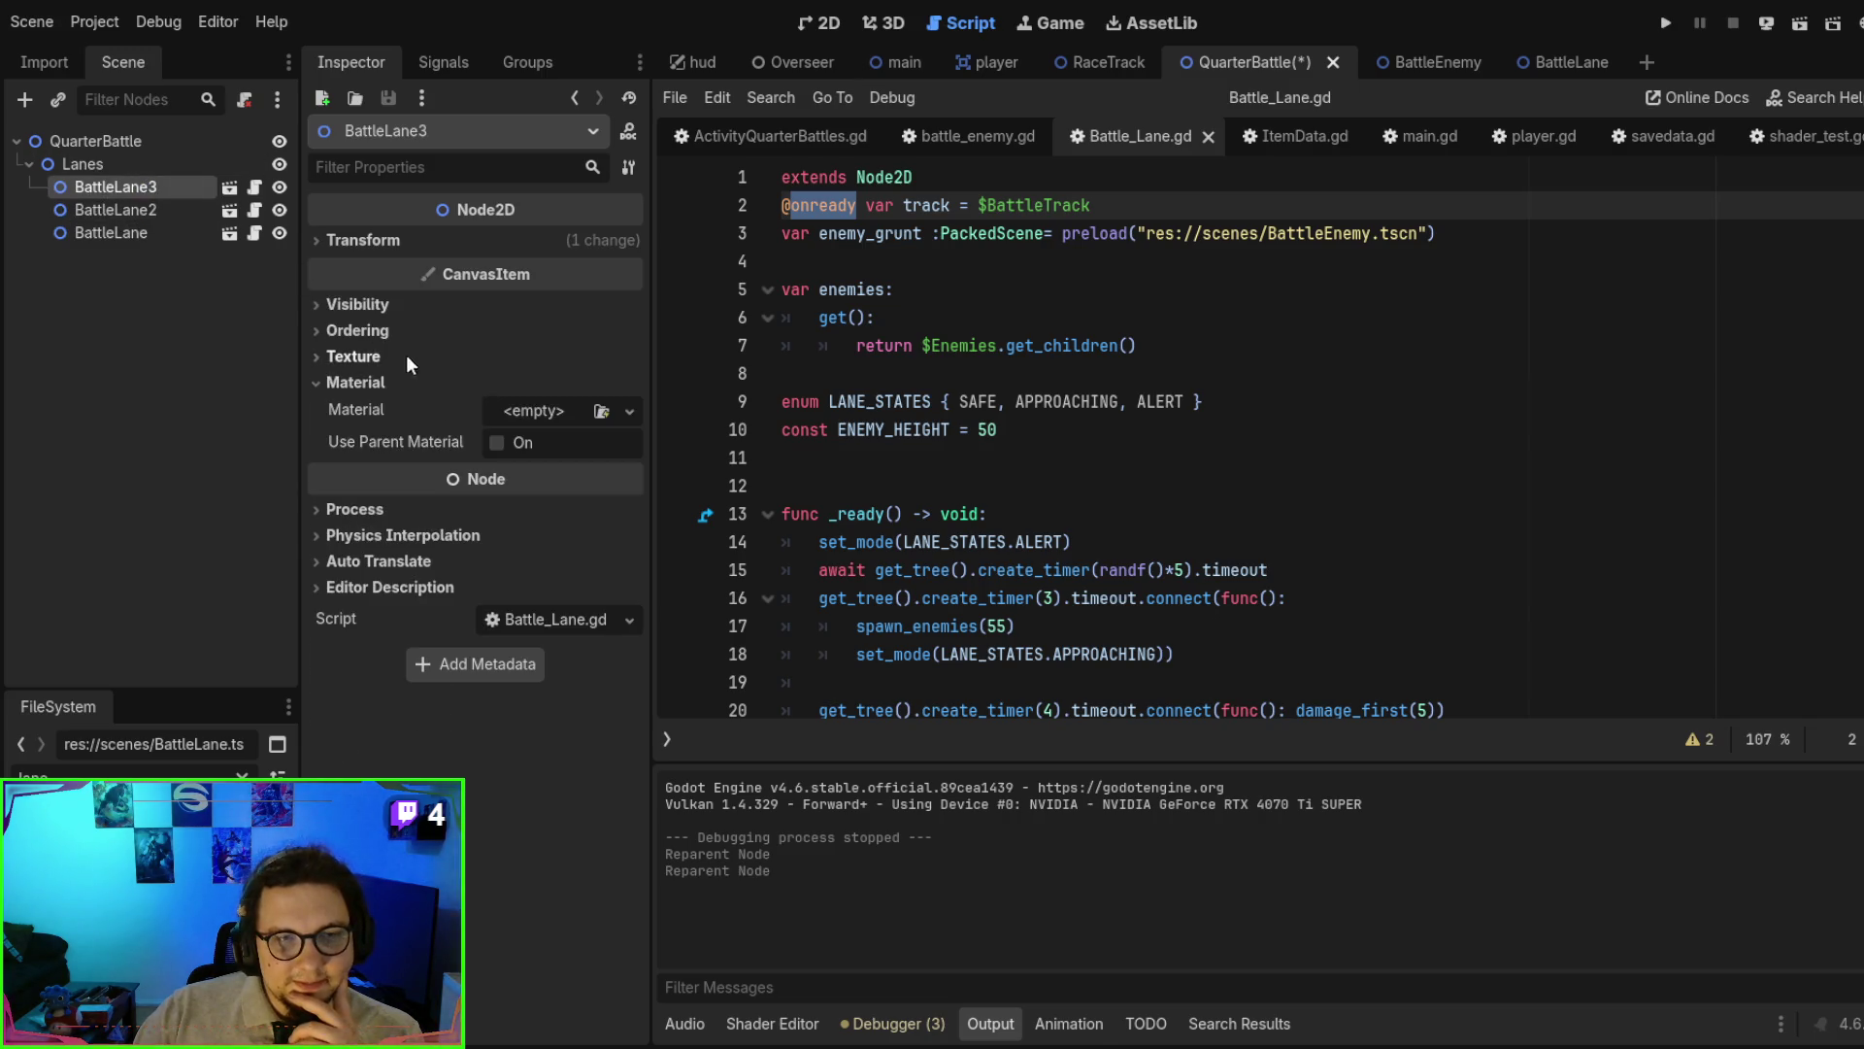
{"action": "key", "text": "ctrl+s"}
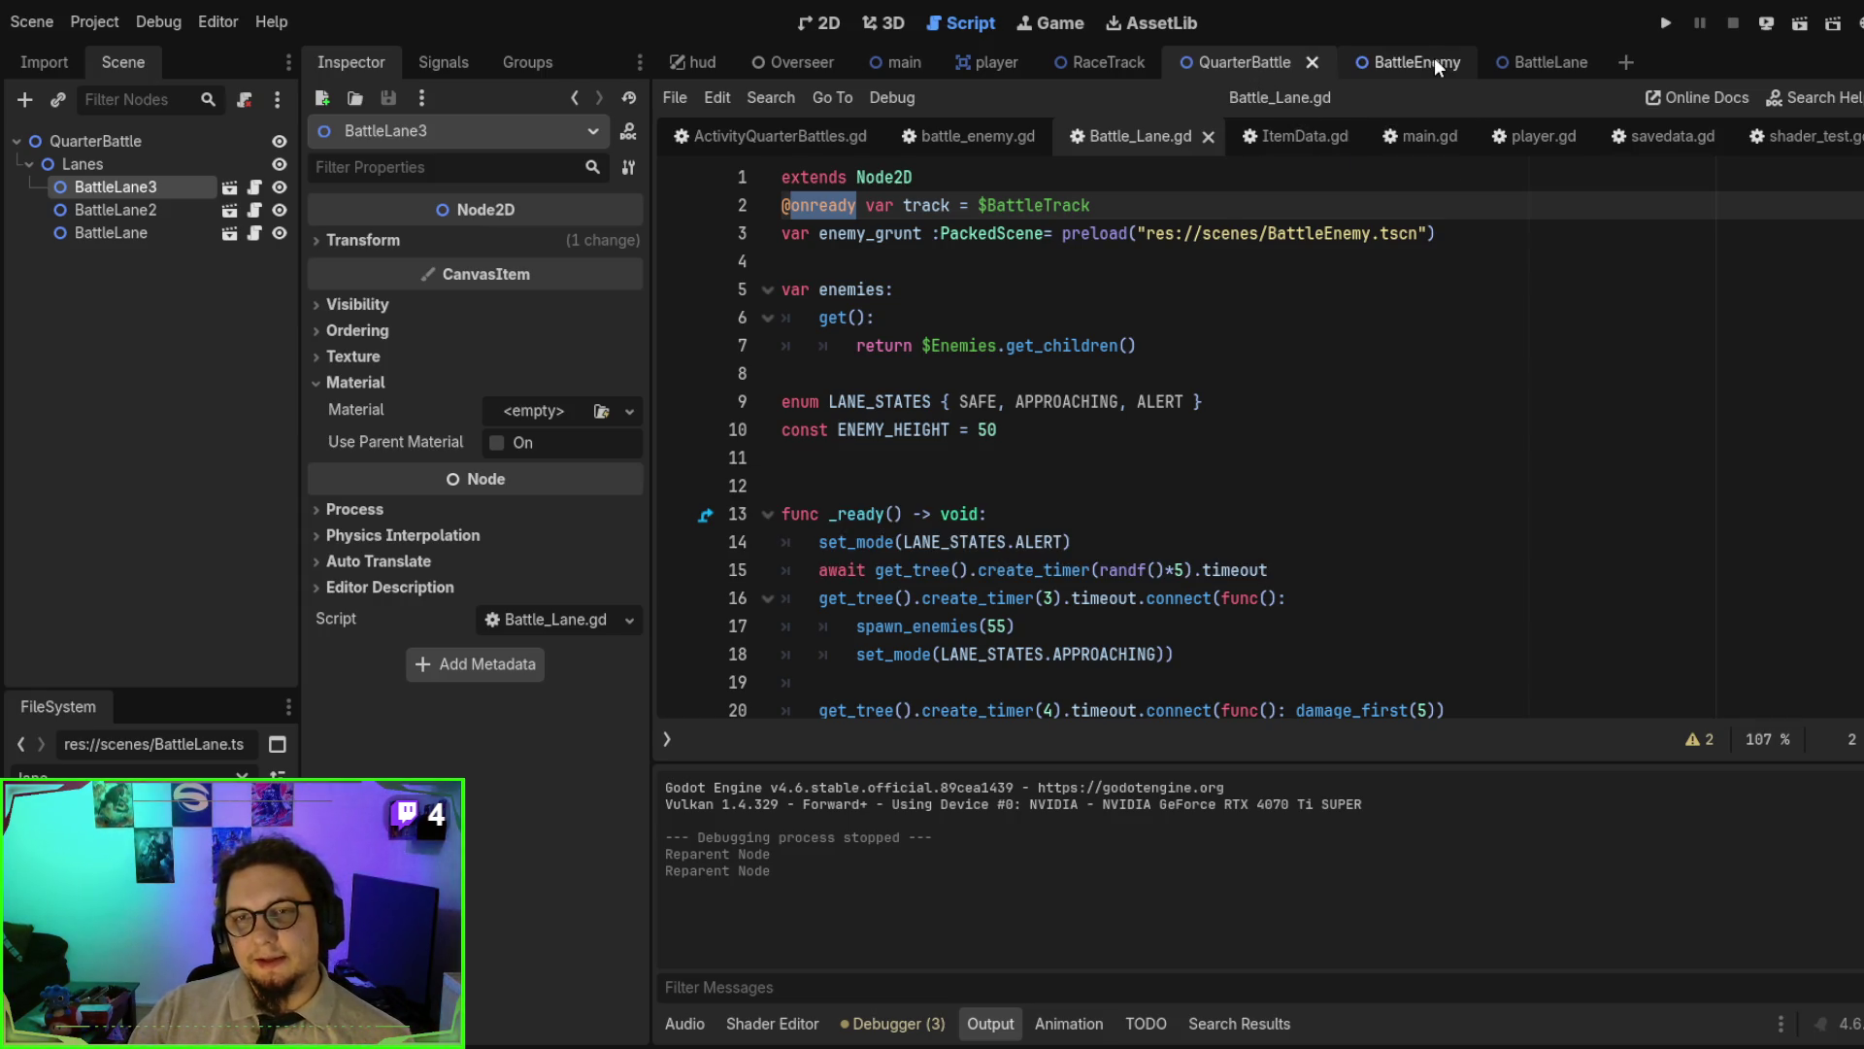
{"action": "left_click", "coordinate": [1517, 59]}
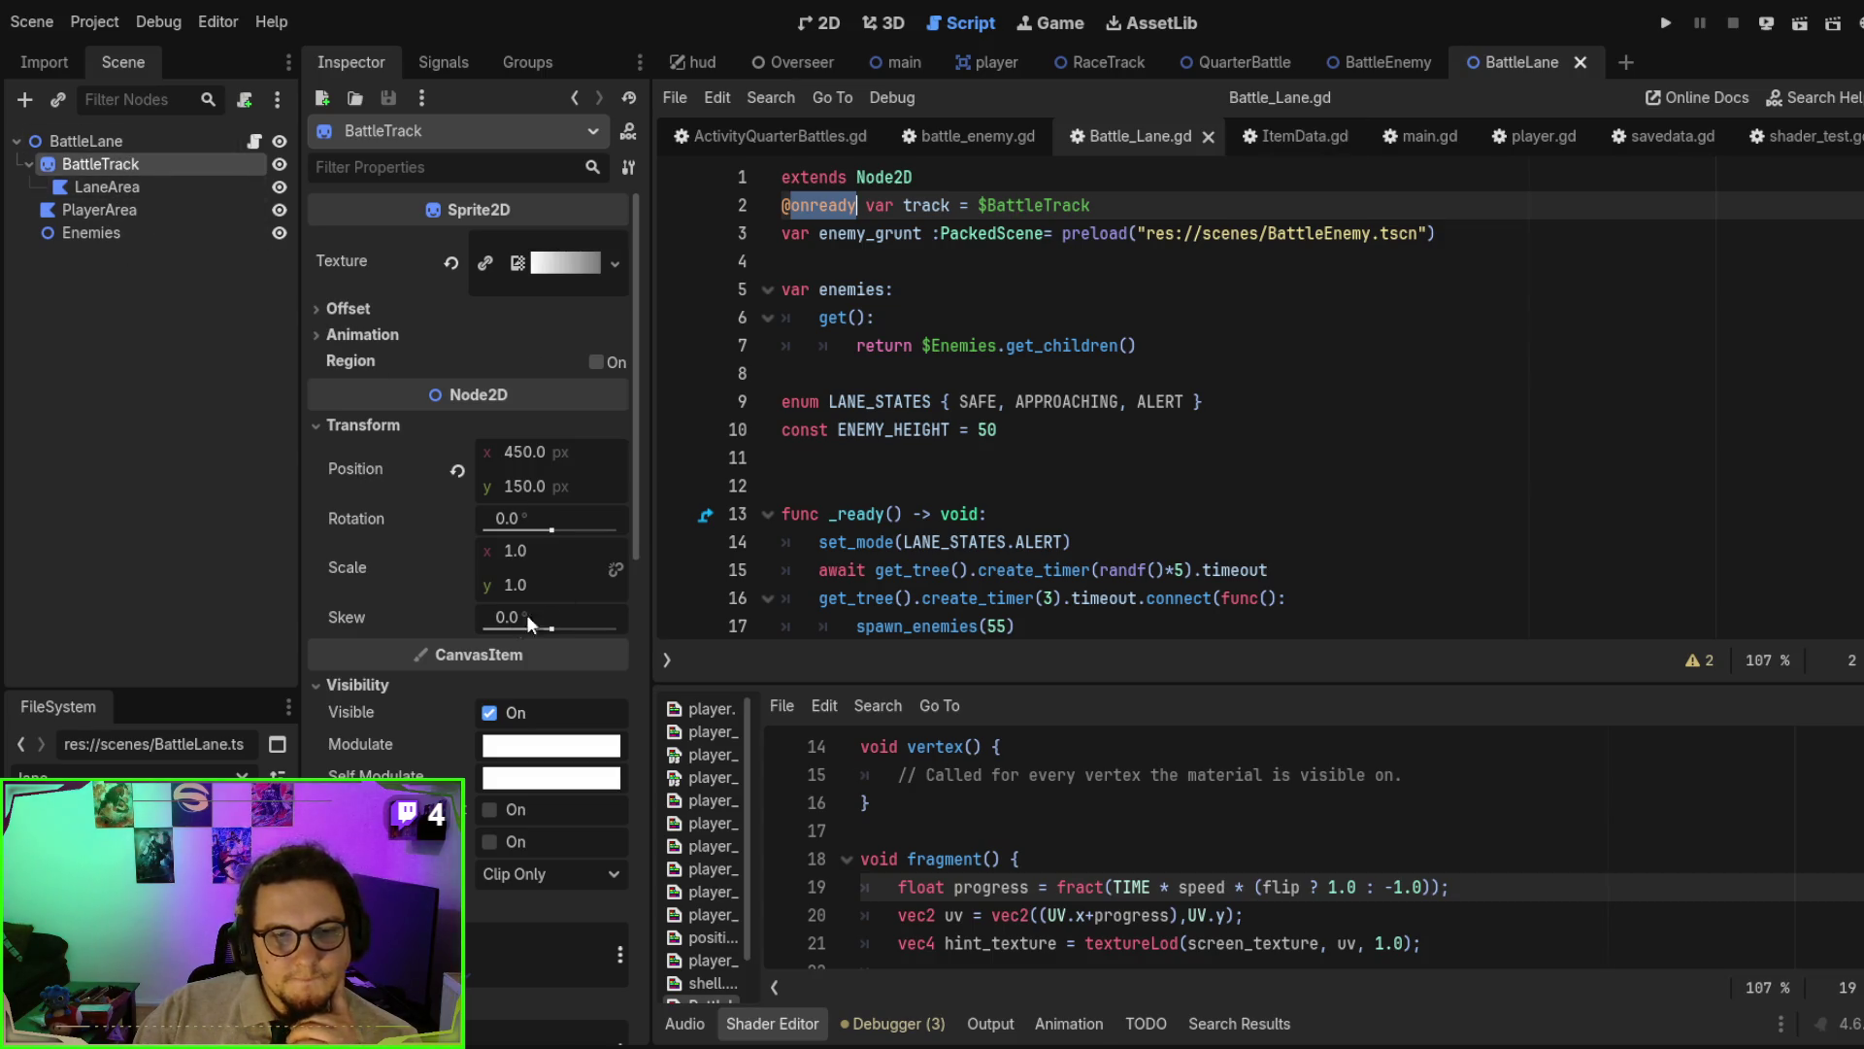
- Expand and scroll through the track's Material properties
{"action": "scroll", "coordinate": [366, 623], "scroll_direction": "down", "scroll_amount": 4}
{"action": "left_click", "coordinate": [365, 624]}
{"action": "scroll", "coordinate": [370, 625], "scroll_direction": "down", "scroll_amount": 2}
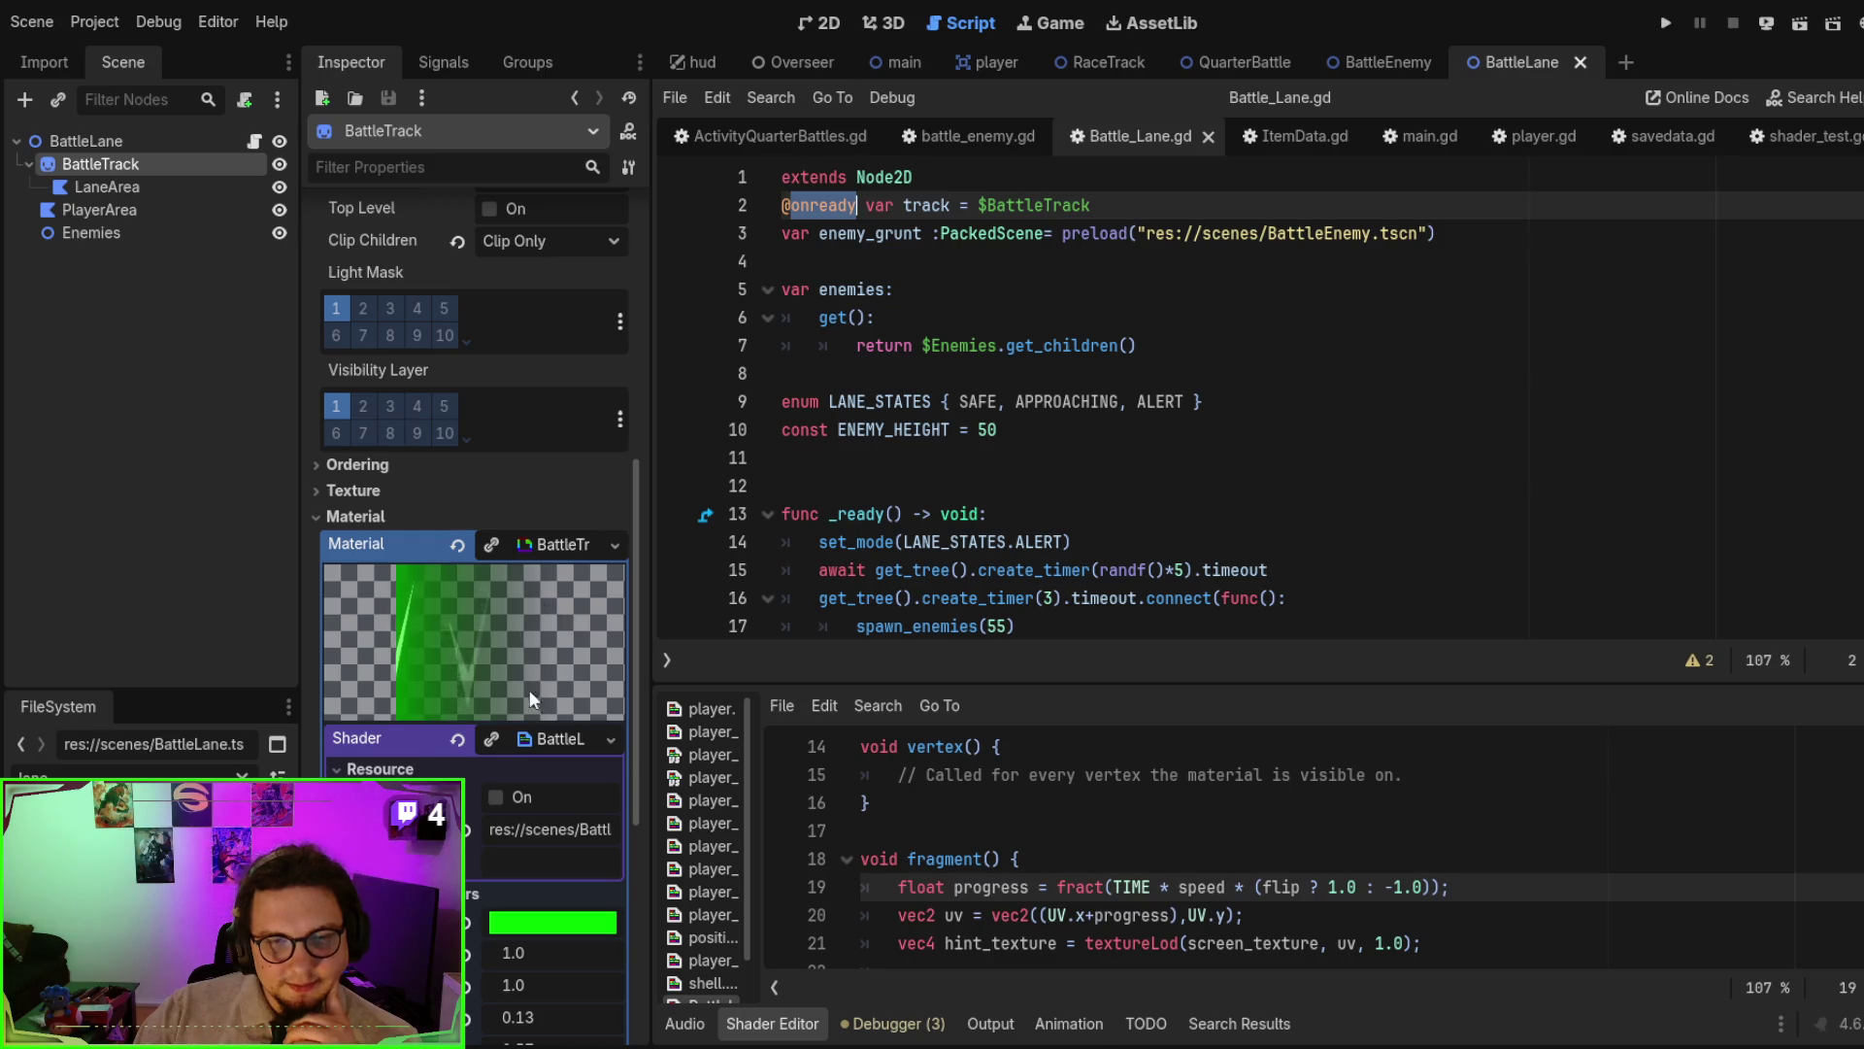
{"action": "scroll", "coordinate": [528, 689], "scroll_direction": "down", "scroll_amount": 3}
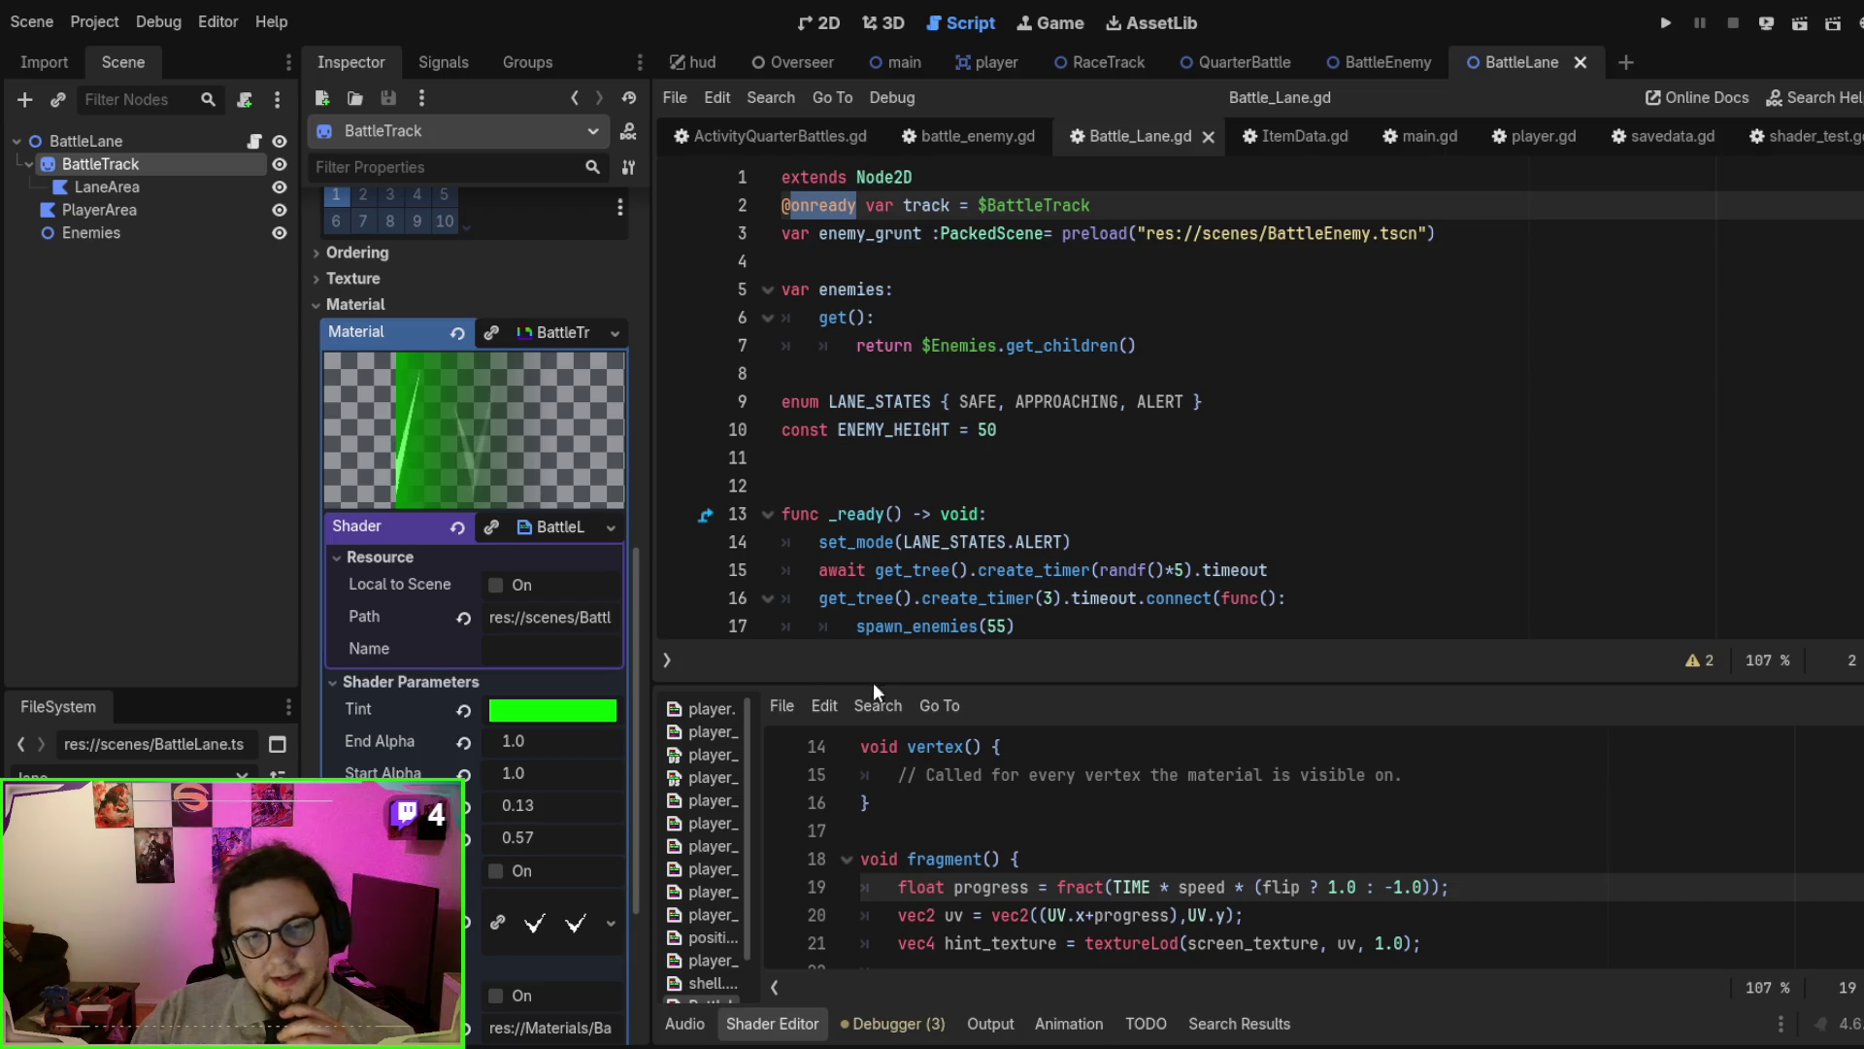
- Save and run the BattleLane scene, then view QuarterBattle and return to BattleLane
{"action": "left_click", "coordinate": [1276, 408]}
{"action": "key", "text": "ctrl+s"}
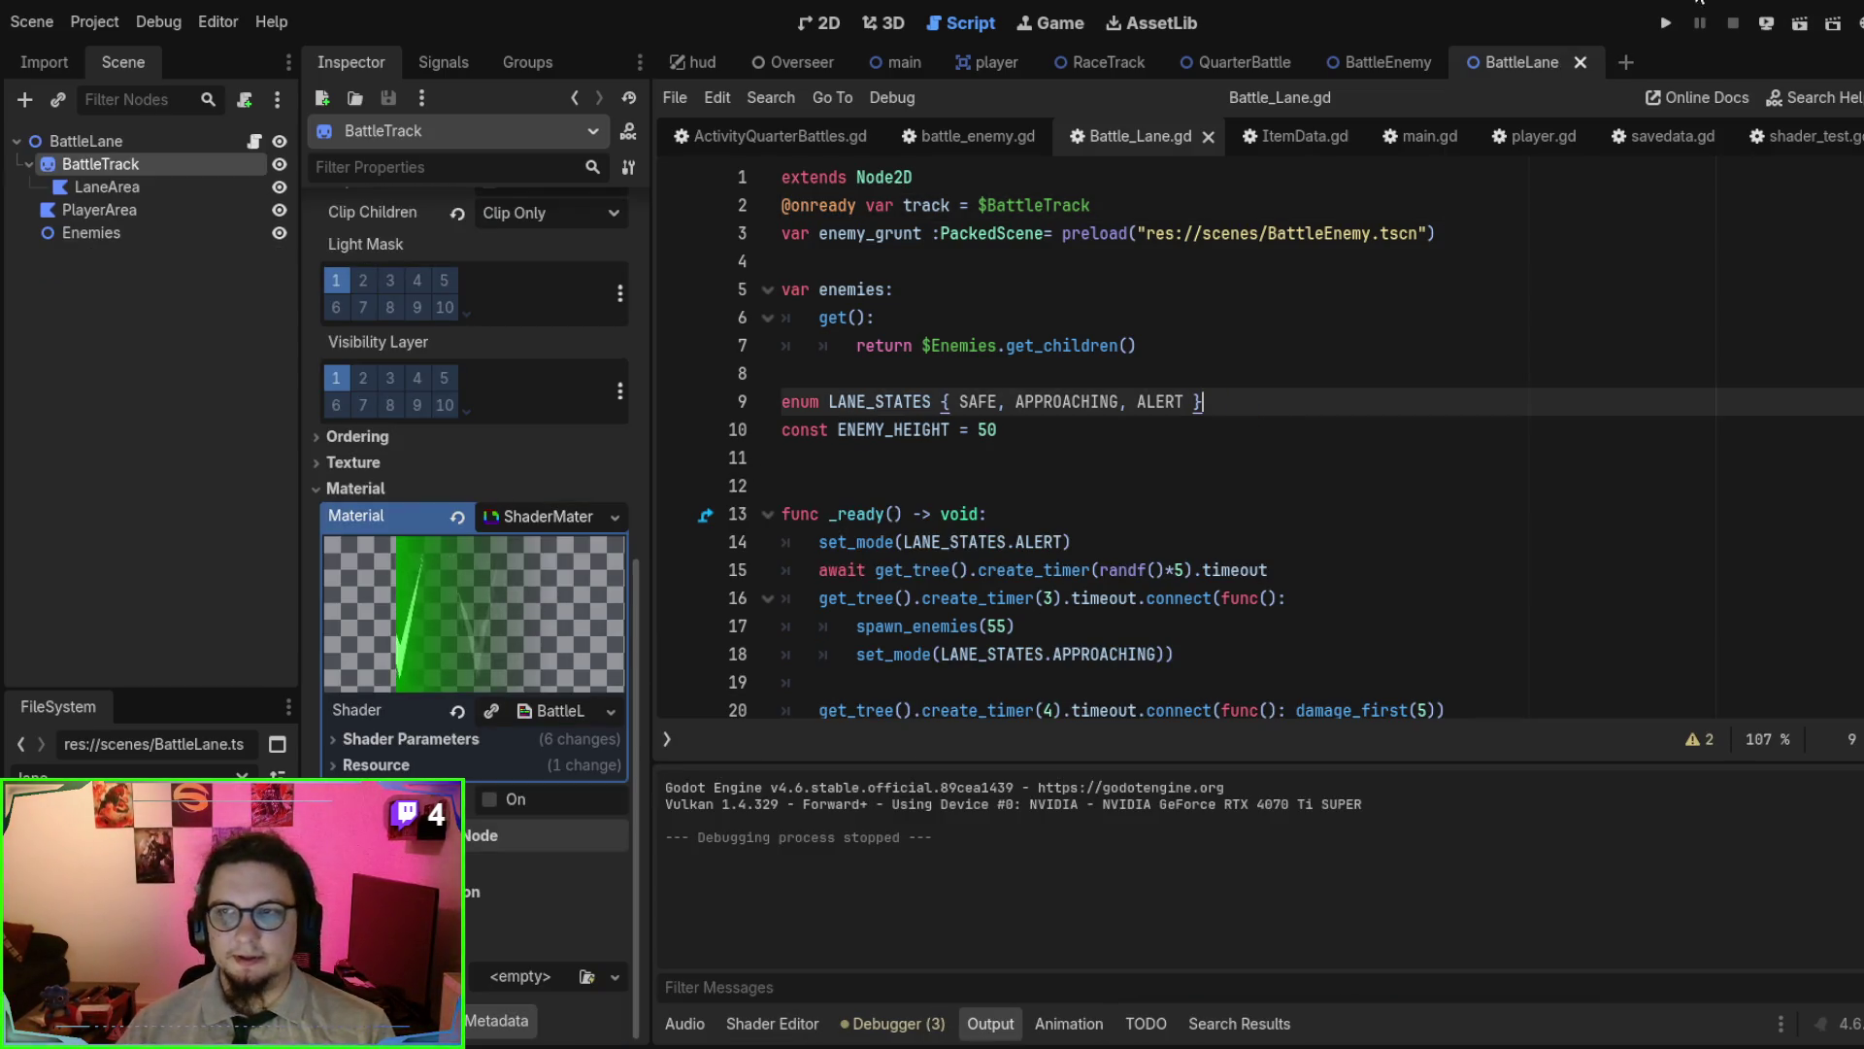
{"action": "left_click", "coordinate": [1233, 61]}
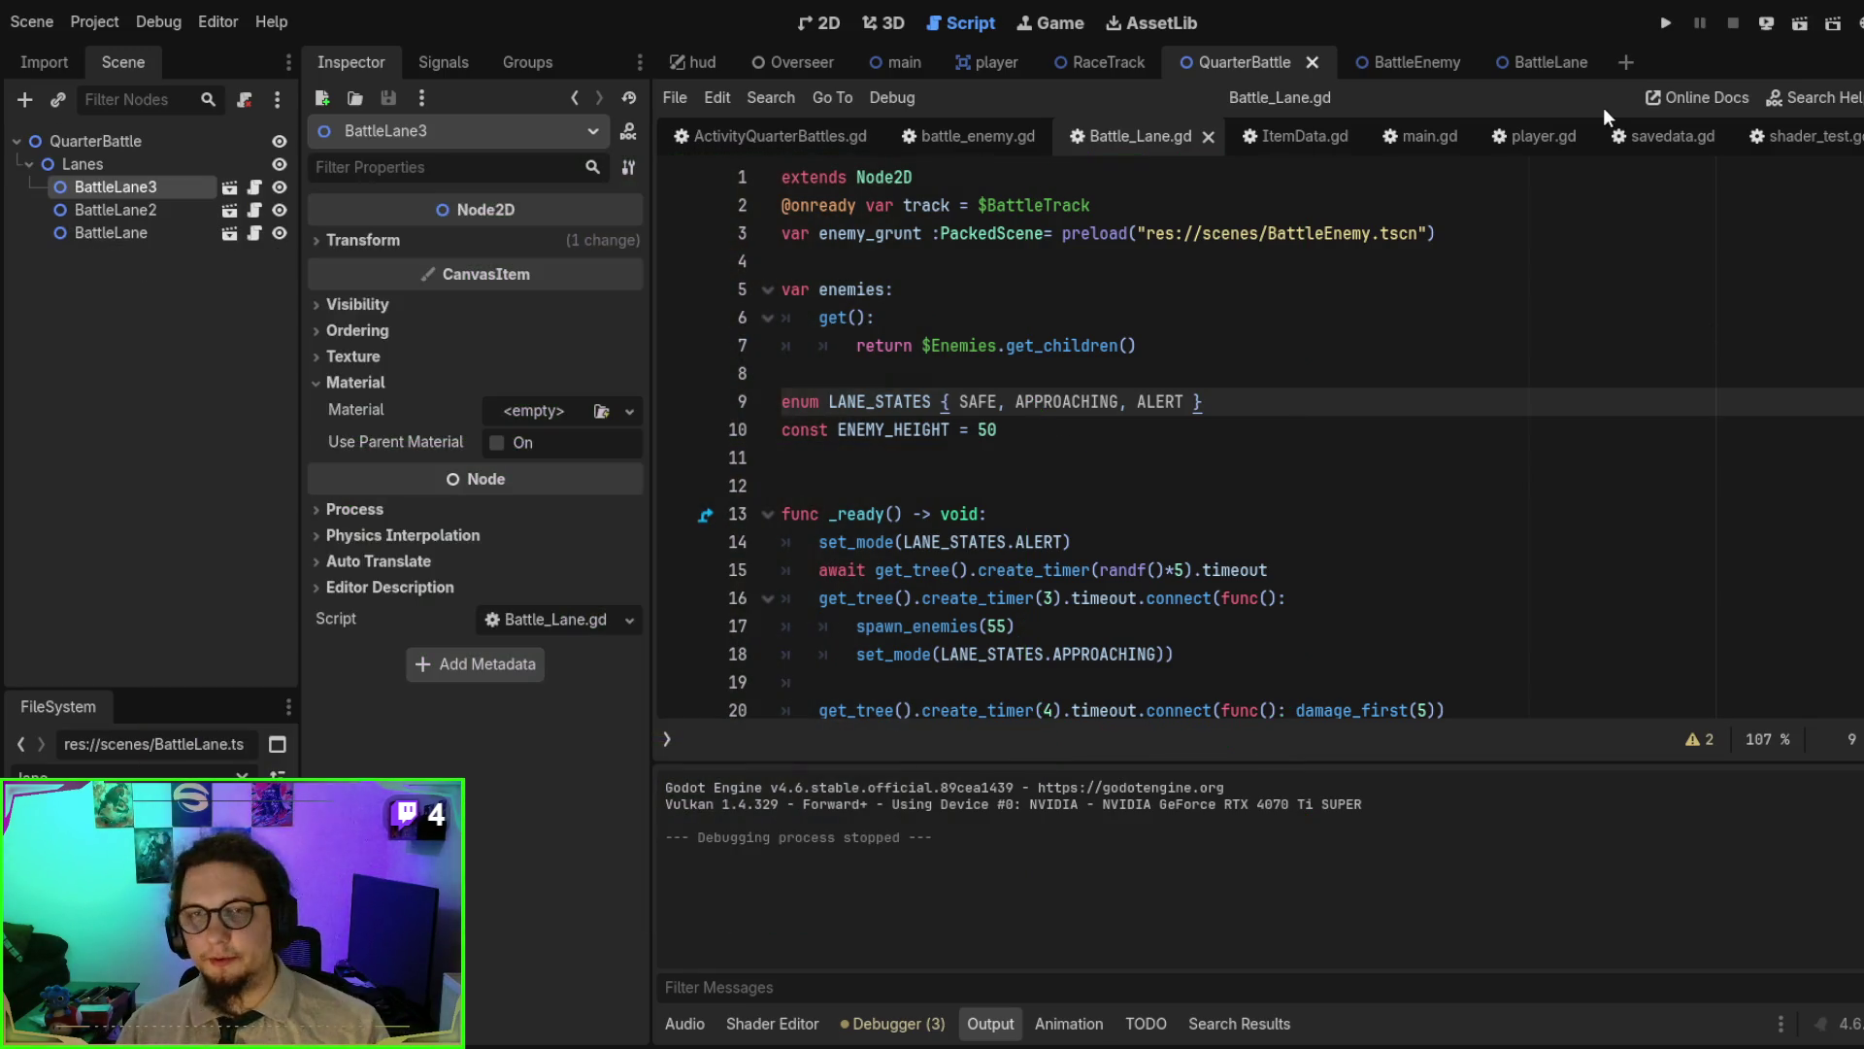
{"action": "left_click", "coordinate": [1539, 61]}
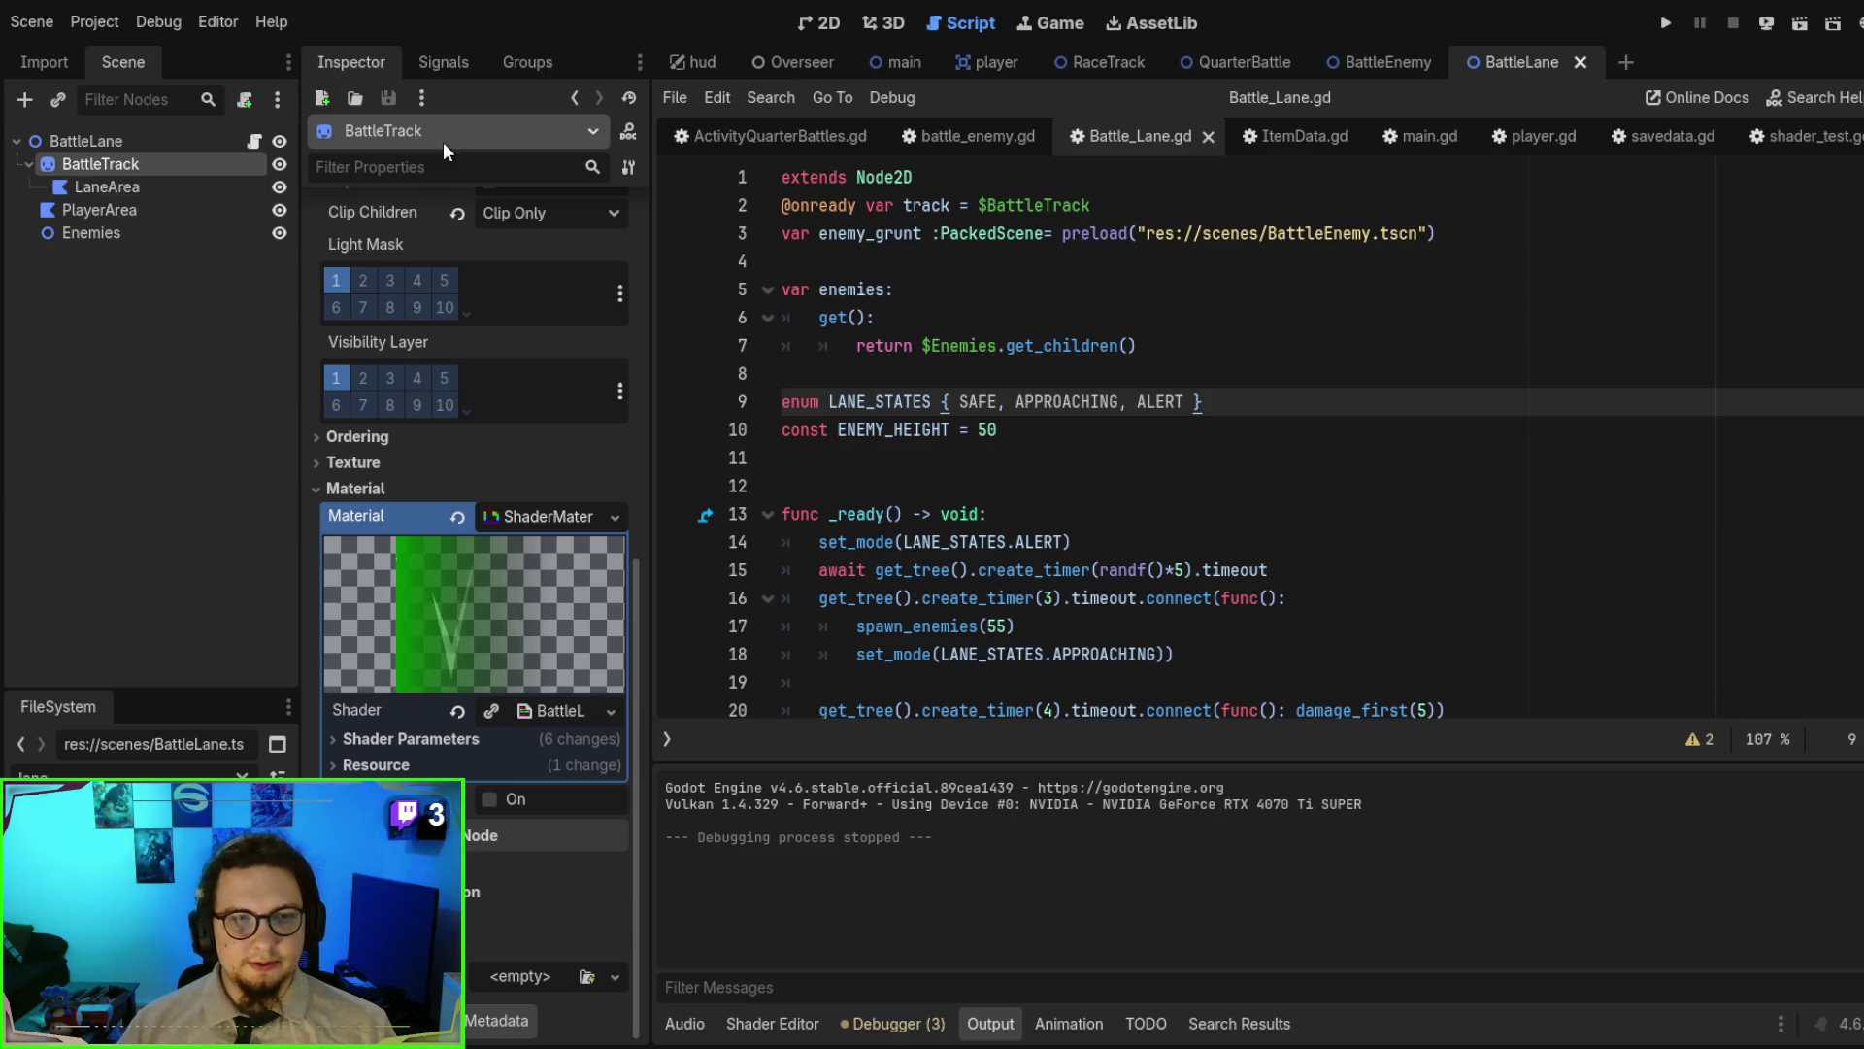
{"action": "left_click", "coordinate": [408, 179]}
{"action": "type", "text": "u"}
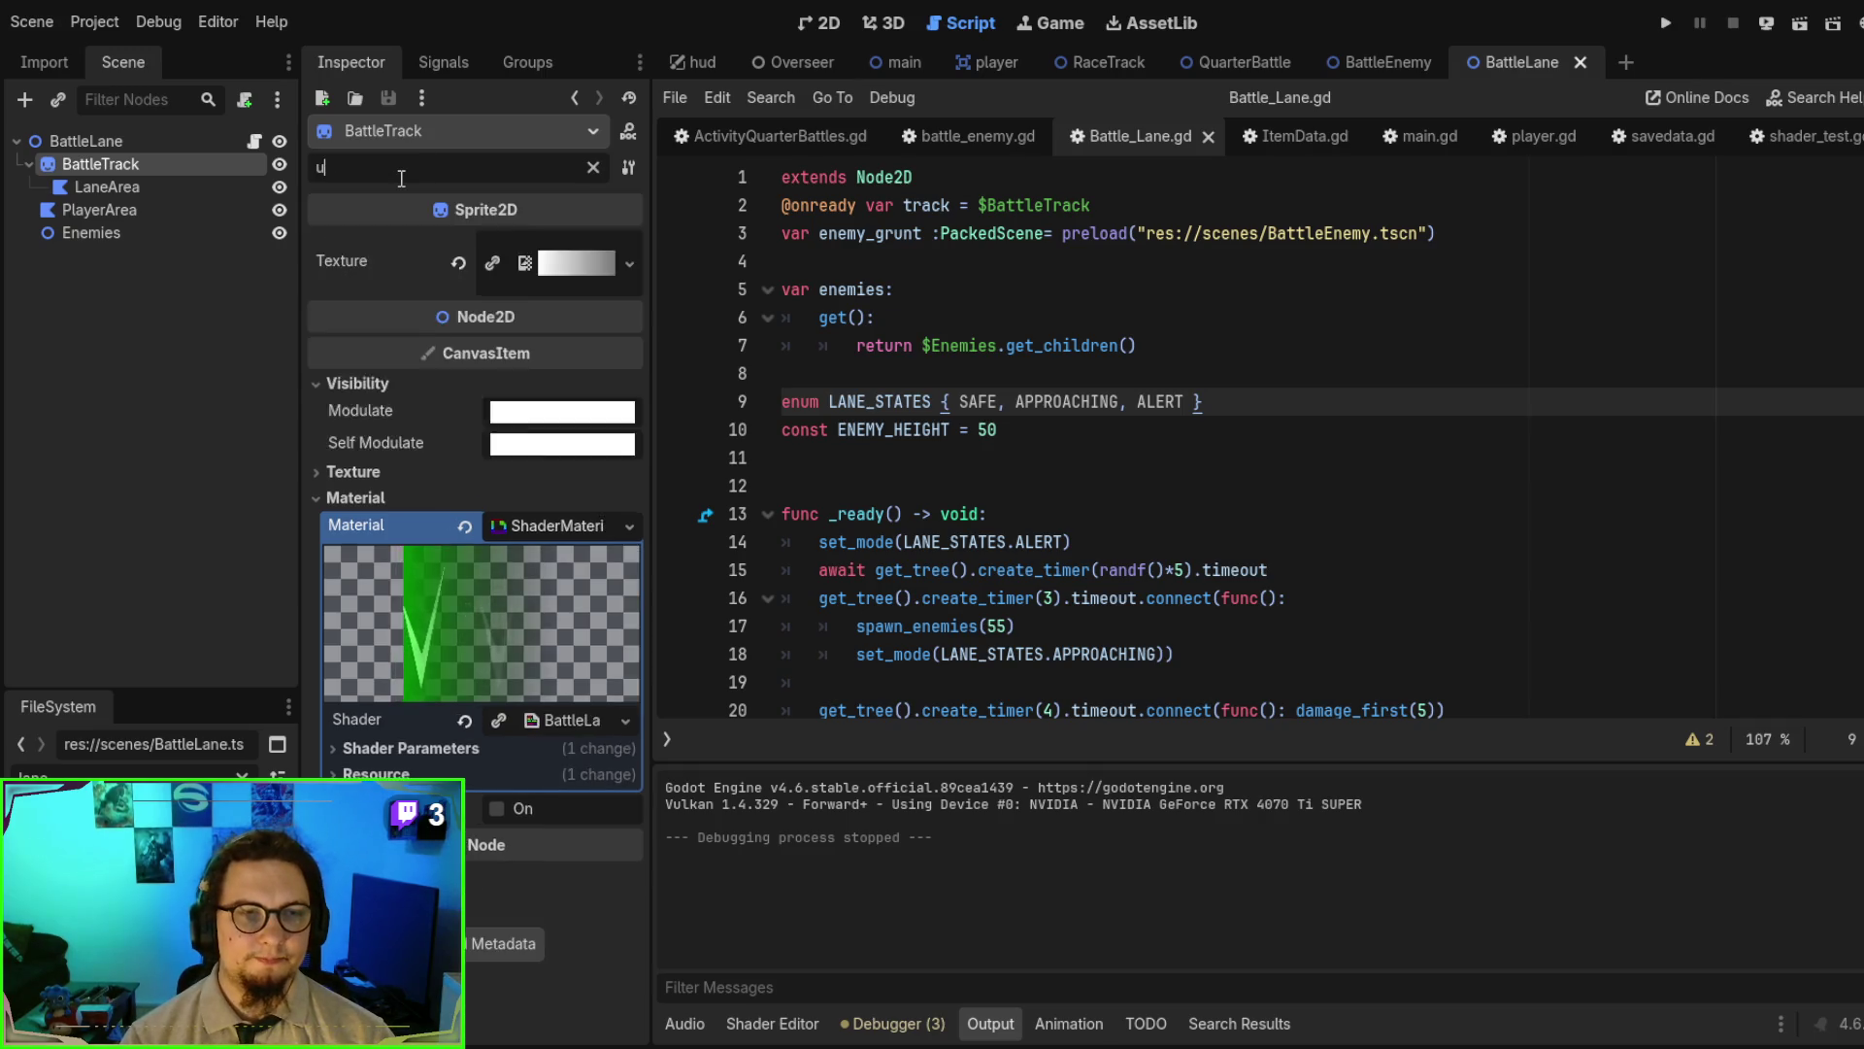
{"action": "type", "text": "nif"}
{"action": "key", "text": "BackSpace"}
{"action": "key", "text": "BackSpace"}
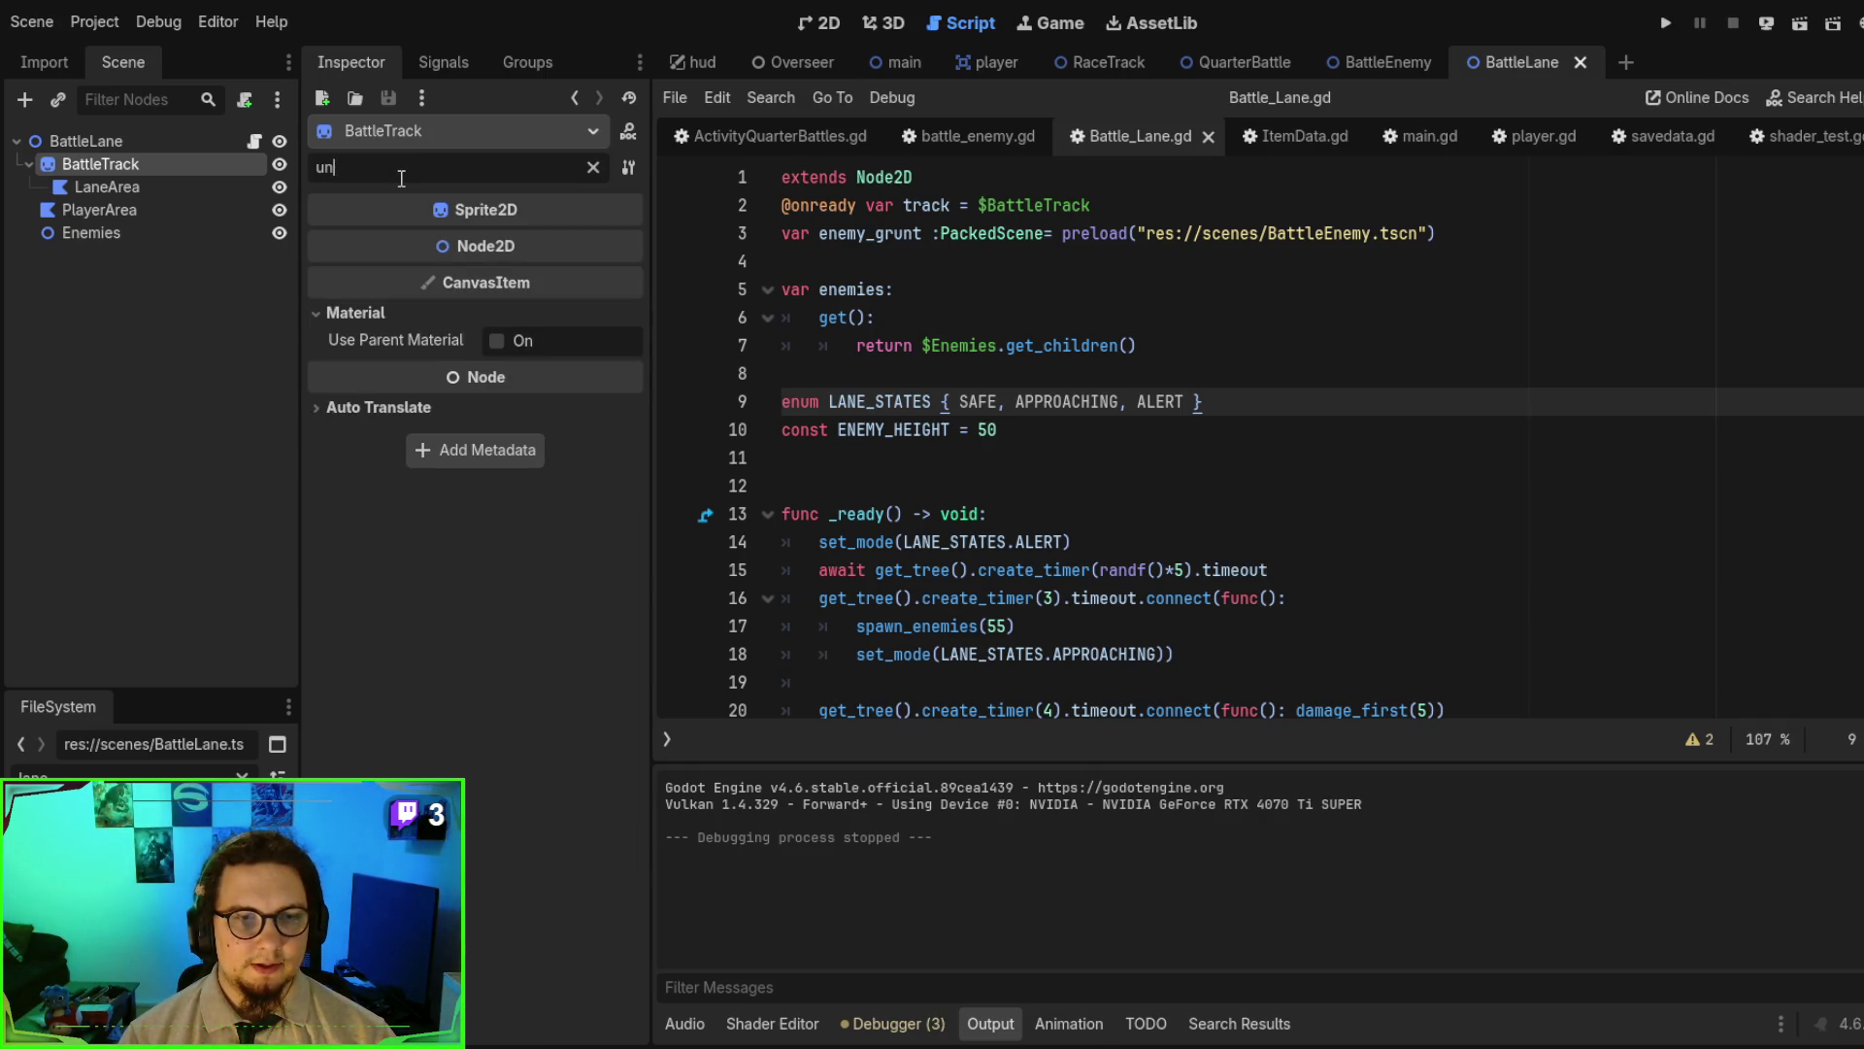
{"action": "key", "text": "BackSpace"}
{"action": "key", "text": "BackSpace"}
{"action": "type", "text": "s"}
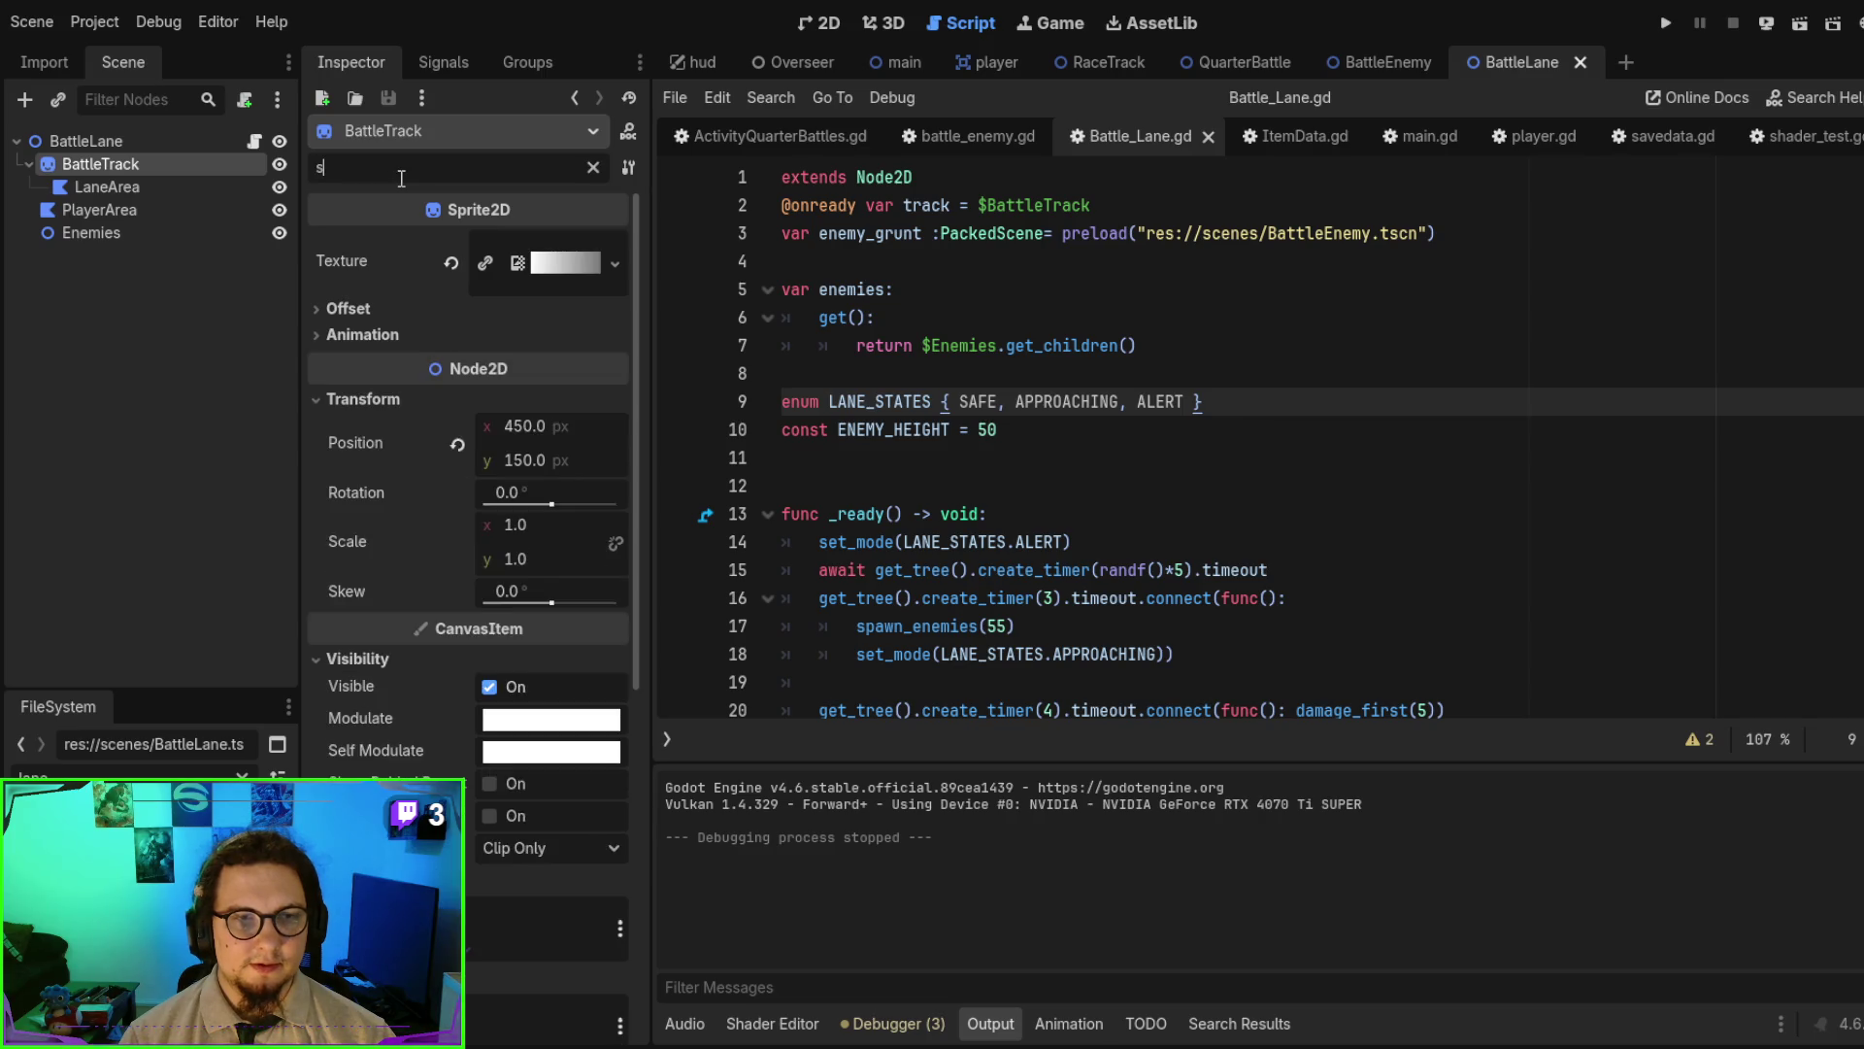
{"action": "type", "text": "cene"}
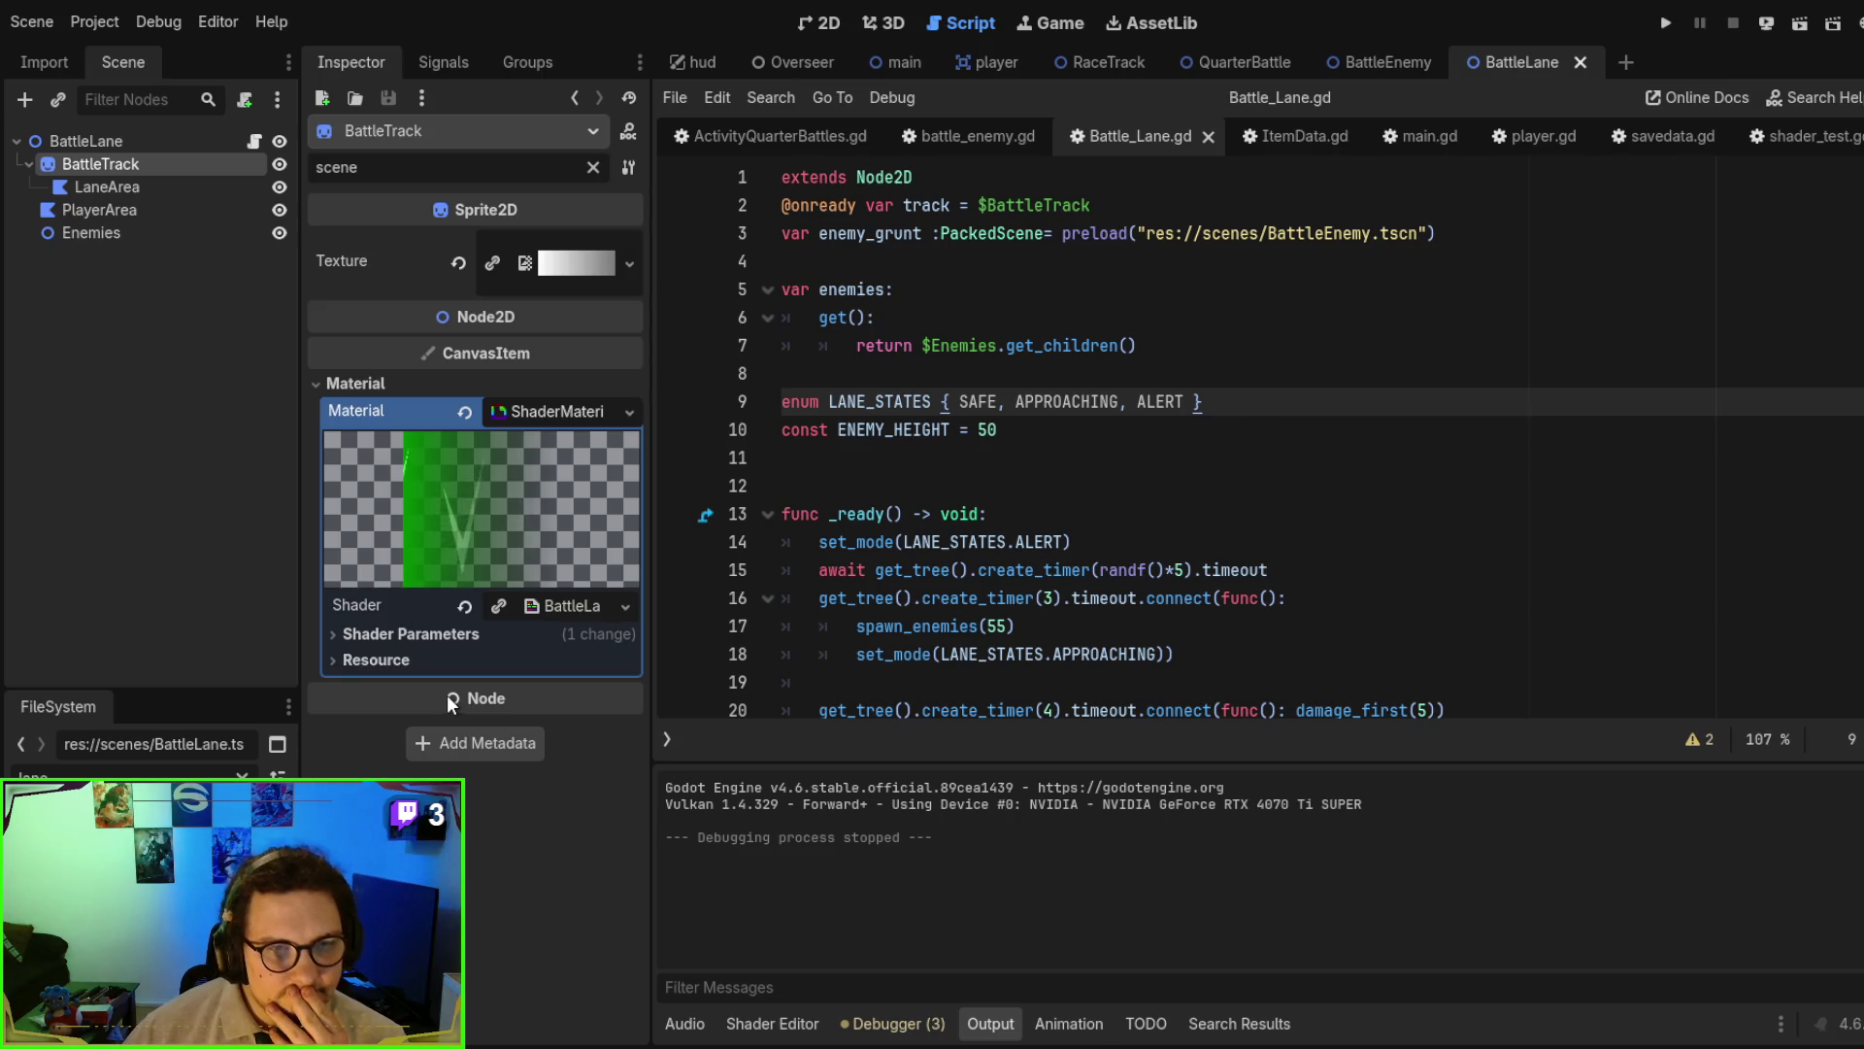
{"action": "left_click", "coordinate": [117, 144]}
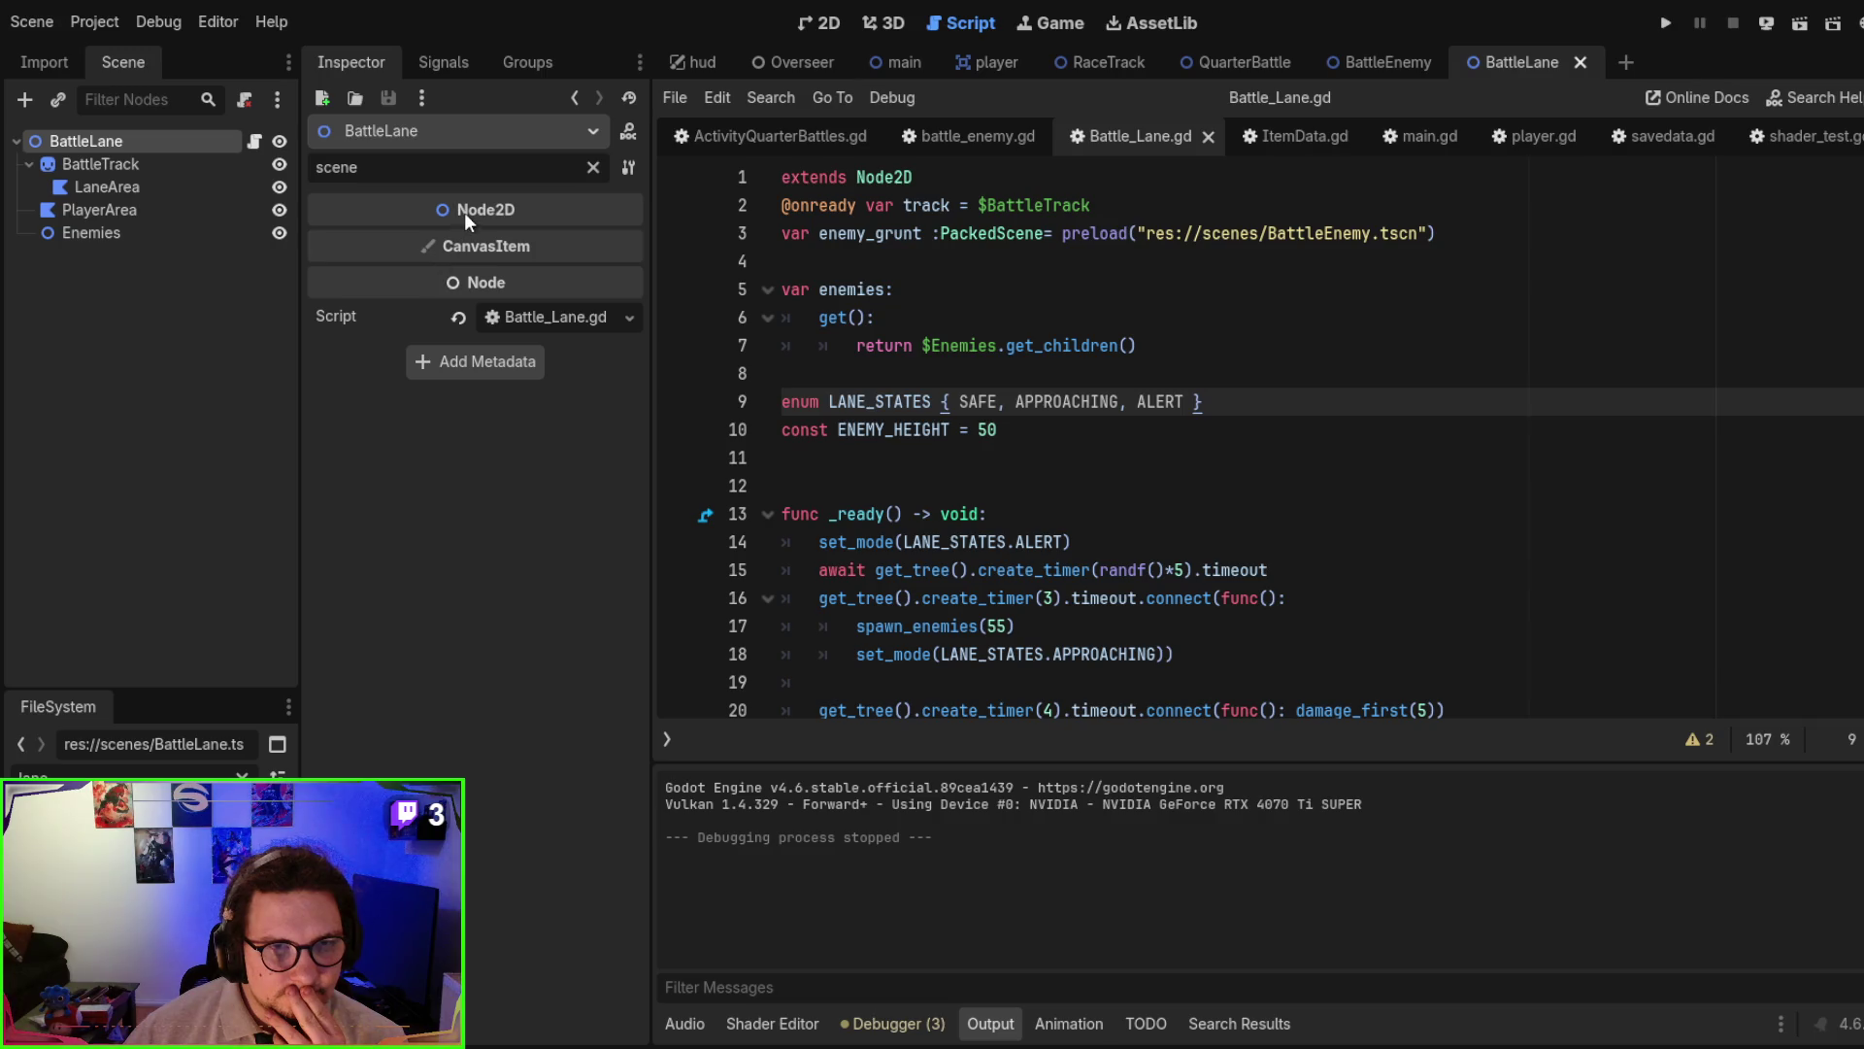
{"action": "left_click", "coordinate": [592, 167]}
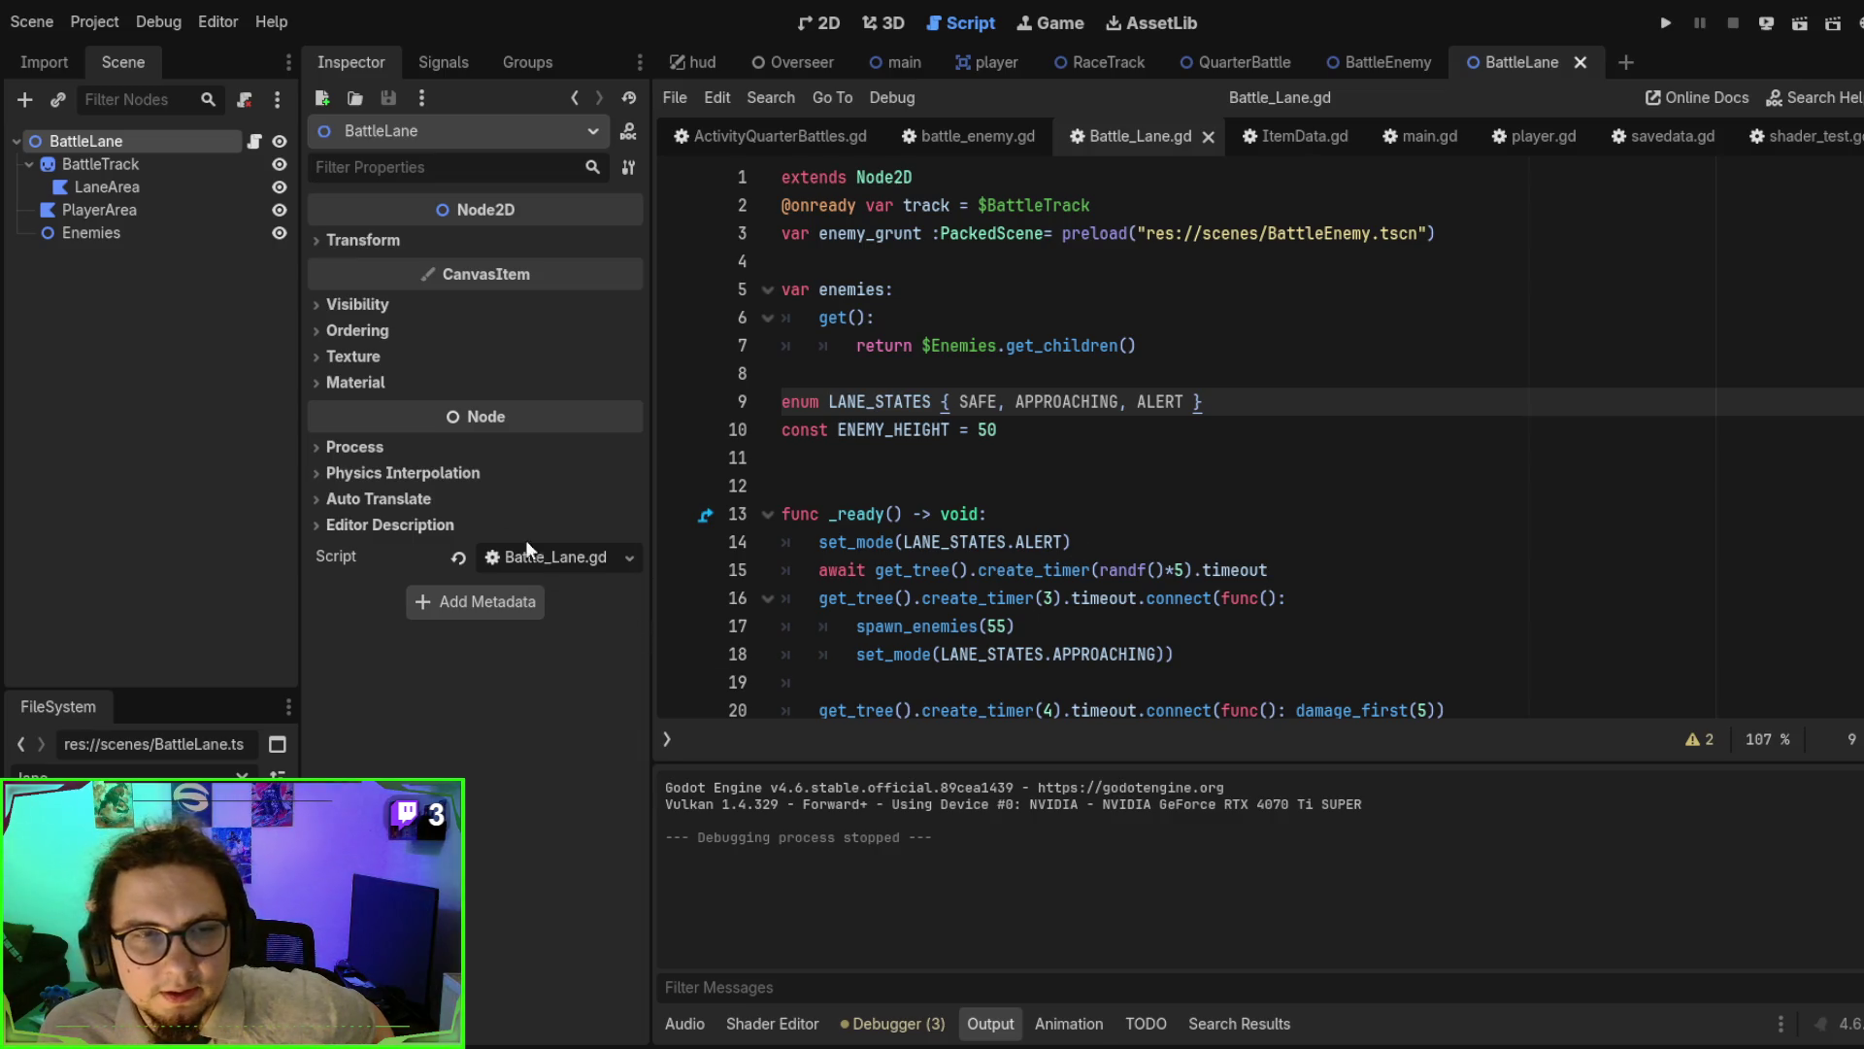
{"action": "left_click", "coordinate": [406, 375]}
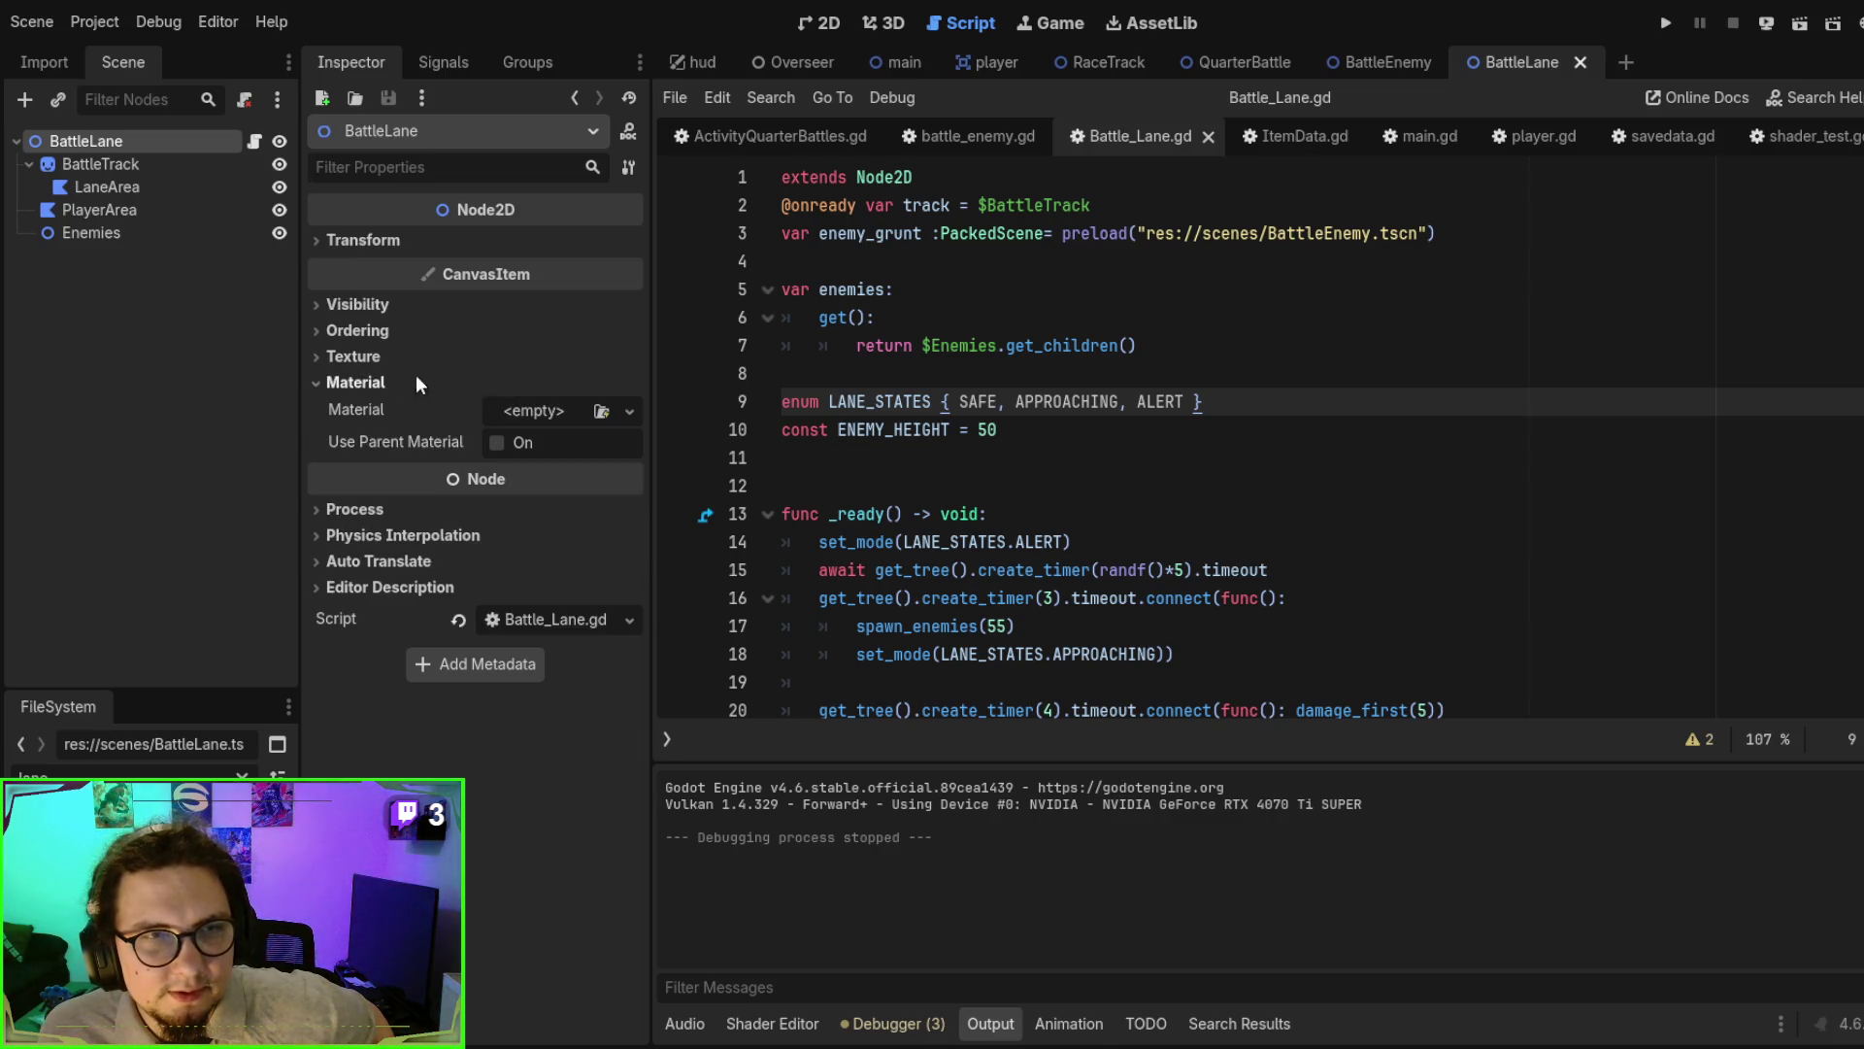
{"action": "left_click", "coordinate": [73, 163]}
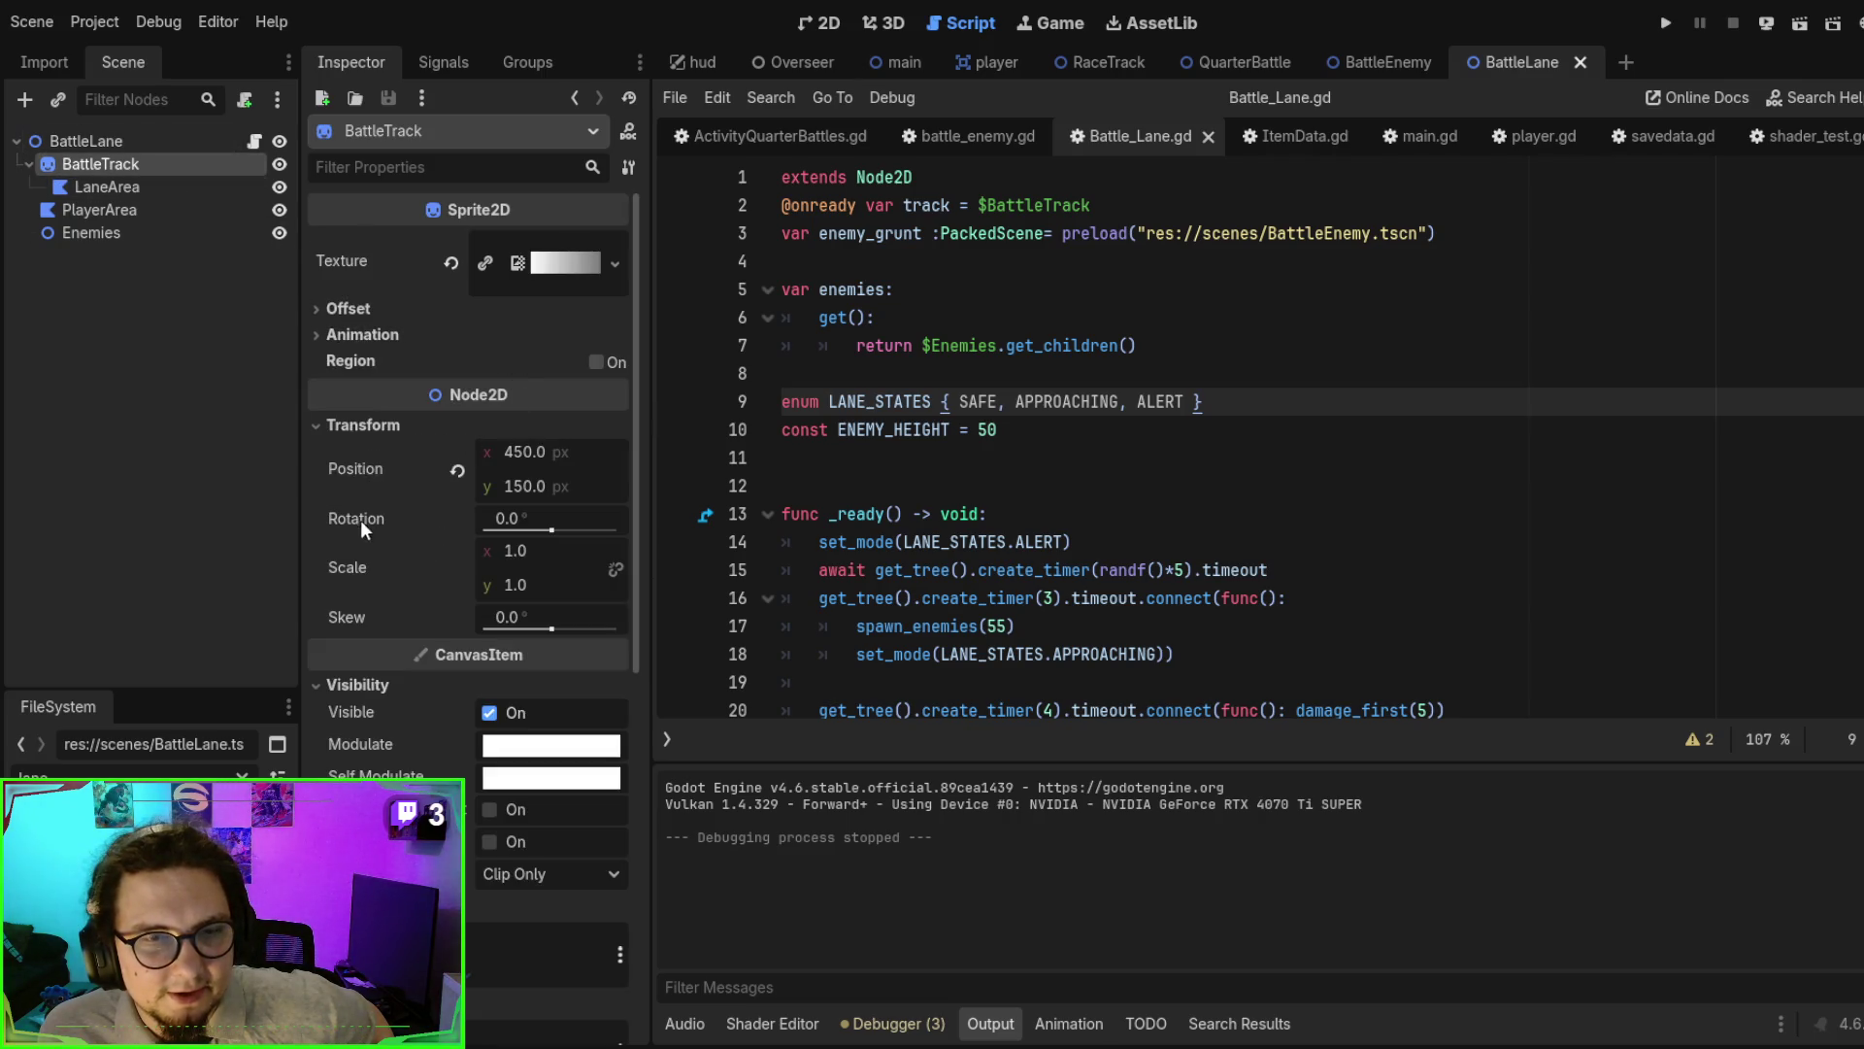
{"action": "scroll", "coordinate": [361, 534], "scroll_direction": "down", "scroll_amount": 5}
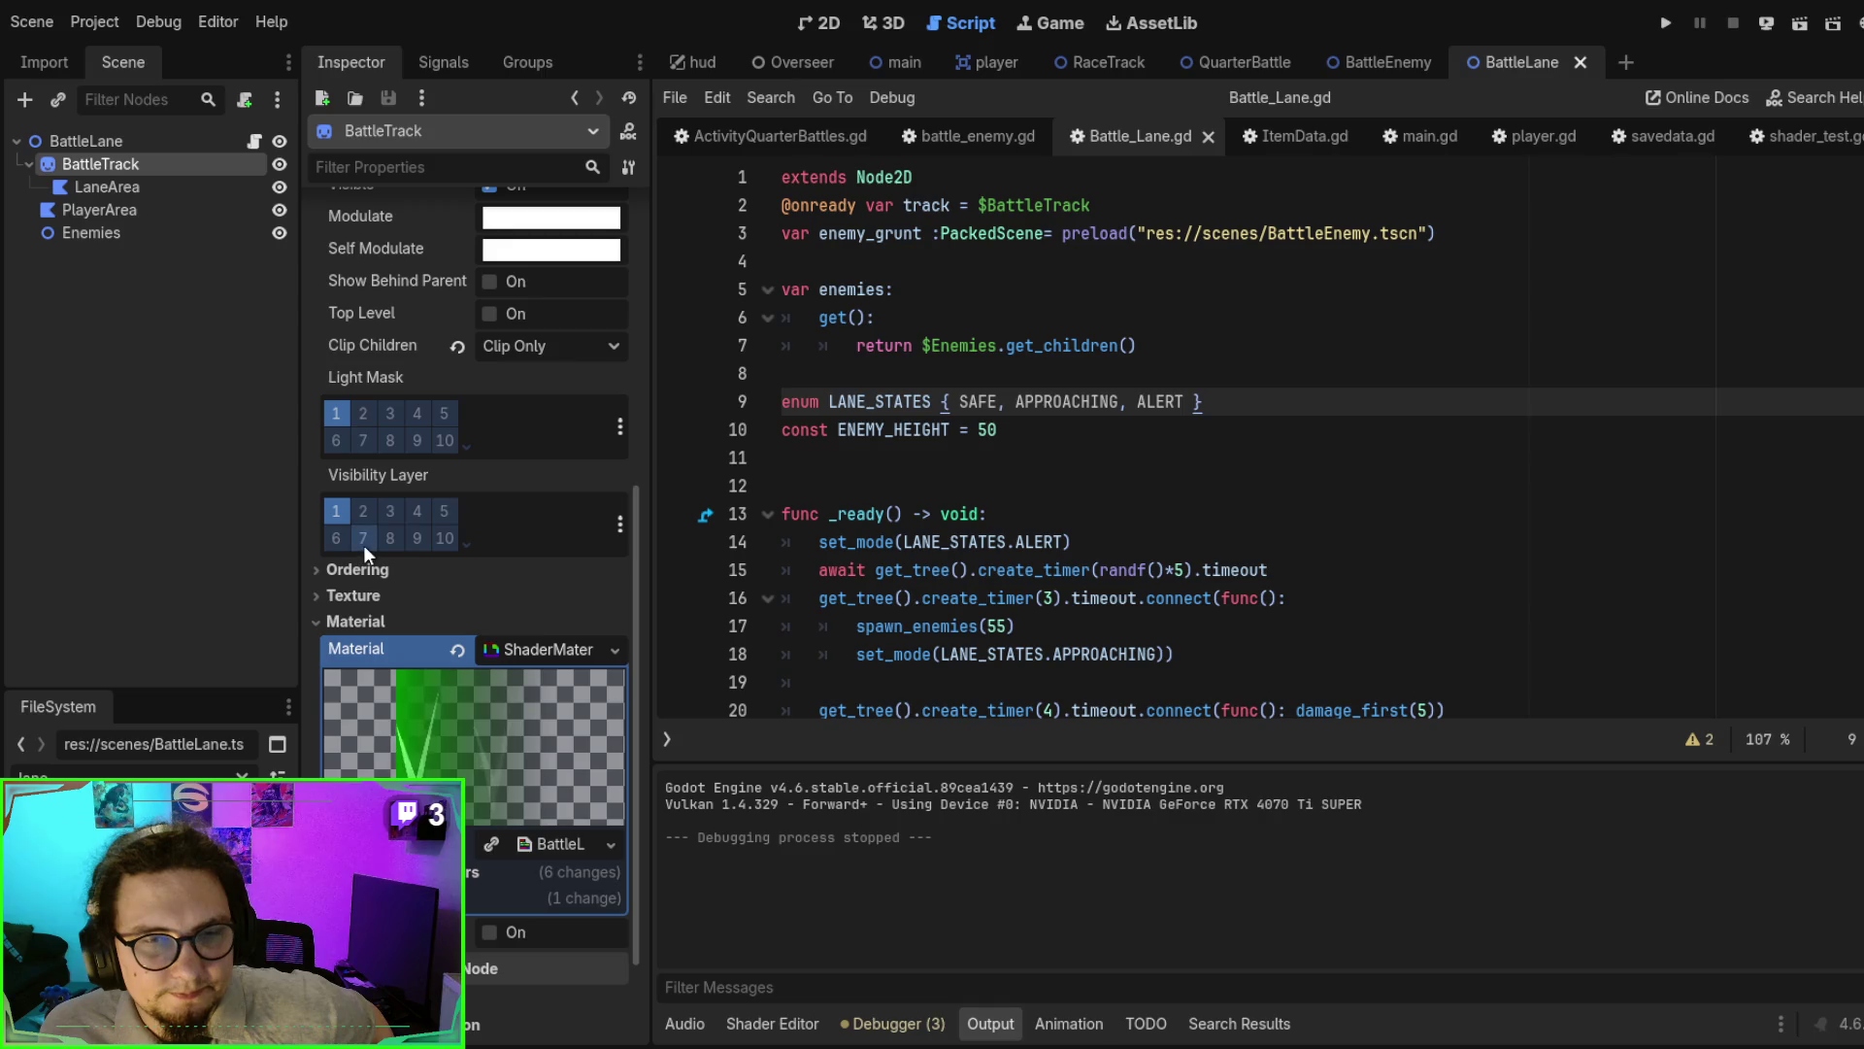
{"action": "left_click", "coordinate": [540, 659]}
{"action": "left_click", "coordinate": [581, 757]}
{"action": "scroll", "coordinate": [583, 680], "scroll_direction": "down", "scroll_amount": 3}
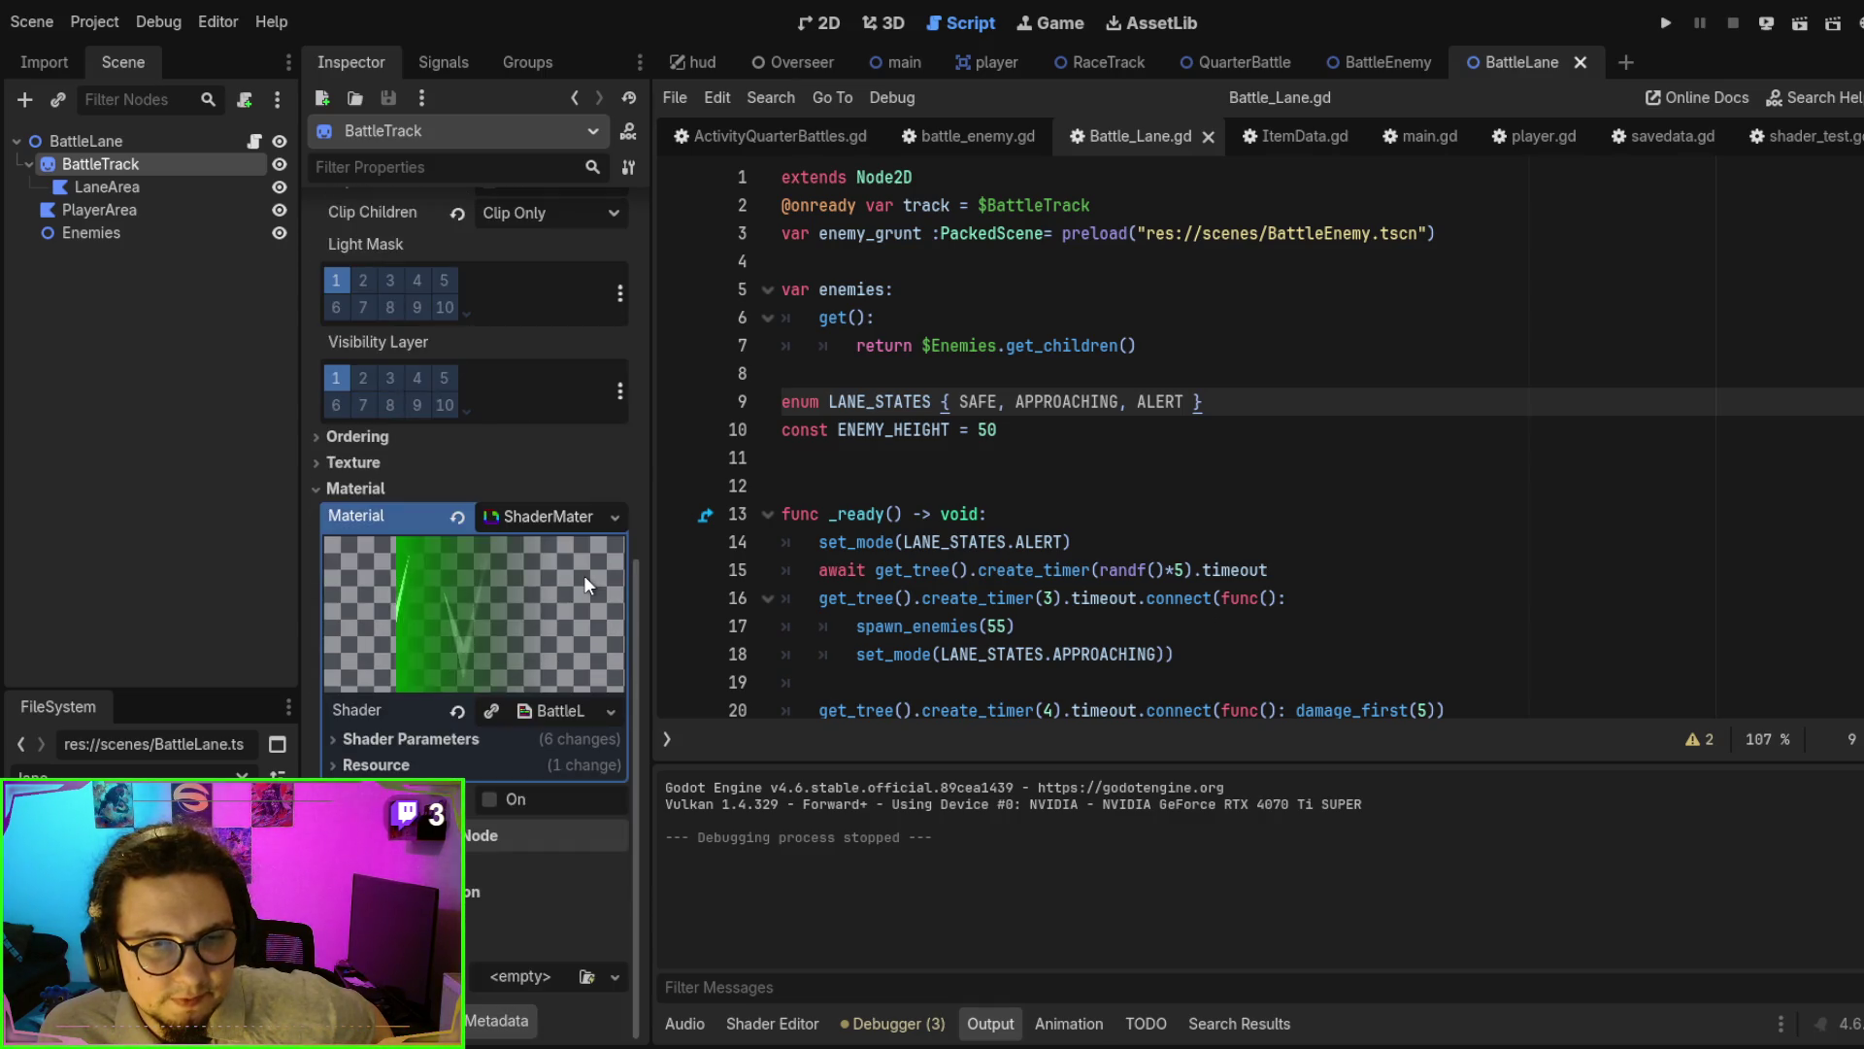
- Make BattleTrack's shader material and its shader Local to Scene
{"action": "left_click", "coordinate": [467, 765]}
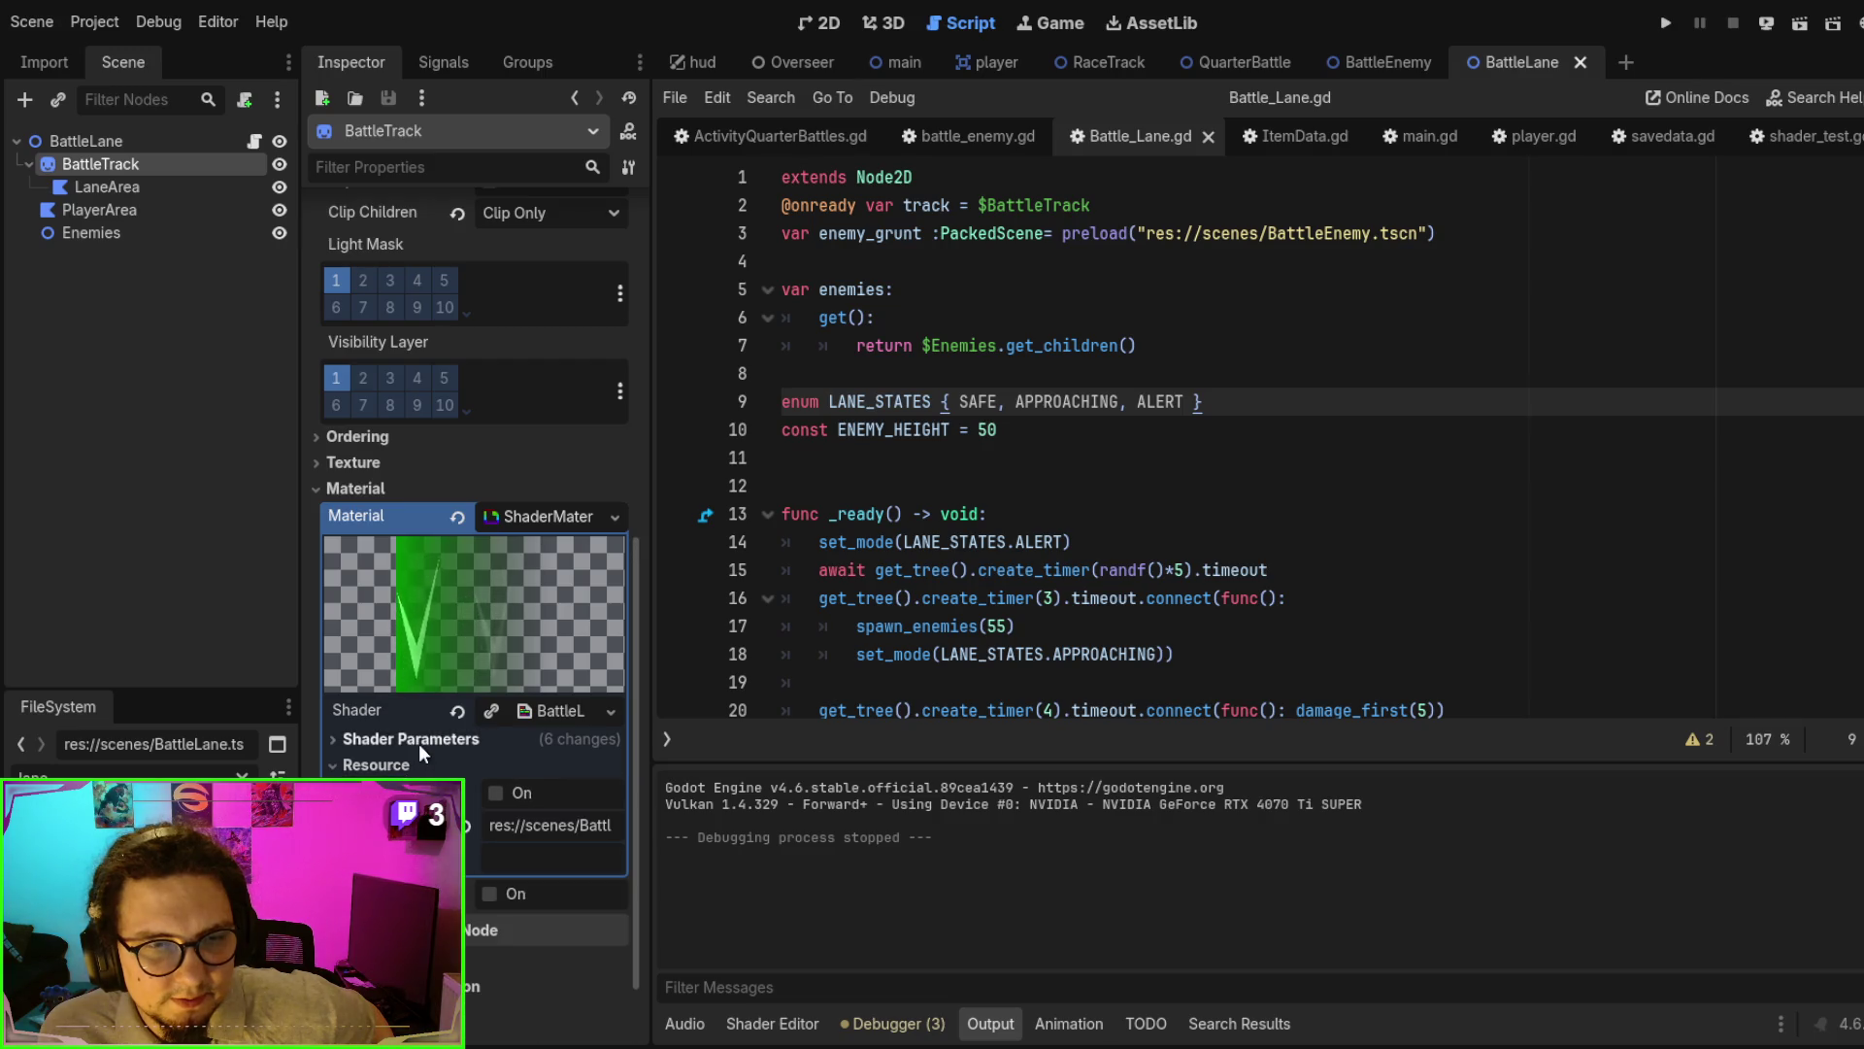
{"action": "left_click", "coordinate": [495, 792]}
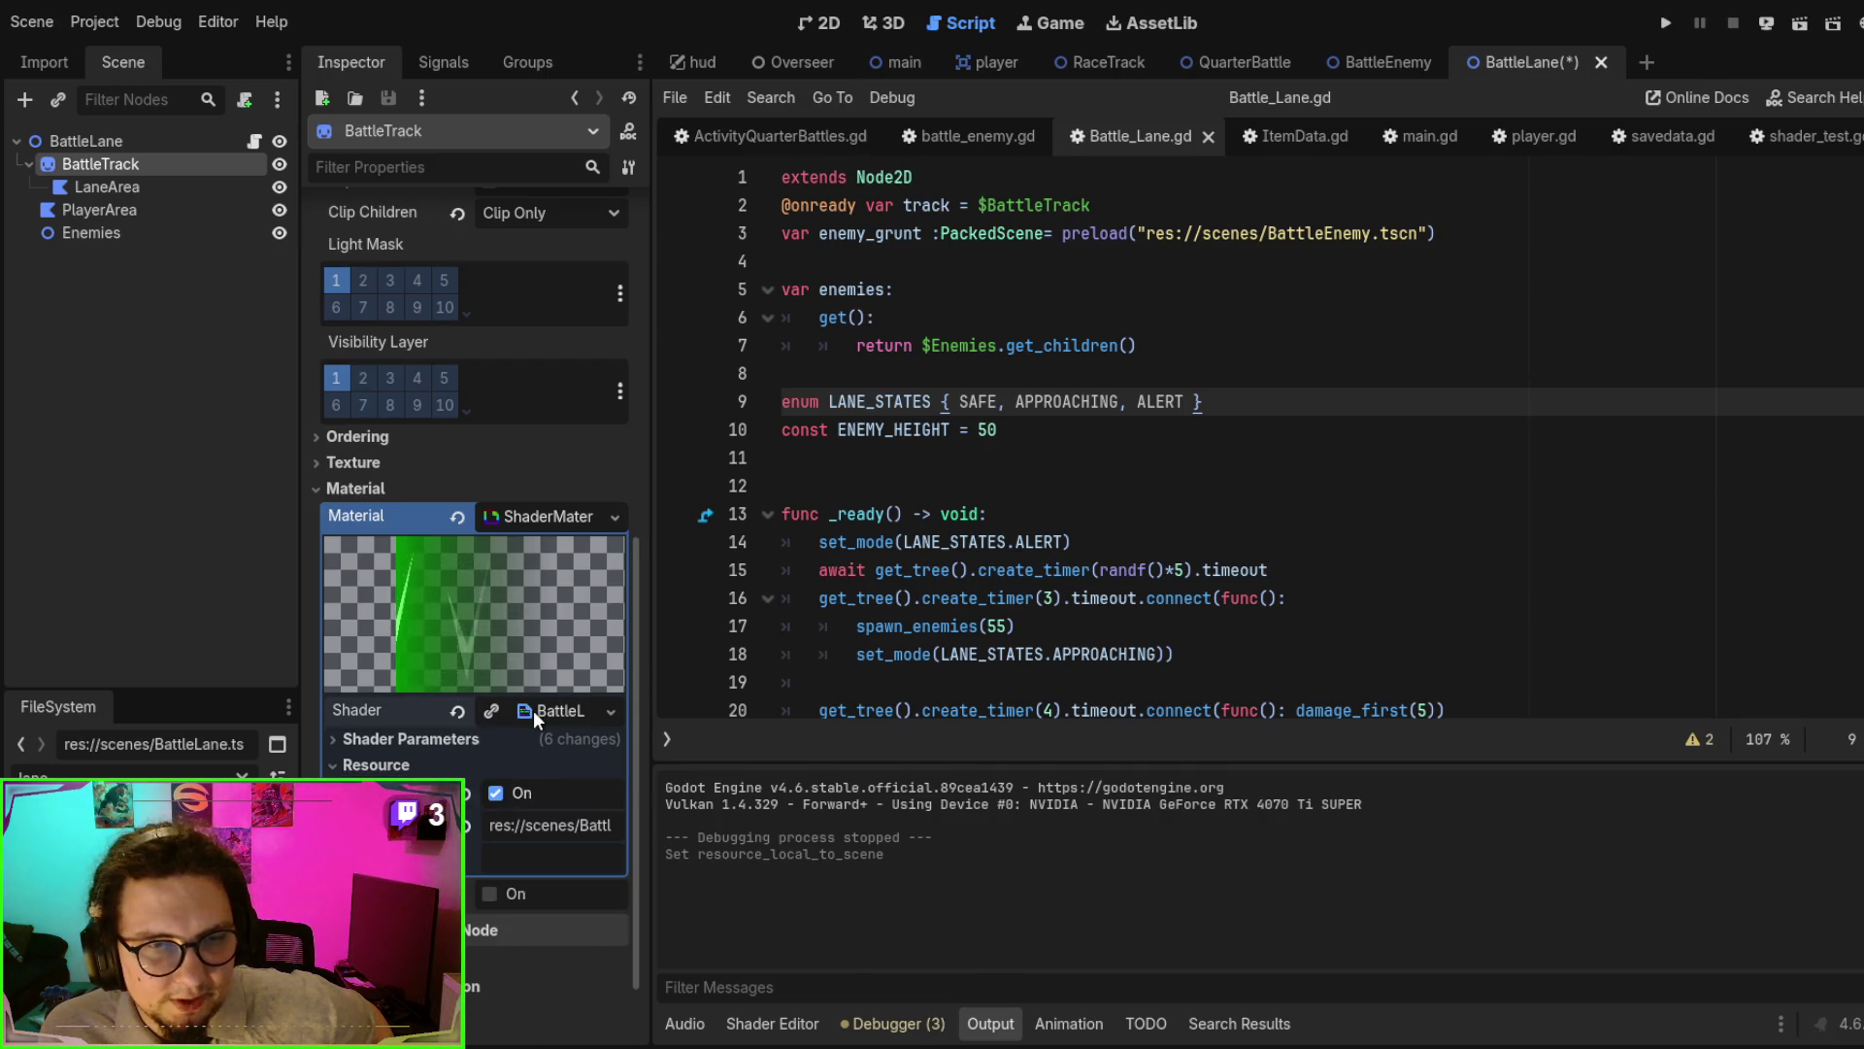
{"action": "left_click", "coordinate": [533, 709]}
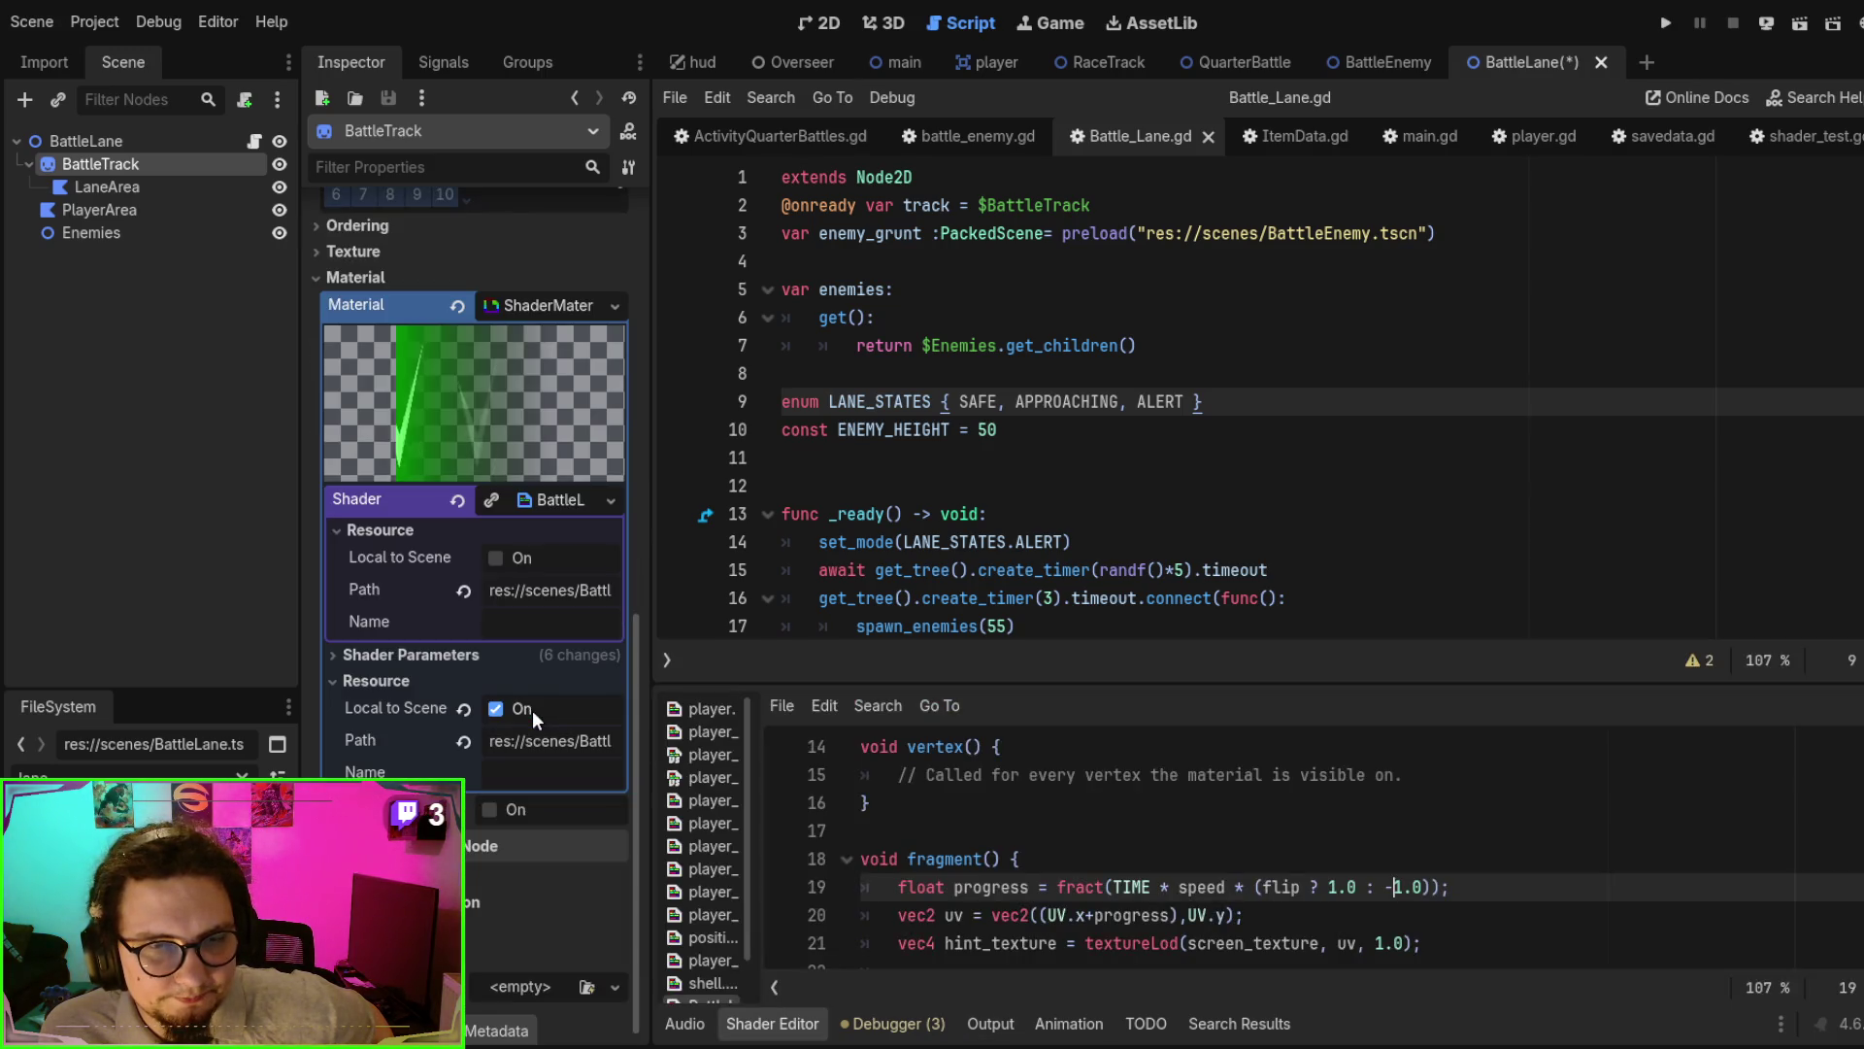
{"action": "left_click", "coordinate": [497, 555]}
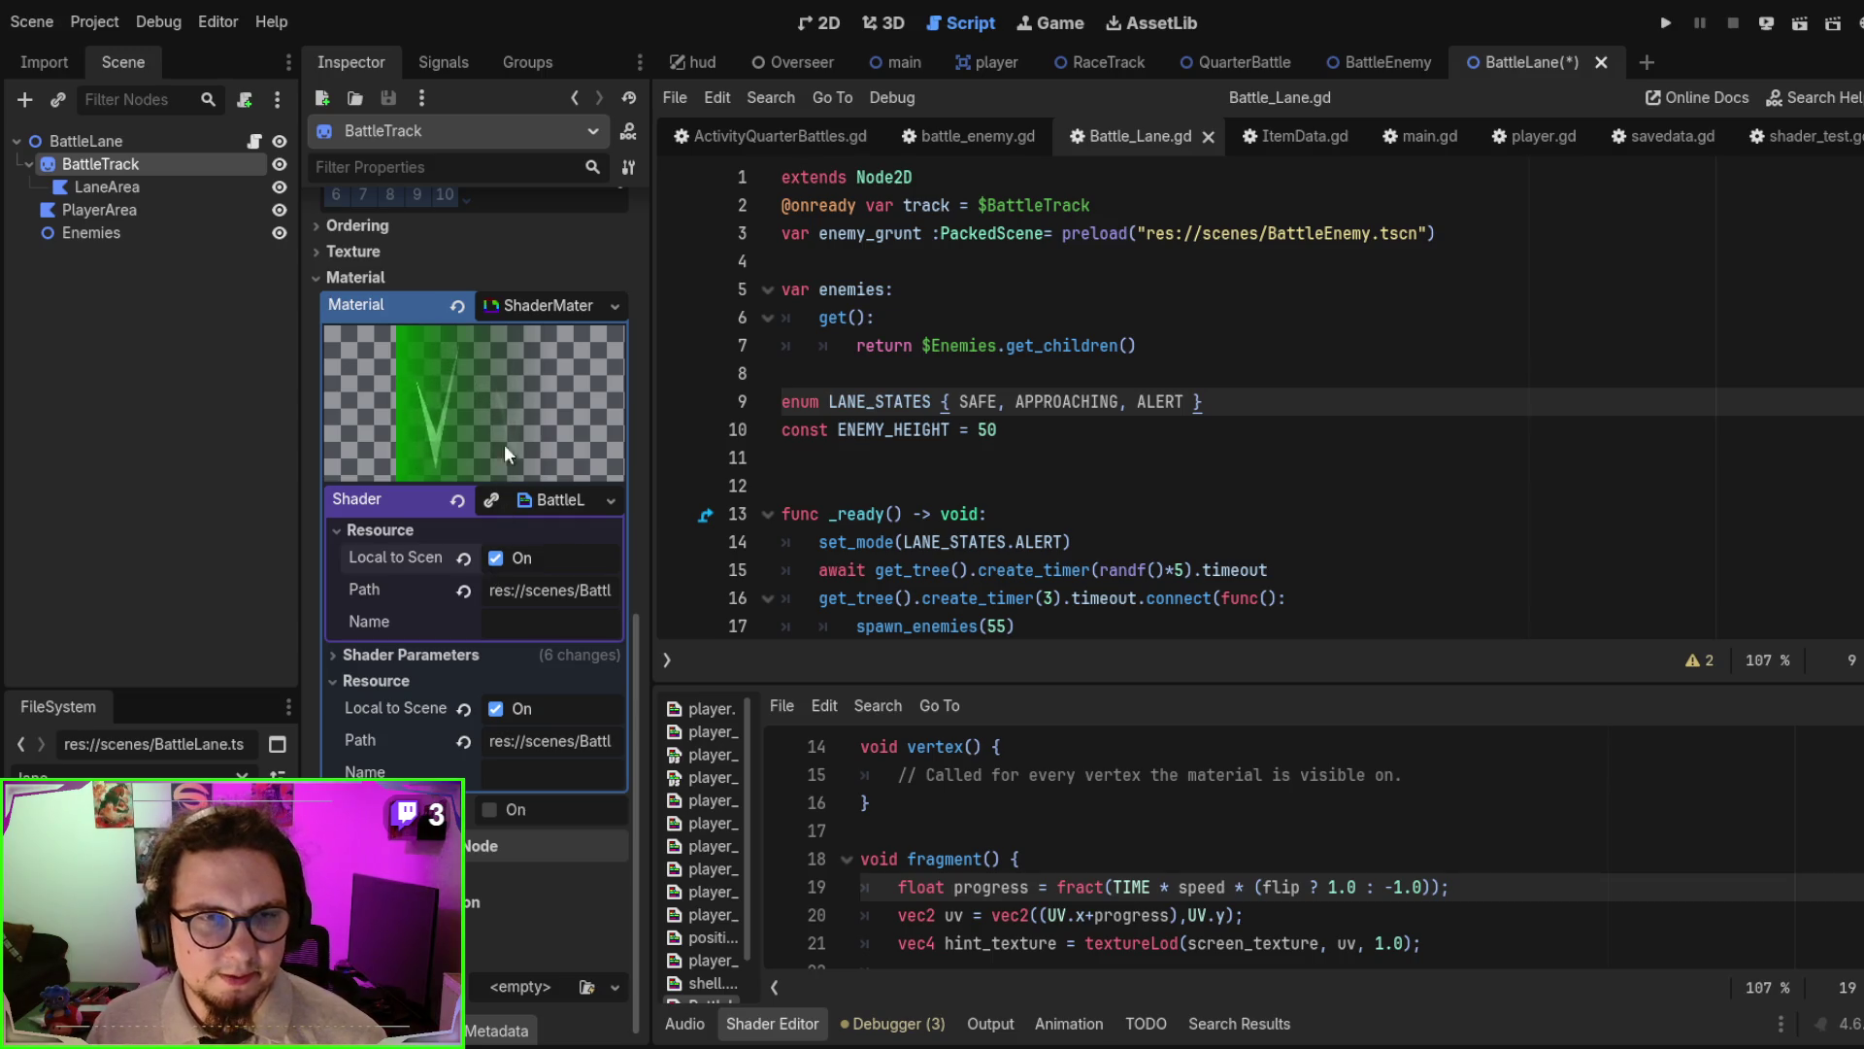
- Undo the accidental material clear, set the screen texture Local to Scene, and run with F6
{"action": "left_click", "coordinate": [457, 304]}
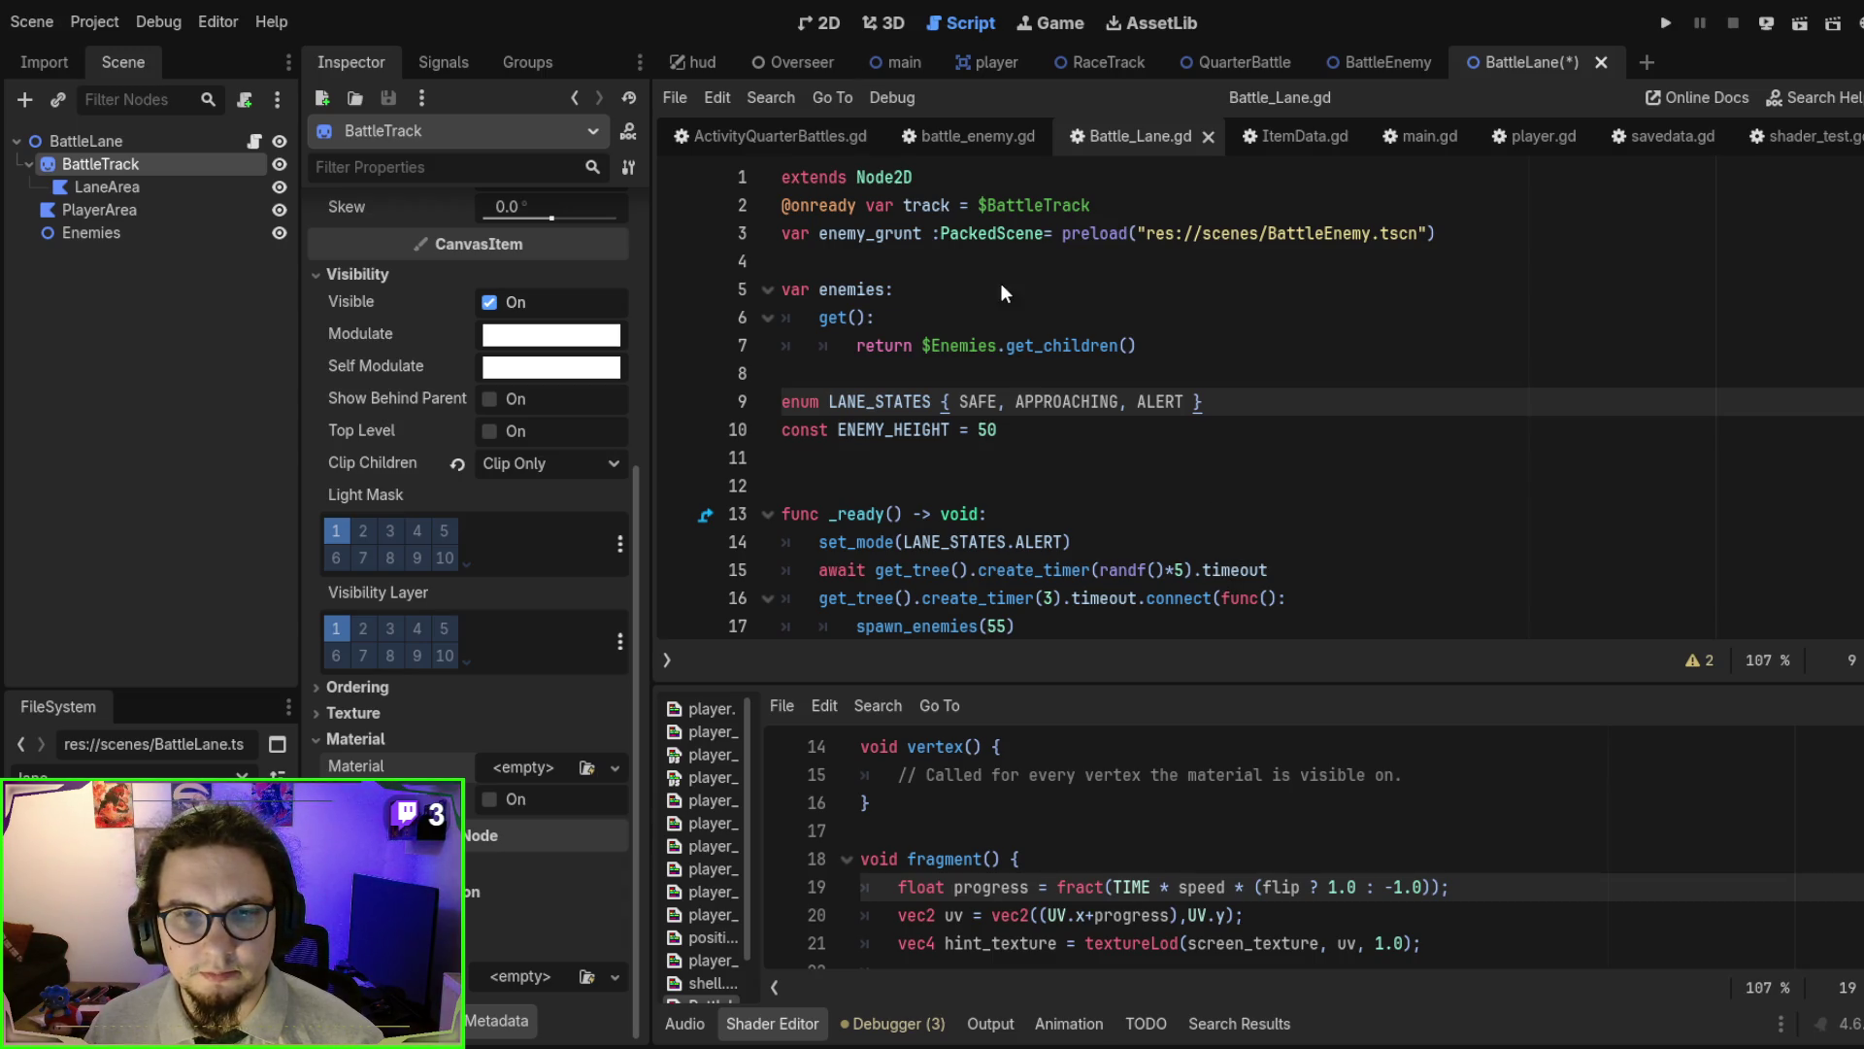
{"action": "key", "text": "ctrl+z"}
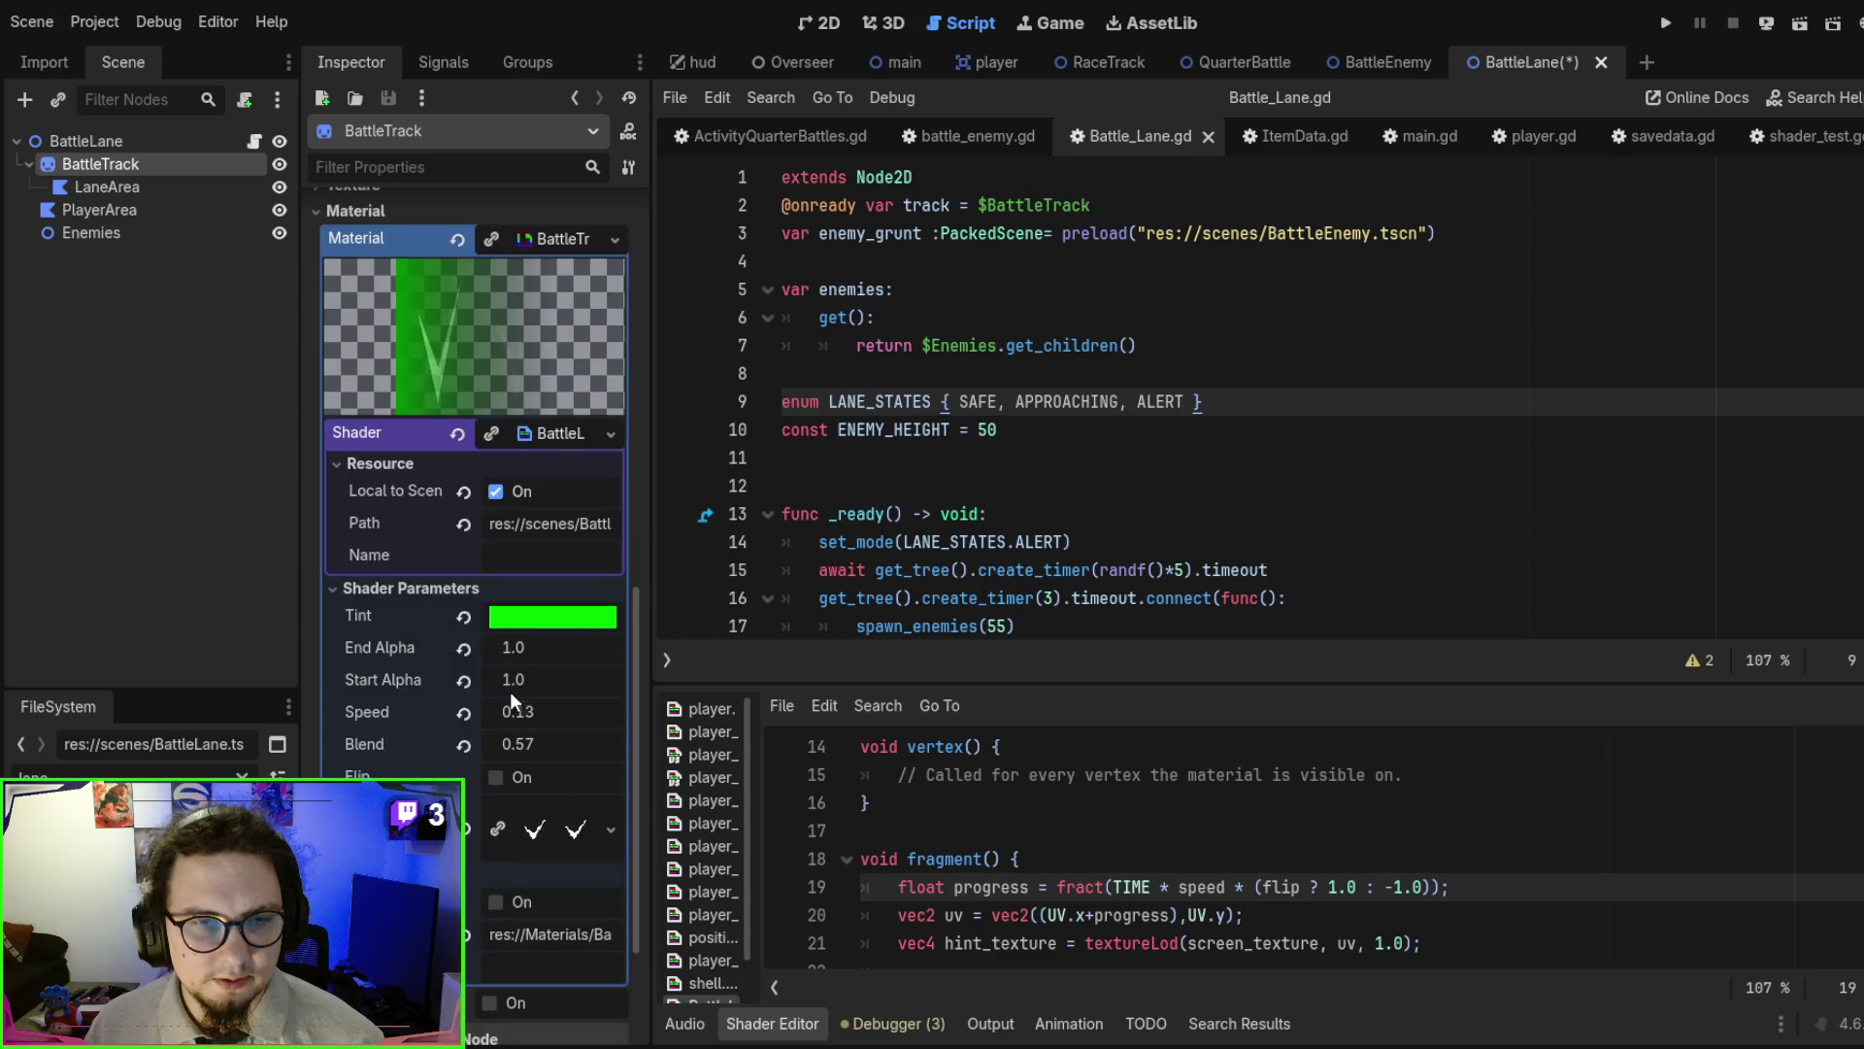
{"action": "scroll", "coordinate": [493, 689], "scroll_direction": "down", "scroll_amount": 3}
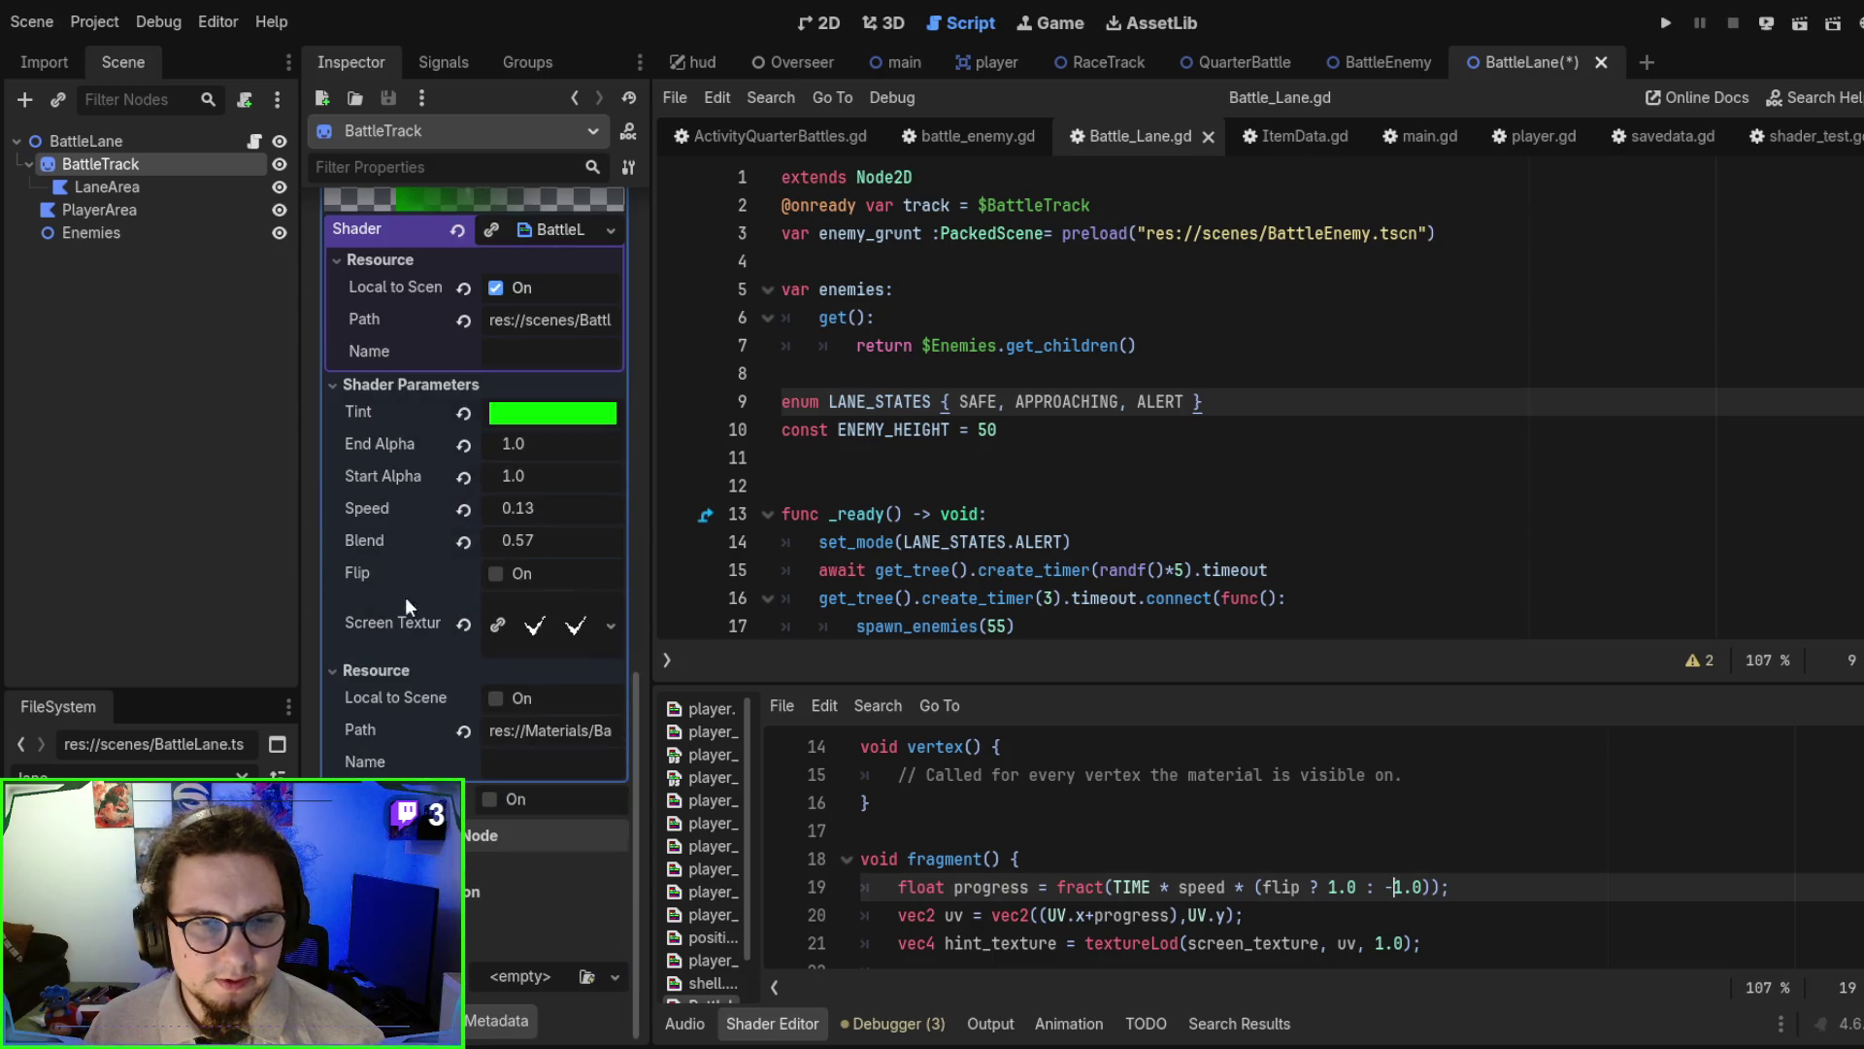
{"action": "left_click", "coordinate": [496, 695]}
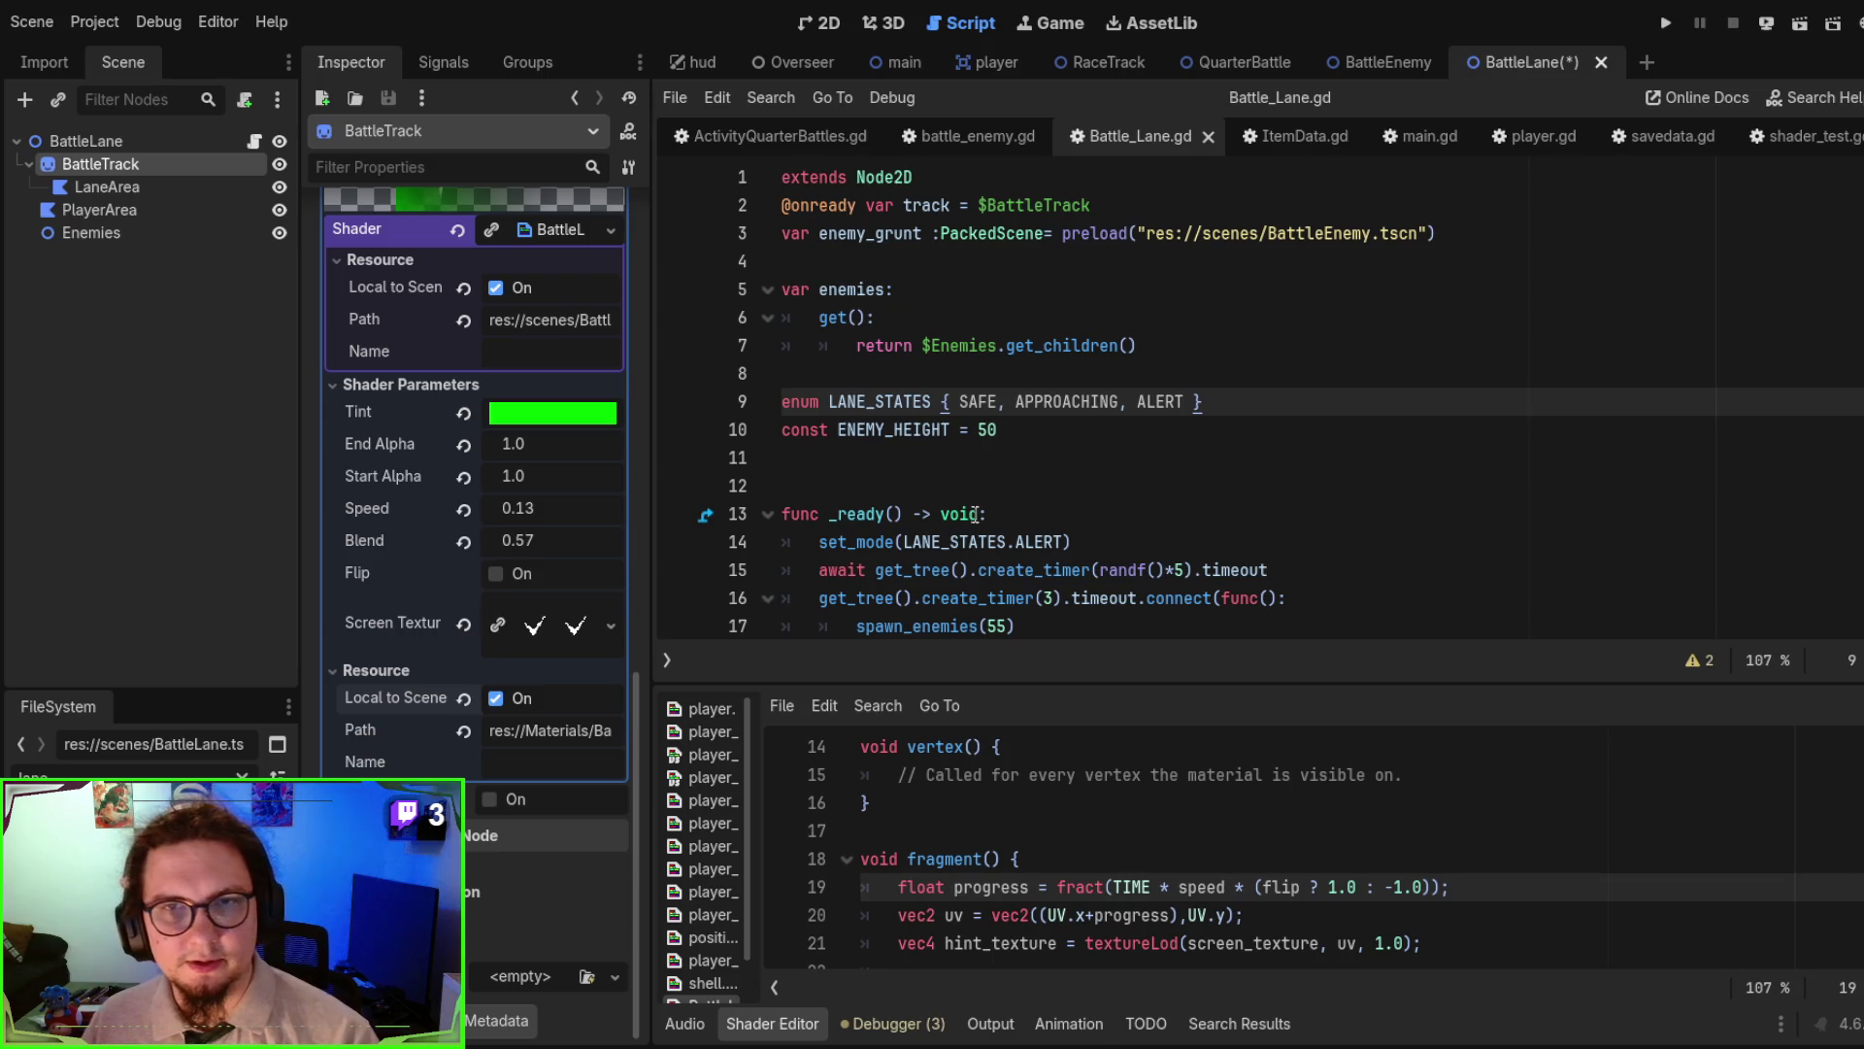
{"action": "left_click", "coordinate": [1029, 430]}
{"action": "key", "text": "F6"}
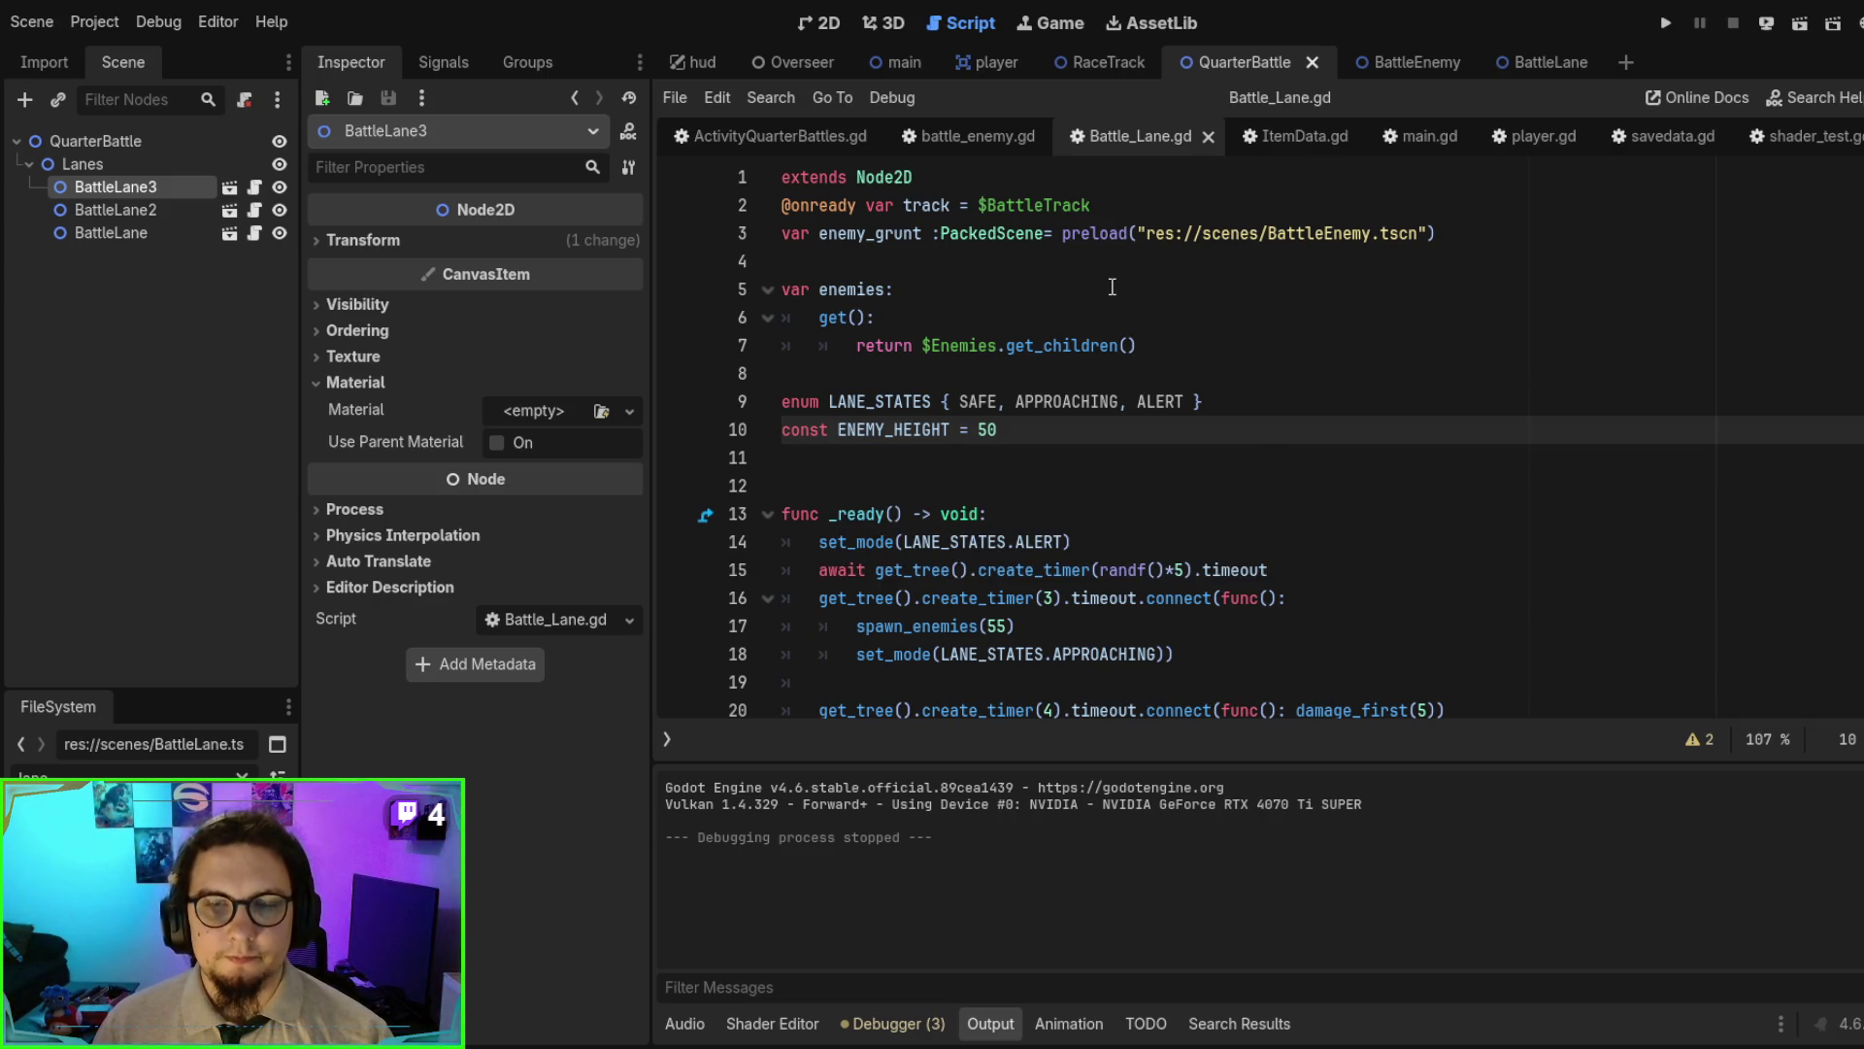
- Attach a new ActivityQuarterBattle.gd script (extends Node2D) to the QuarterBattle root node
{"action": "left_click", "coordinate": [105, 137]}
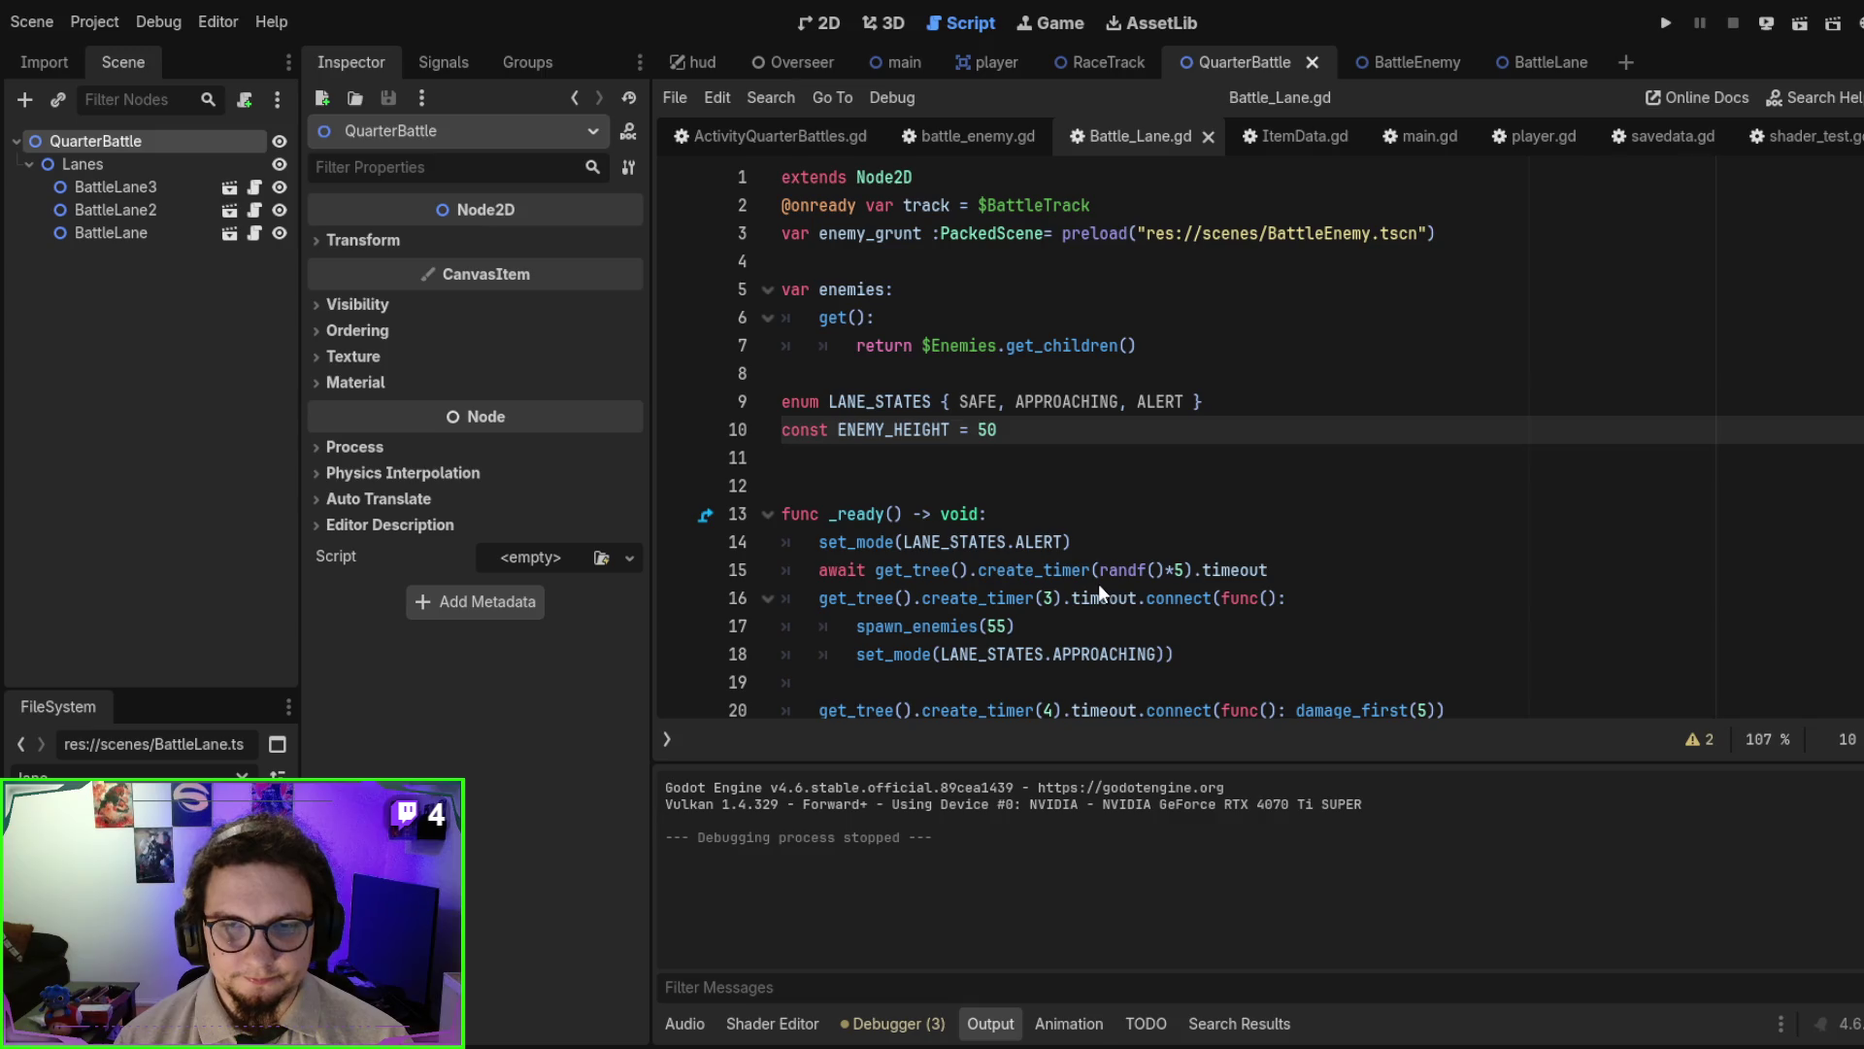
{"action": "key", "text": "Return"}
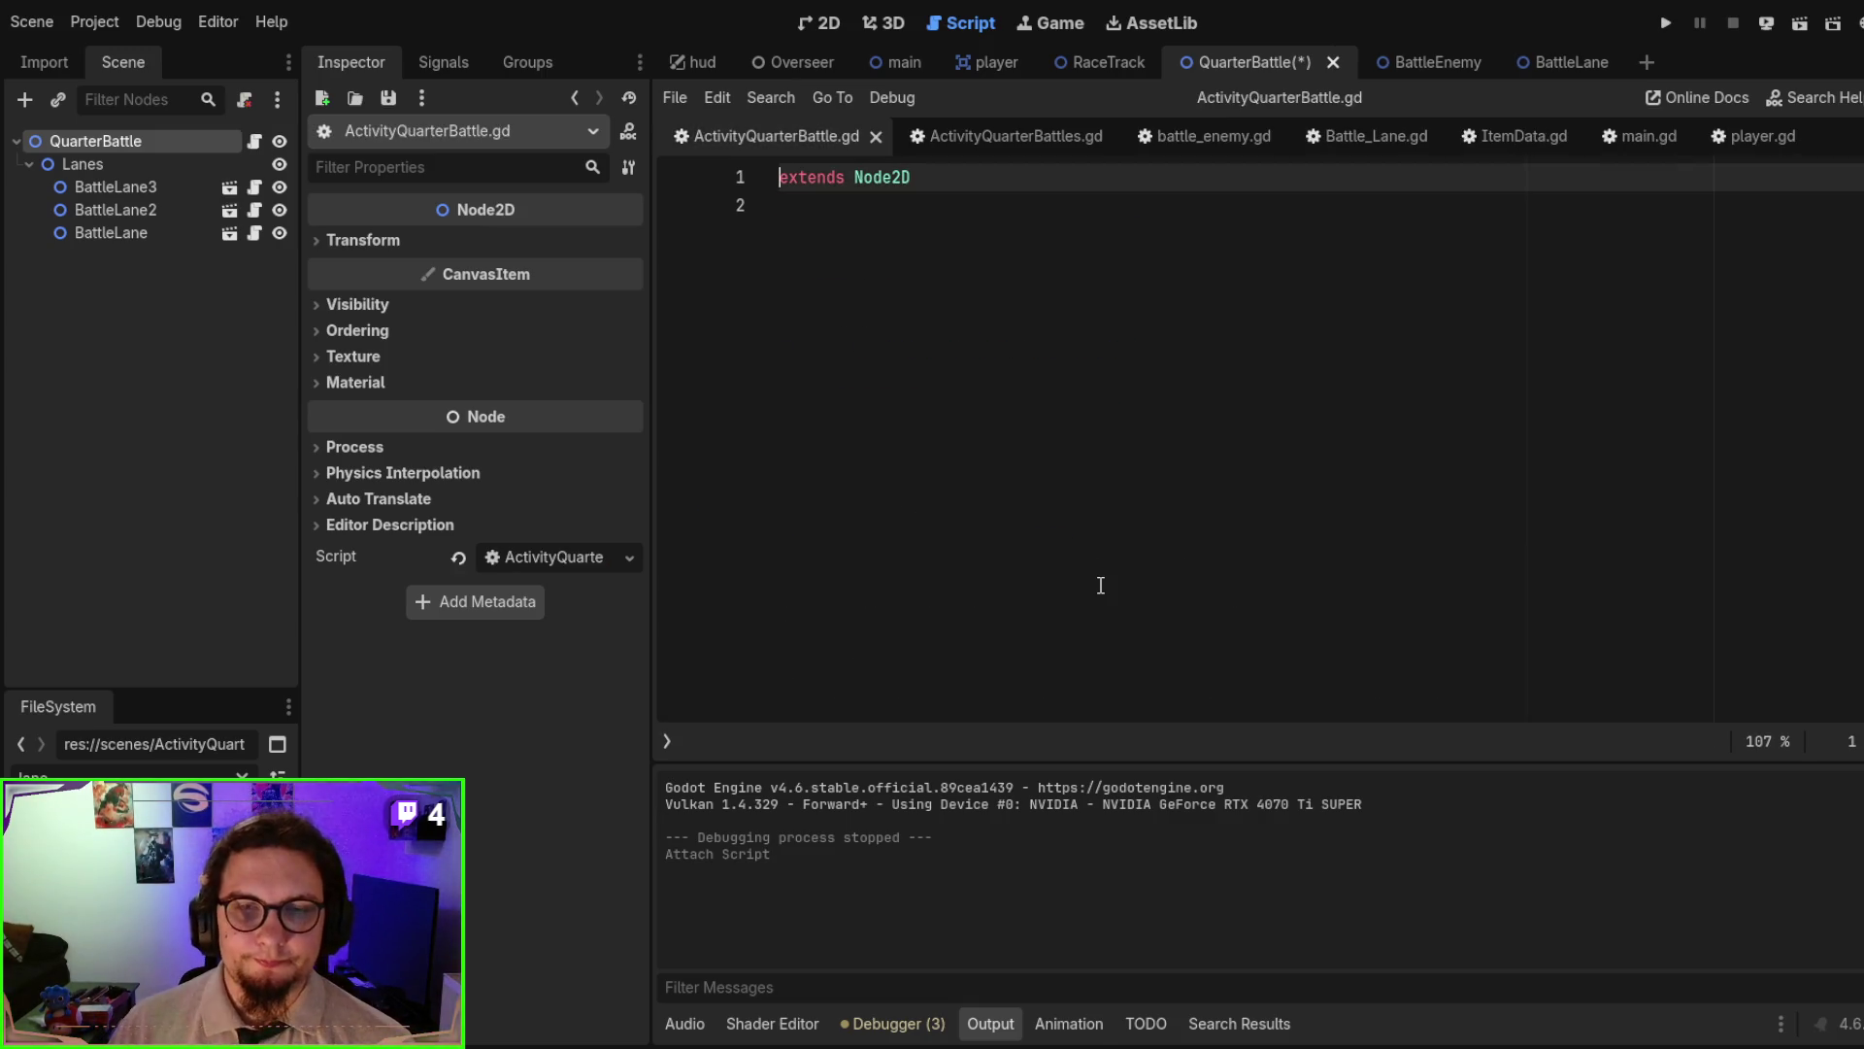
- Declare 'class_name ActivityQuarterBattle' on line 2 of the new script and save it
{"action": "left_click", "coordinate": [1107, 582]}
{"action": "type", "text": "c"}
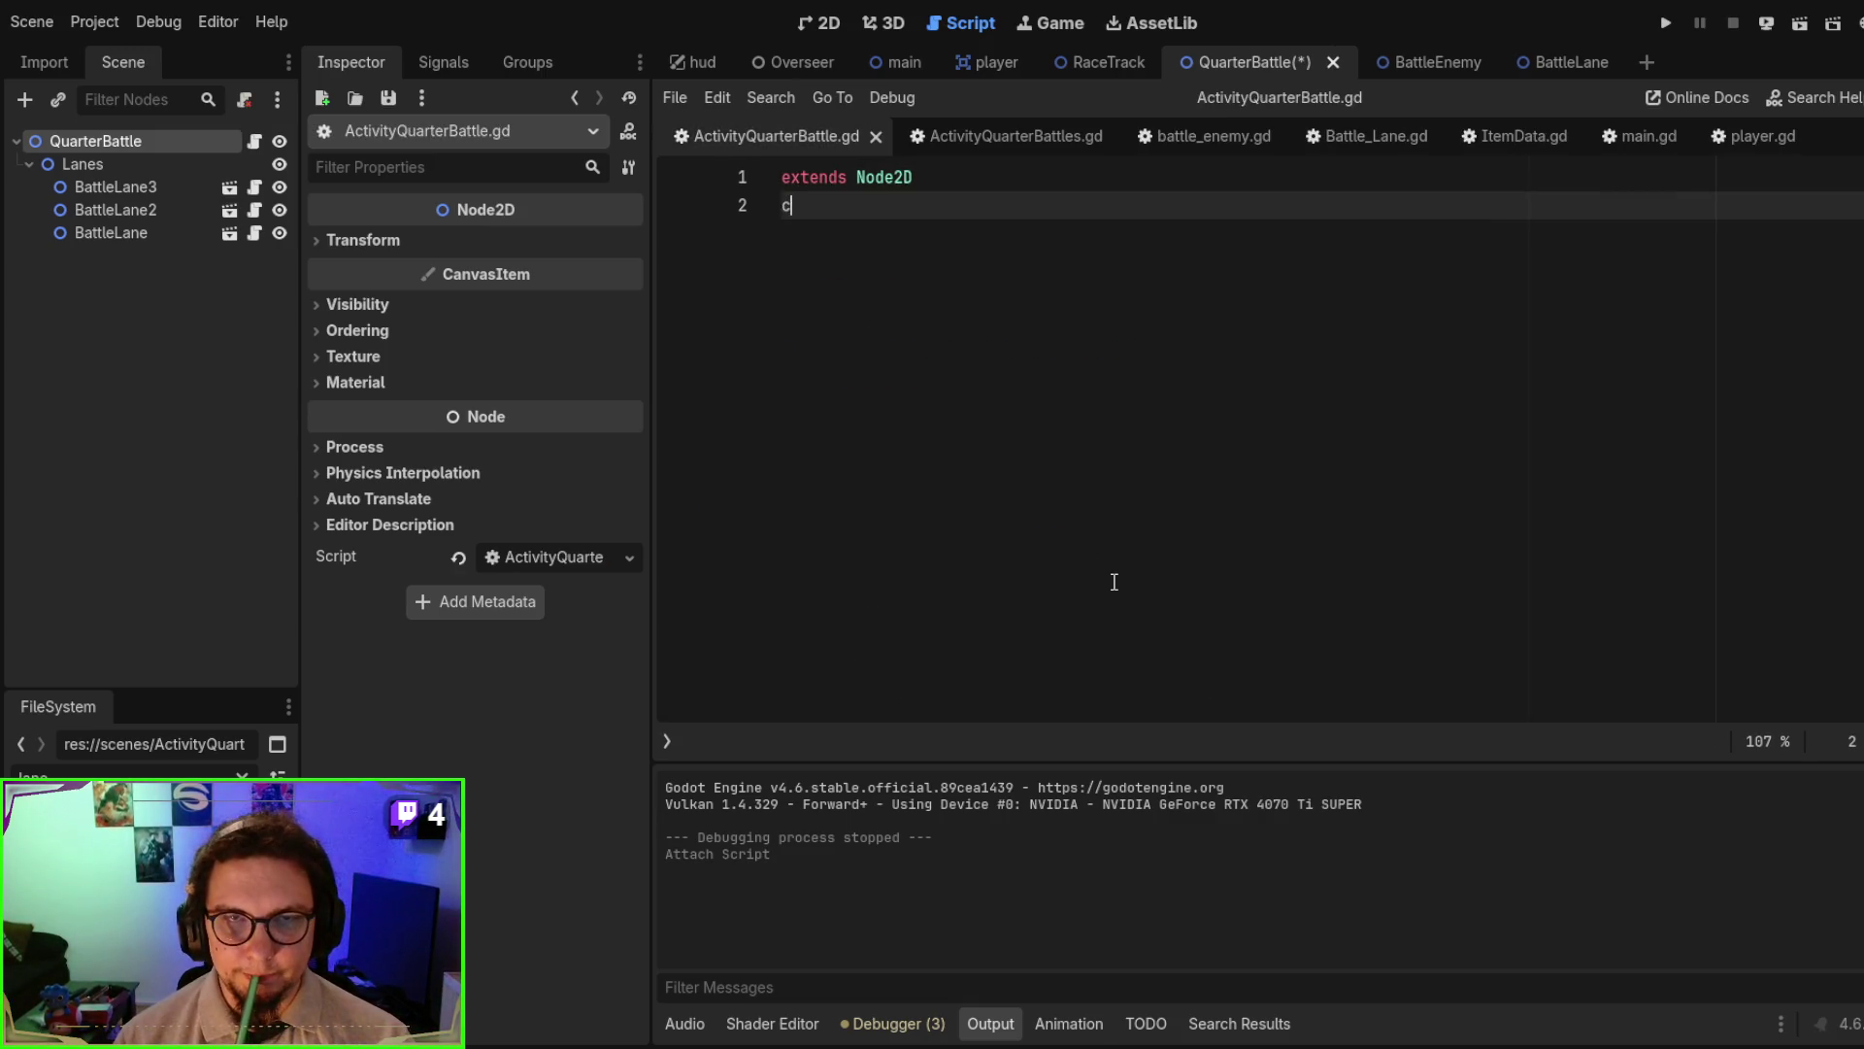
{"action": "type", "text": "lass_nam"}
{"action": "key", "text": "BackSpace"}
{"action": "key", "text": "BackSpace"}
{"action": "key", "text": "BackSpace"}
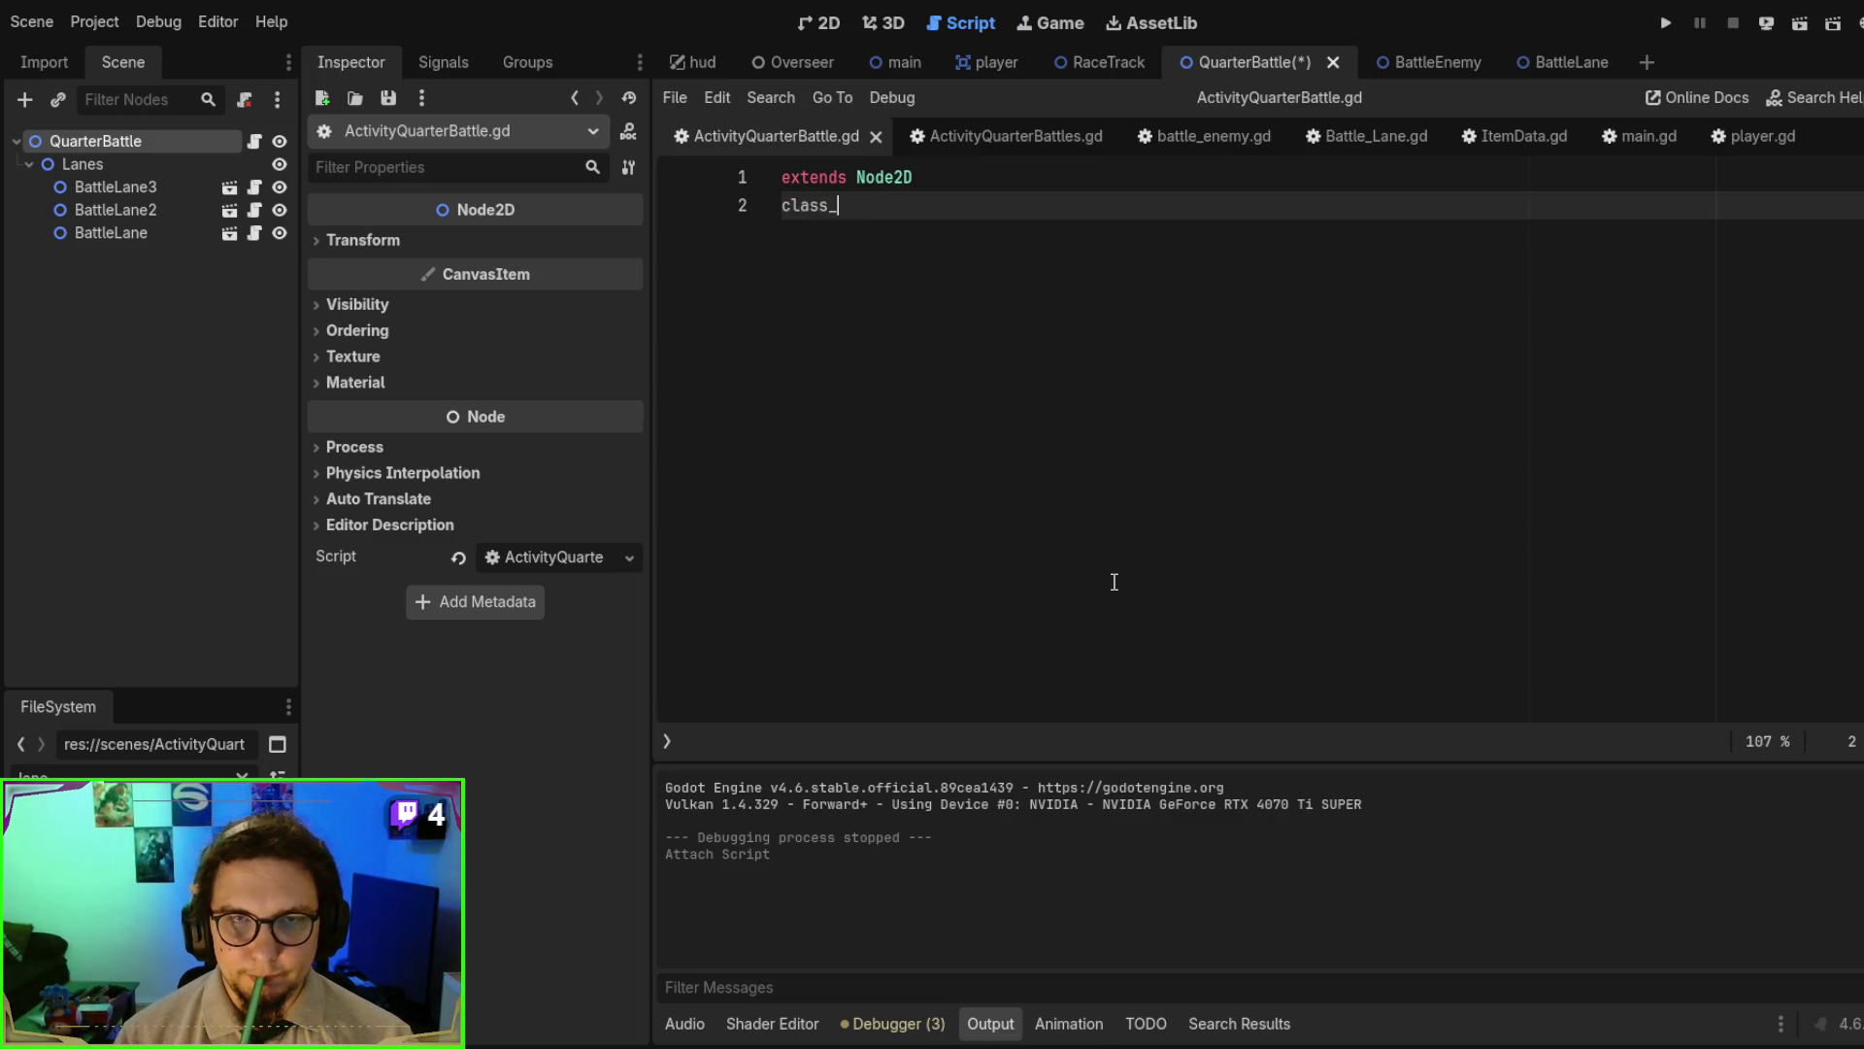
{"action": "type", "text": "name Qua"}
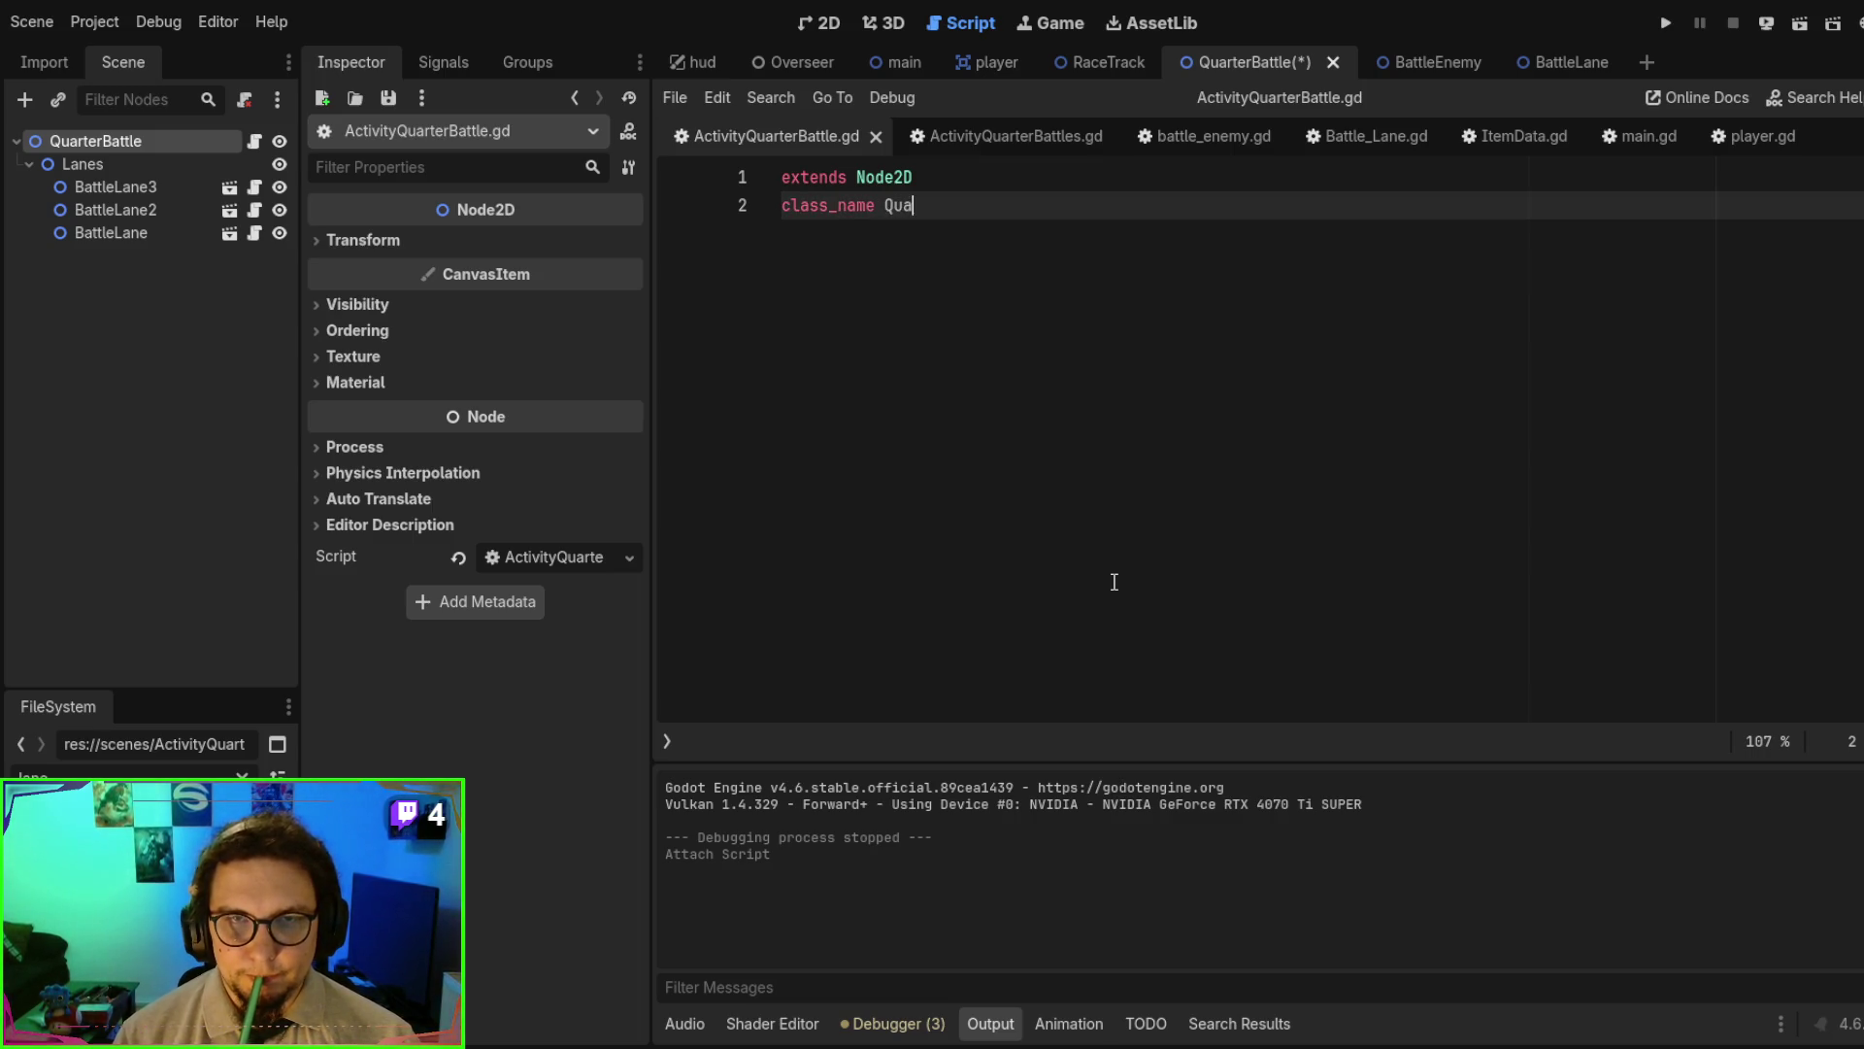
{"action": "type", "text": "rter"}
{"action": "key", "text": "BackSpace"}
{"action": "key", "text": "BackSpace"}
{"action": "key", "text": "BackSpace"}
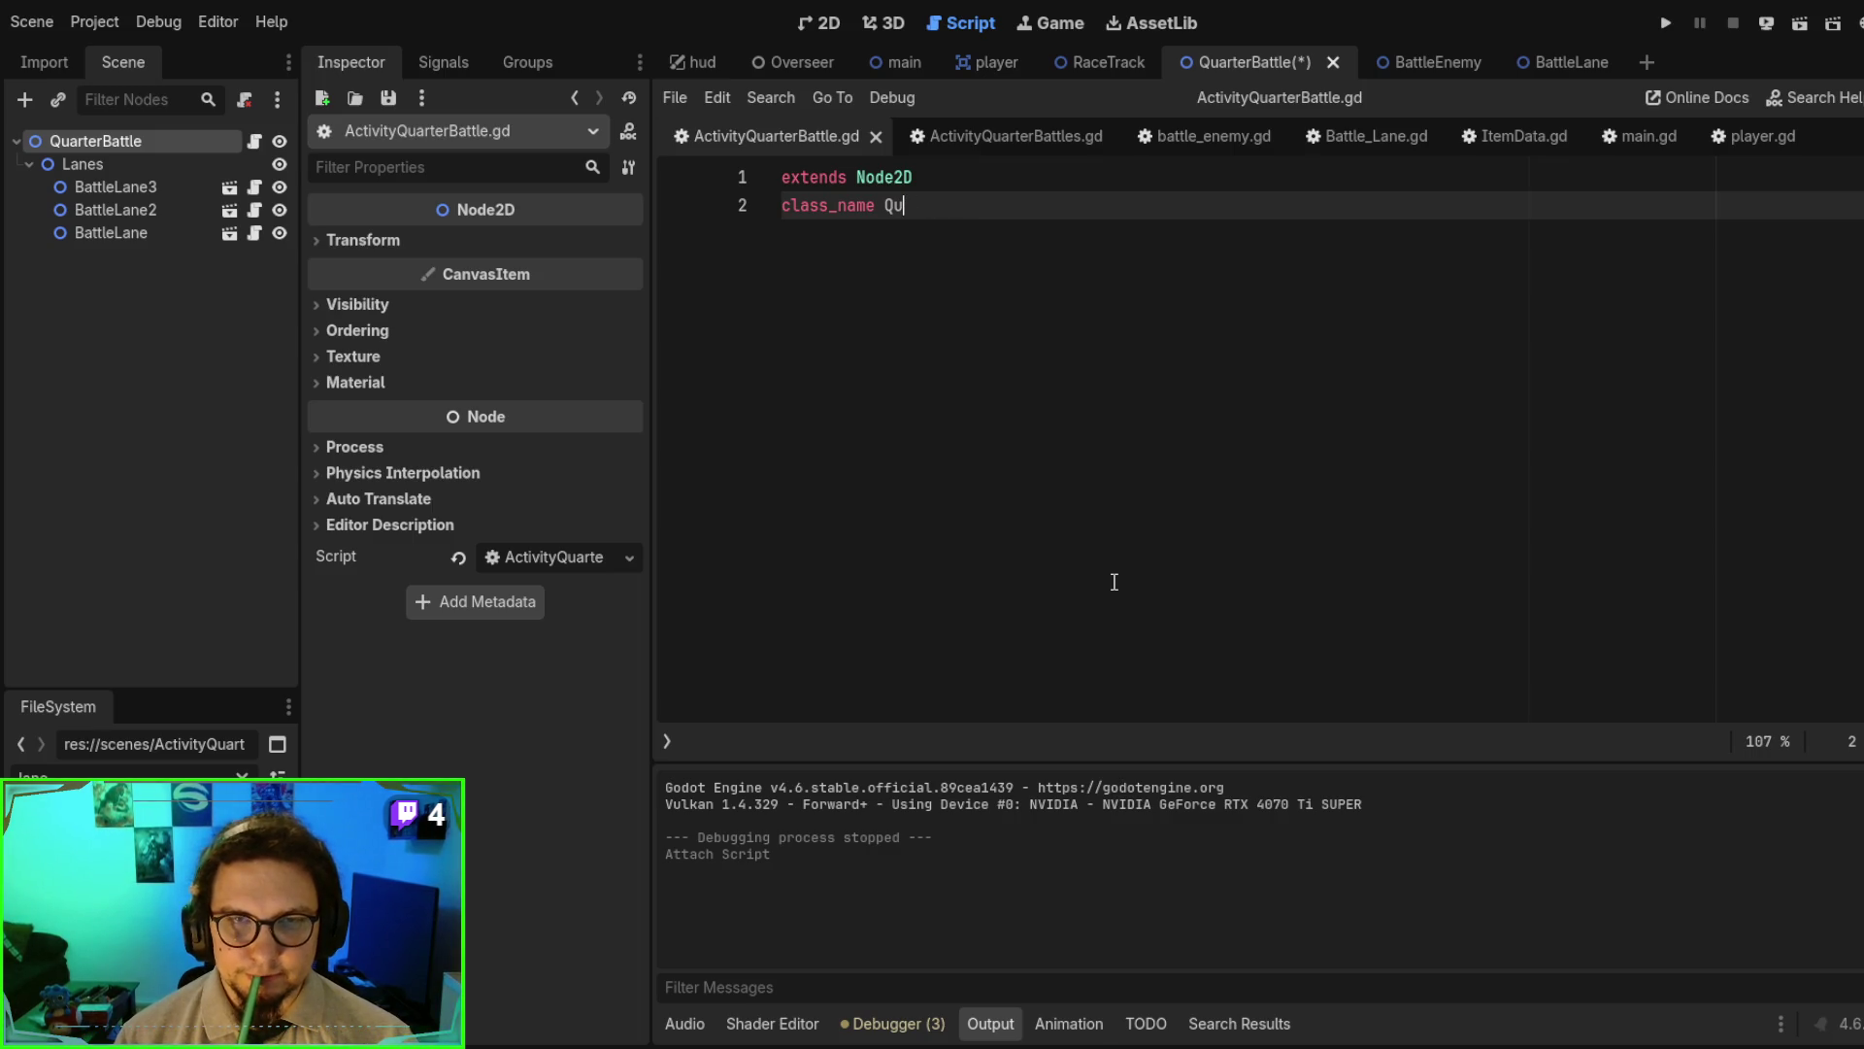
{"action": "type", "text": "ActivityQ"}
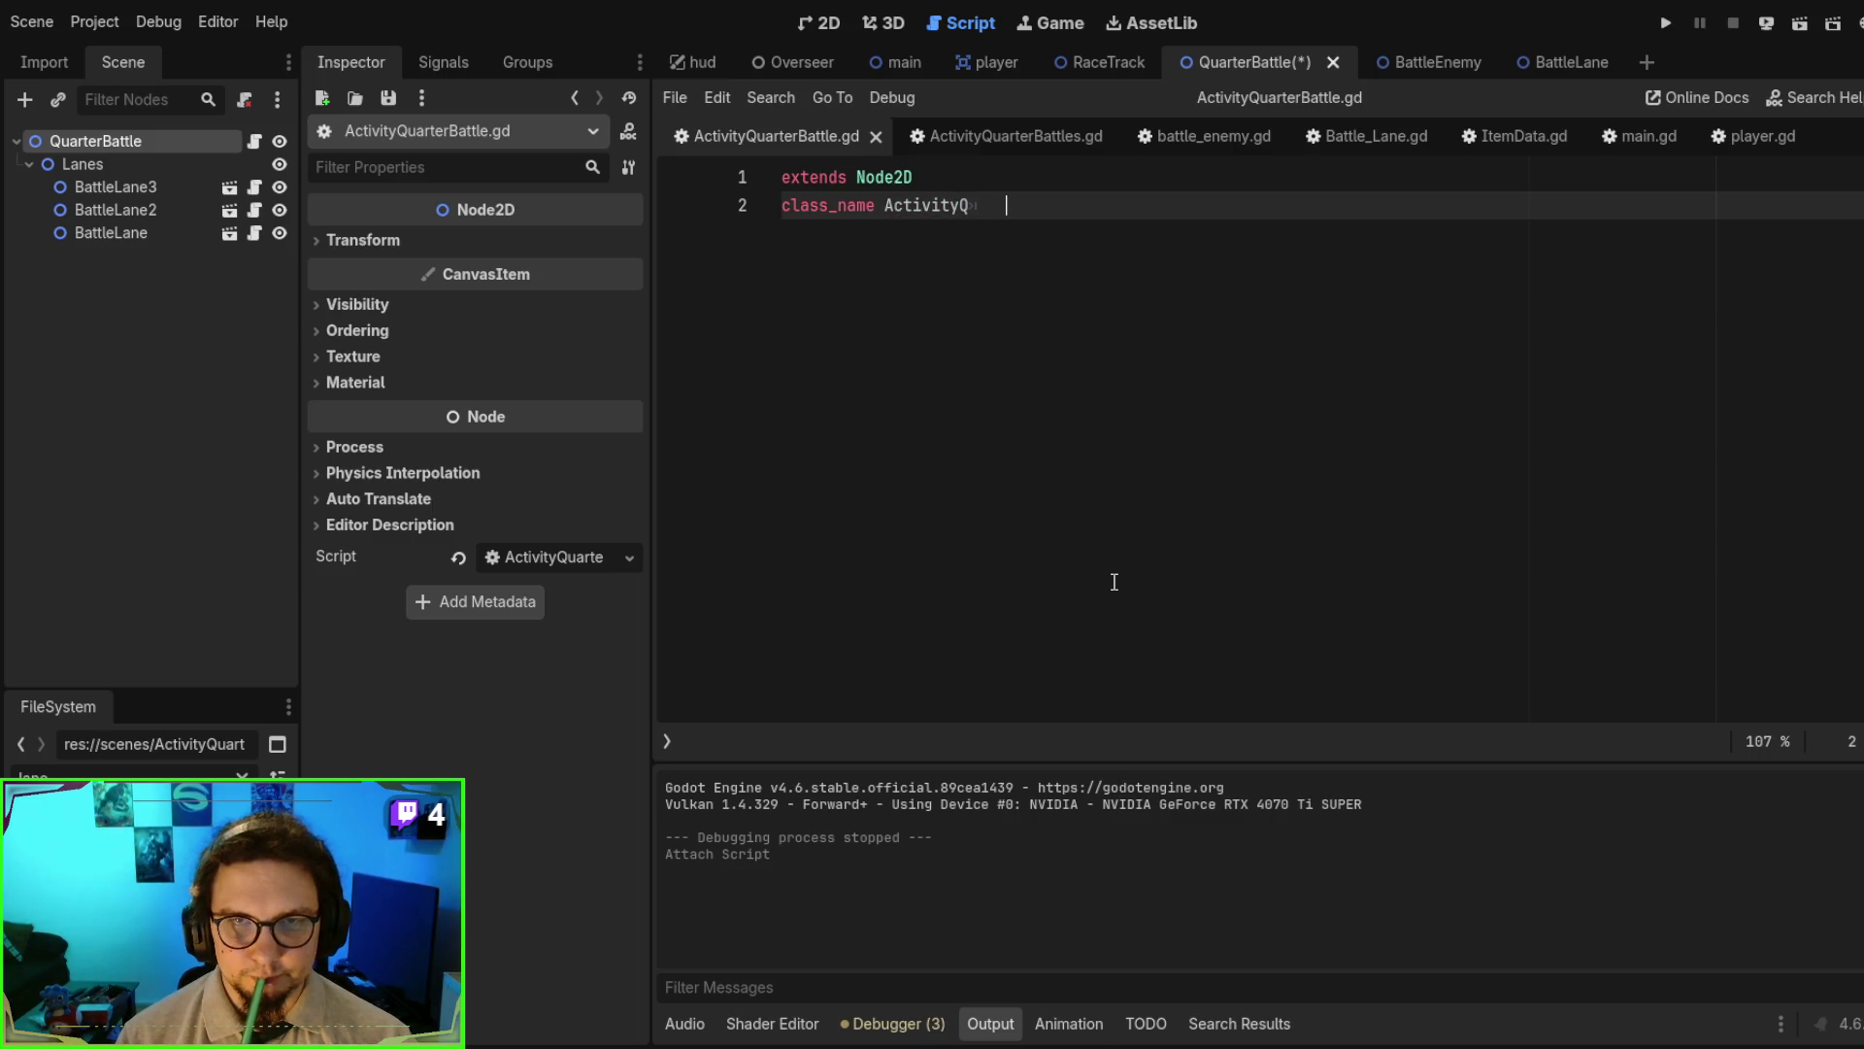
{"action": "type", "text": "Au"}
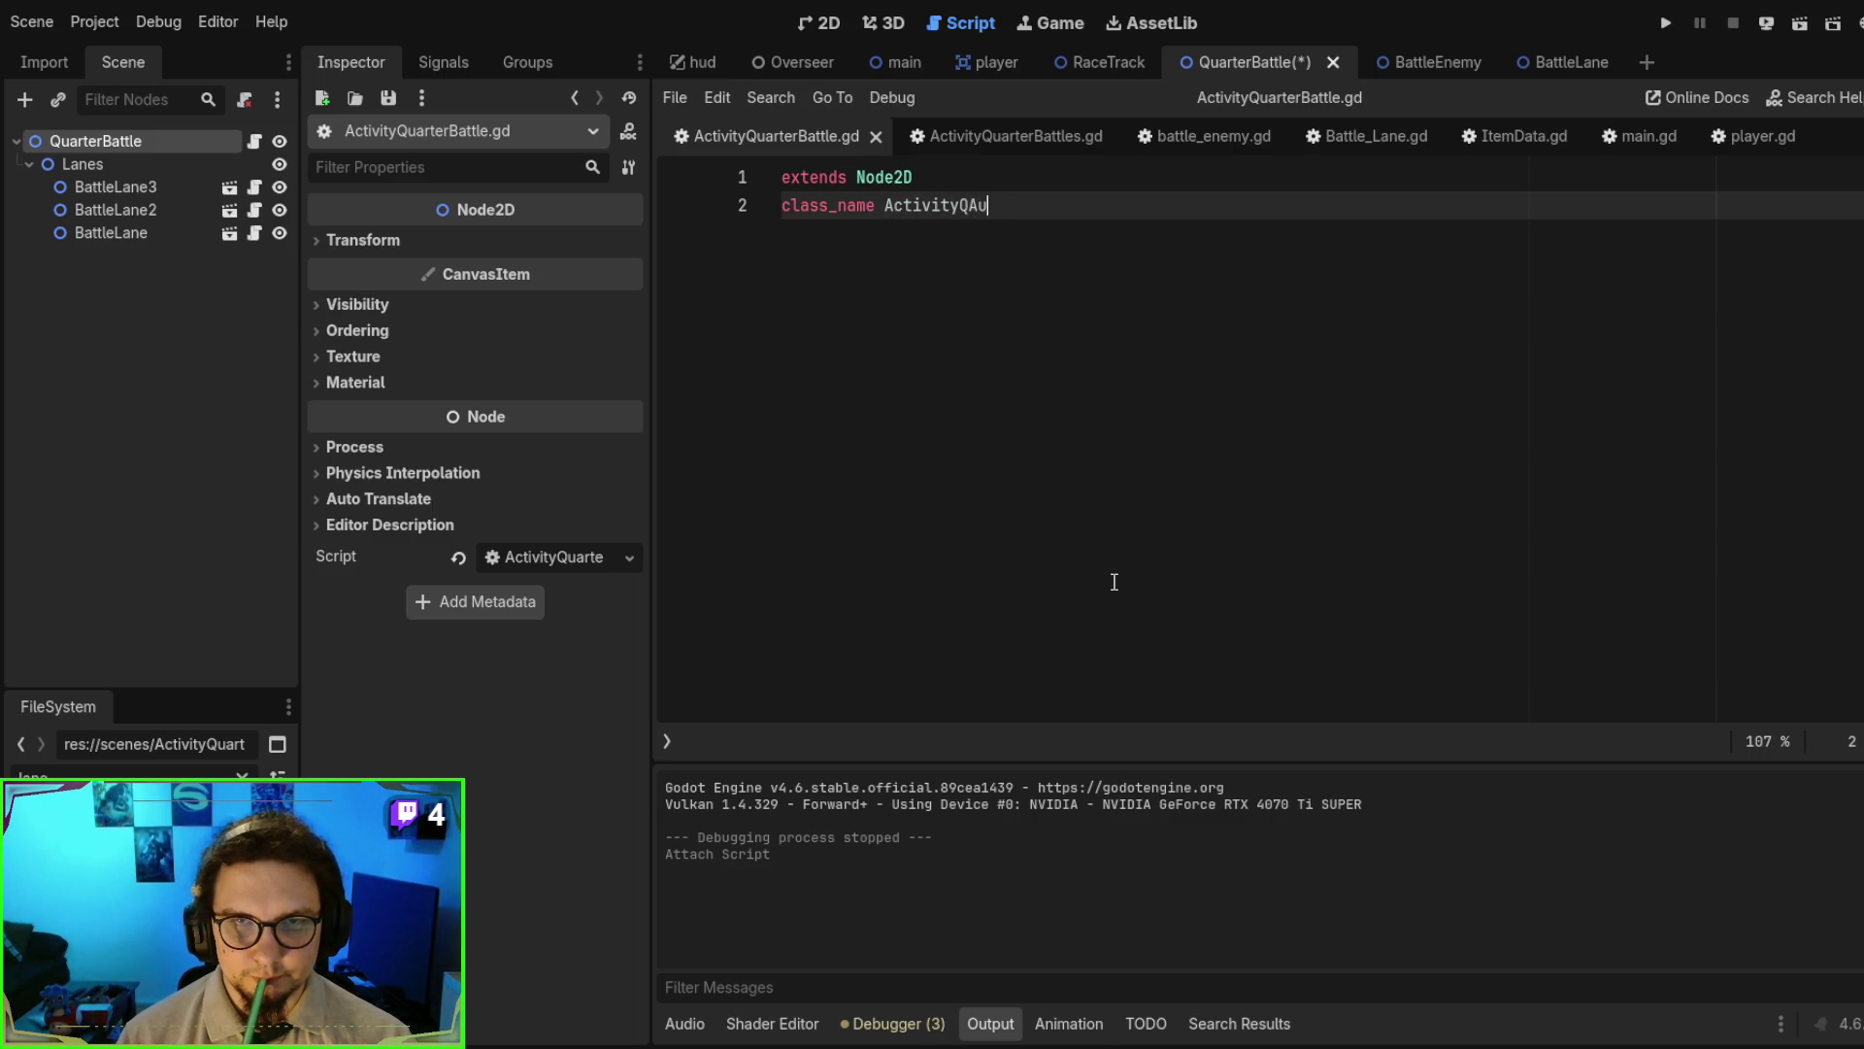
{"action": "key", "text": "BackSpace"}
{"action": "key", "text": "BackSpace"}
{"action": "type", "text": "uarterBattle"}
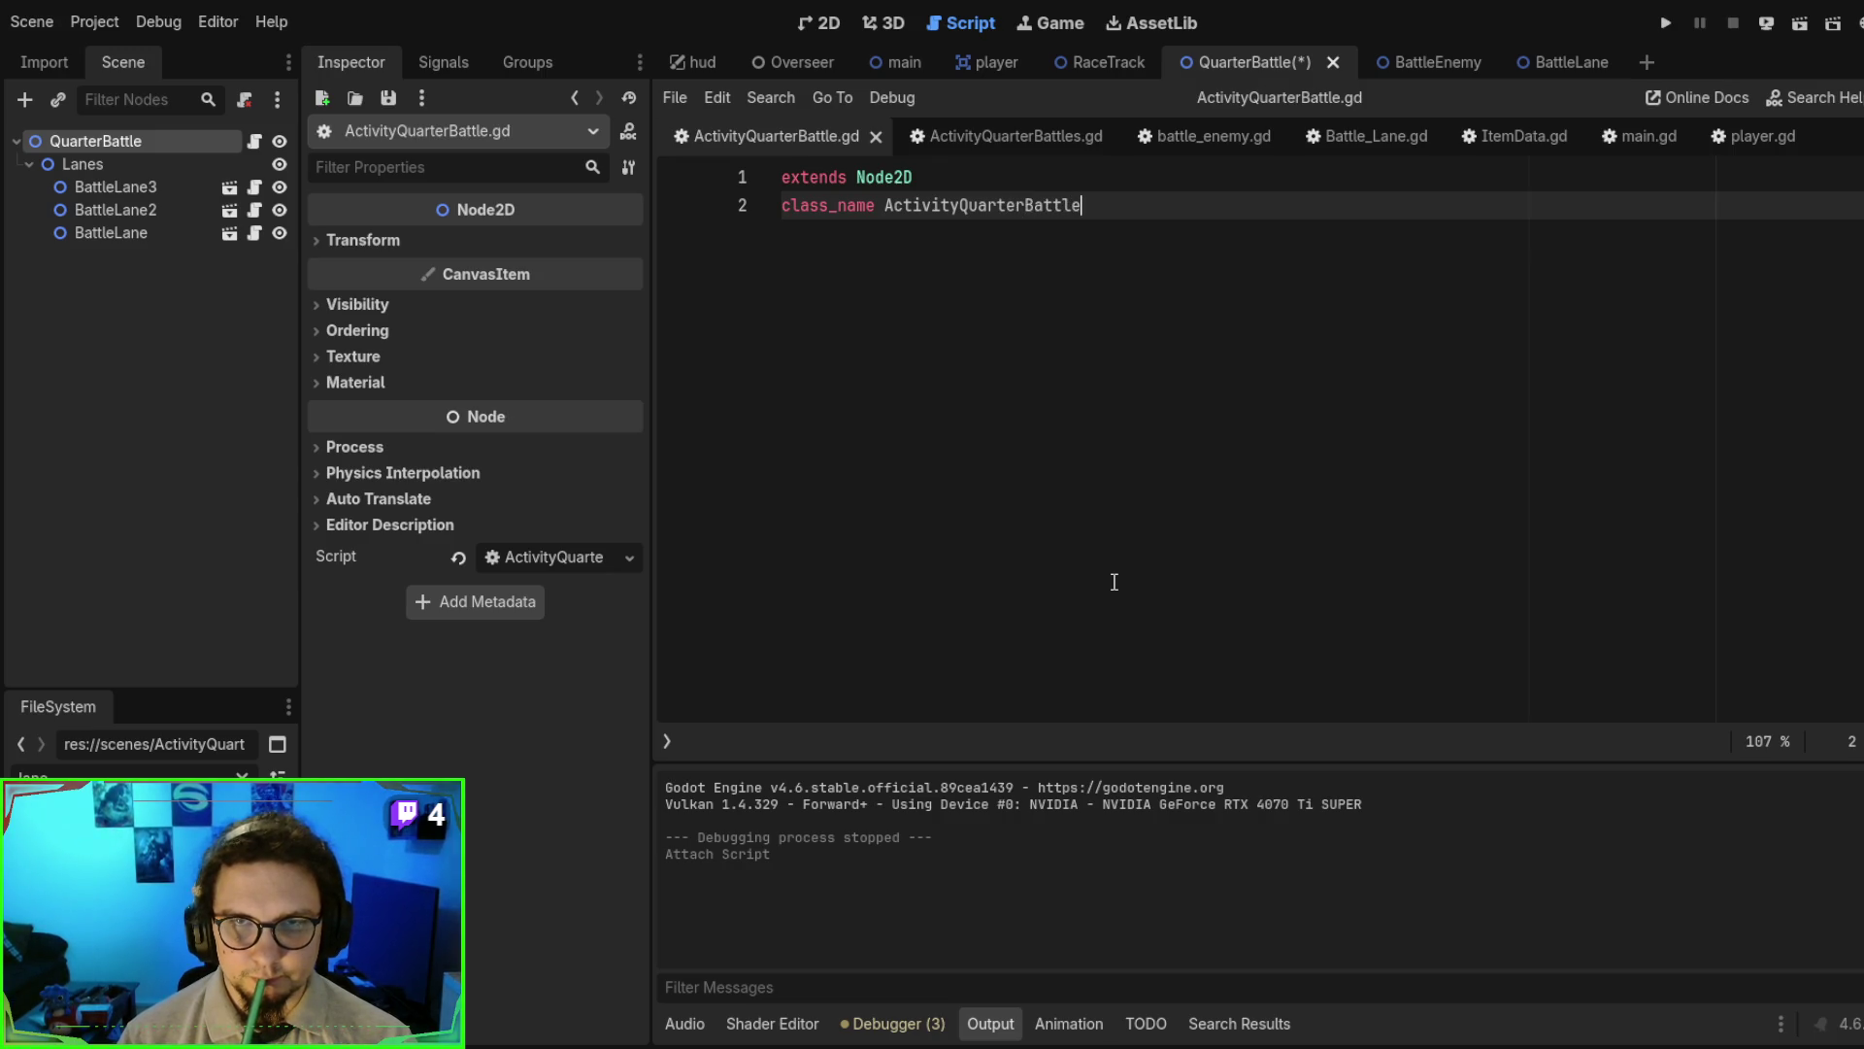
{"action": "key", "text": "Return"}
{"action": "key", "text": "Return"}
{"action": "key", "text": "Return"}
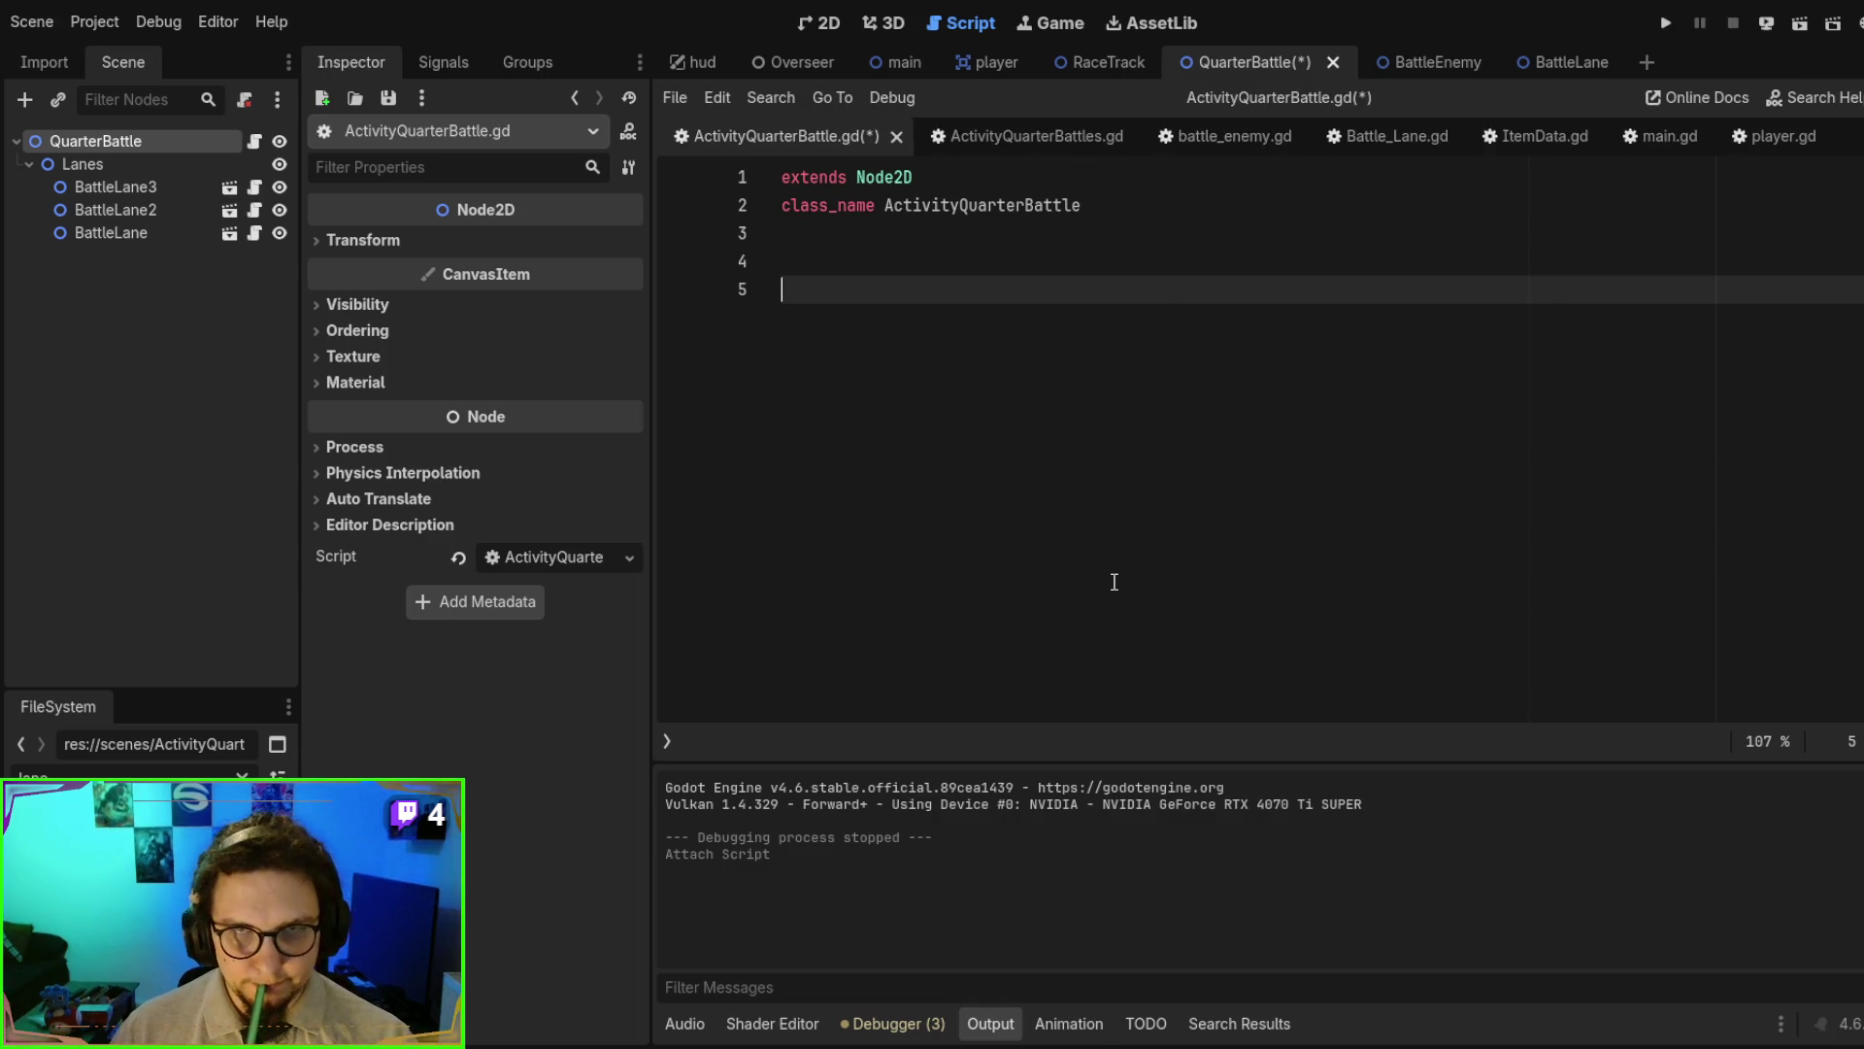
{"action": "key", "text": "ctrl+s"}
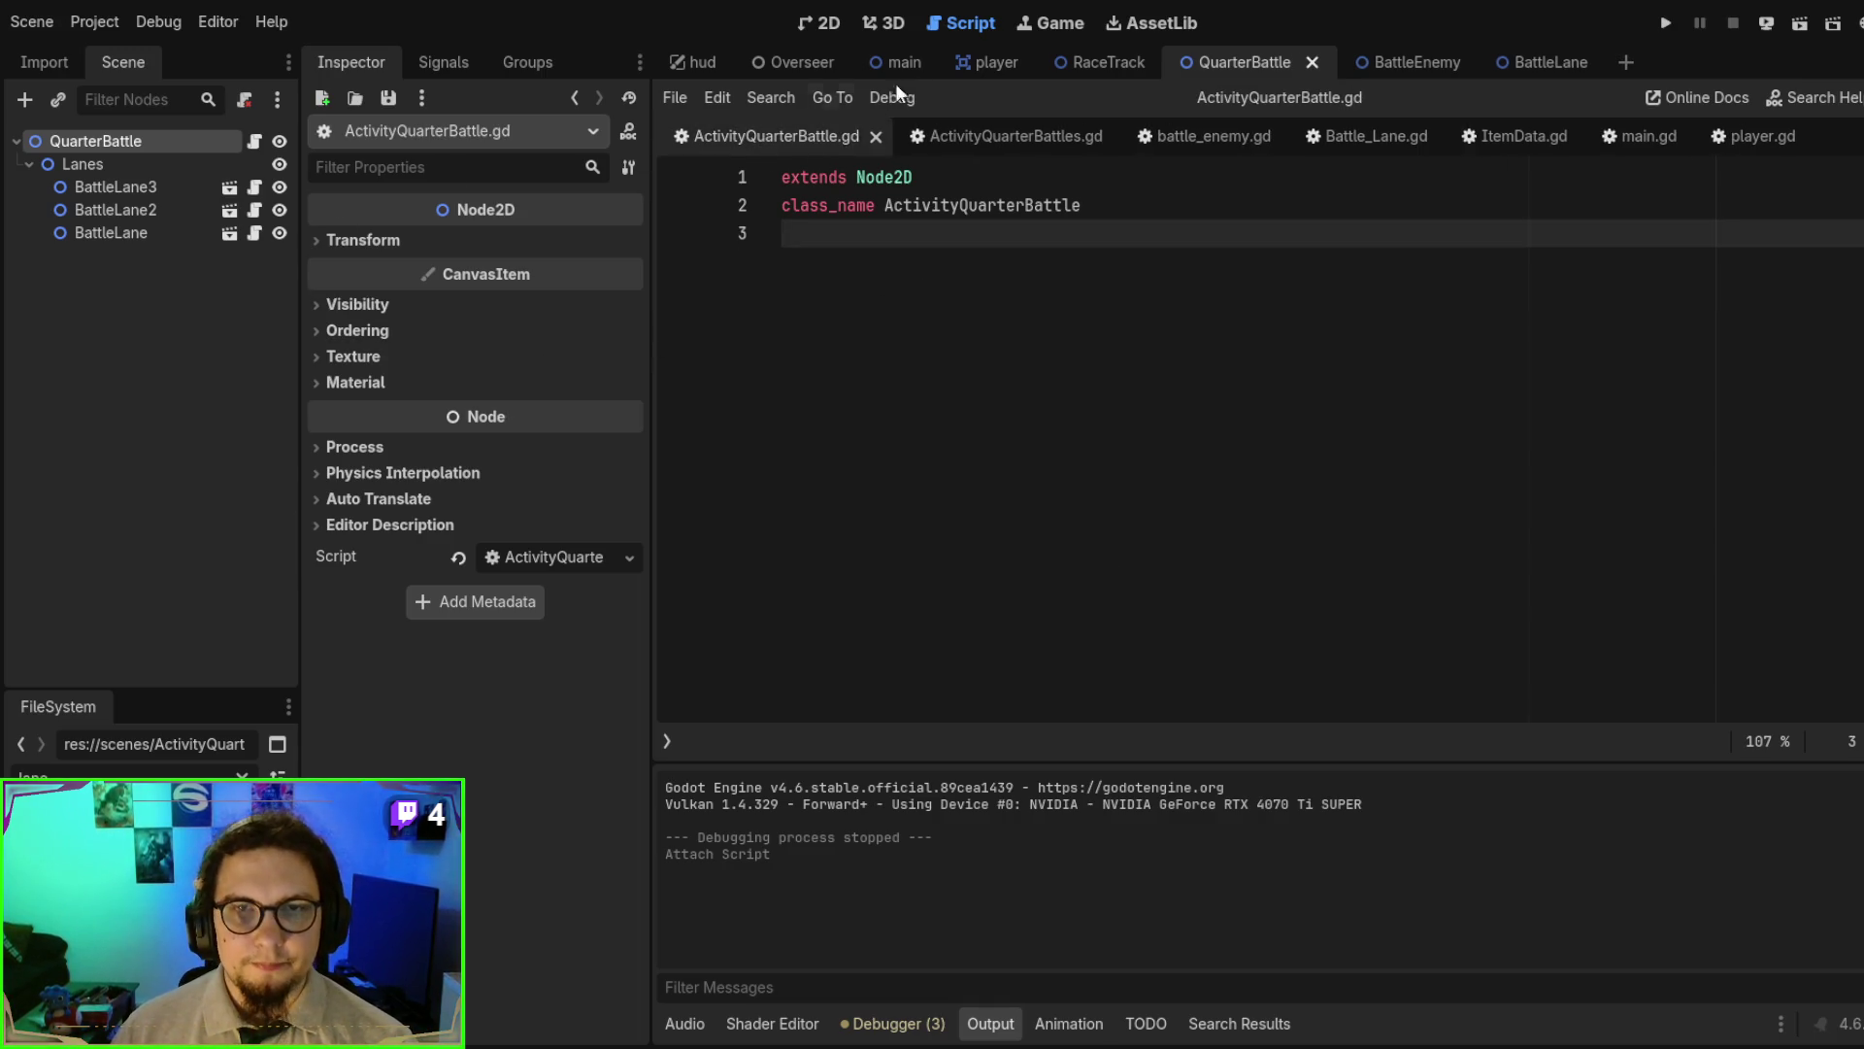
{"action": "left_click", "coordinate": [897, 64]}
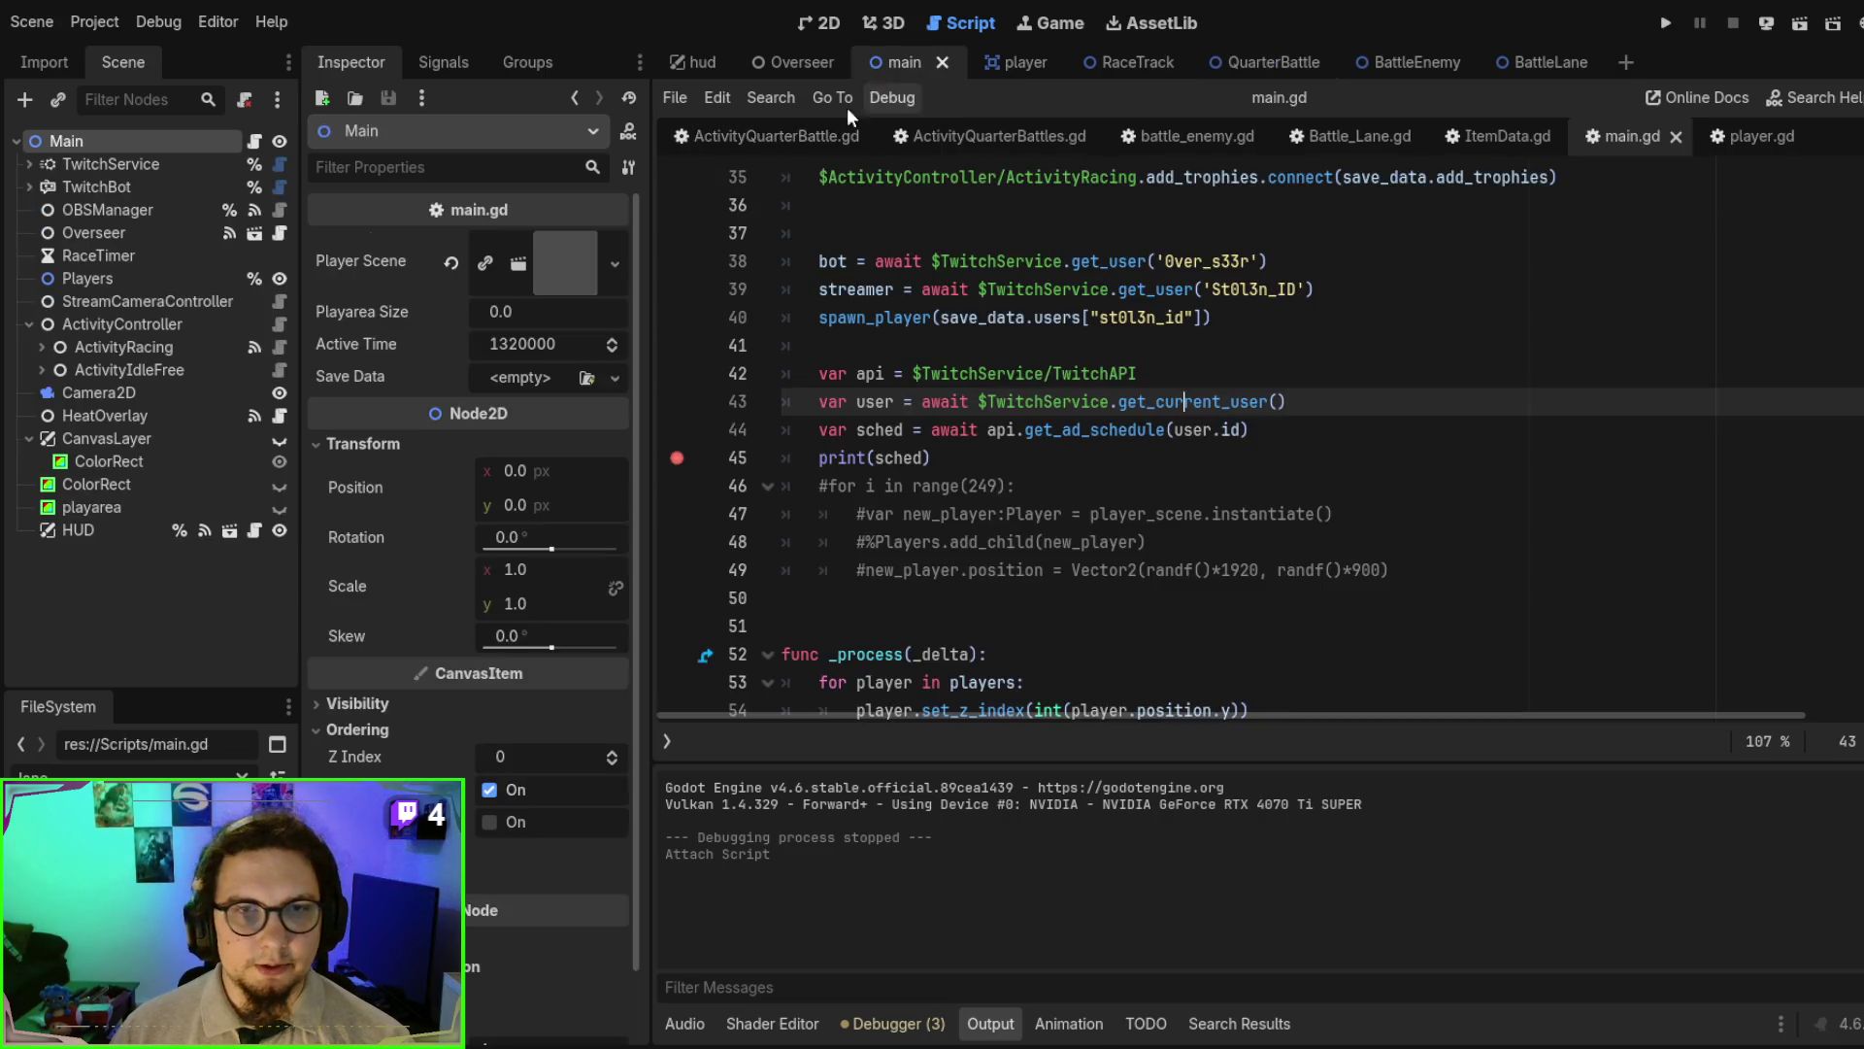
- Open ActivityRacing.gd and trace race_scene and PACKED_SCENE through its setup() function
{"action": "left_click", "coordinate": [123, 324]}
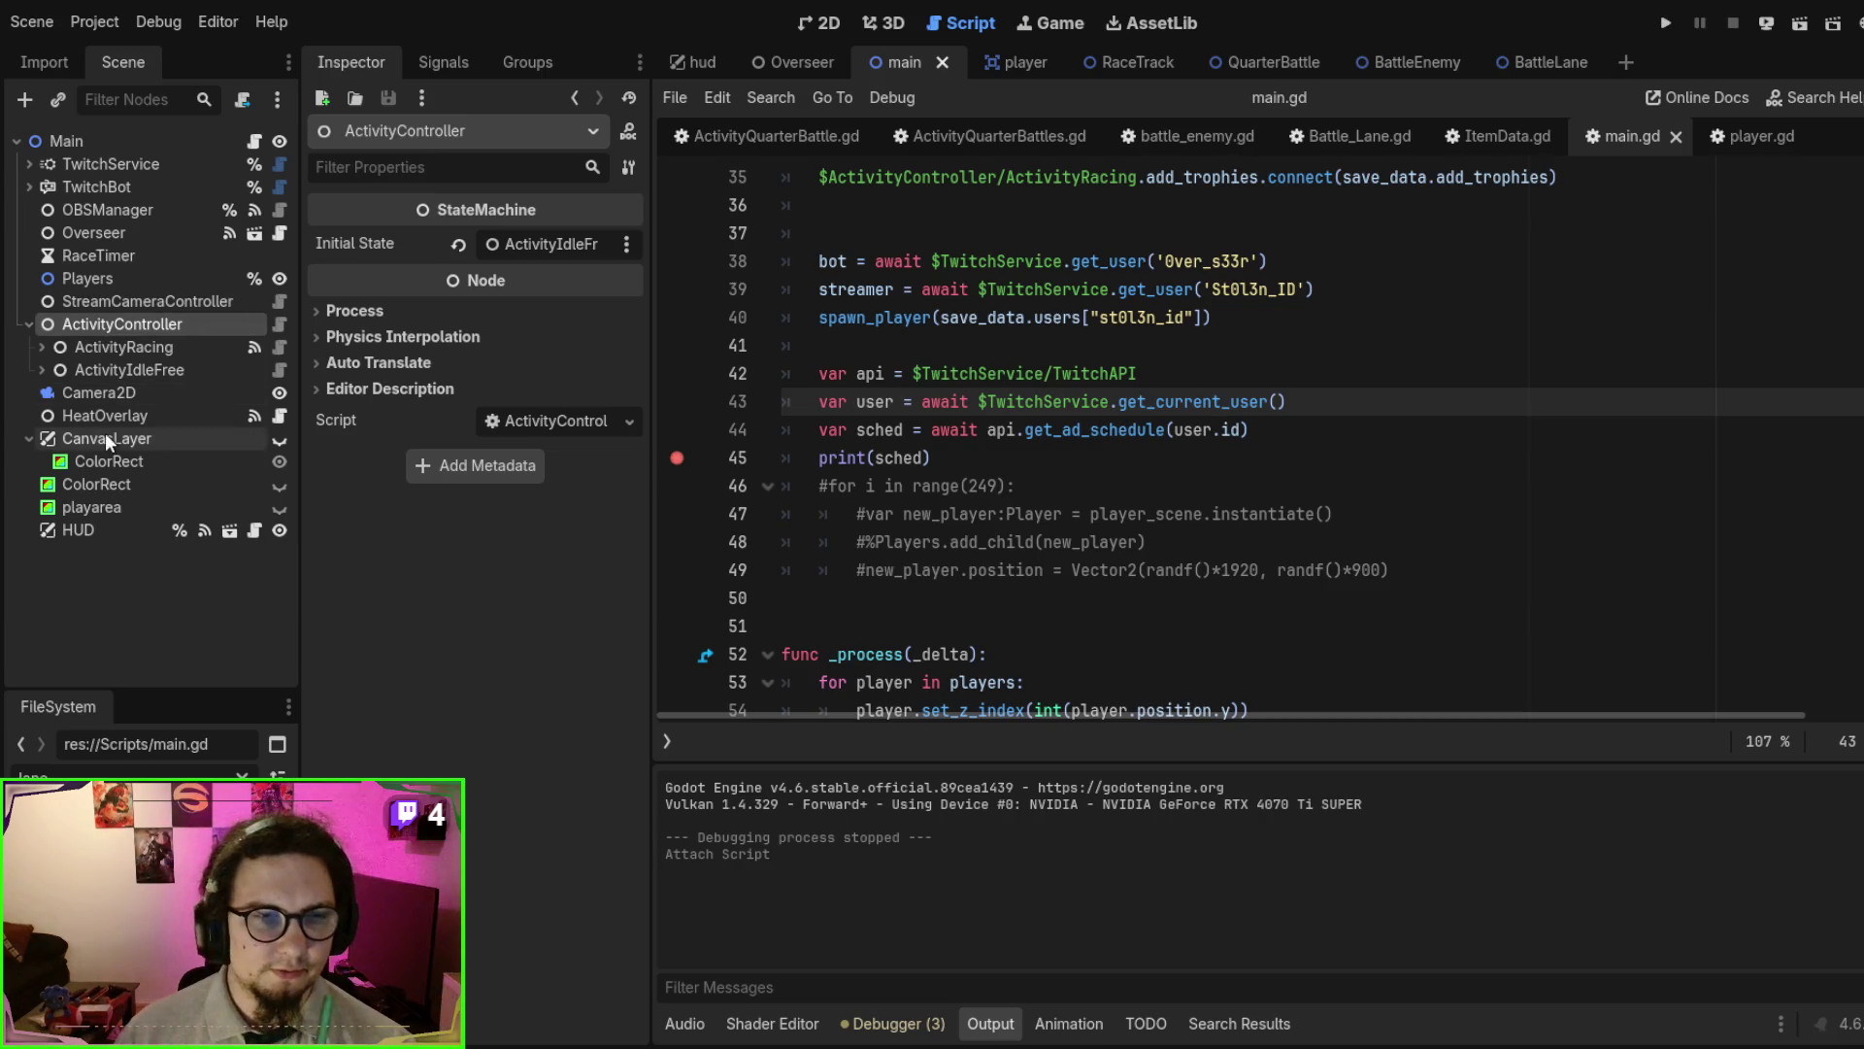
{"action": "left_click", "coordinate": [125, 352]}
{"action": "left_click", "coordinate": [279, 347]}
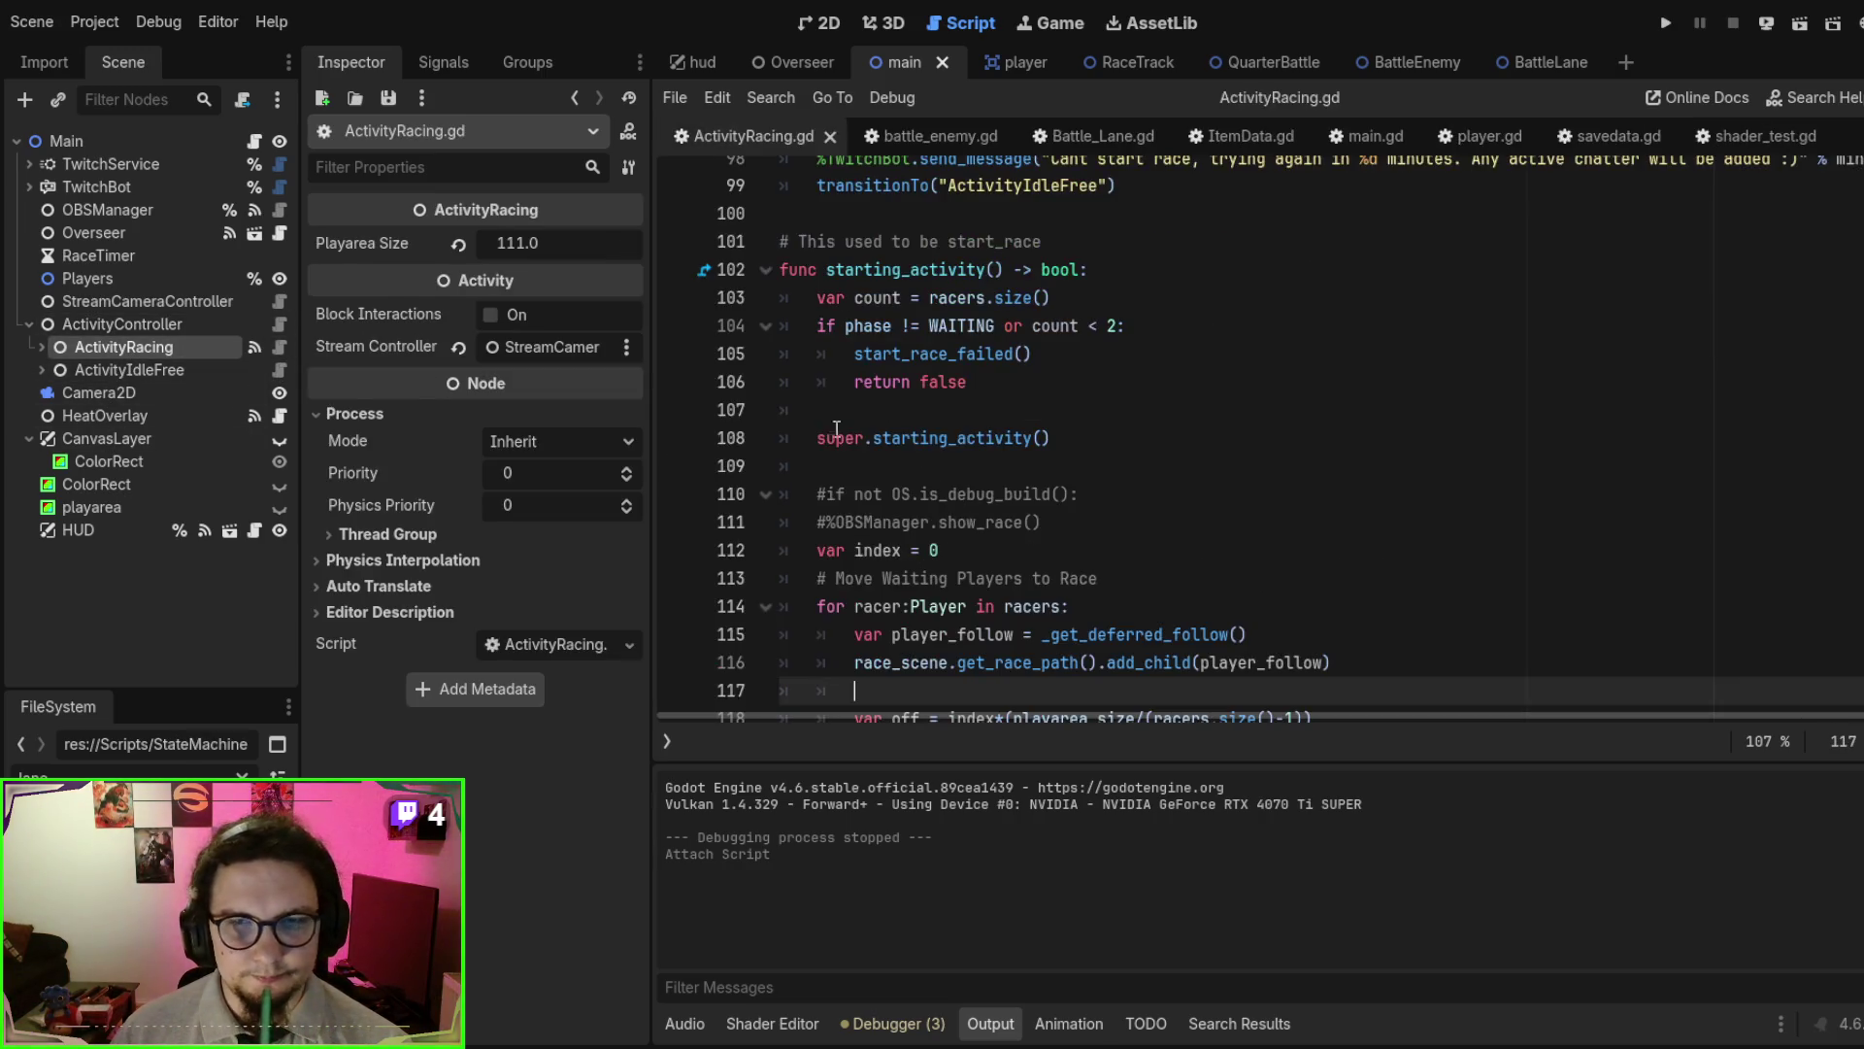
{"action": "scroll", "coordinate": [1281, 456], "scroll_direction": "up", "scroll_amount": 15}
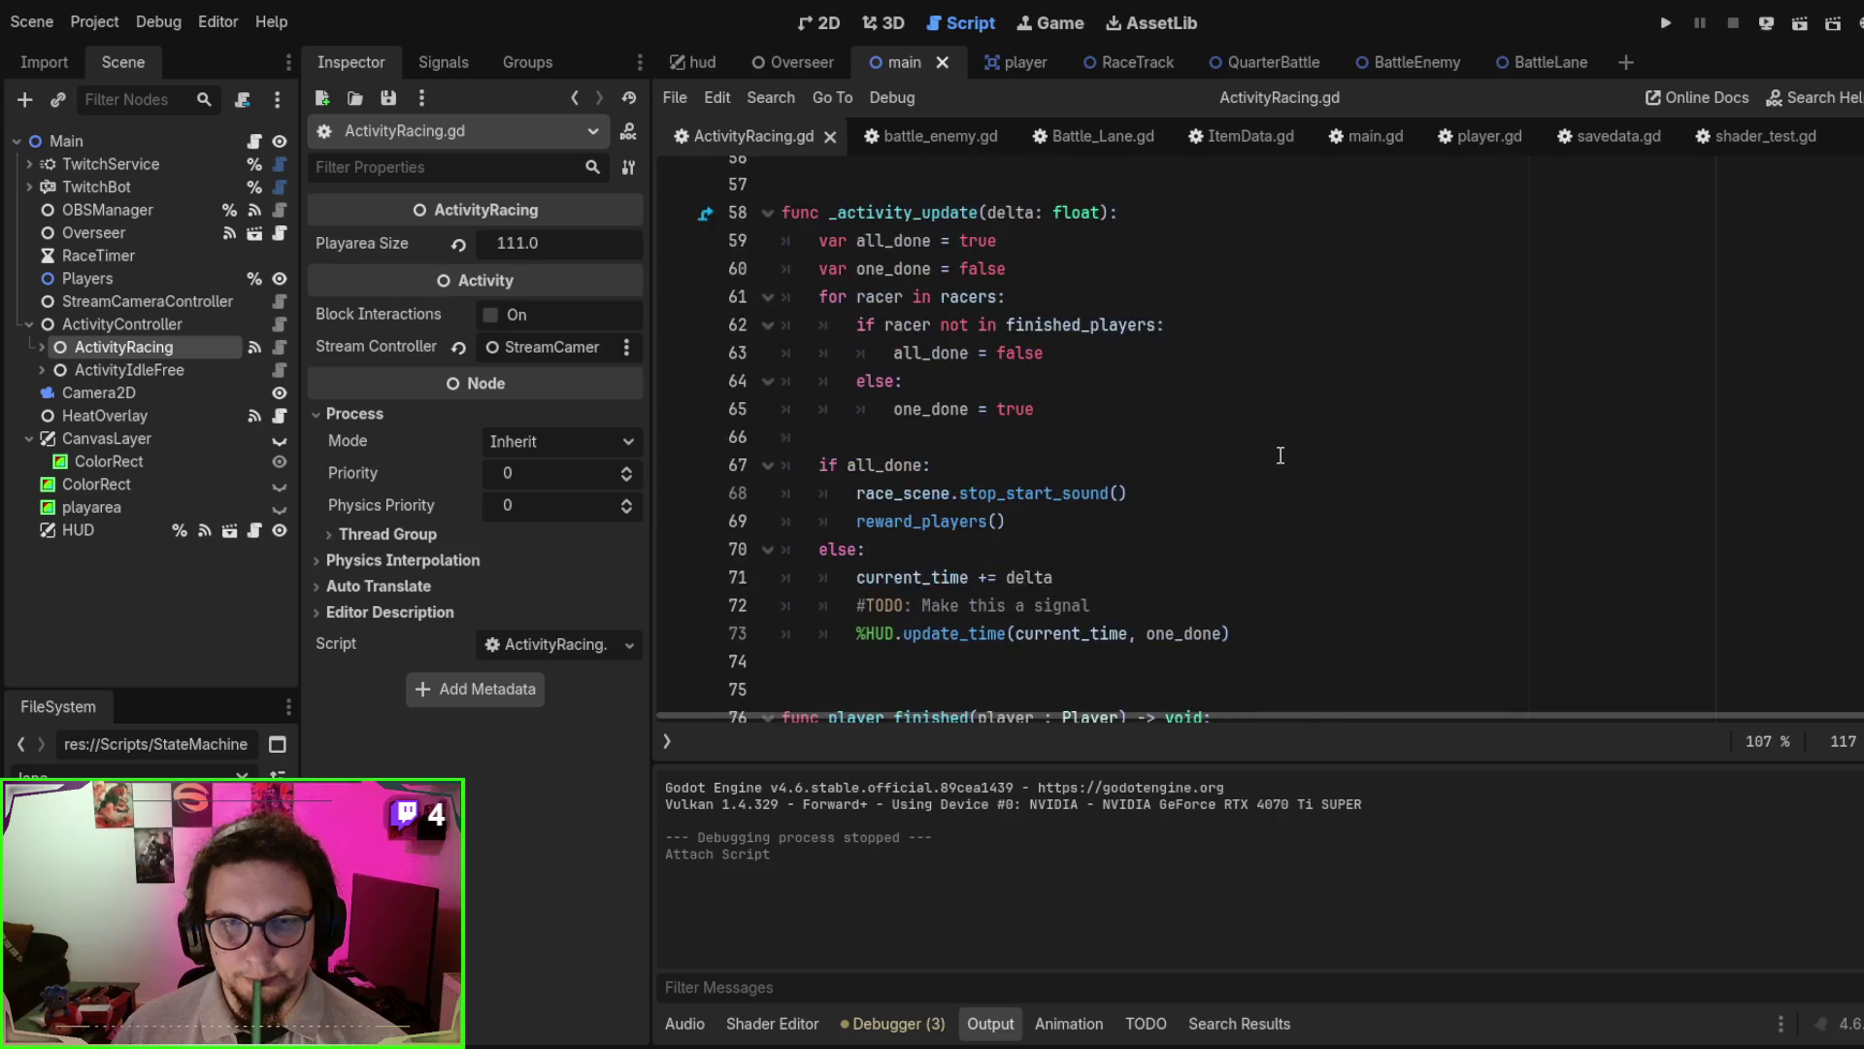
{"action": "scroll", "coordinate": [1281, 455], "scroll_direction": "up", "scroll_amount": 8}
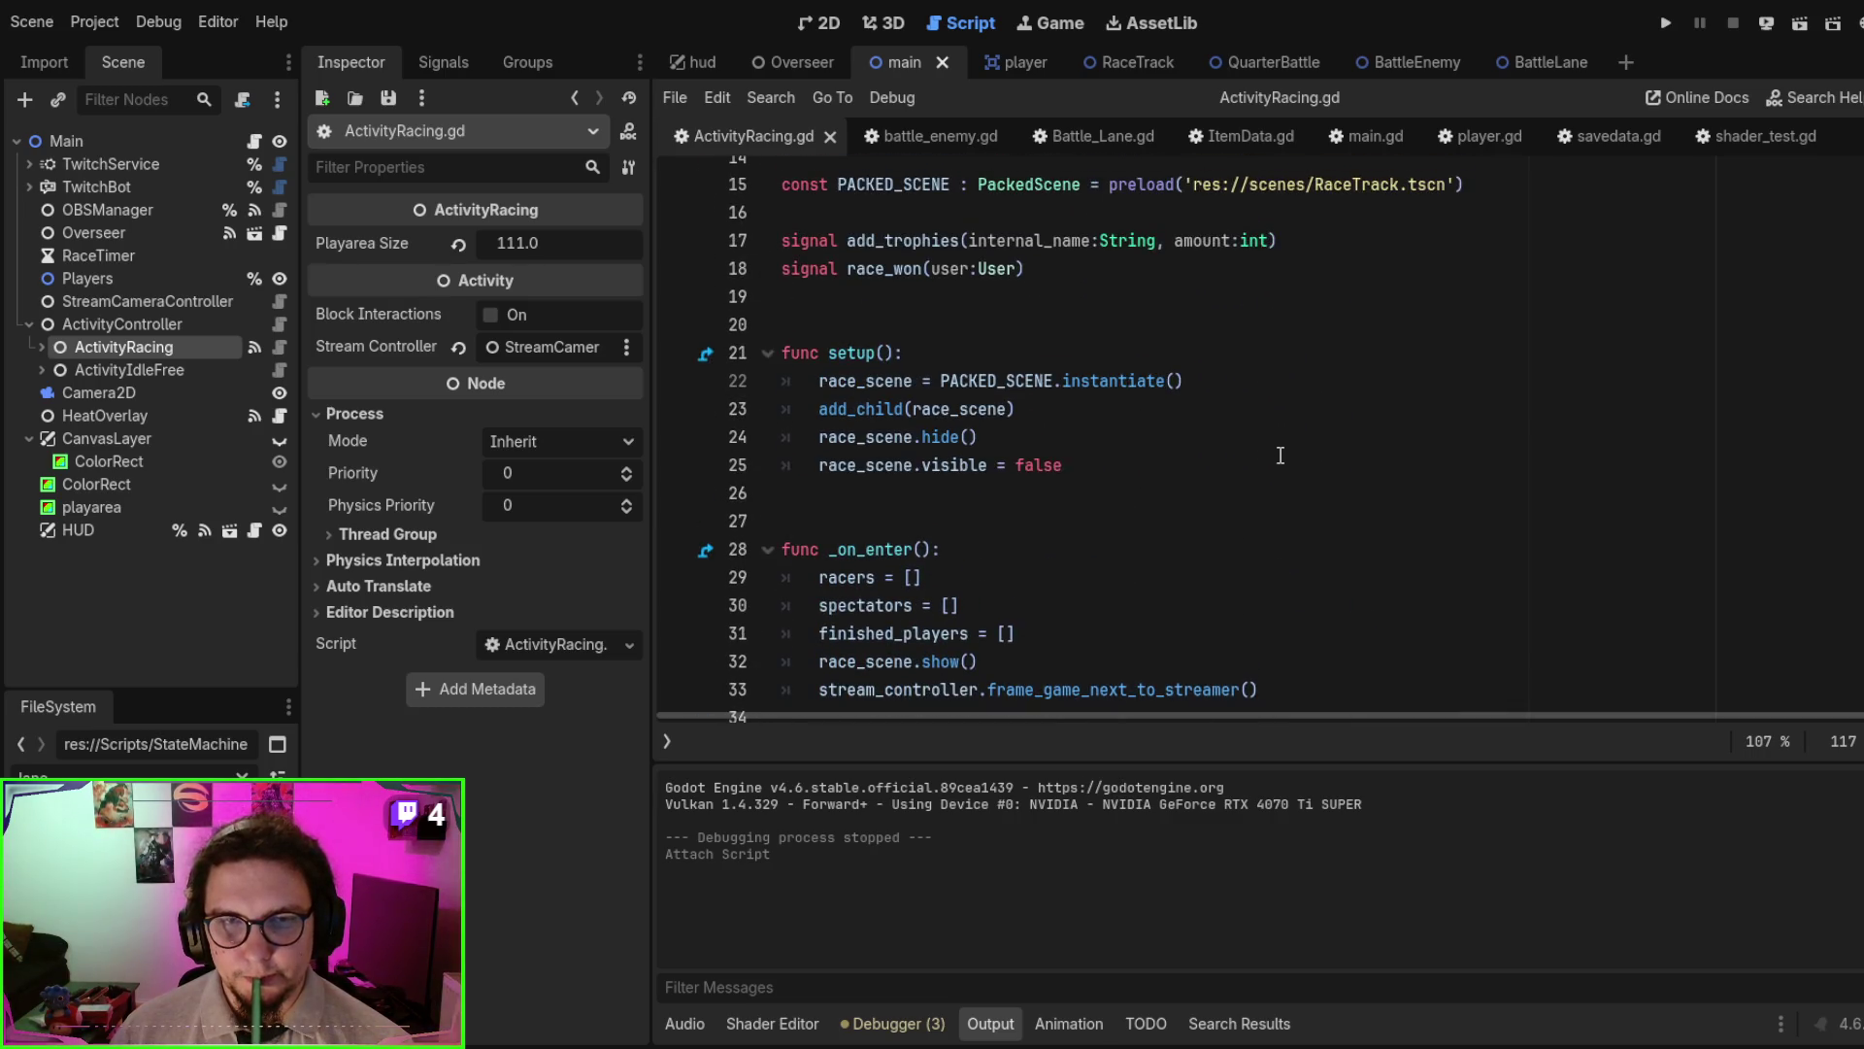
{"action": "scroll", "coordinate": [1281, 455], "scroll_direction": "down", "scroll_amount": 2}
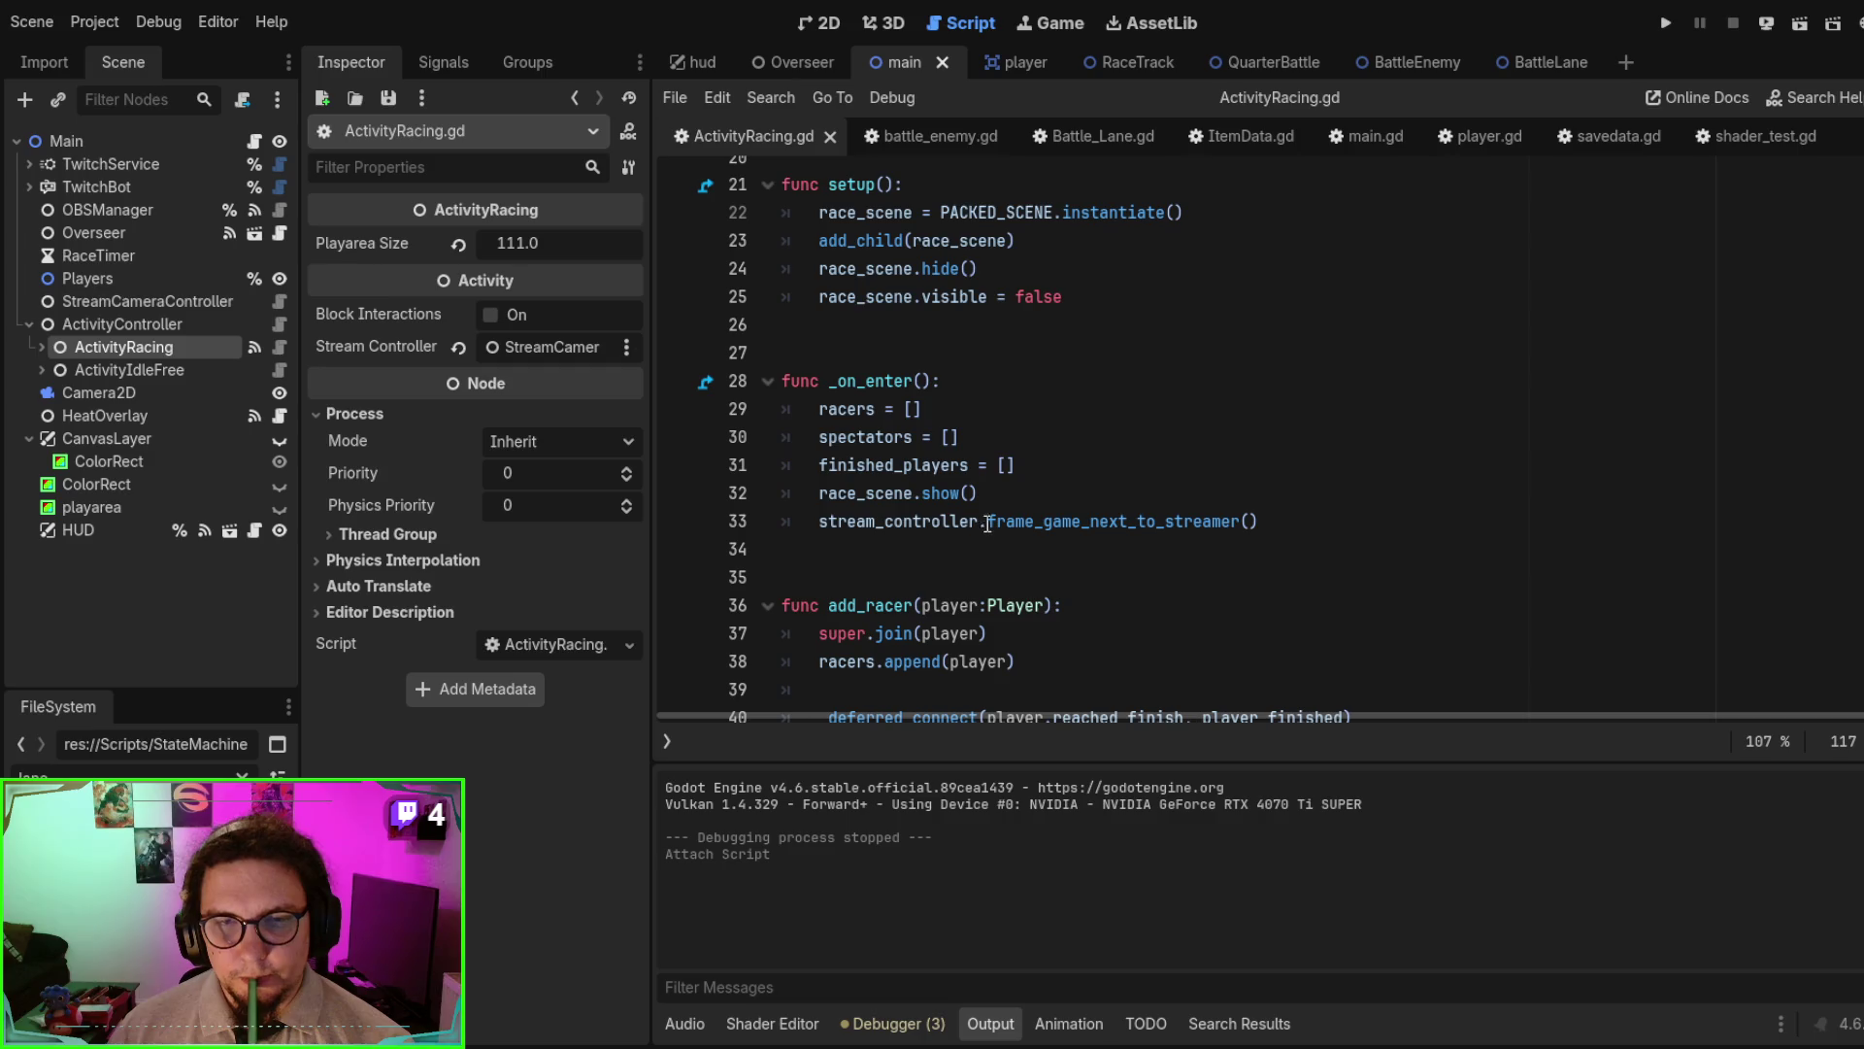
{"action": "double_click", "coordinate": [864, 492]}
{"action": "scroll", "coordinate": [985, 497], "scroll_direction": "up", "scroll_amount": 5}
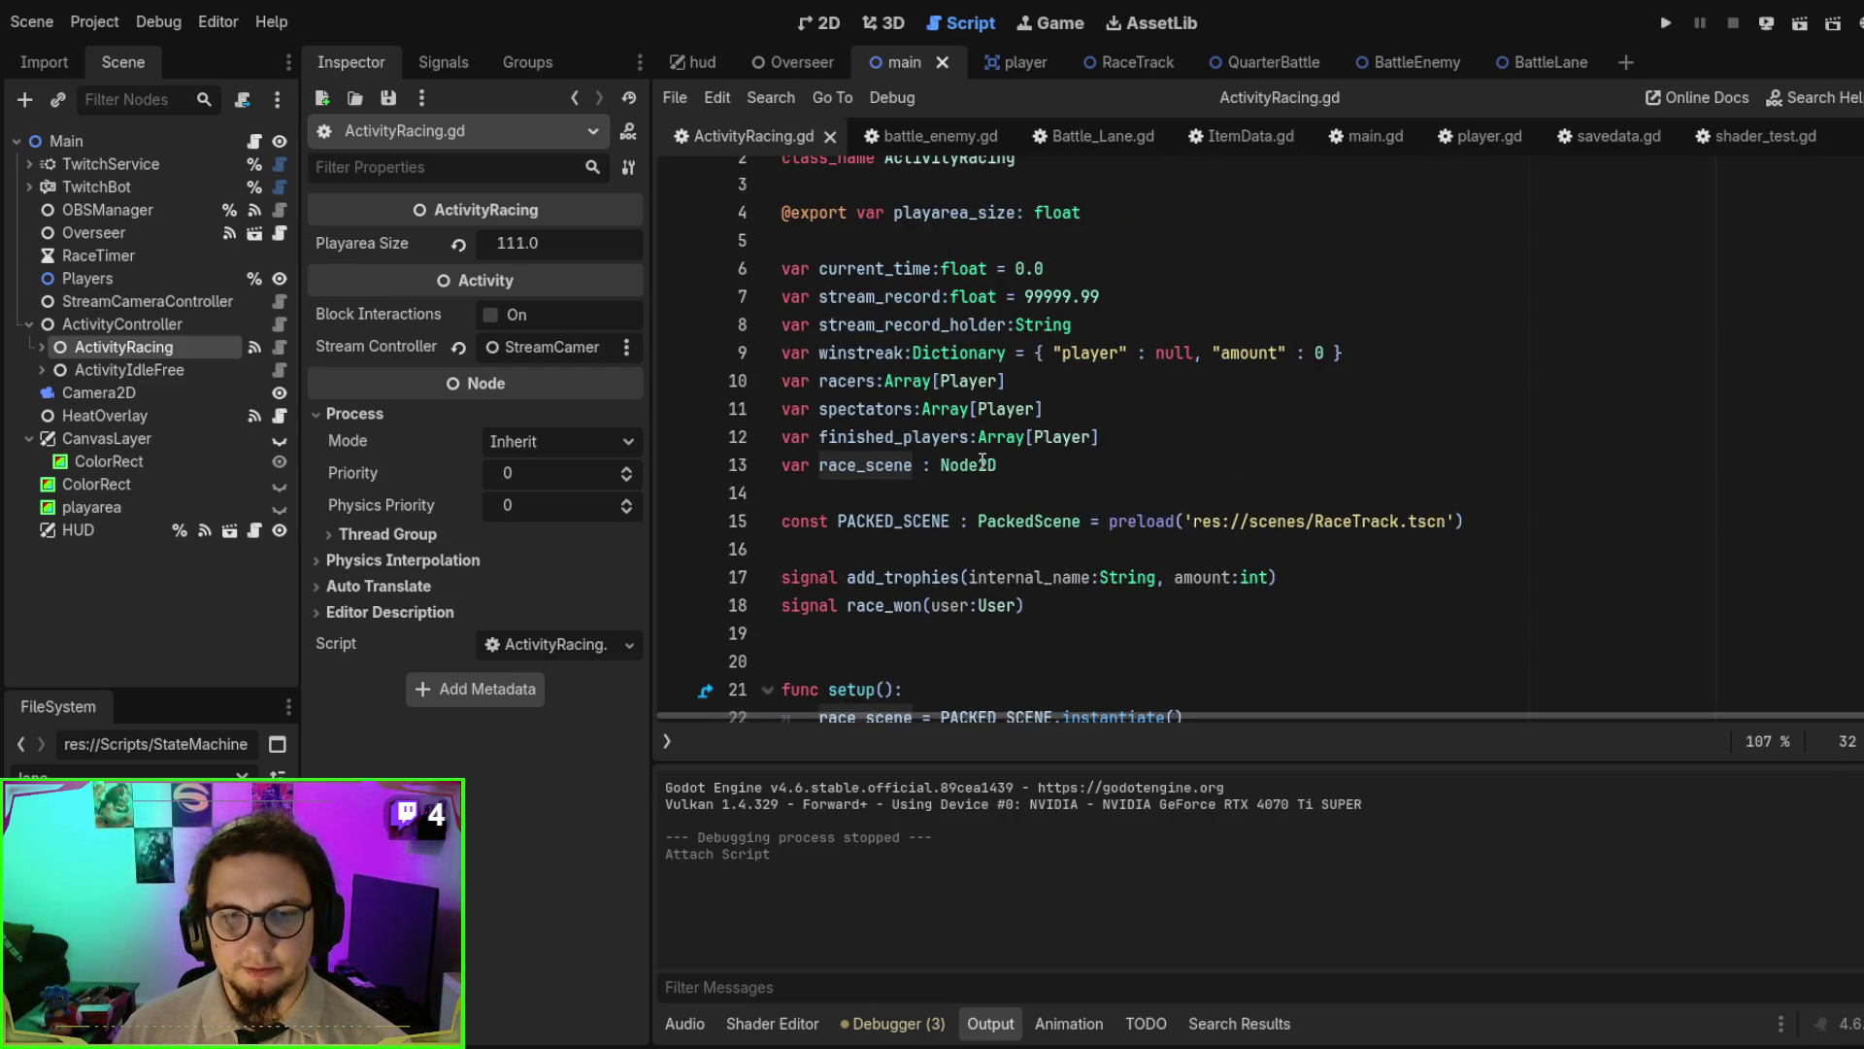
{"action": "scroll", "coordinate": [979, 464], "scroll_direction": "down", "scroll_amount": 2}
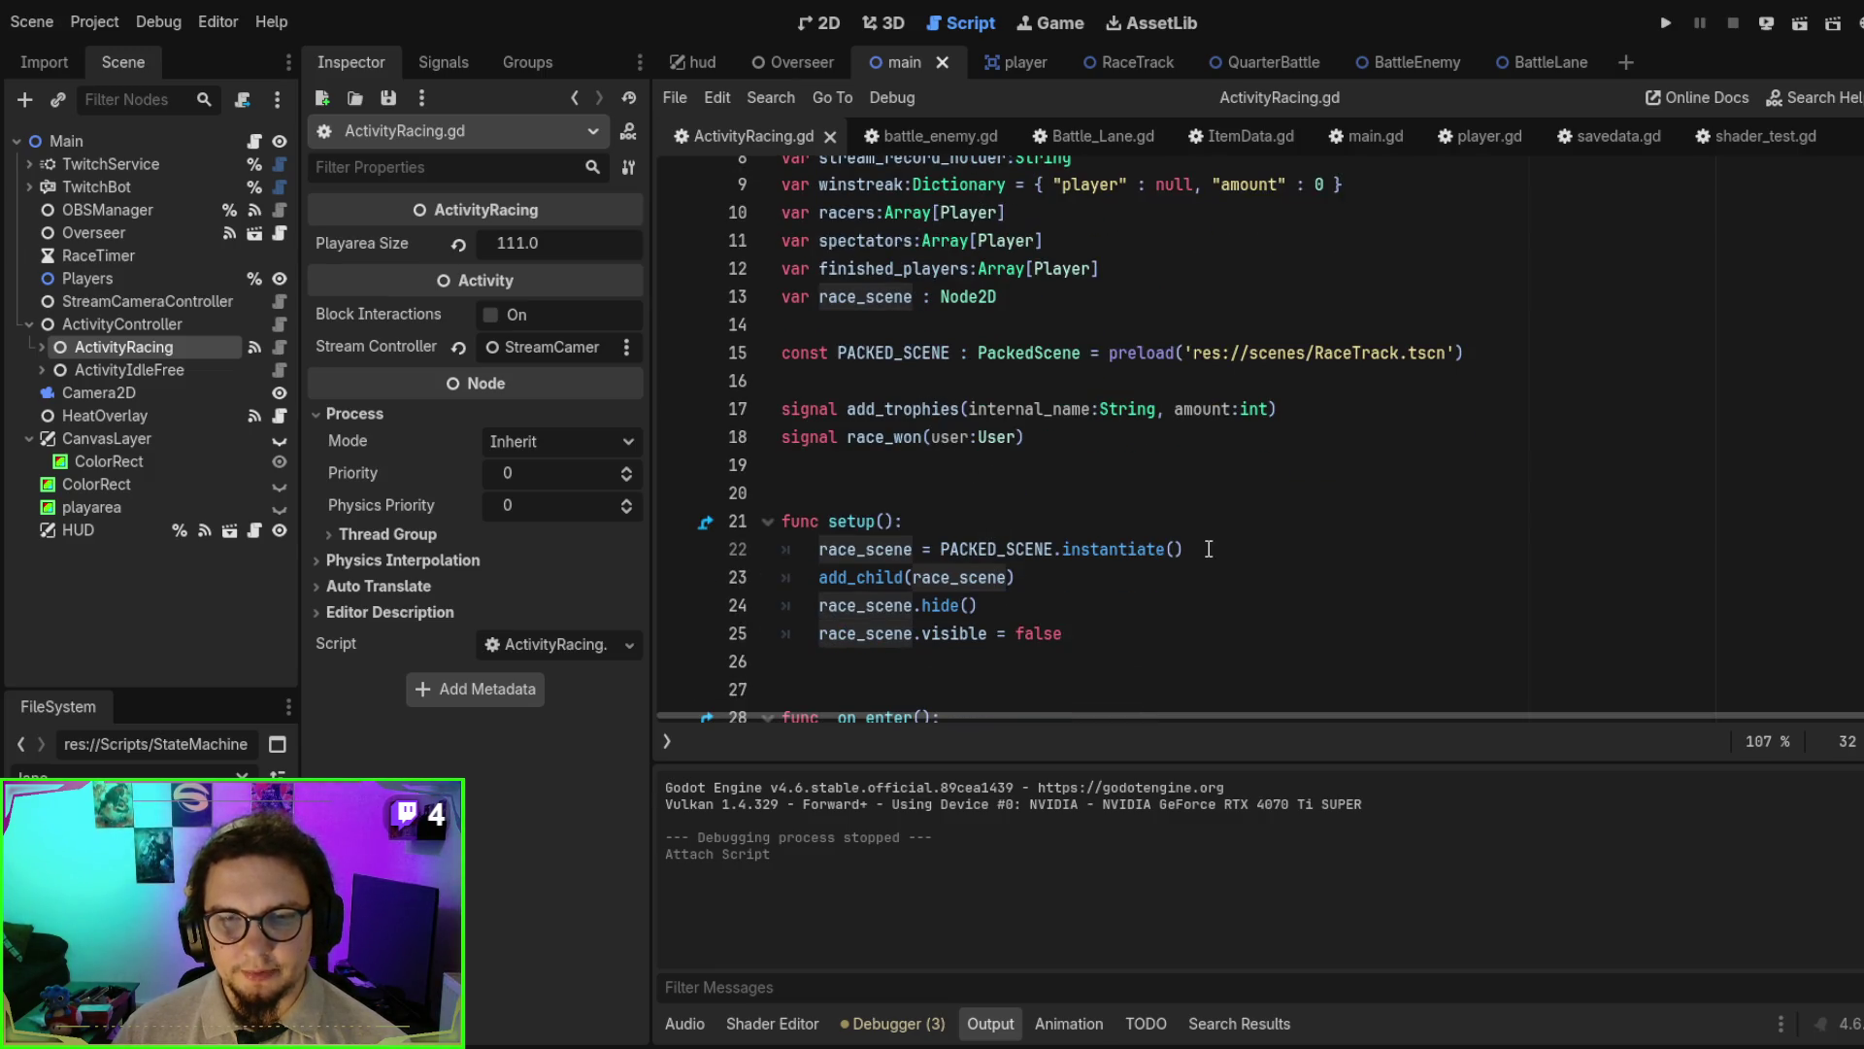
{"action": "double_click", "coordinate": [1034, 540]}
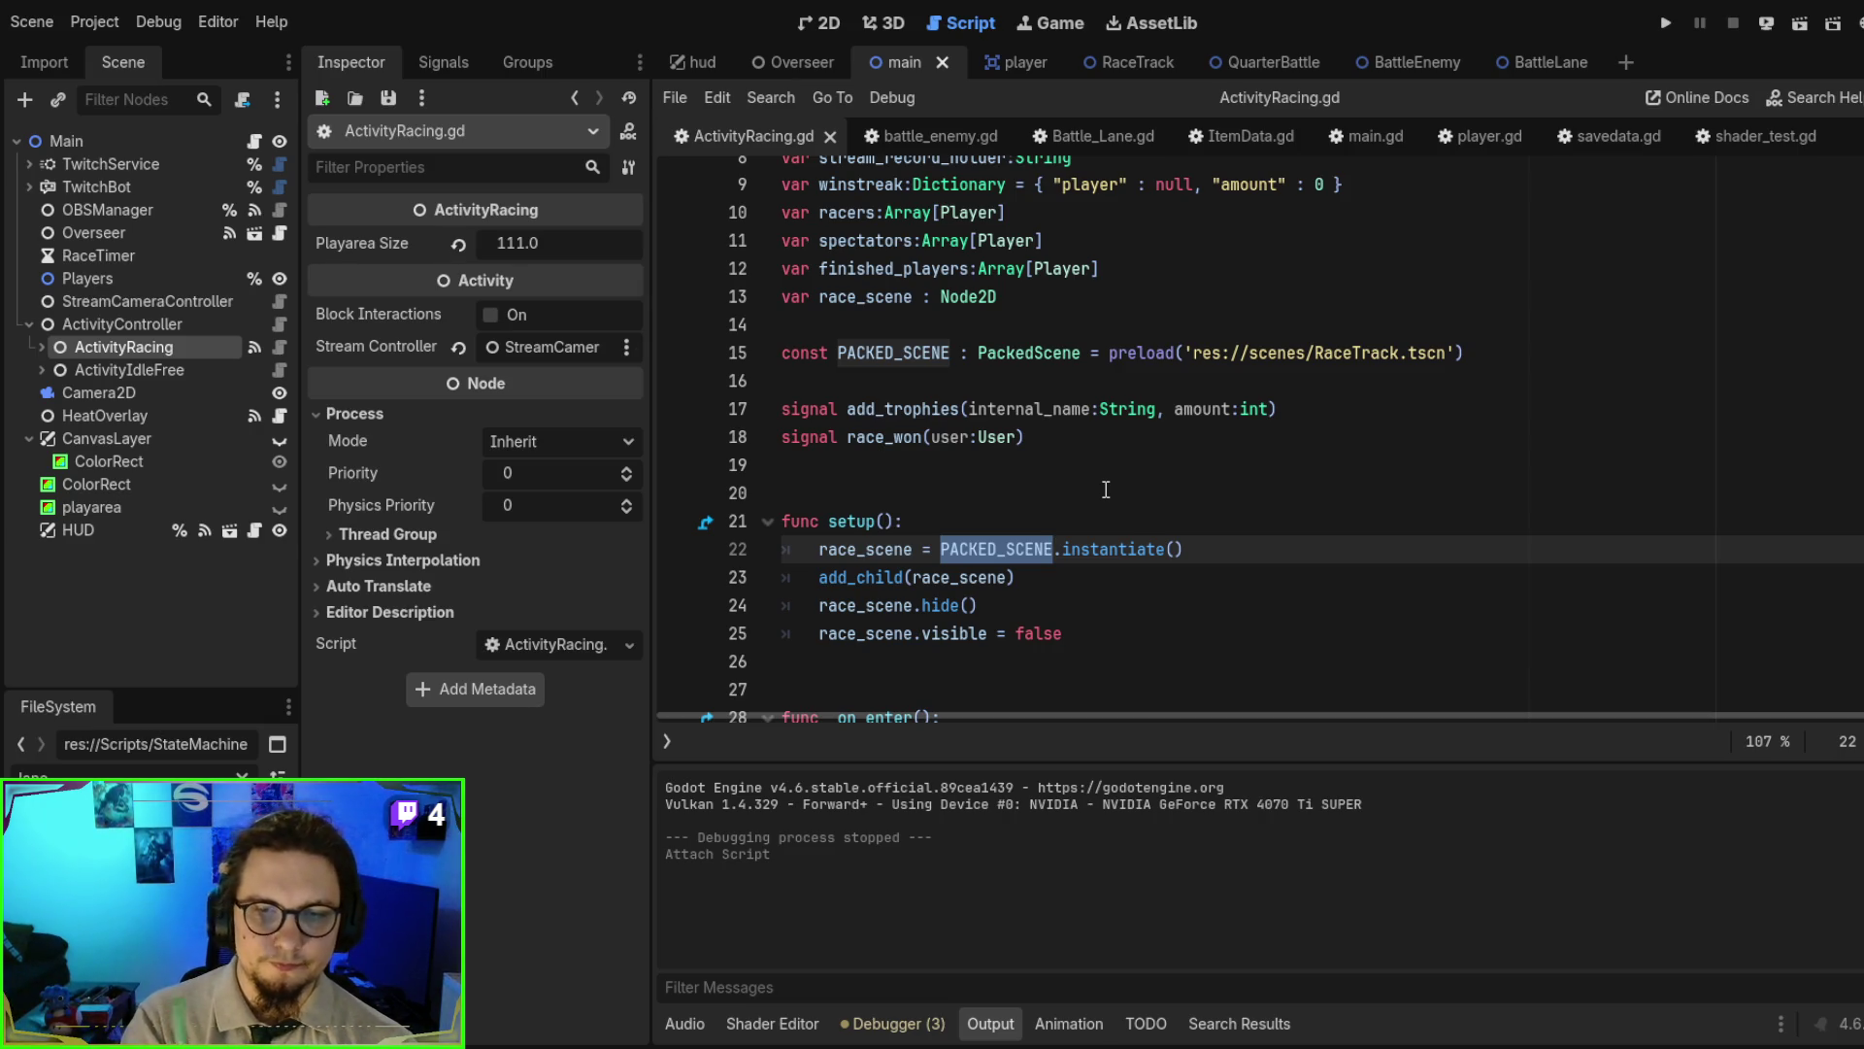
{"action": "left_click", "coordinate": [880, 580]}
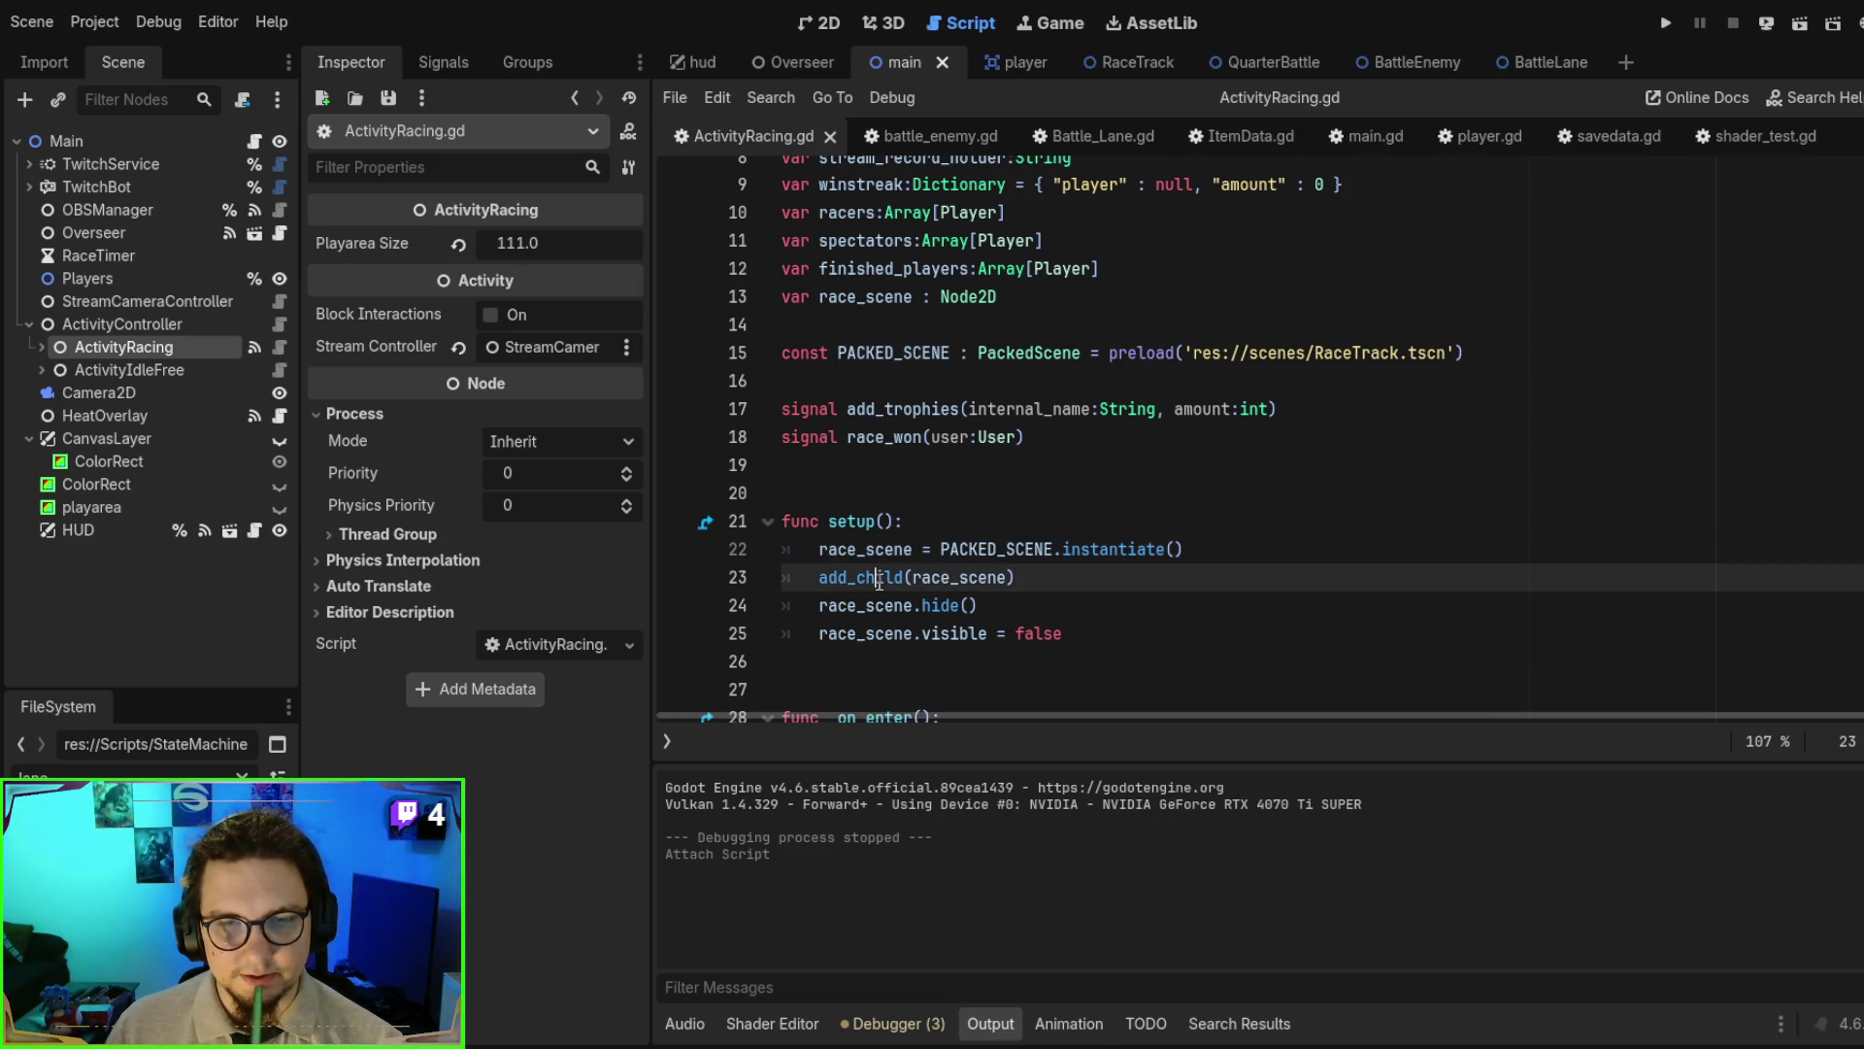
- Set a breakpoint on line 25 of ActivityRacing.gd and run the project
{"action": "left_click", "coordinate": [136, 324]}
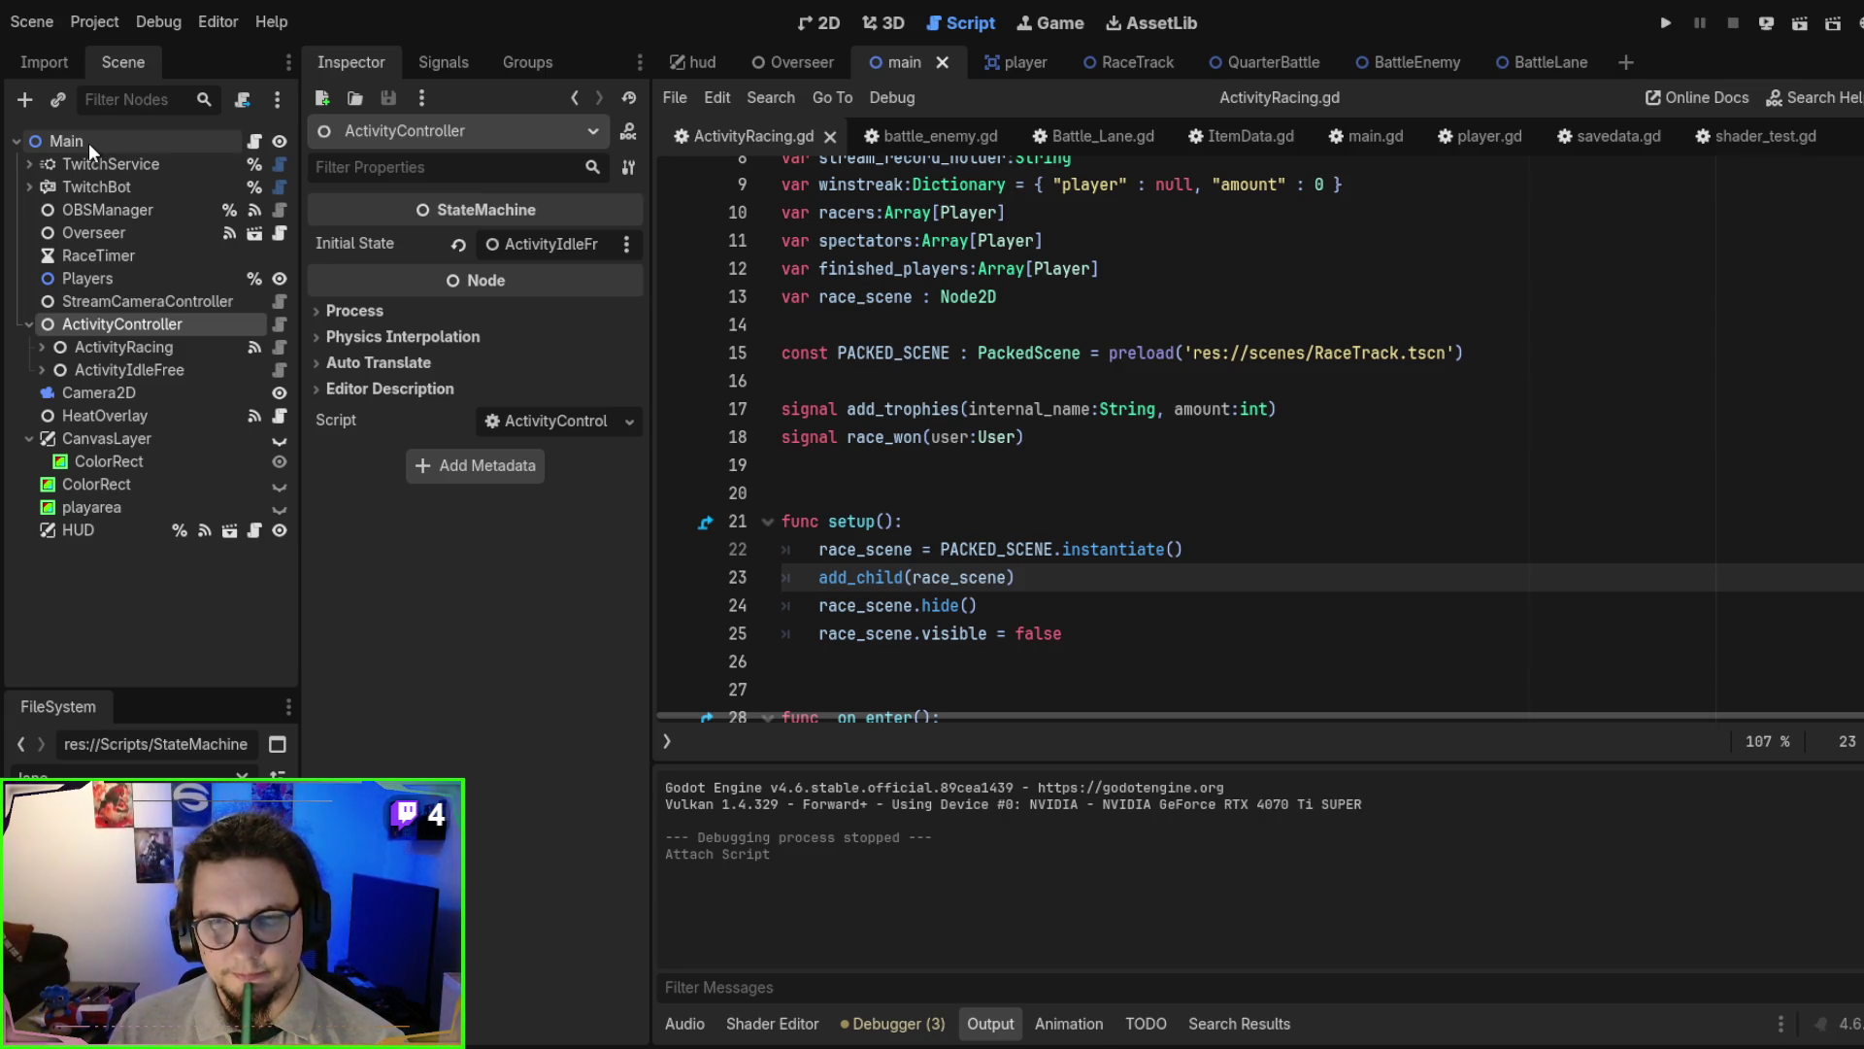
{"action": "left_click", "coordinate": [898, 522]}
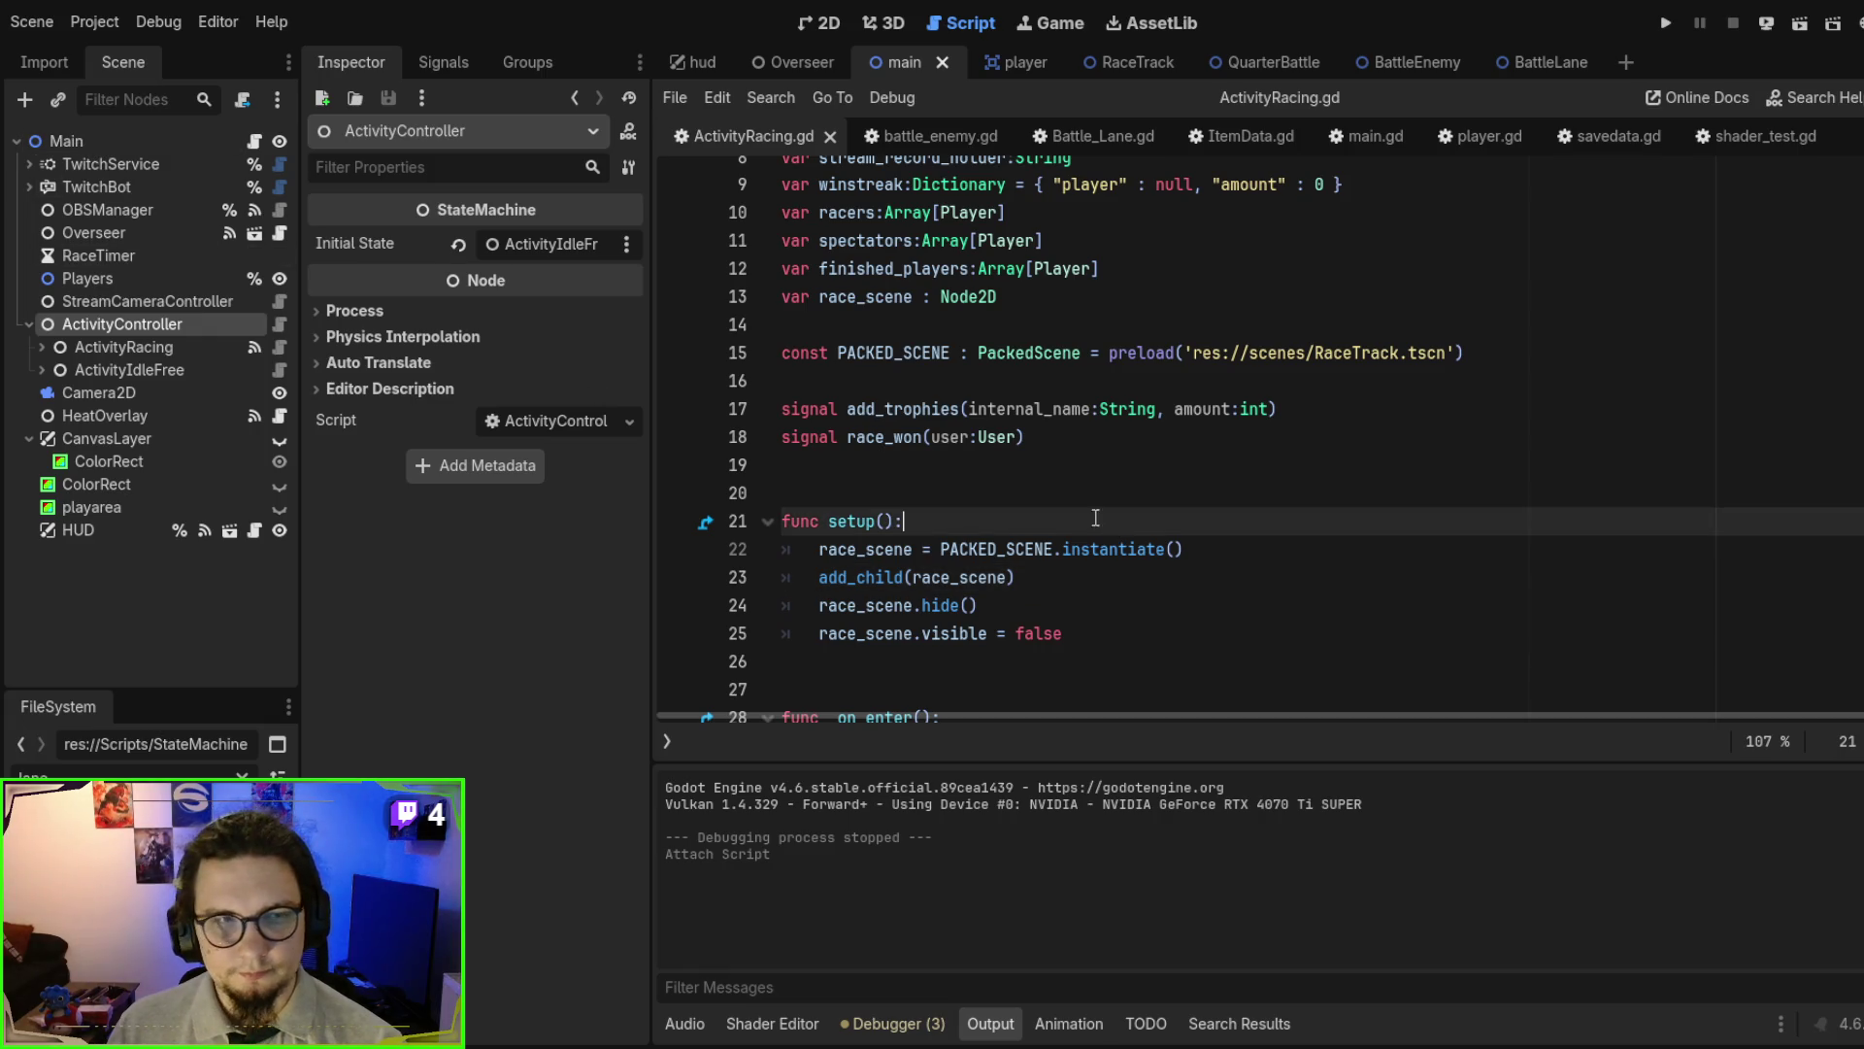
{"action": "scroll", "coordinate": [898, 522], "scroll_direction": "down", "scroll_amount": 2}
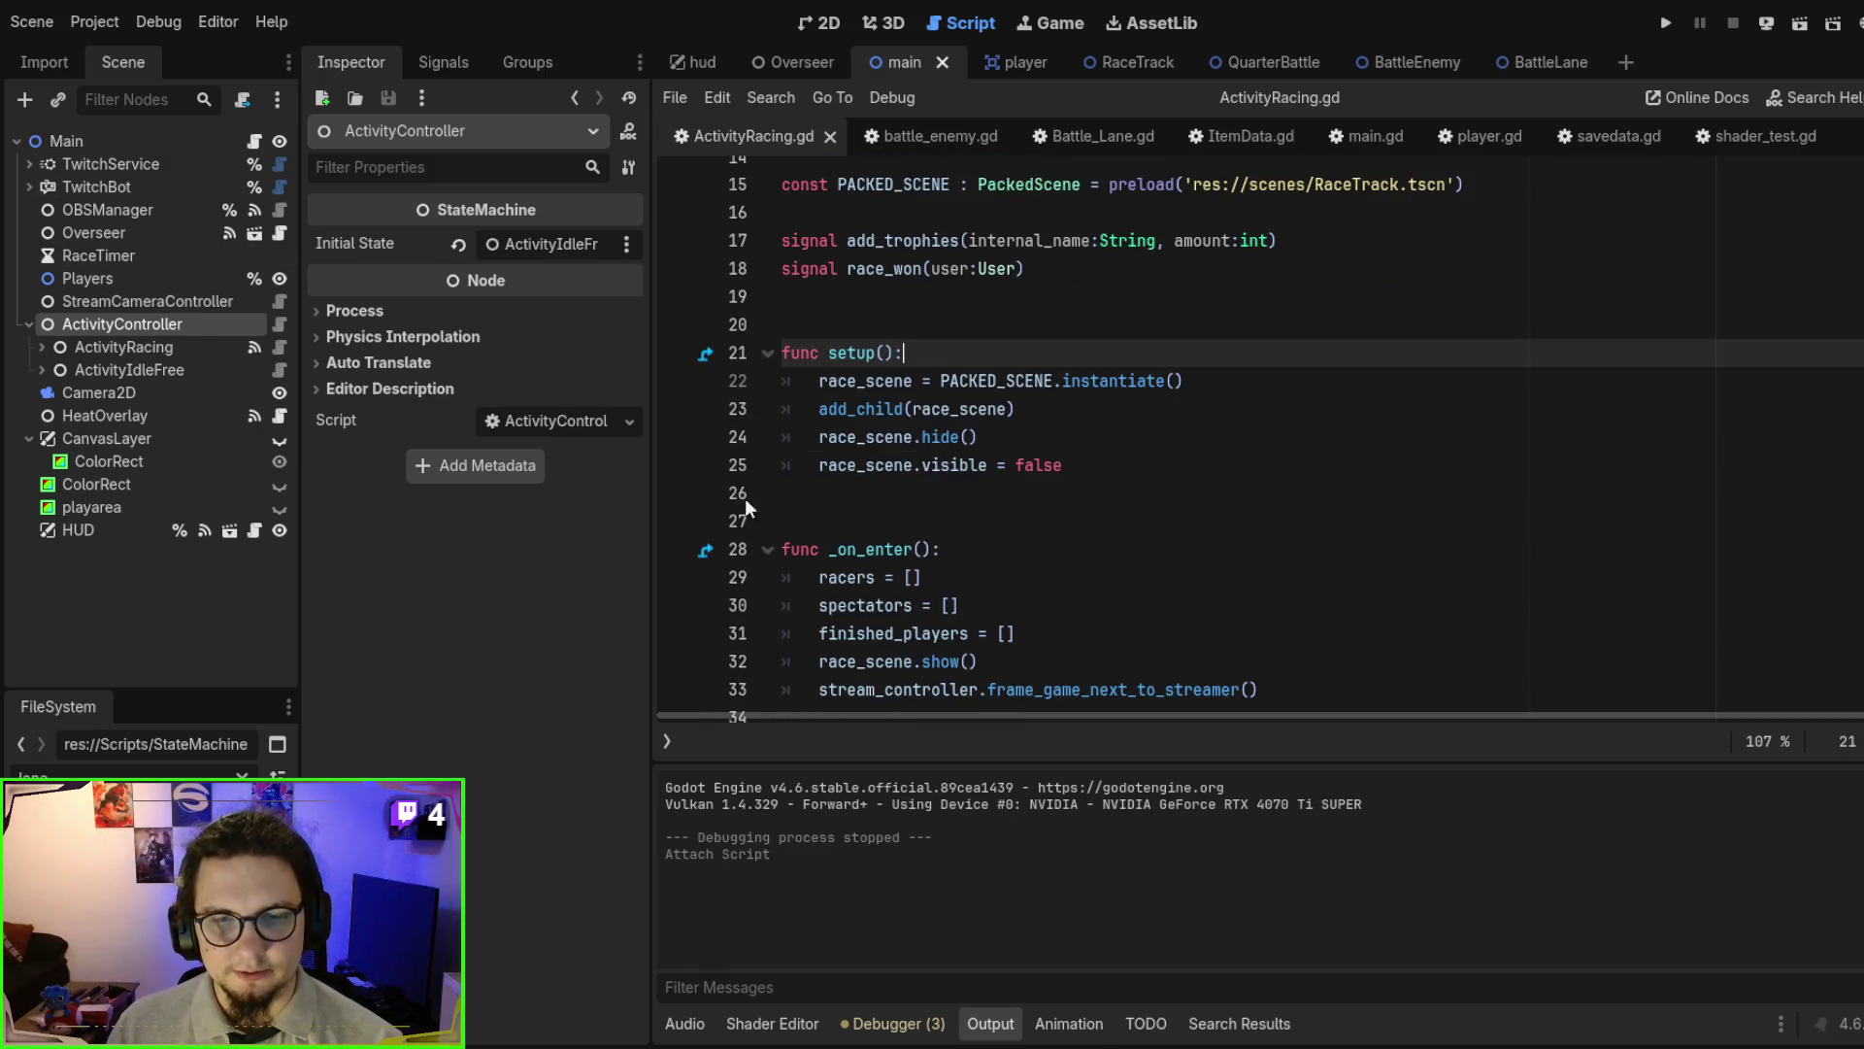
{"action": "left_click", "coordinate": [677, 466]}
{"action": "key", "text": "F6"}
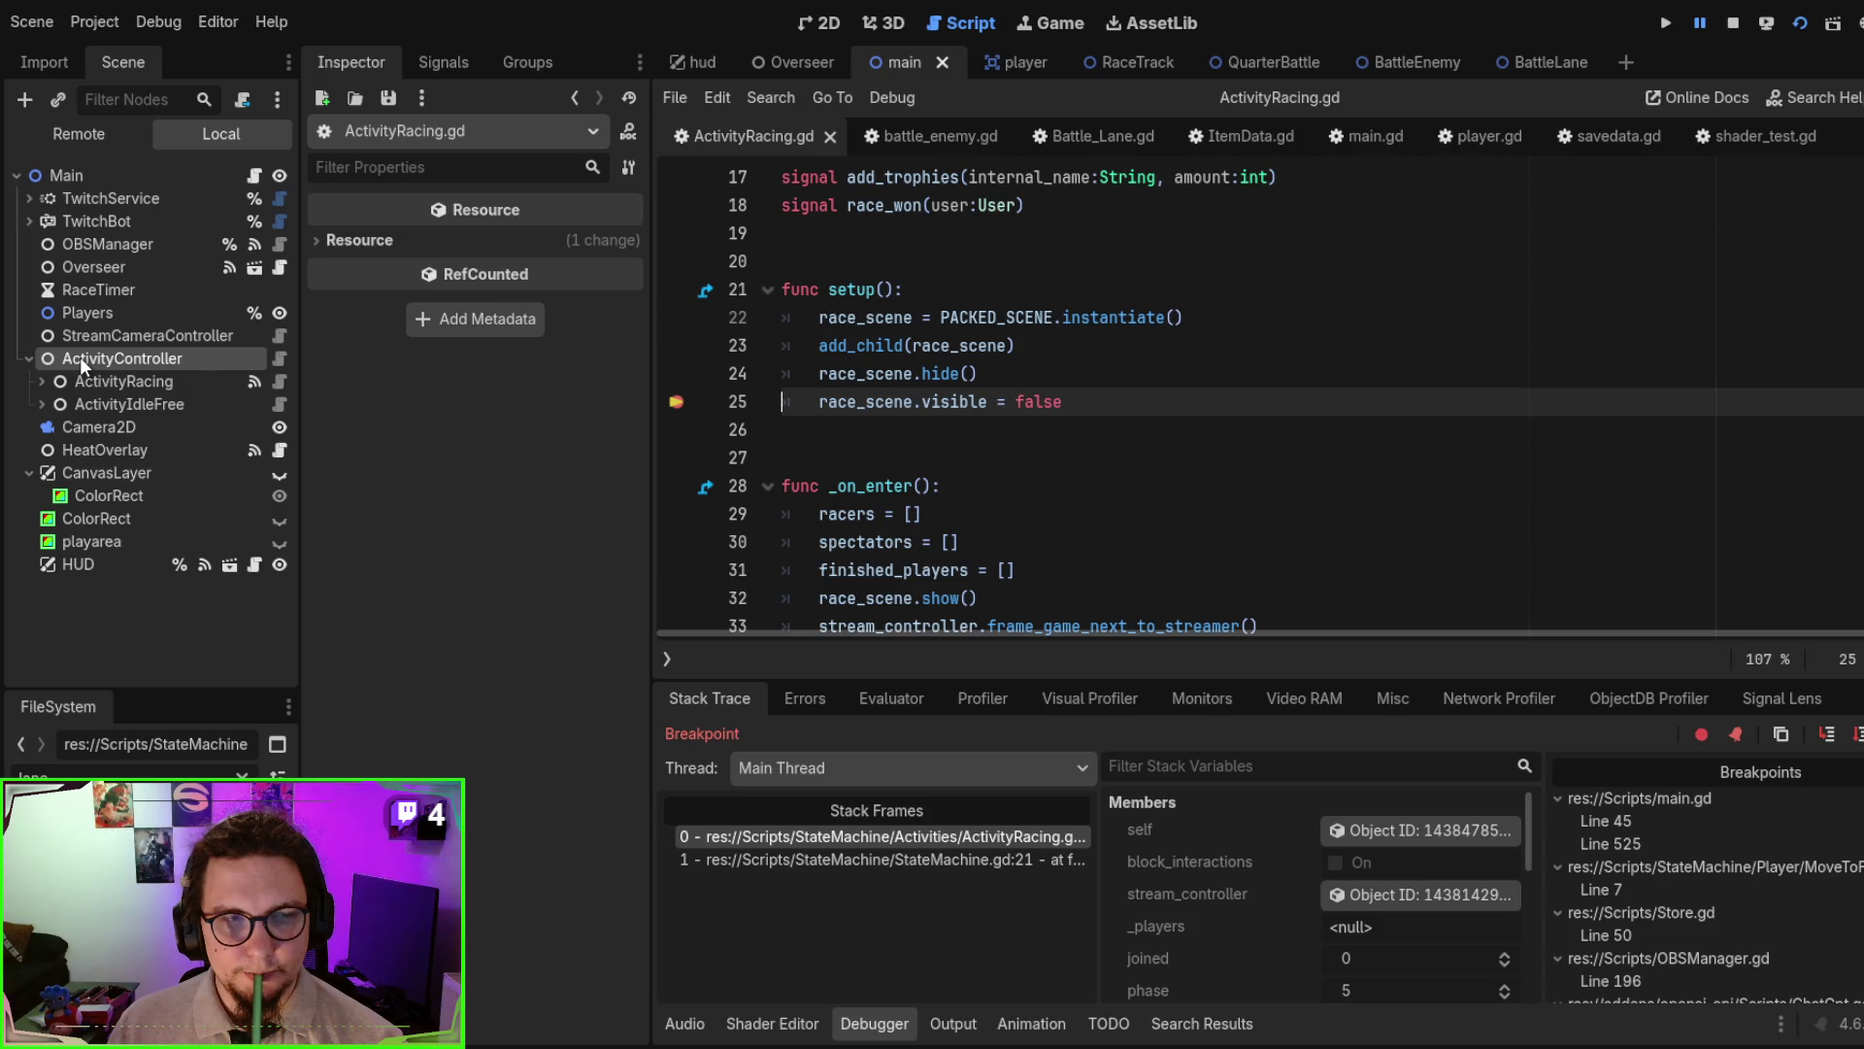
- Inspect the running ActivityRacing node and its RaceTrack child in the remote tree, then stop the game
{"action": "left_click", "coordinate": [83, 136]}
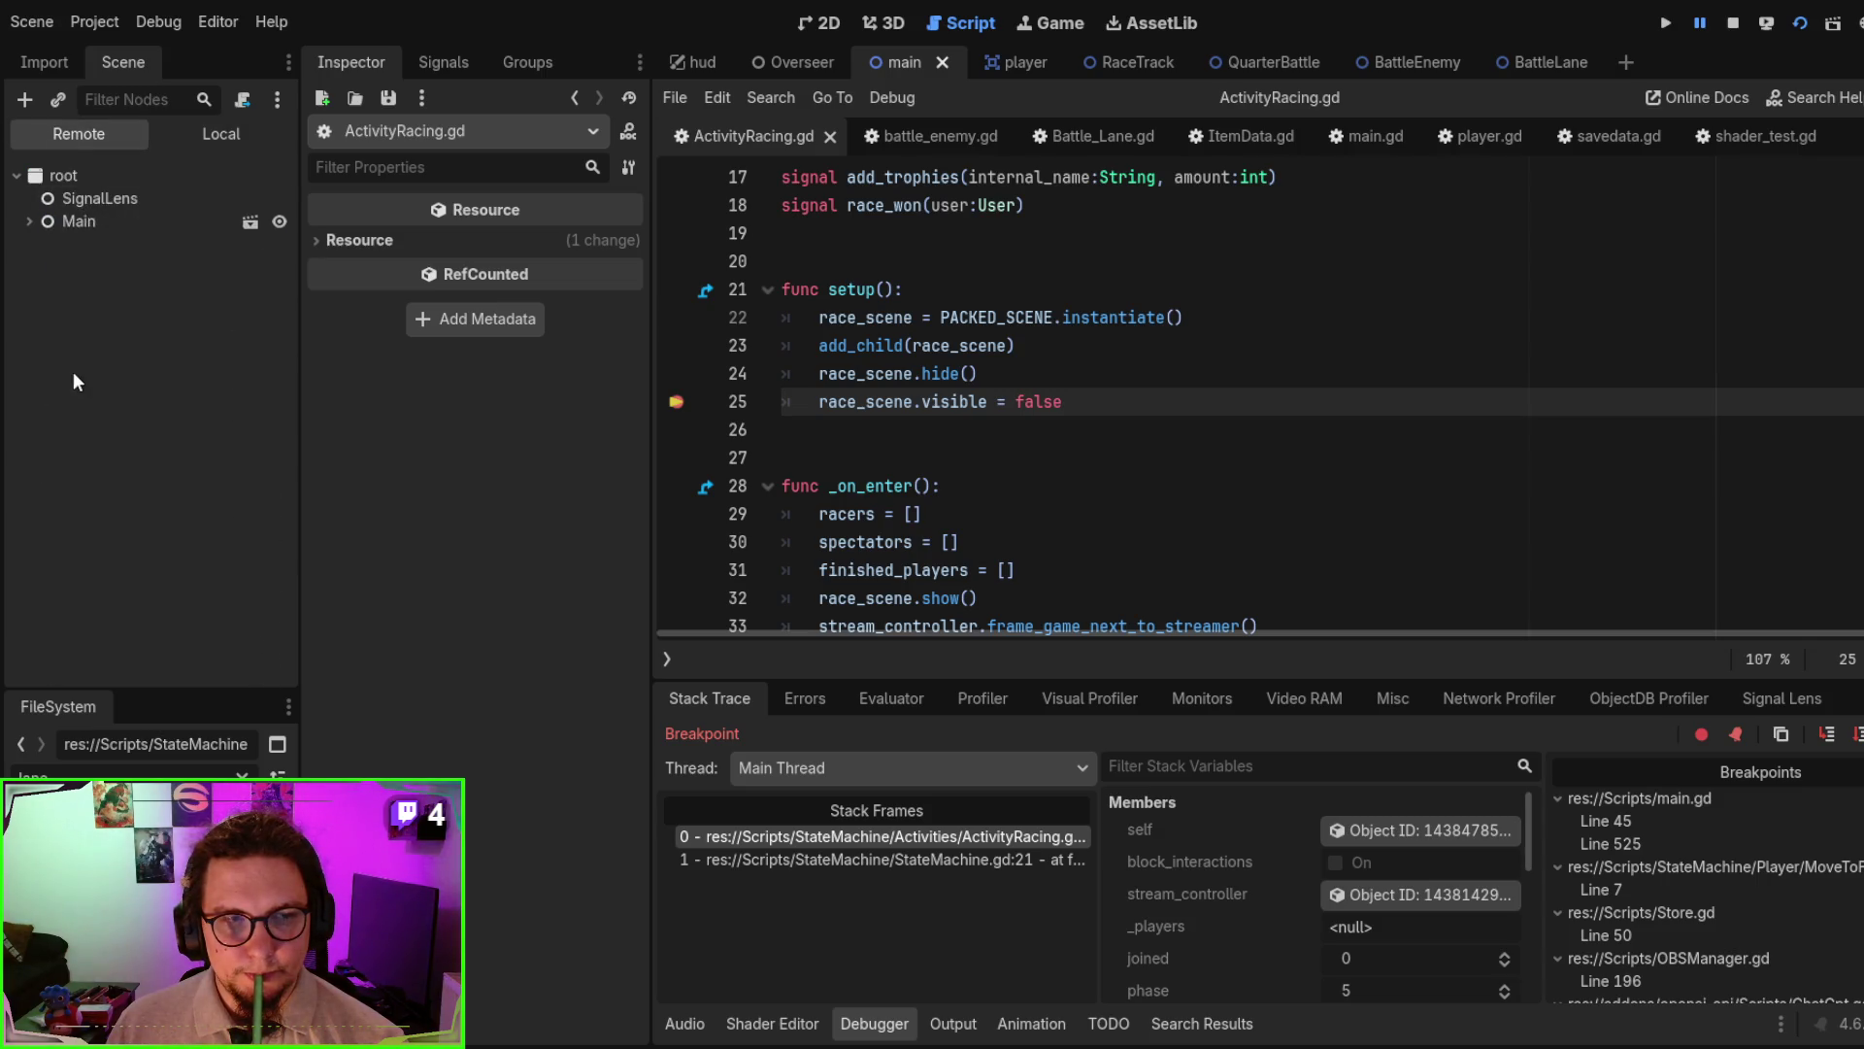
{"action": "left_click", "coordinate": [44, 220]}
{"action": "left_click", "coordinate": [30, 222]}
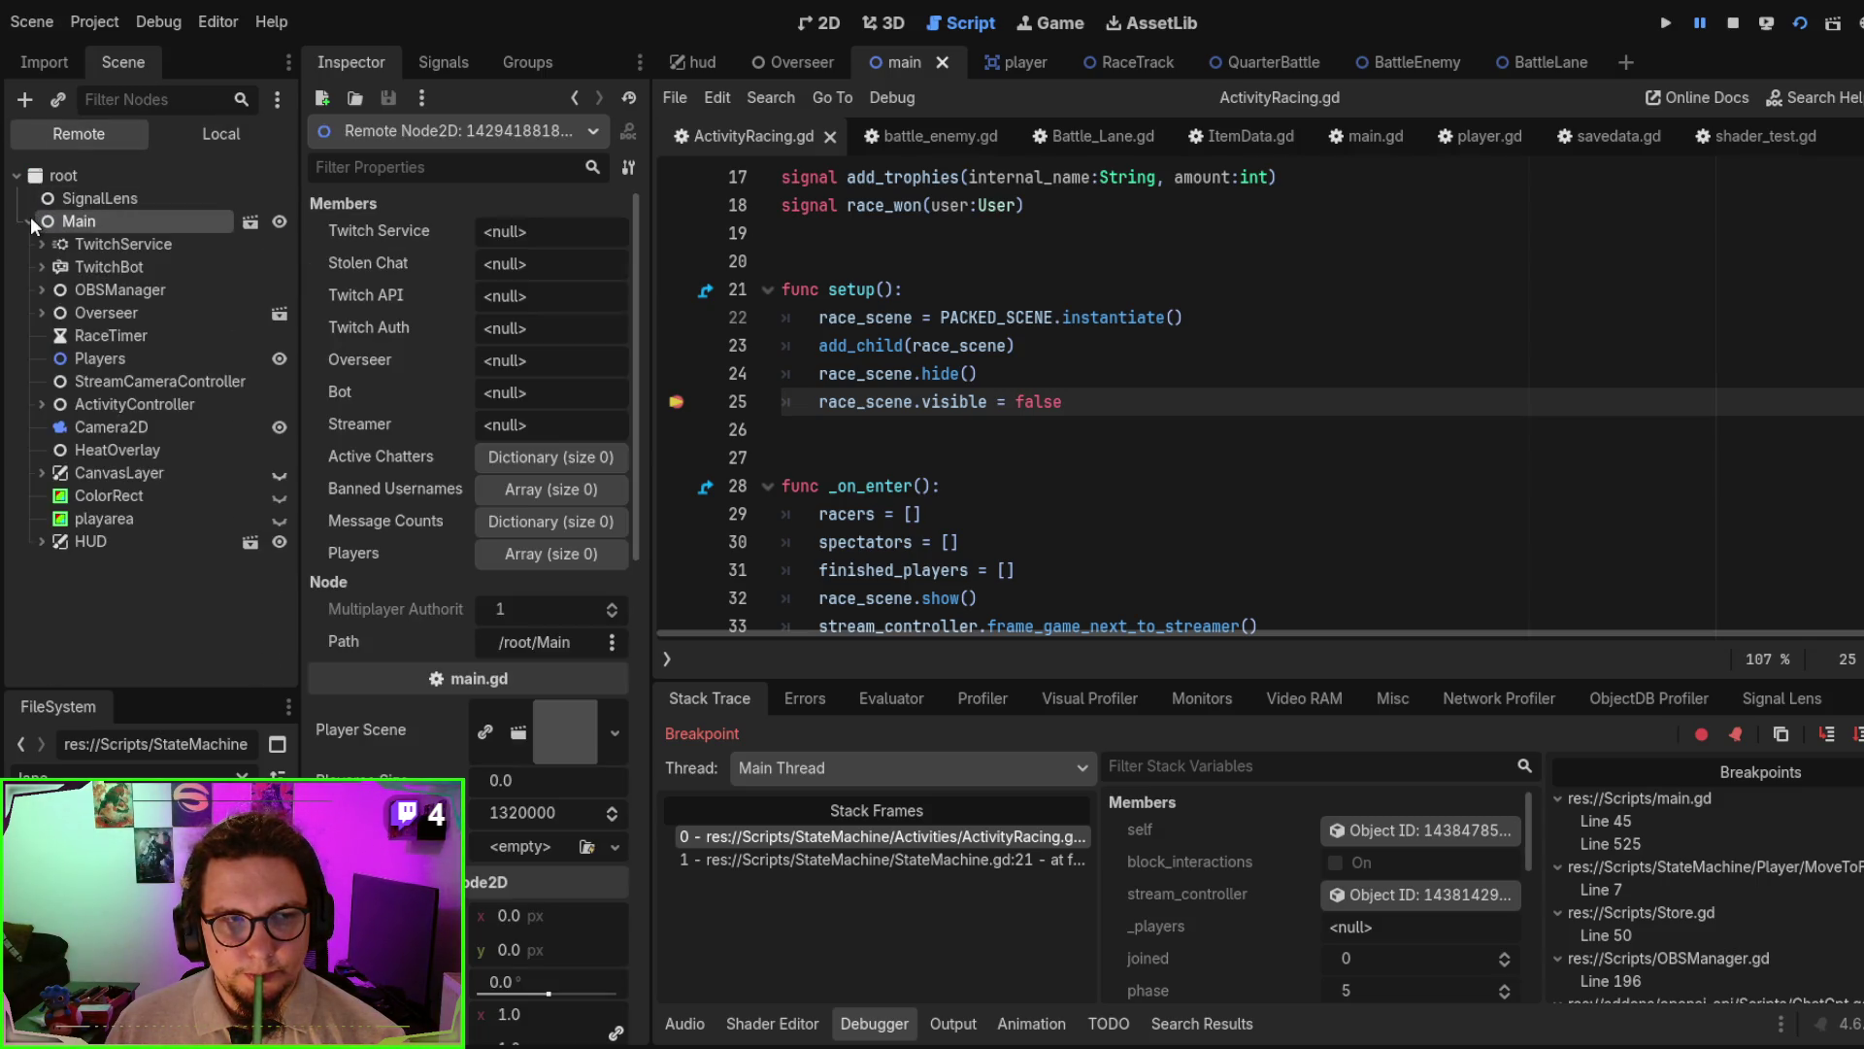
{"action": "left_click", "coordinate": [42, 404]}
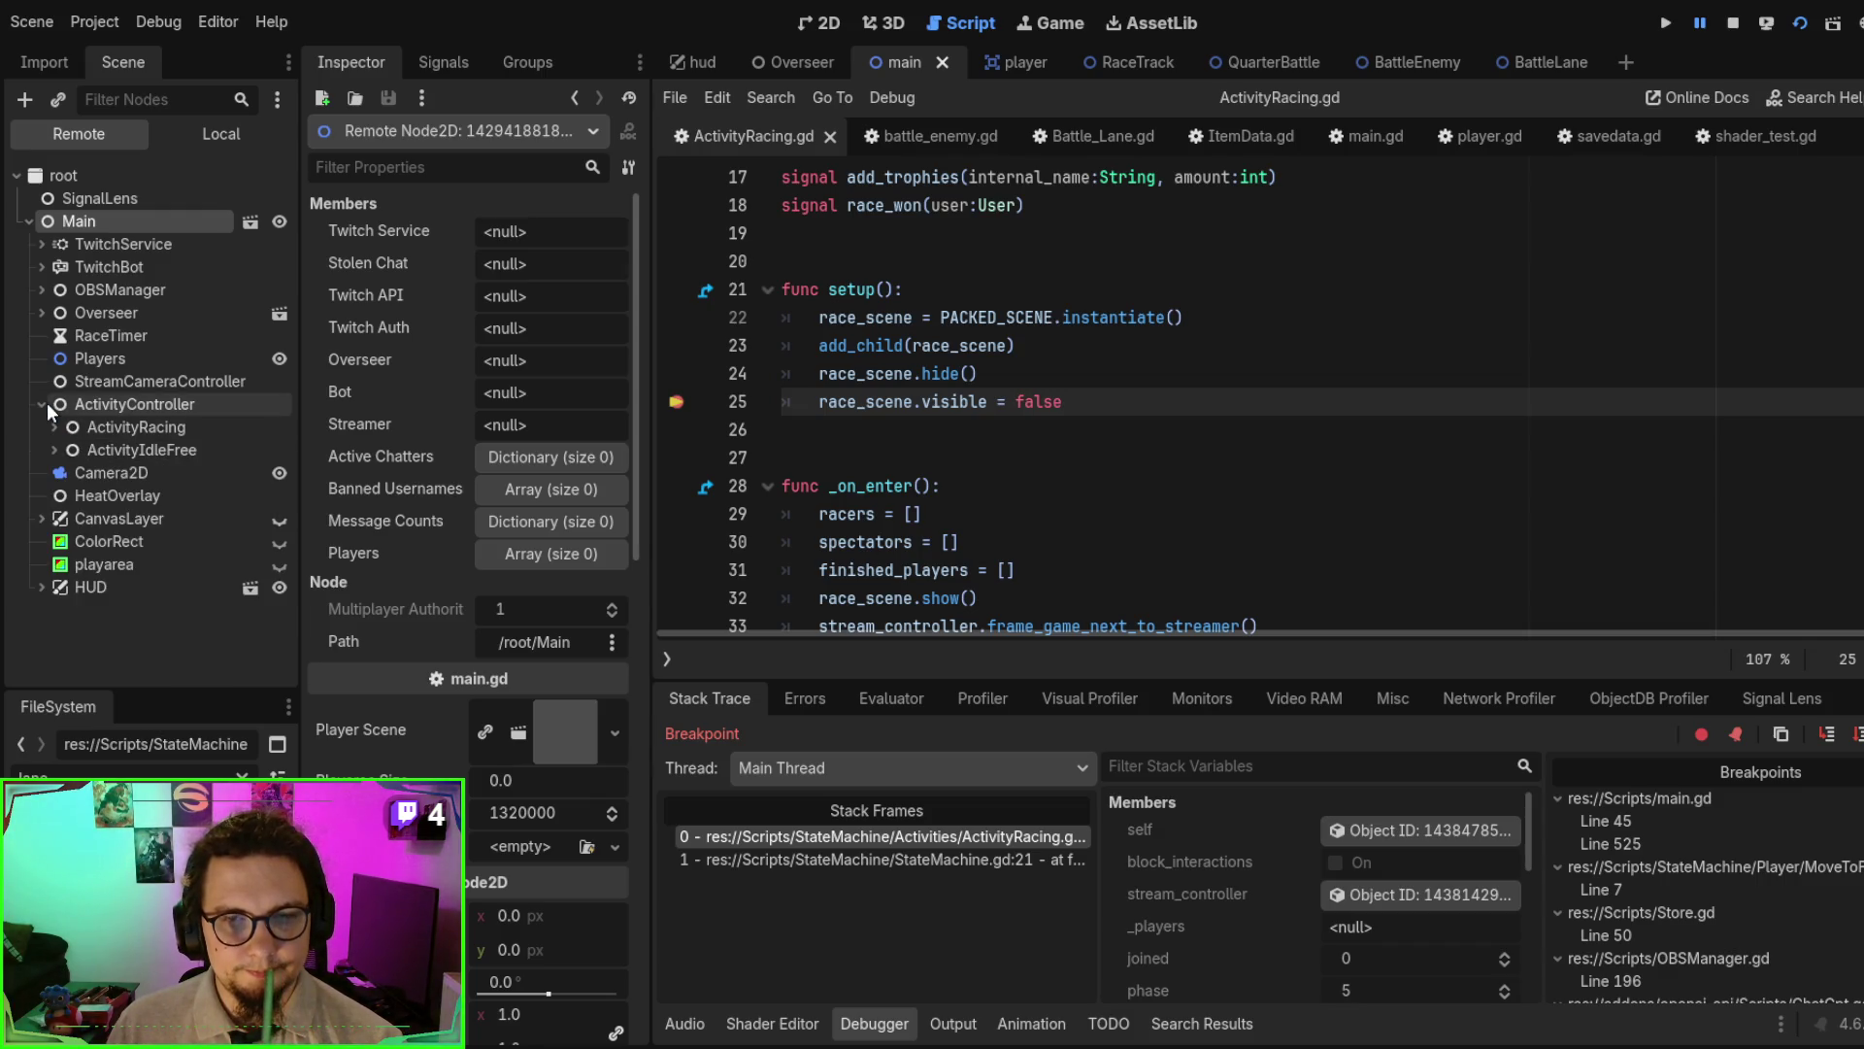
{"action": "left_click", "coordinate": [52, 431]}
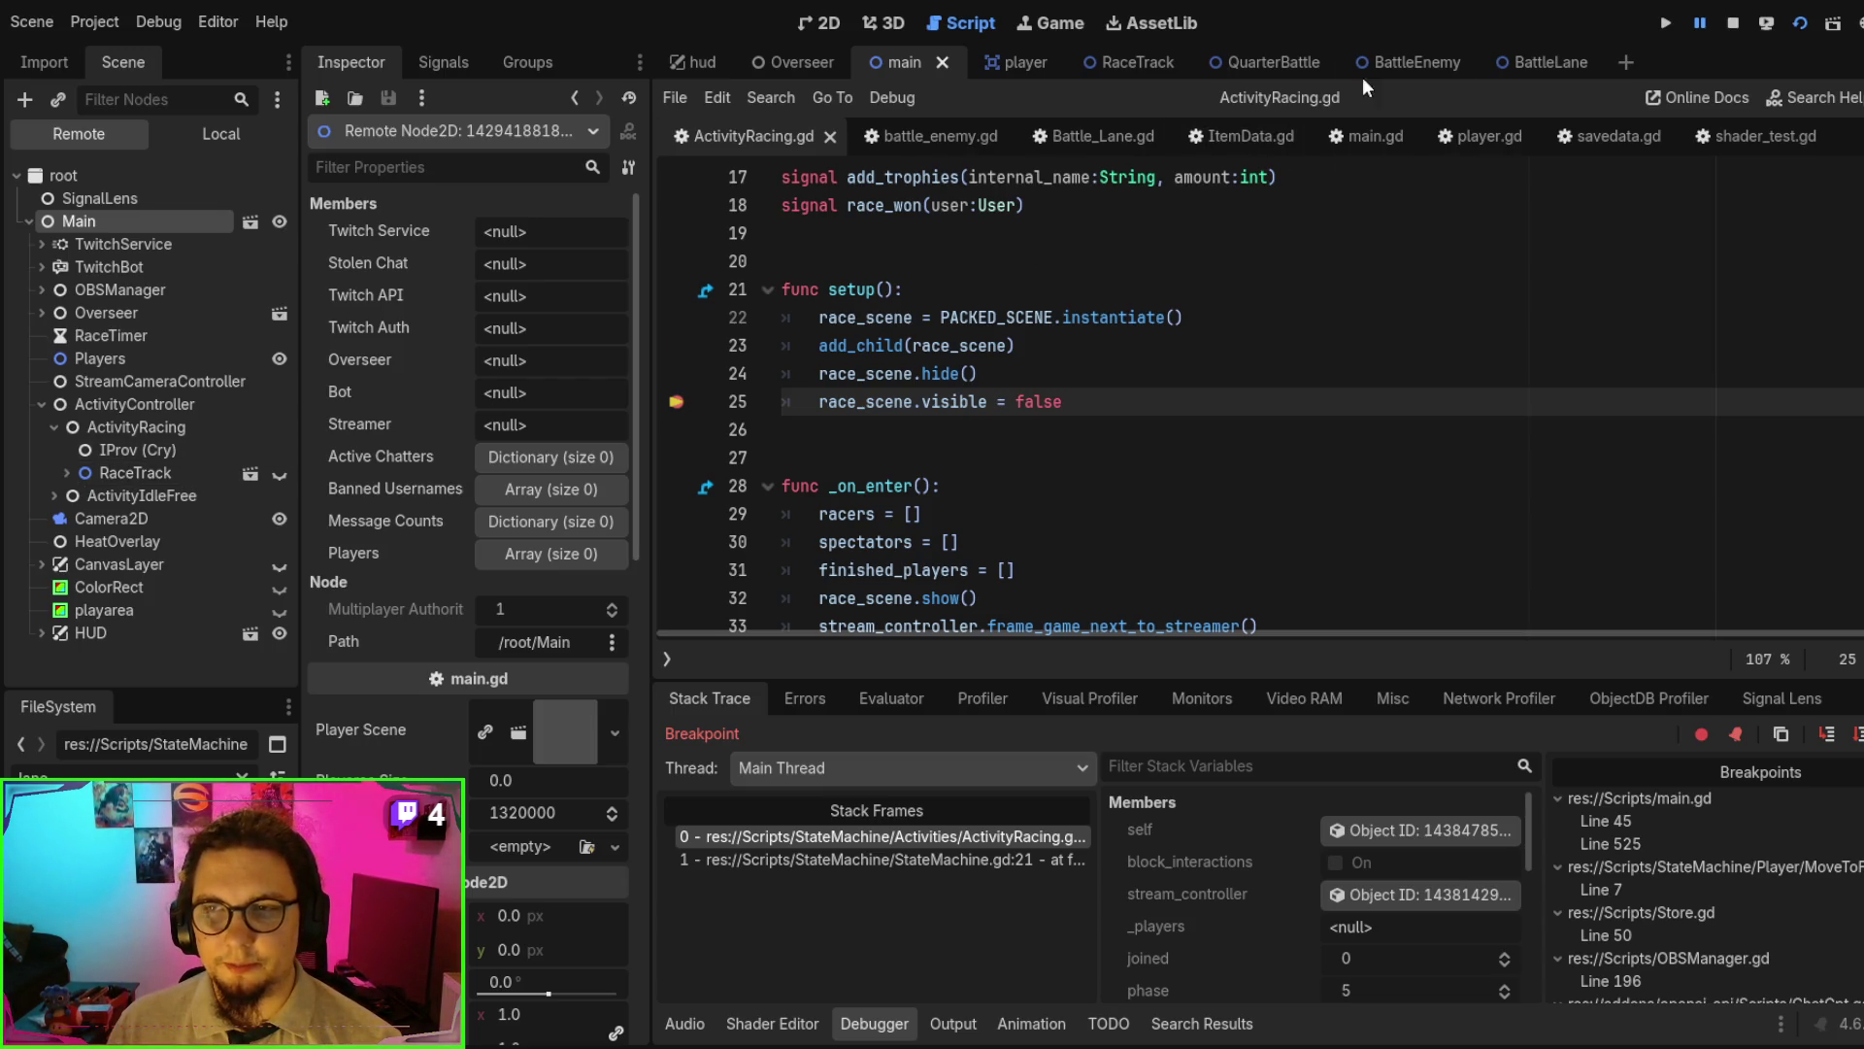
{"action": "left_click", "coordinate": [1727, 30]}
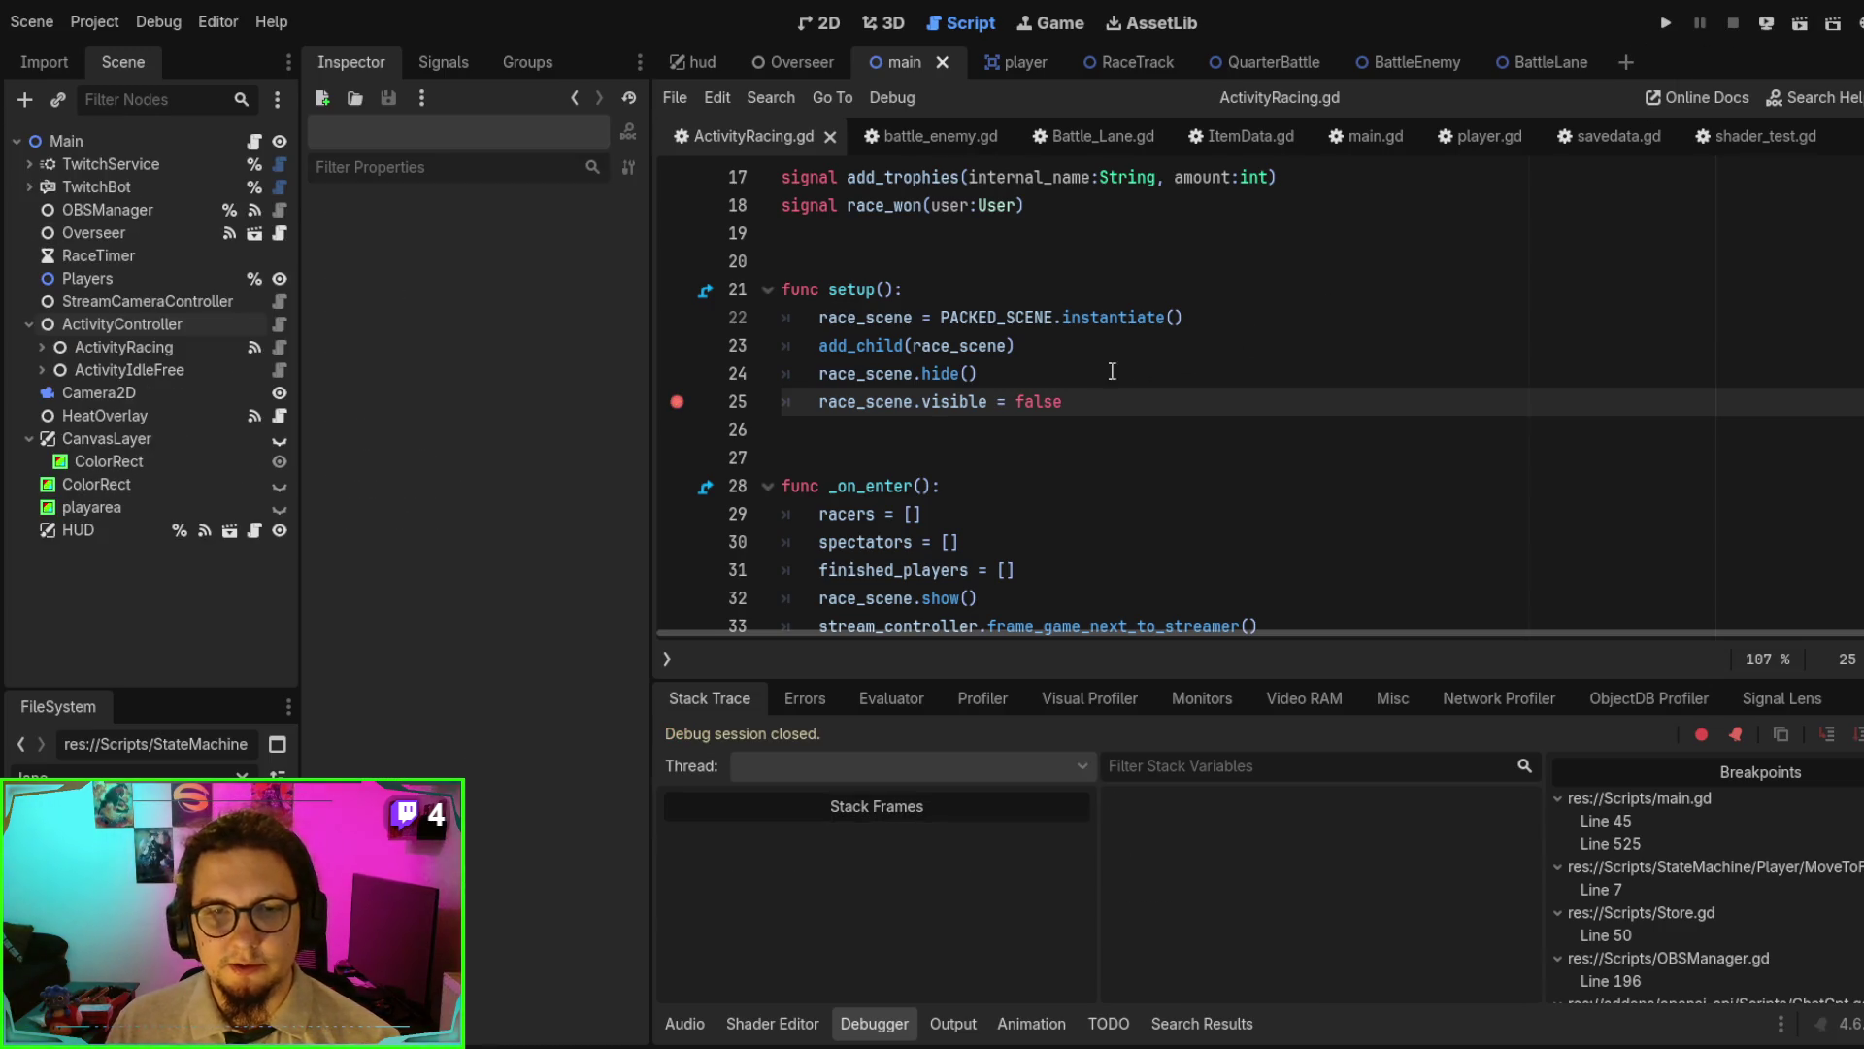
- Add a Node under ActivityController named ActivityQuarterBattle, with ActivityQuarterBattle.gd attached
{"action": "left_click", "coordinate": [77, 330]}
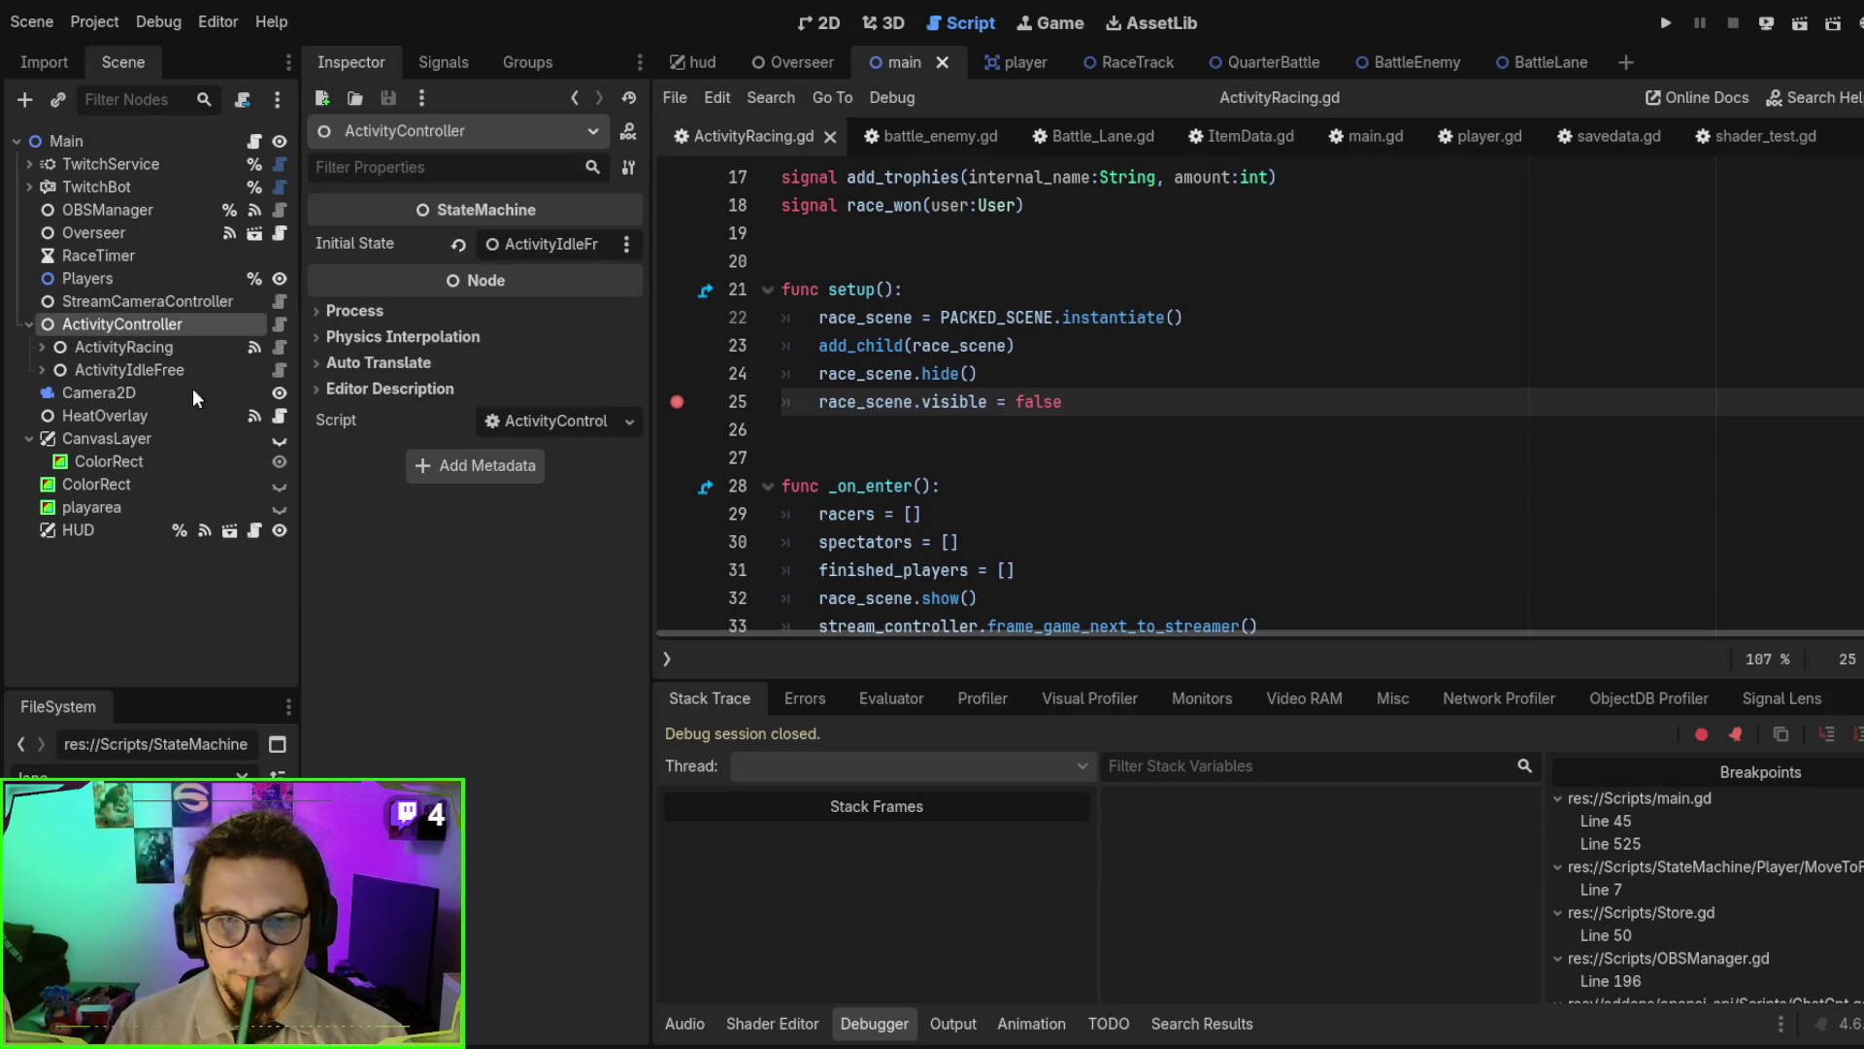
{"action": "key", "text": "ctrl+v"}
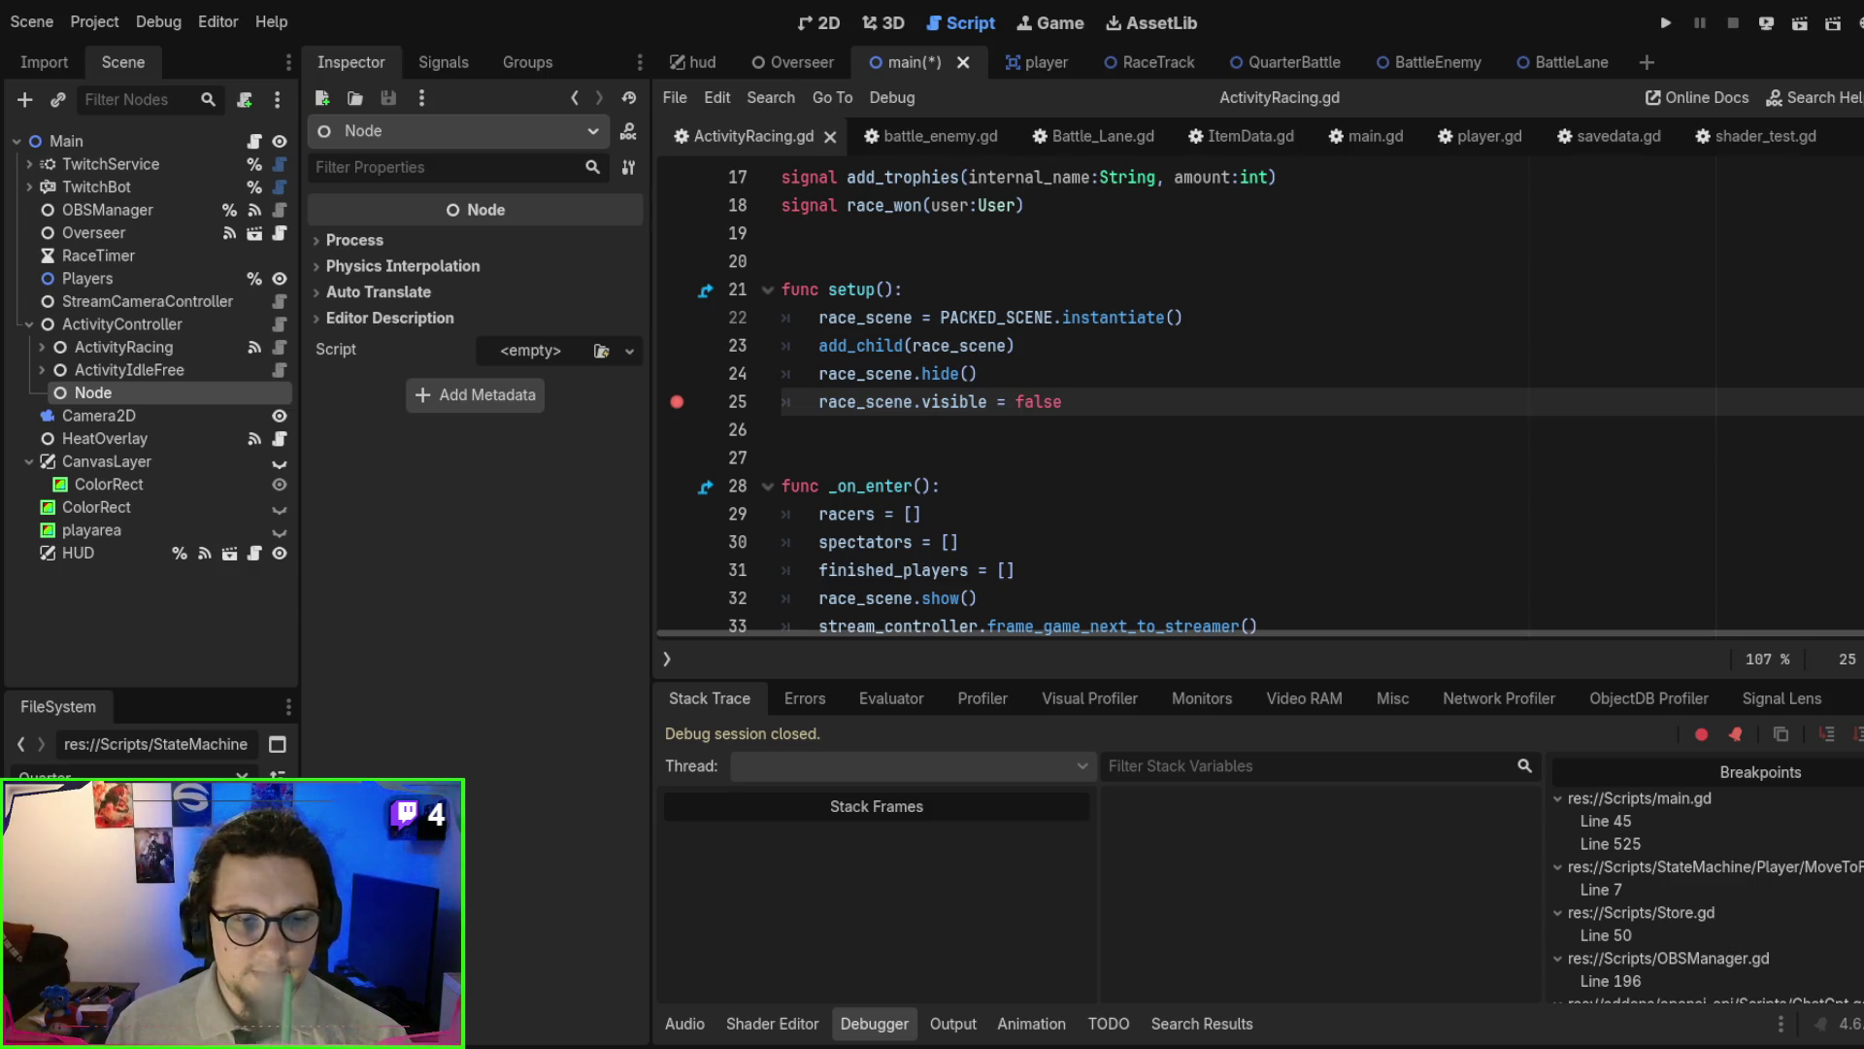
{"action": "mouse_move", "coordinate": [127, 825]}
{"action": "left_mouse_down"}
{"action": "mouse_move", "coordinate": [35, 497]}
{"action": "mouse_move", "coordinate": [194, 707]}
{"action": "mouse_move", "coordinate": [194, 806]}
{"action": "left_mouse_up"}
{"action": "left_click_drag", "start_coordinate": [172, 653], "coordinate": [123, 389]}
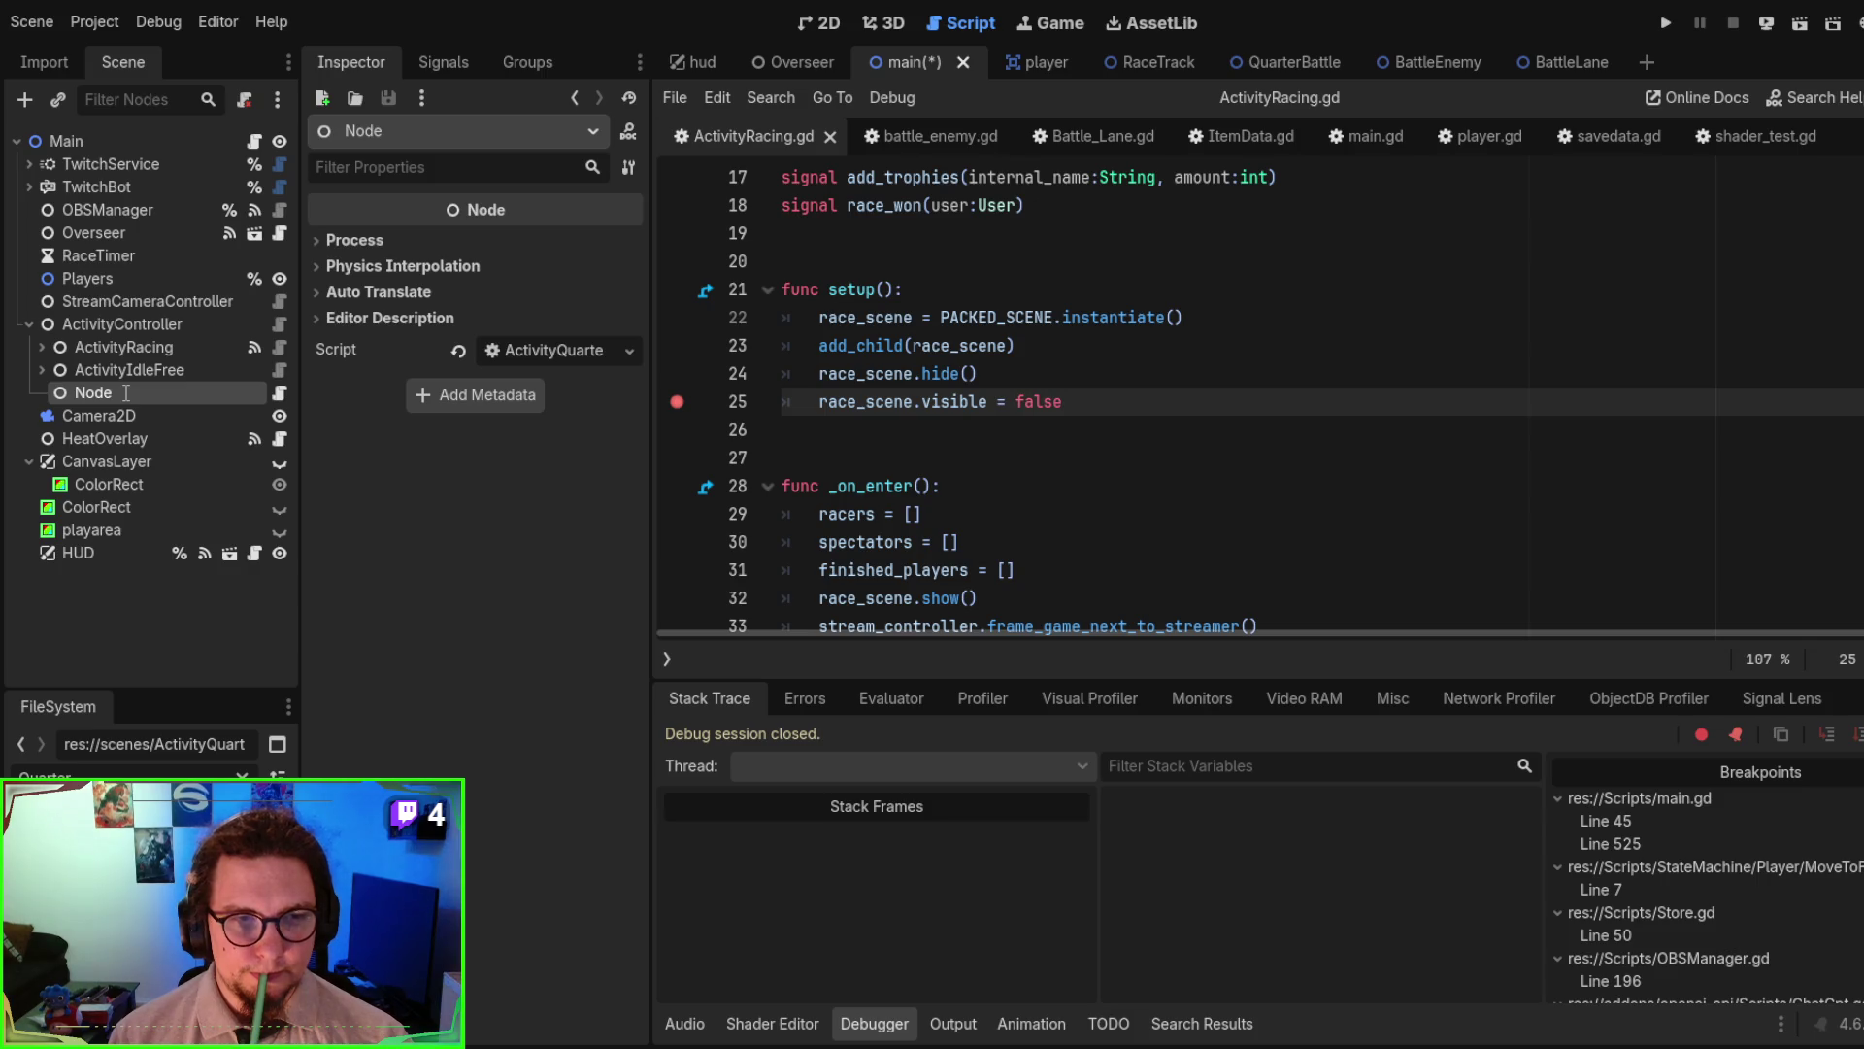
{"action": "type", "text": "ActivityQuarterBattle"}
{"action": "key", "text": "Return"}
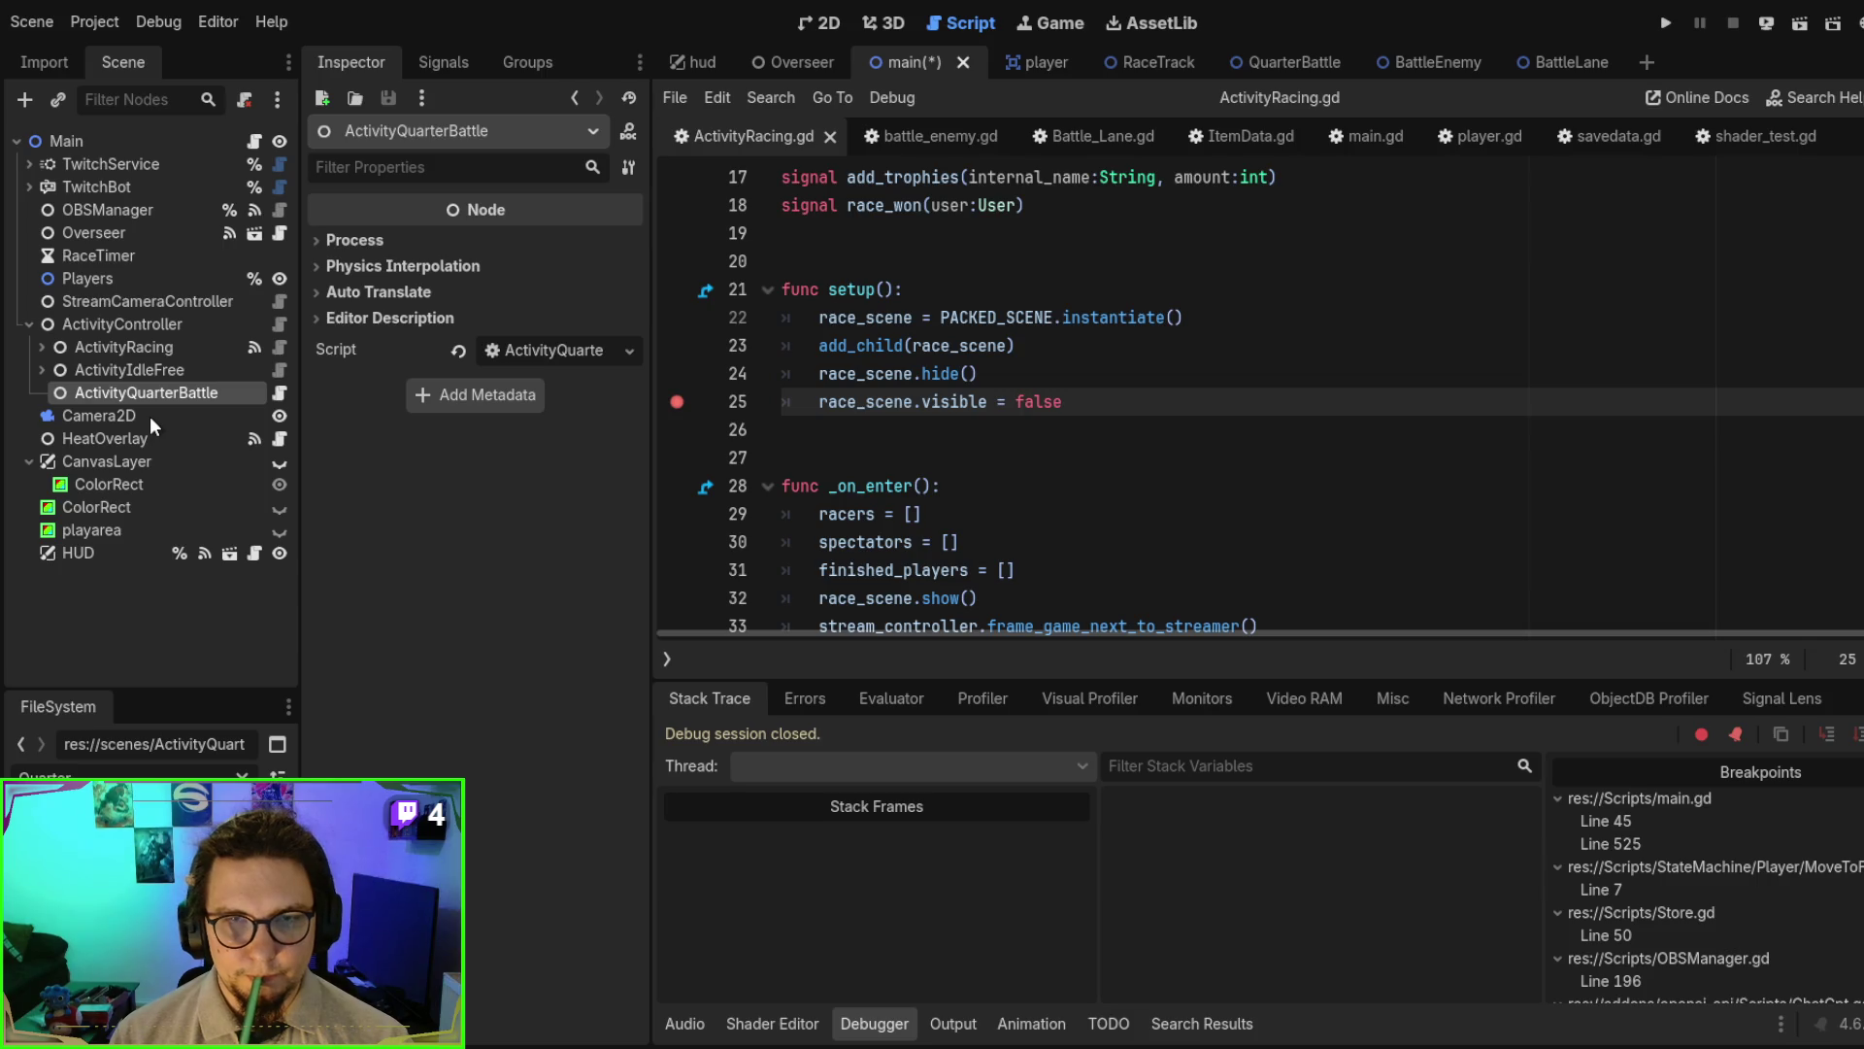
- Add an InteractionProvider child under ActivityQuarterBattle, then save and run the project
{"action": "key", "text": "ctrl+v"}
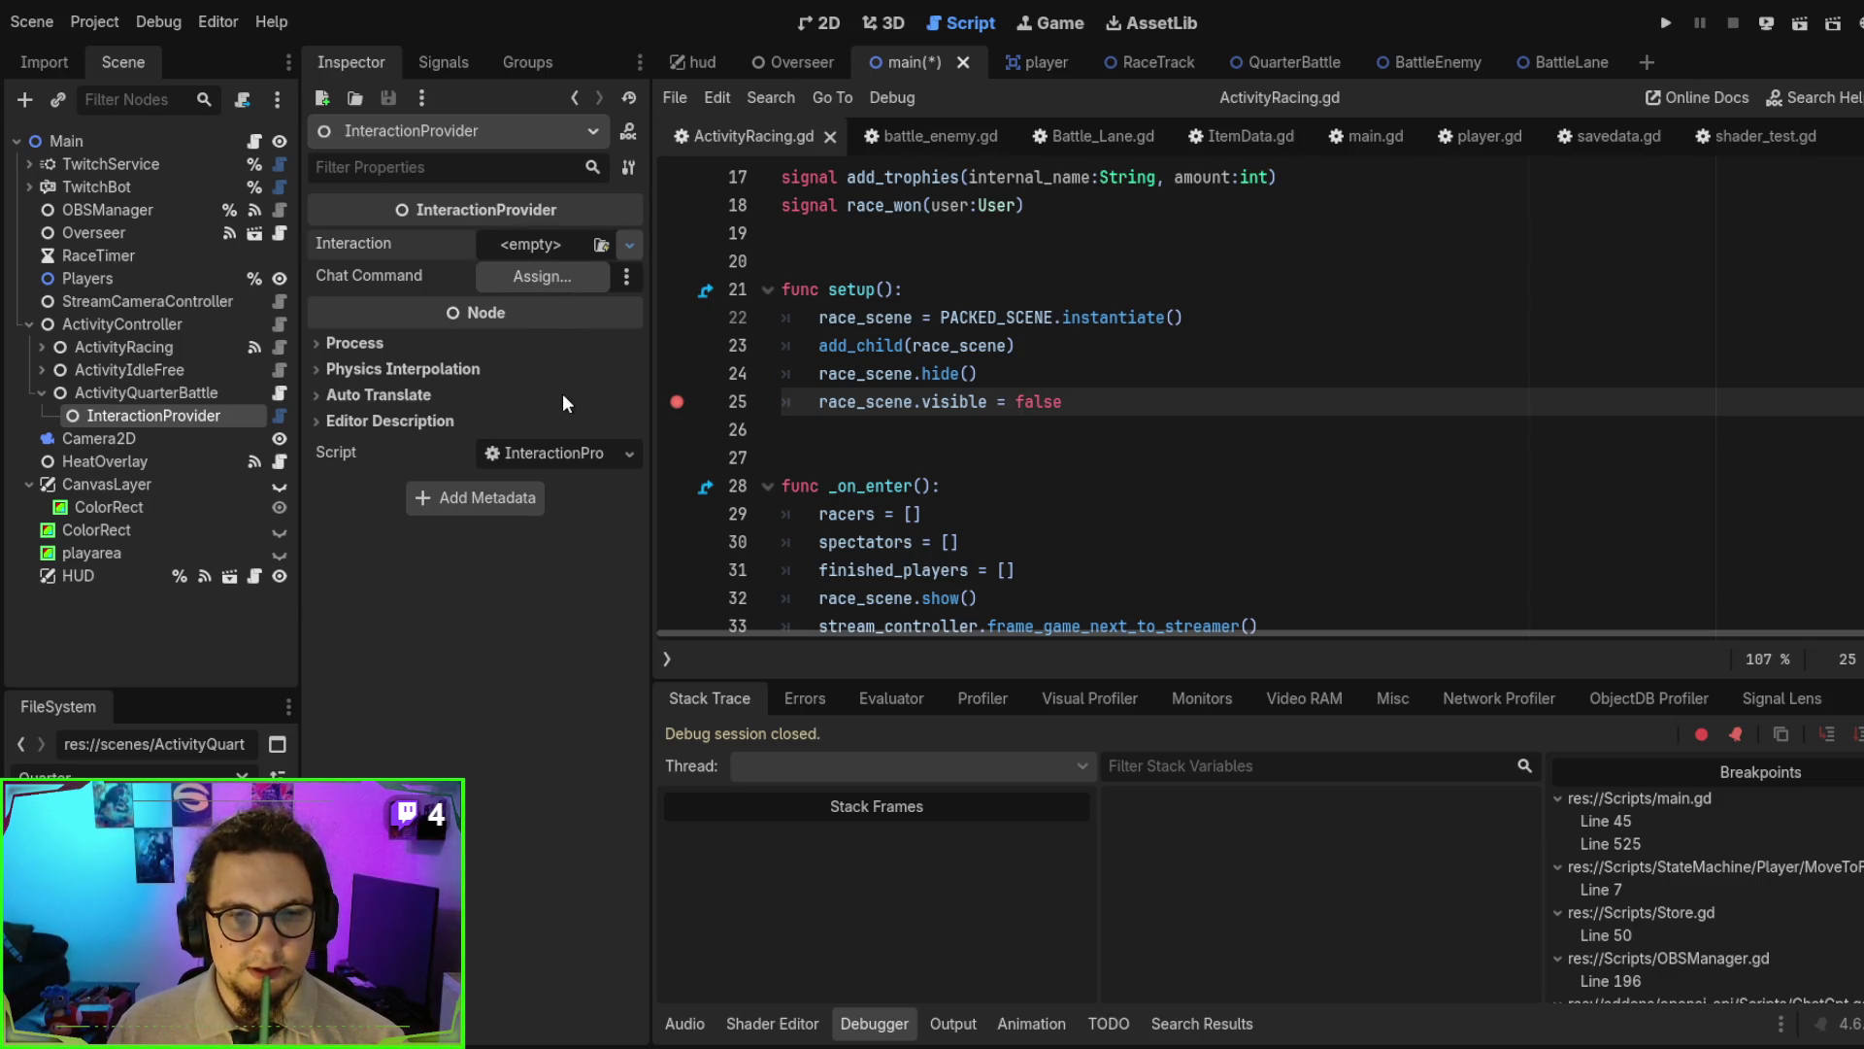
{"action": "left_click", "coordinate": [1096, 470]}
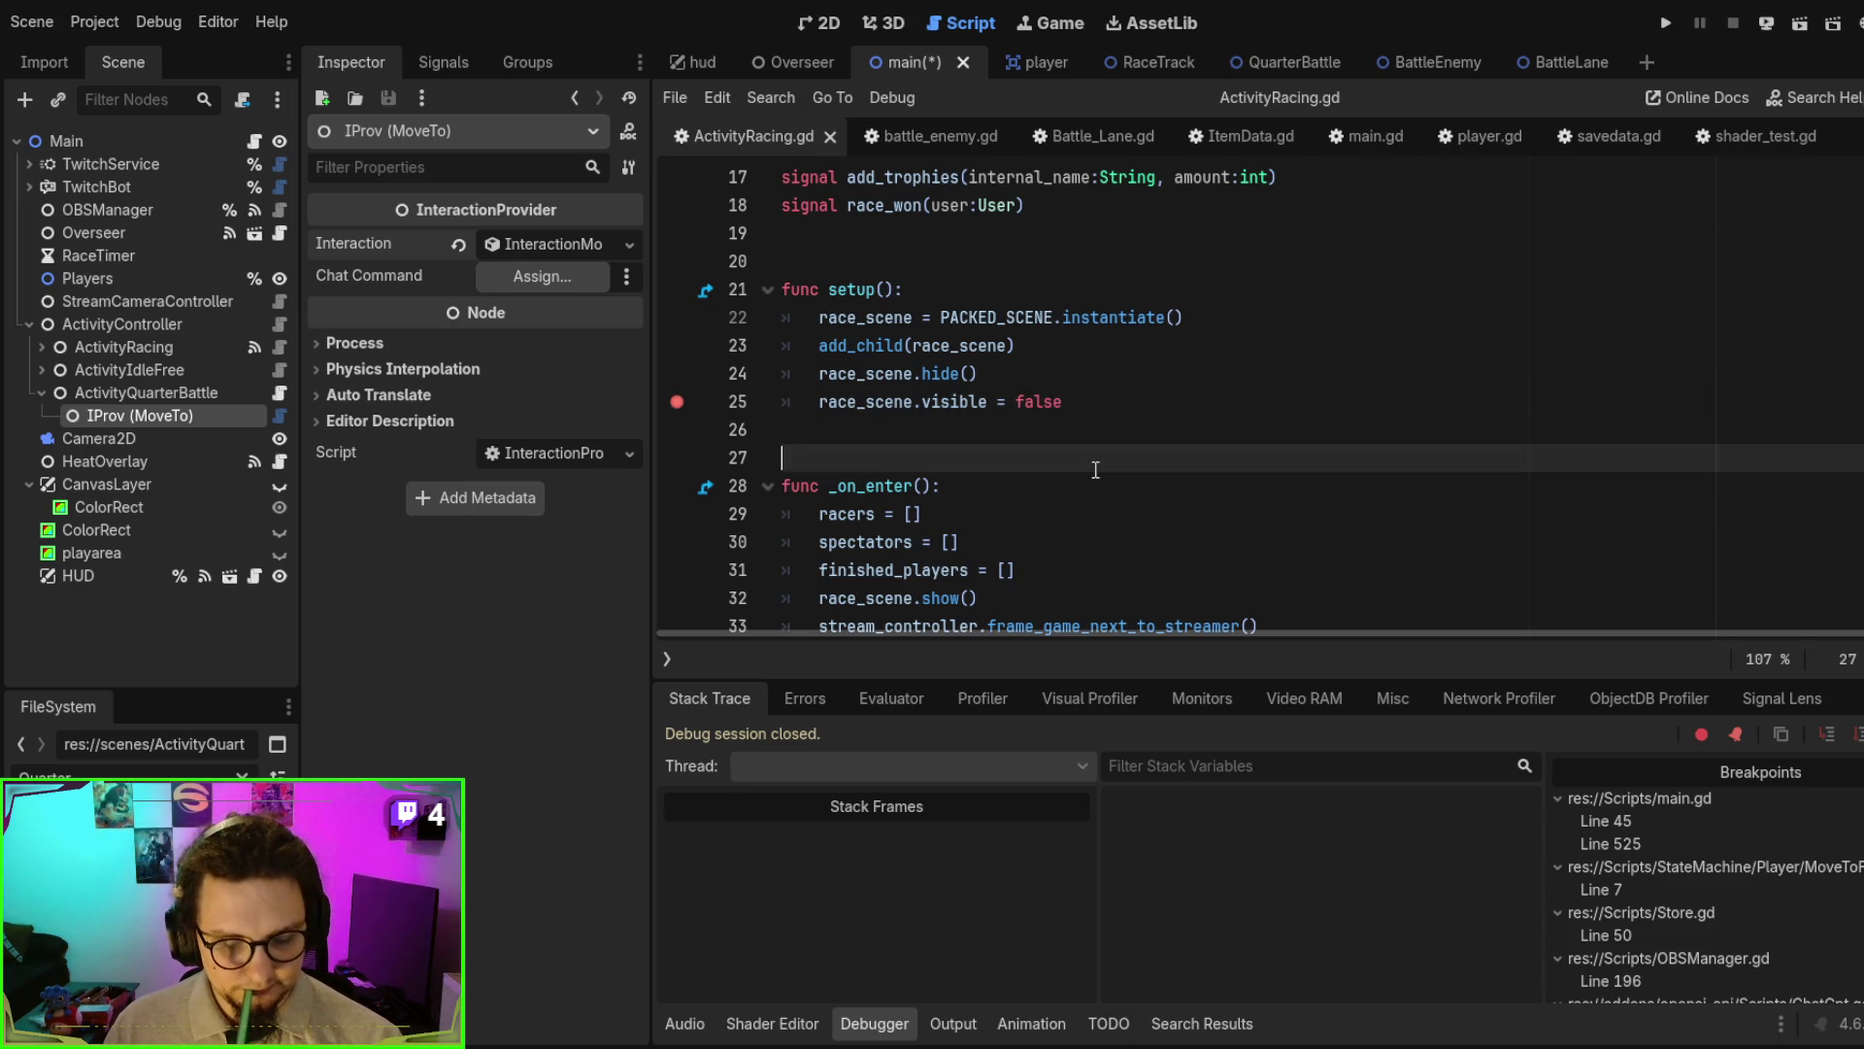
{"action": "key", "text": "F5"}
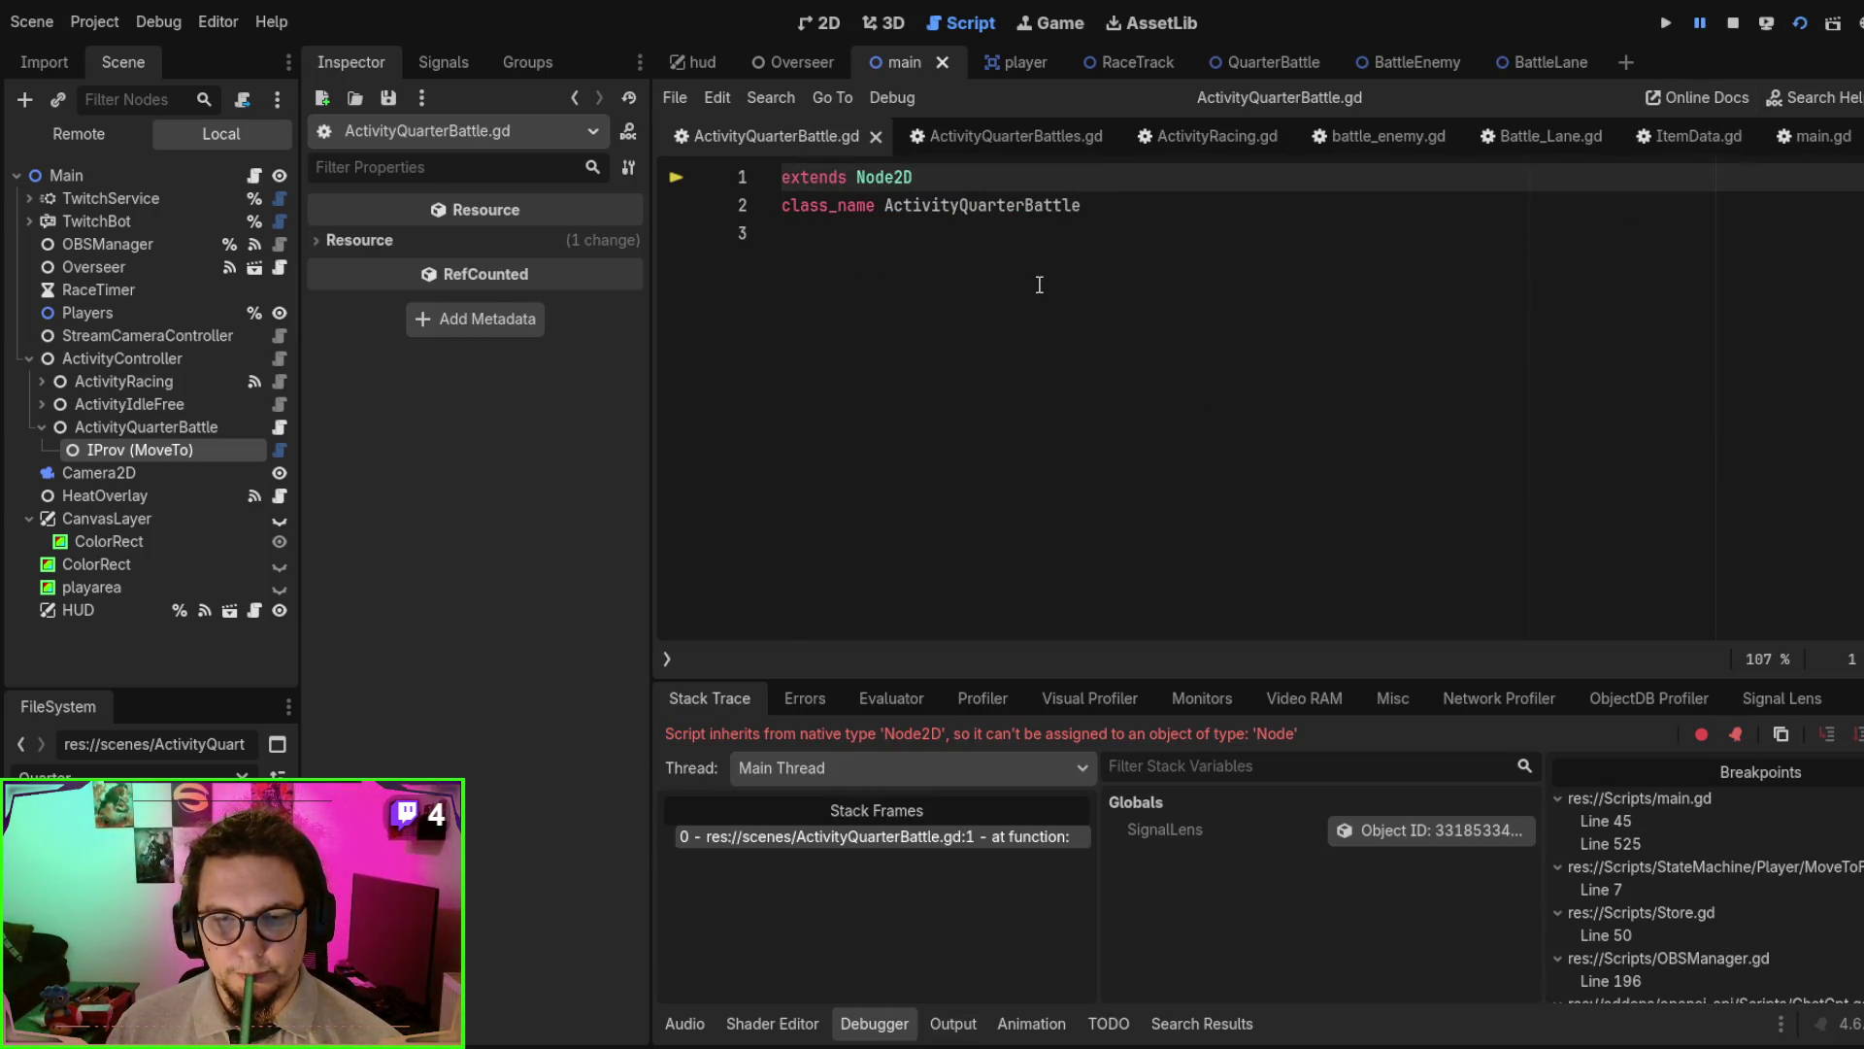
- Change ActivityQuarterBattle.gd to extend Node instead of Node2D and stop the running game
{"action": "double_click", "coordinate": [901, 177]}
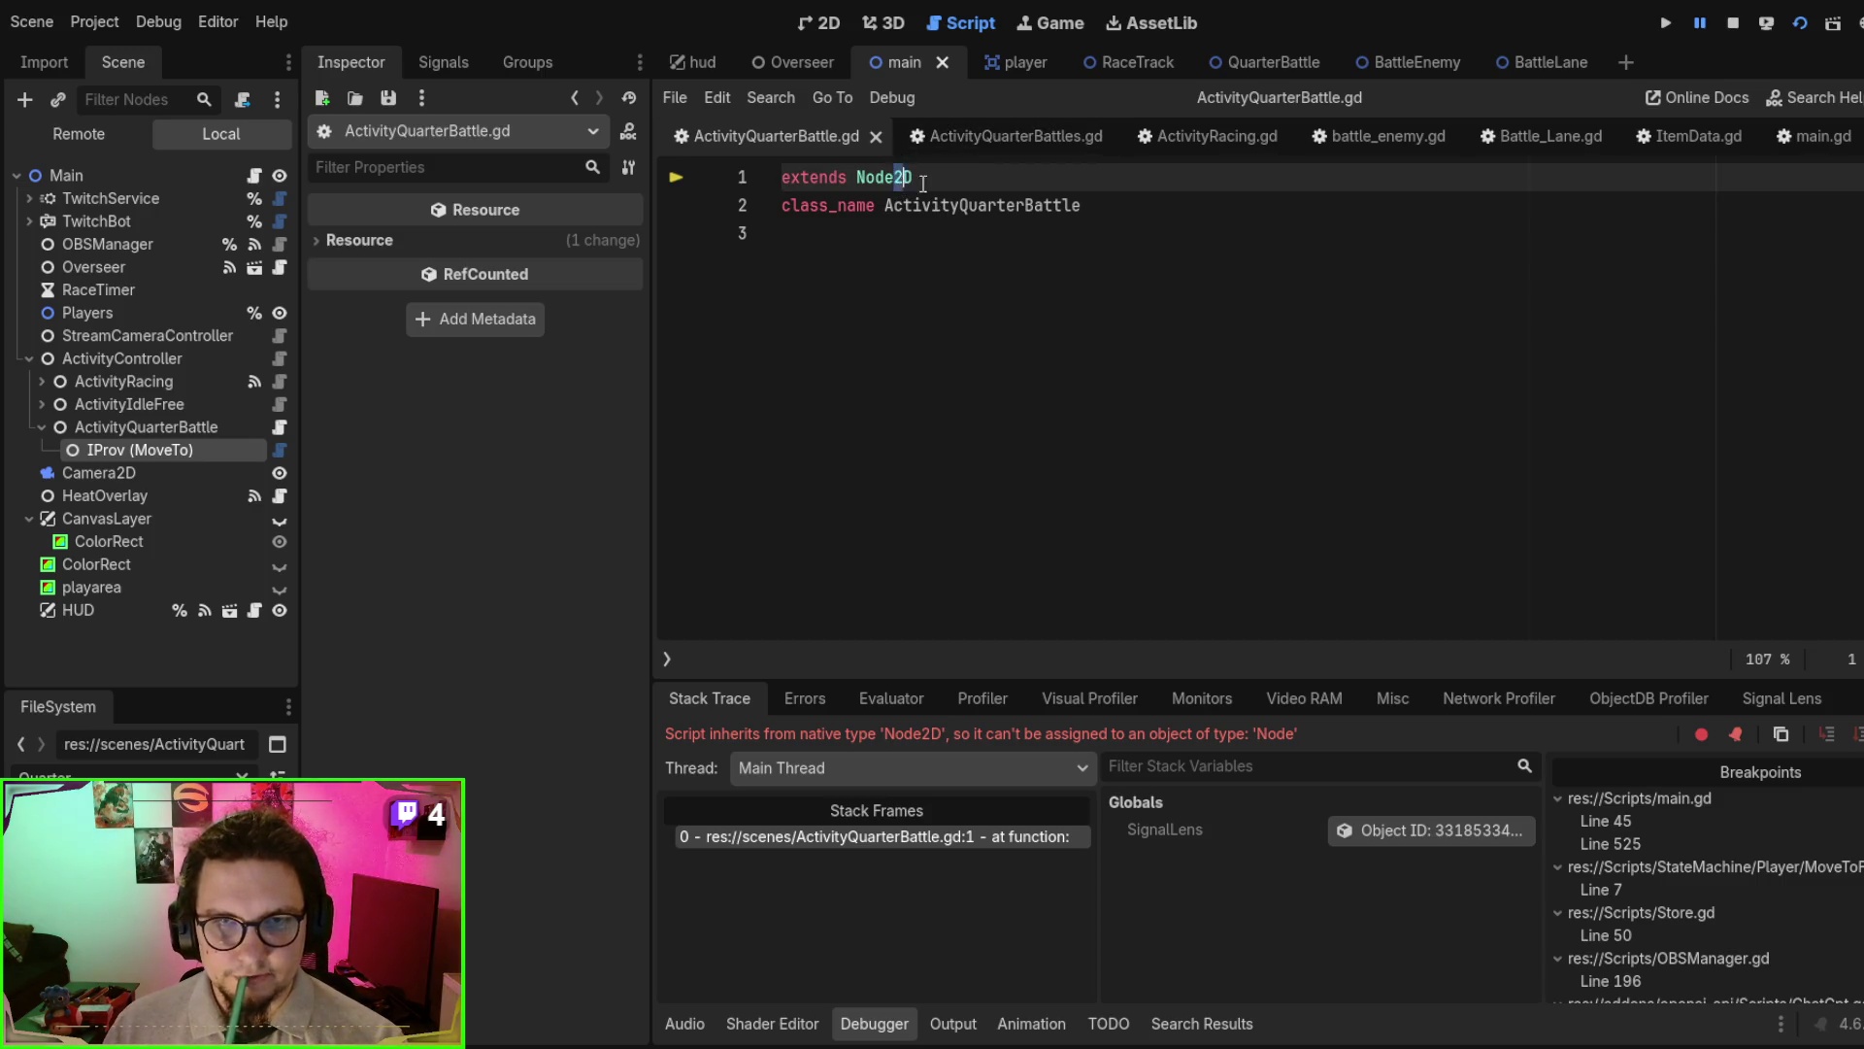
{"action": "type", "text": "Node"}
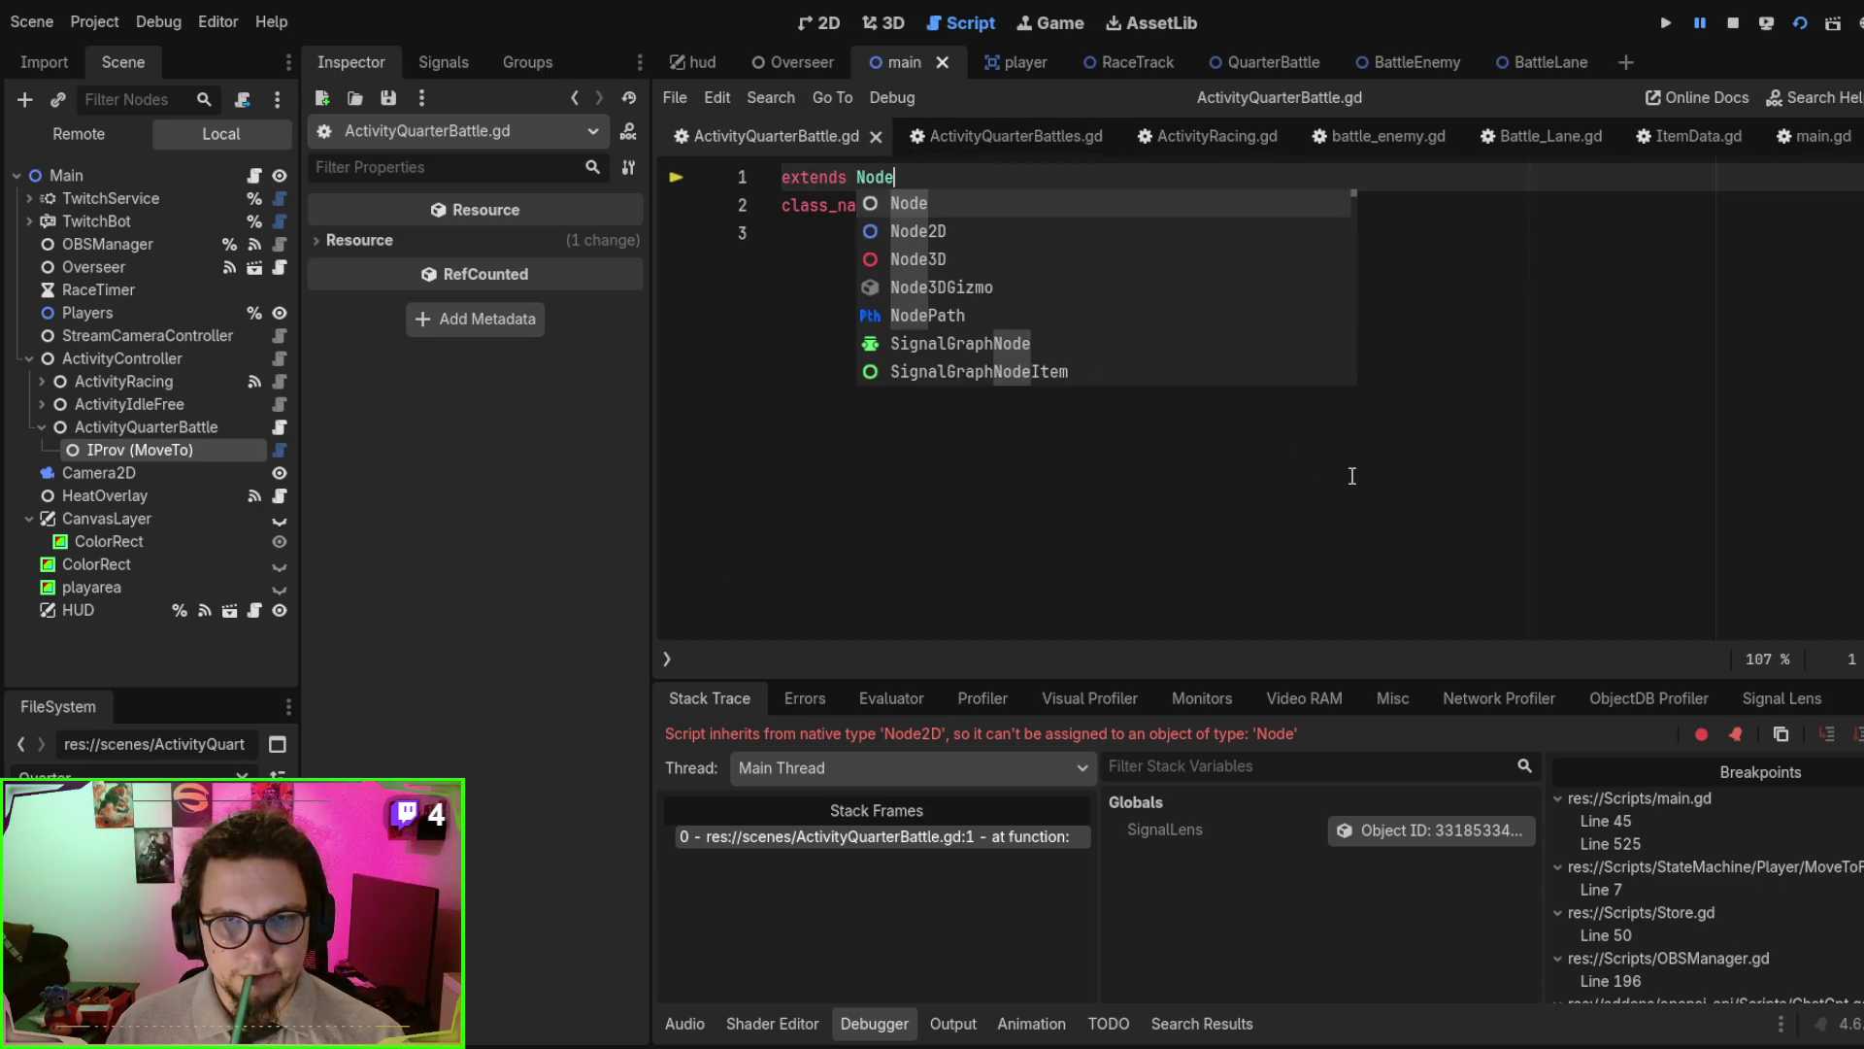
{"action": "left_click", "coordinate": [1360, 483]}
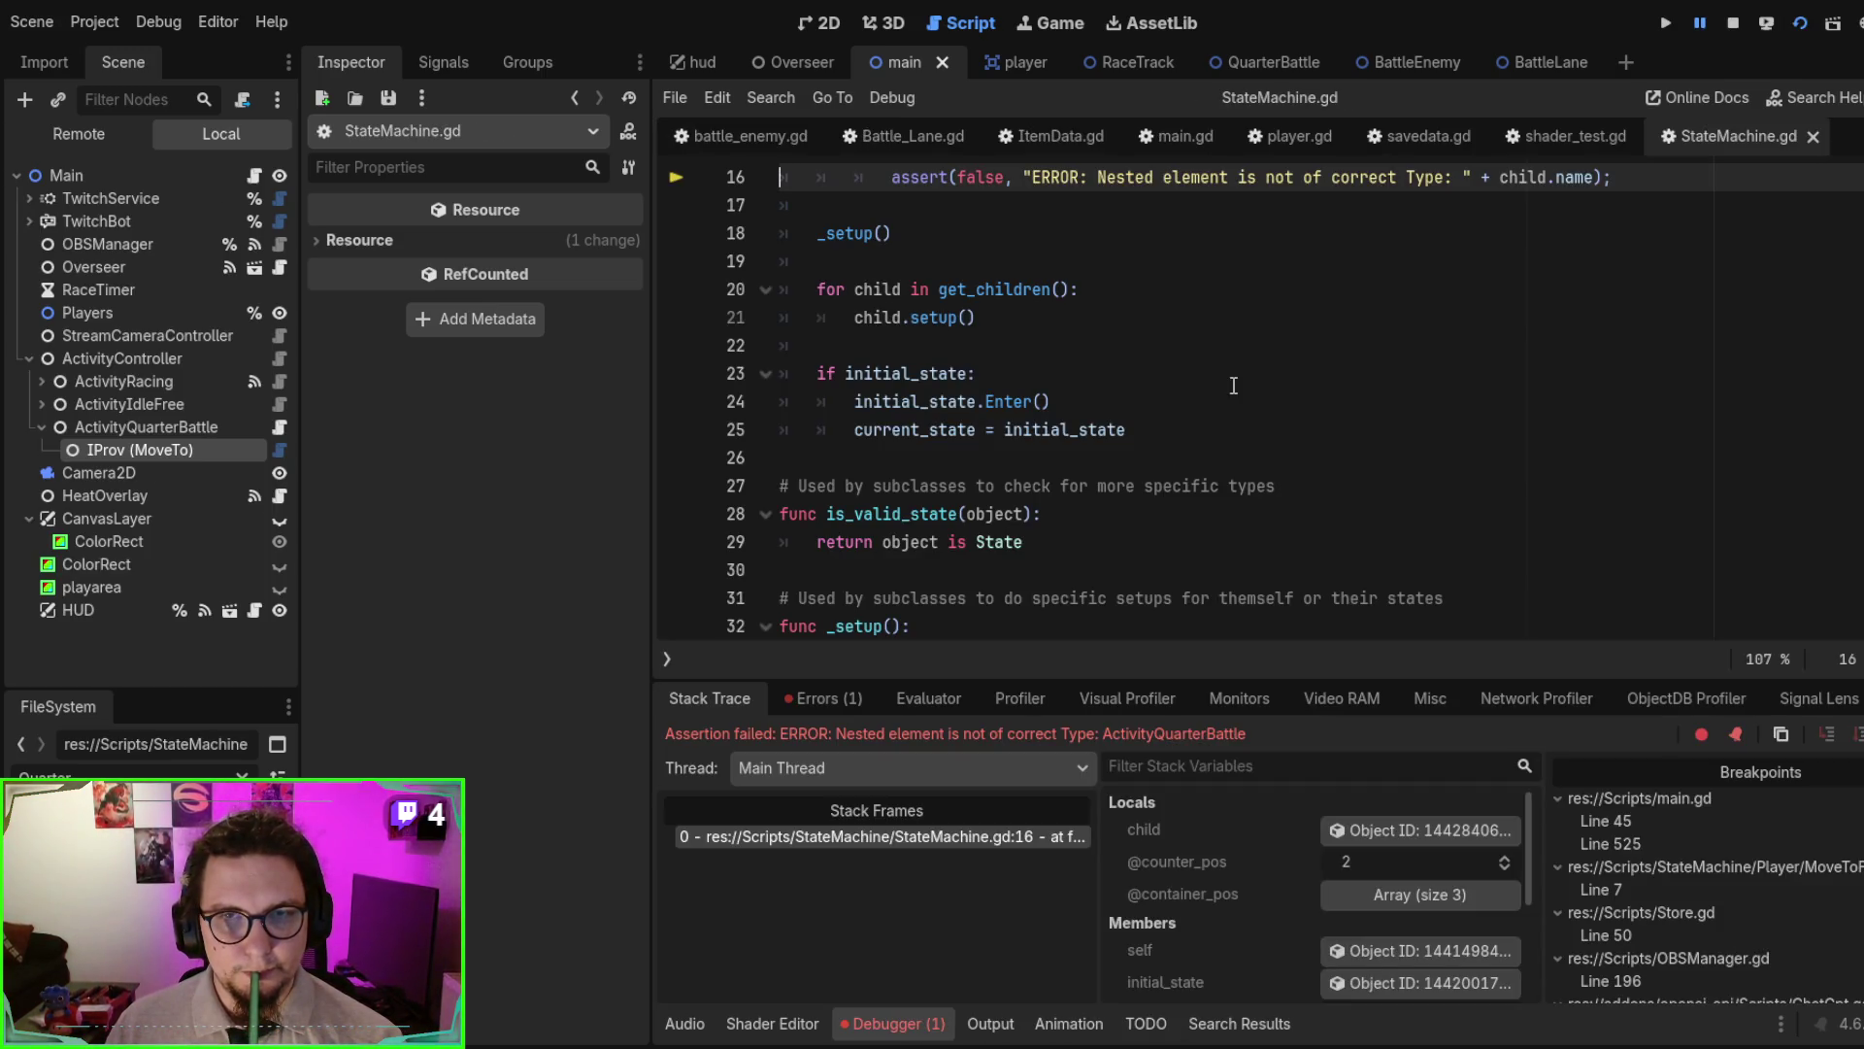
{"action": "scroll", "coordinate": [1233, 388], "scroll_direction": "up", "scroll_amount": 3}
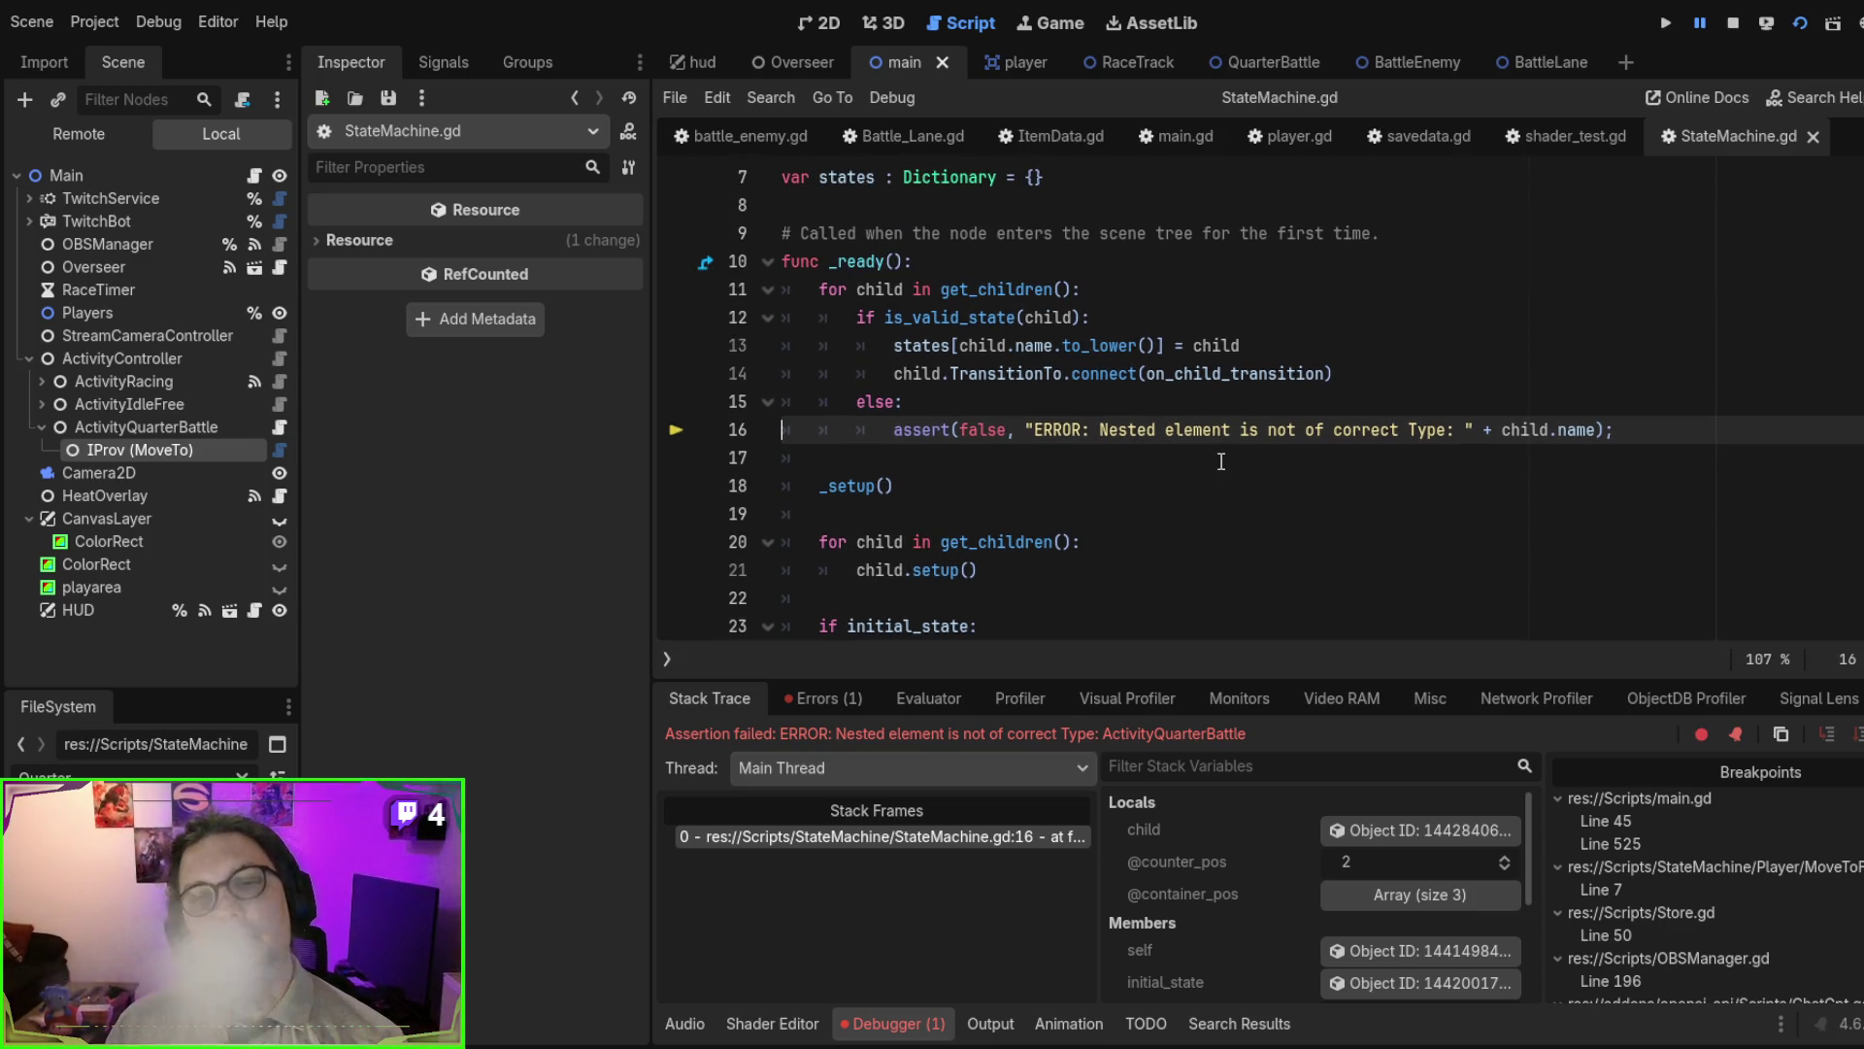
{"action": "left_click", "coordinate": [1733, 24]}
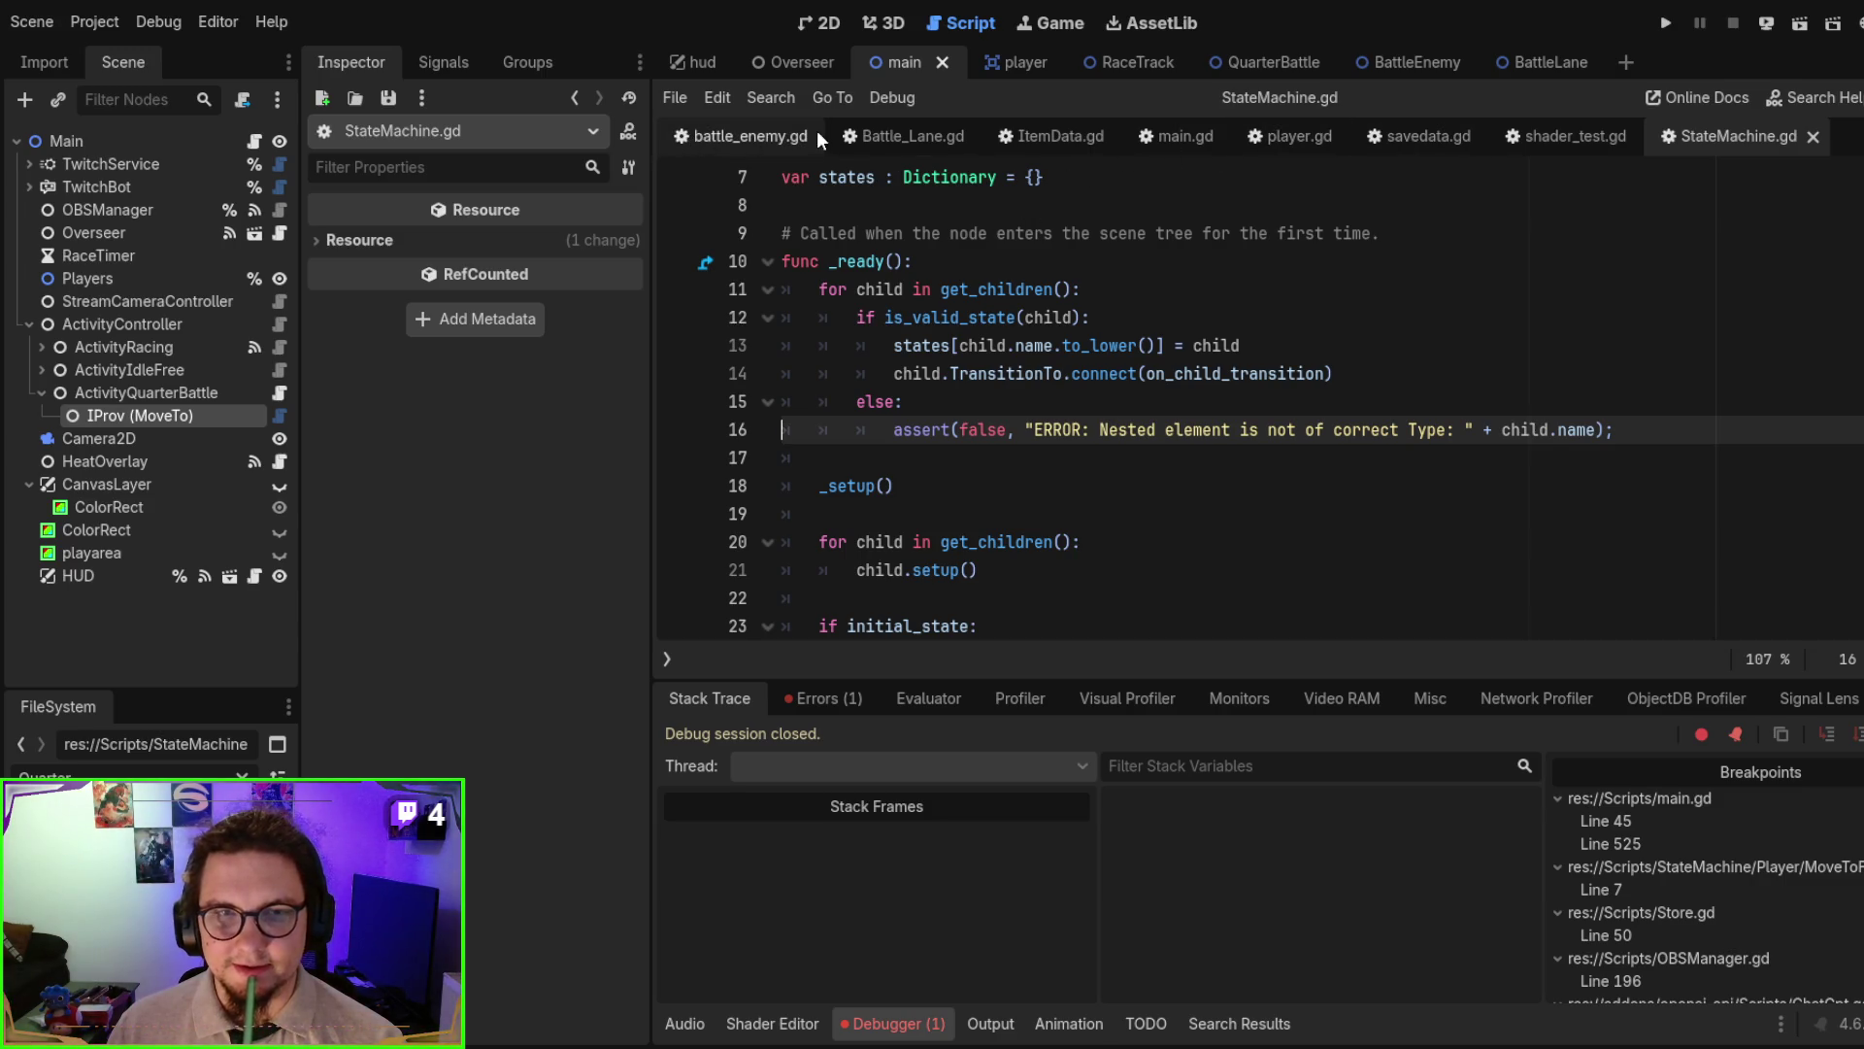
{"action": "left_click", "coordinate": [1525, 238]}
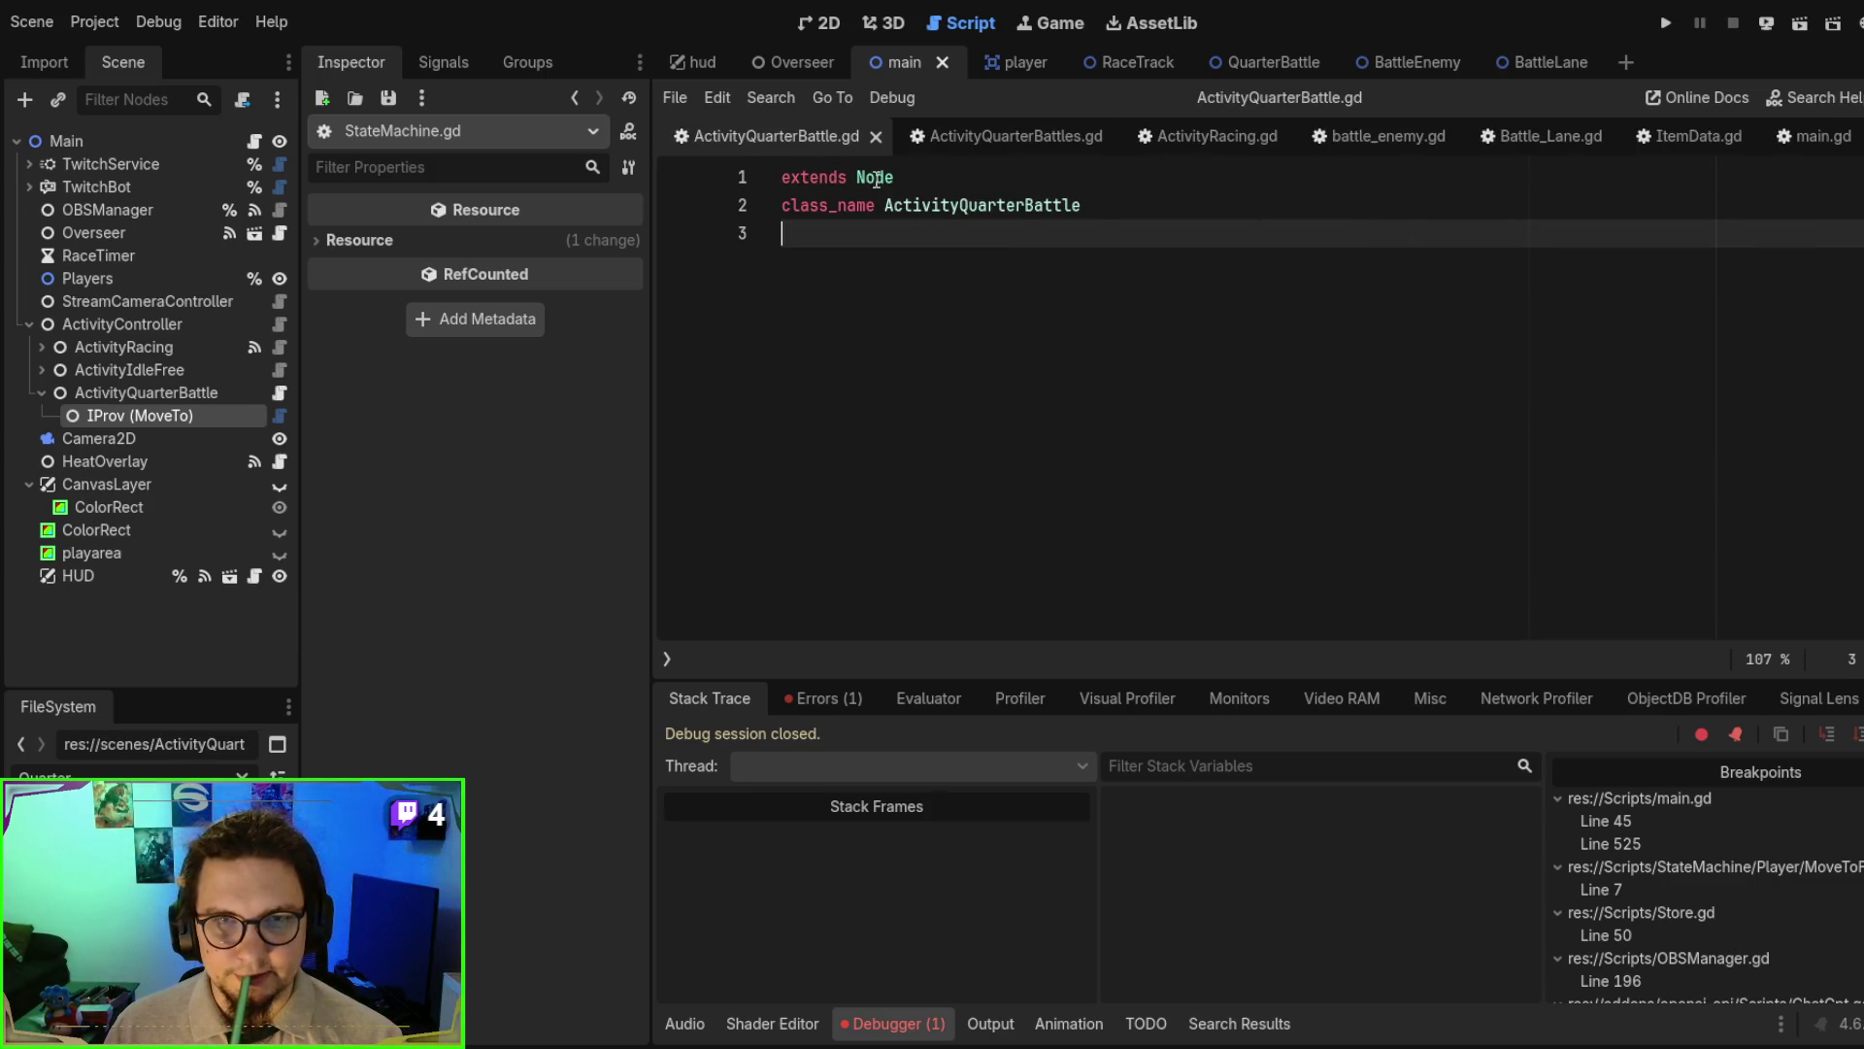
- Make ActivityQuarterBattle.gd extend Activity and save it
{"action": "double_click", "coordinate": [875, 177]}
{"action": "type", "text": "Activity"}
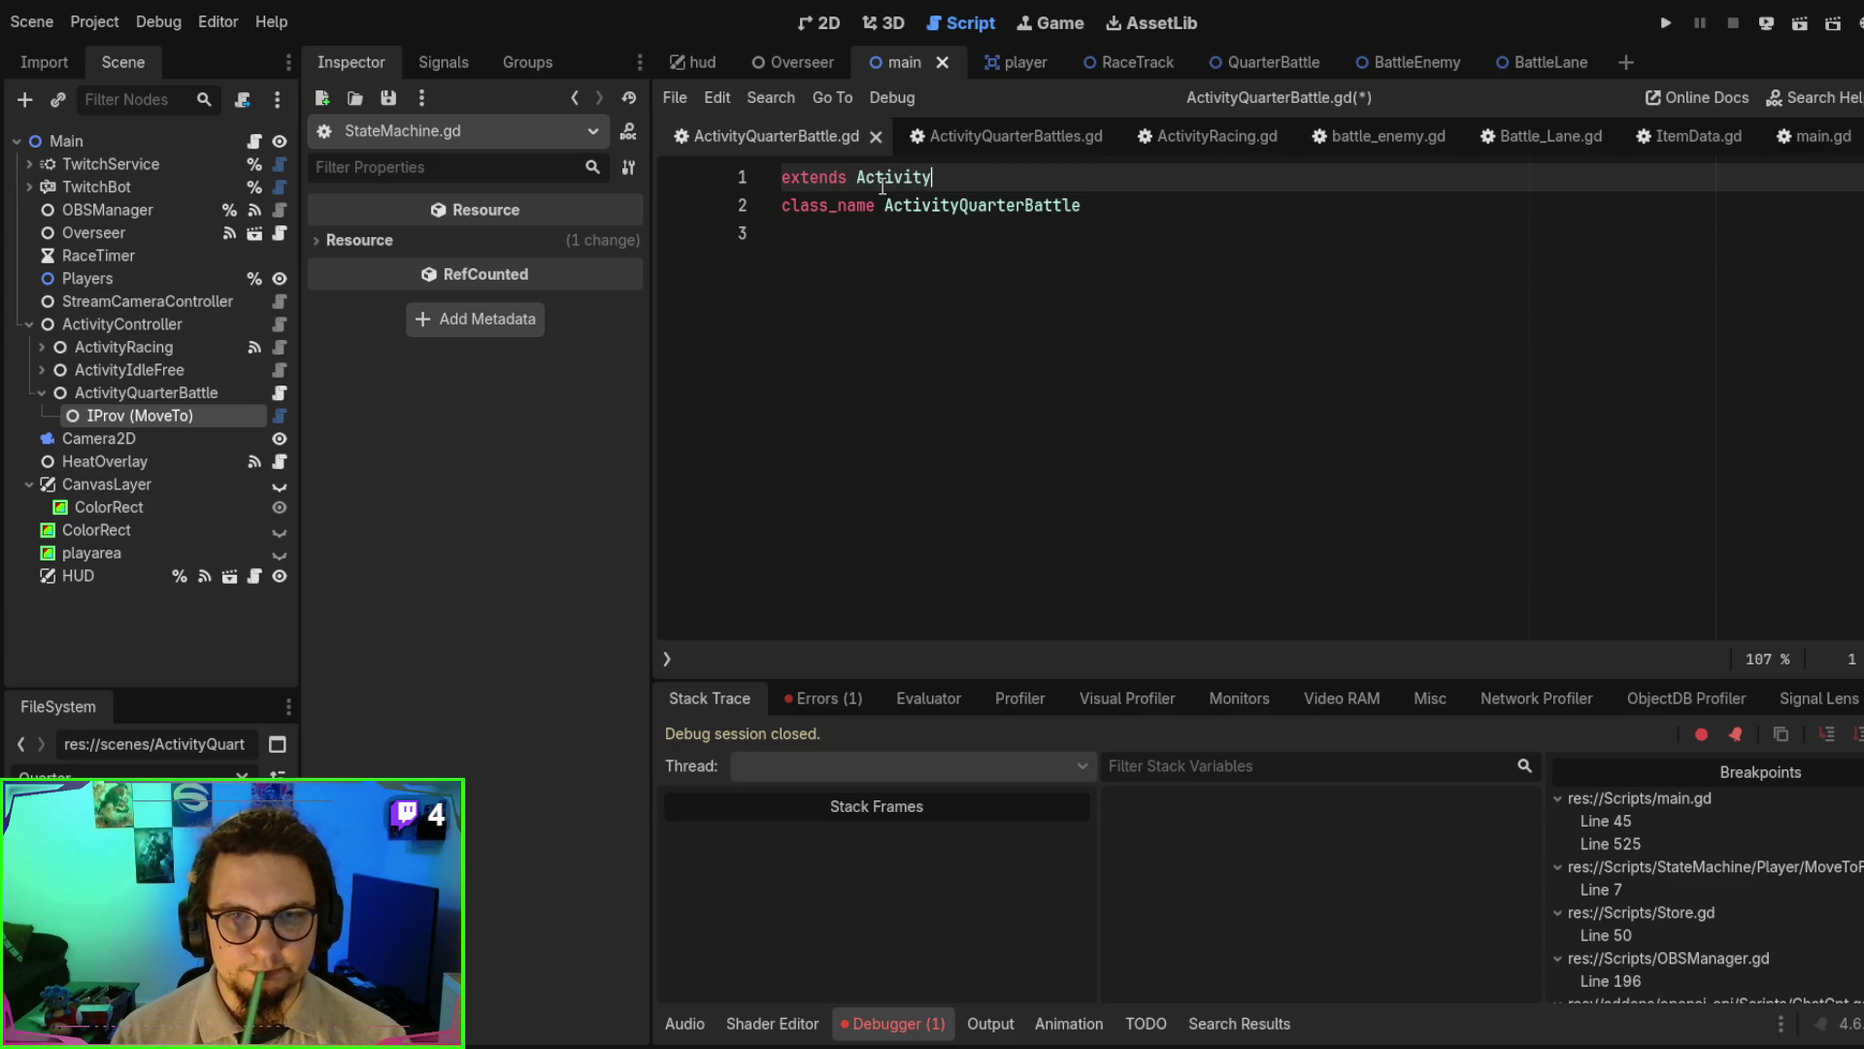
{"action": "key", "text": "ctrl+s"}
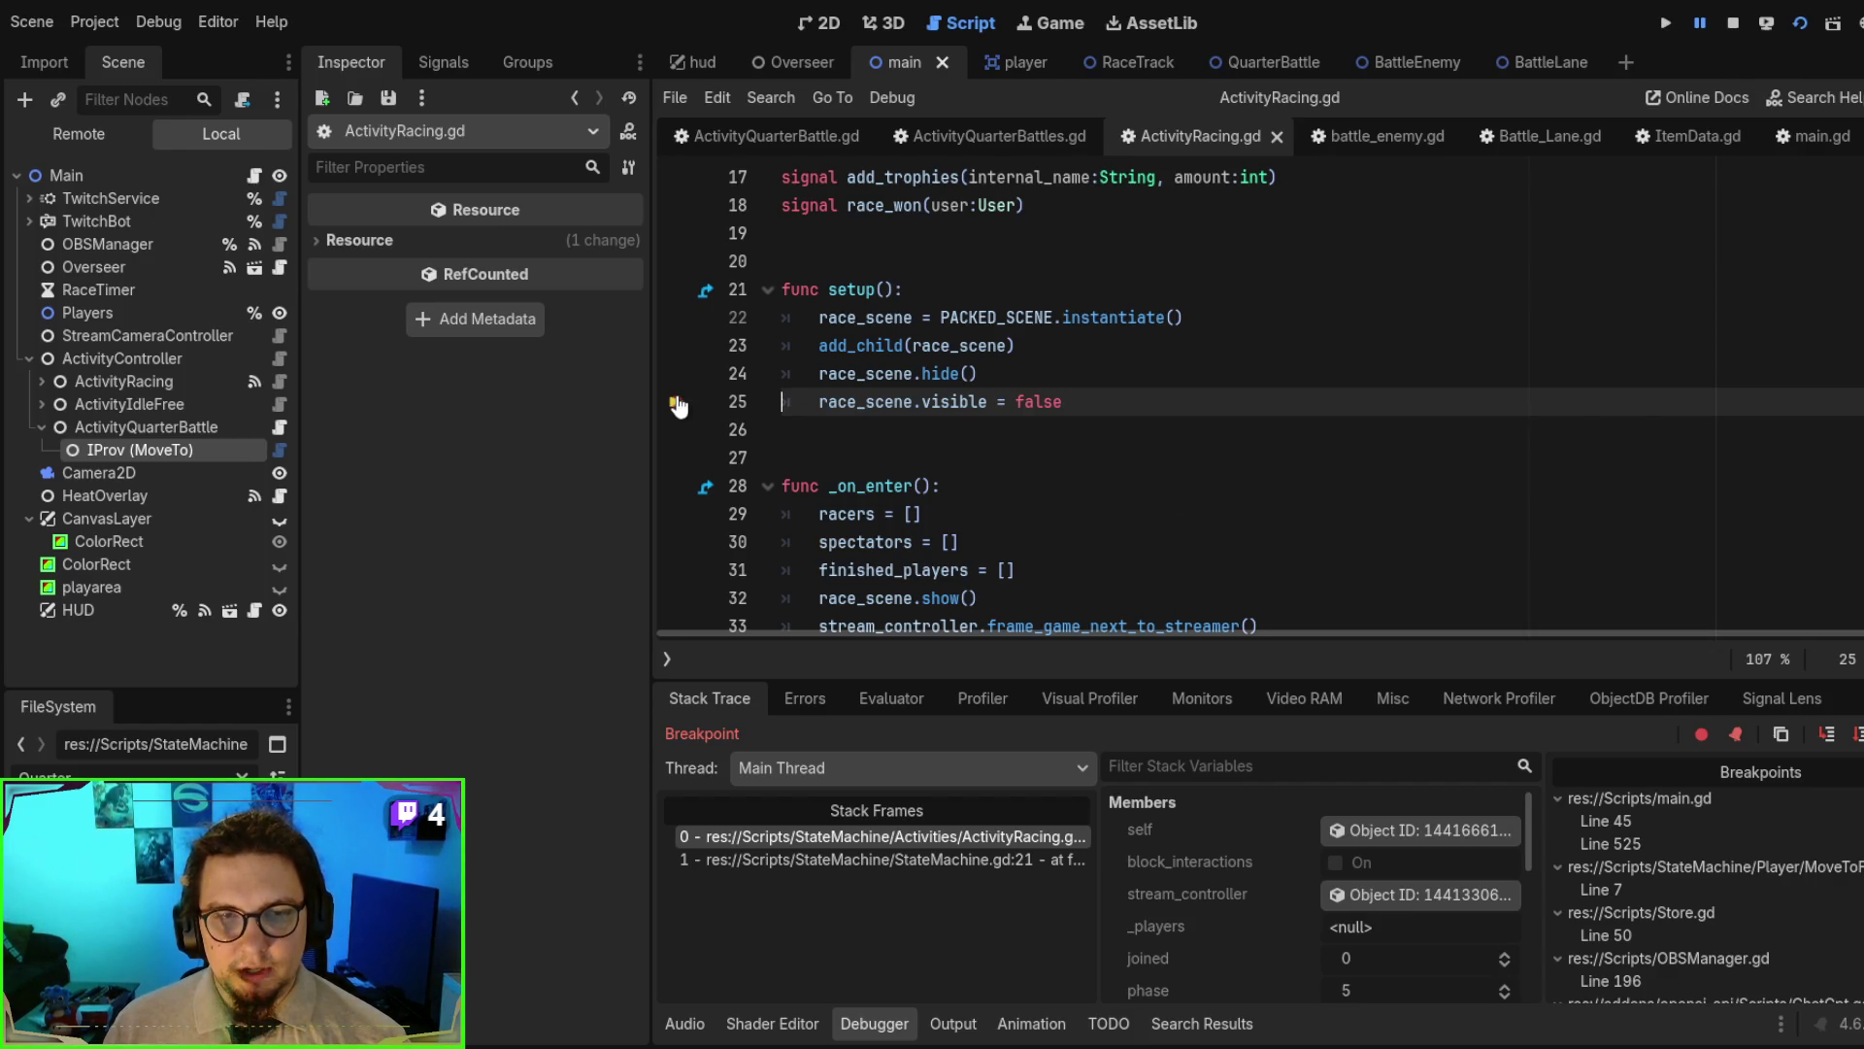
- Resume the test run with F12, removing the breakpoint on main.gd line 45
{"action": "key", "text": "F12"}
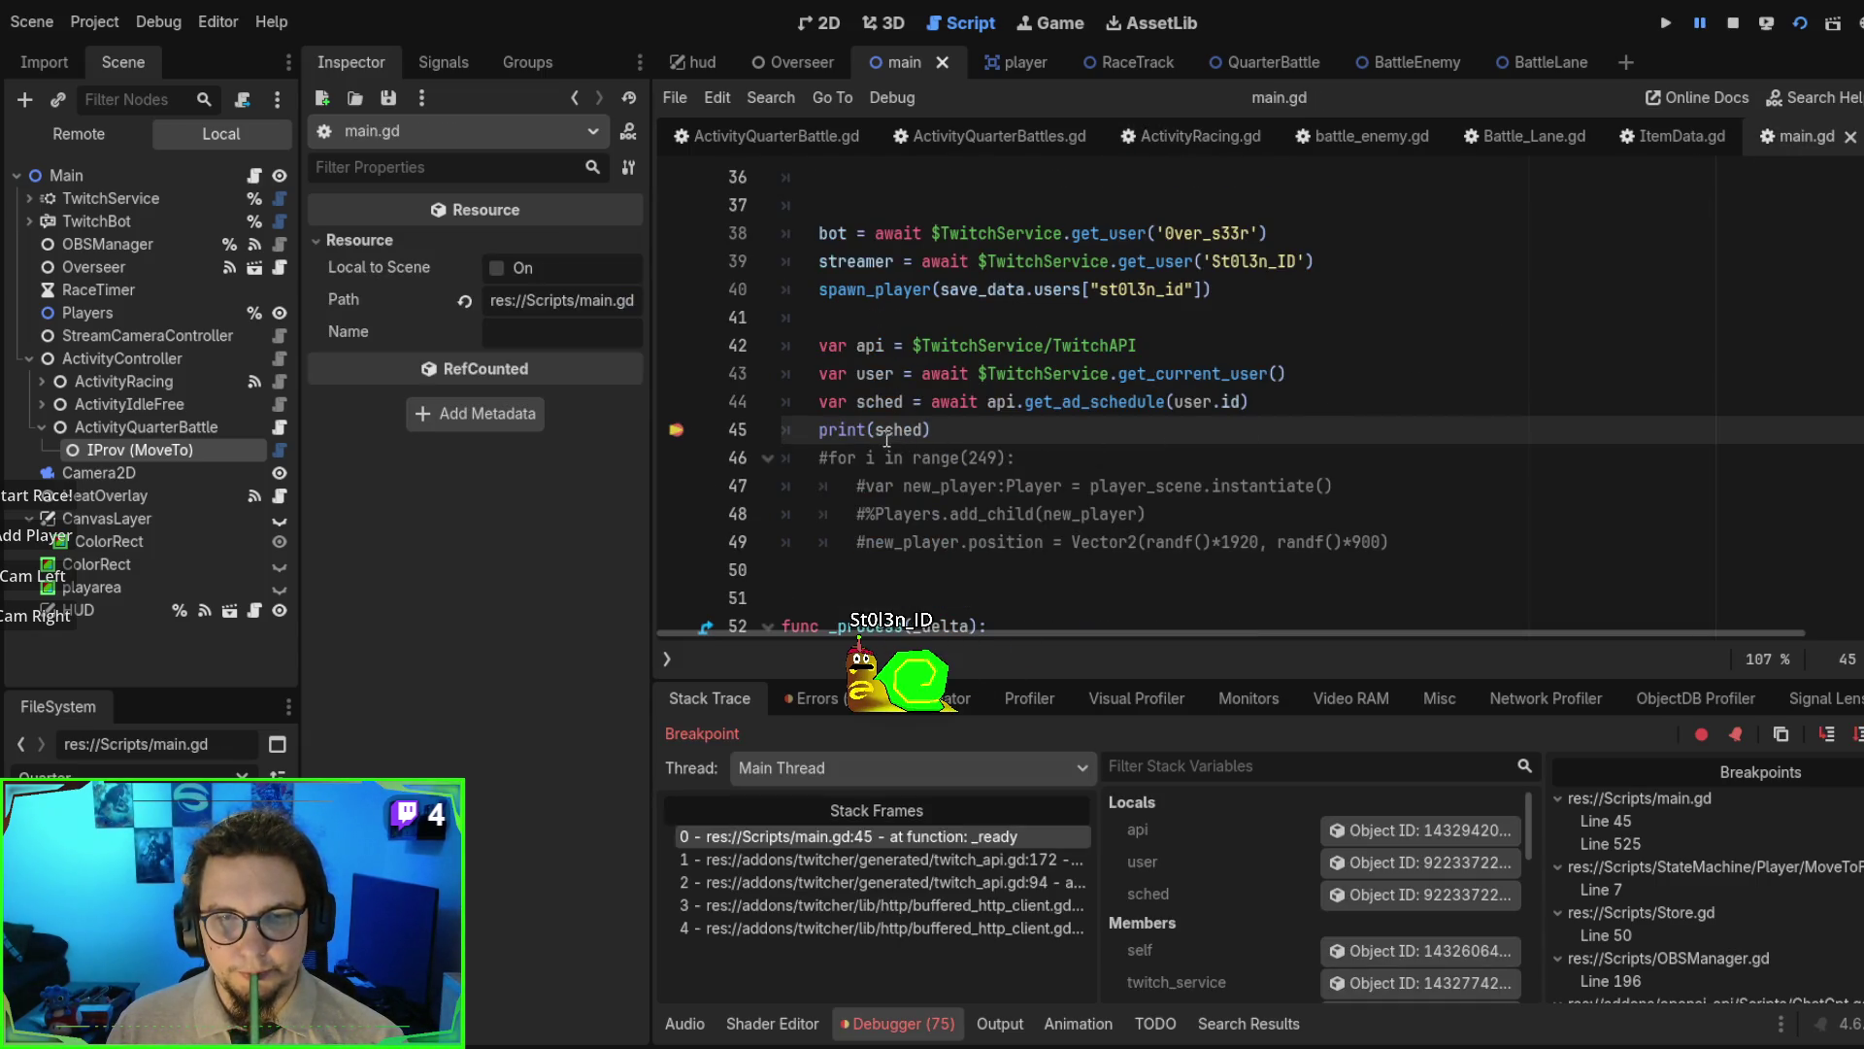
{"action": "left_click", "coordinate": [672, 431]}
{"action": "key", "text": "F12"}
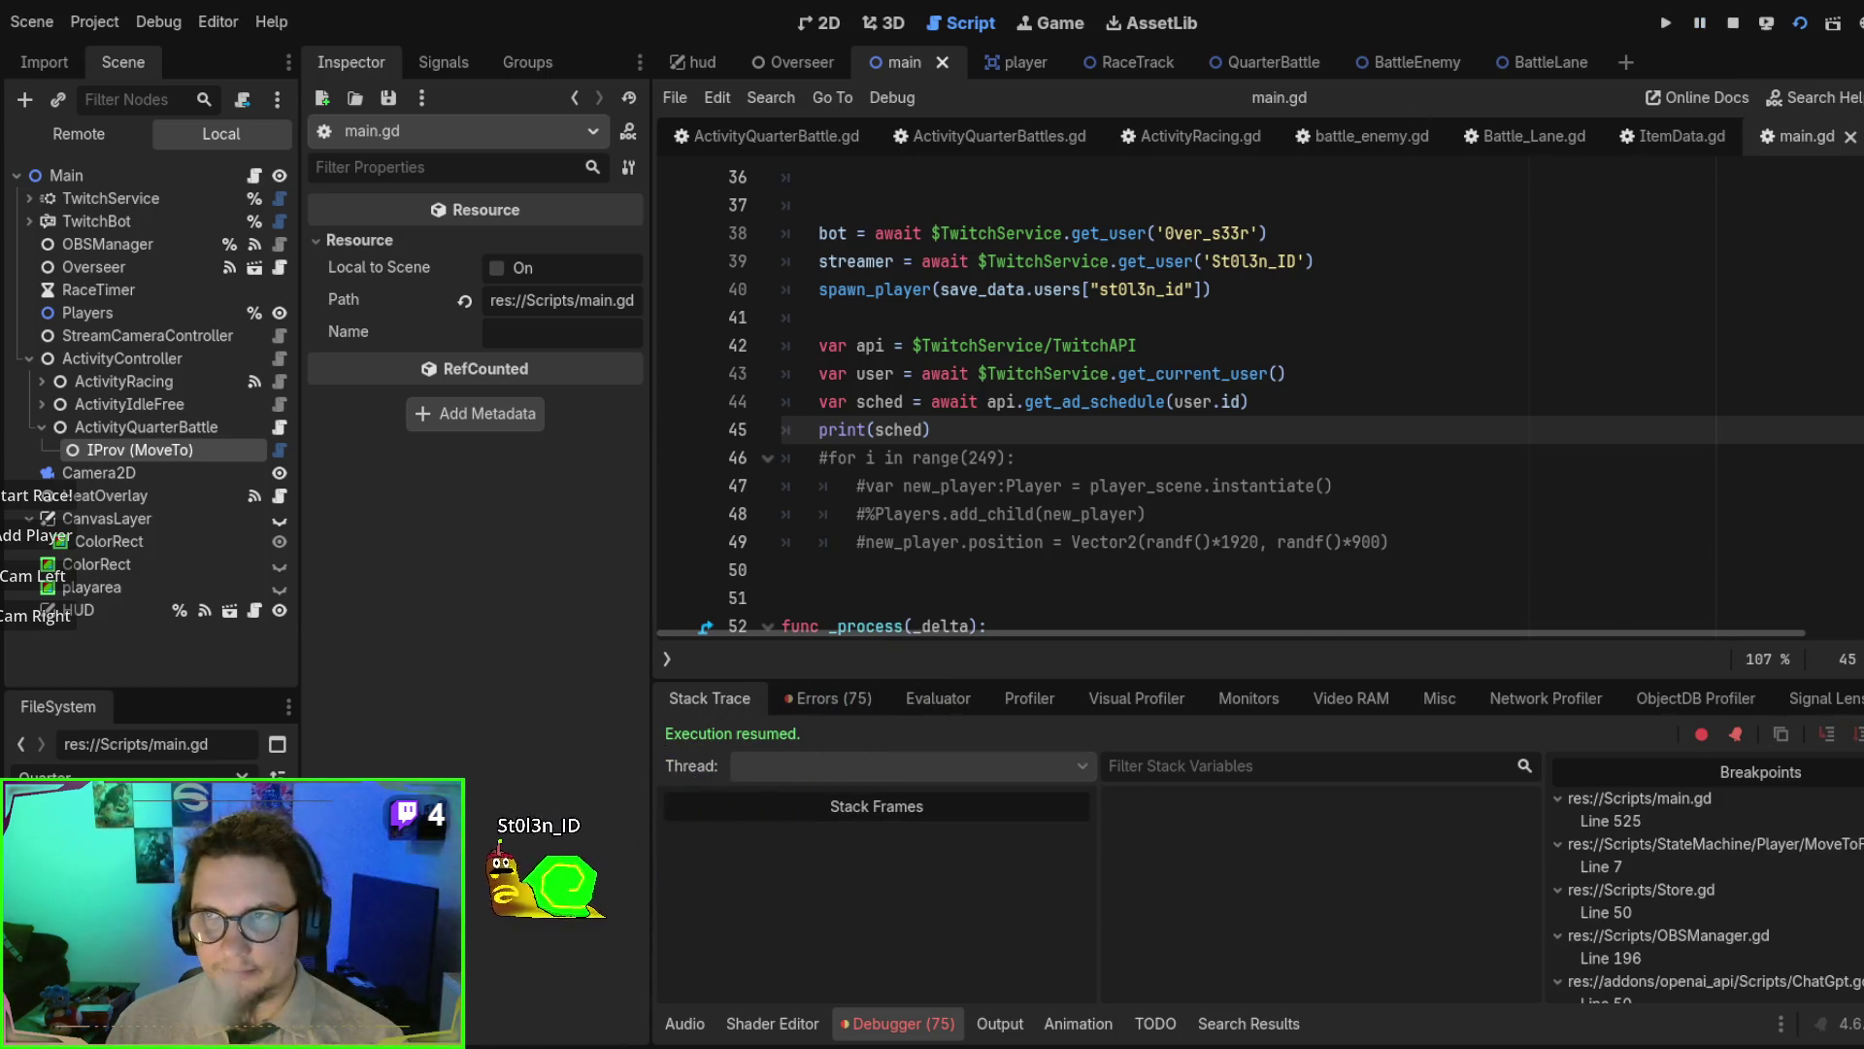
{"action": "scroll", "coordinate": [1151, 383], "scroll_direction": "up", "scroll_amount": 2}
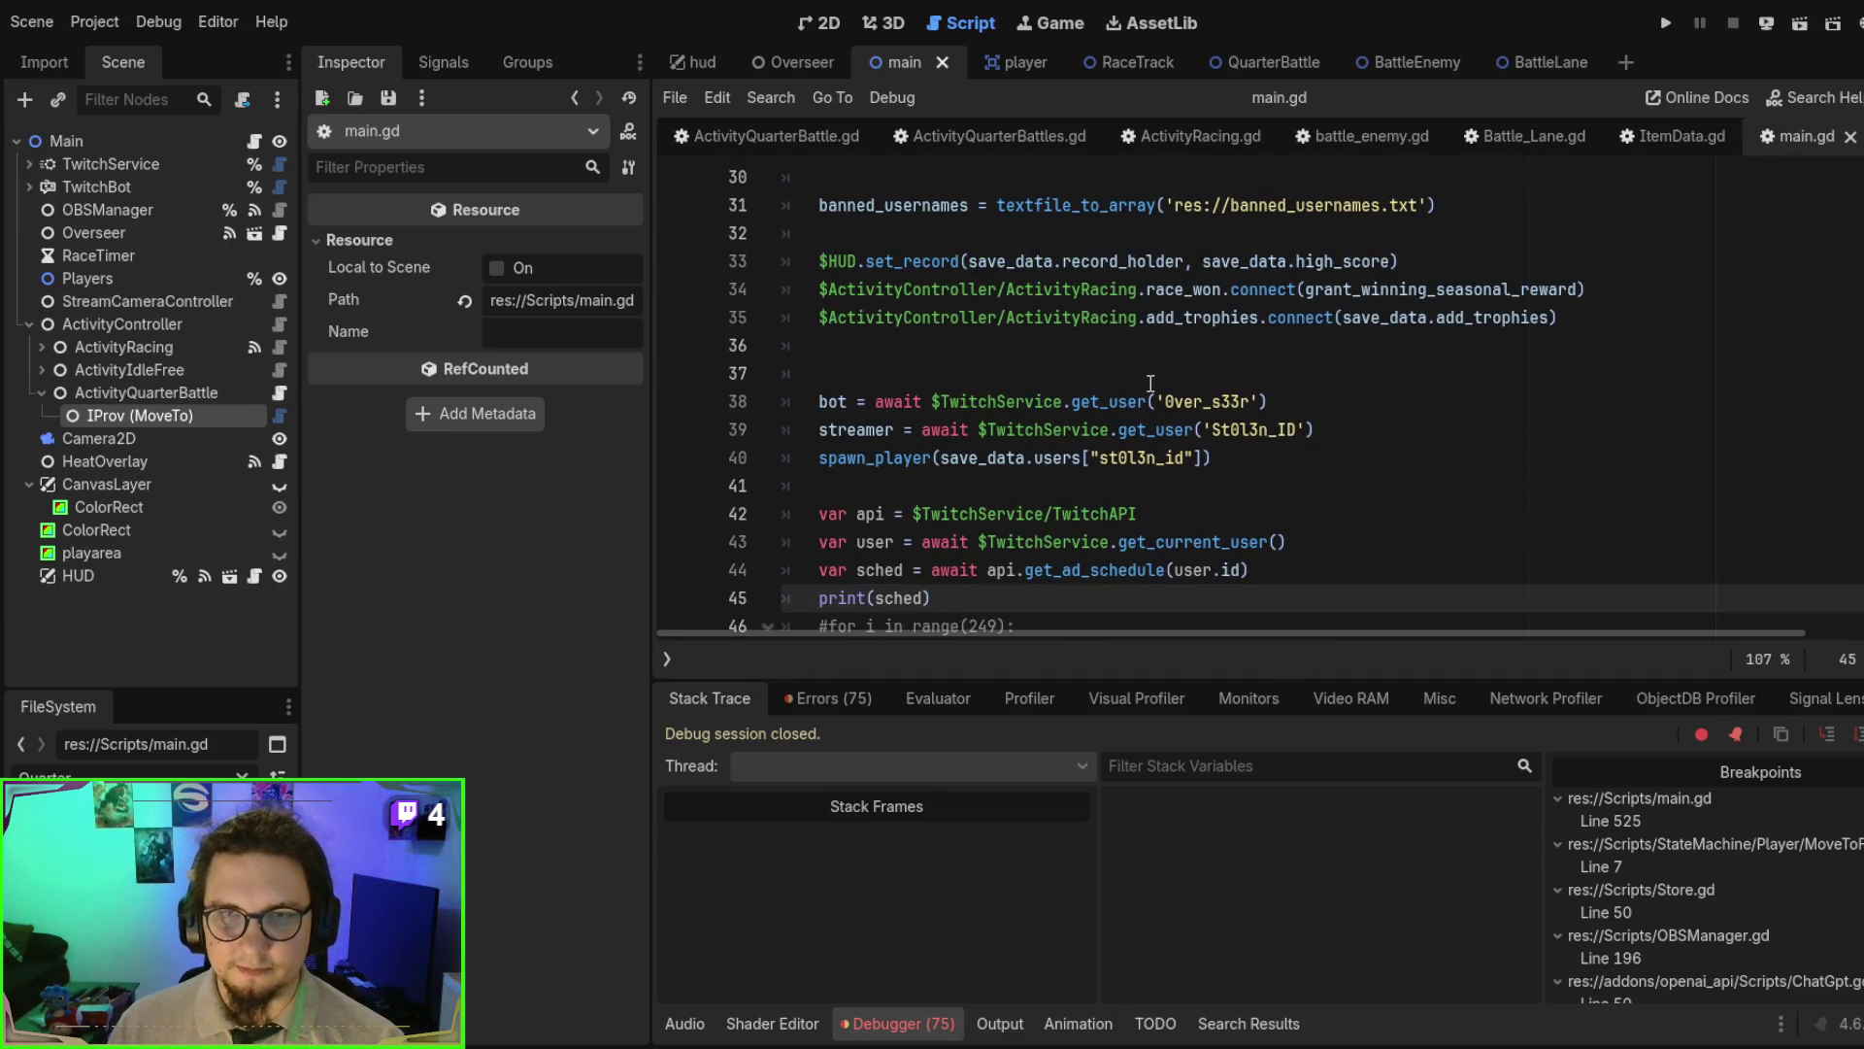
- Read through ActivityQuarterBattles.gd's clones and power_levels dictionaries and its clone and power-up functions
{"action": "scroll", "coordinate": [1150, 384], "scroll_direction": "up", "scroll_amount": 3}
{"action": "scroll", "coordinate": [1151, 383], "scroll_direction": "up", "scroll_amount": 2}
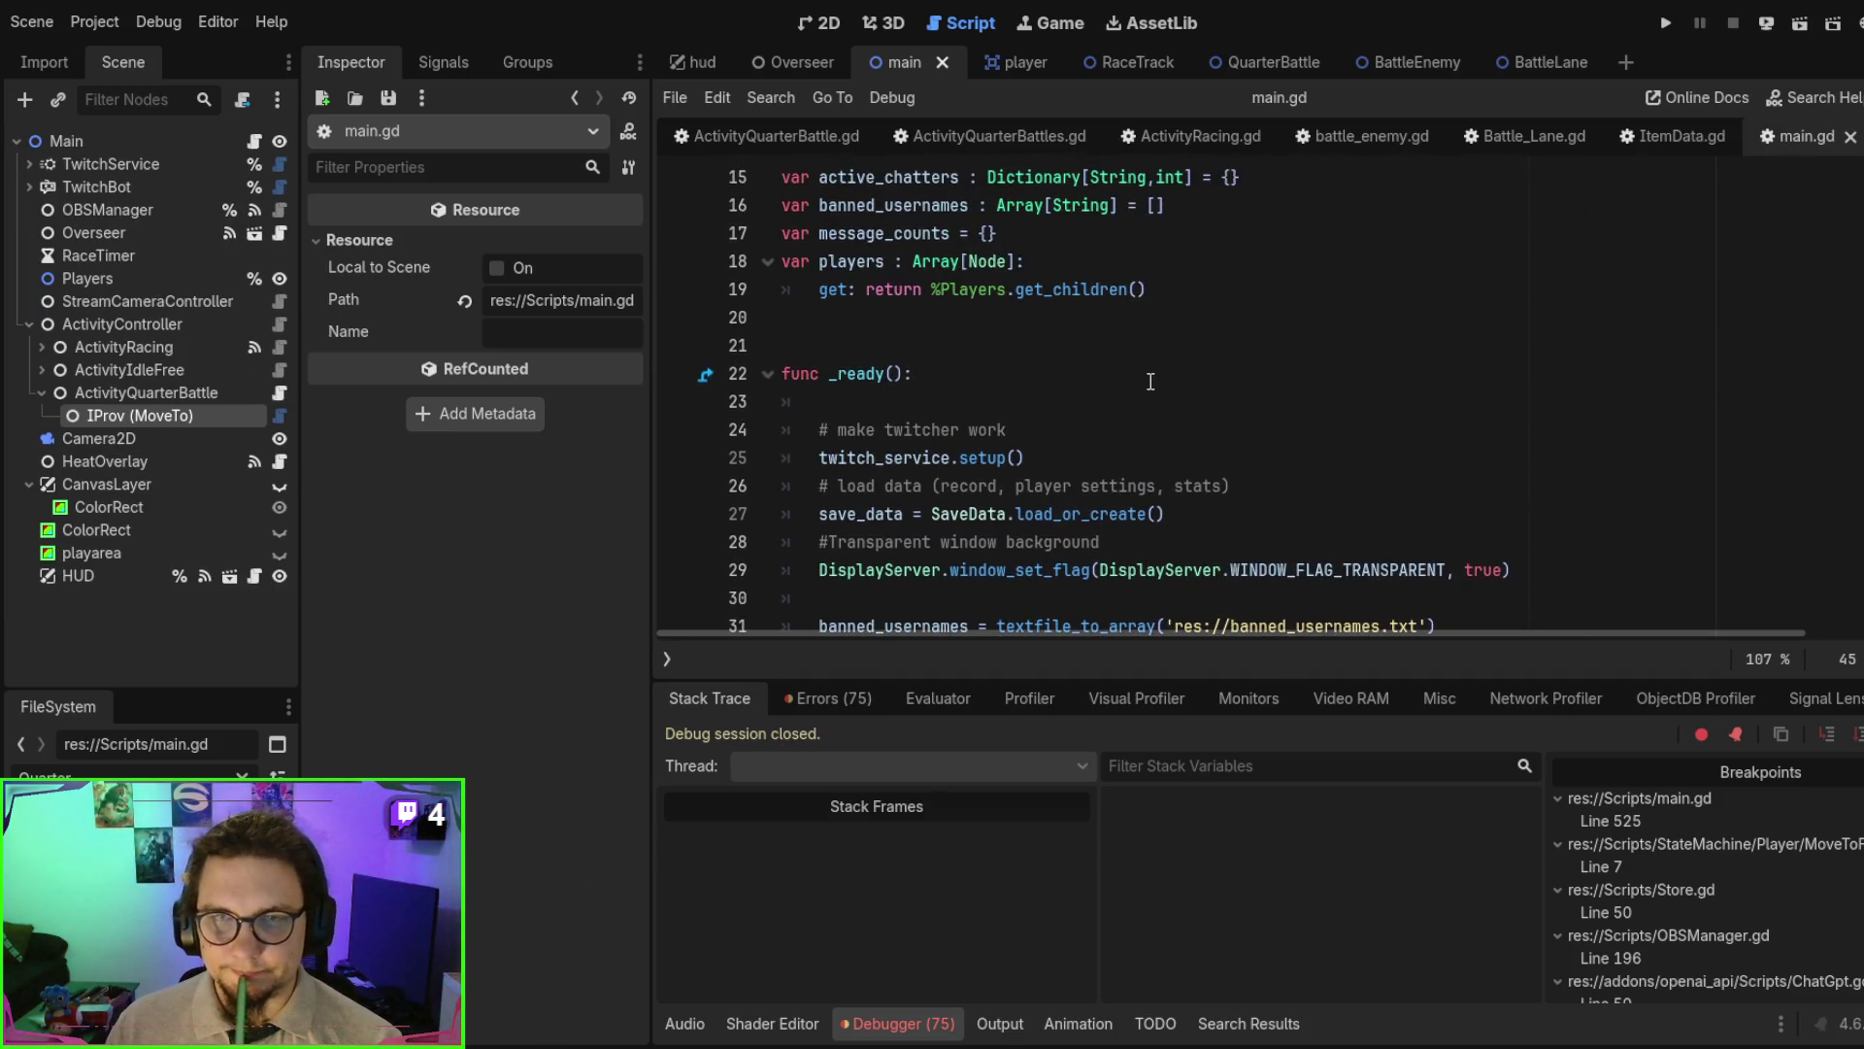
{"action": "scroll", "coordinate": [1150, 382], "scroll_direction": "up", "scroll_amount": 5}
{"action": "left_click", "coordinate": [990, 137]}
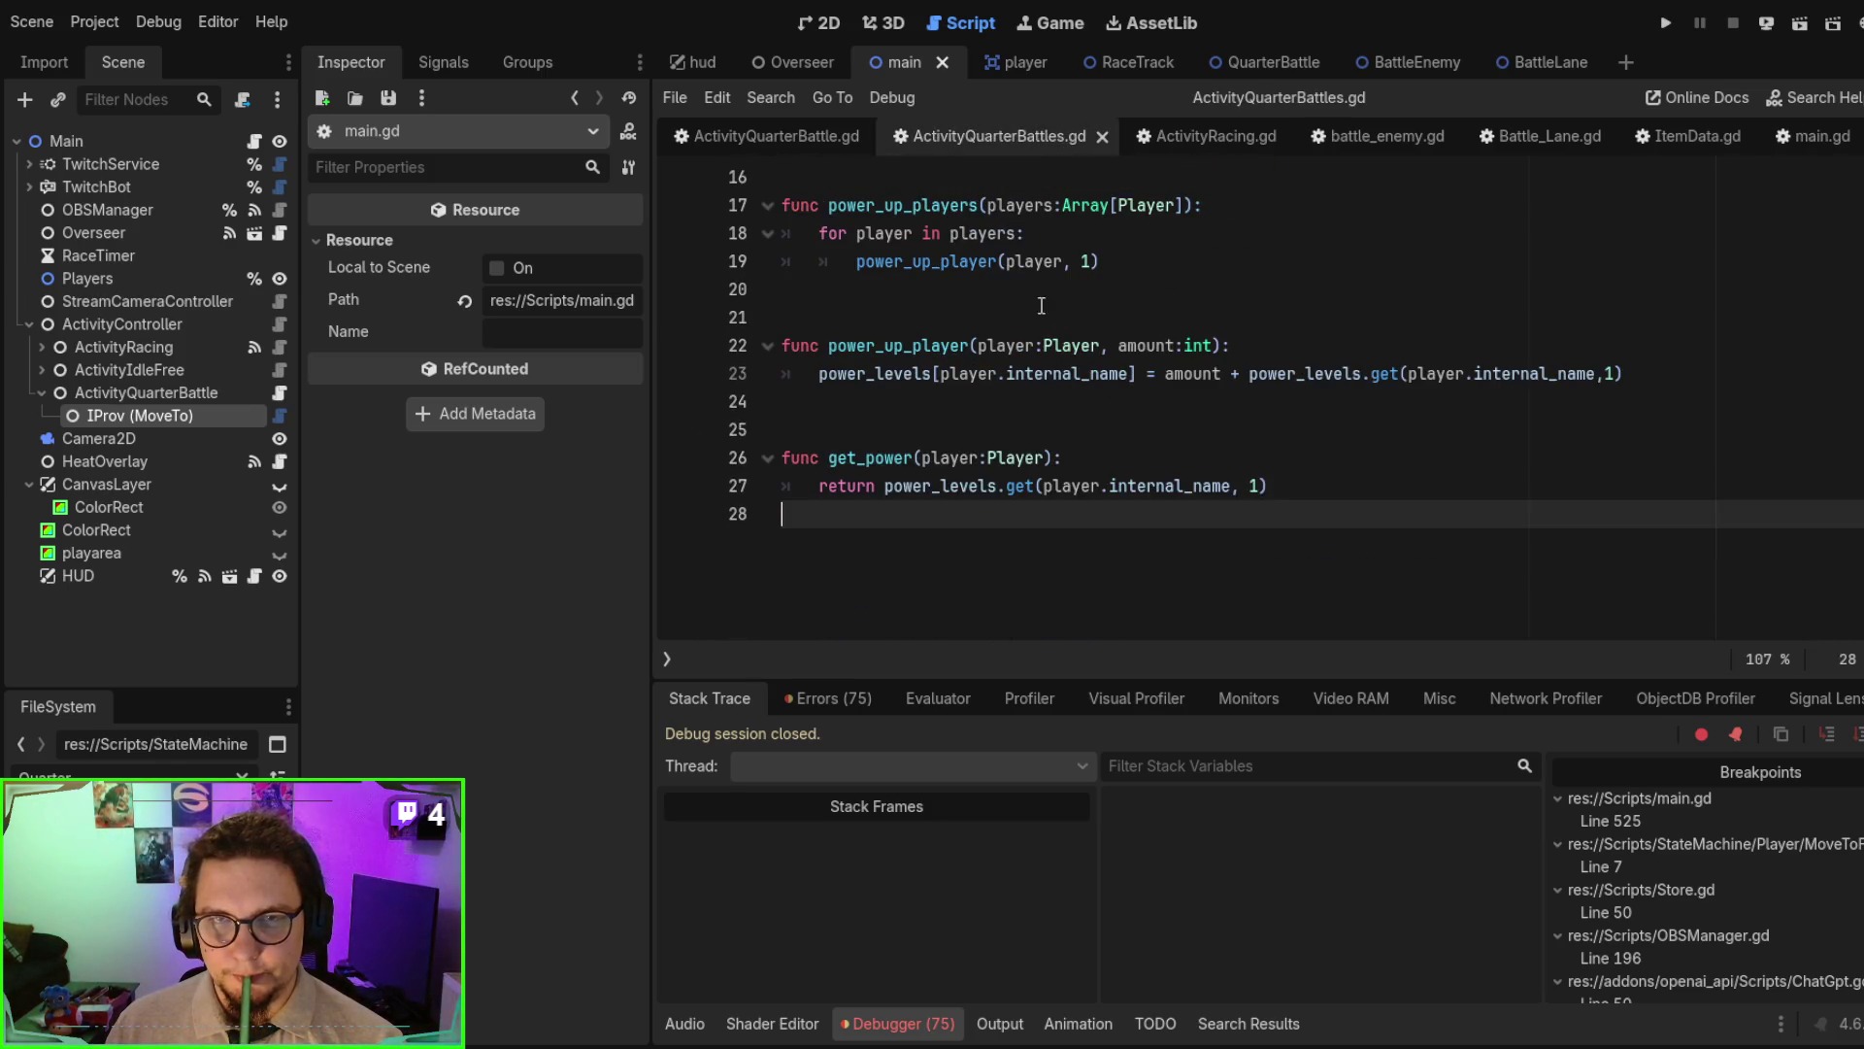
{"action": "scroll", "coordinate": [1156, 340], "scroll_direction": "up", "scroll_amount": 5}
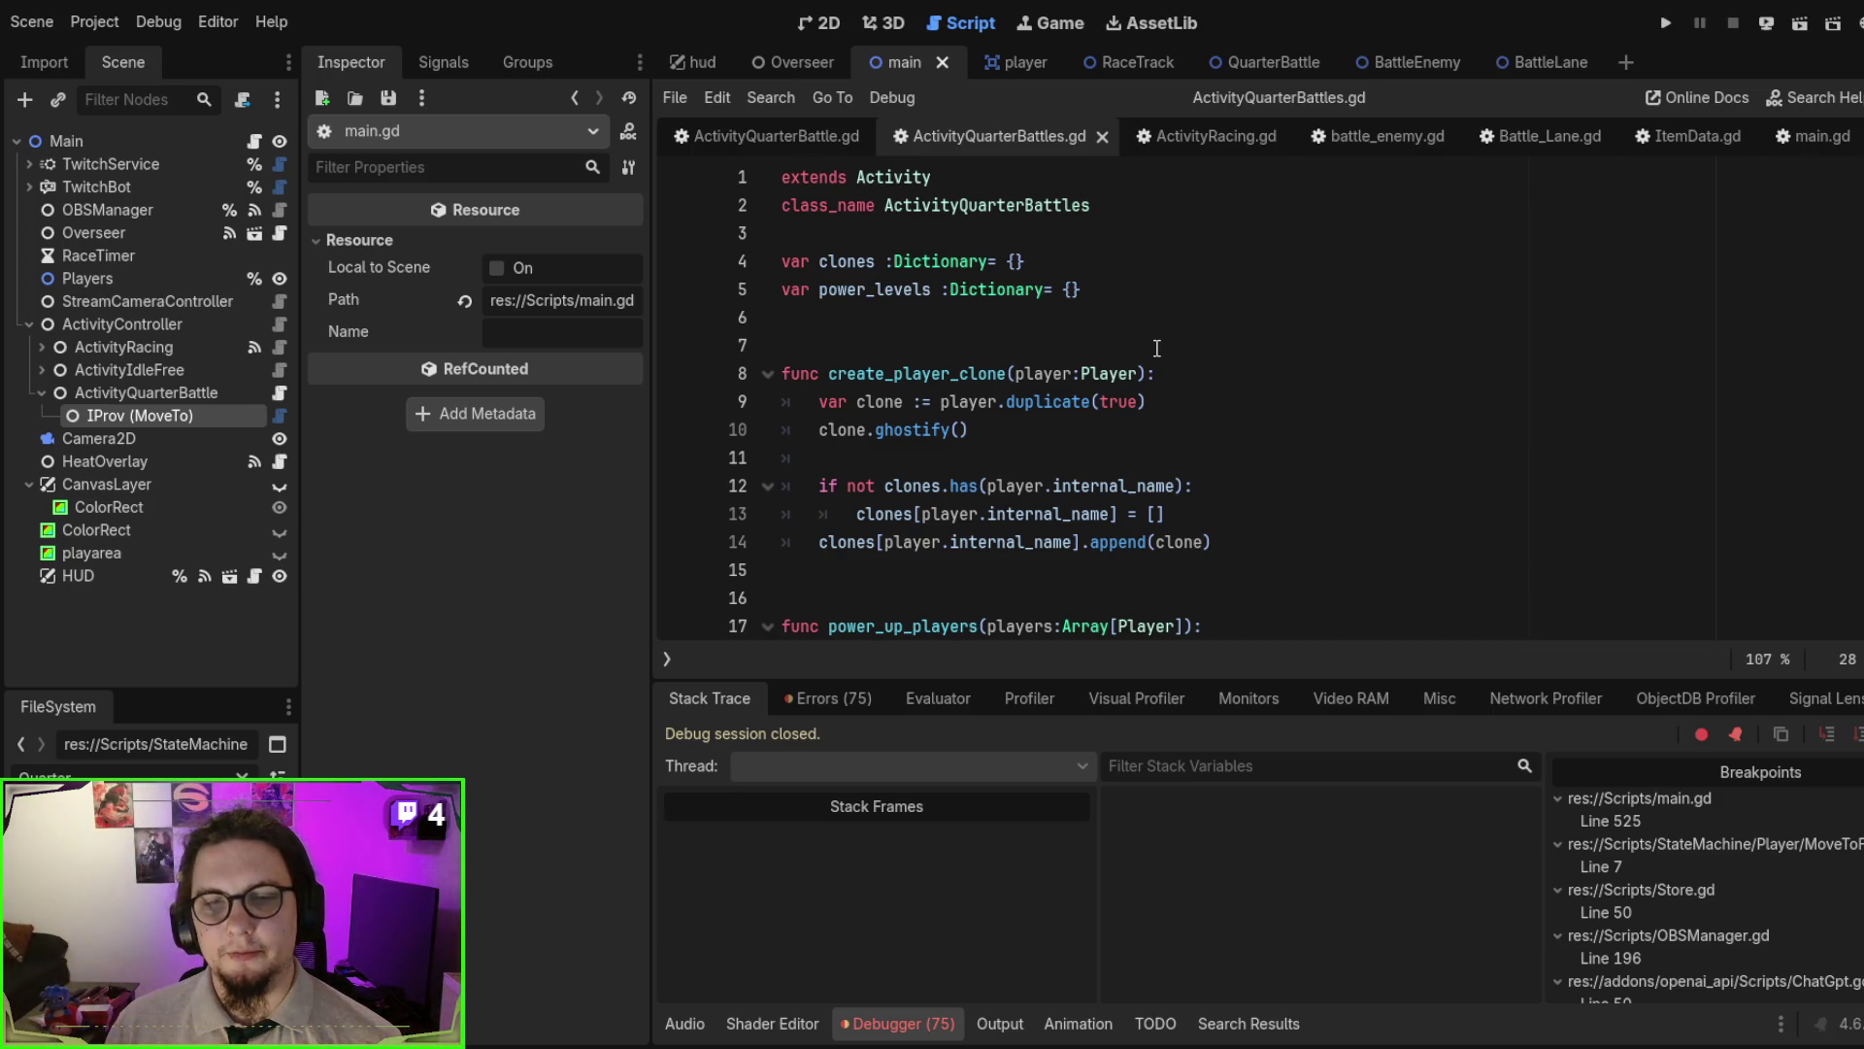
{"action": "scroll", "coordinate": [1157, 348], "scroll_direction": "down", "scroll_amount": 3}
{"action": "scroll", "coordinate": [1156, 348], "scroll_direction": "up", "scroll_amount": 3}
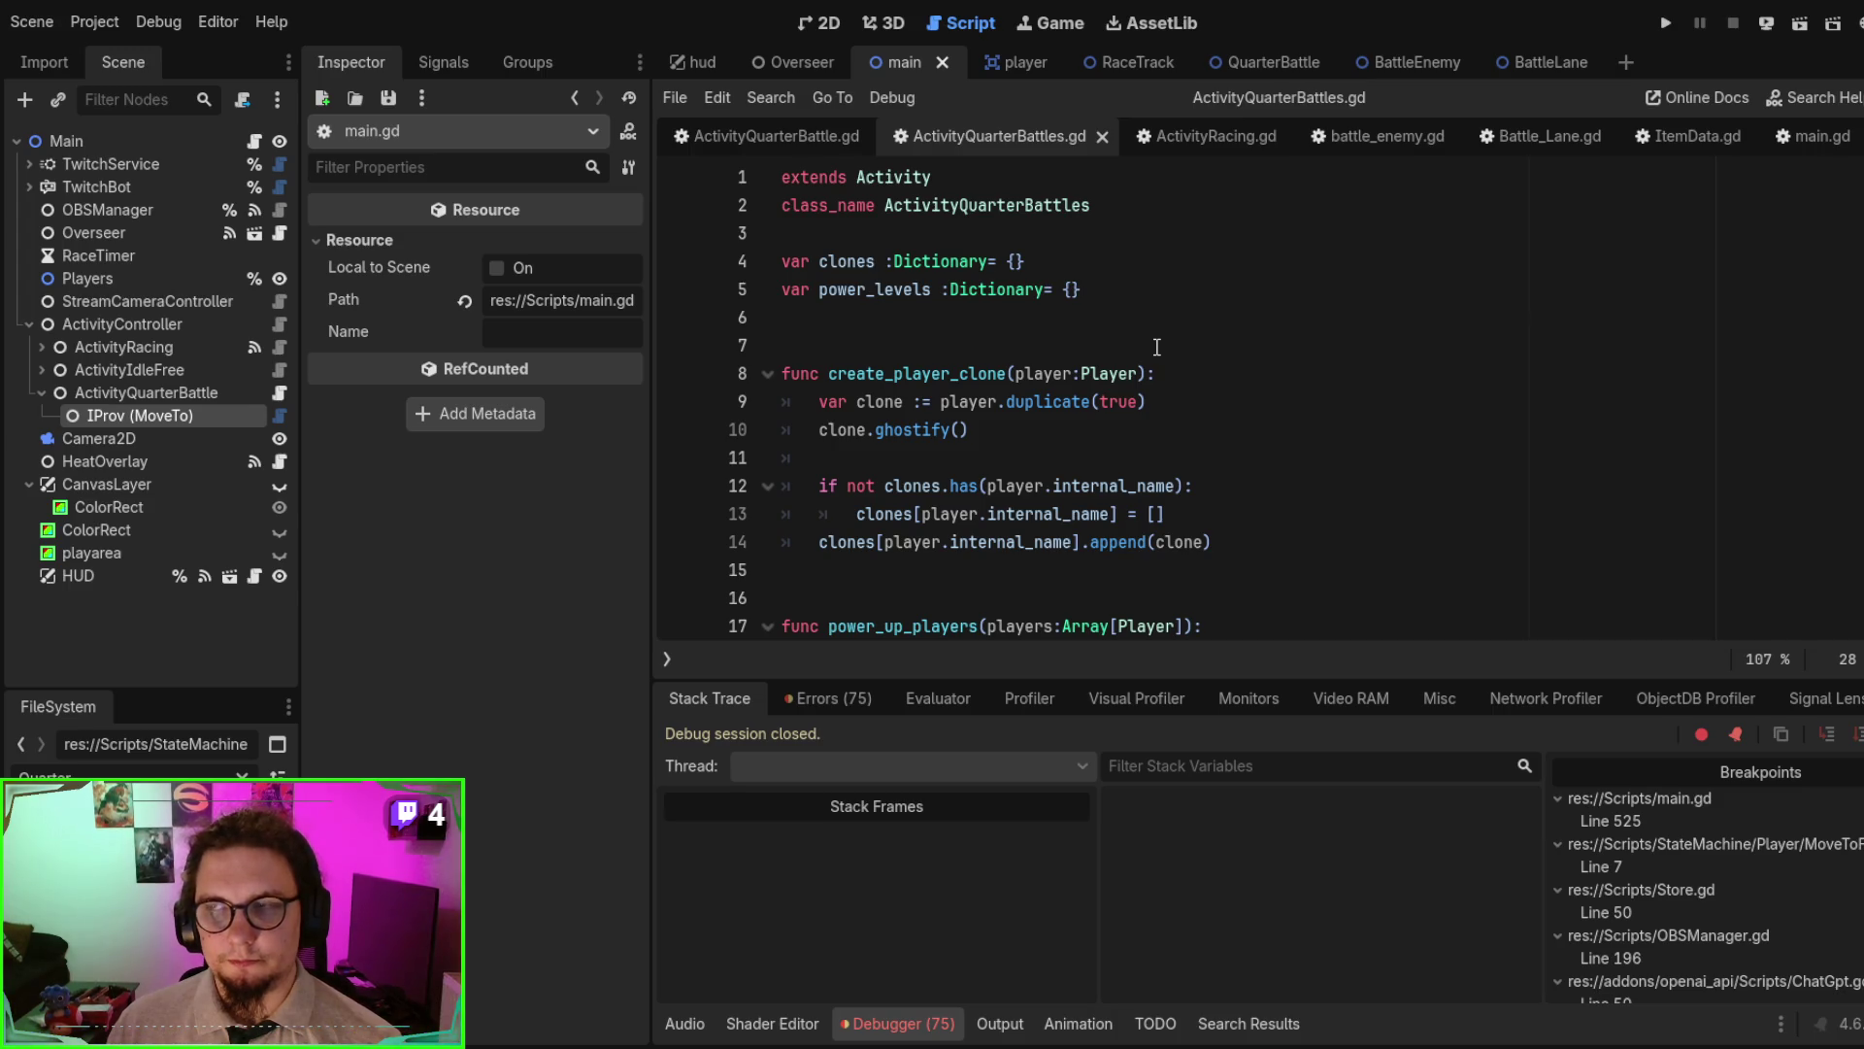
{"action": "scroll", "coordinate": [1156, 347], "scroll_direction": "down", "scroll_amount": 3}
{"action": "scroll", "coordinate": [1157, 346], "scroll_direction": "up", "scroll_amount": 3}
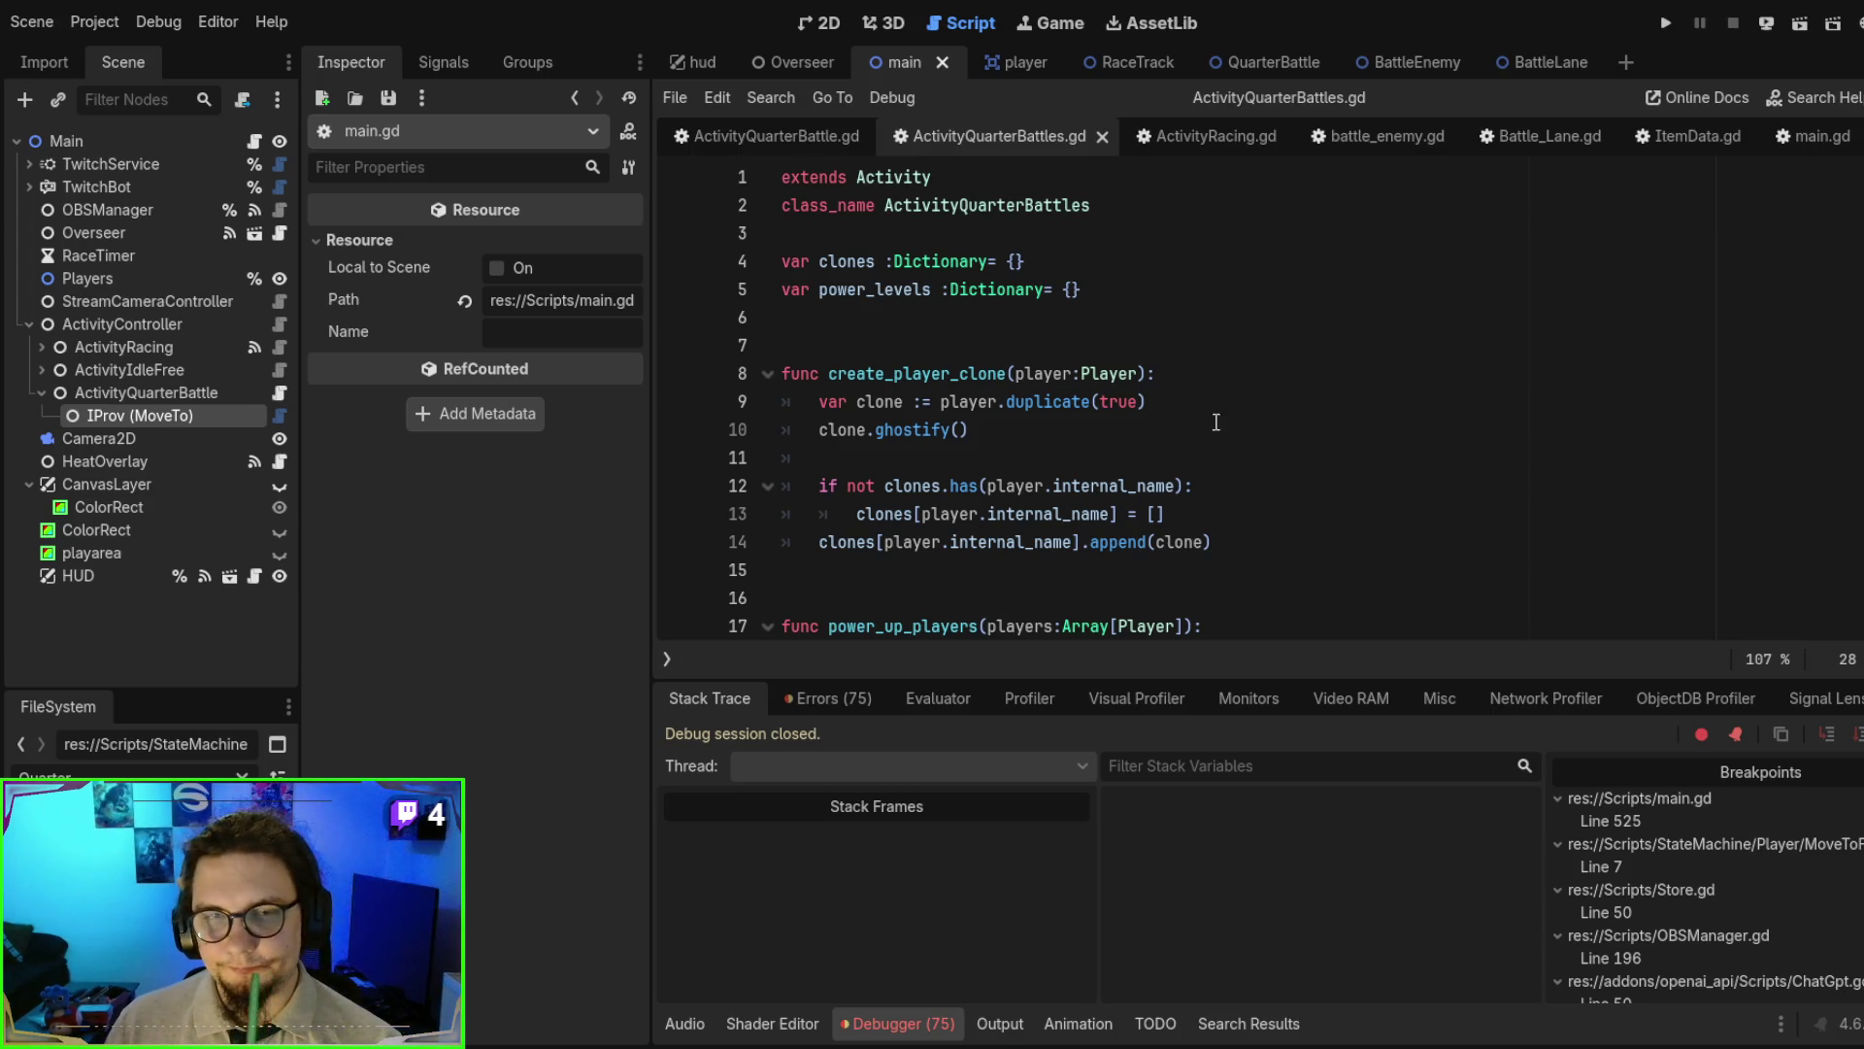
{"action": "scroll", "coordinate": [1288, 496], "scroll_direction": "down", "scroll_amount": 8}
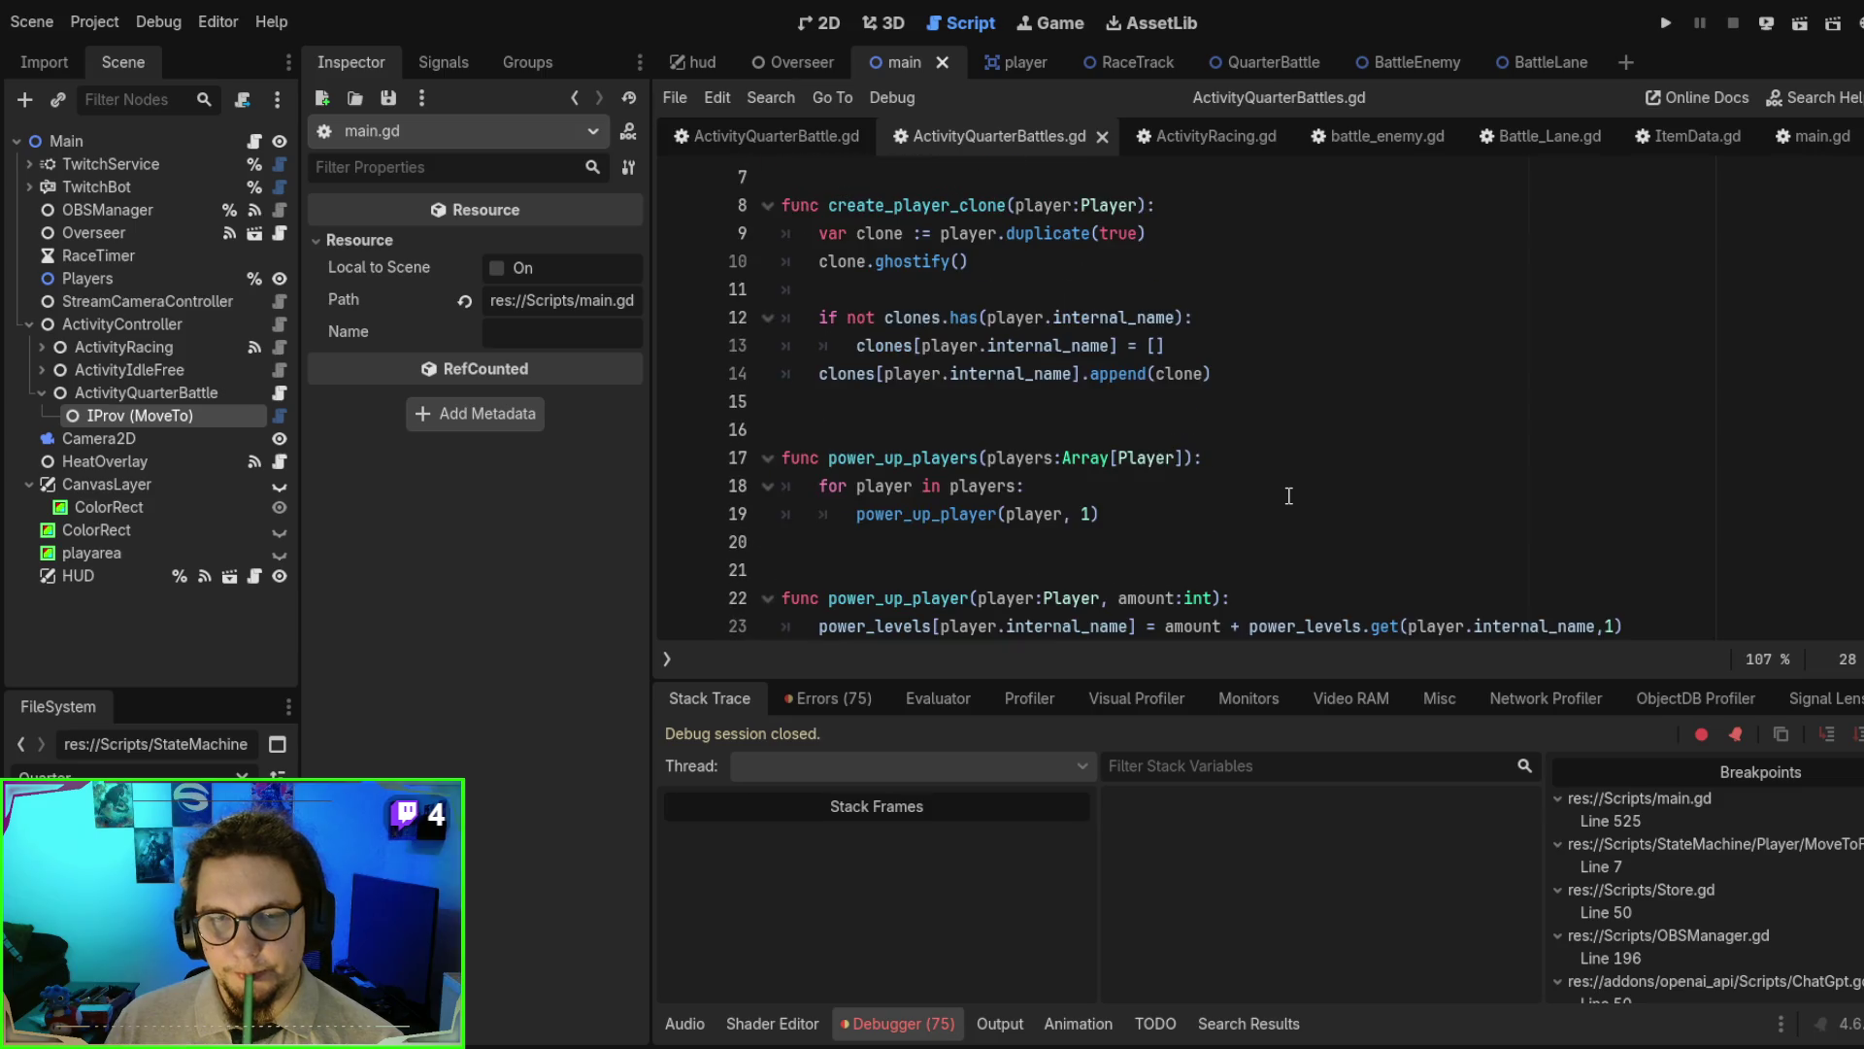
{"action": "scroll", "coordinate": [1289, 494], "scroll_direction": "up", "scroll_amount": 3}
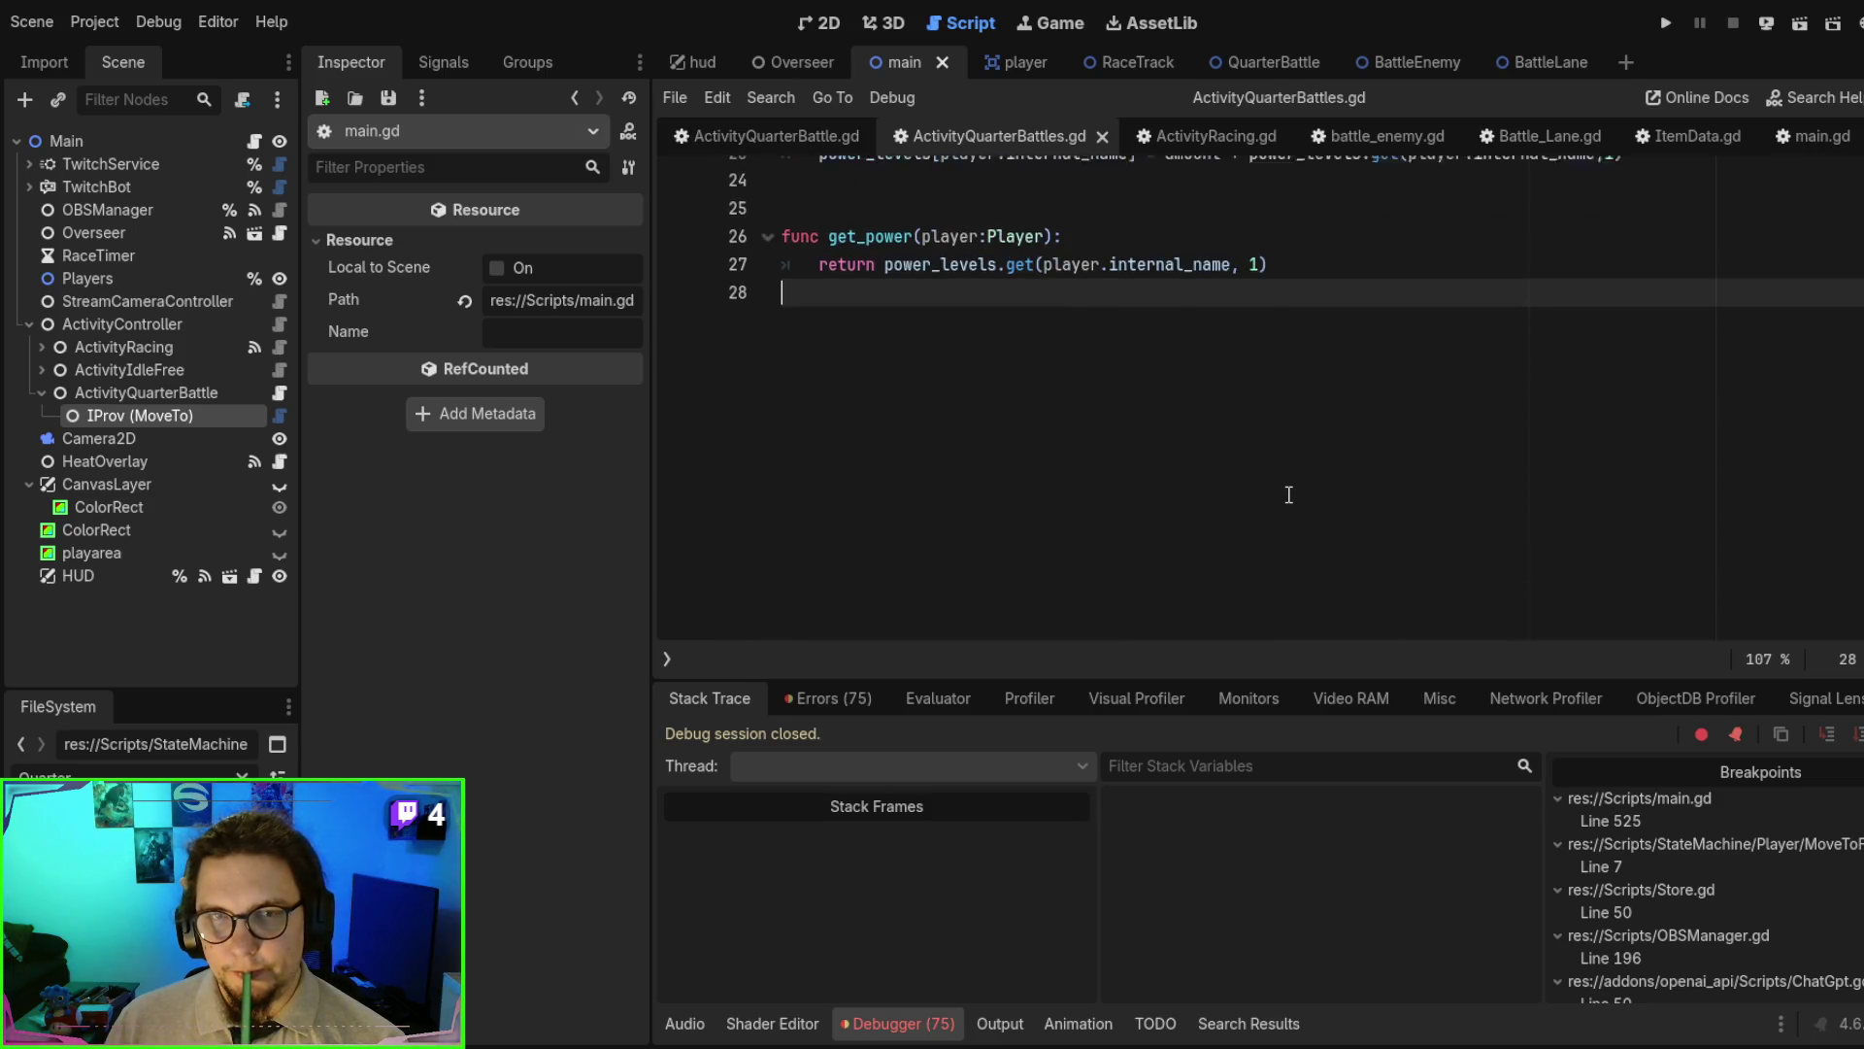
{"action": "scroll", "coordinate": [1360, 402], "scroll_direction": "up", "scroll_amount": 1}
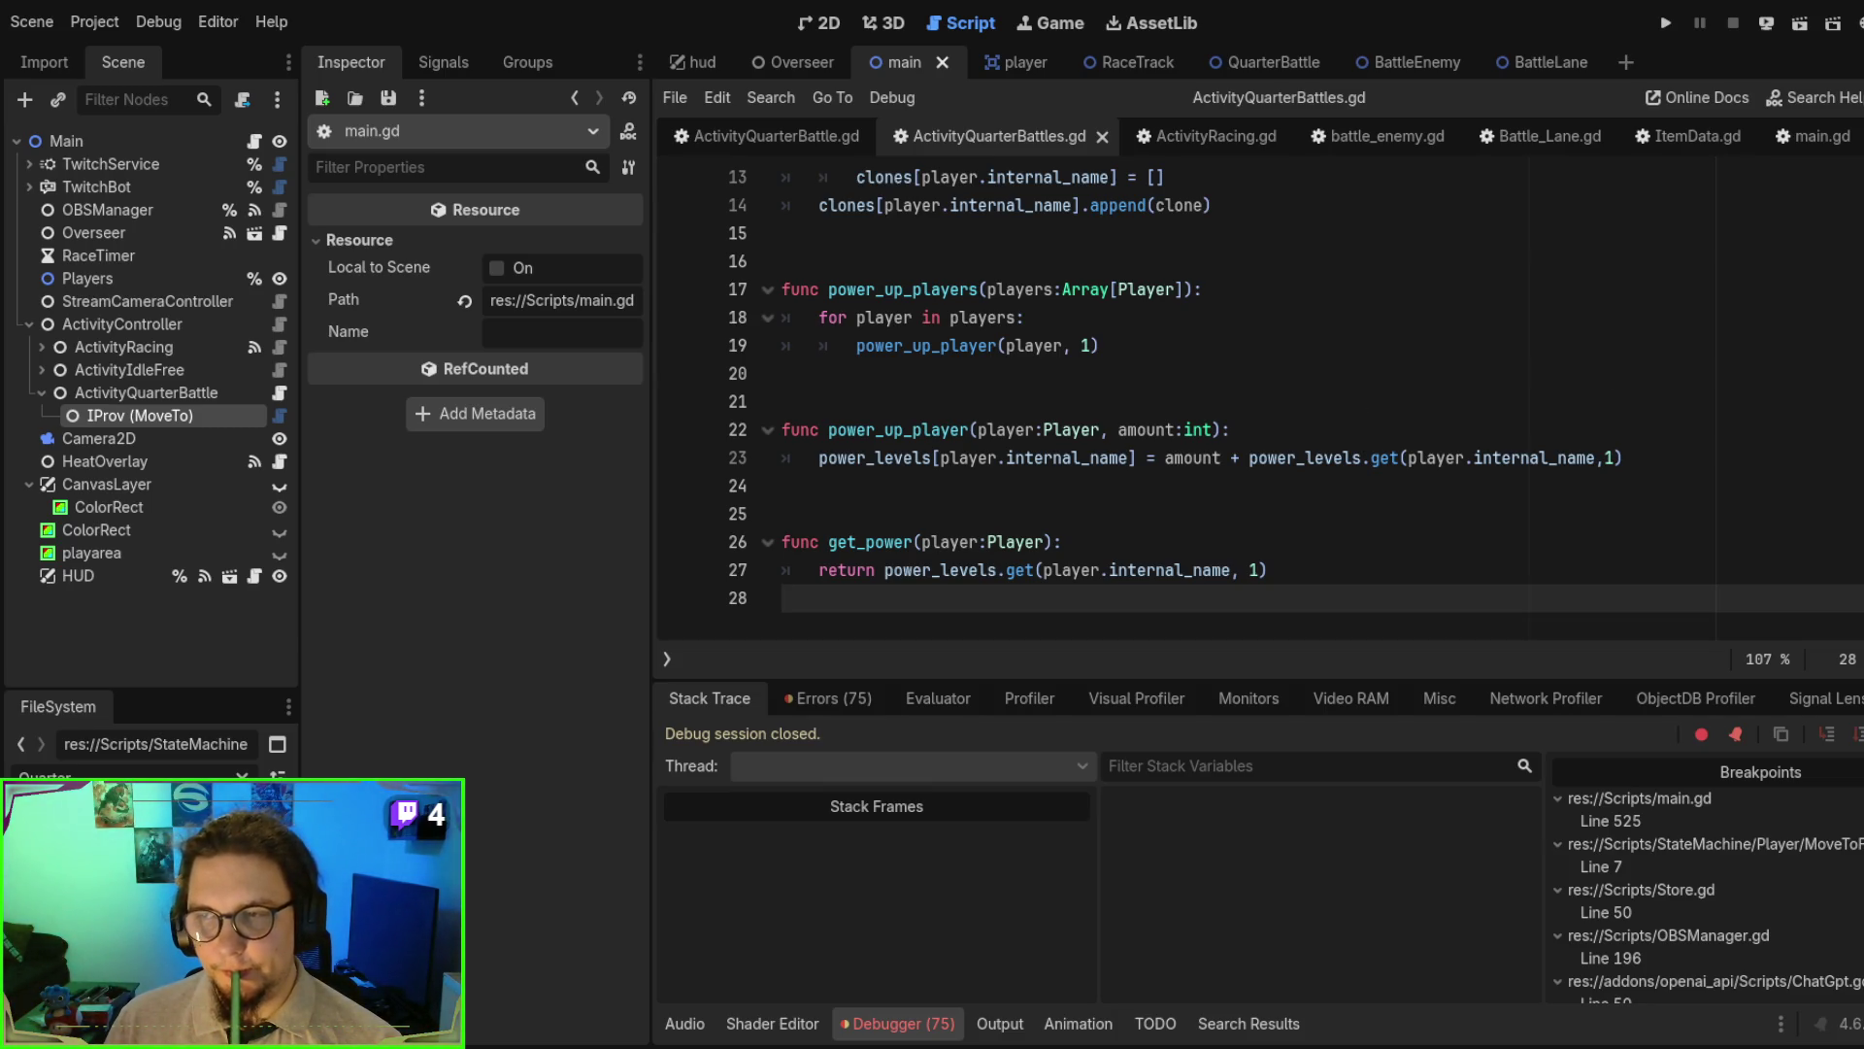
{"action": "scroll", "coordinate": [1296, 391], "scroll_direction": "down", "scroll_amount": 1}
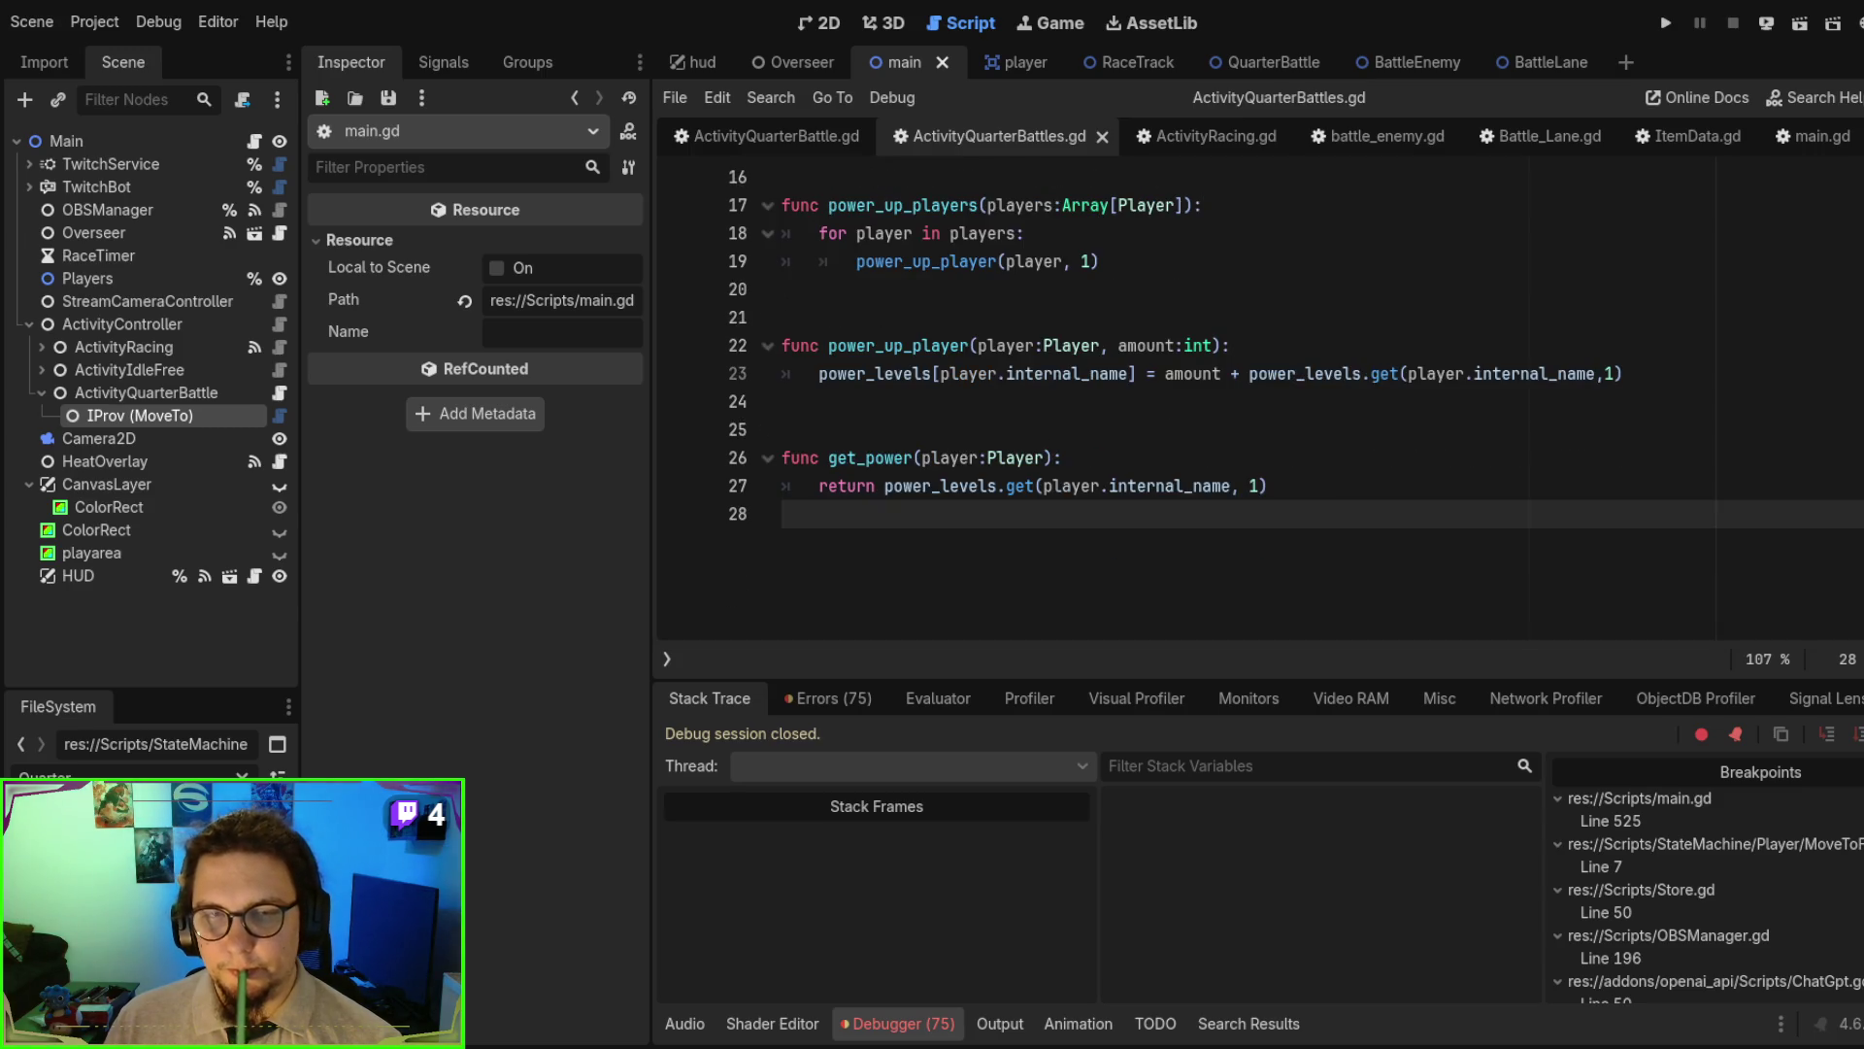
{"action": "scroll", "coordinate": [1296, 390], "scroll_direction": "up", "scroll_amount": 5}
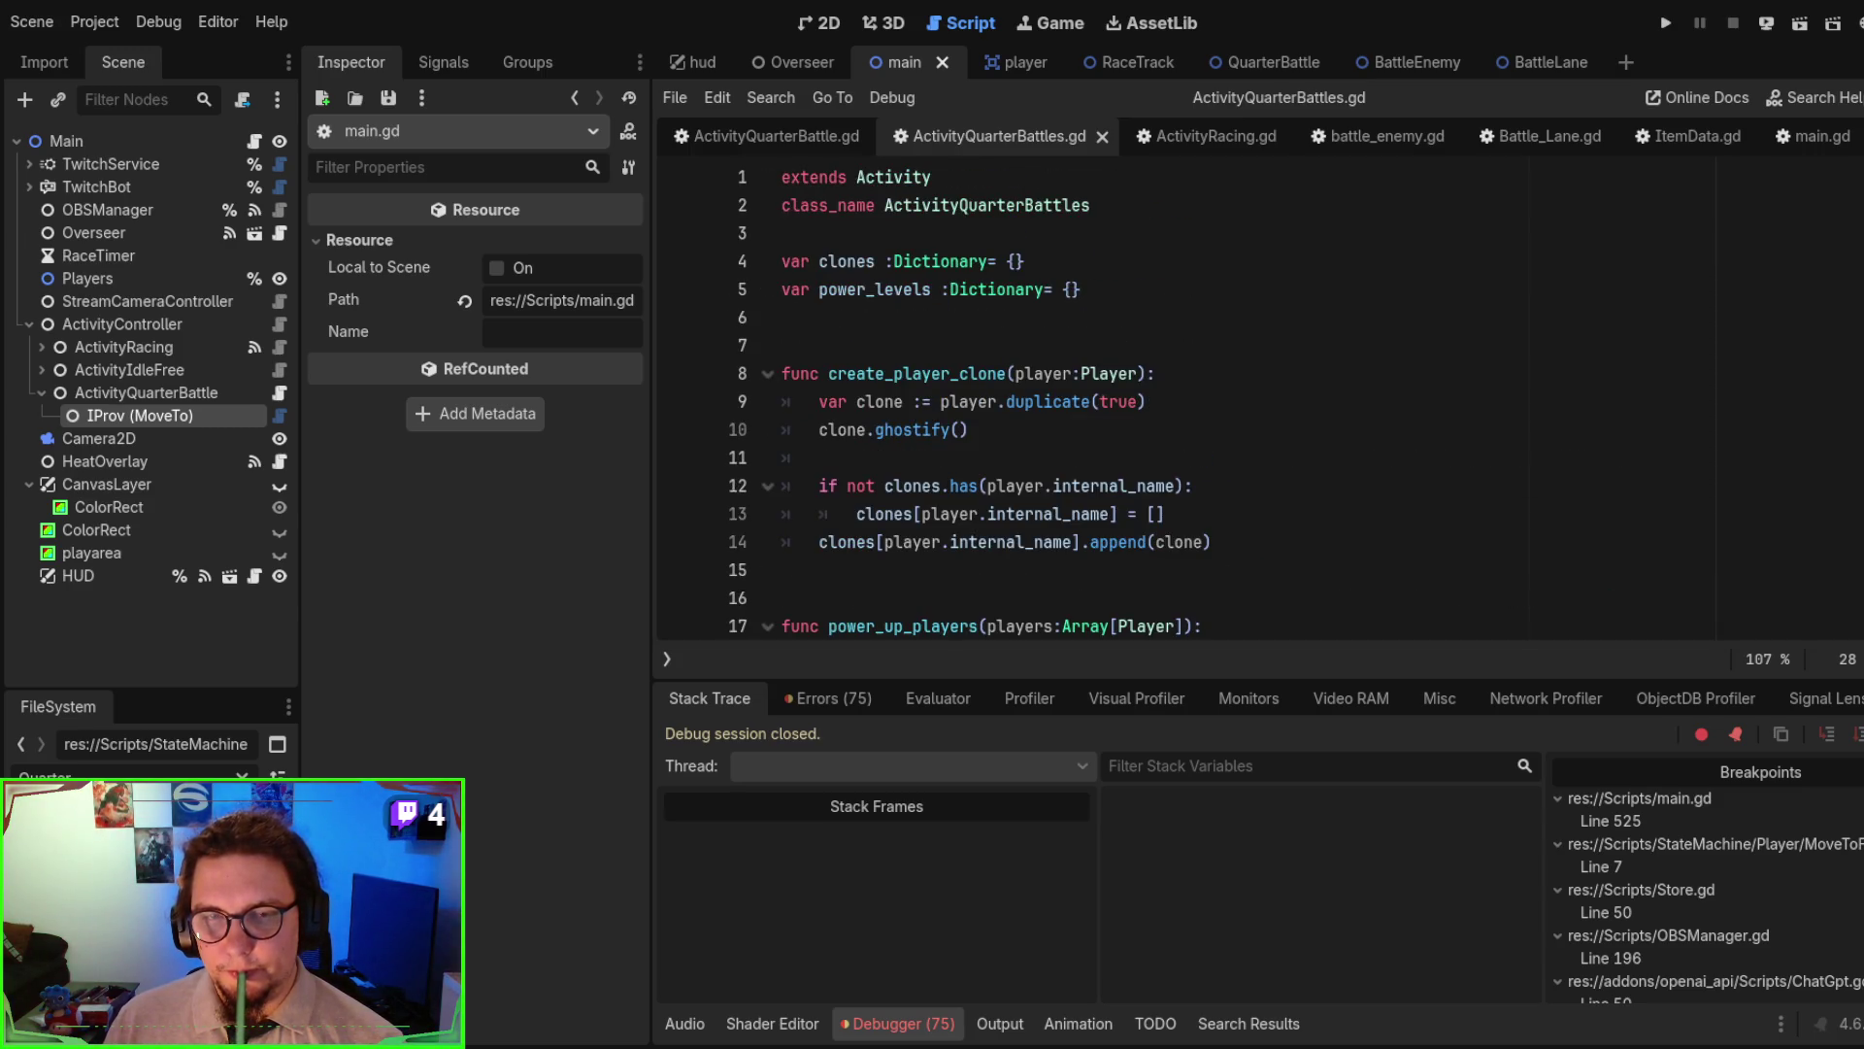
{"action": "scroll", "coordinate": [1262, 398], "scroll_direction": "down", "scroll_amount": 1}
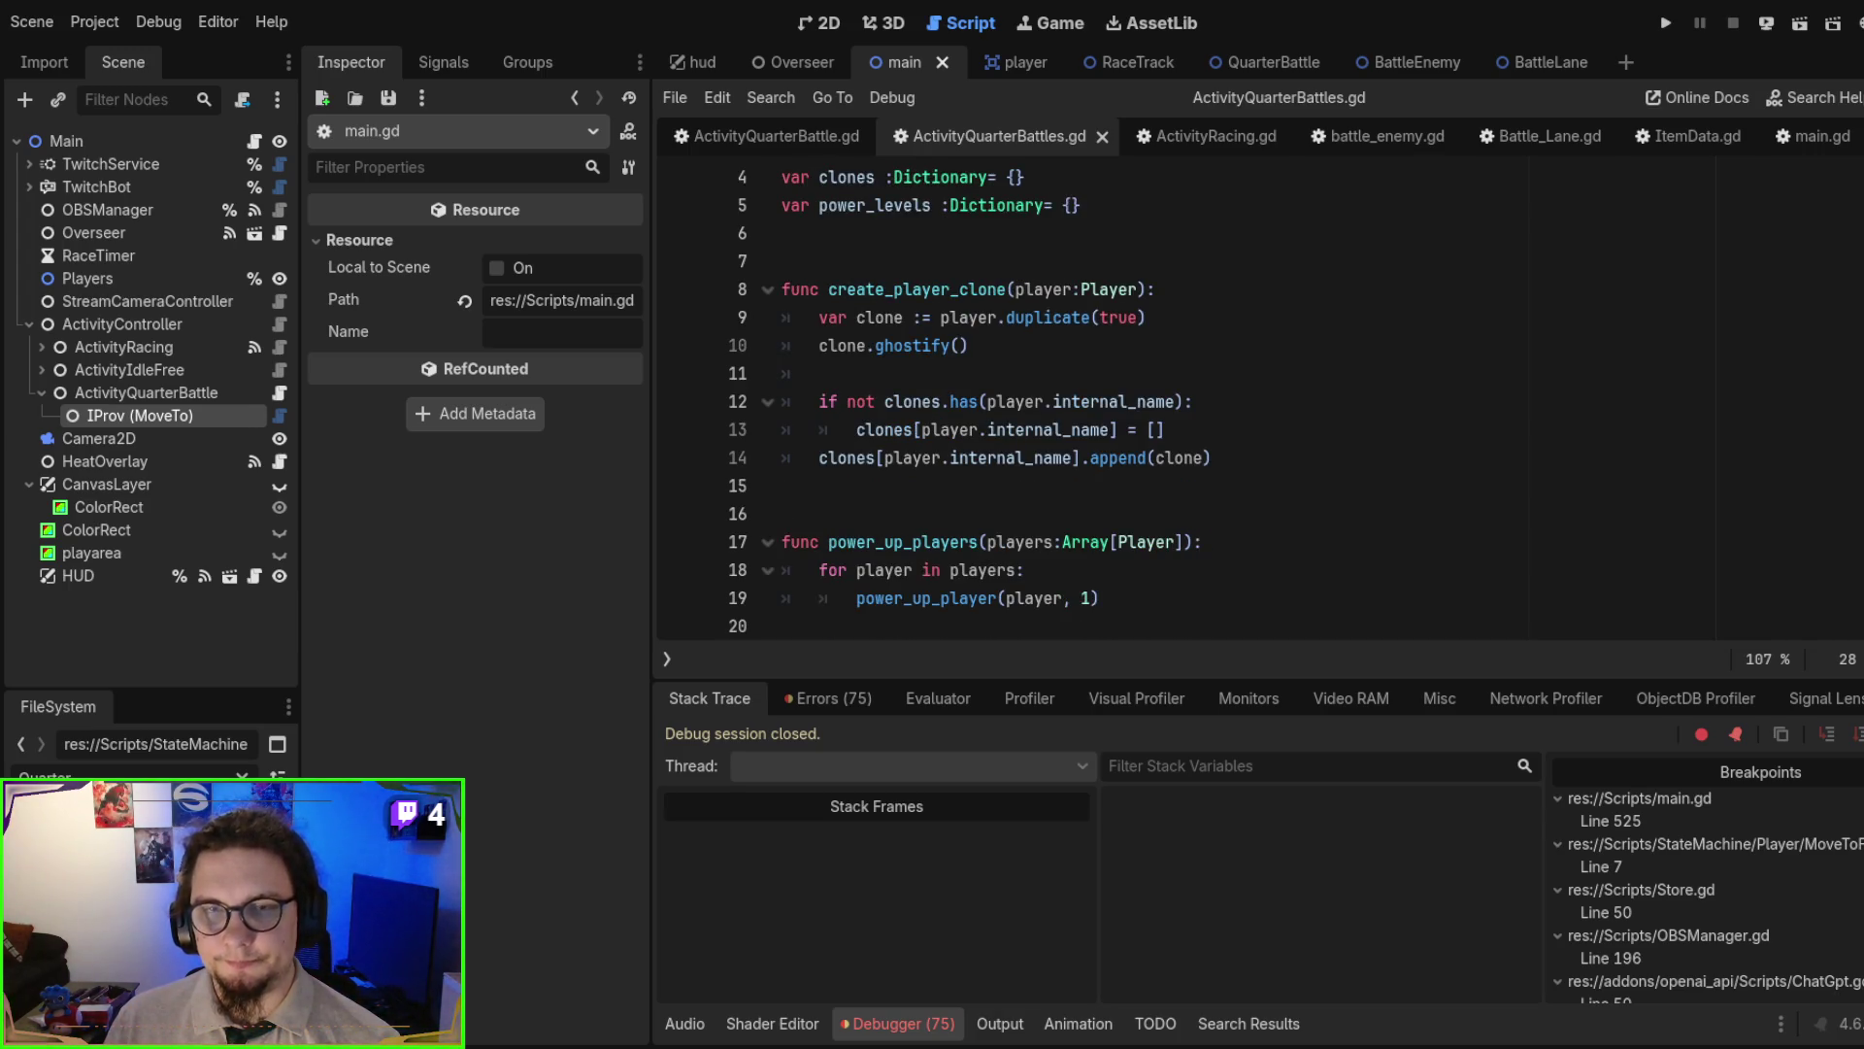
{"action": "scroll", "coordinate": [970, 402], "scroll_direction": "up", "scroll_amount": 1}
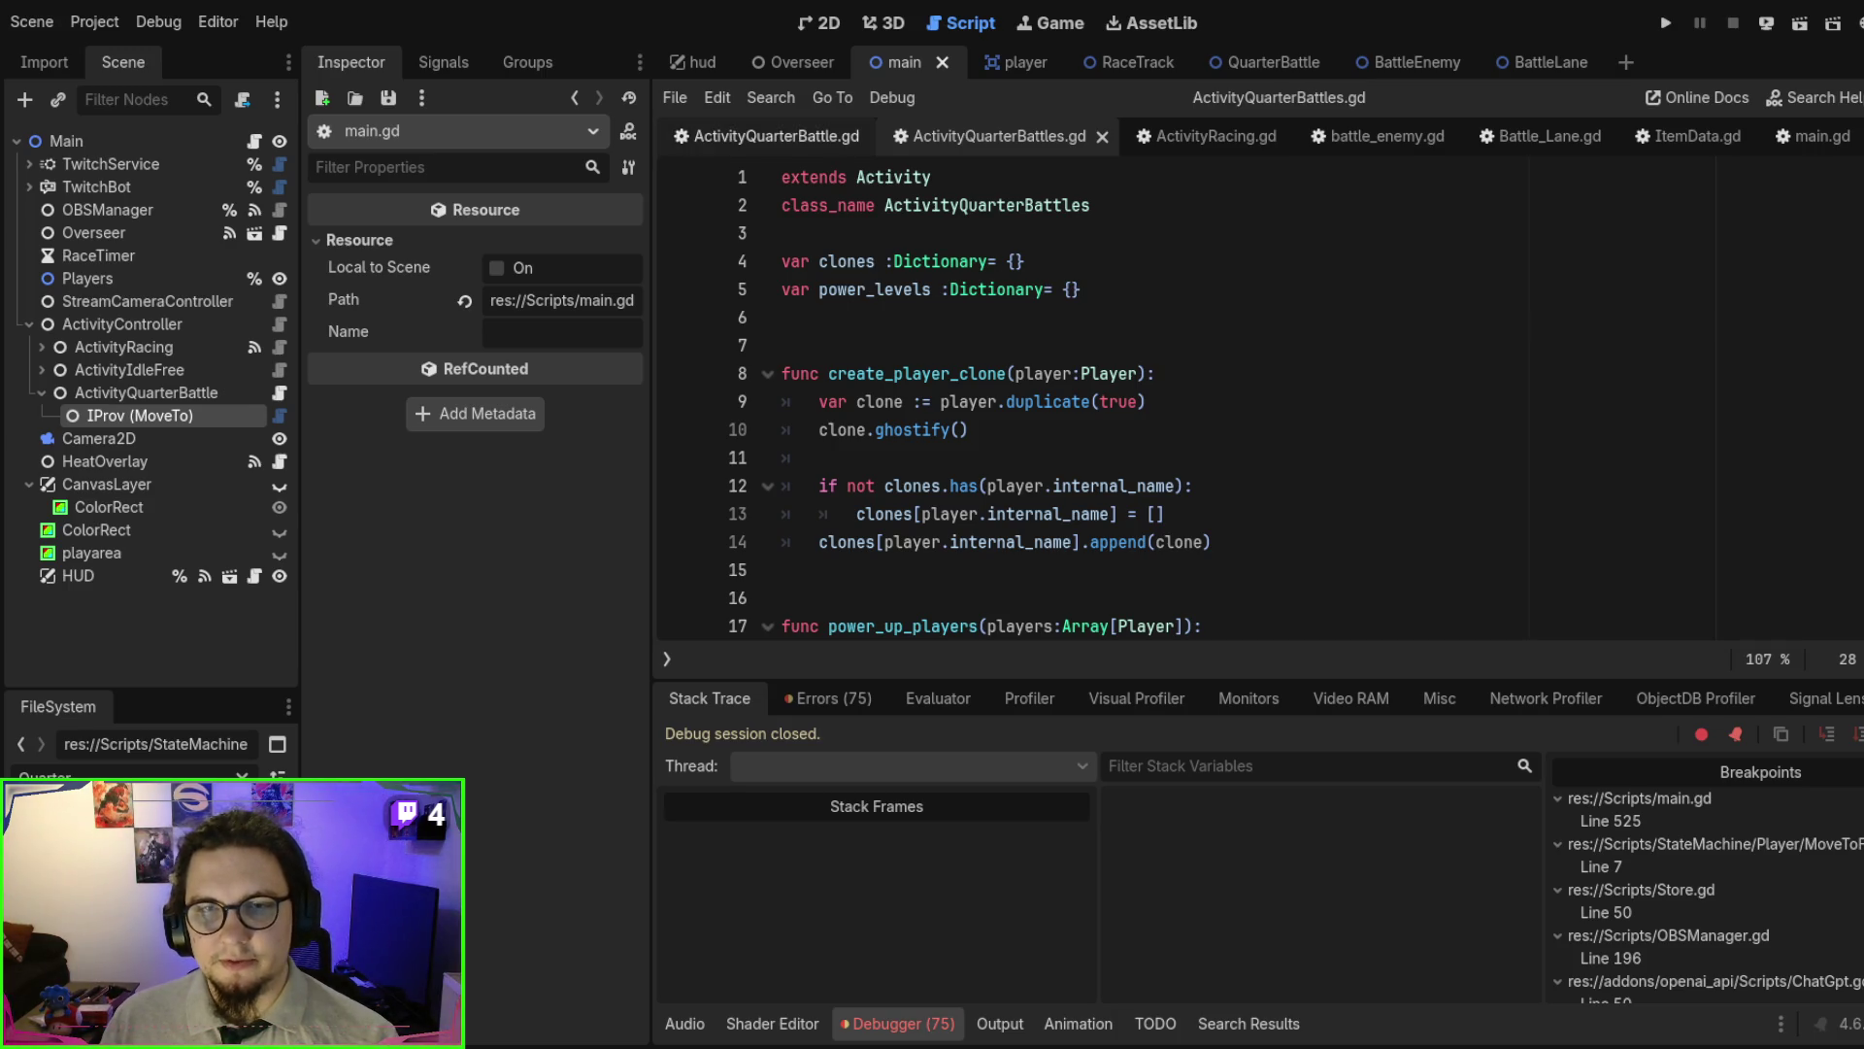
{"action": "key", "text": "ctrl+space"}
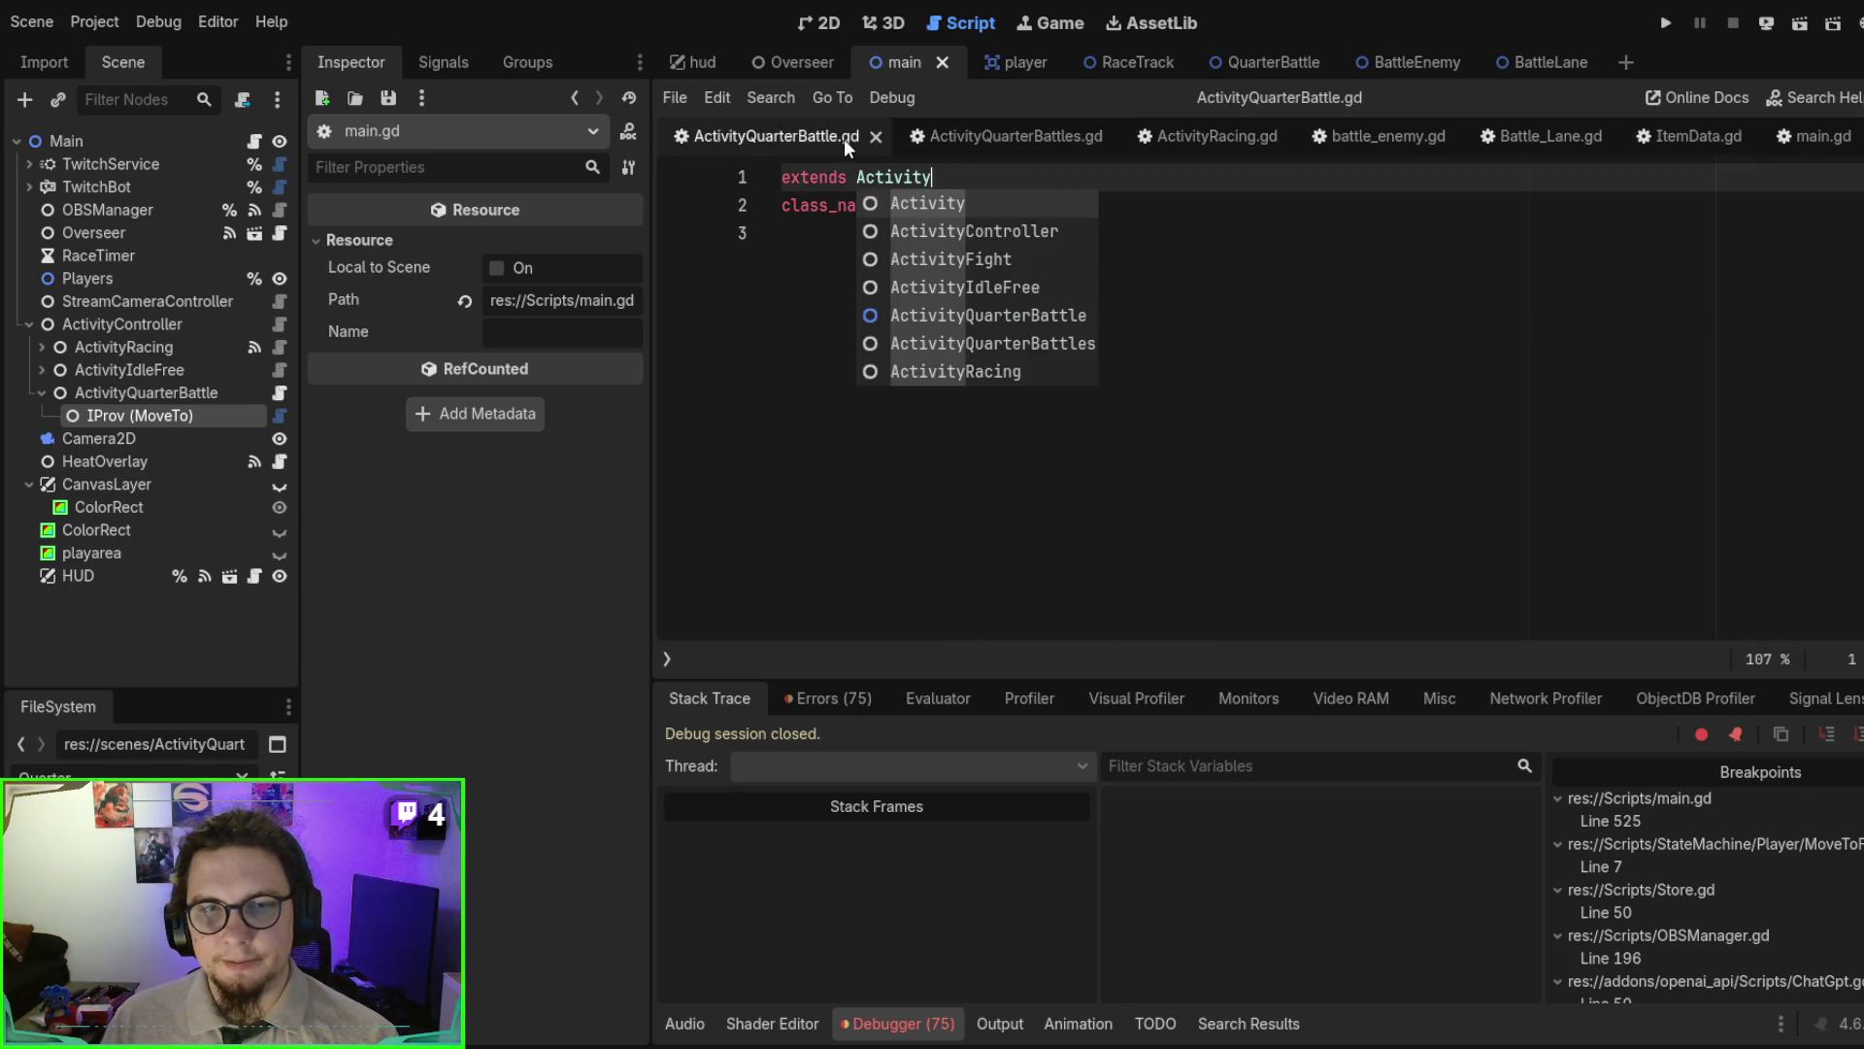
- Close the ActivityQuarterBattle.gd script tab
{"action": "key", "text": "Escape"}
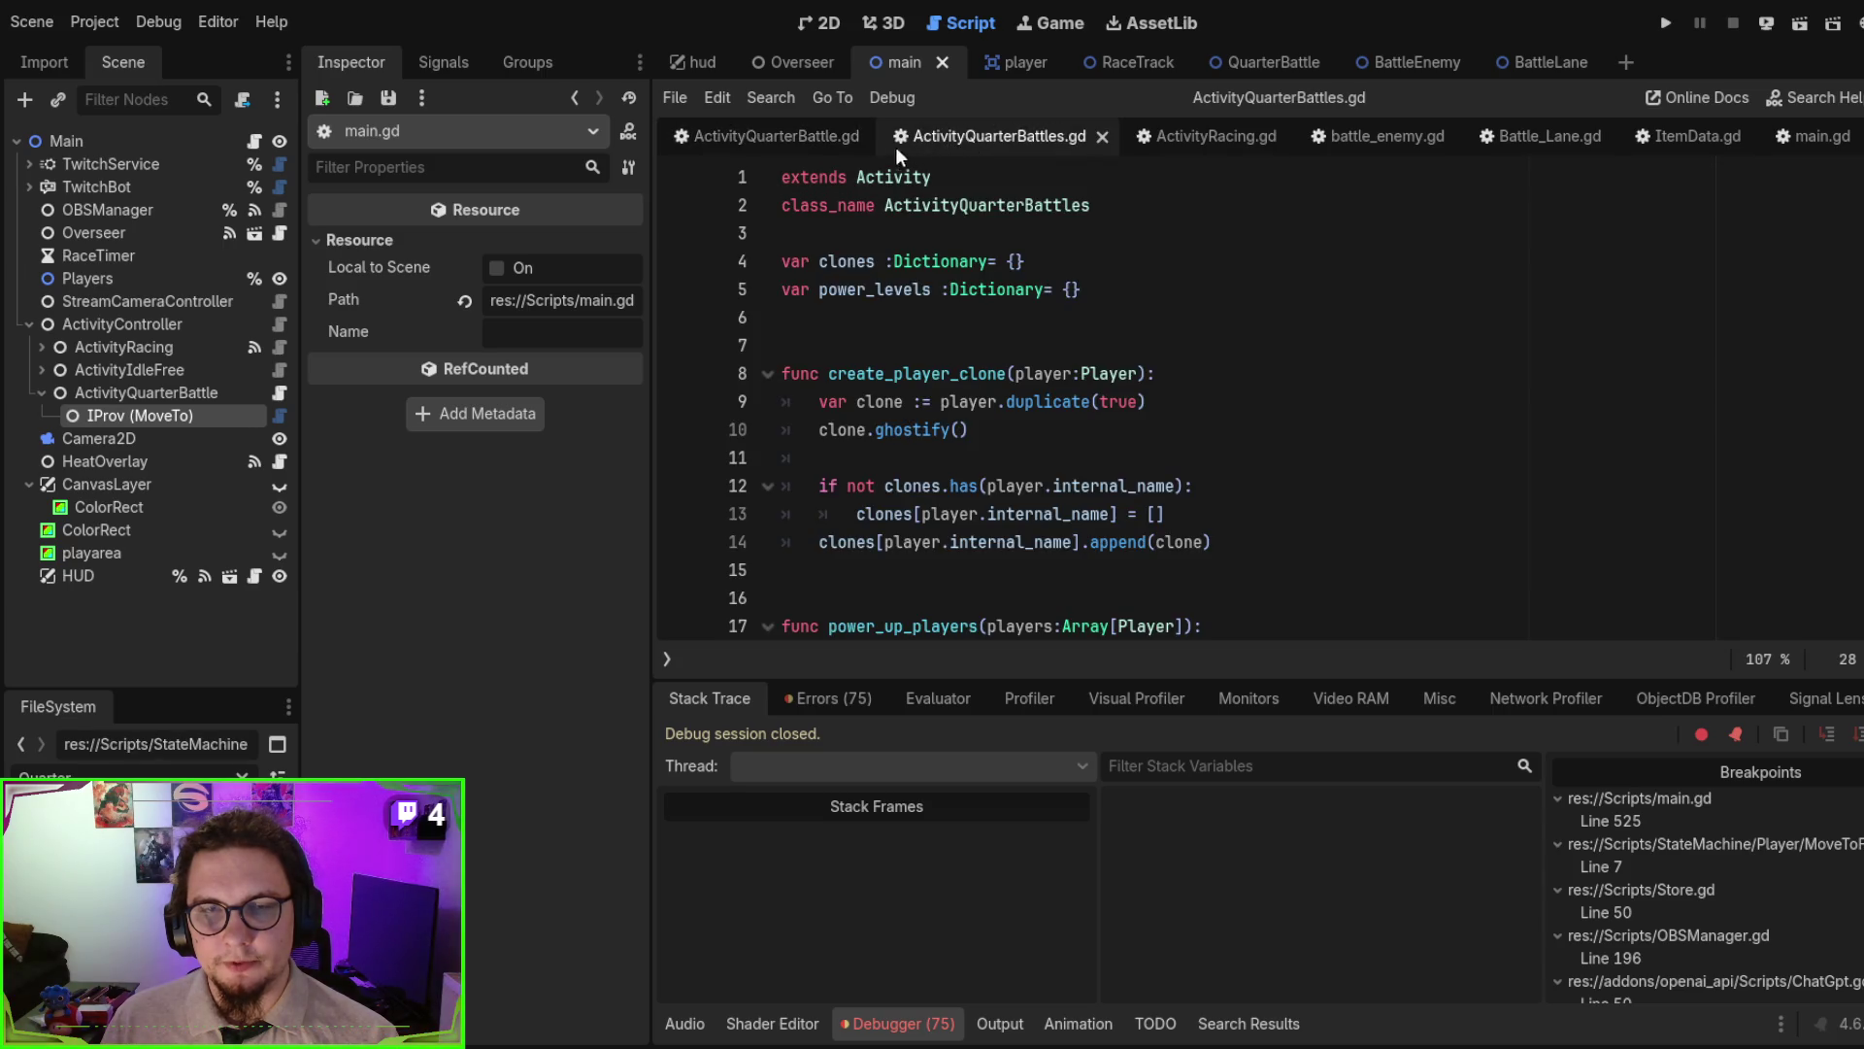
{"action": "left_click", "coordinate": [806, 136]}
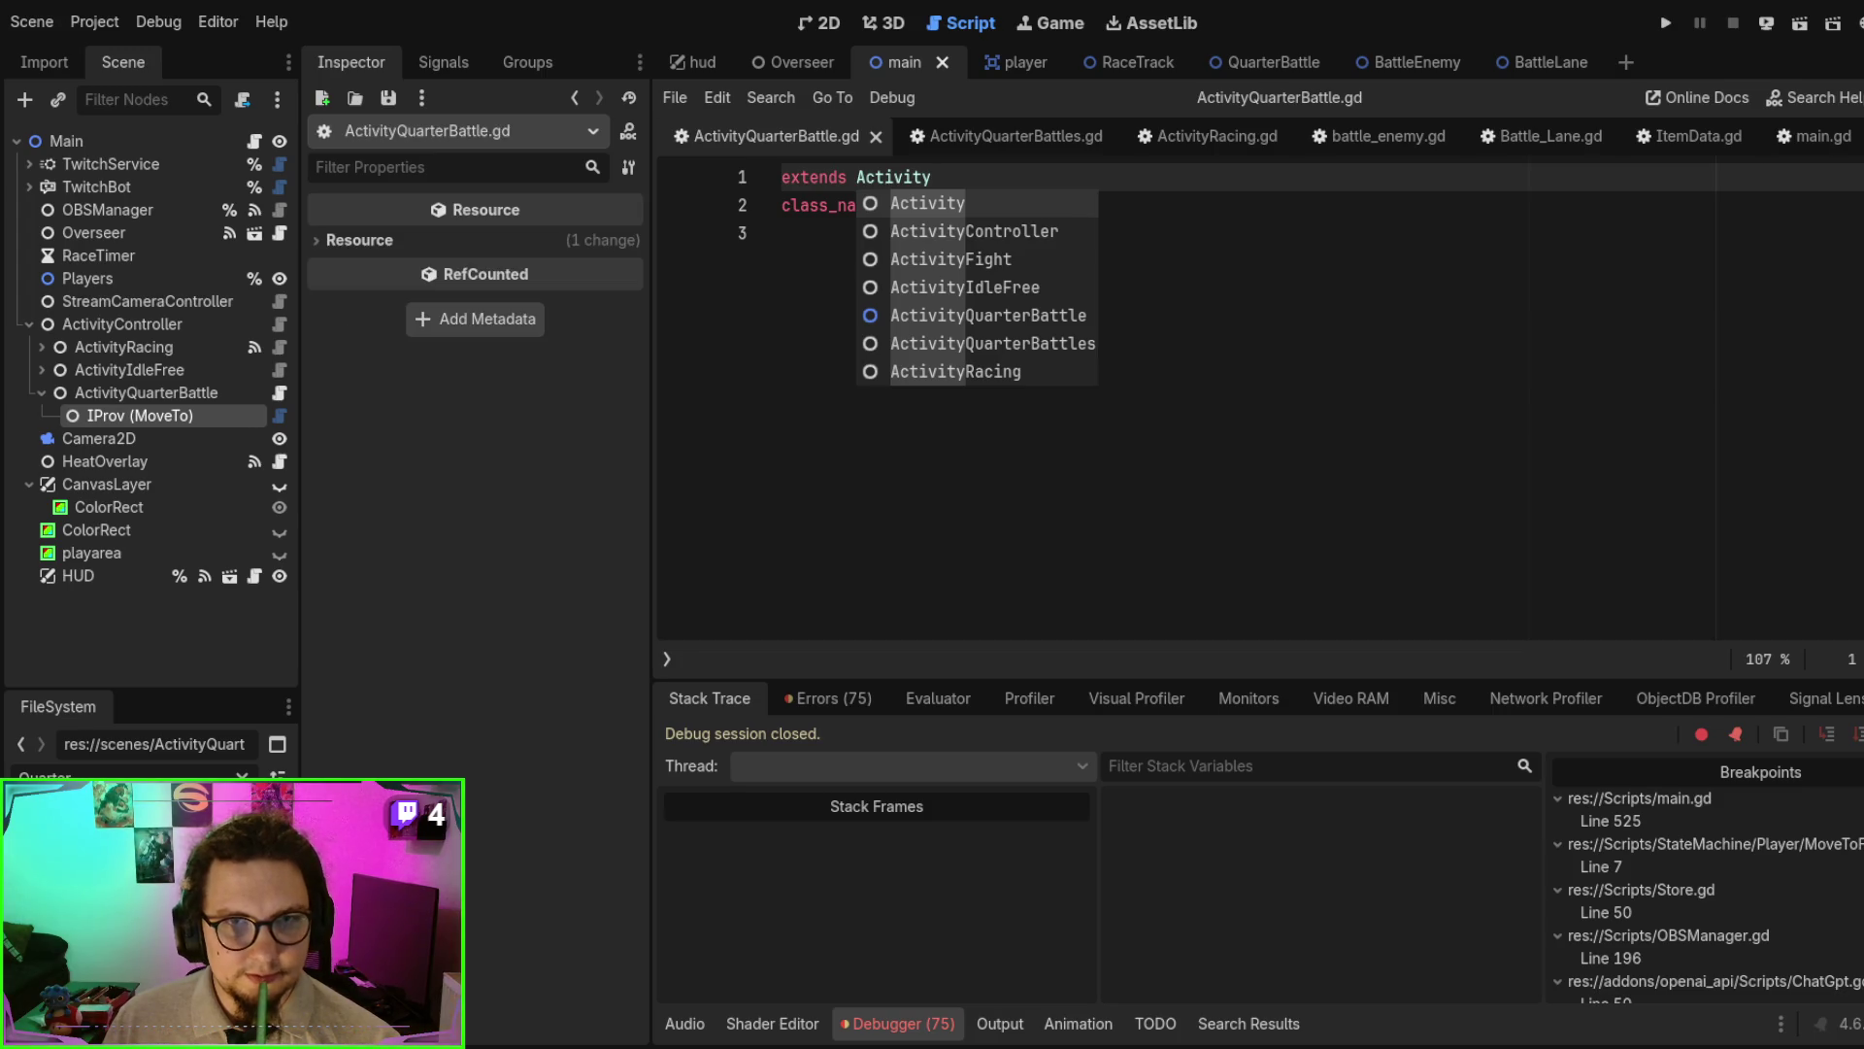
{"action": "left_click", "coordinate": [875, 139]}
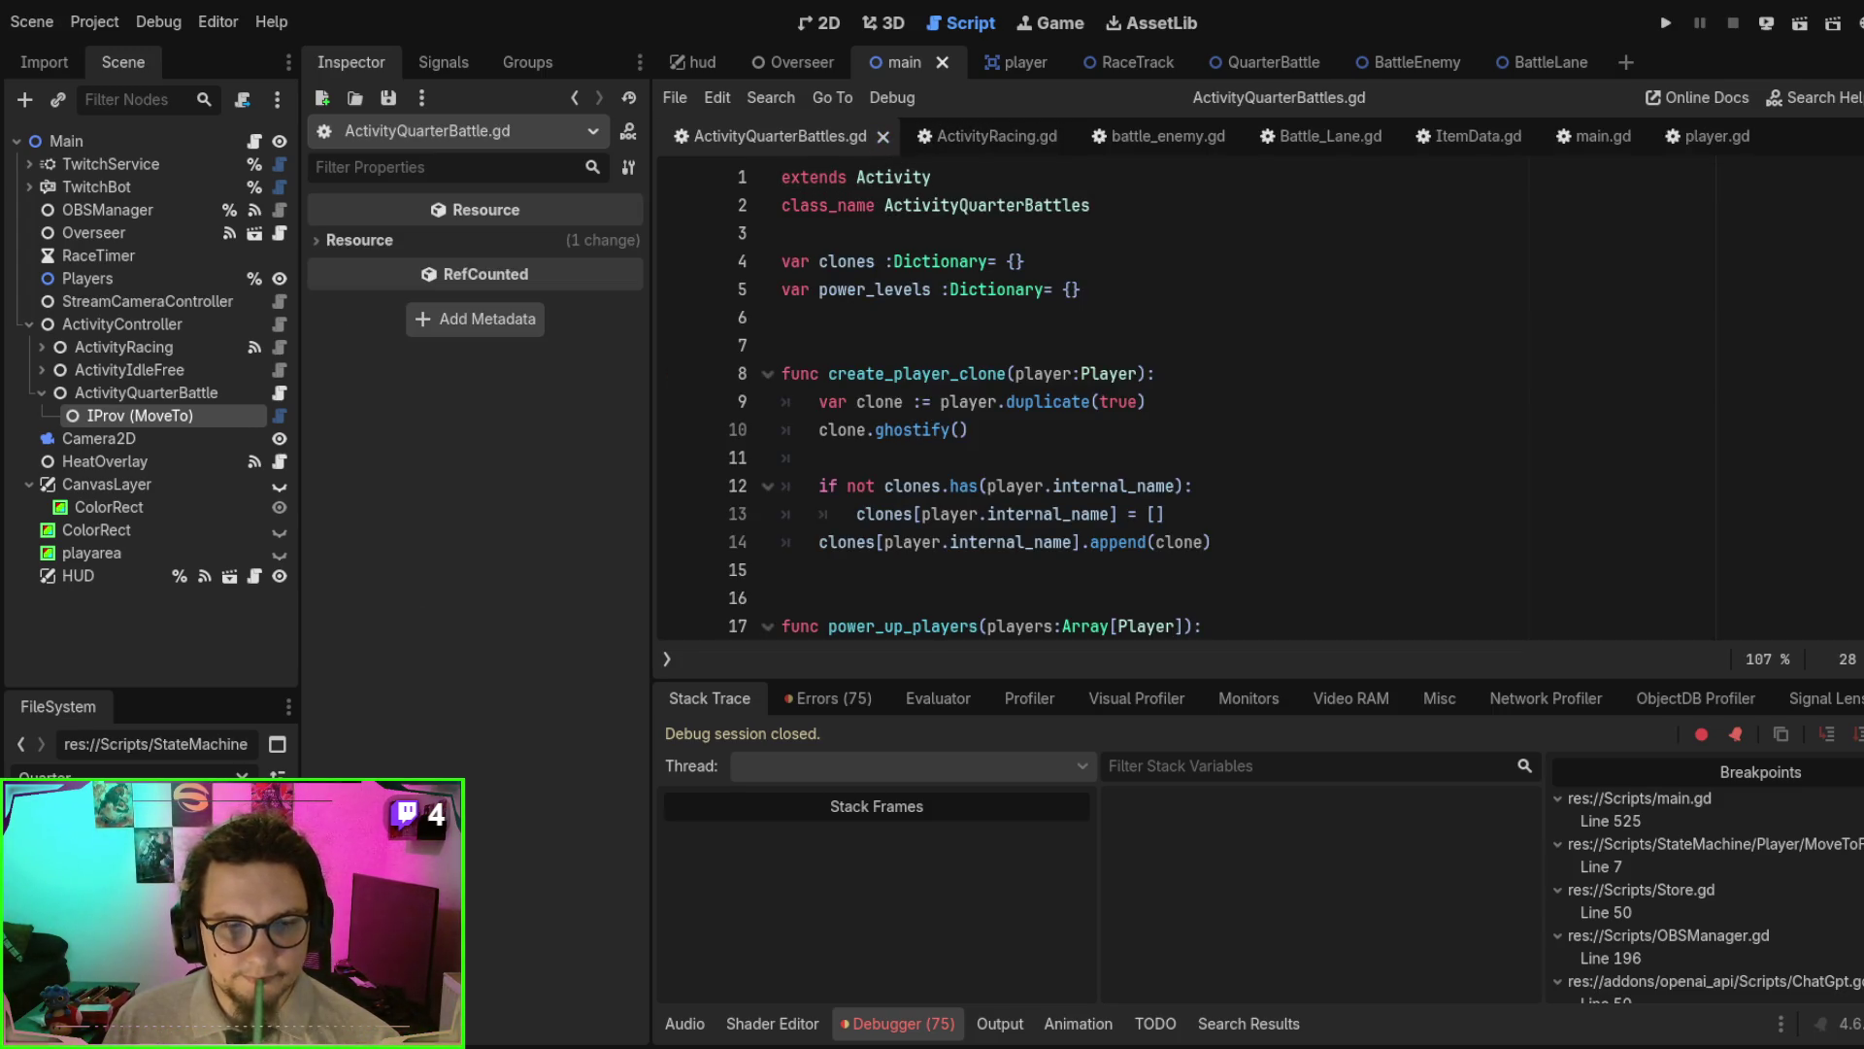
{"action": "key", "text": "ctrl+shift+t"}
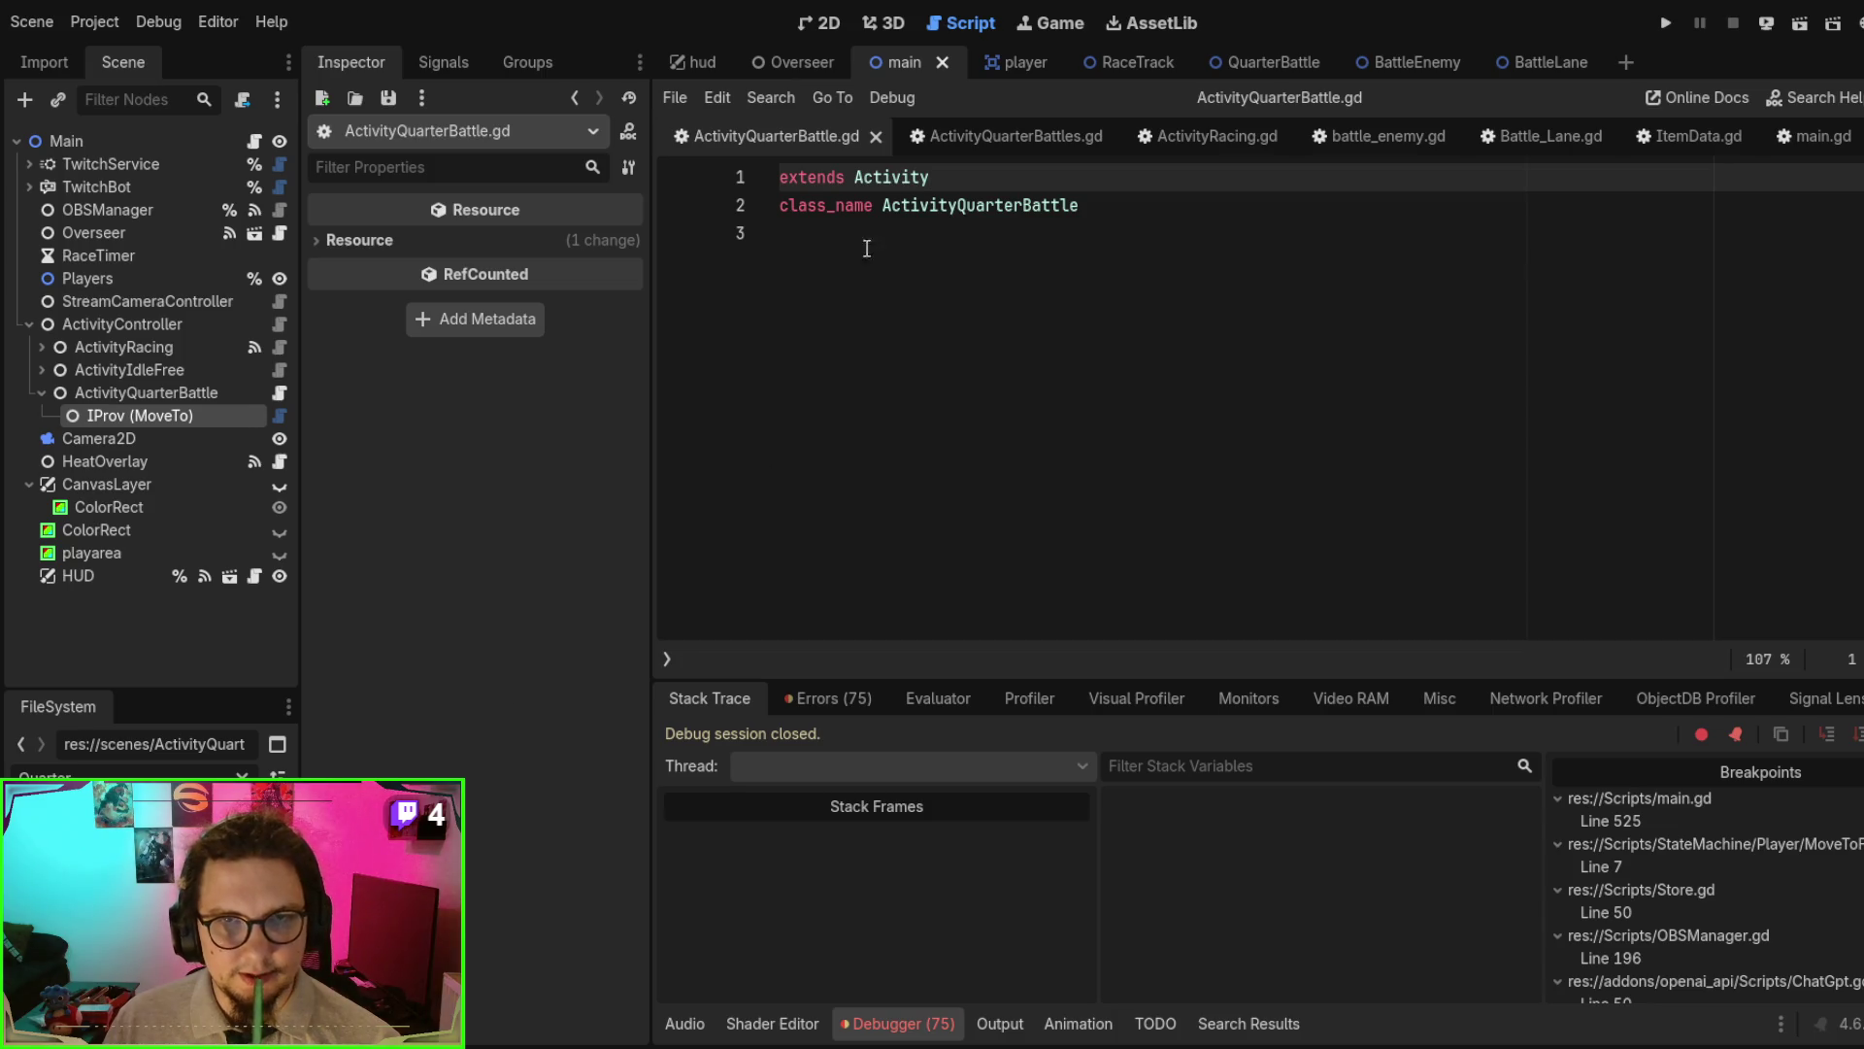
{"action": "left_click", "coordinate": [874, 137]}
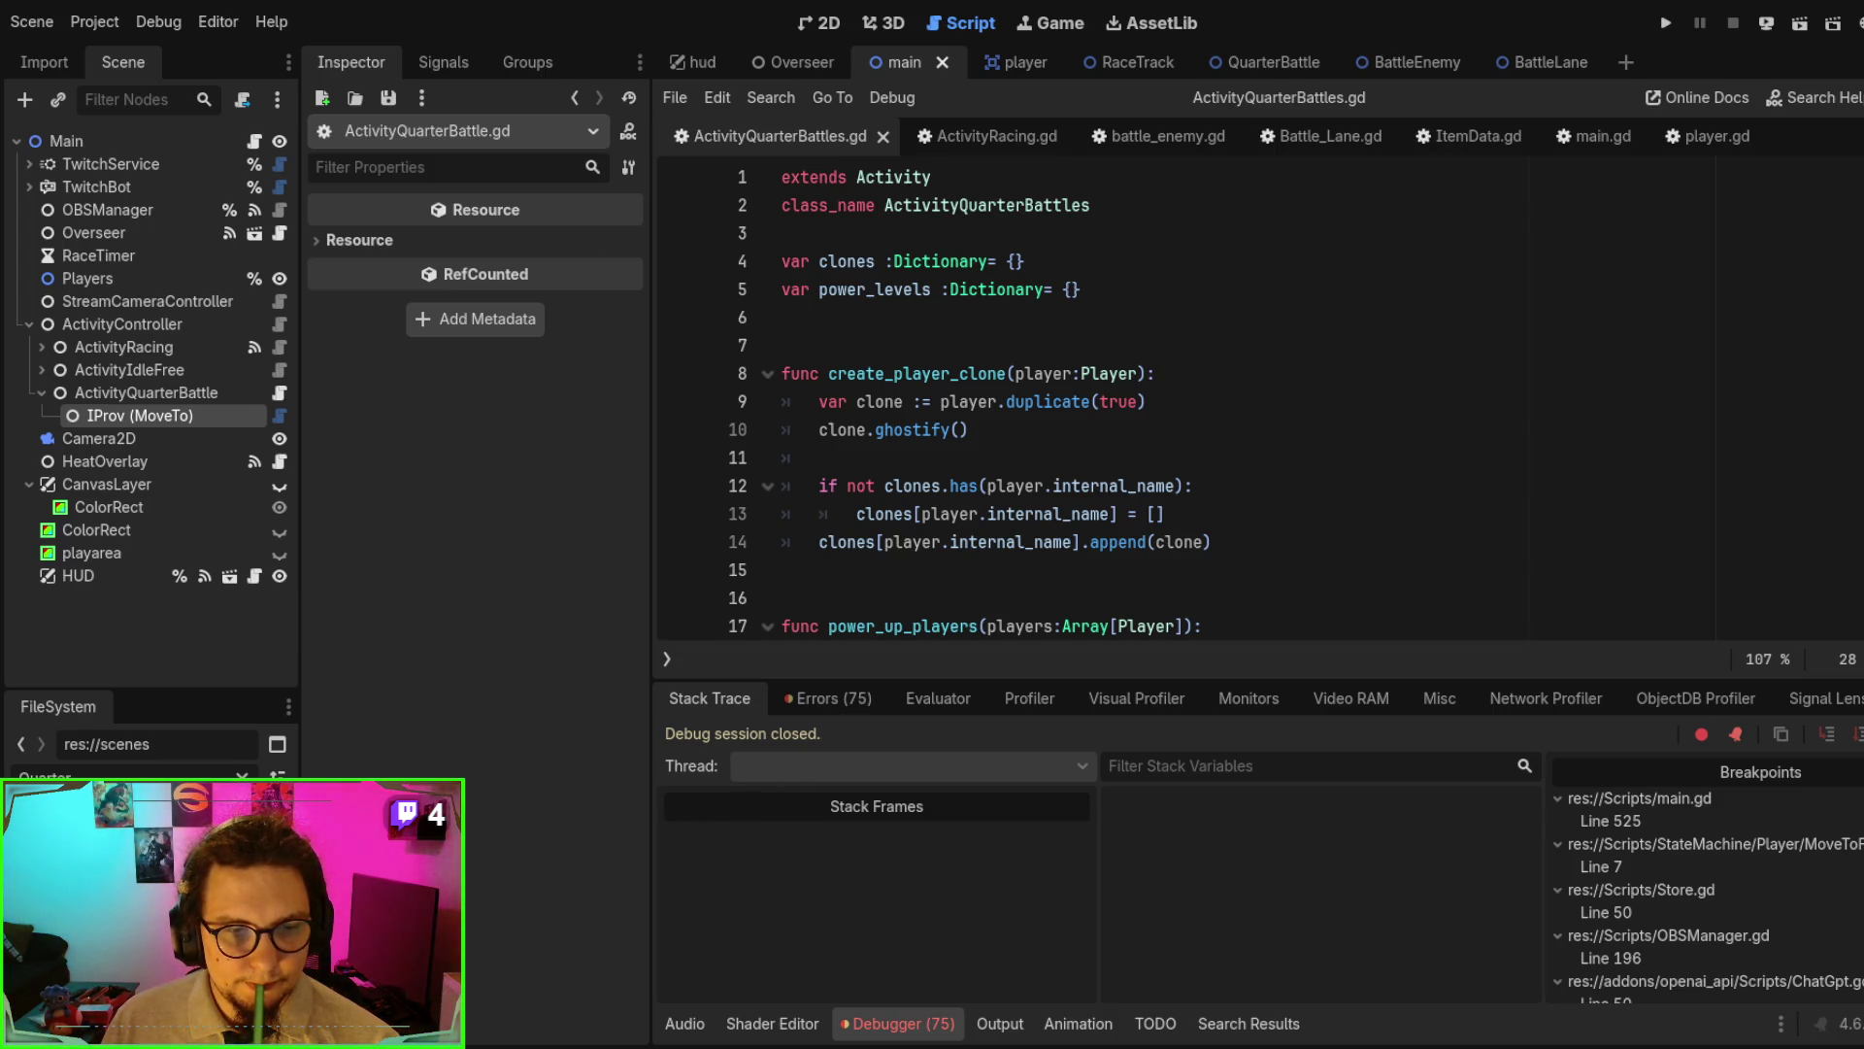
- Attach ActivityQuarterBattles.gd to the ActivityQuarterBattle node in the main scene
{"action": "mouse_move", "coordinate": [127, 806]}
{"action": "left_mouse_down"}
{"action": "mouse_move", "coordinate": [169, 643]}
{"action": "mouse_move", "coordinate": [156, 391]}
{"action": "left_mouse_up"}
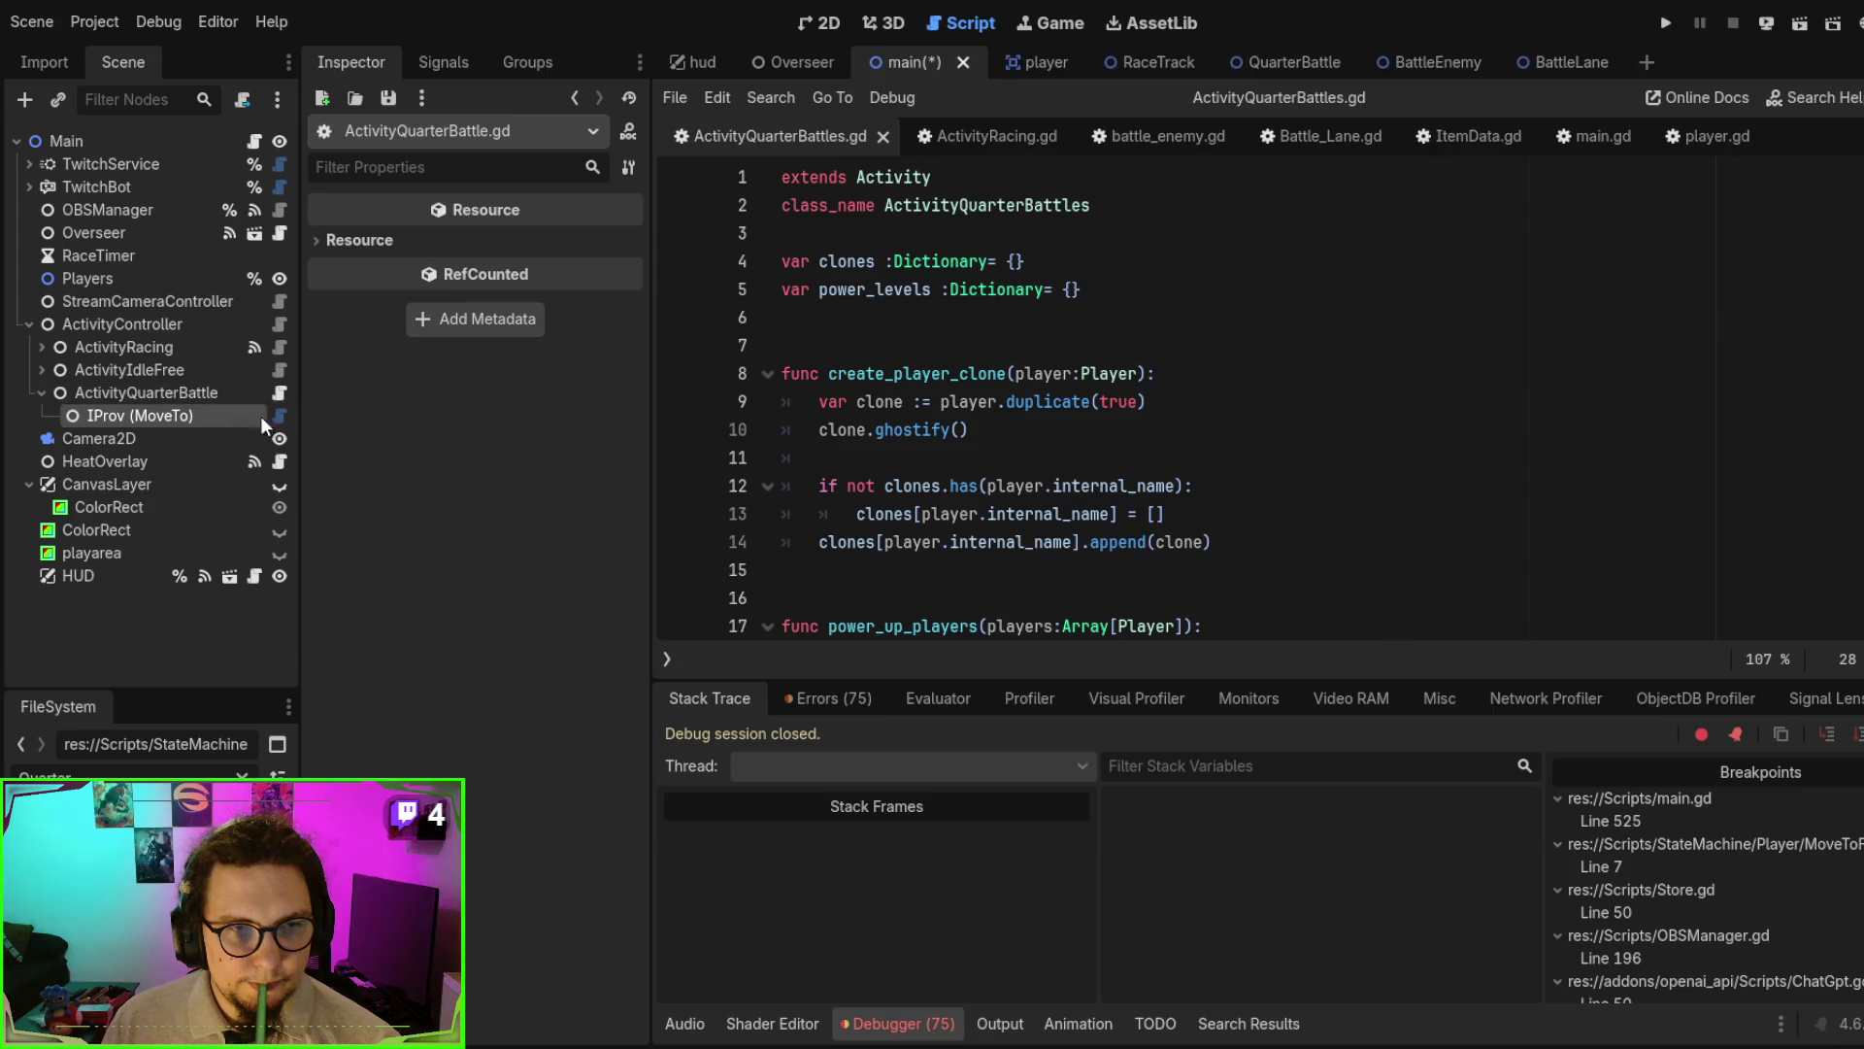
{"action": "left_click", "coordinate": [218, 389]}
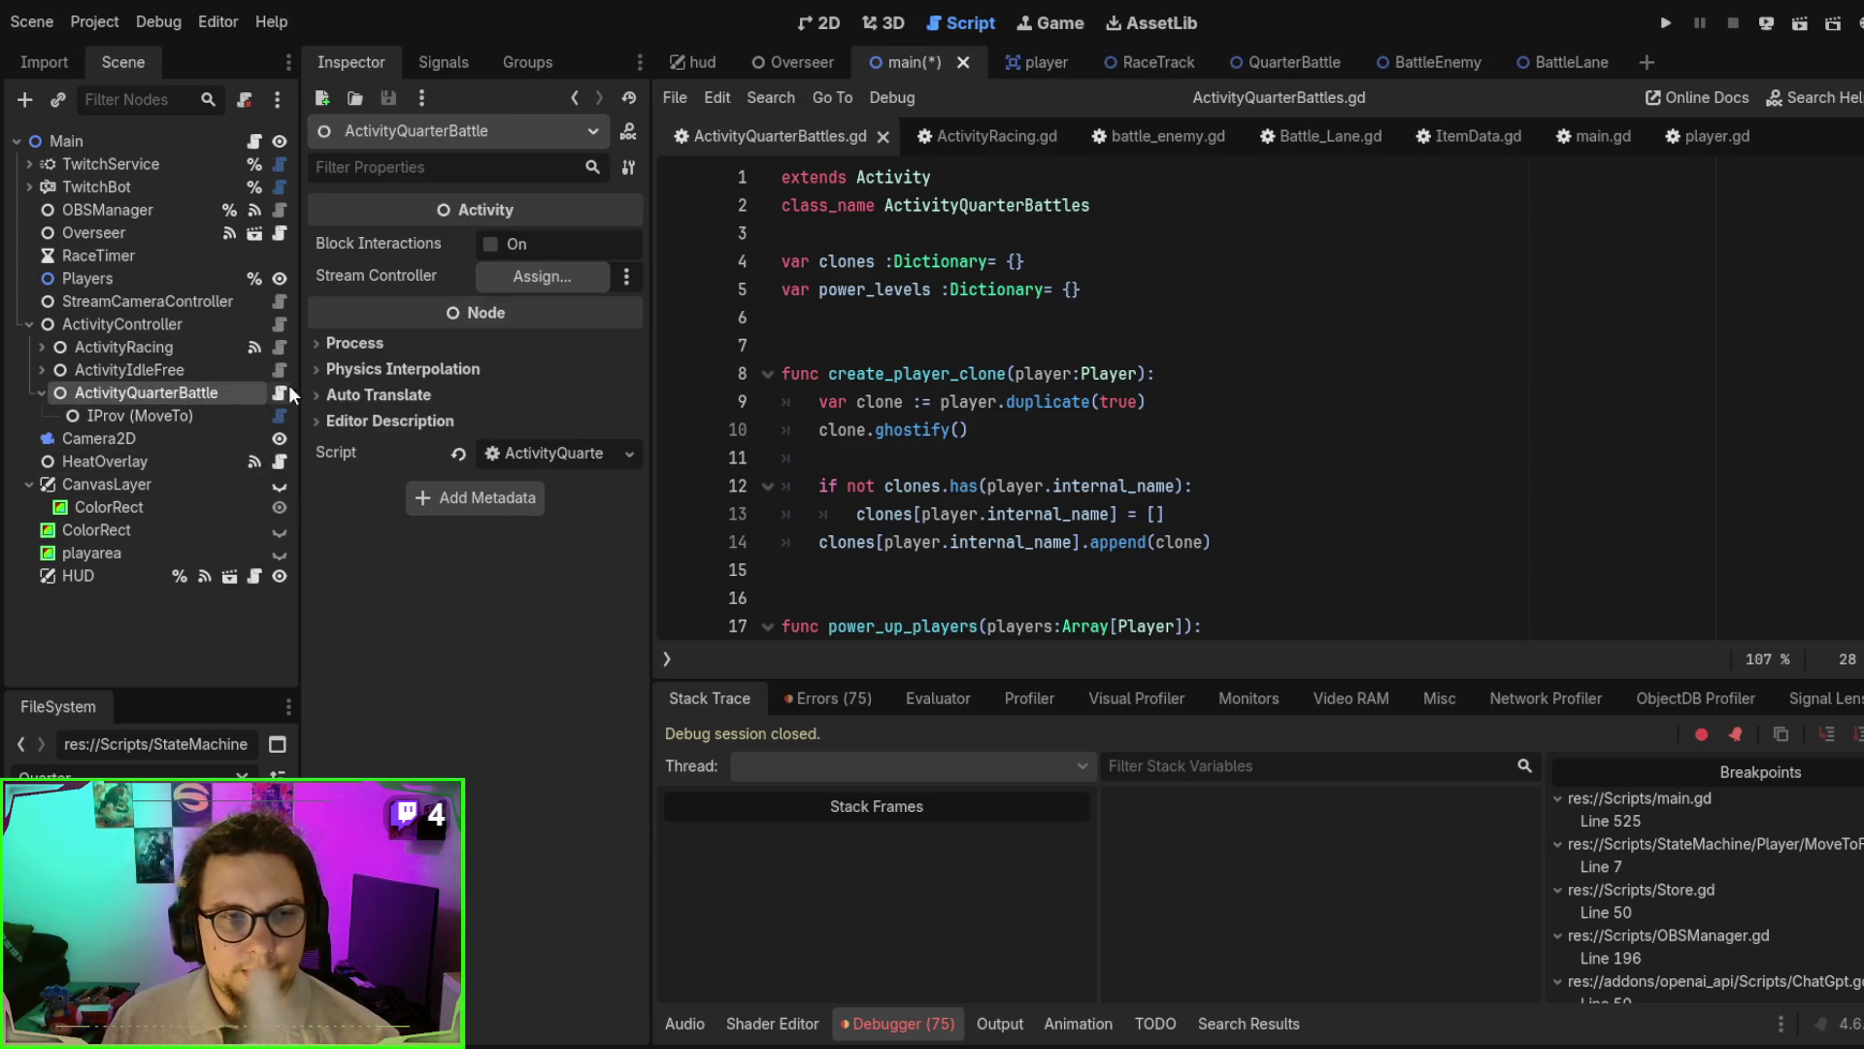
{"action": "left_click", "coordinate": [881, 136]}
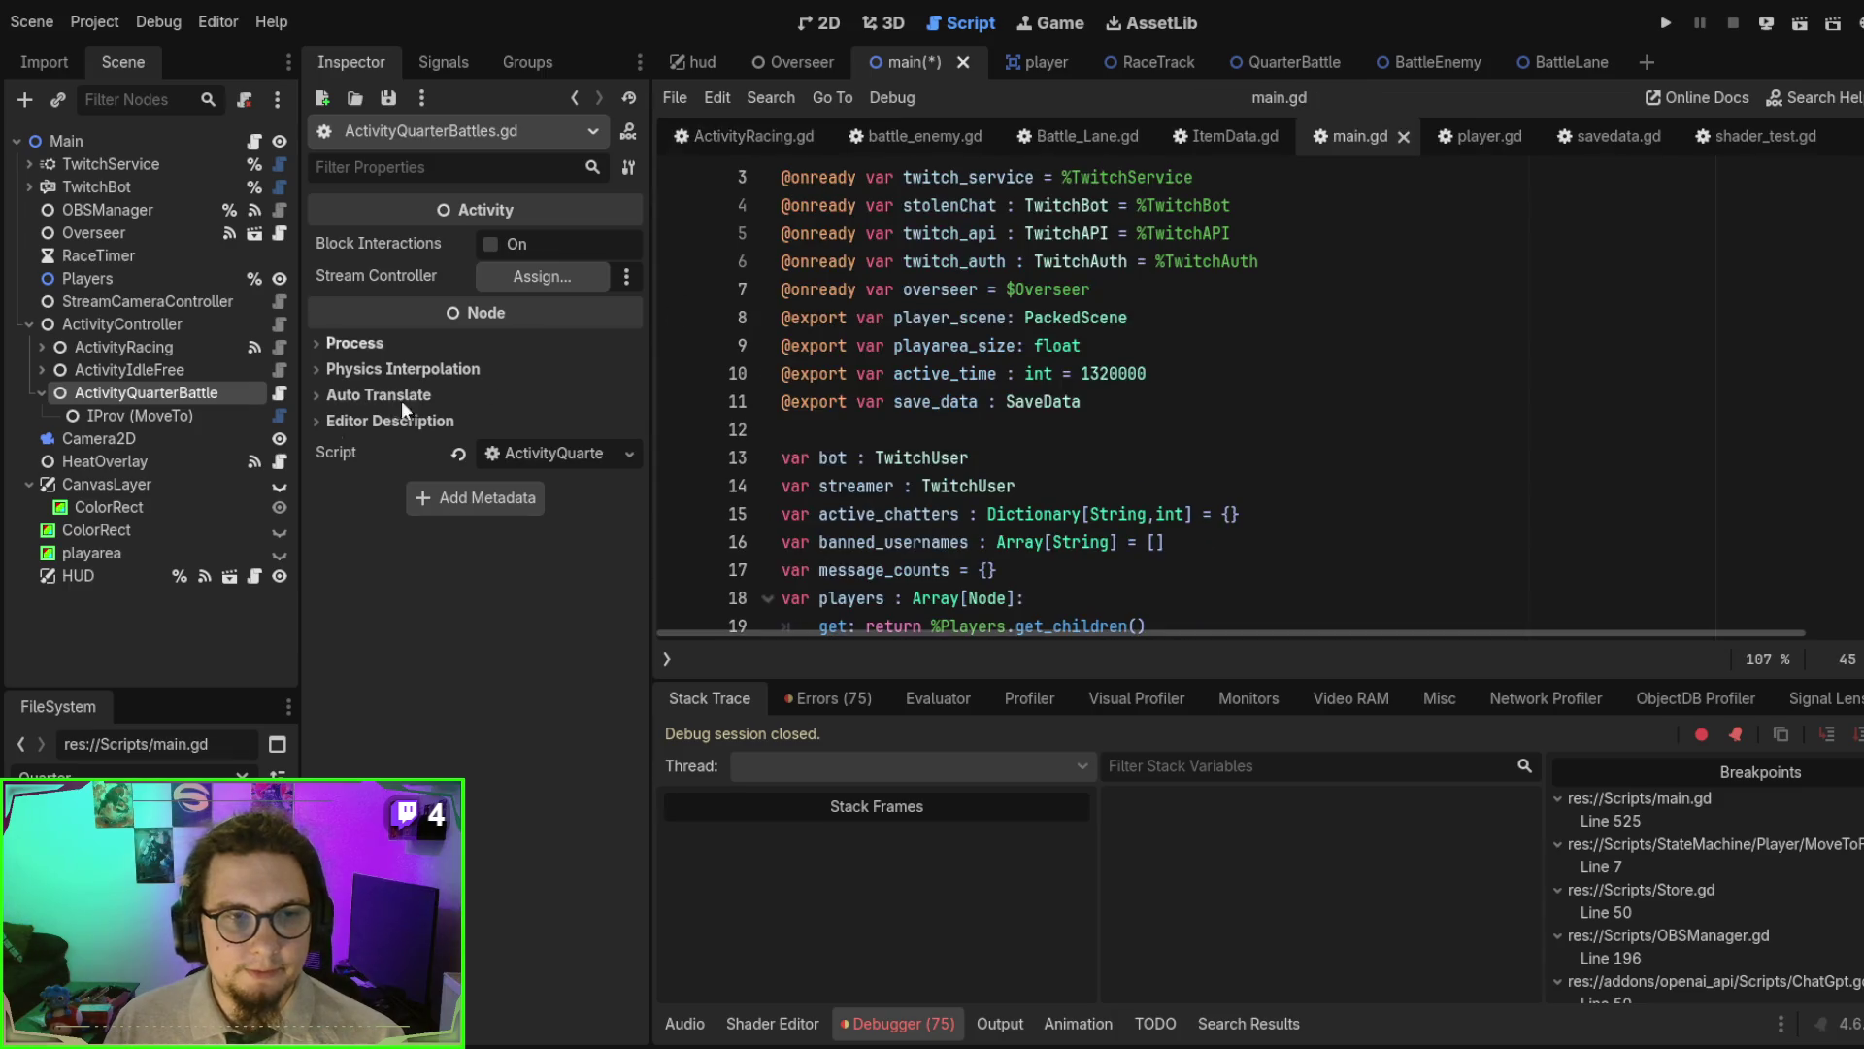
- Copy the PACKED_SCENE preload line from ActivityRacing.gd into ActivityQuarterBattles.gd as line 6
{"action": "left_click", "coordinate": [280, 392]}
{"action": "scroll", "coordinate": [1124, 332], "scroll_direction": "up", "scroll_amount": 4}
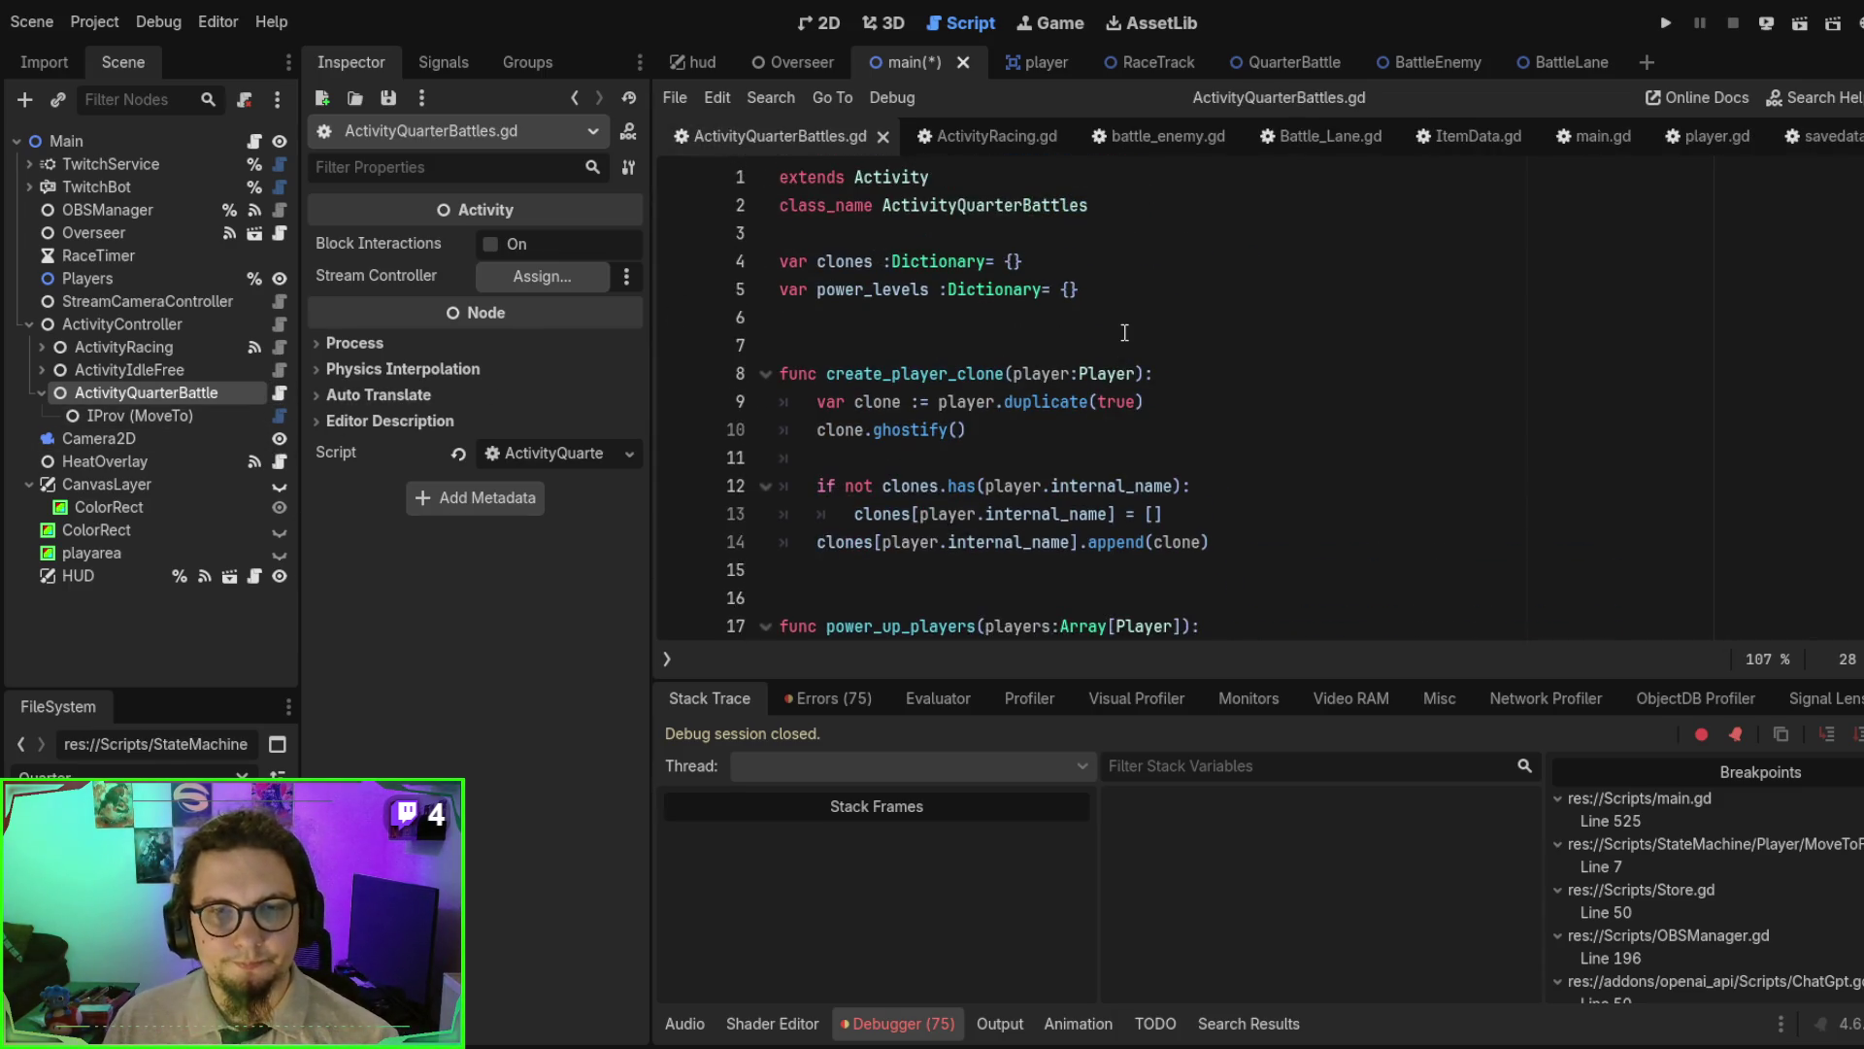
{"action": "left_click", "coordinate": [1124, 332]}
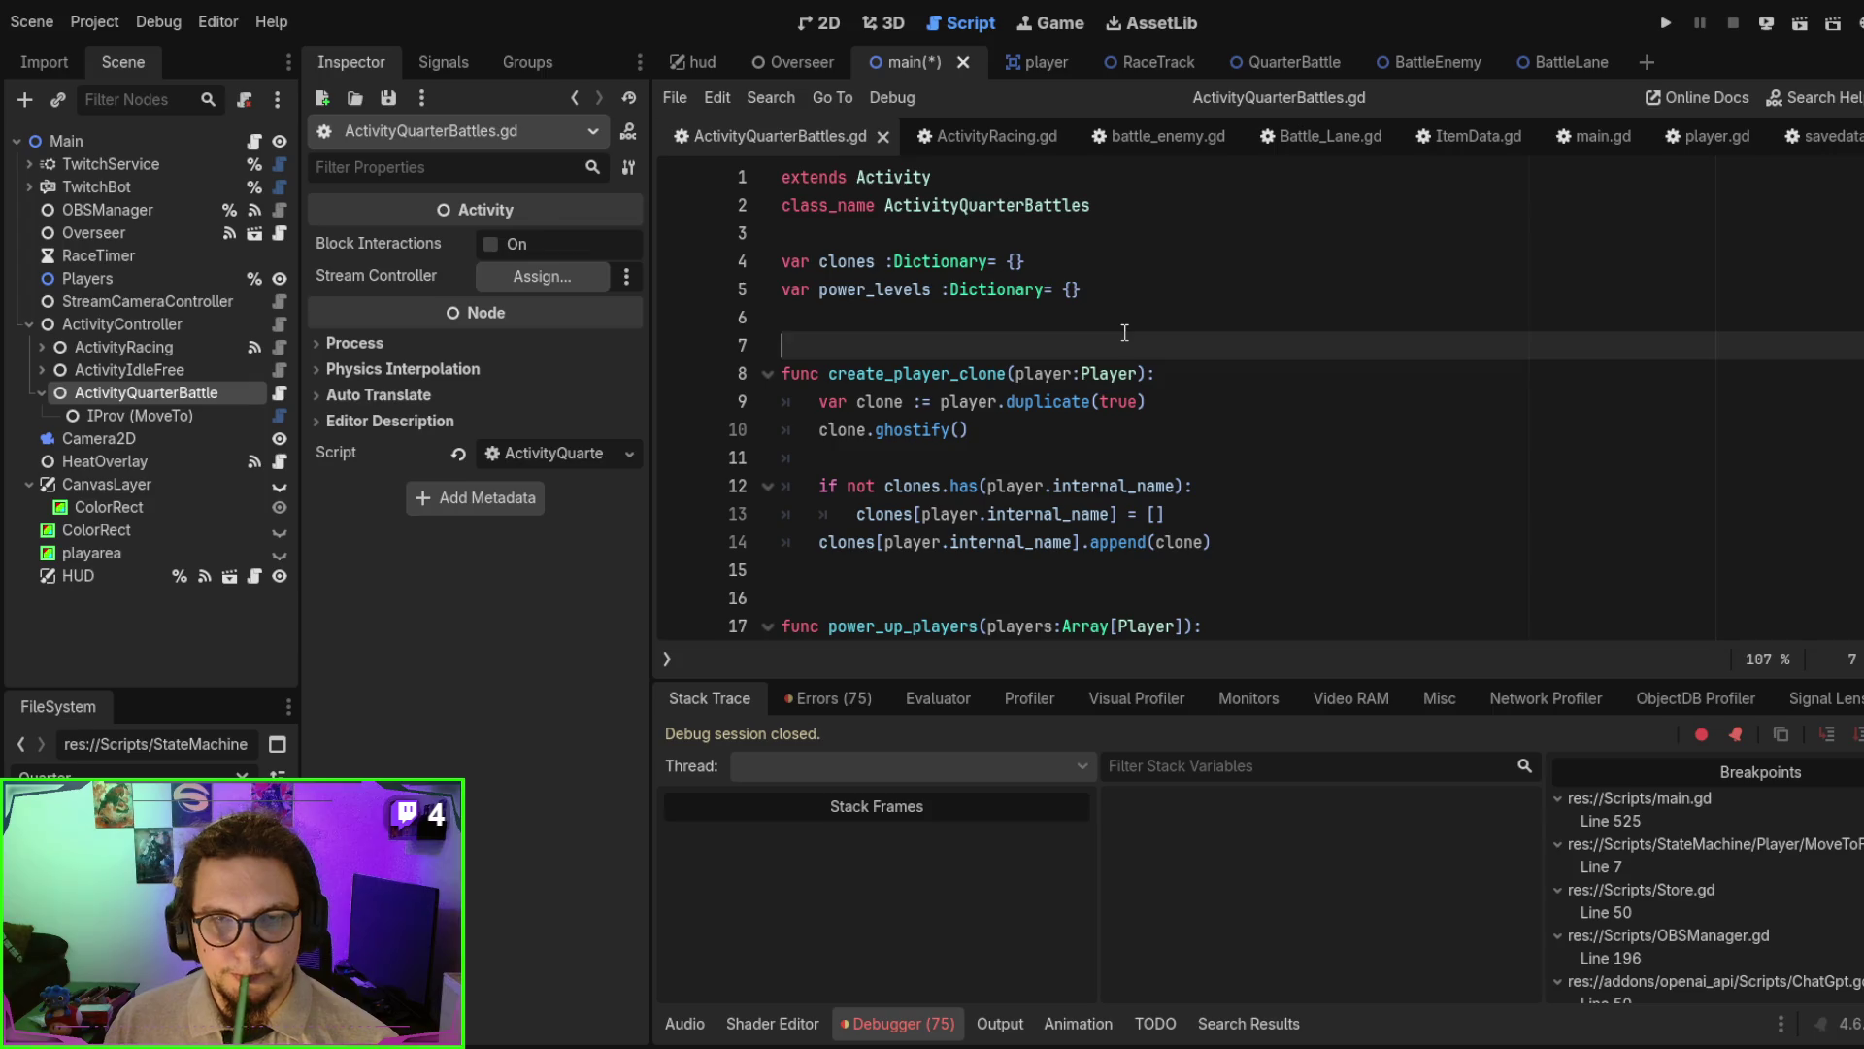
{"action": "left_click", "coordinate": [990, 136]}
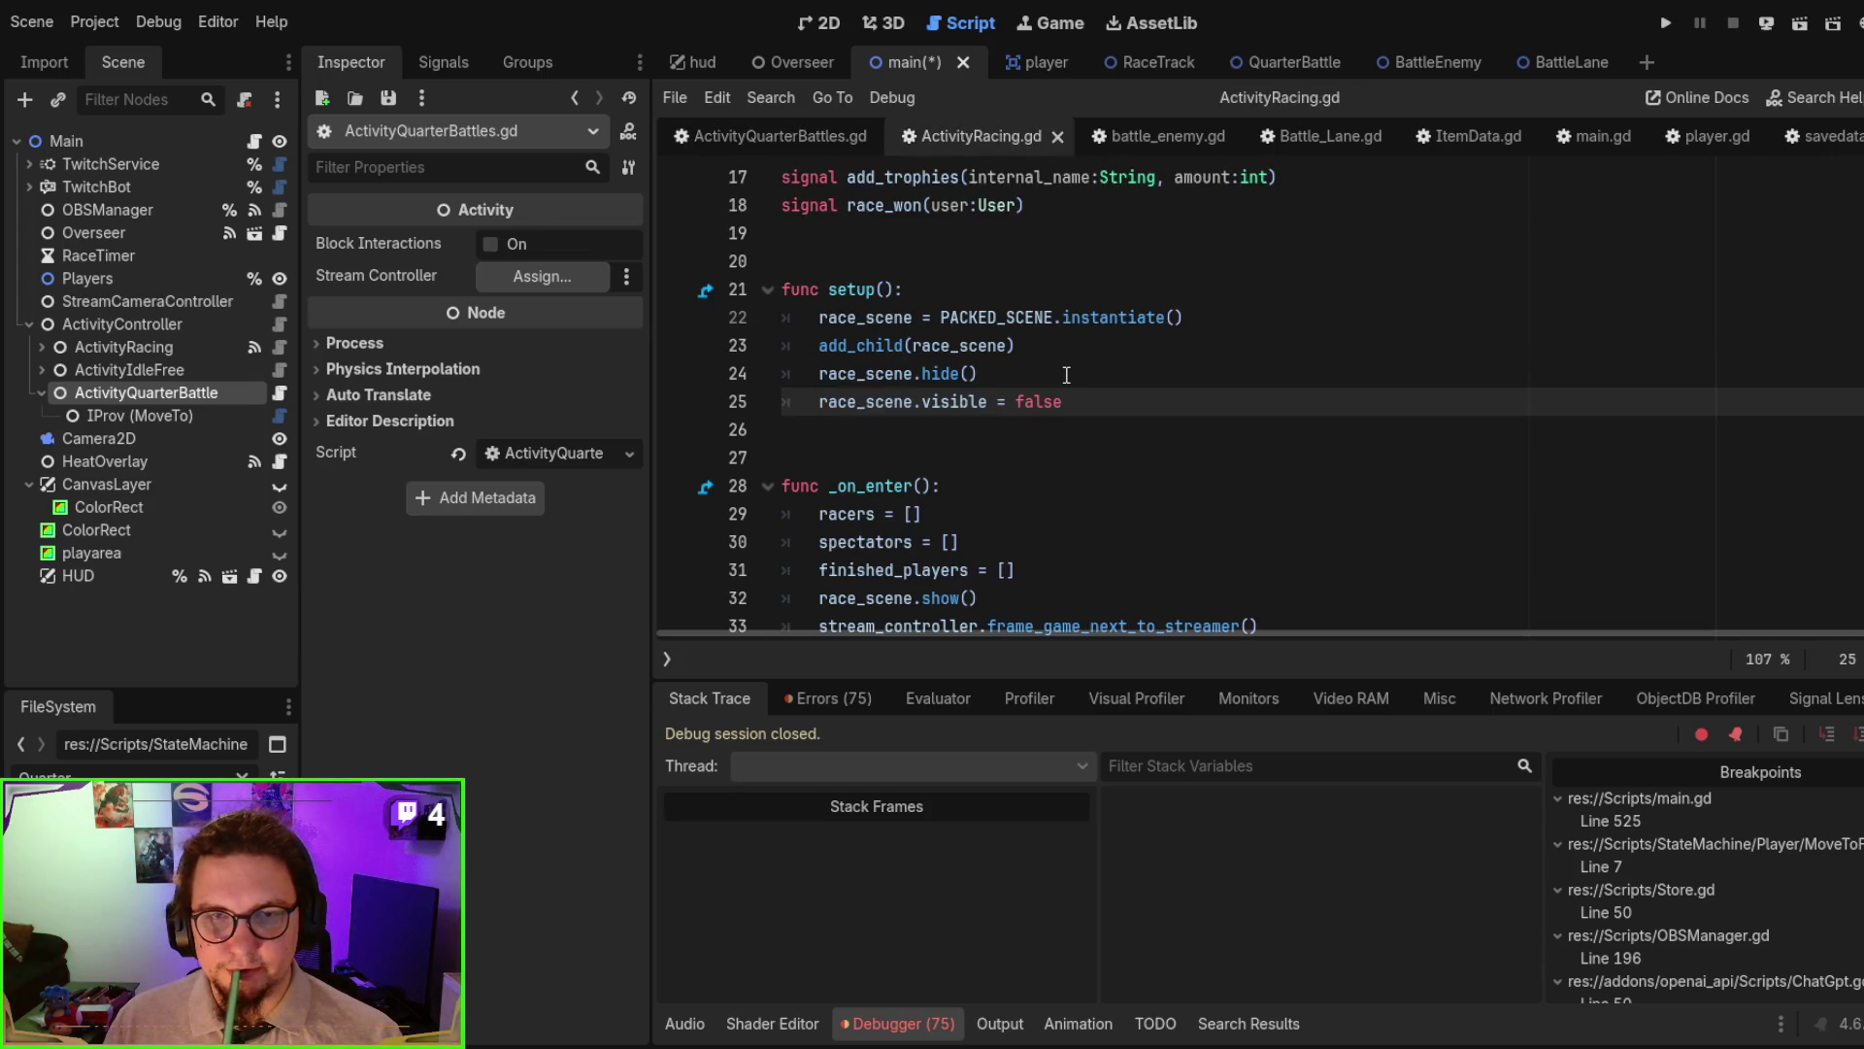
{"action": "scroll", "coordinate": [1066, 374], "scroll_direction": "up", "scroll_amount": 2}
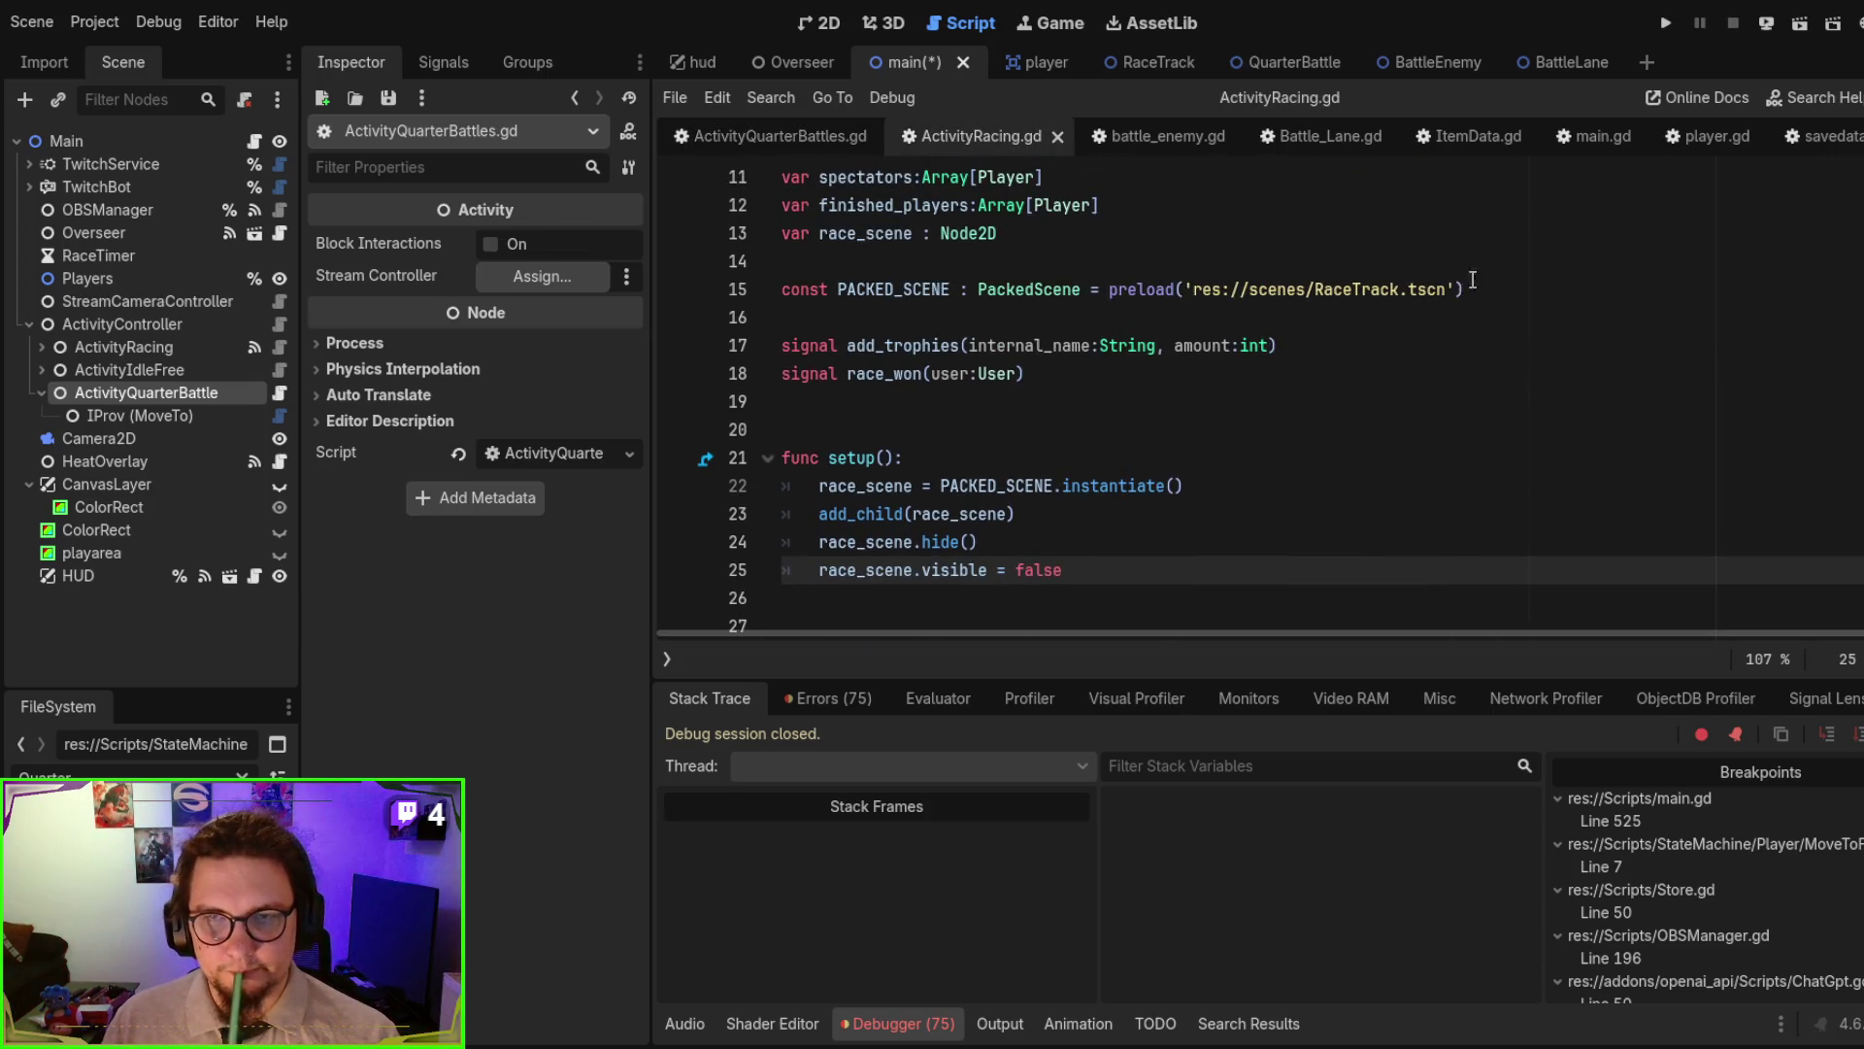
{"action": "left_click_drag", "start_coordinate": [1466, 289], "coordinate": [1501, 267]}
{"action": "key", "text": "ctrl+c"}
{"action": "left_click", "coordinate": [767, 136]}
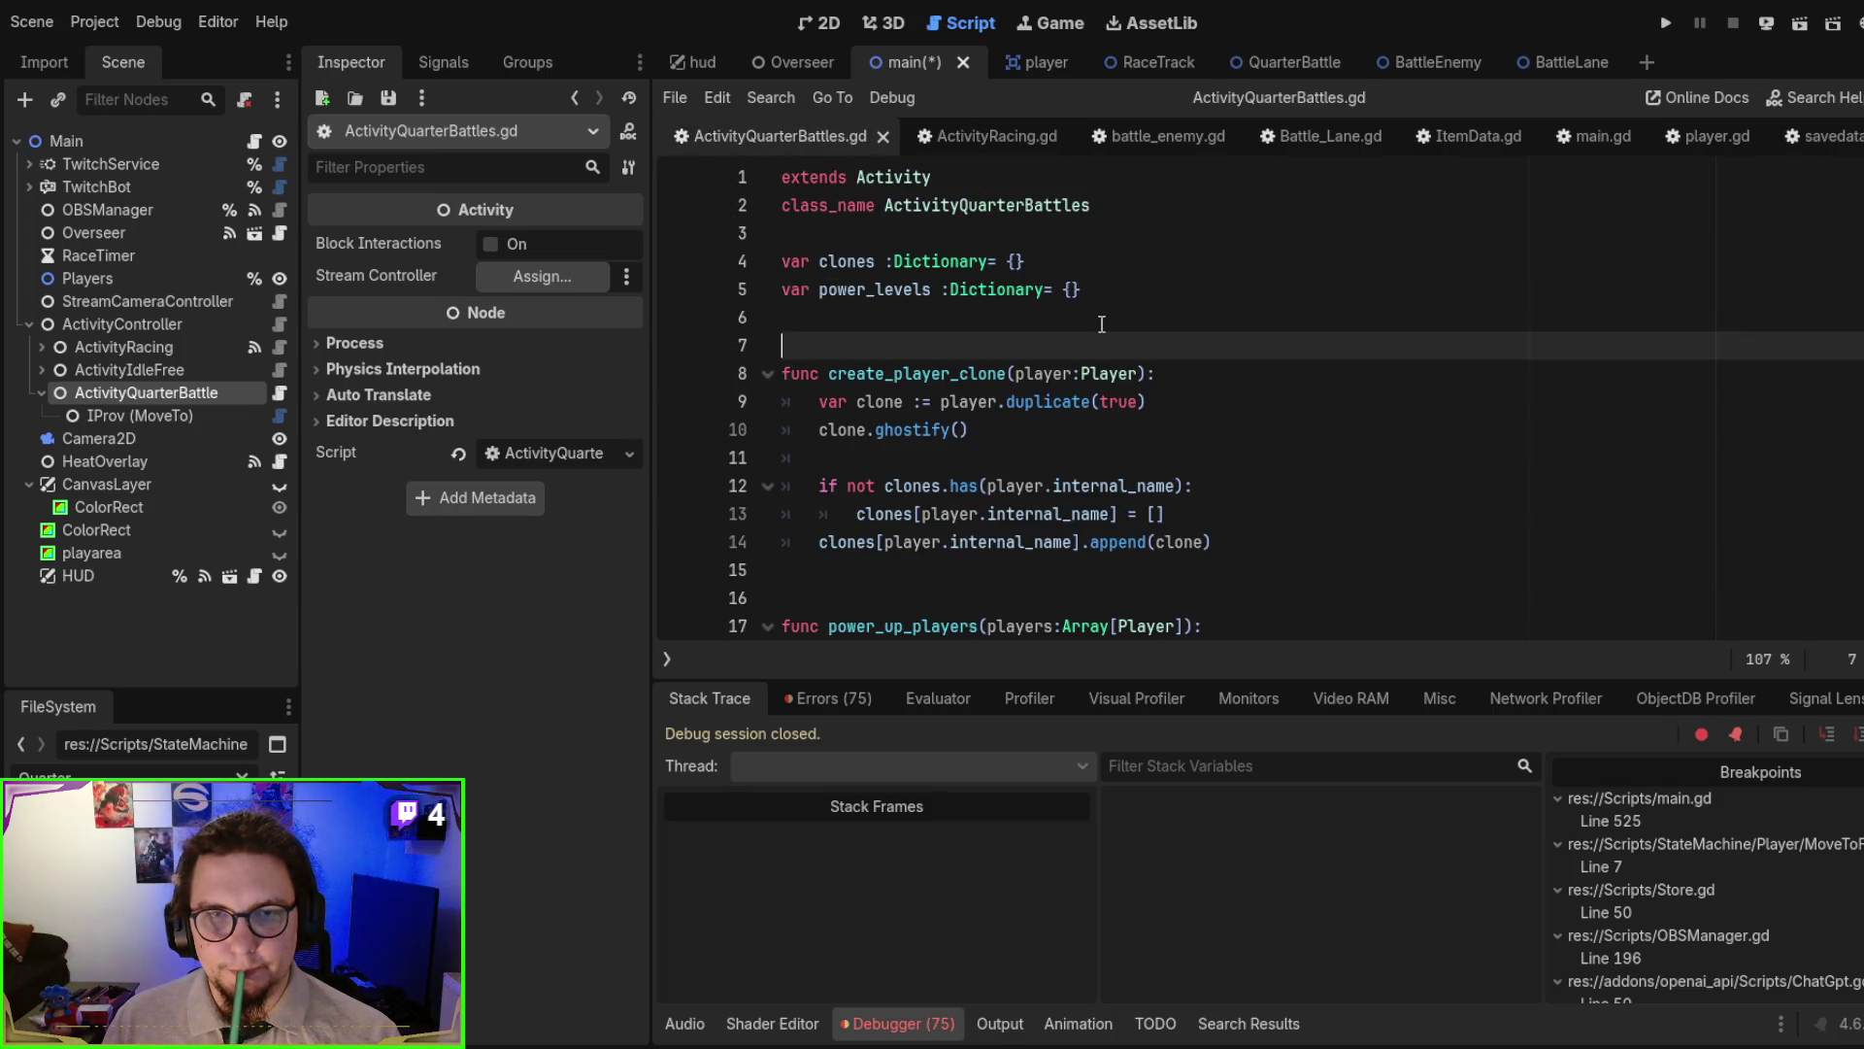
{"action": "key", "text": "ctrl+v"}
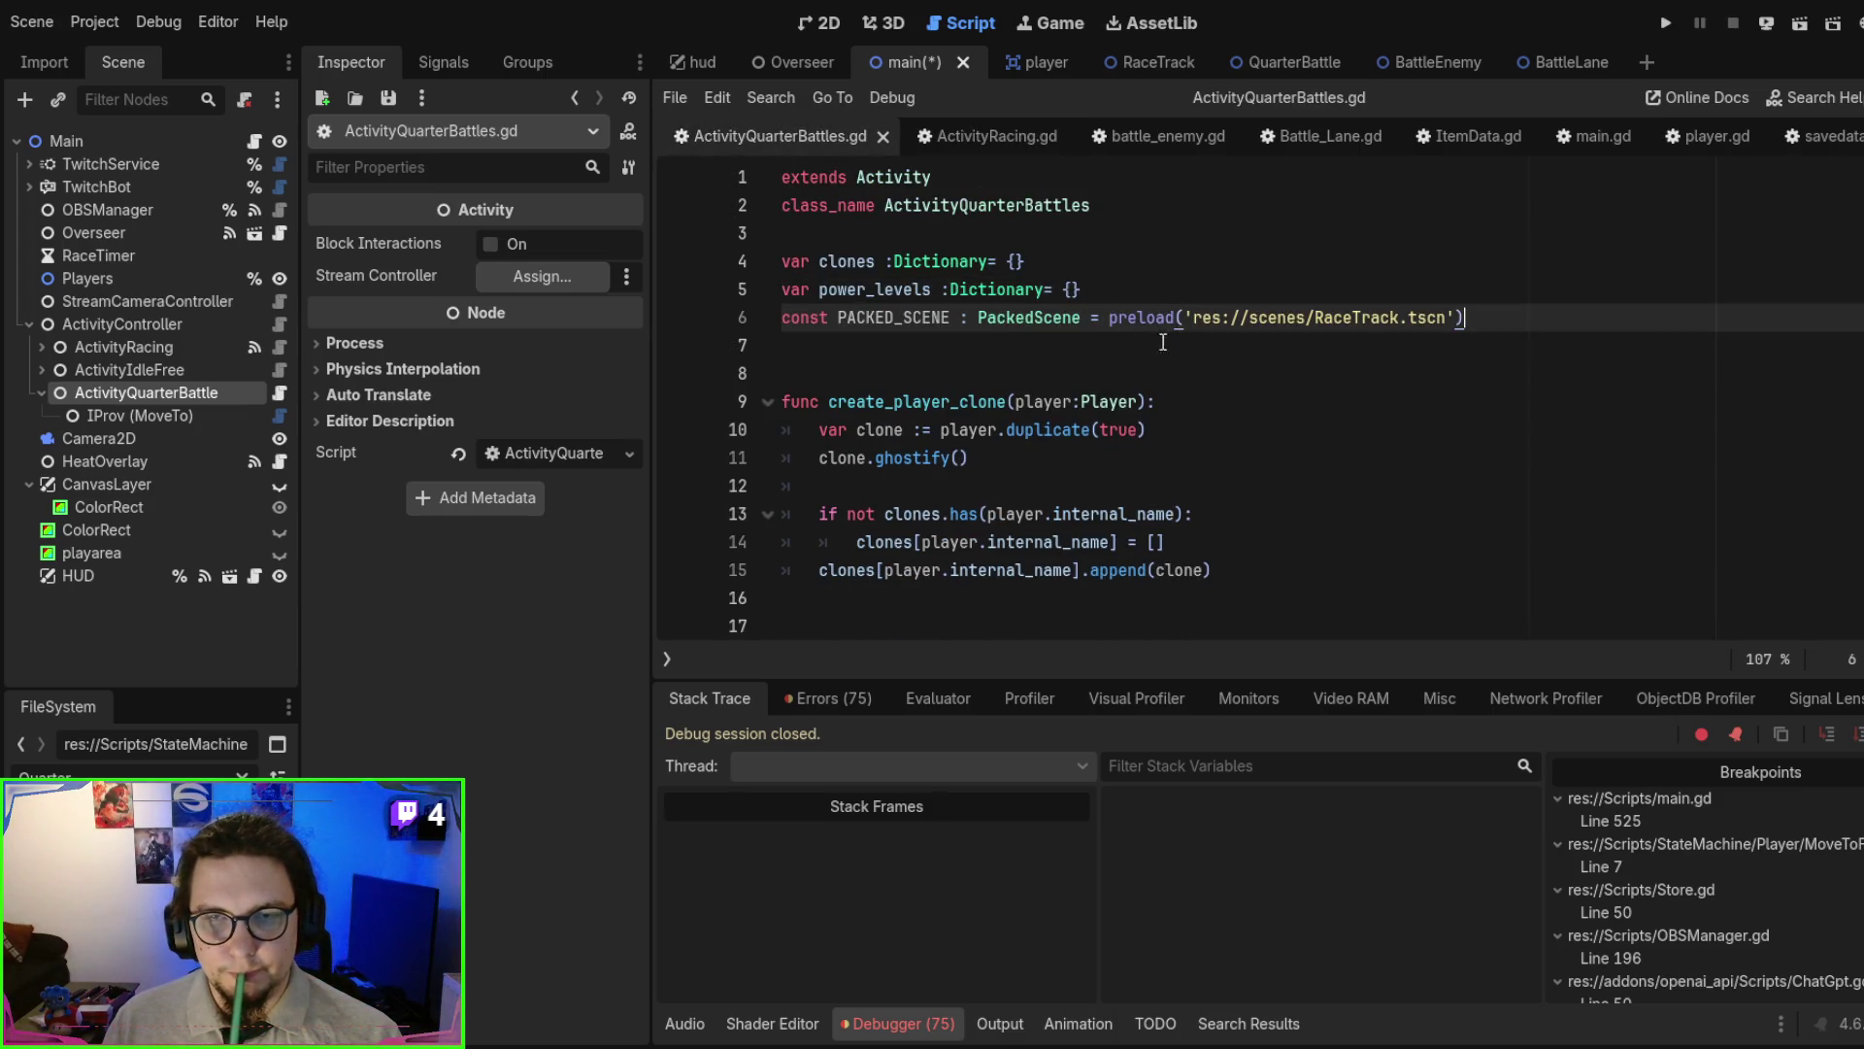
- Change the pasted preload path to res://scenes/QuarterBattle.tscn
{"action": "double_click", "coordinate": [1350, 321]}
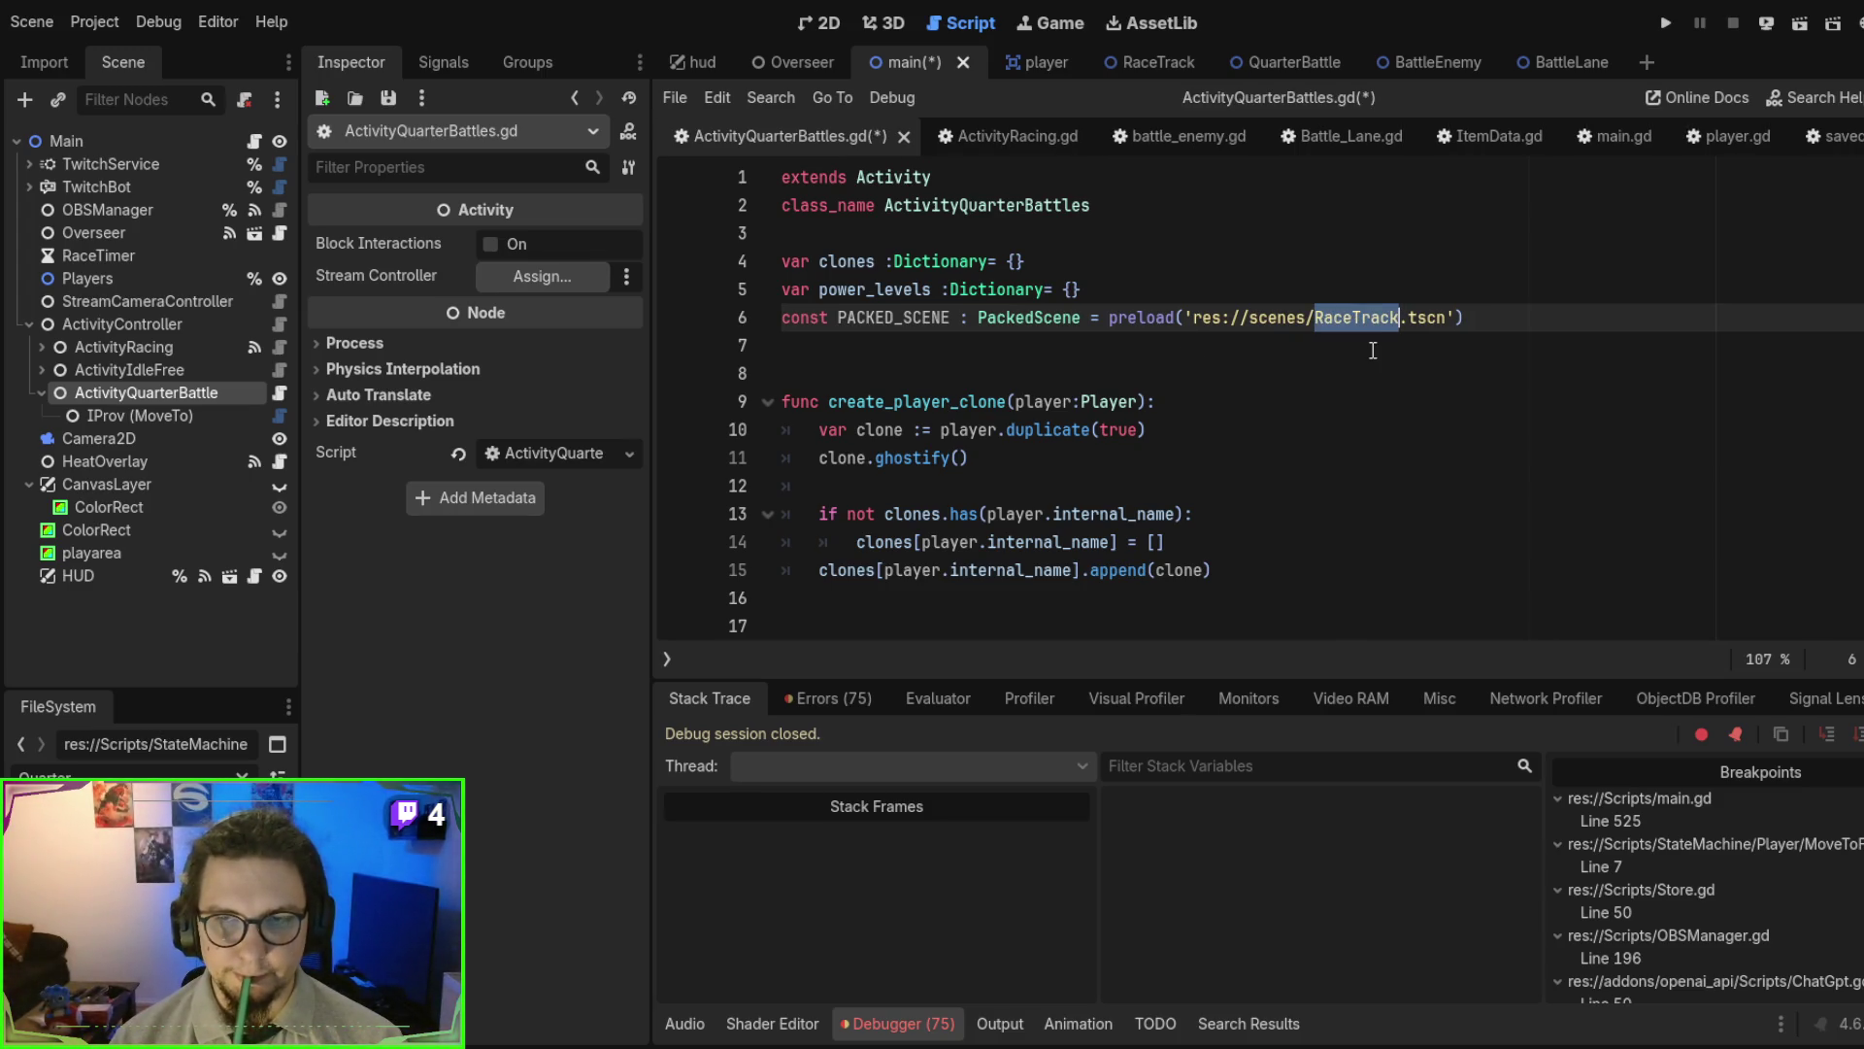
{"action": "type", "text": "Battle"}
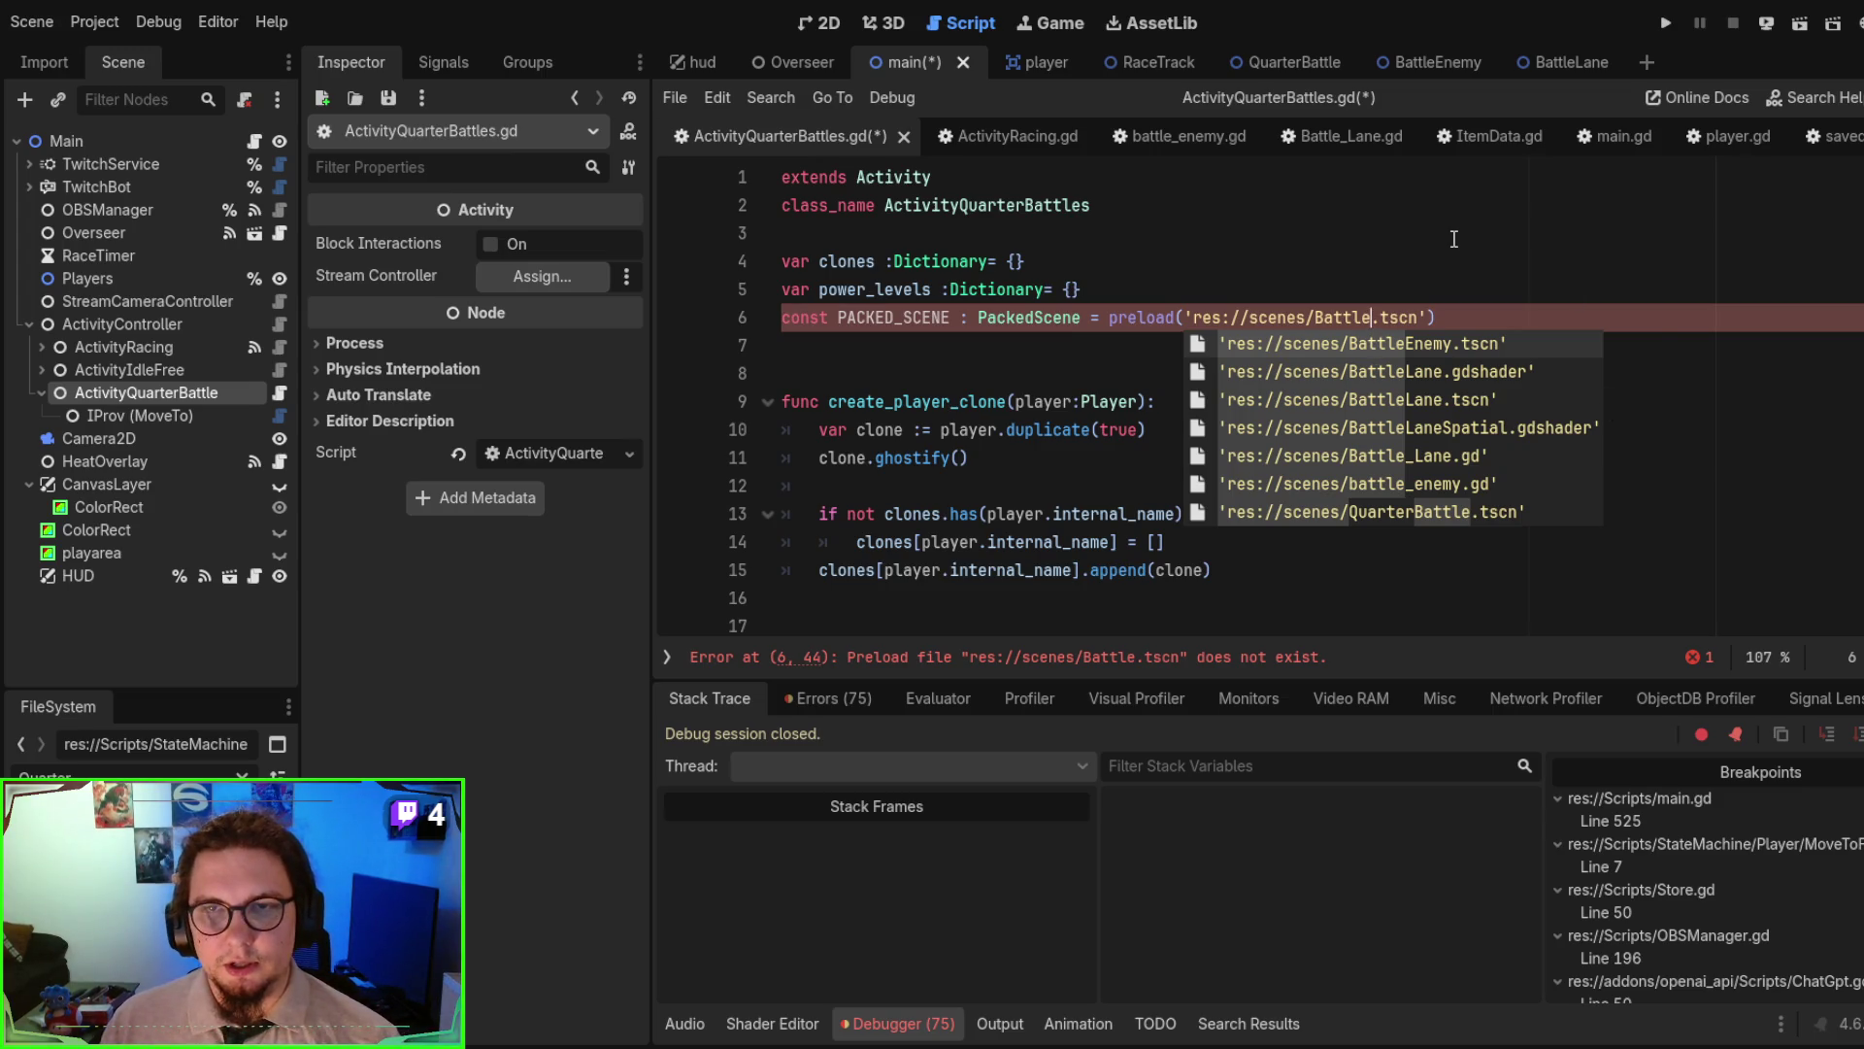
{"action": "key", "text": "BackSpace"}
{"action": "key", "text": "BackSpace"}
{"action": "key", "text": "BackSpace"}
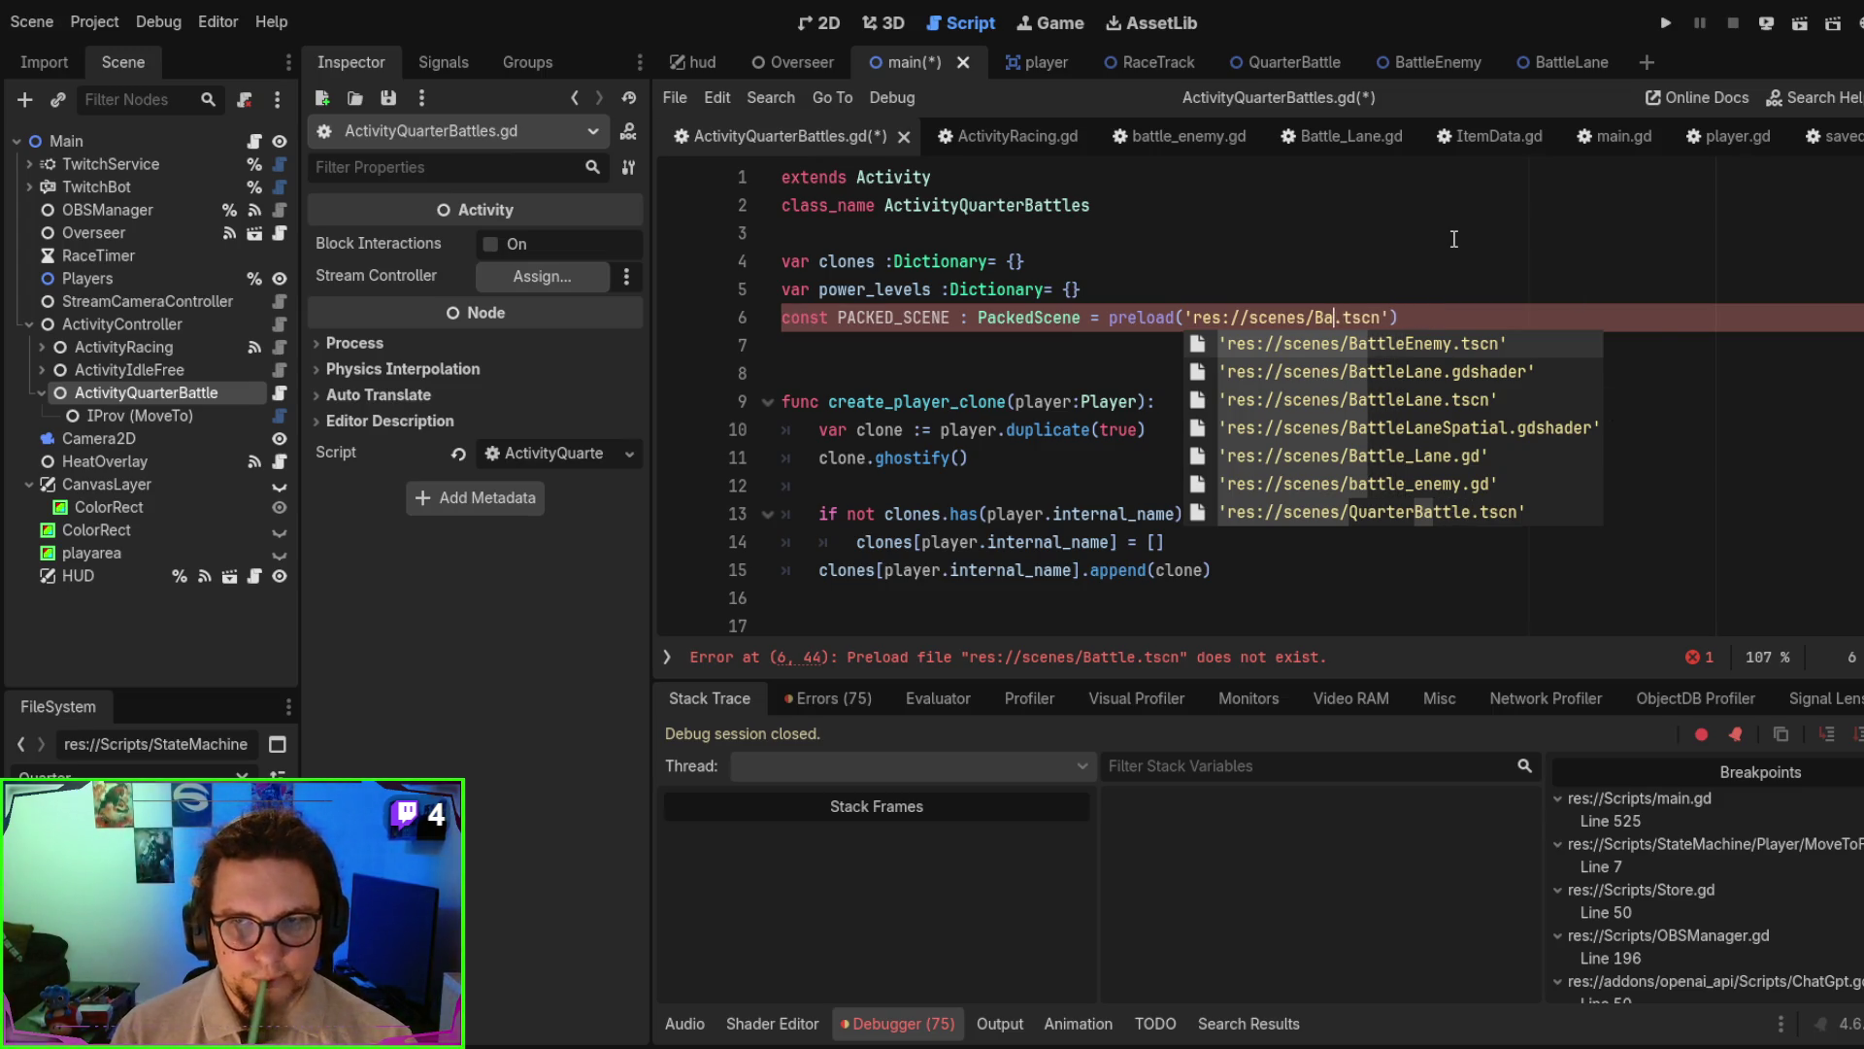
{"action": "key", "text": "BackSpace"}
{"action": "type", "text": "Quarte"}
{"action": "key", "text": "Return"}
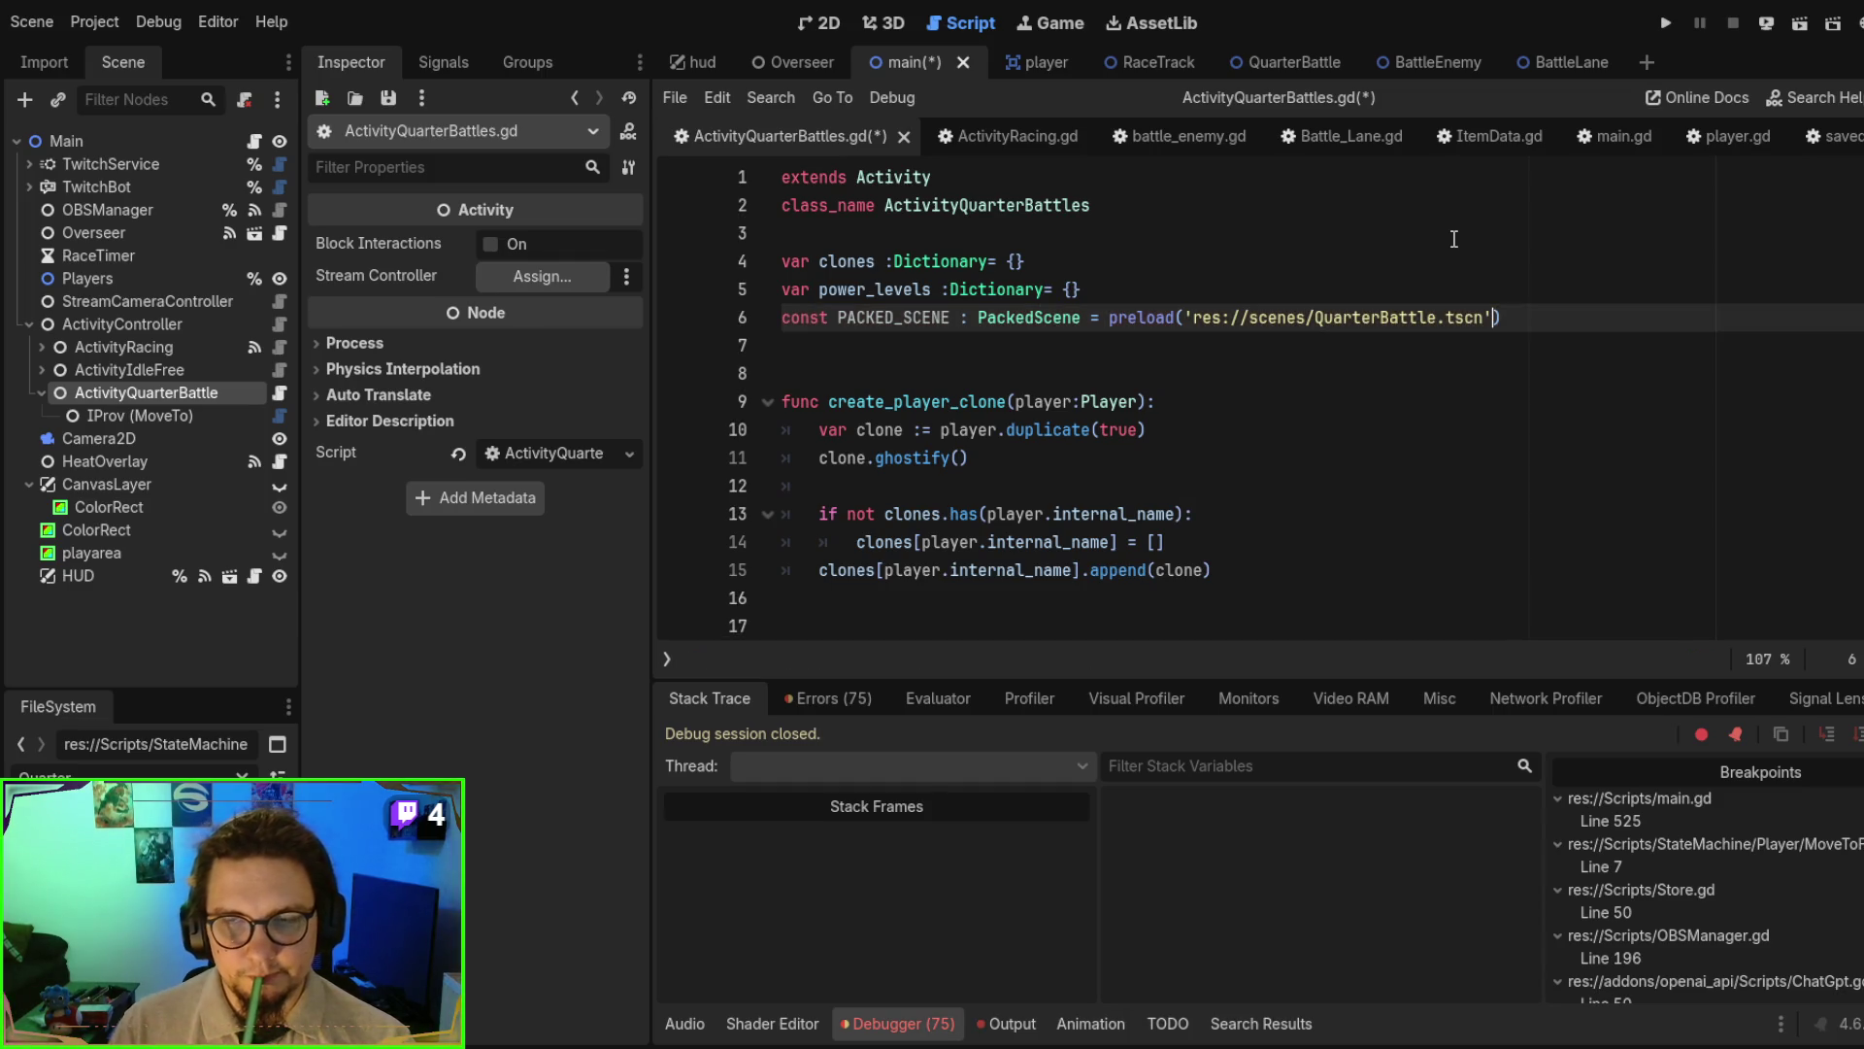
- Copy the setup() function from ActivityRacing.gd below the PACKED_SCENE line
{"action": "left_click", "coordinate": [993, 132]}
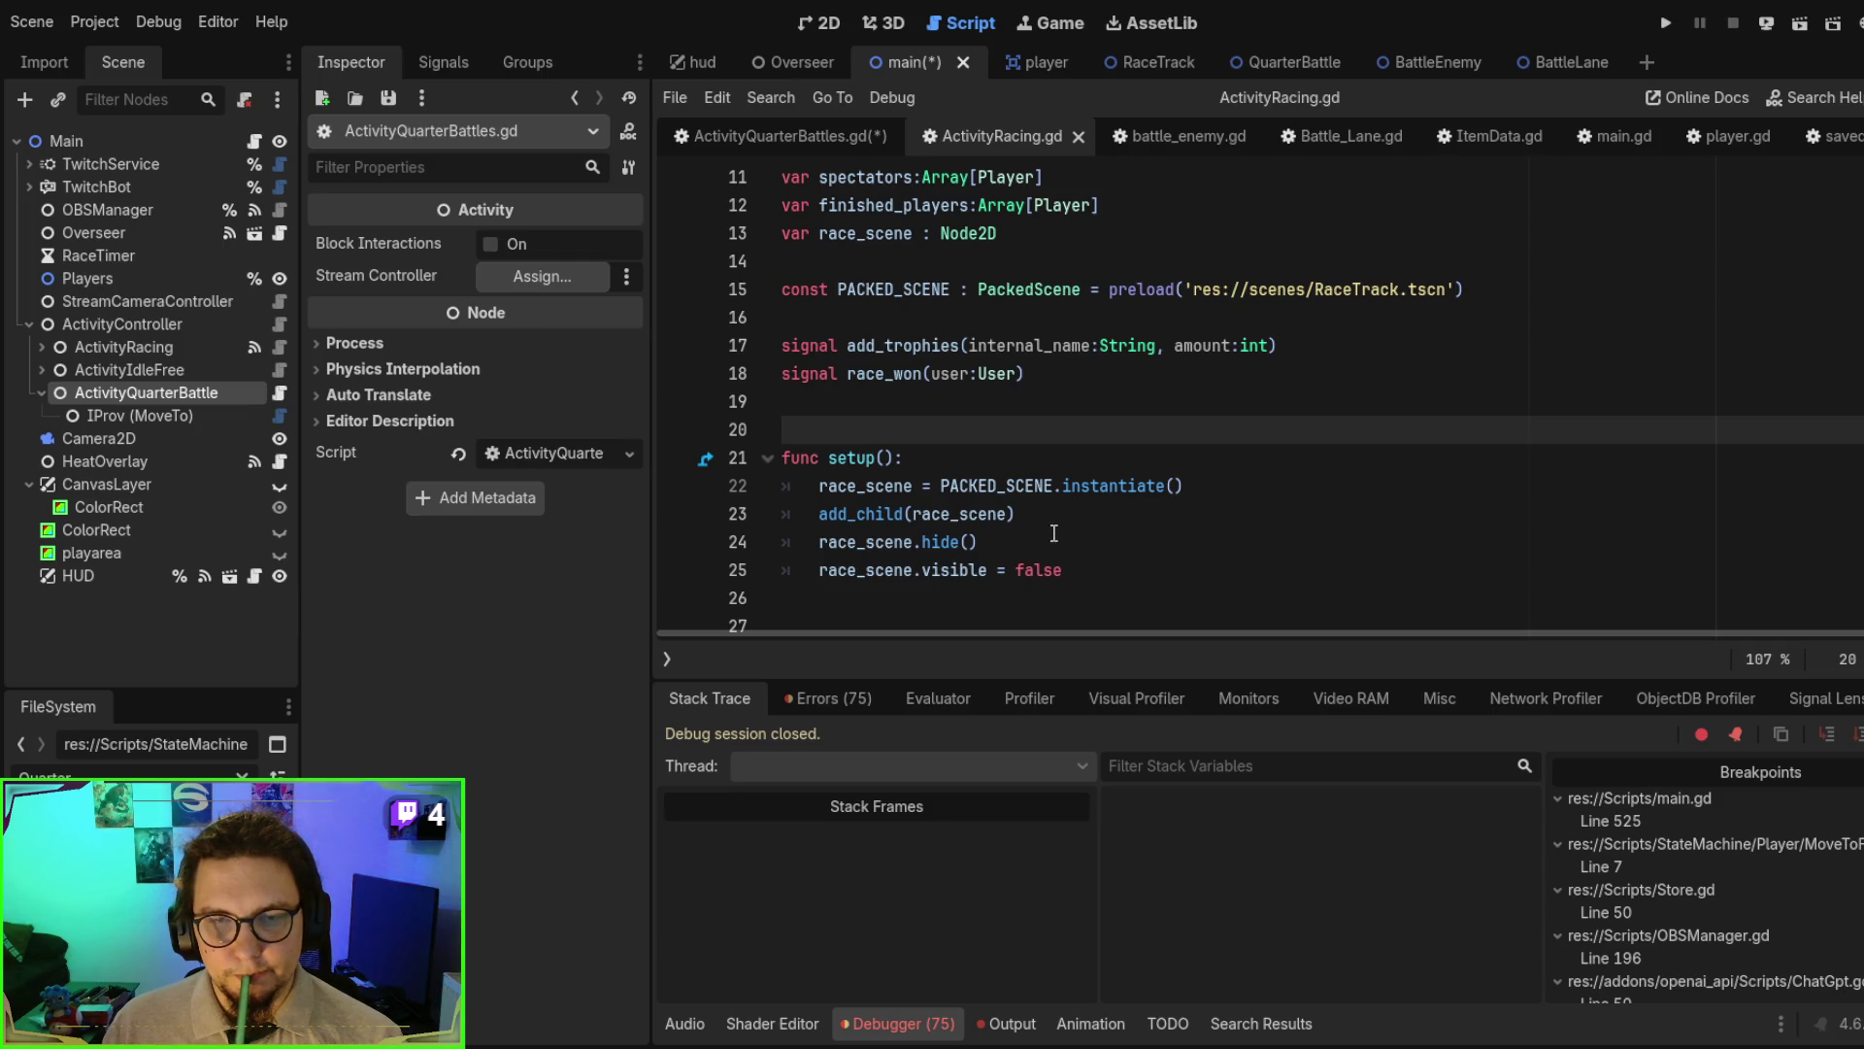
{"action": "mouse_move", "coordinate": [1118, 570]}
{"action": "left_mouse_down"}
{"action": "mouse_move", "coordinate": [1030, 568]}
{"action": "mouse_move", "coordinate": [1116, 458]}
{"action": "left_mouse_up"}
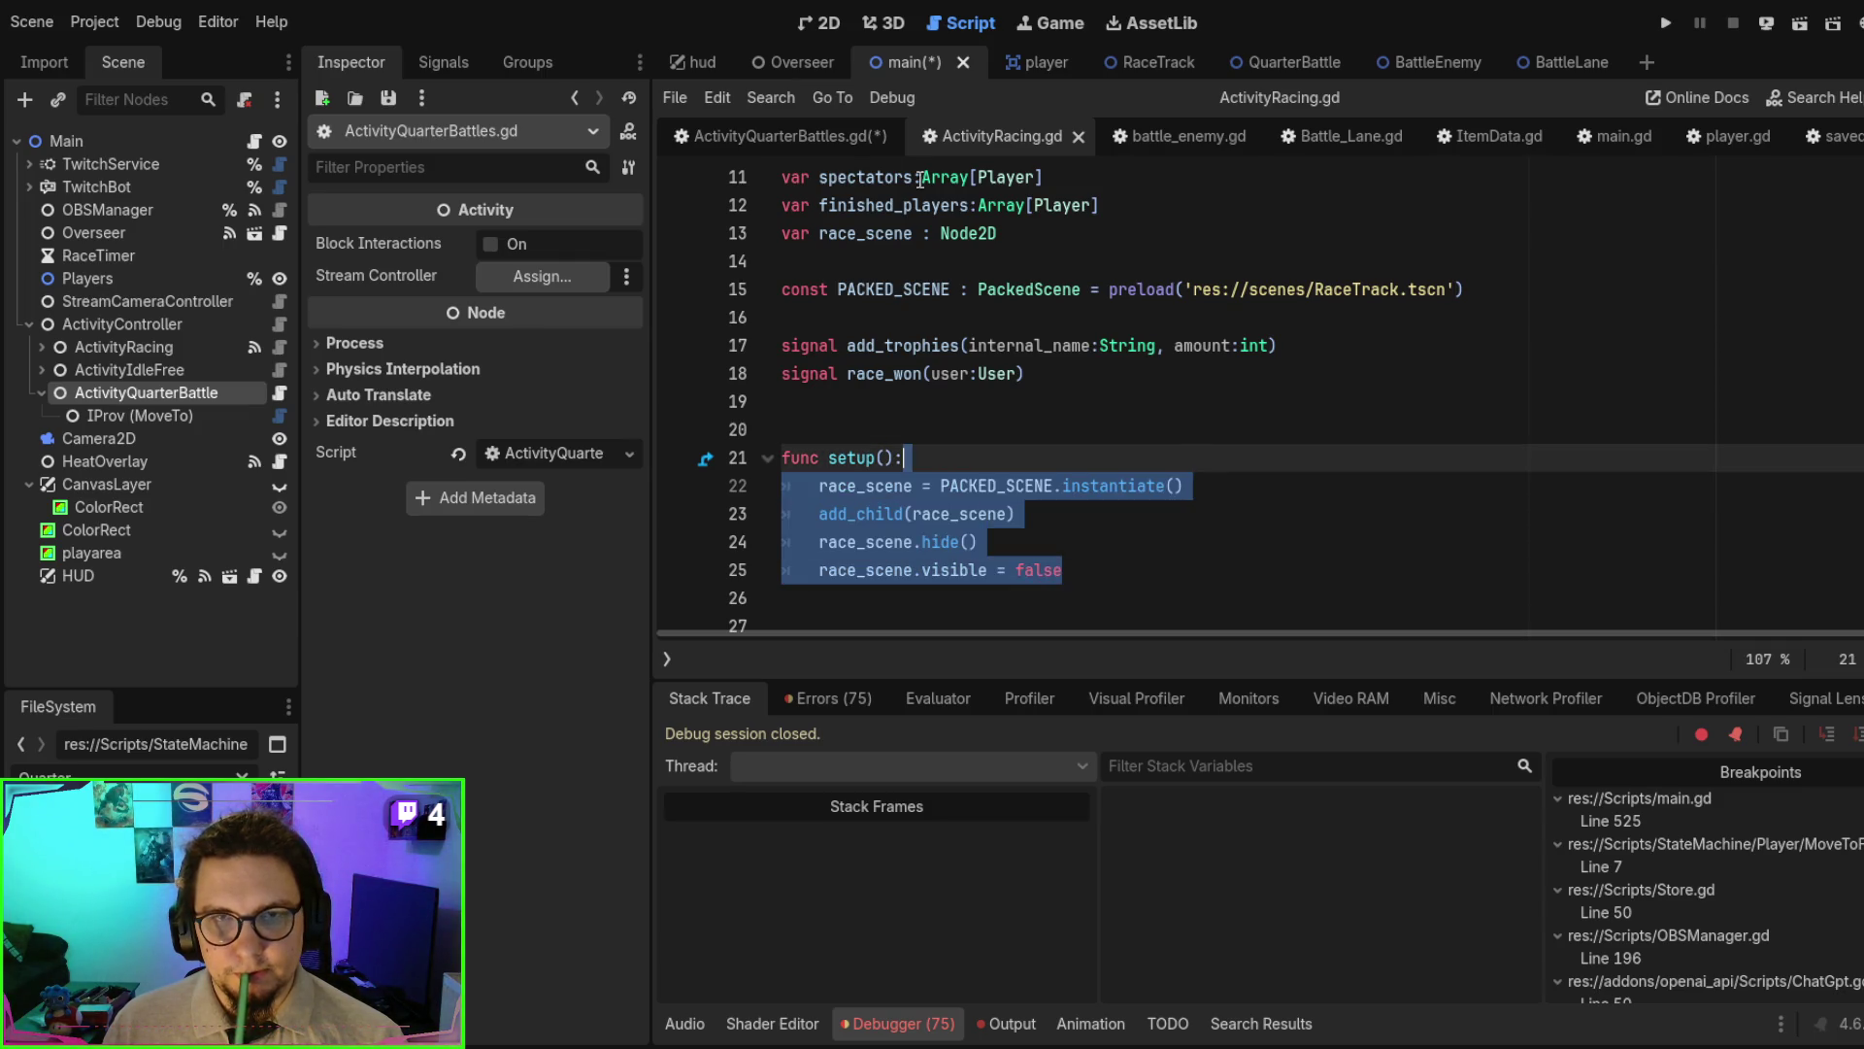
{"action": "mouse_move", "coordinate": [1139, 573]}
{"action": "left_mouse_down"}
{"action": "mouse_move", "coordinate": [1155, 577]}
{"action": "mouse_move", "coordinate": [1101, 408]}
{"action": "left_mouse_up"}
{"action": "key", "text": "ctrl+c"}
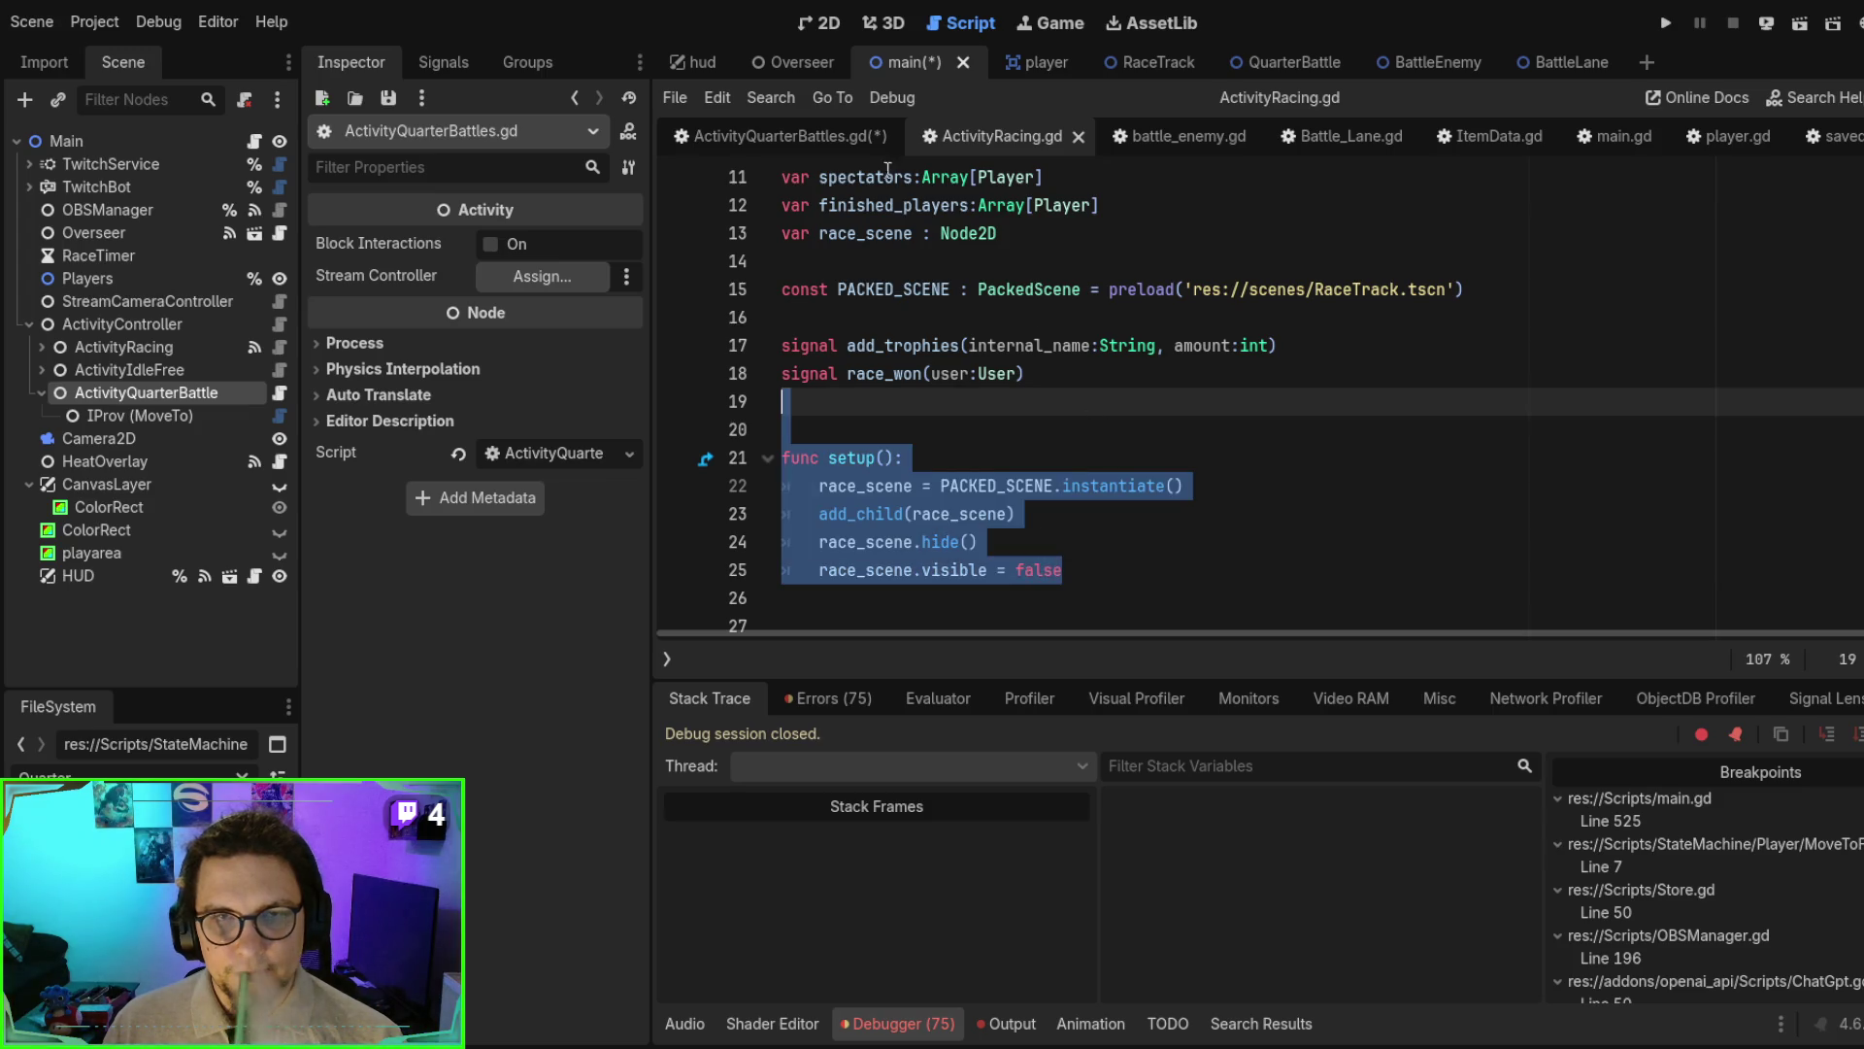
{"action": "left_click", "coordinate": [854, 136]}
{"action": "left_click", "coordinate": [961, 351]}
{"action": "key", "text": "ctrl+v"}
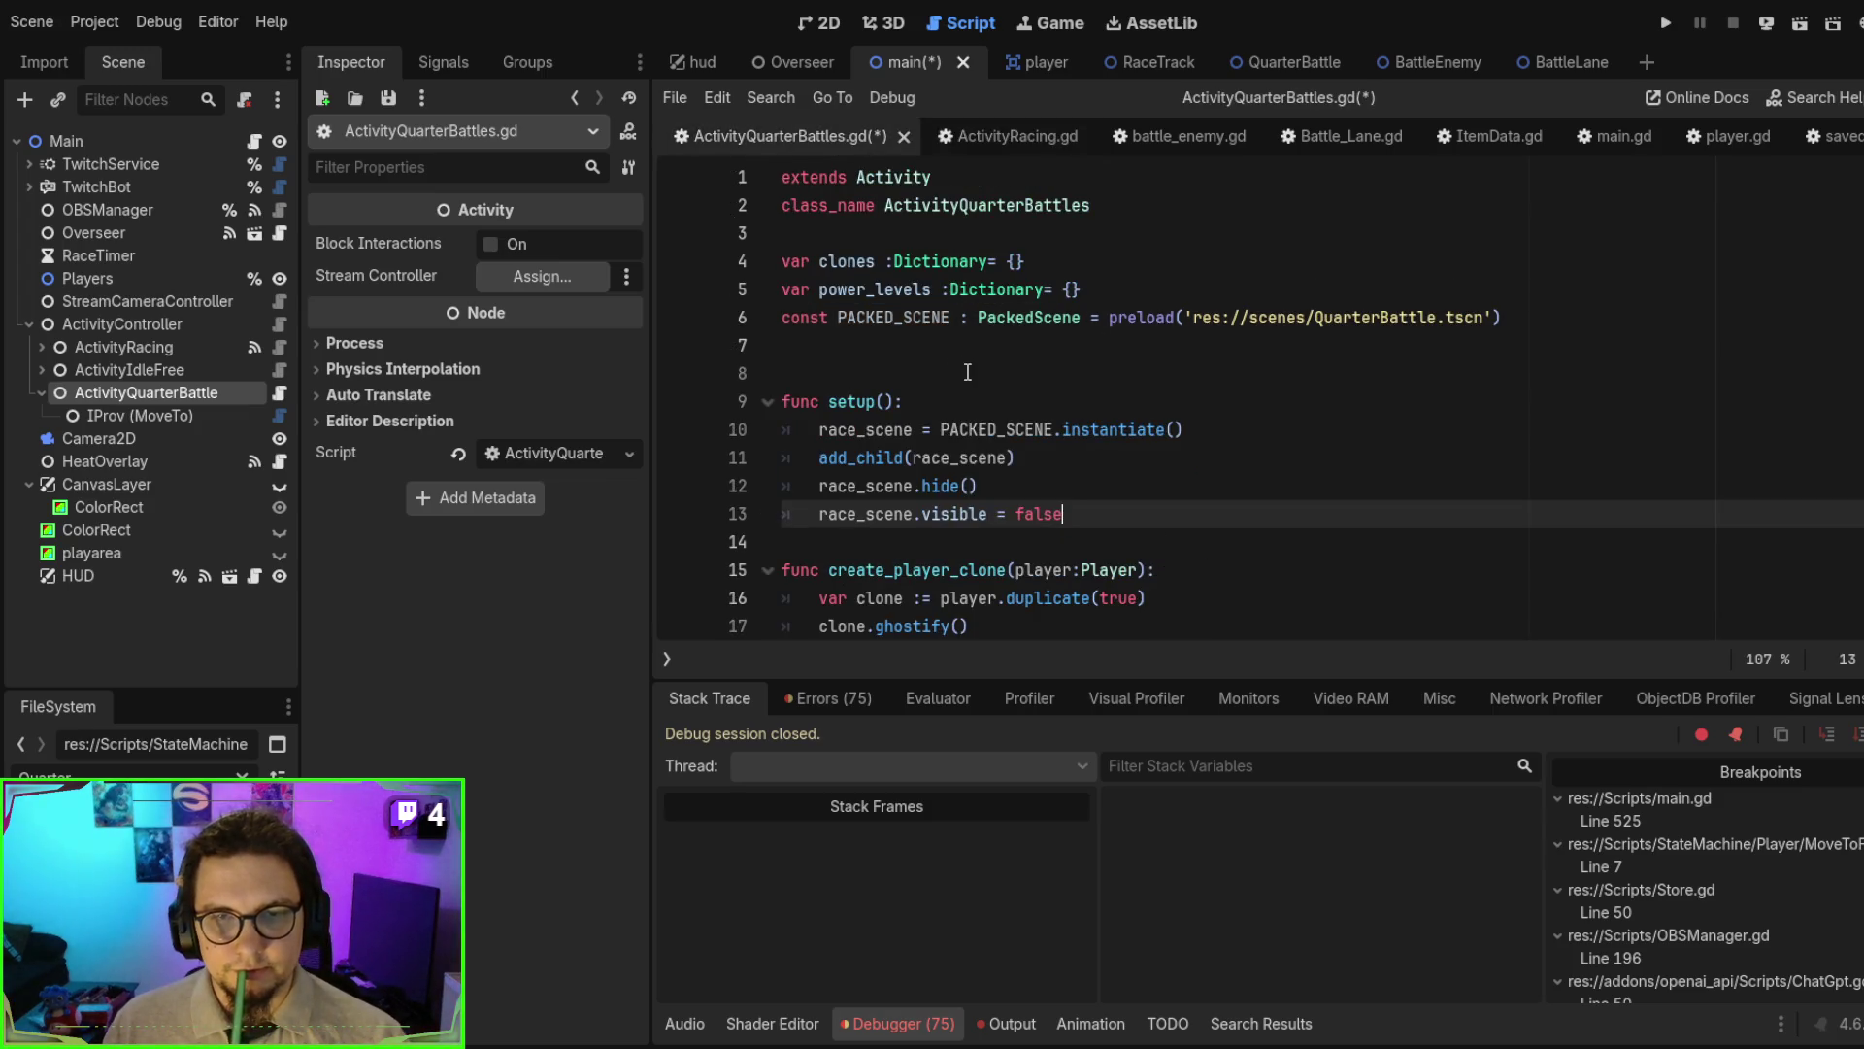
- Declare 'var battle_scene' on line 7 of ActivityQuarterBattles.gd
{"action": "key", "text": "Return"}
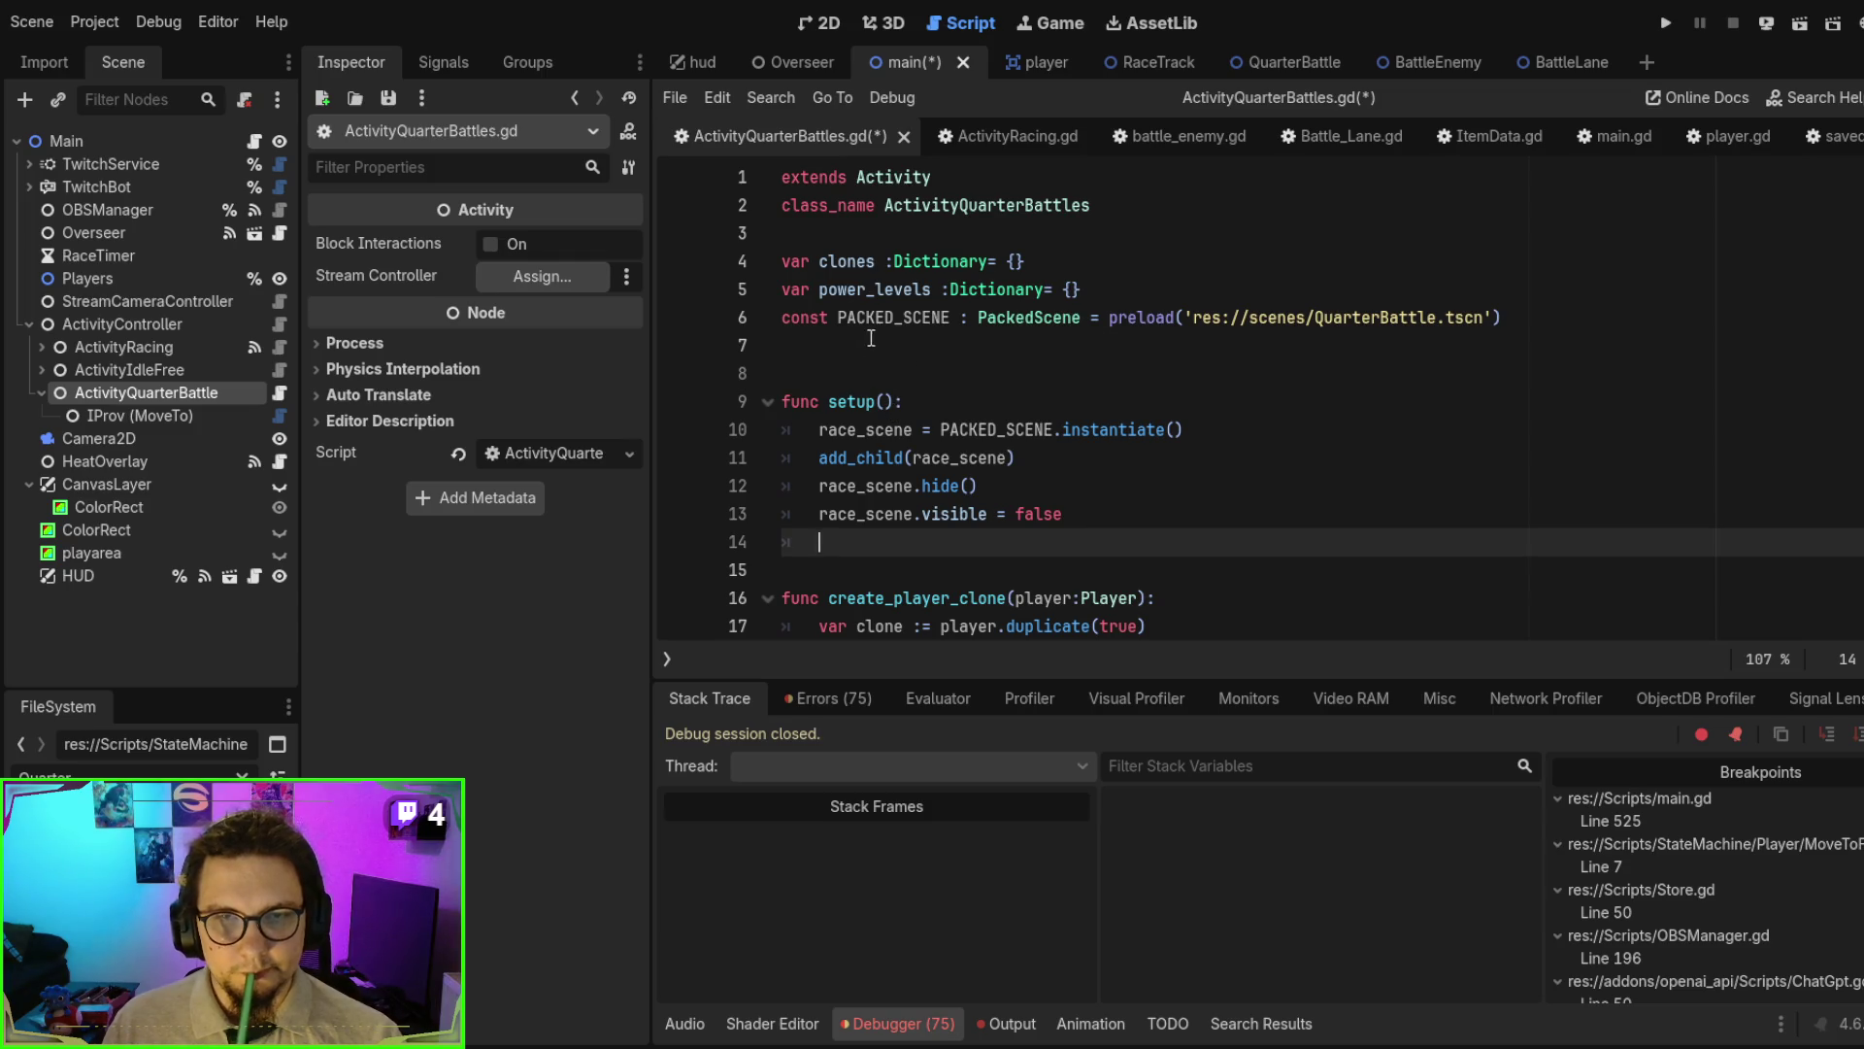
{"action": "left_click", "coordinate": [871, 345]}
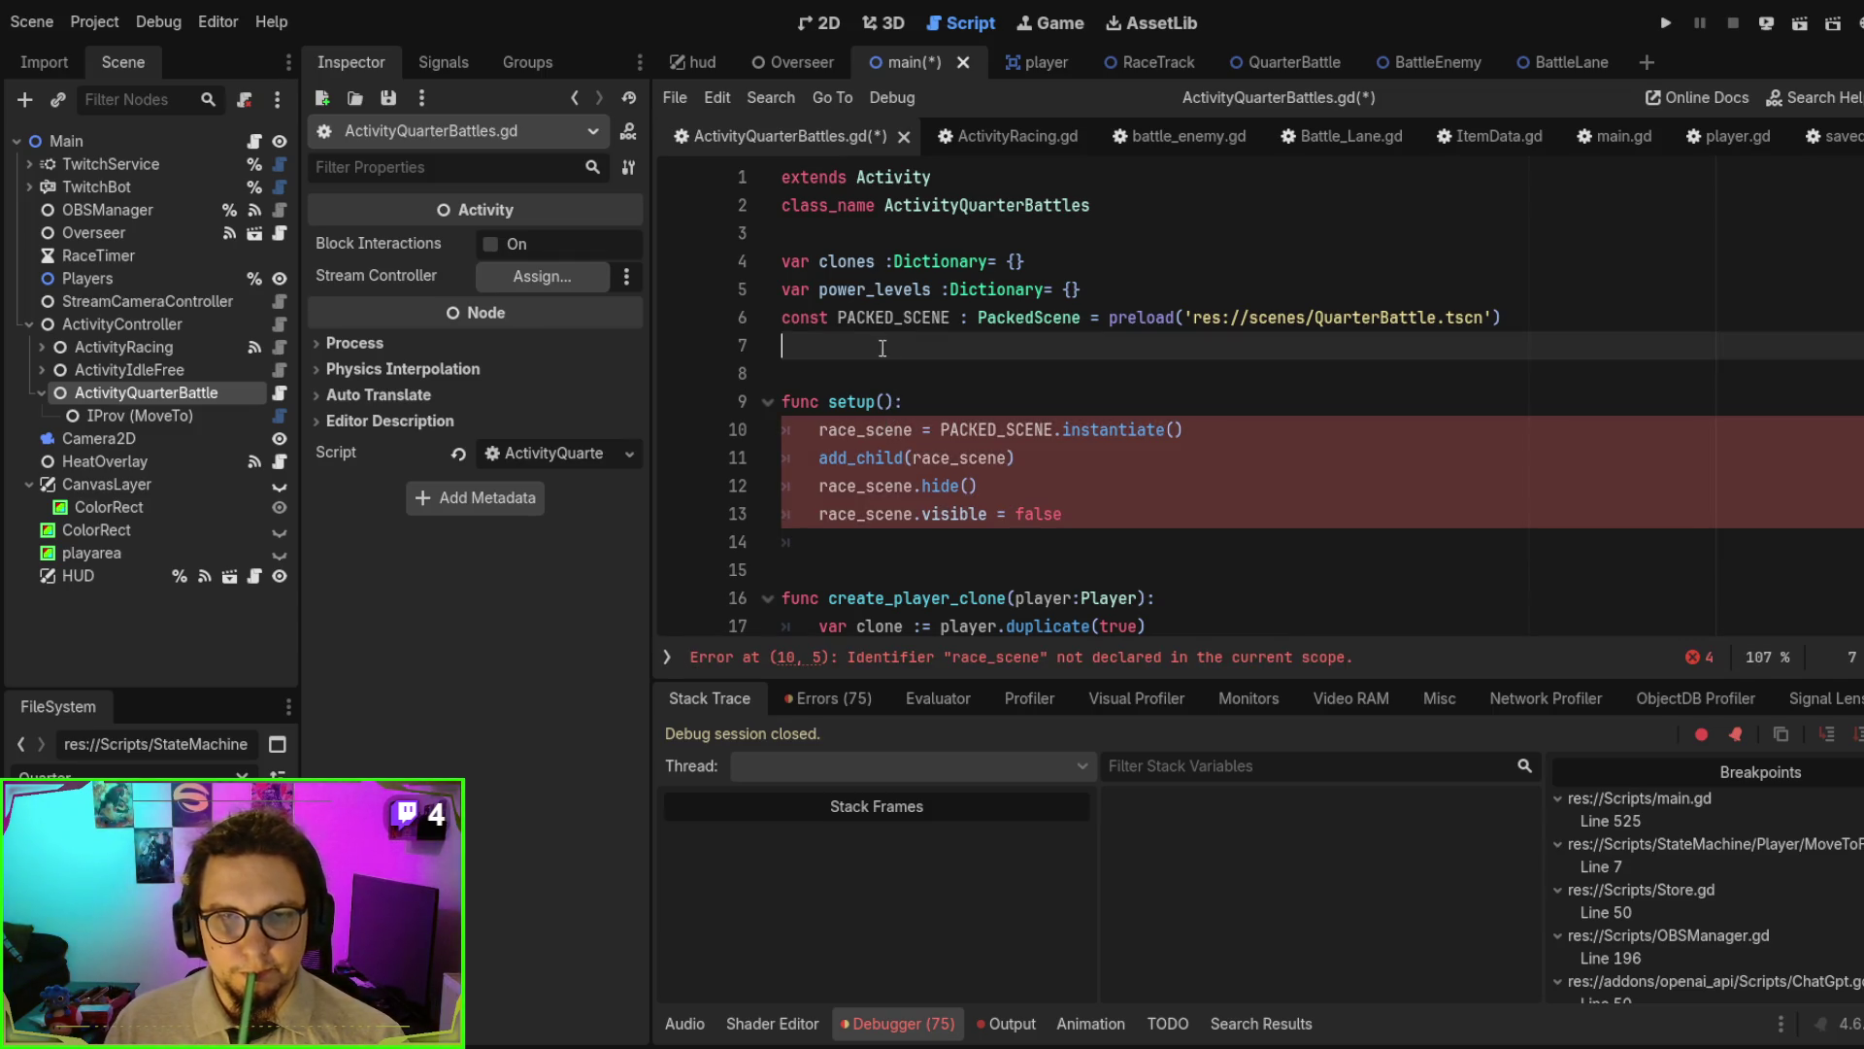
{"action": "type", "text": "var "}
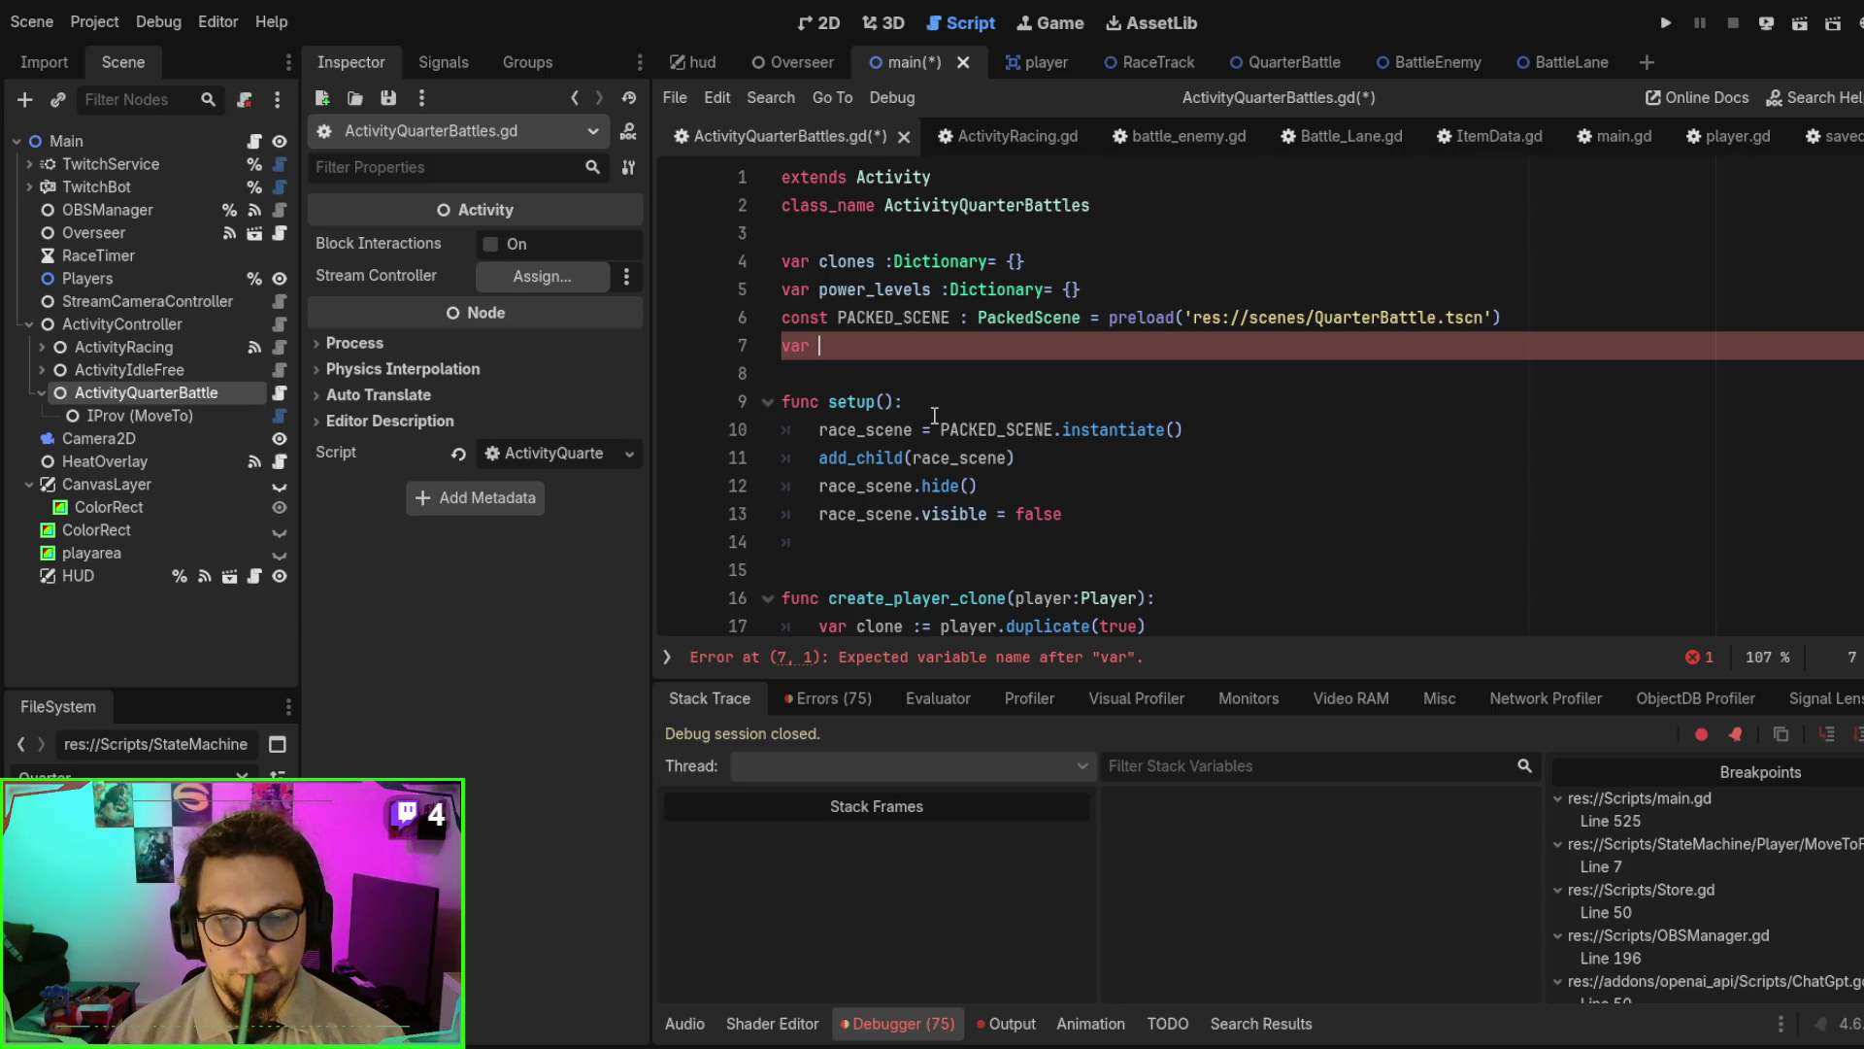
{"action": "type", "text": "ba"}
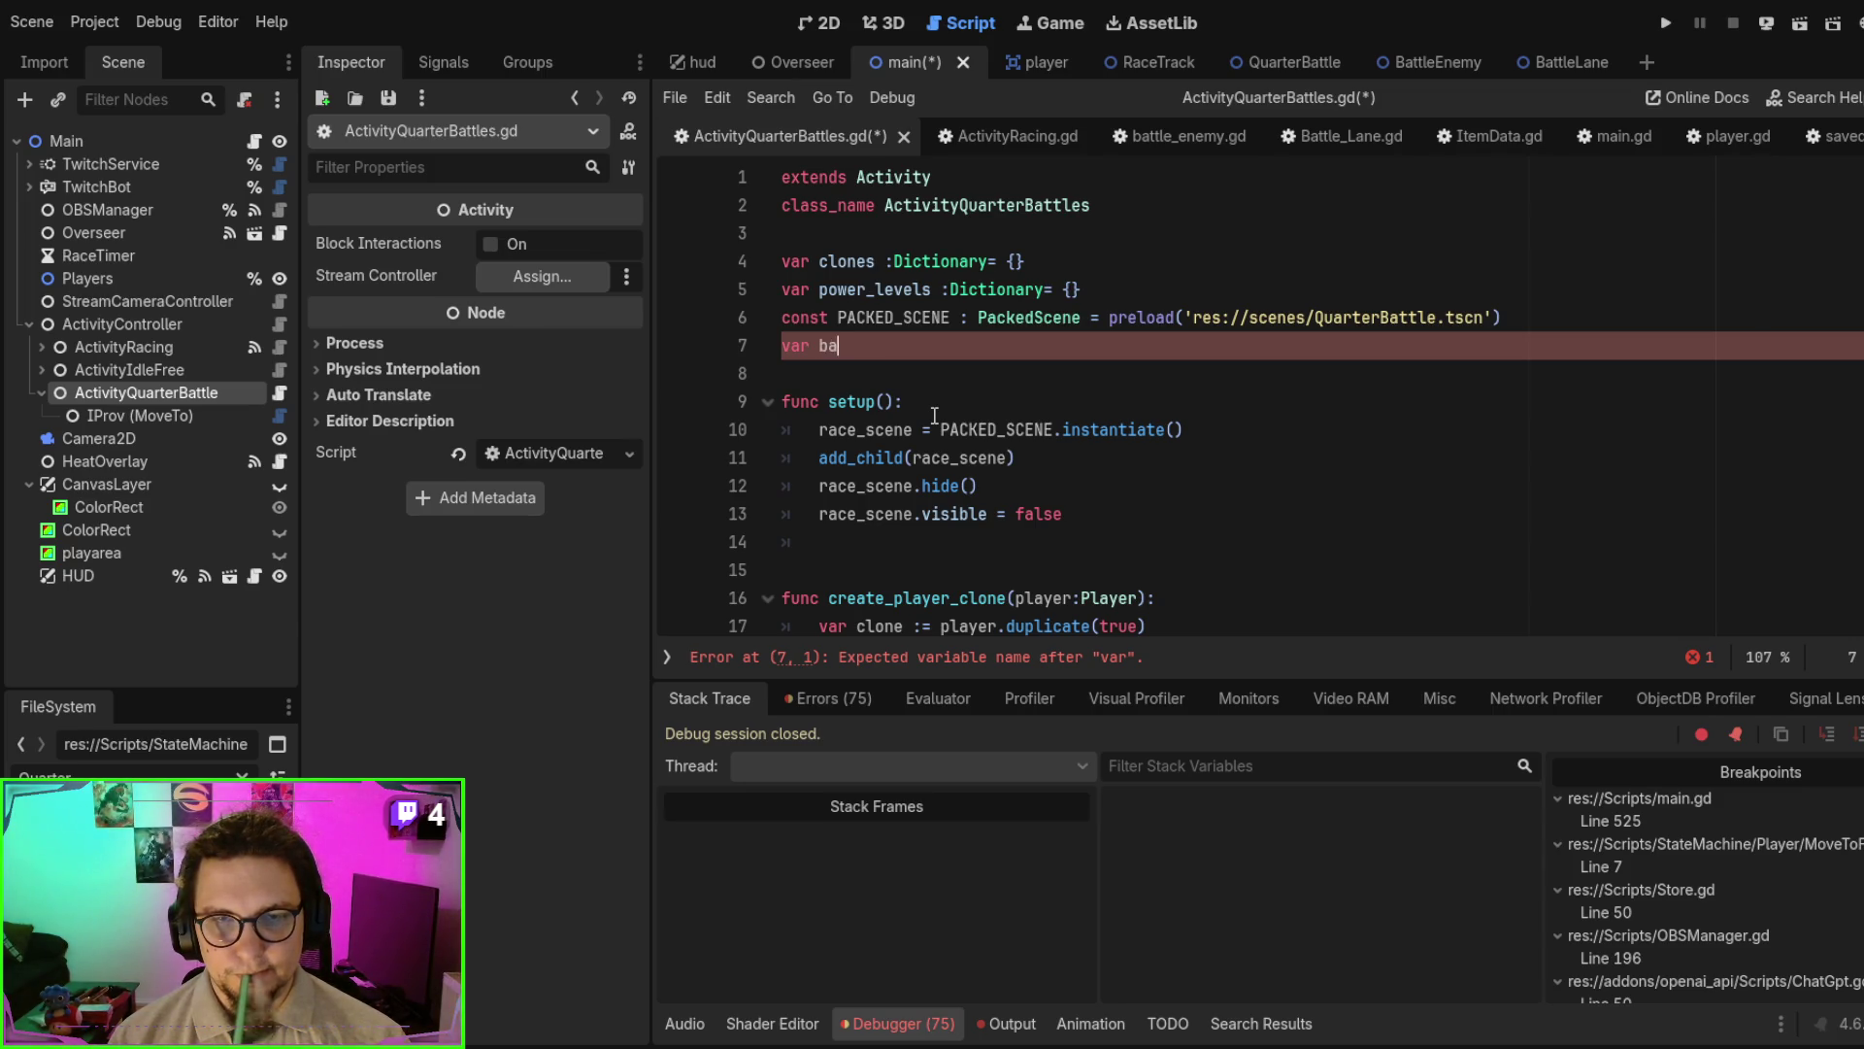
{"action": "type", "text": "ttle_scene"}
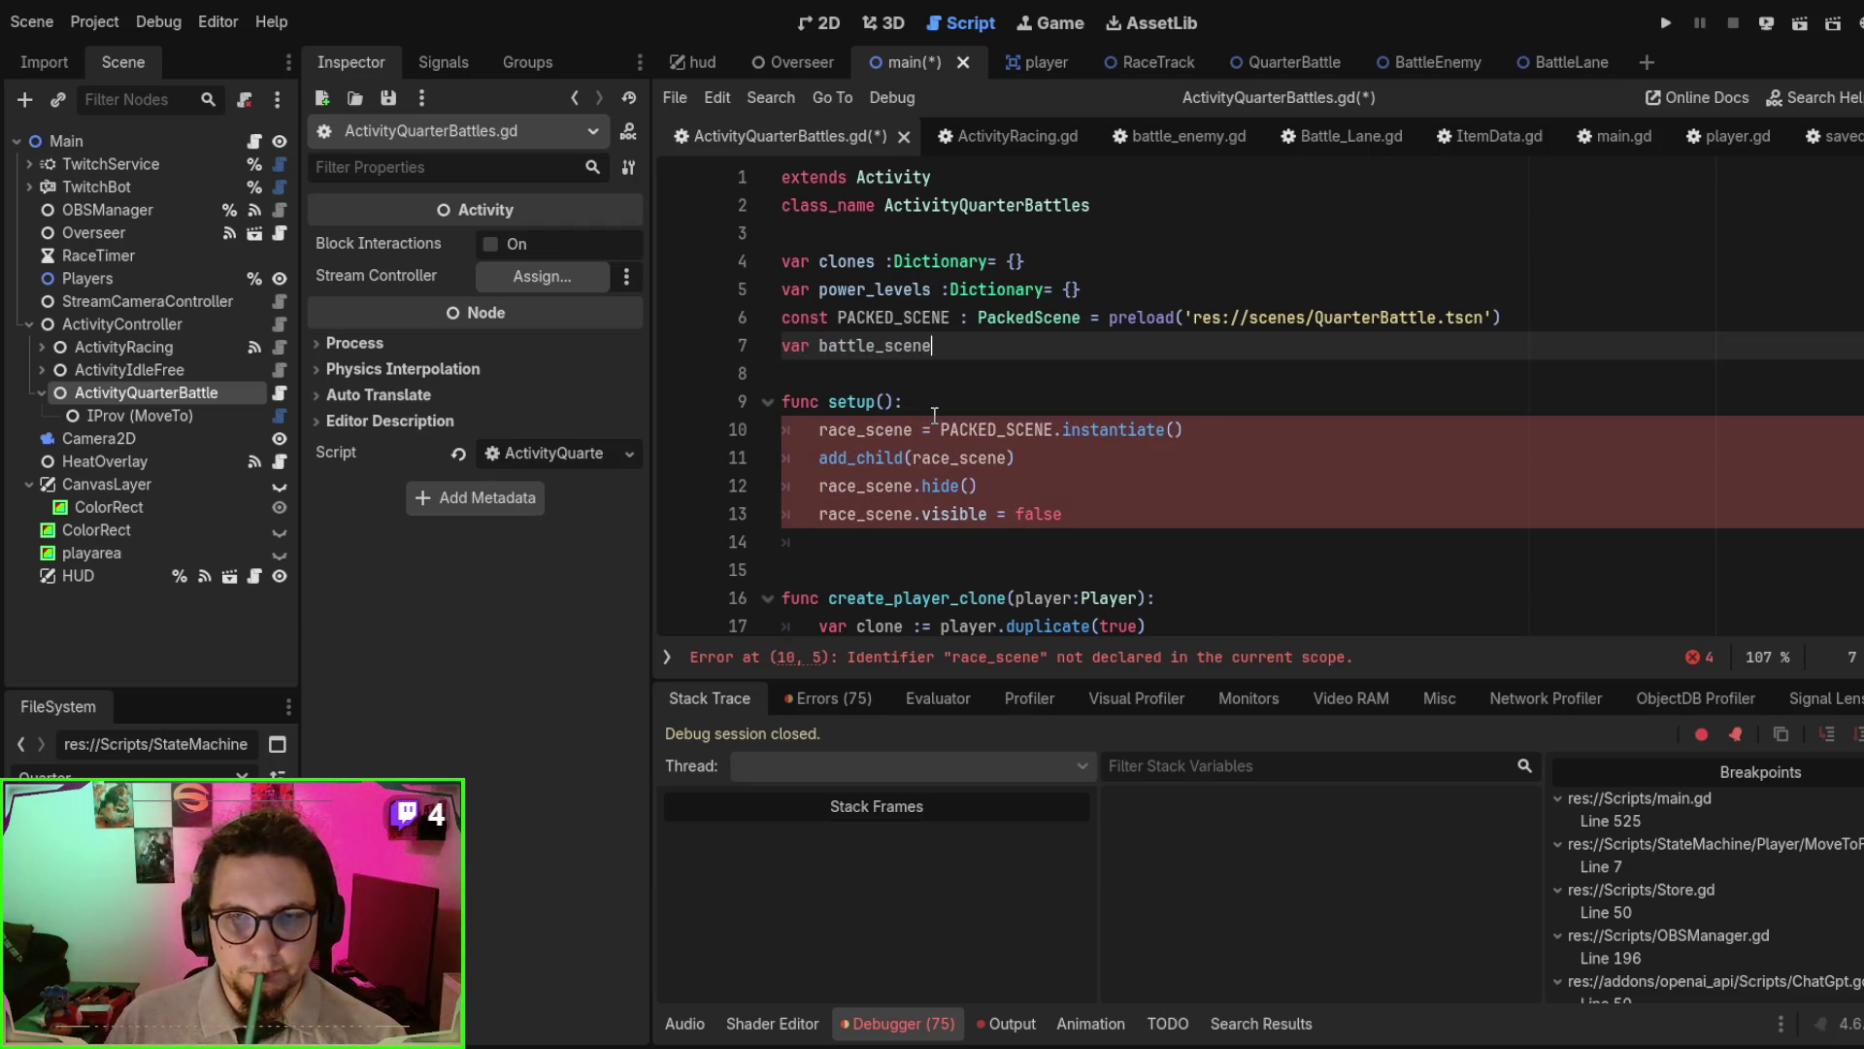
- Replace race_scene with battle_scene on lines 10–13 of setup() and save the script
{"action": "double_click", "coordinate": [904, 343]}
{"action": "key", "text": "ctrl+c"}
{"action": "double_click", "coordinate": [877, 430]}
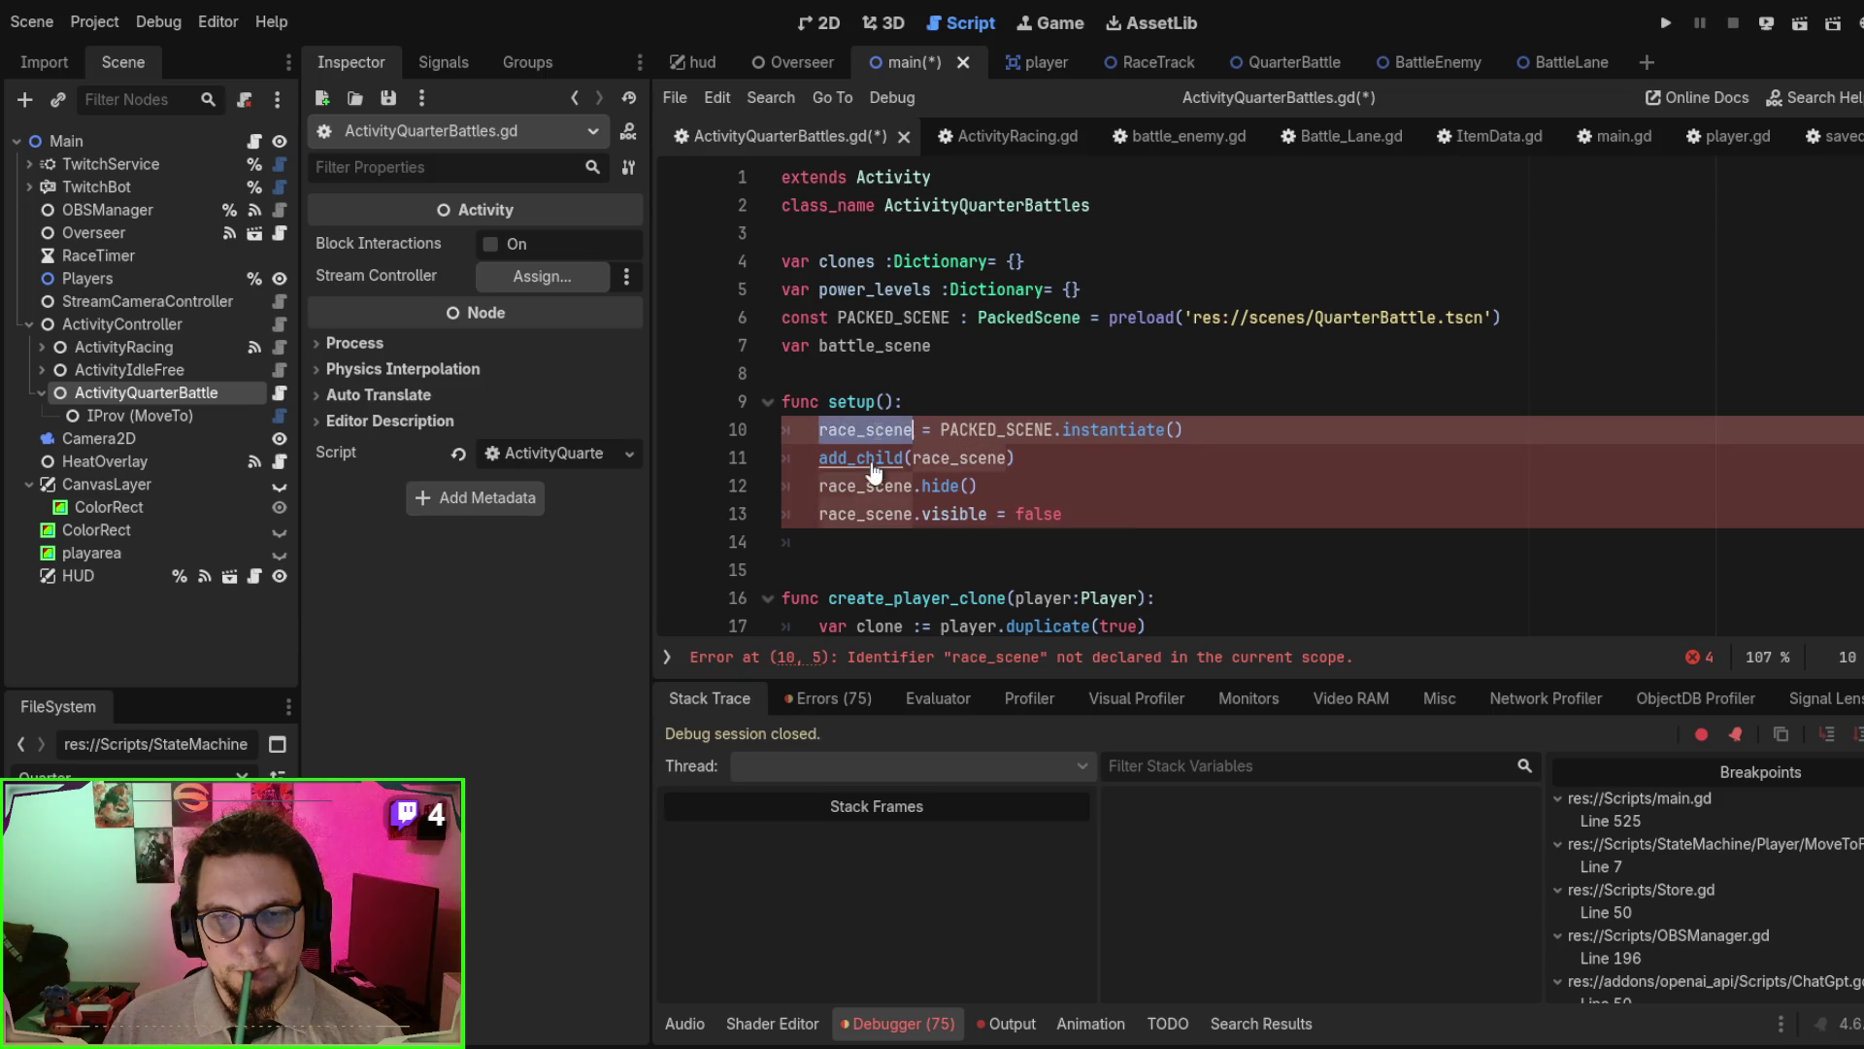
{"action": "key", "text": "ctrl+v"}
{"action": "double_click", "coordinate": [864, 485]}
{"action": "key", "text": "ctrl+v"}
{"action": "double_click", "coordinate": [943, 460]}
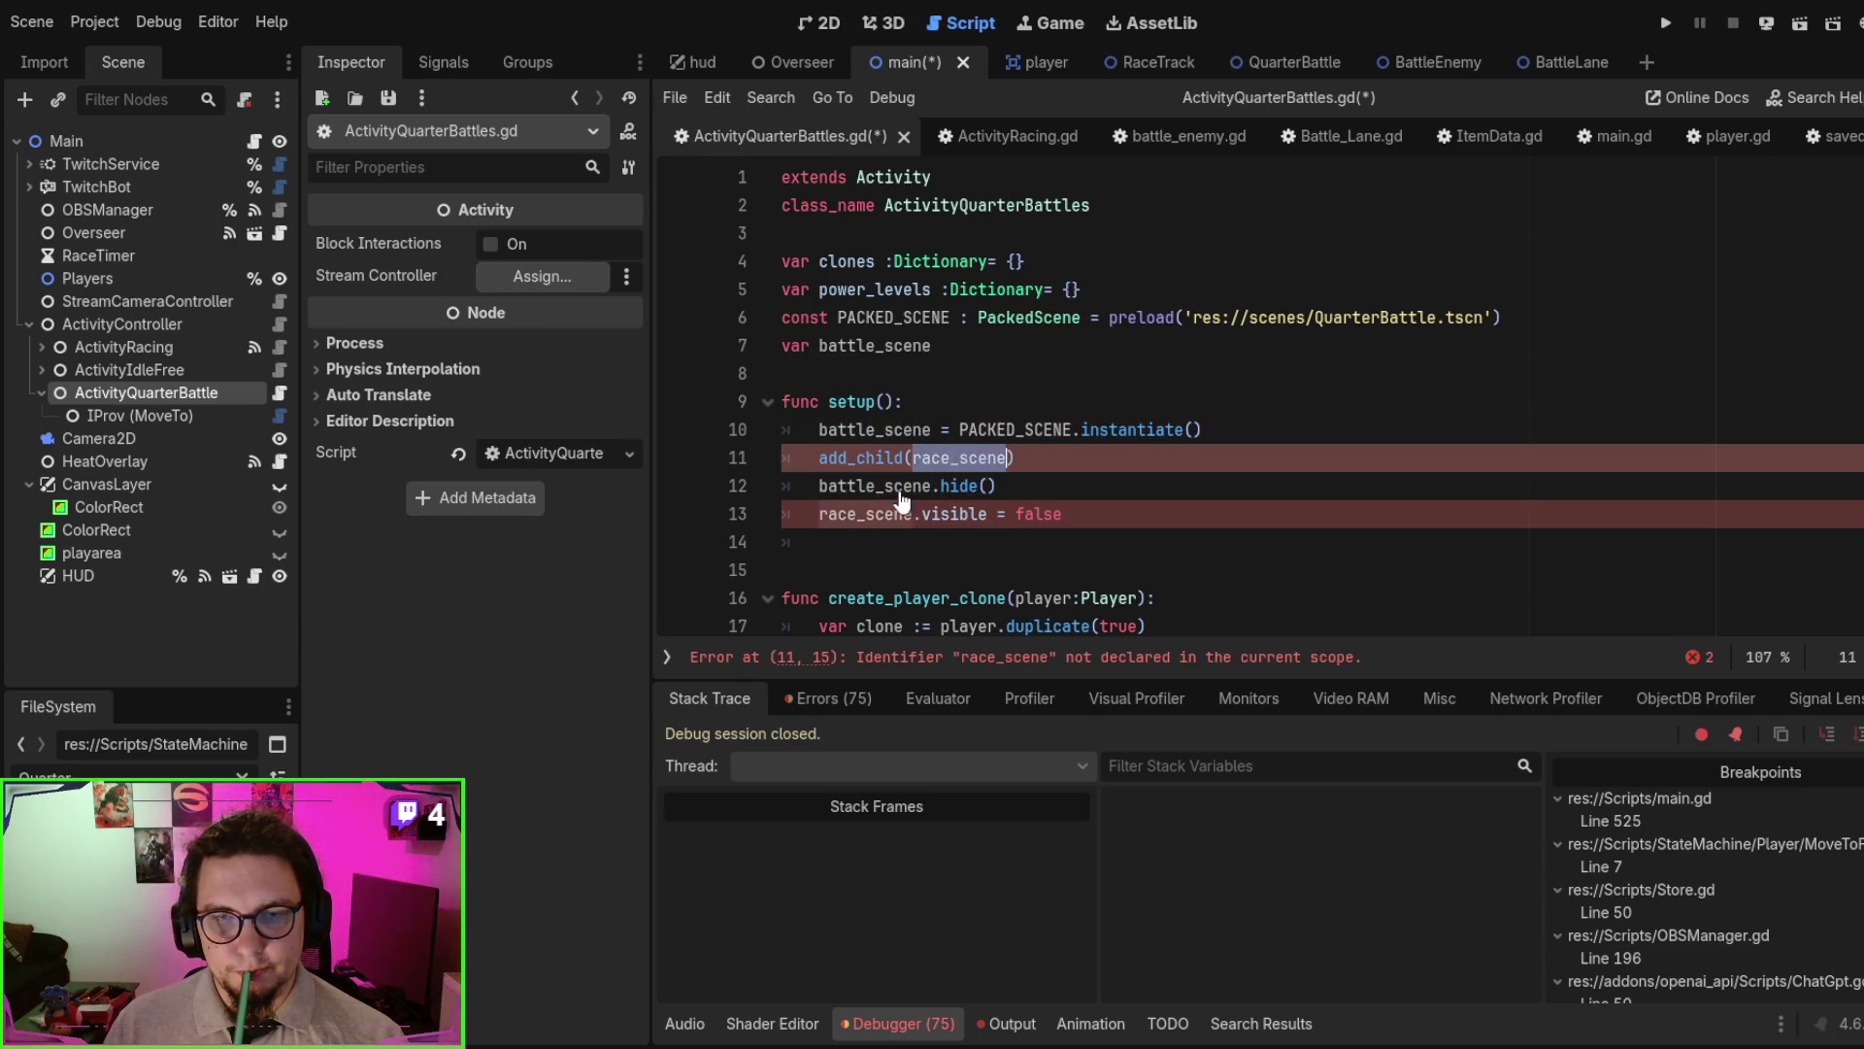
{"action": "key", "text": "ctrl+v"}
{"action": "double_click", "coordinate": [854, 514]}
{"action": "key", "text": "ctrl+v"}
{"action": "left_click", "coordinate": [1200, 499]}
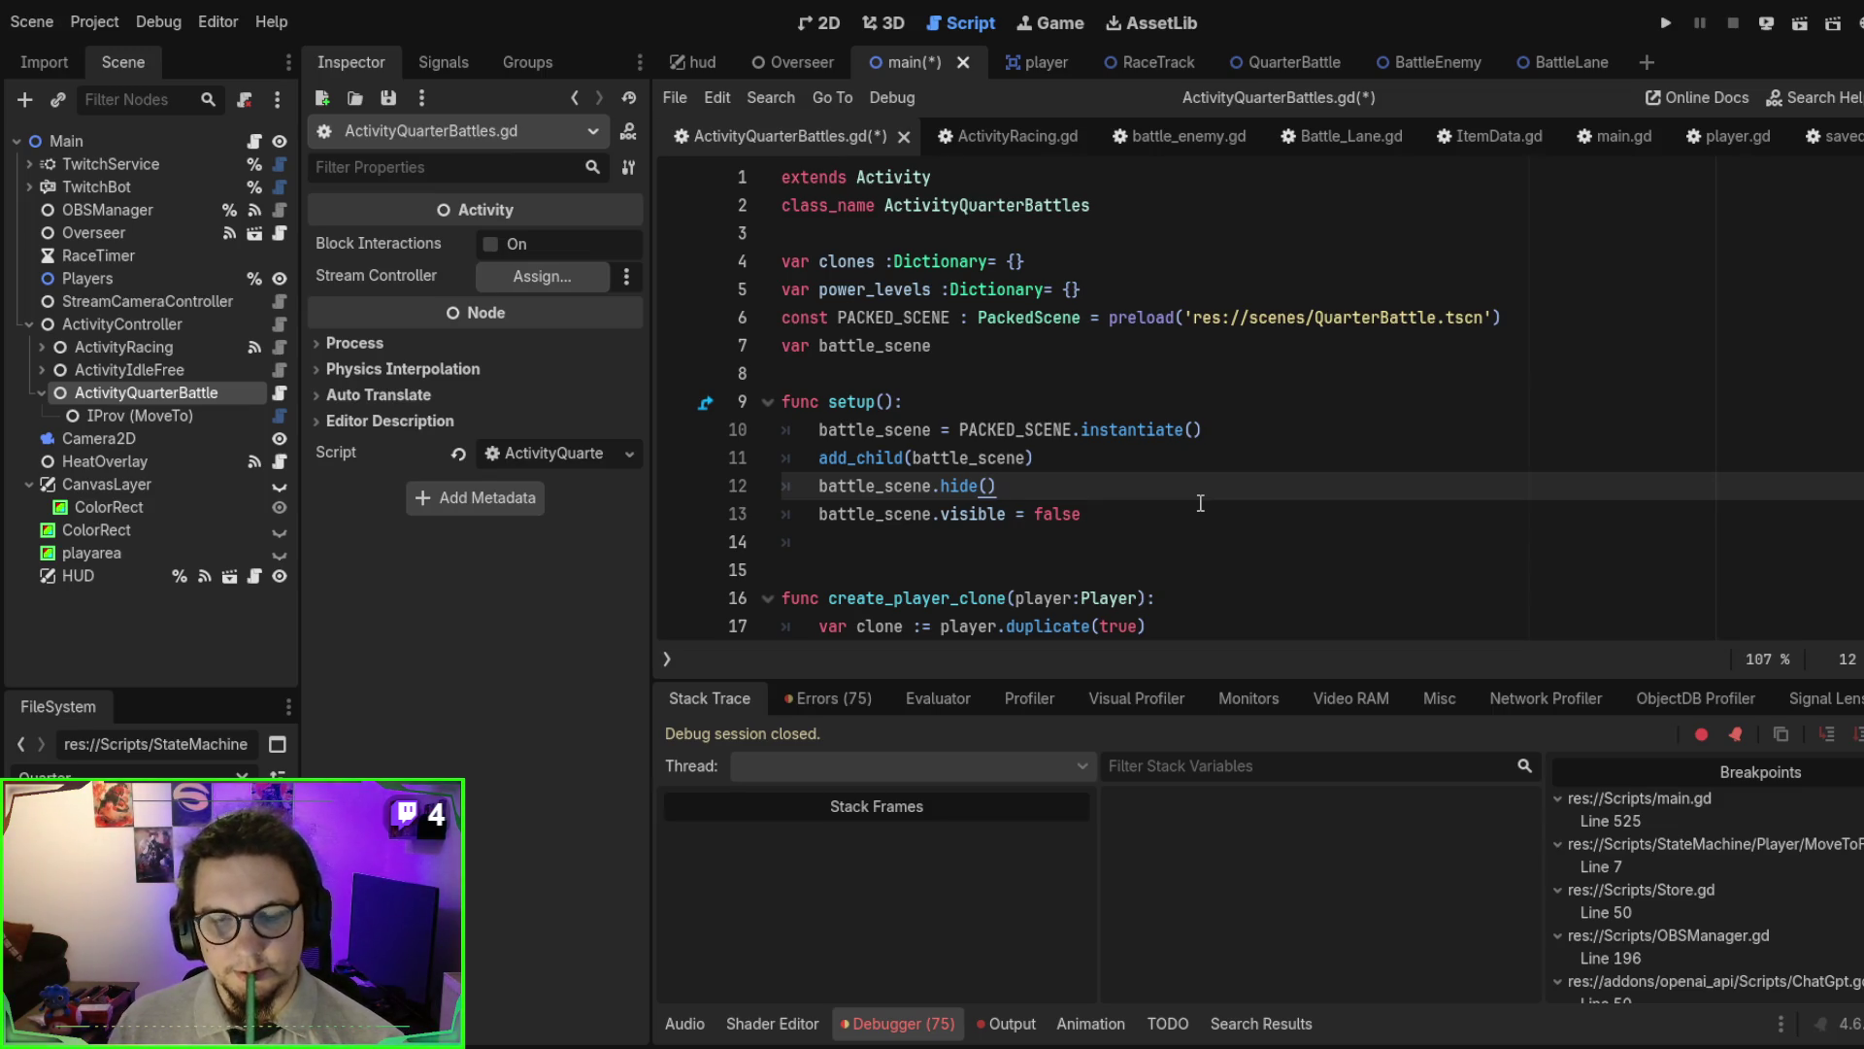
{"action": "scroll", "coordinate": [1200, 503], "scroll_direction": "down", "scroll_amount": 2}
{"action": "scroll", "coordinate": [1200, 503], "scroll_direction": "up", "scroll_amount": 2}
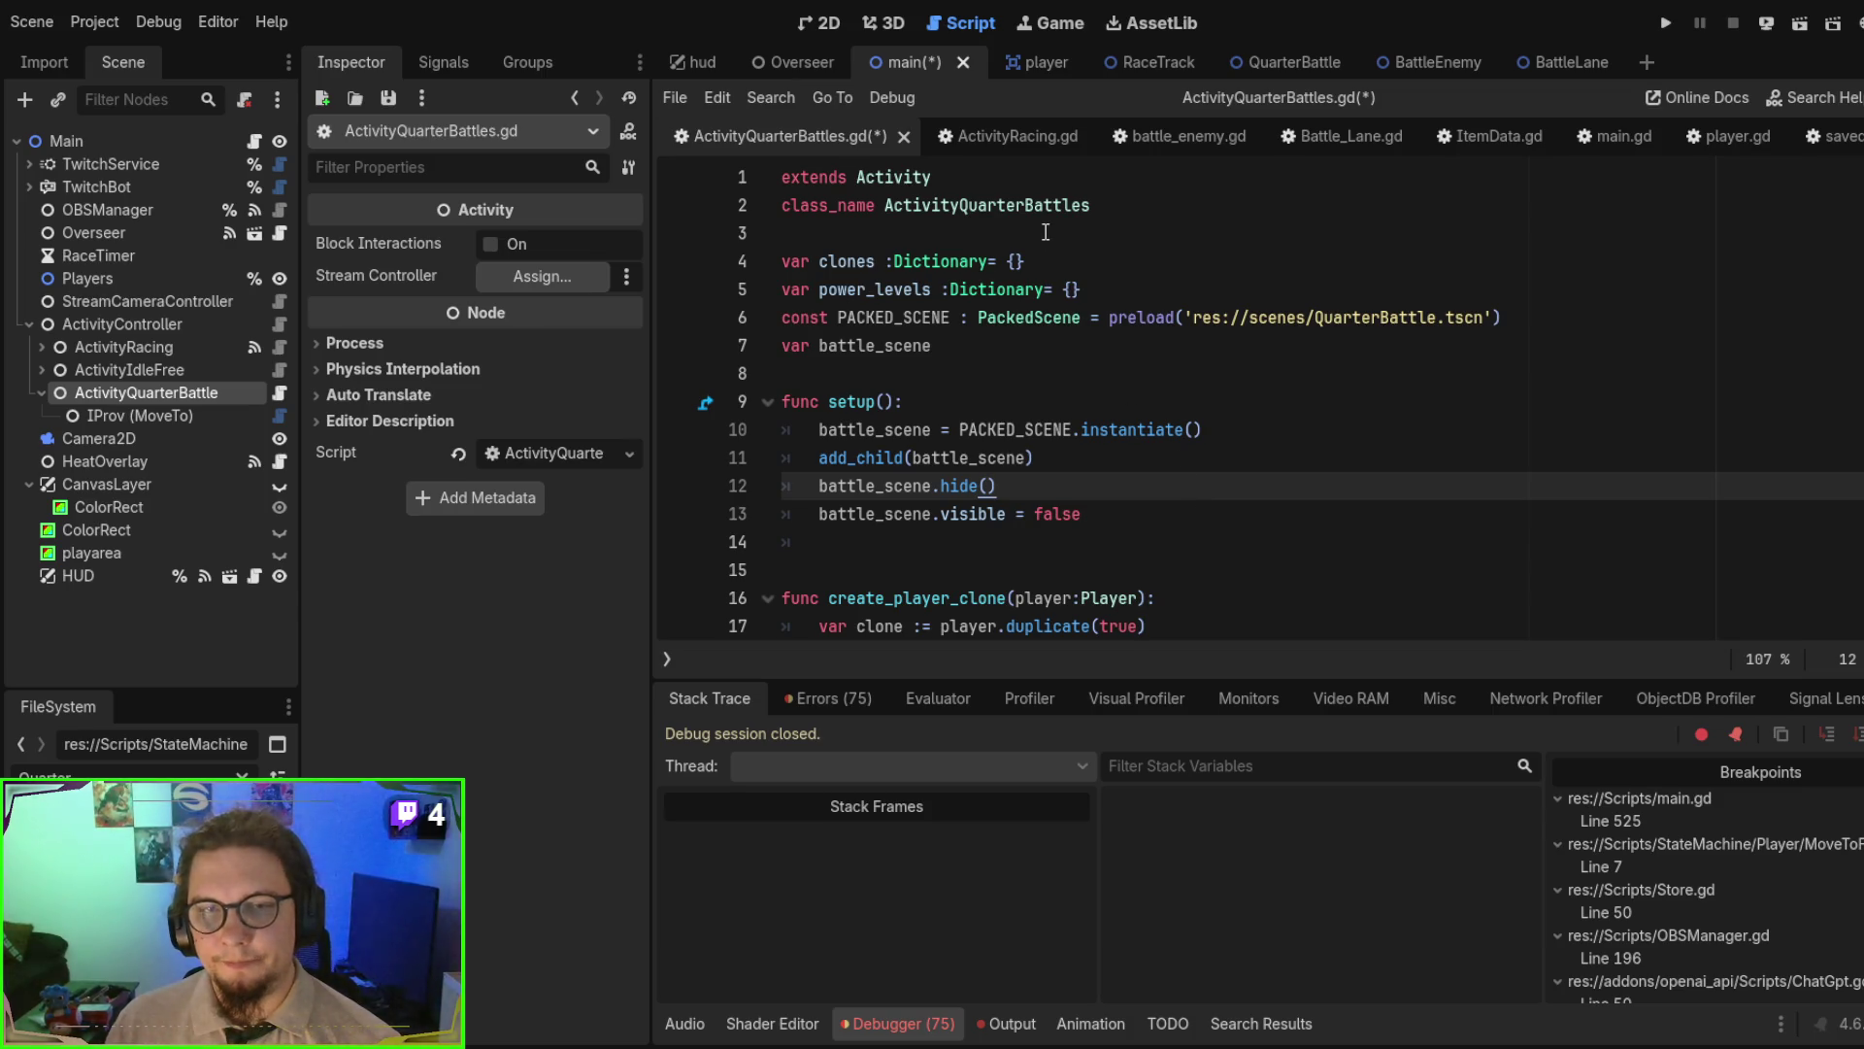
{"action": "key", "text": "ctrl+s"}
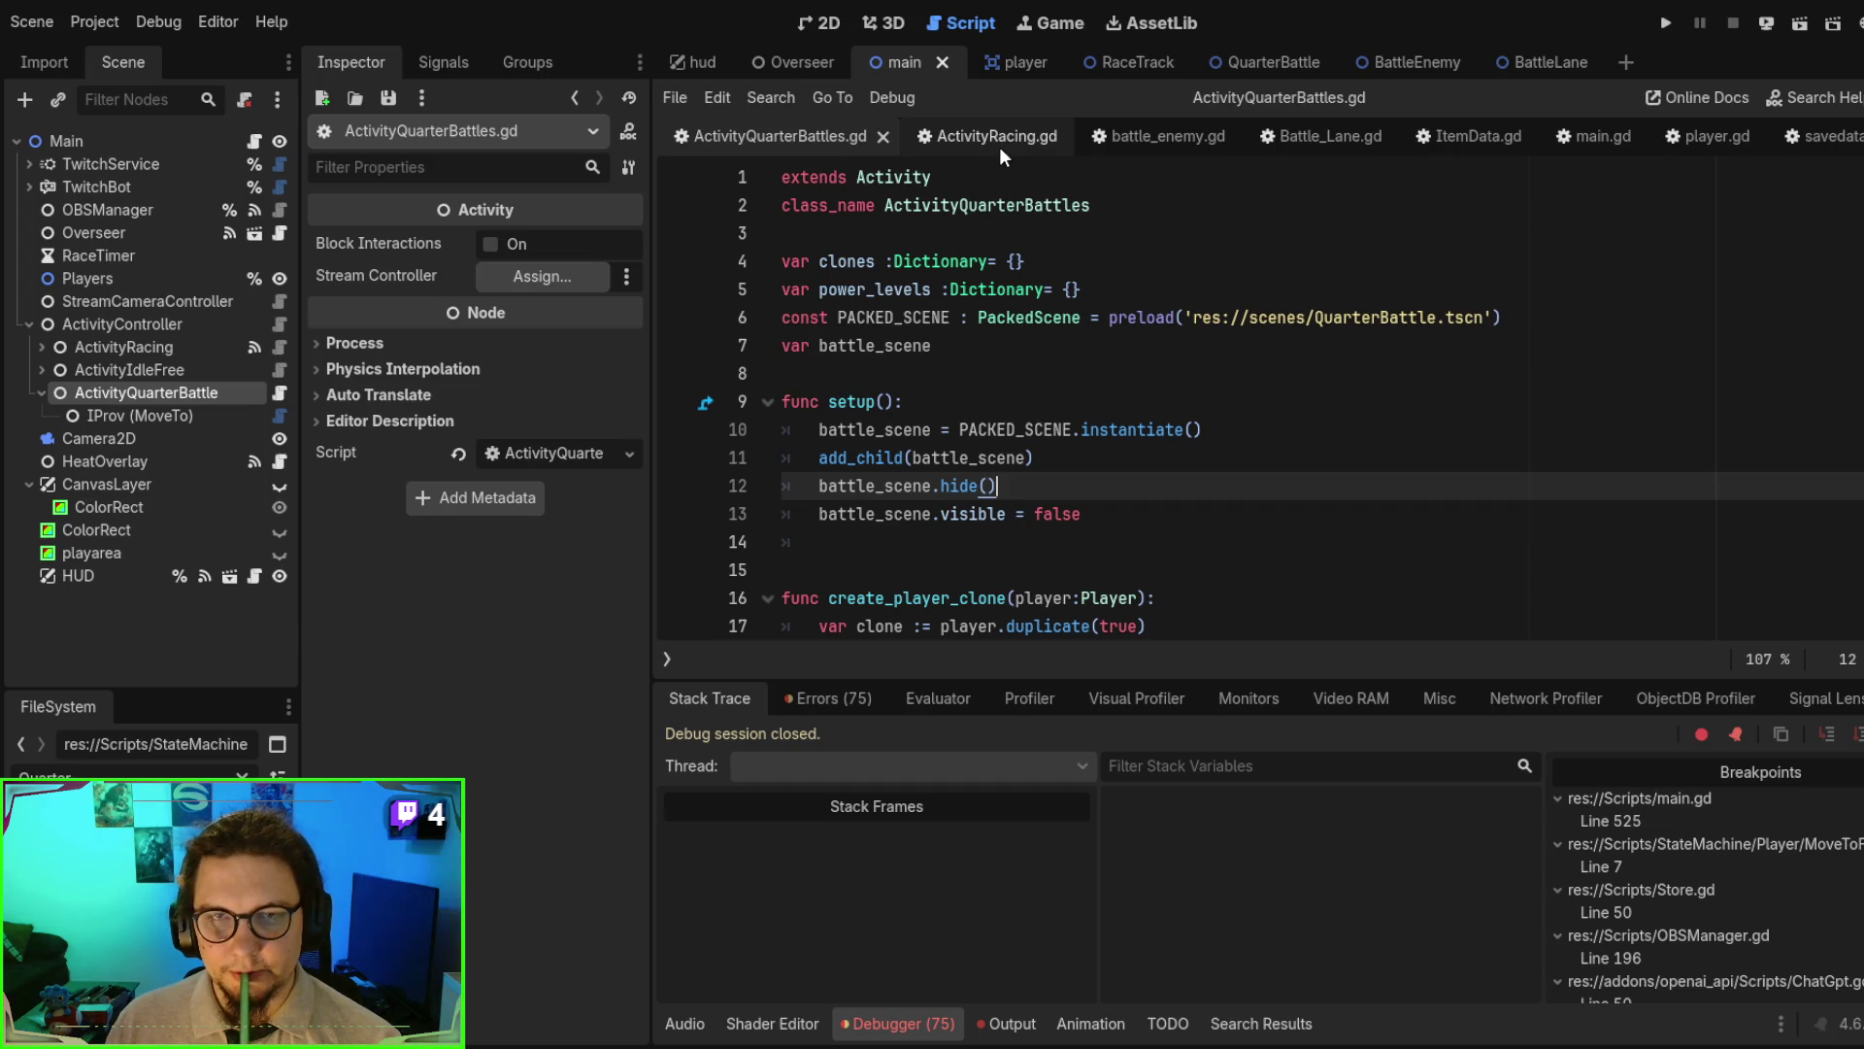
- In main.gd, add a new line after the commented-out loop on line 49
{"action": "left_click", "coordinate": [1581, 136]}
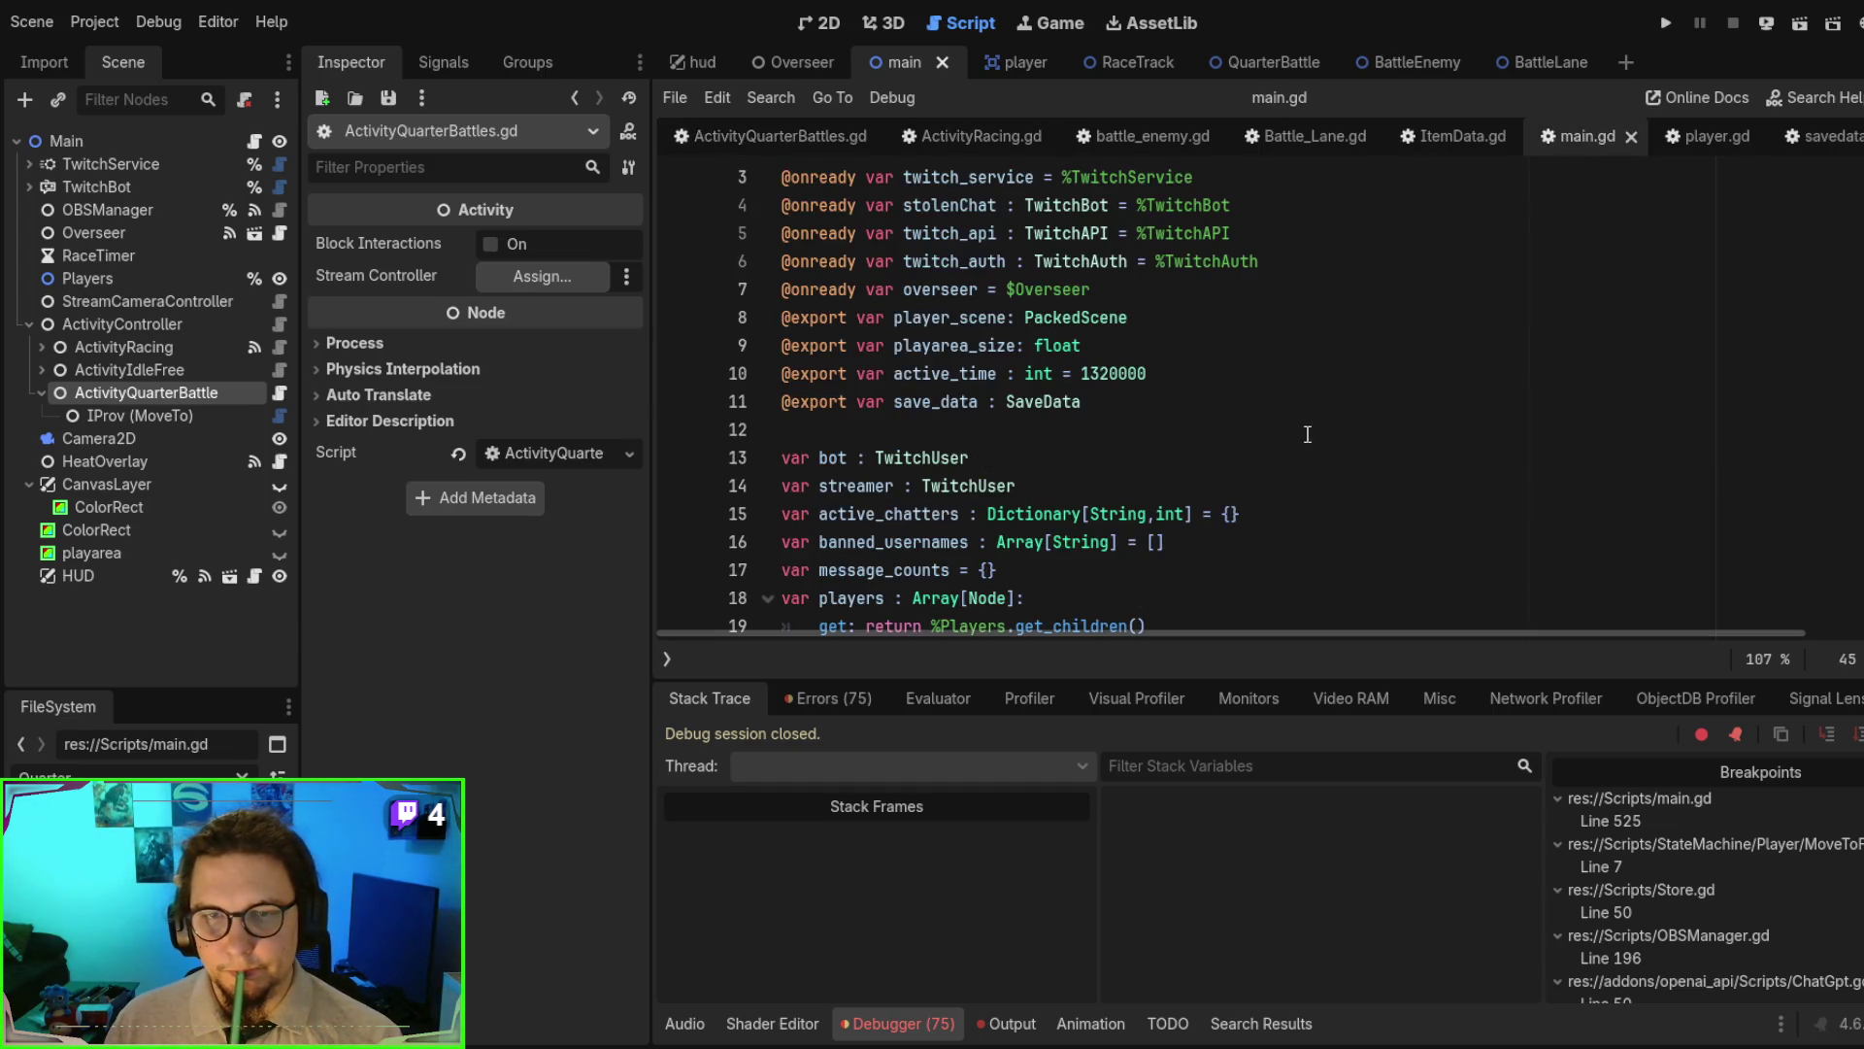
{"action": "scroll", "coordinate": [1281, 428], "scroll_direction": "down", "scroll_amount": 6}
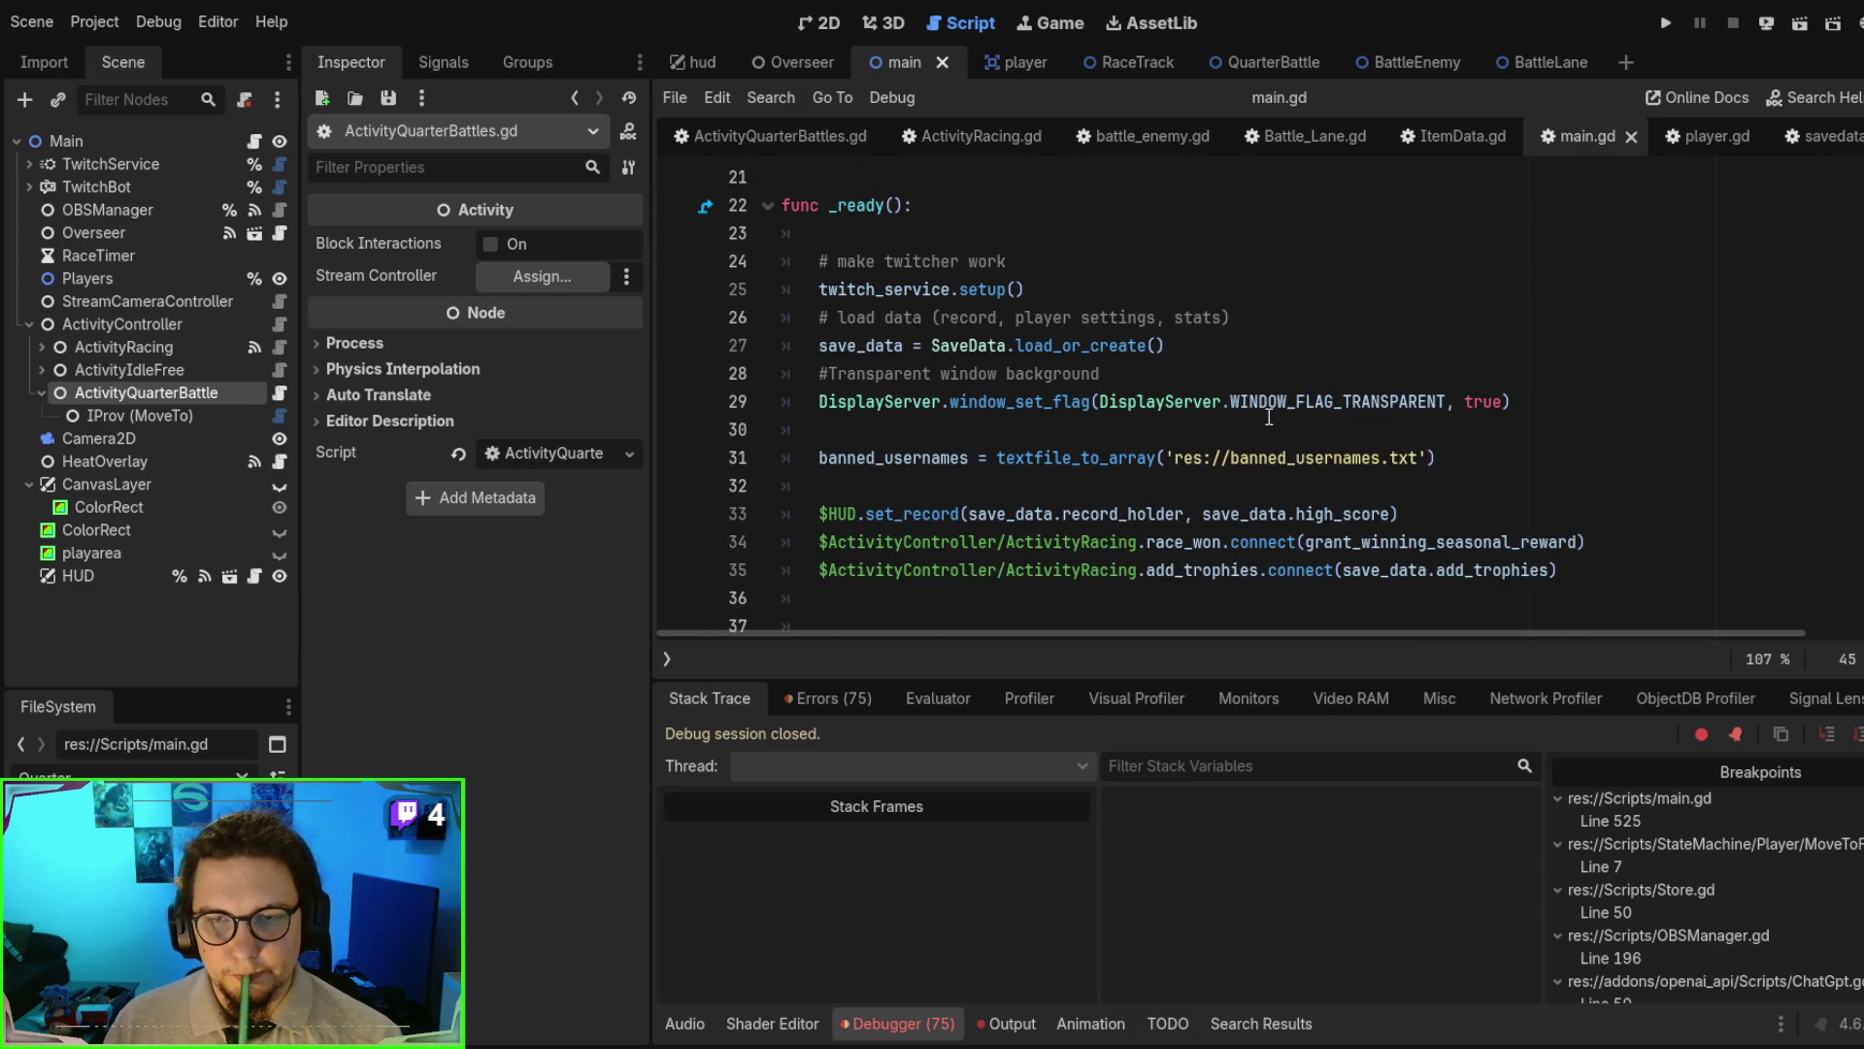
{"action": "scroll", "coordinate": [1269, 418], "scroll_direction": "down", "scroll_amount": 2}
{"action": "scroll", "coordinate": [1437, 441], "scroll_direction": "down", "scroll_amount": 3}
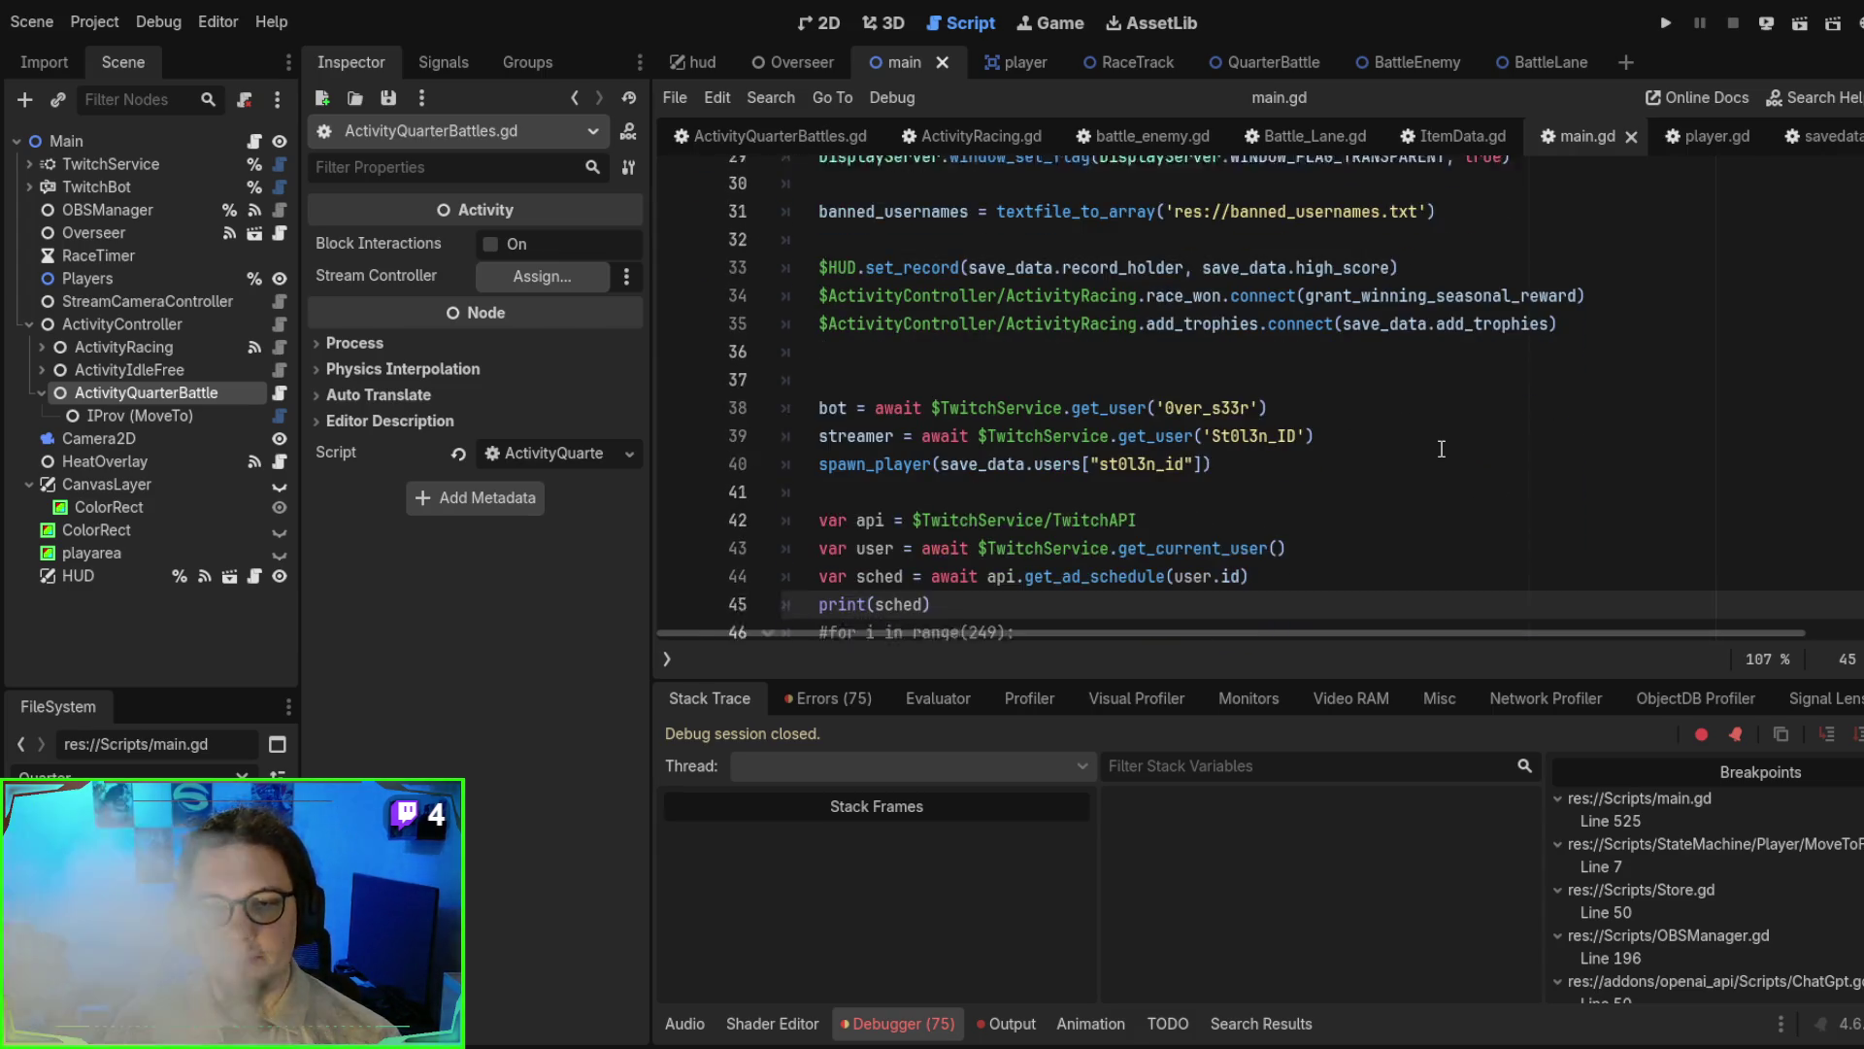
{"action": "scroll", "coordinate": [1423, 433], "scroll_direction": "down", "scroll_amount": 3}
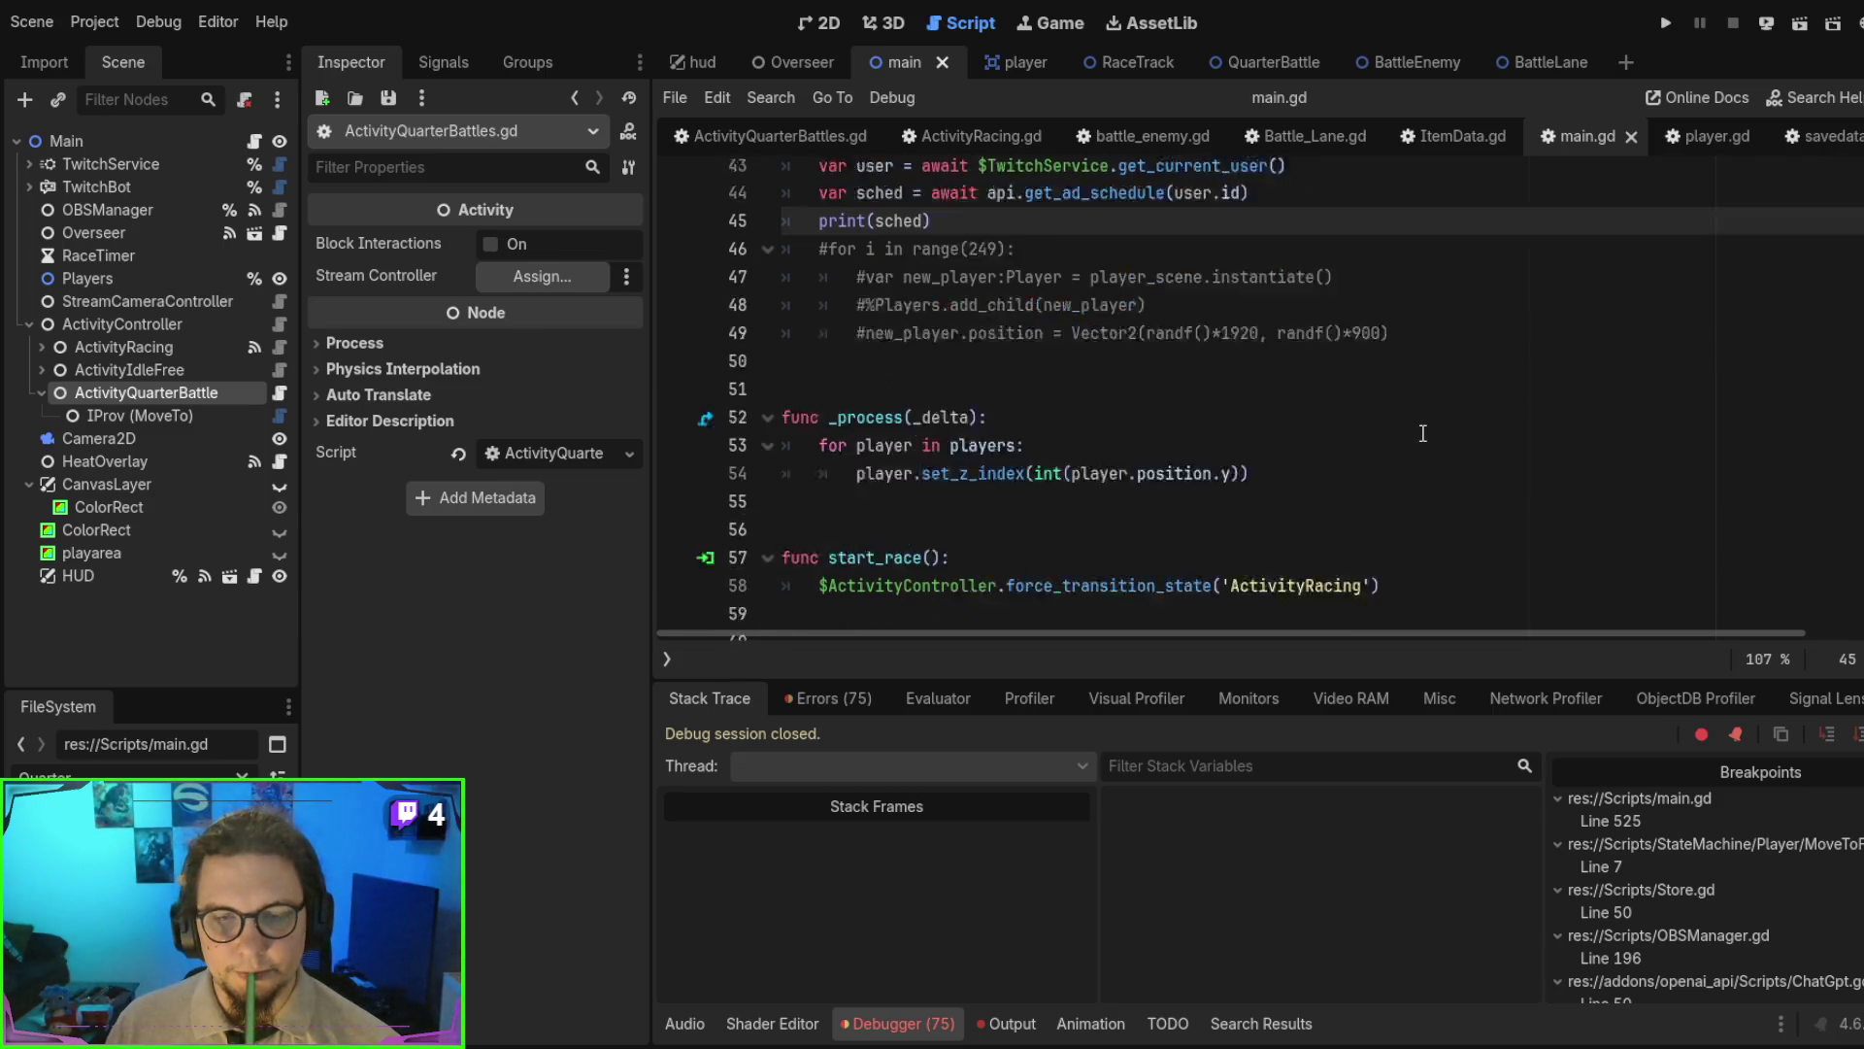
{"action": "left_click", "coordinate": [1458, 288]}
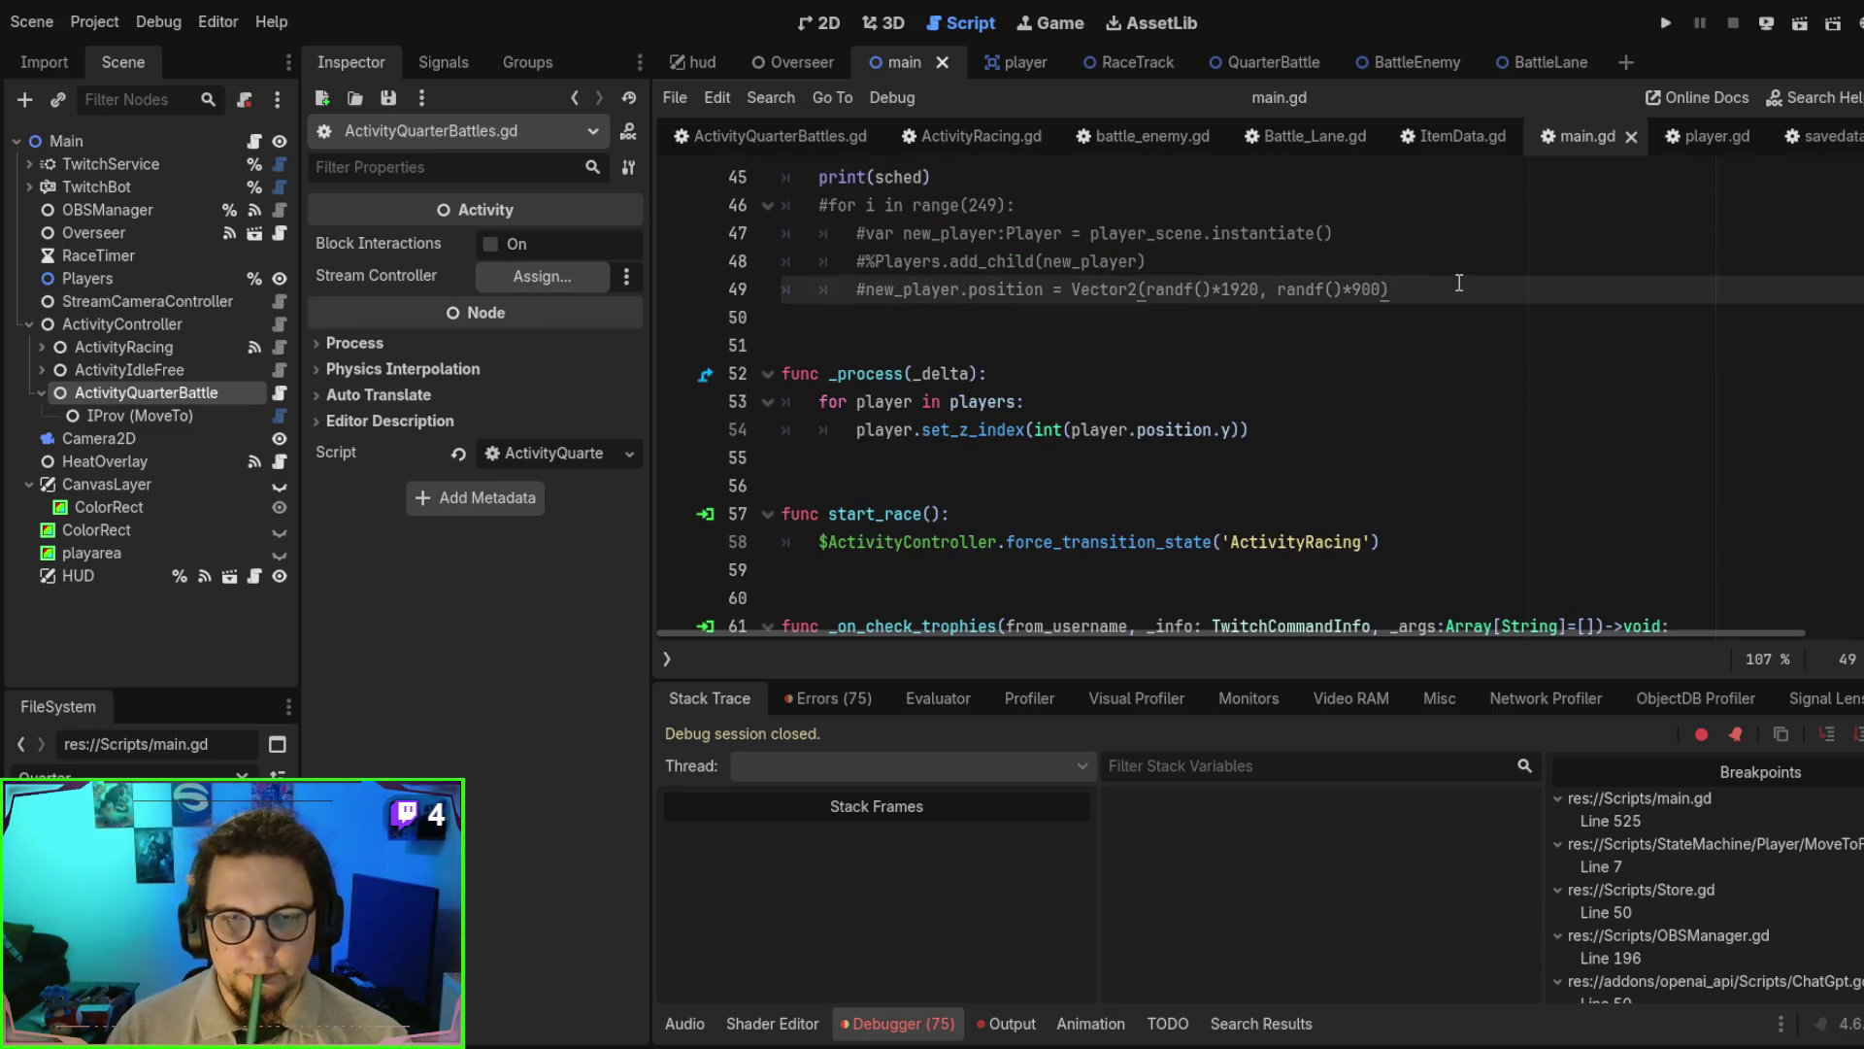
{"action": "key", "text": "Return"}
- Write get_tree().create_timer(5).timeout.connect(func(): on line 51 and open a lambda body line
{"action": "type", "text": "get_tree"}
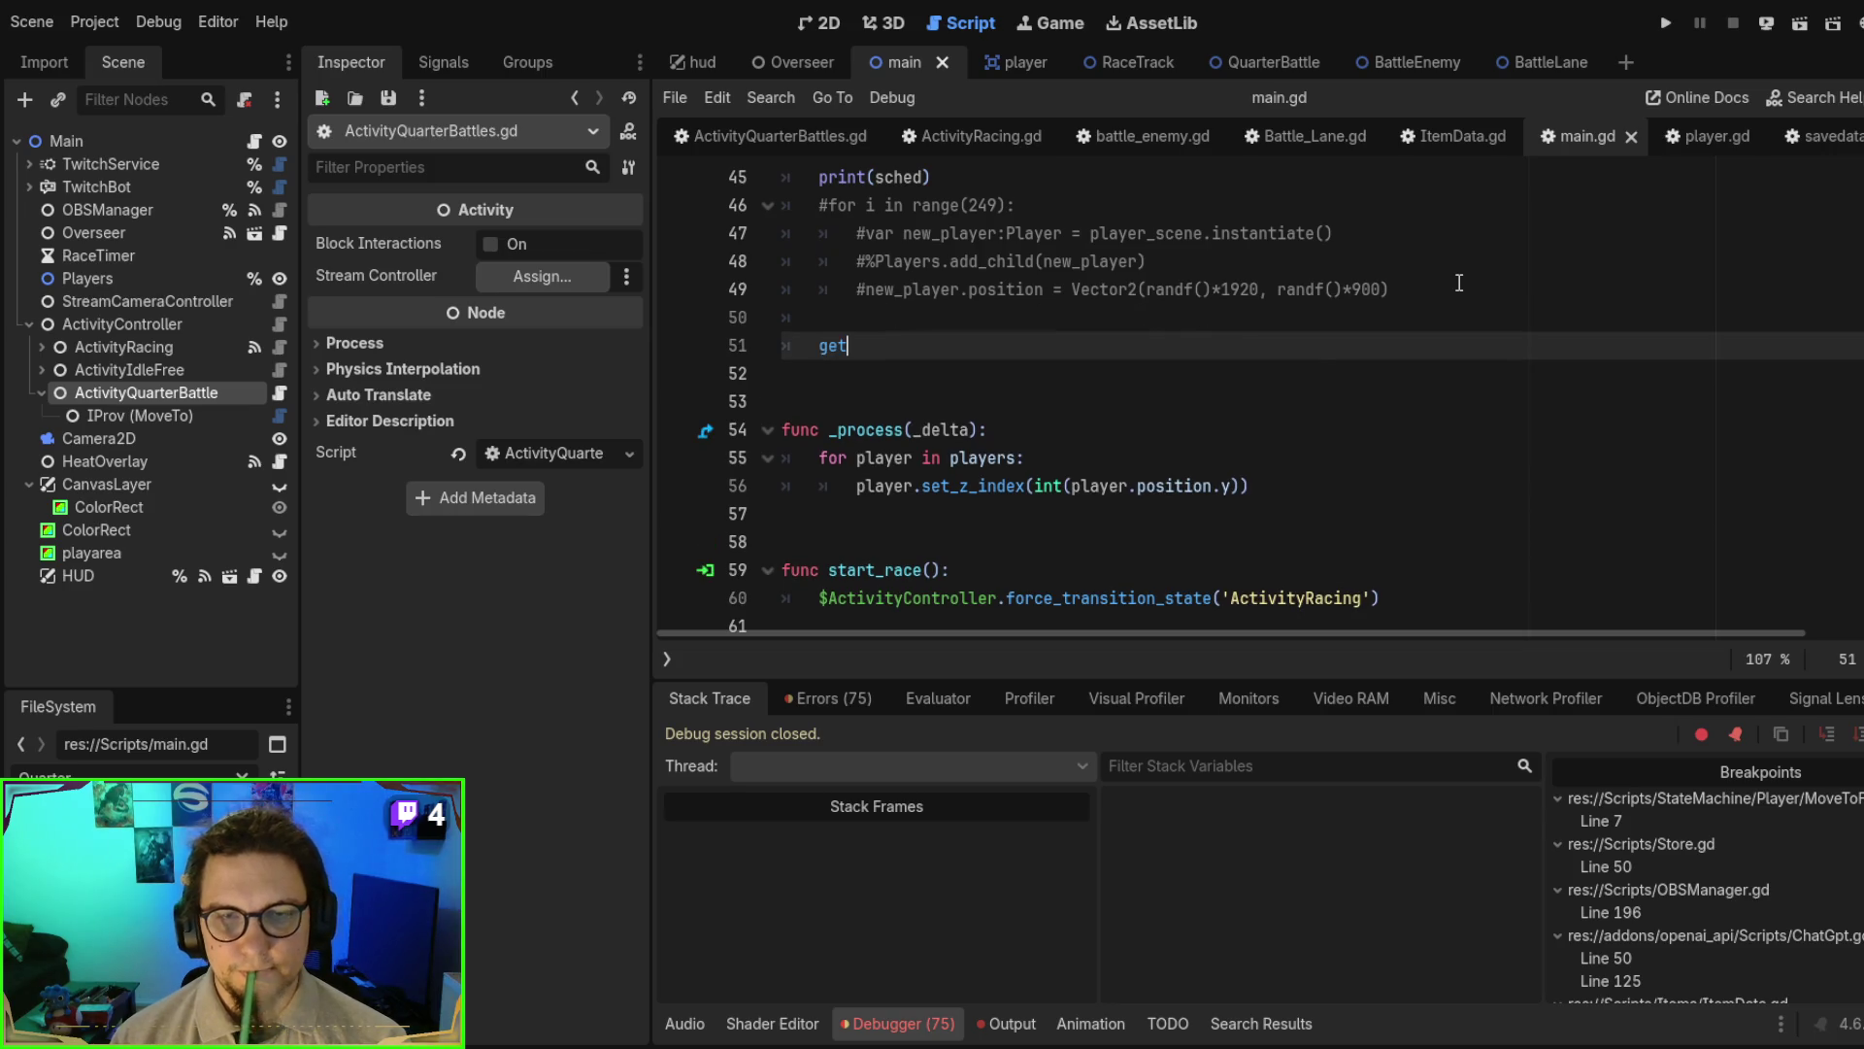
{"action": "key", "text": "Return"}
{"action": "type", "text": "."}
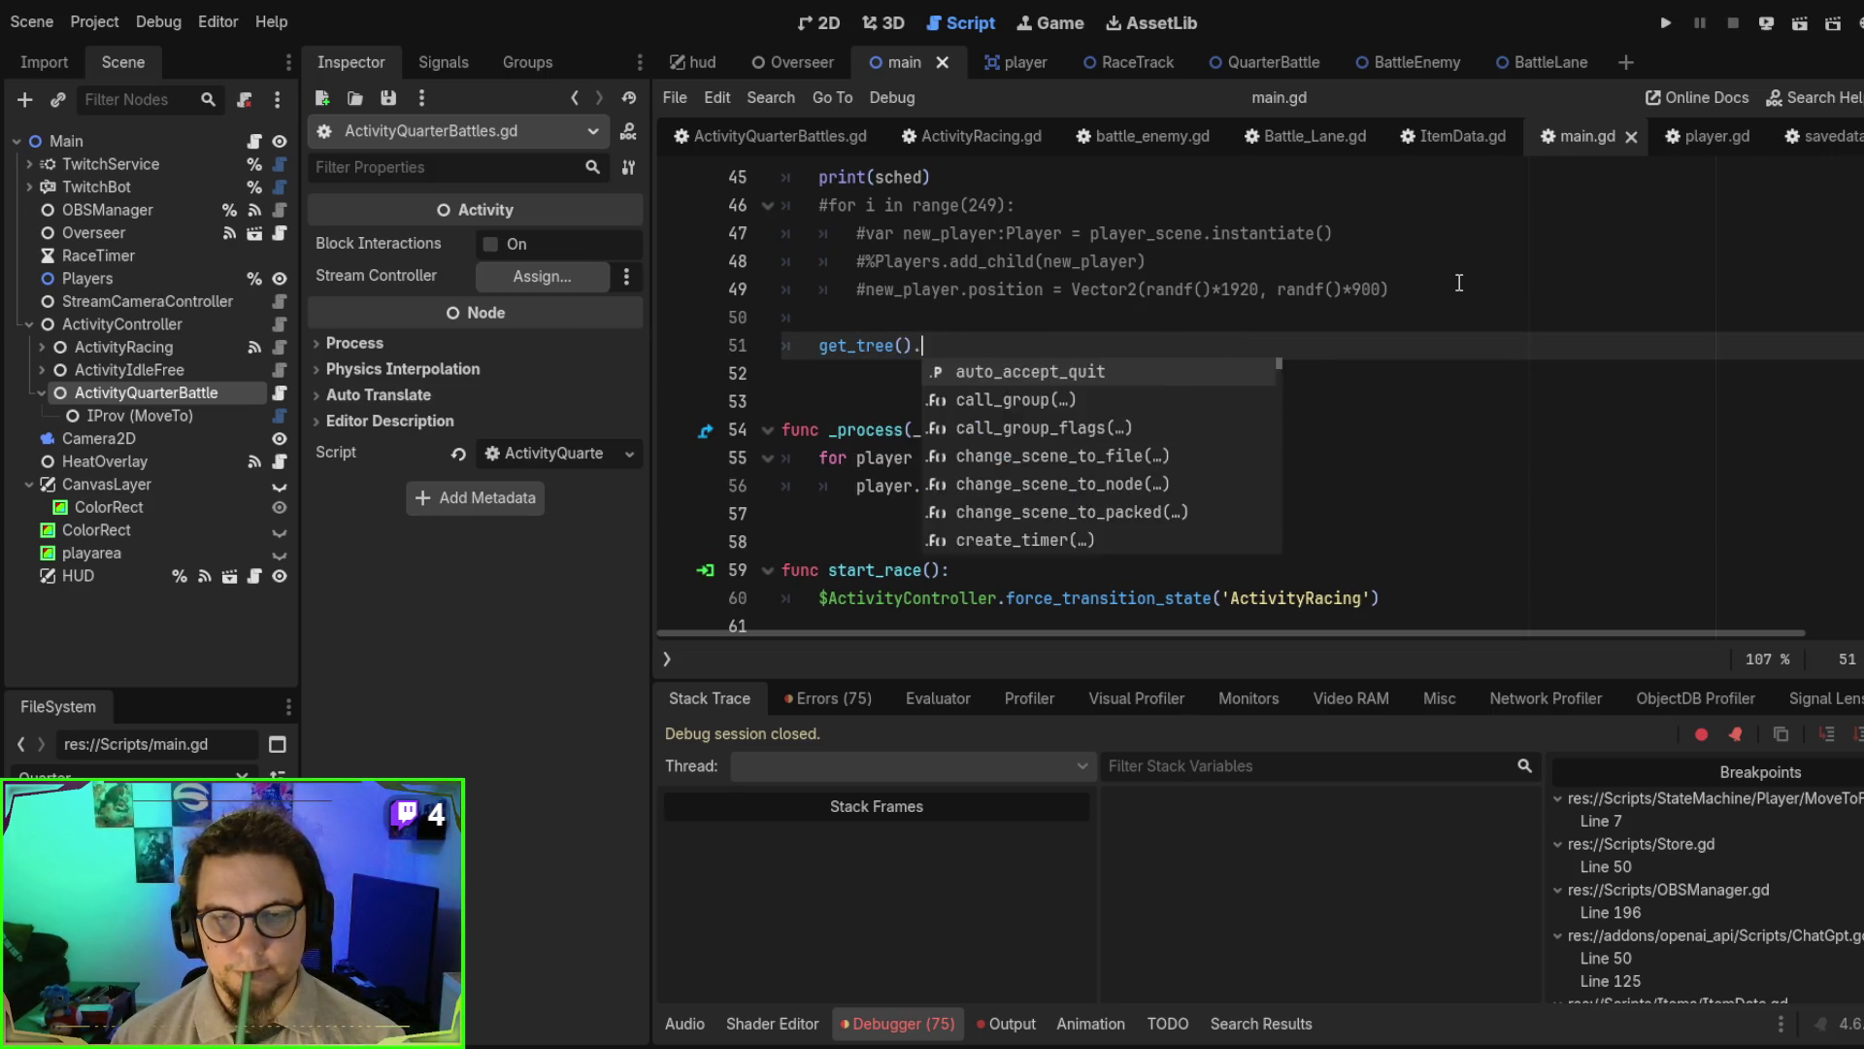
{"action": "type", "text": "get_t"}
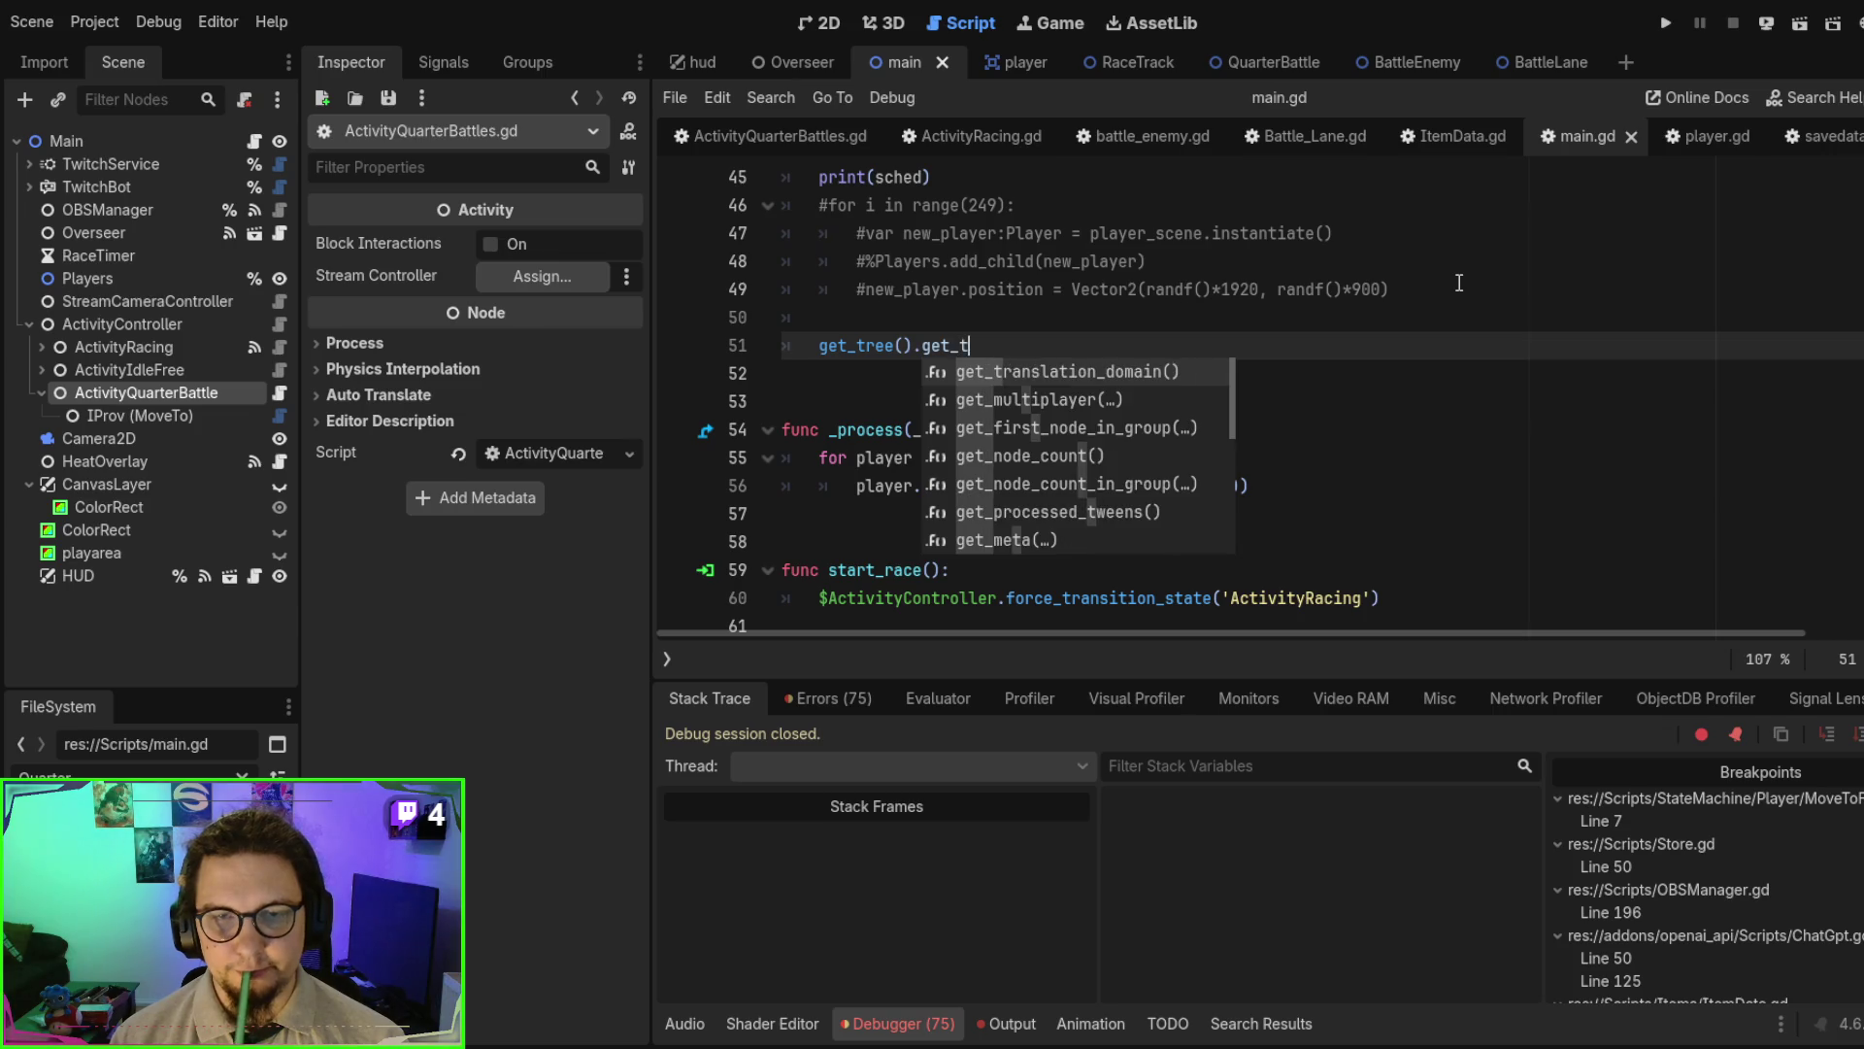
{"action": "type", "text": "r"}
{"action": "key", "text": "BackSpace"}
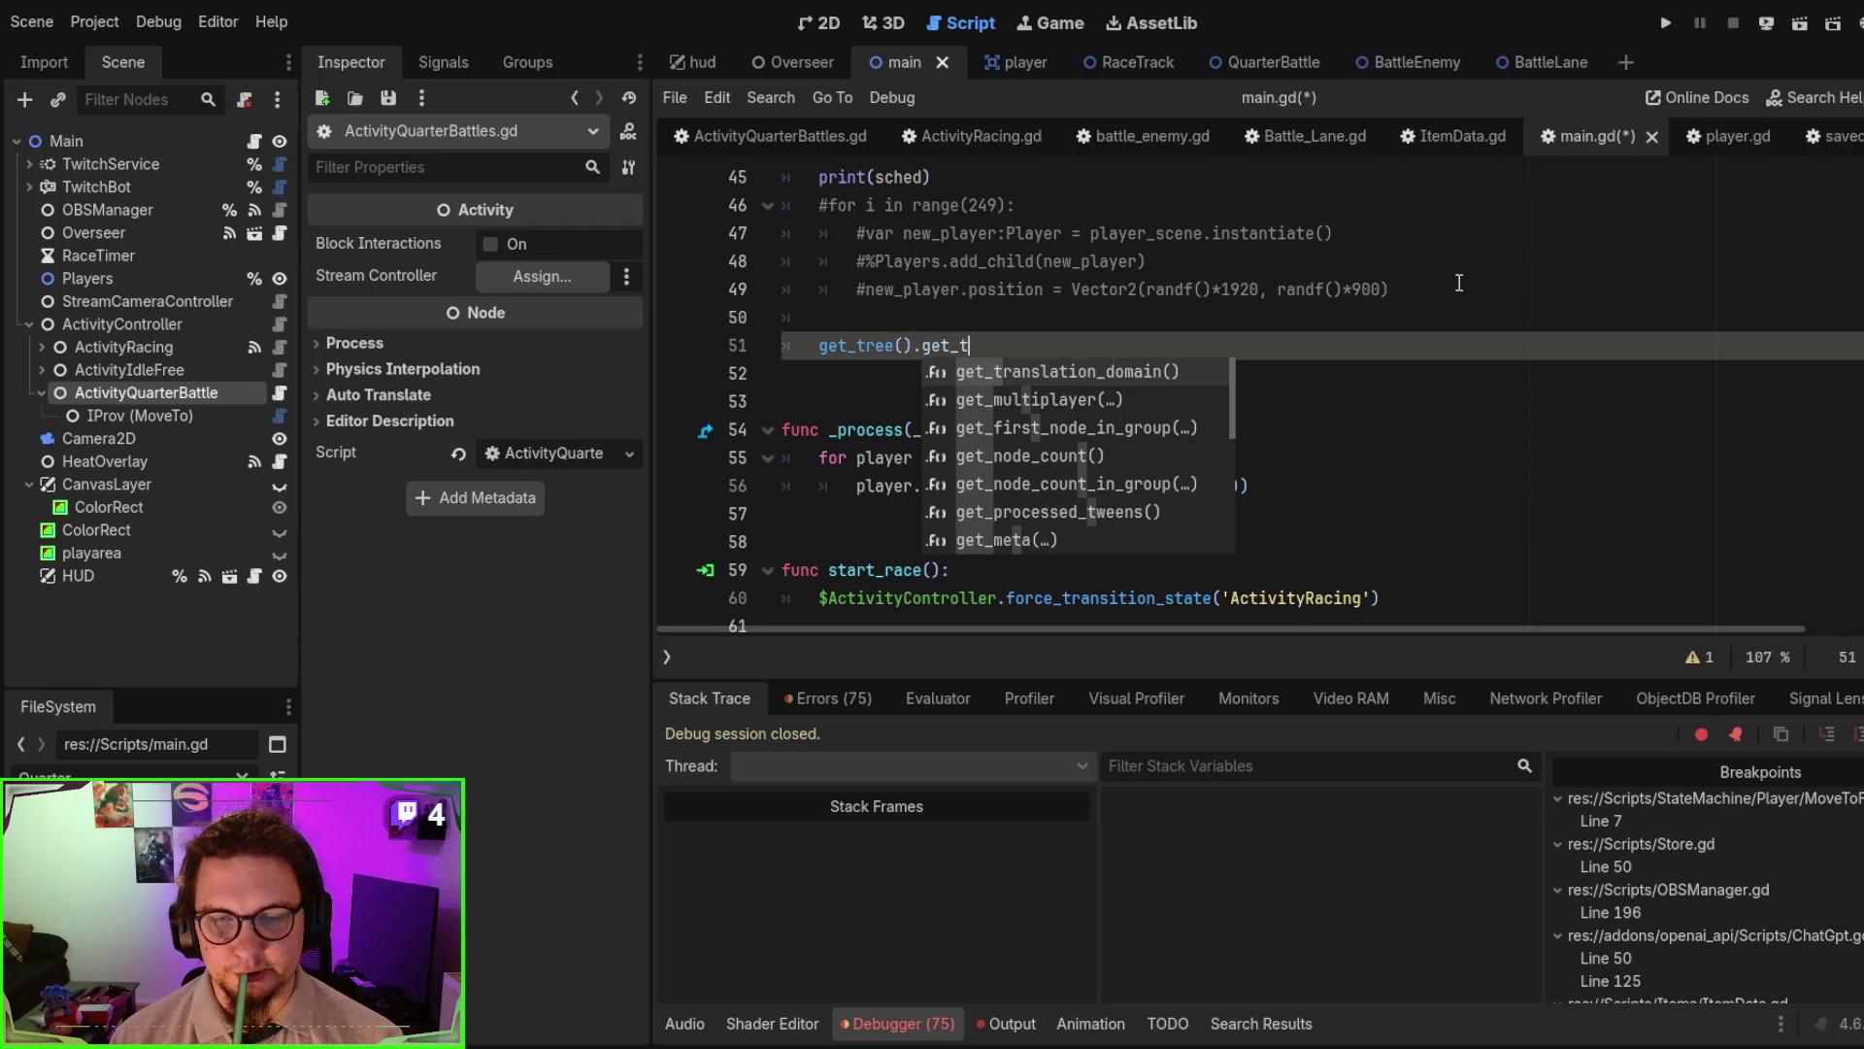
{"action": "type", "text": "ime"}
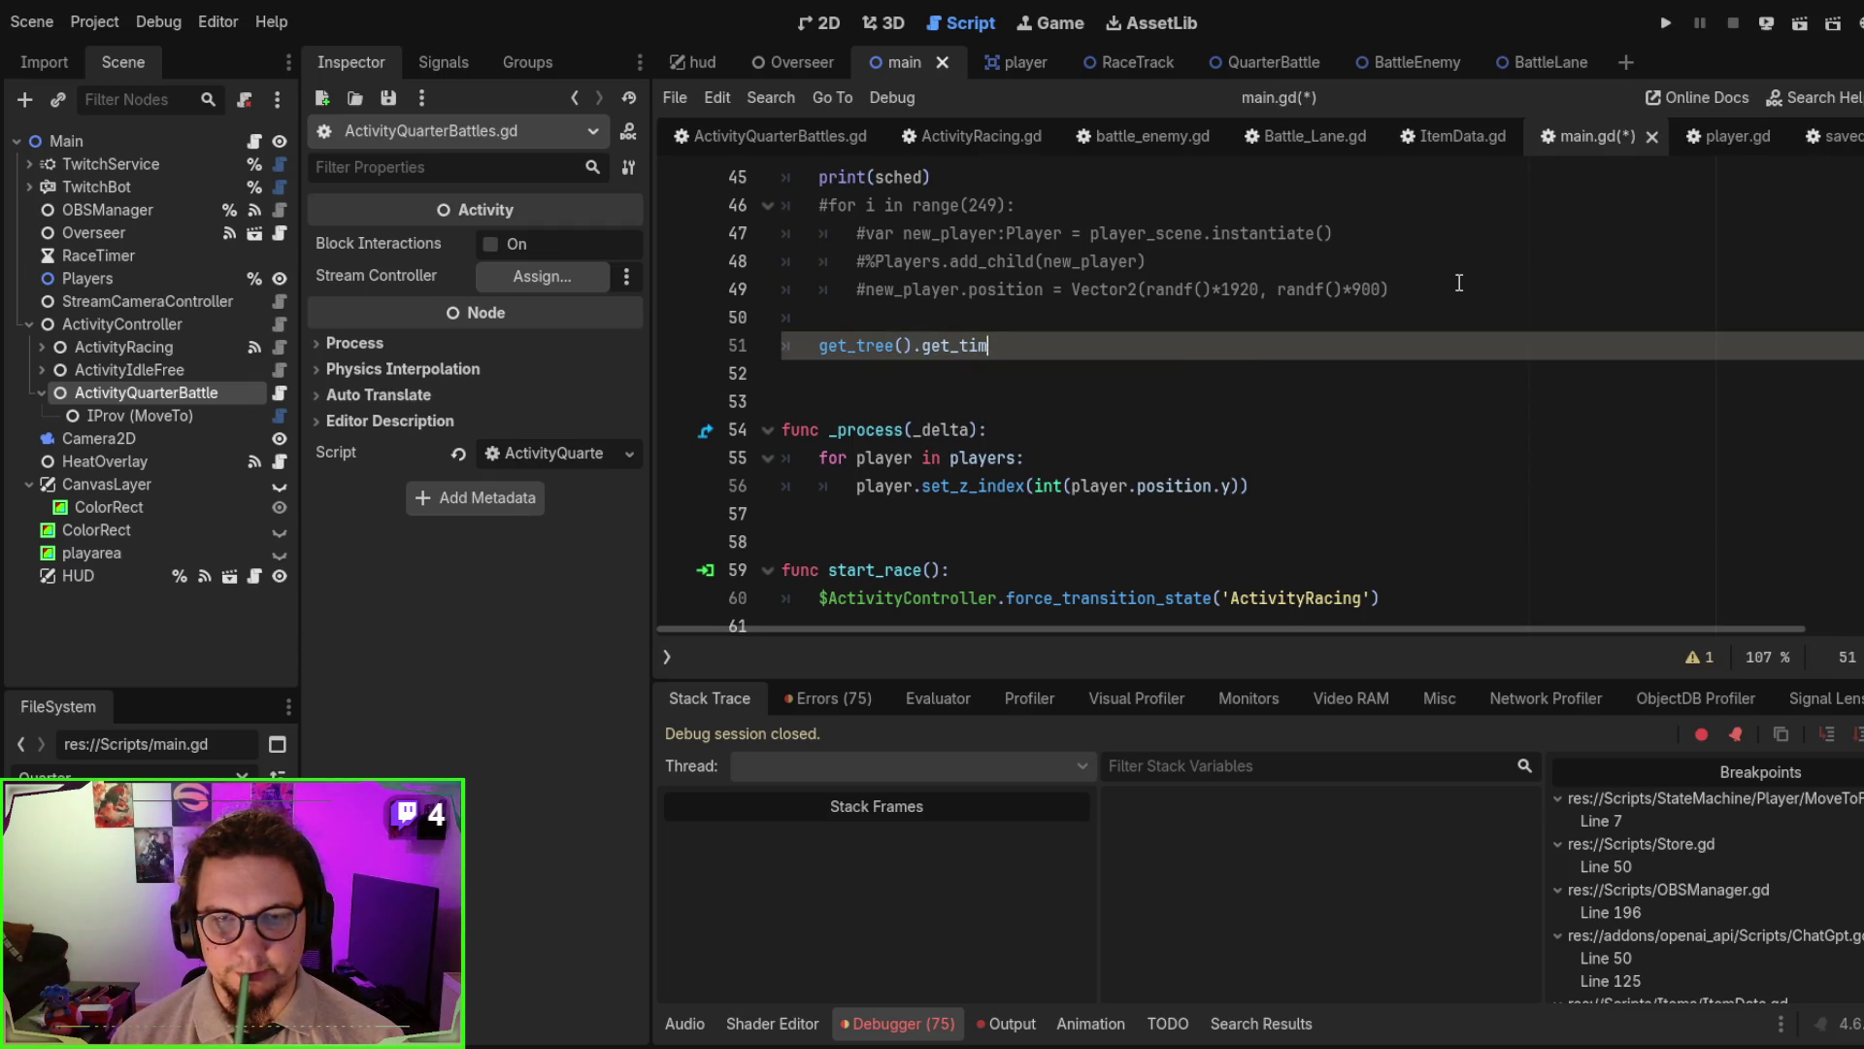
{"action": "key", "text": "BackSpace"}
{"action": "key", "text": "BackSpace"}
{"action": "key", "text": "BackSpace"}
{"action": "type", "text": "reate_"}
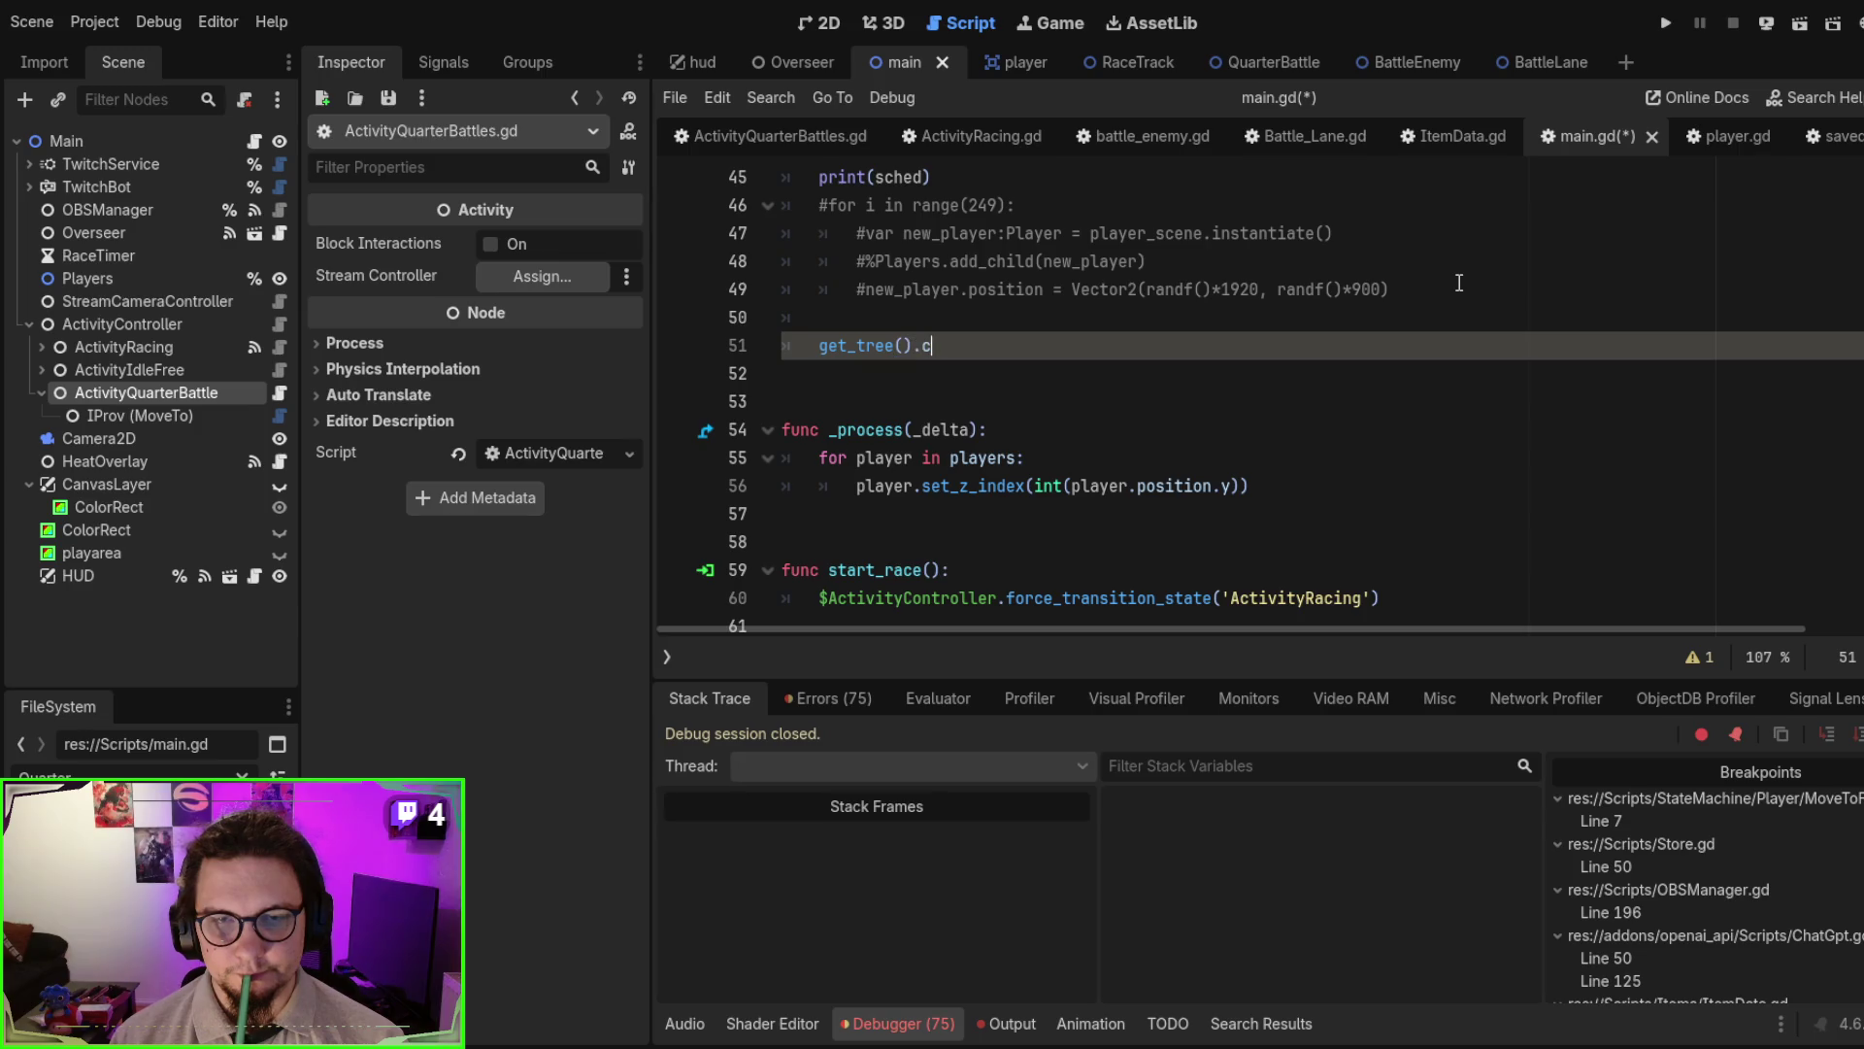
{"action": "key", "text": "Return"}
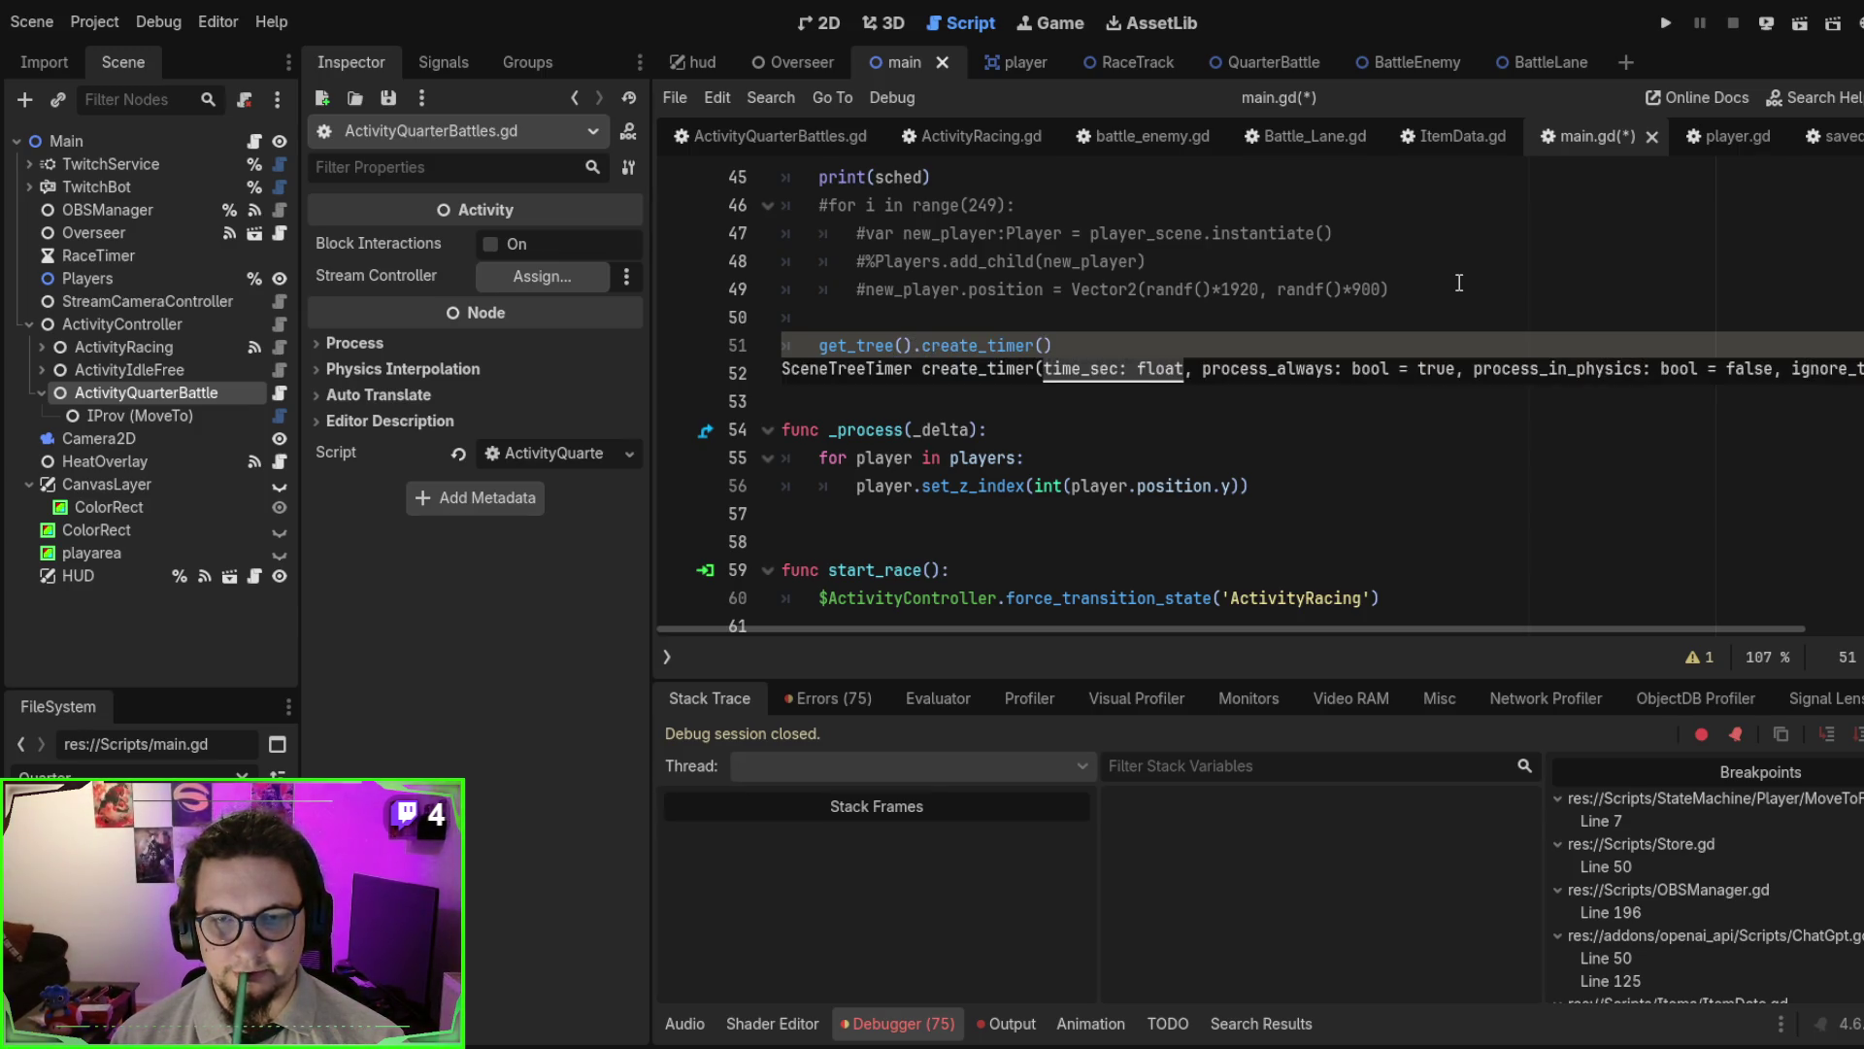
{"action": "type", "text": "5)"}
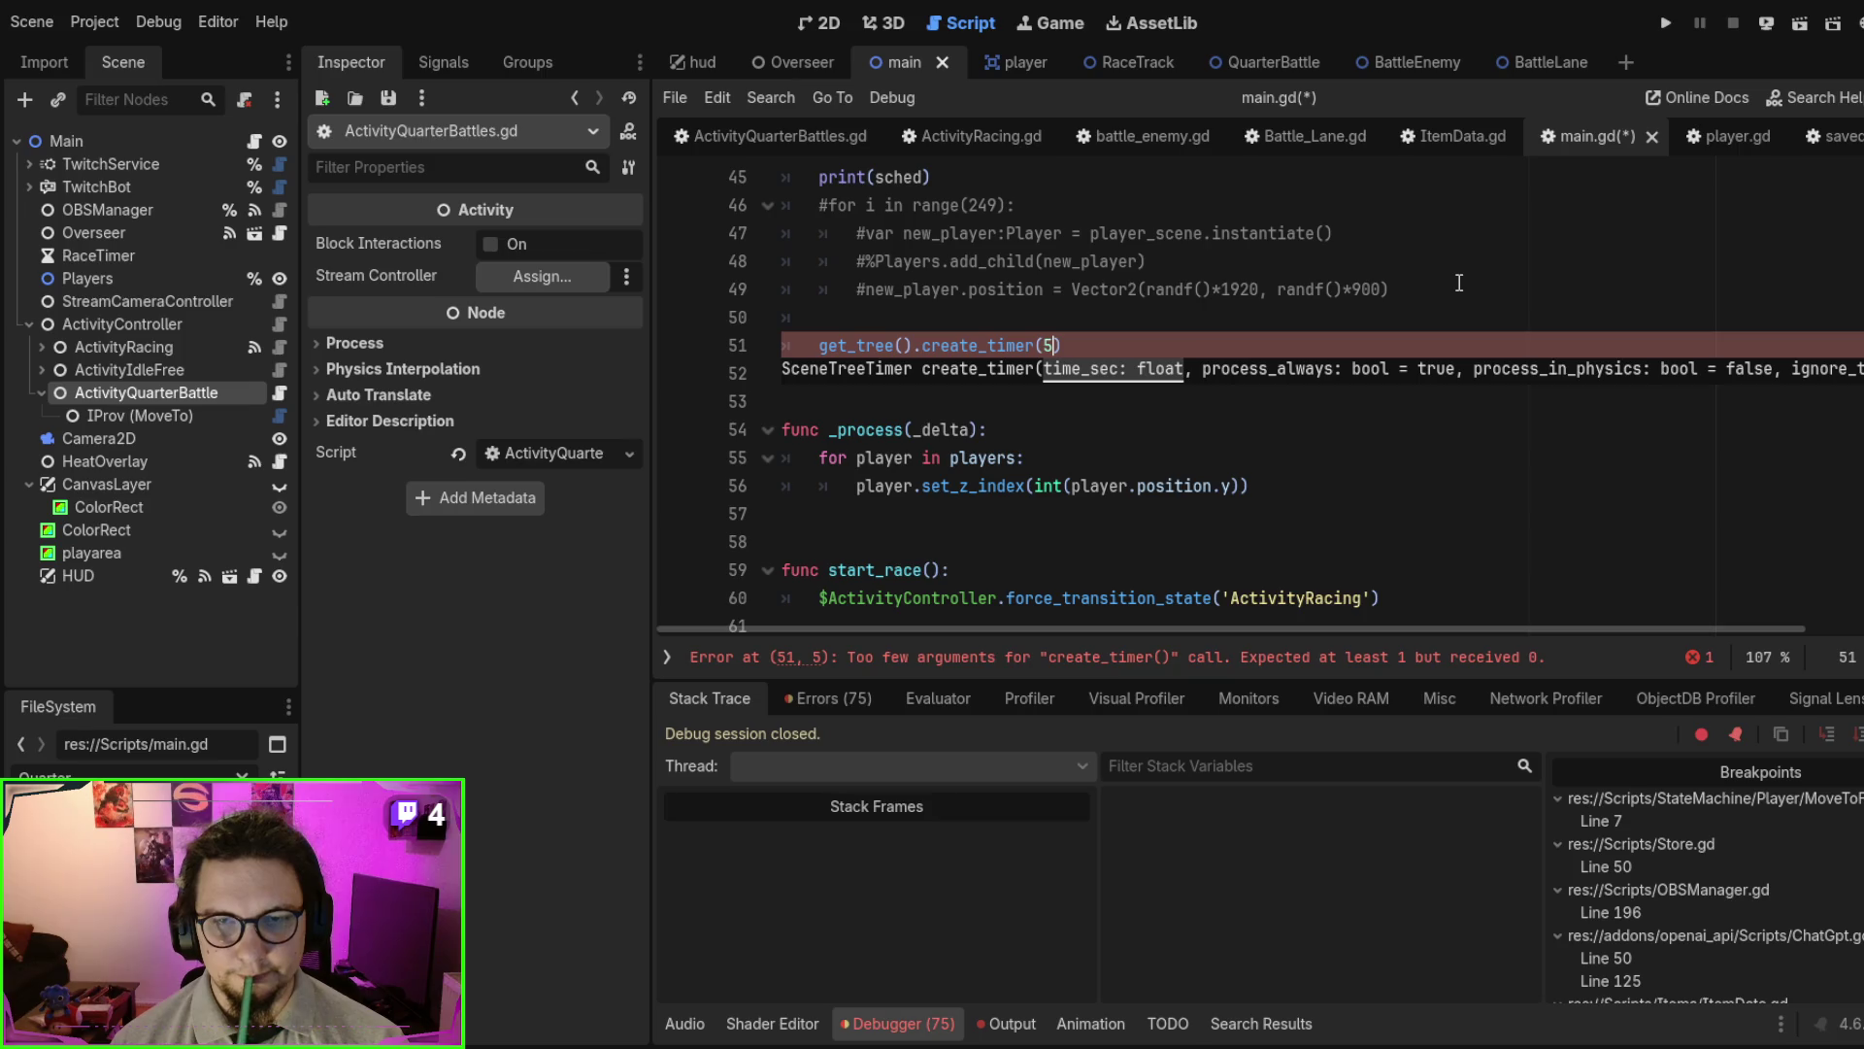
{"action": "type", "text": "."}
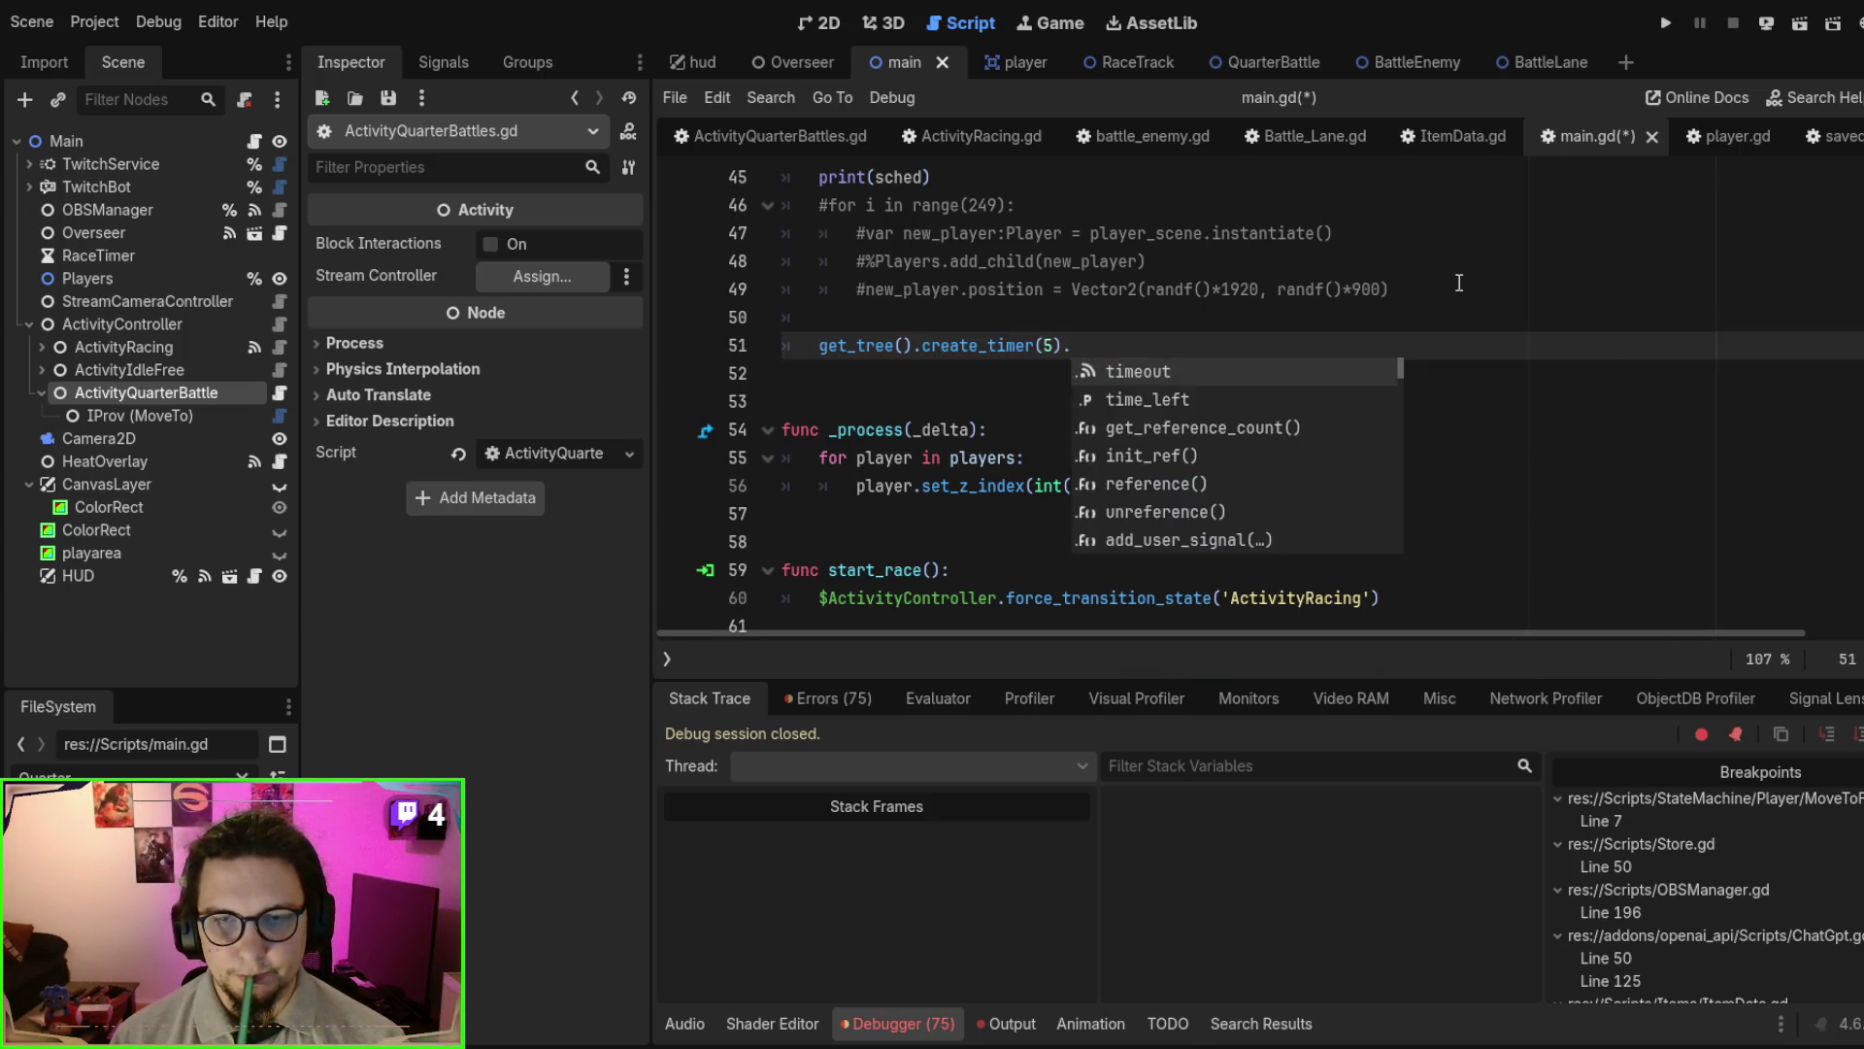
{"action": "key", "text": "Return"}
{"action": "type", "text": "."}
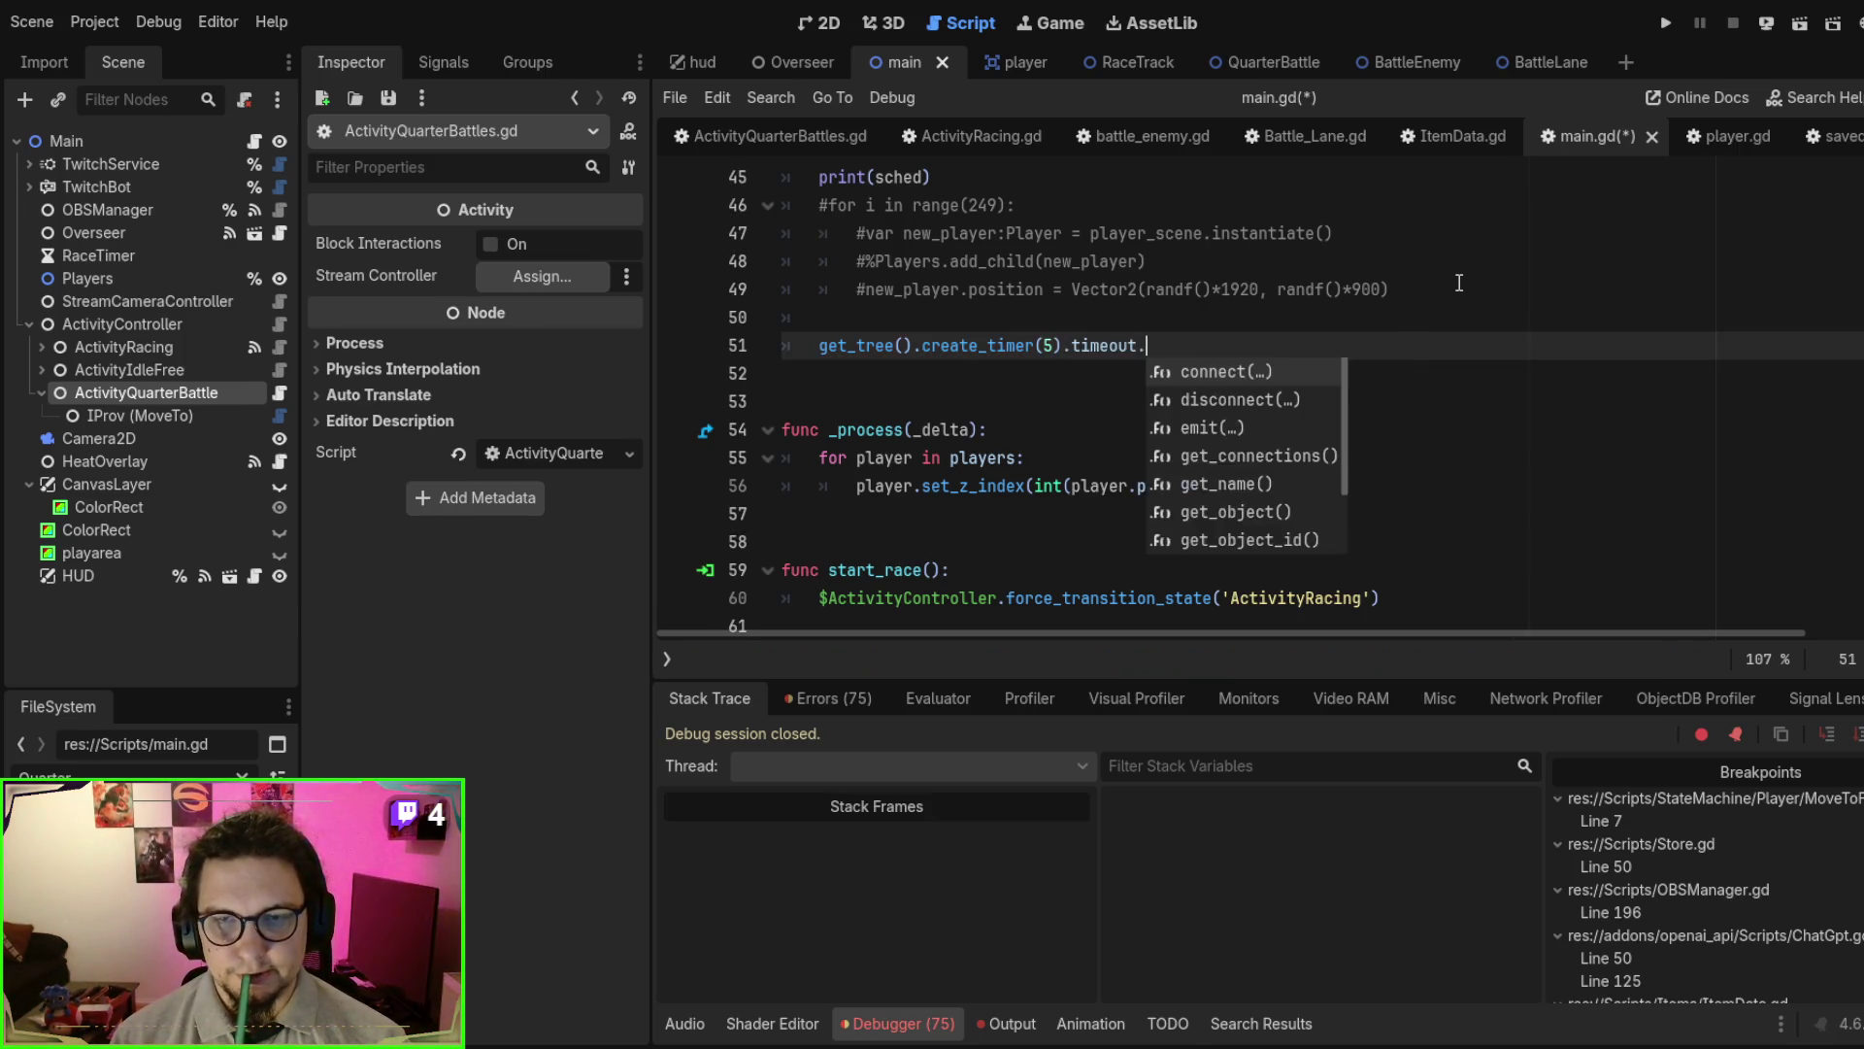
{"action": "type", "text": "con"}
{"action": "key", "text": "Return"}
{"action": "type", "text": "func"}
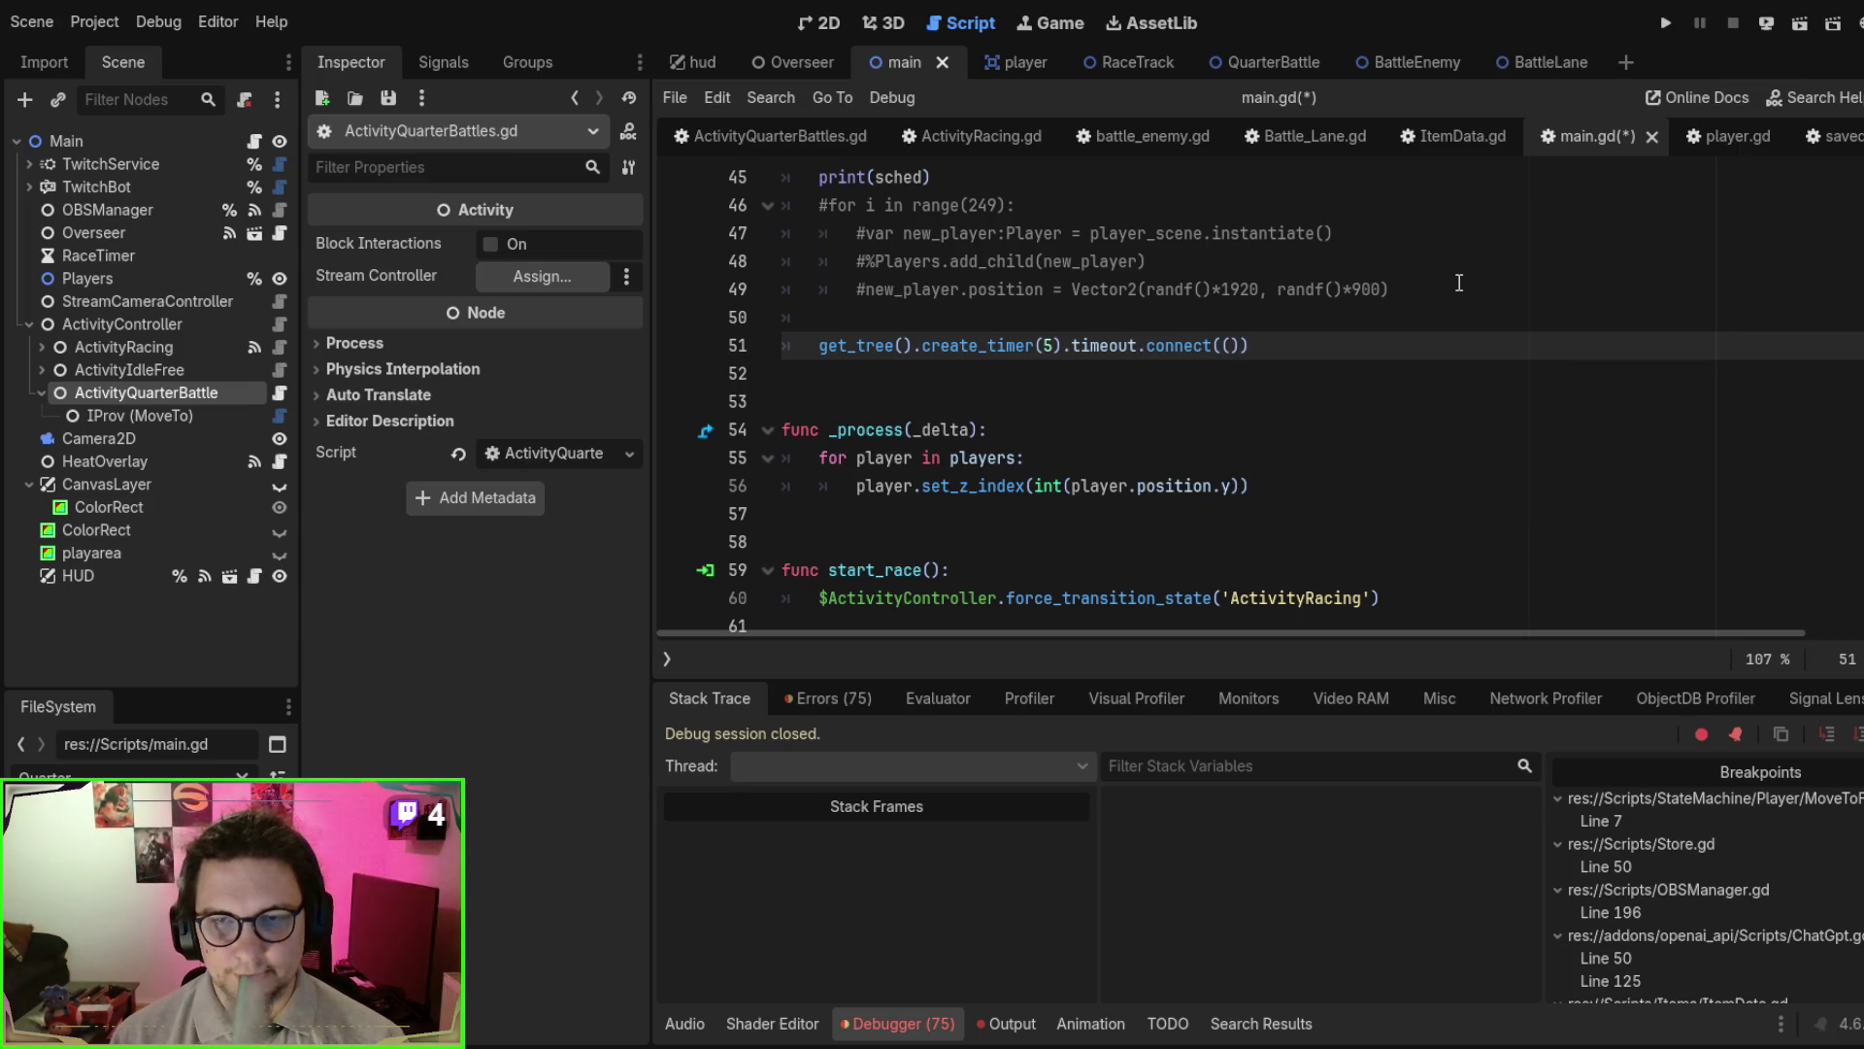
{"action": "type", "text": "():"}
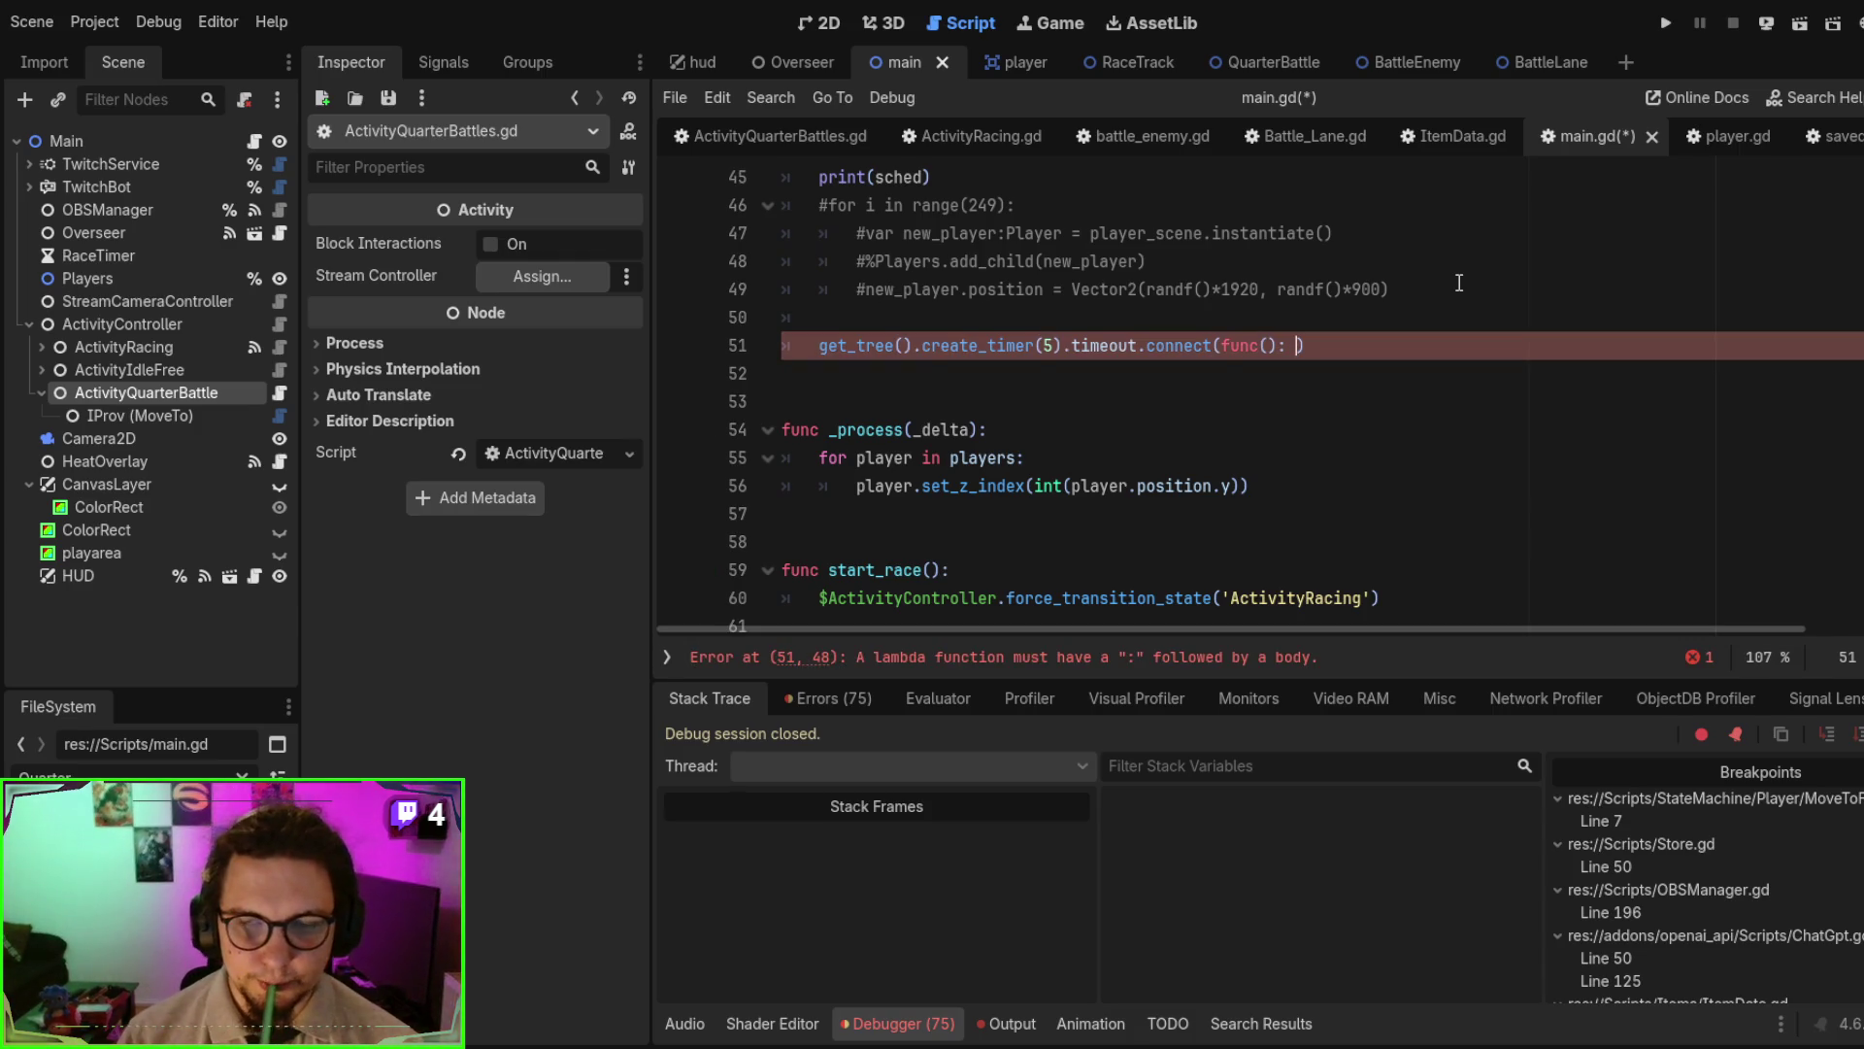
{"action": "key", "text": "Return"}
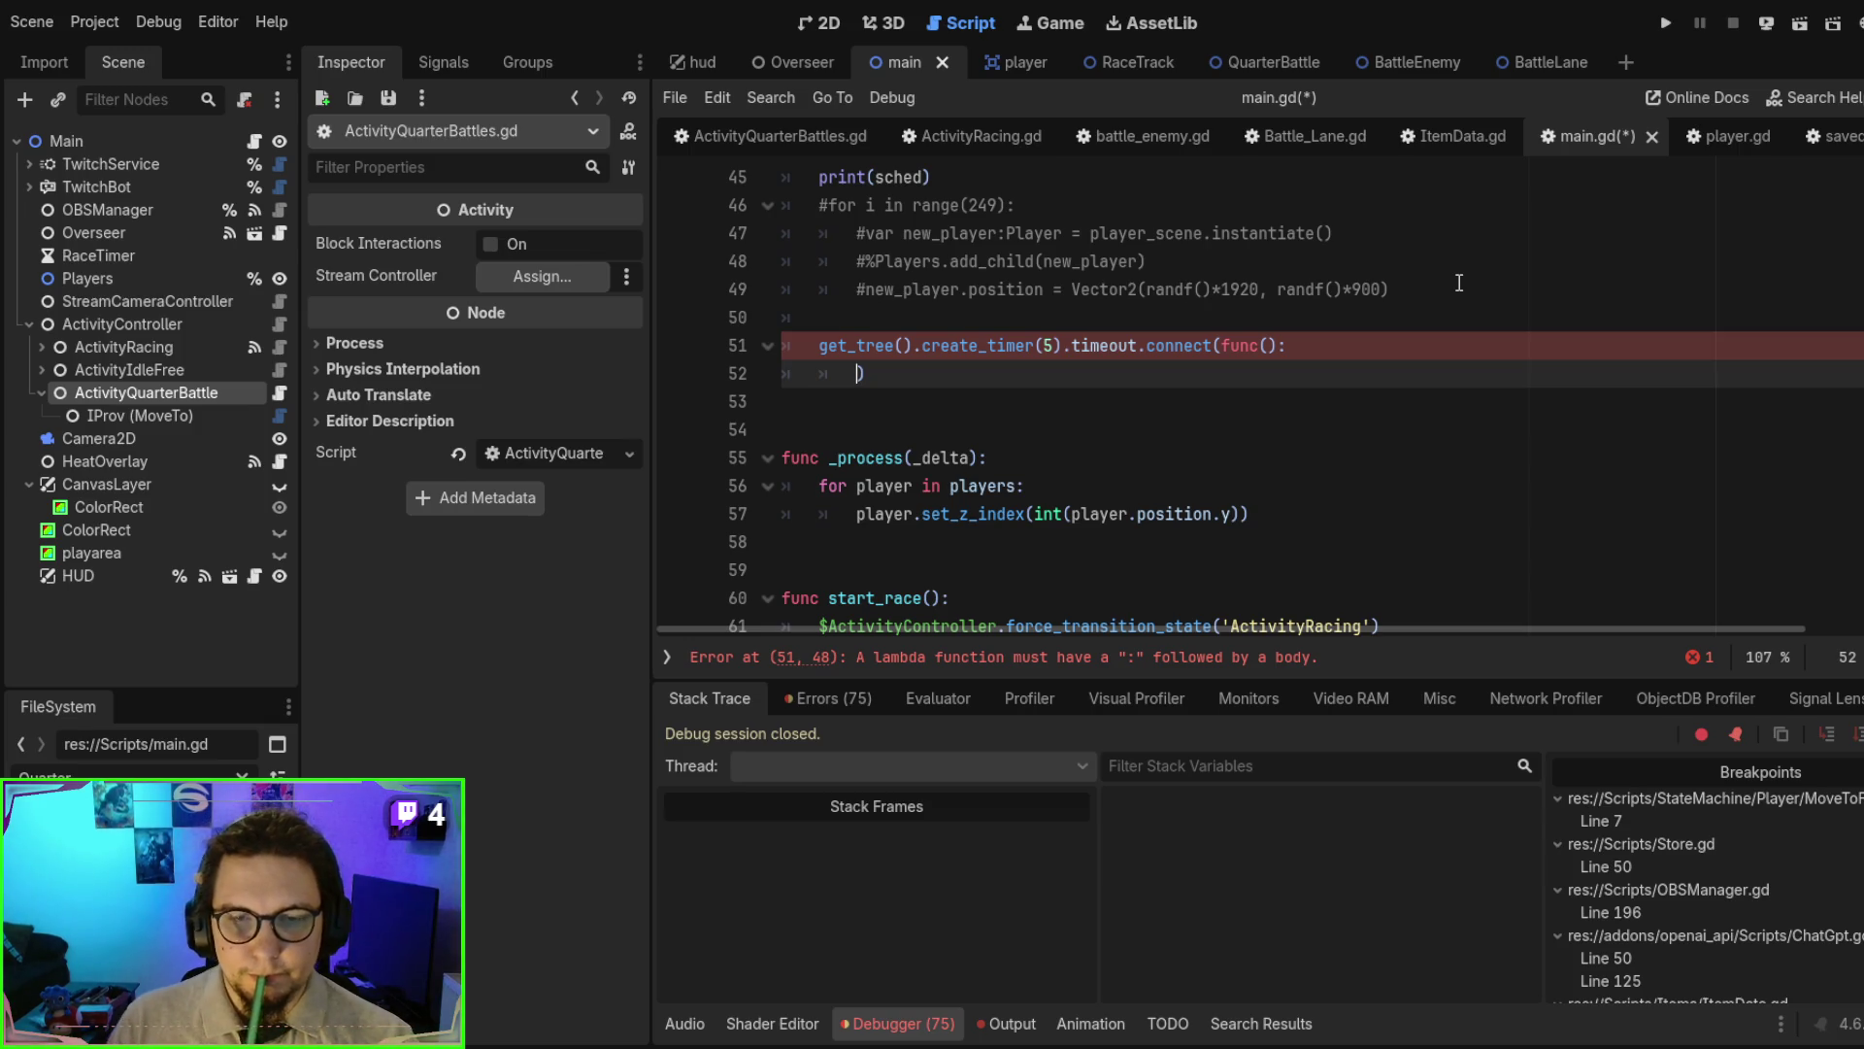
{"action": "scroll", "coordinate": [1458, 283], "scroll_direction": "down", "scroll_amount": 4}
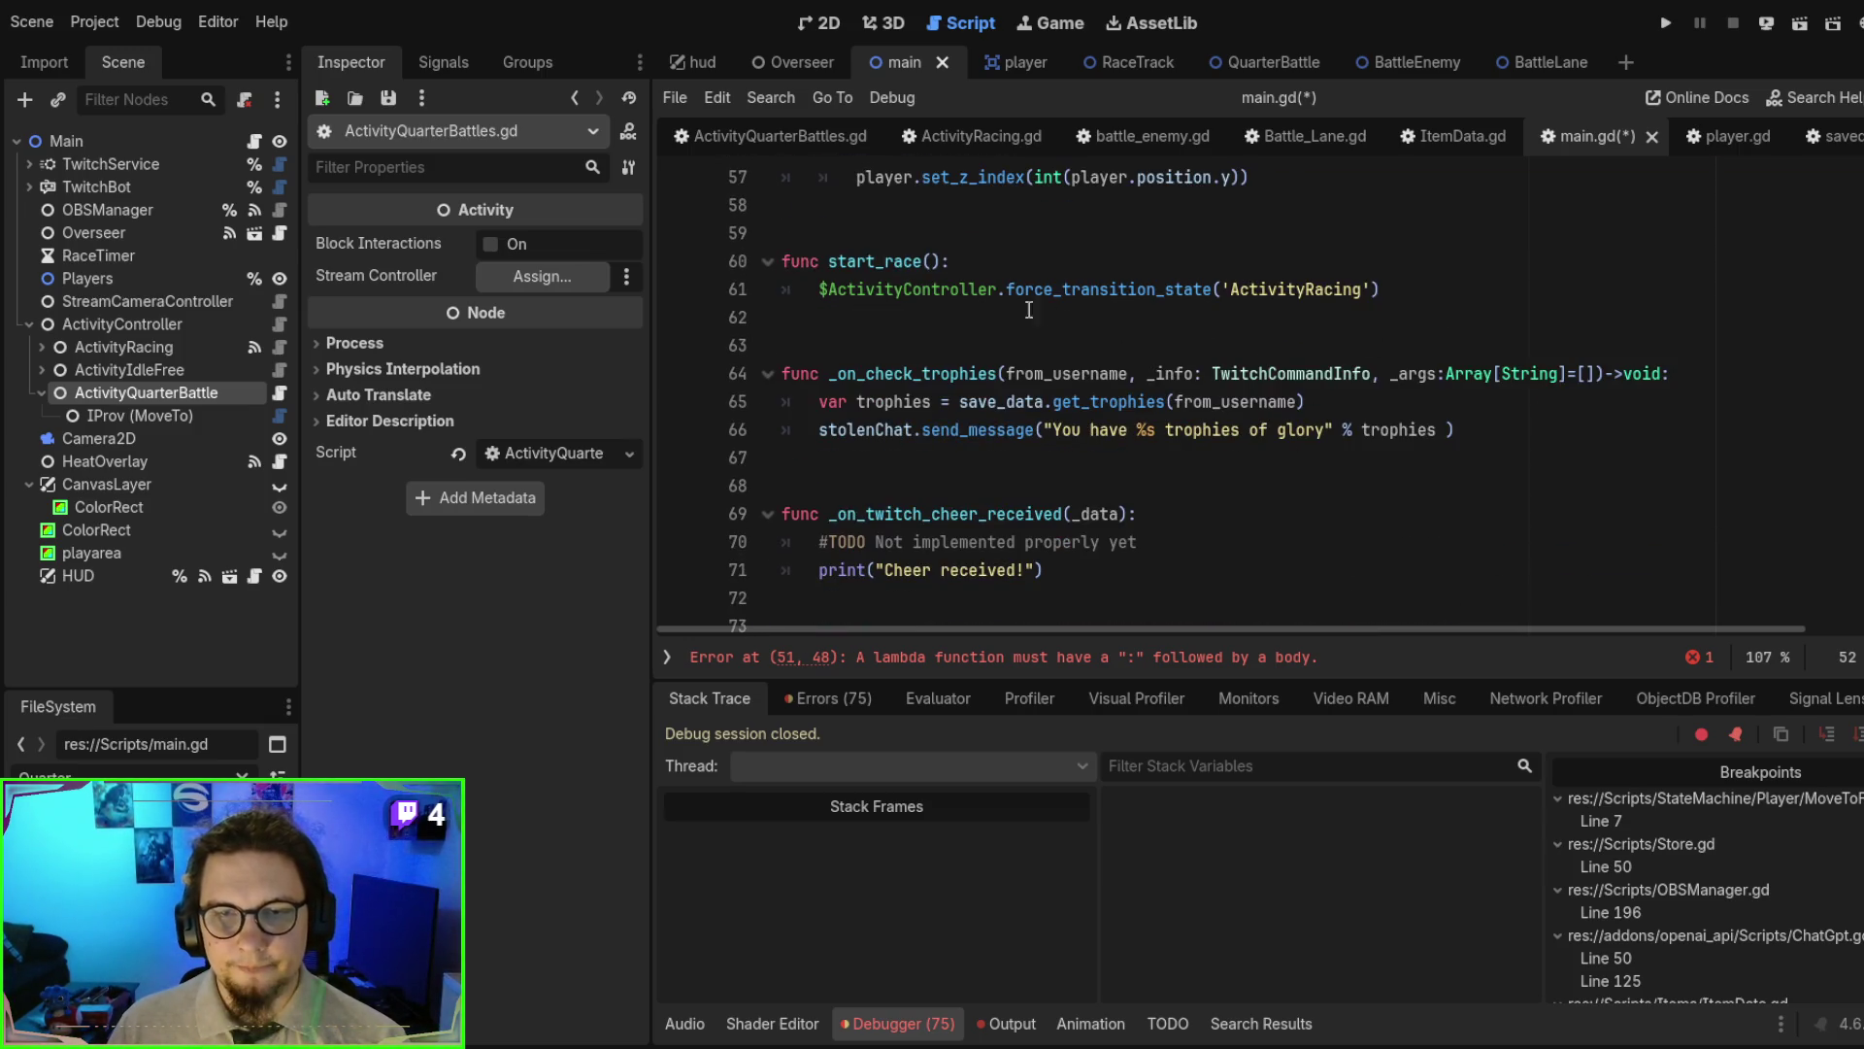
- Put $ActivityController.force_transition_state('ActivityQuarterBattle') in the lambda, save main.gd and run
{"action": "left_click_drag", "start_coordinate": [815, 292], "coordinate": [1614, 326]}
{"action": "key", "text": "ctrl+c"}
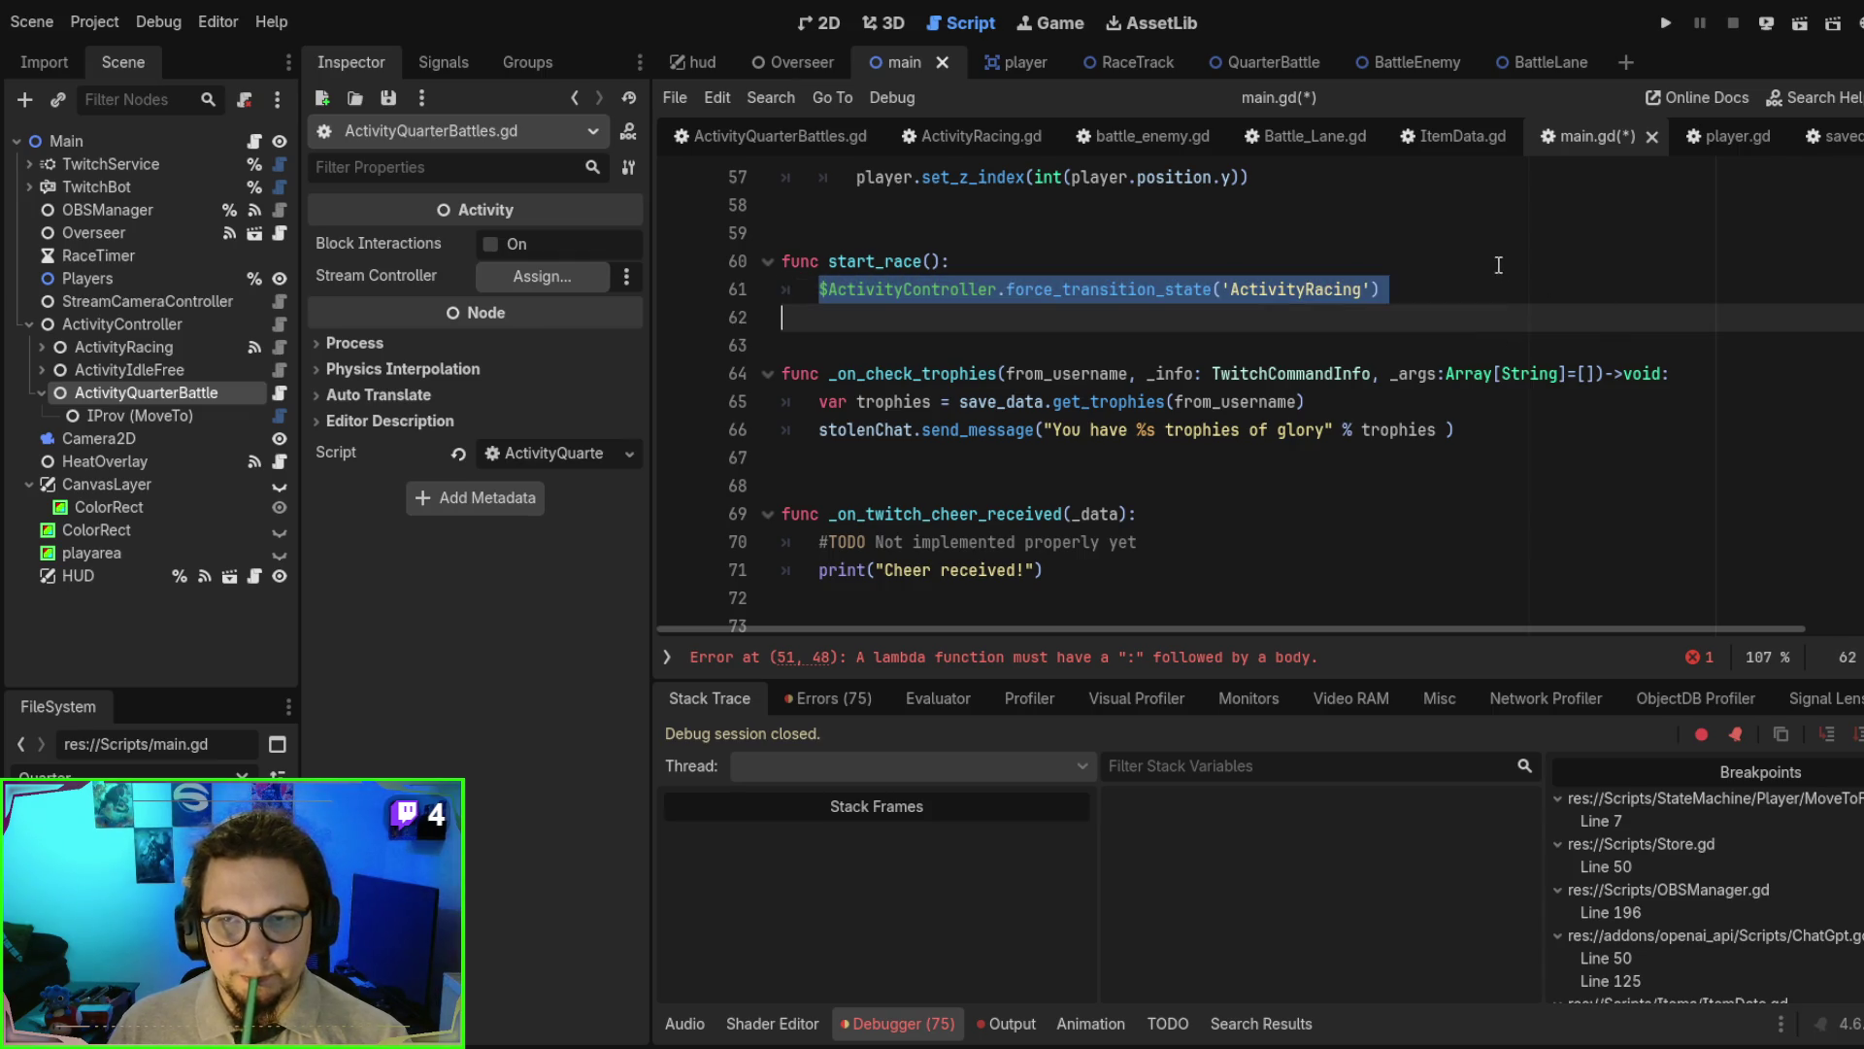
{"action": "scroll", "coordinate": [1373, 279], "scroll_direction": "up", "scroll_amount": 3}
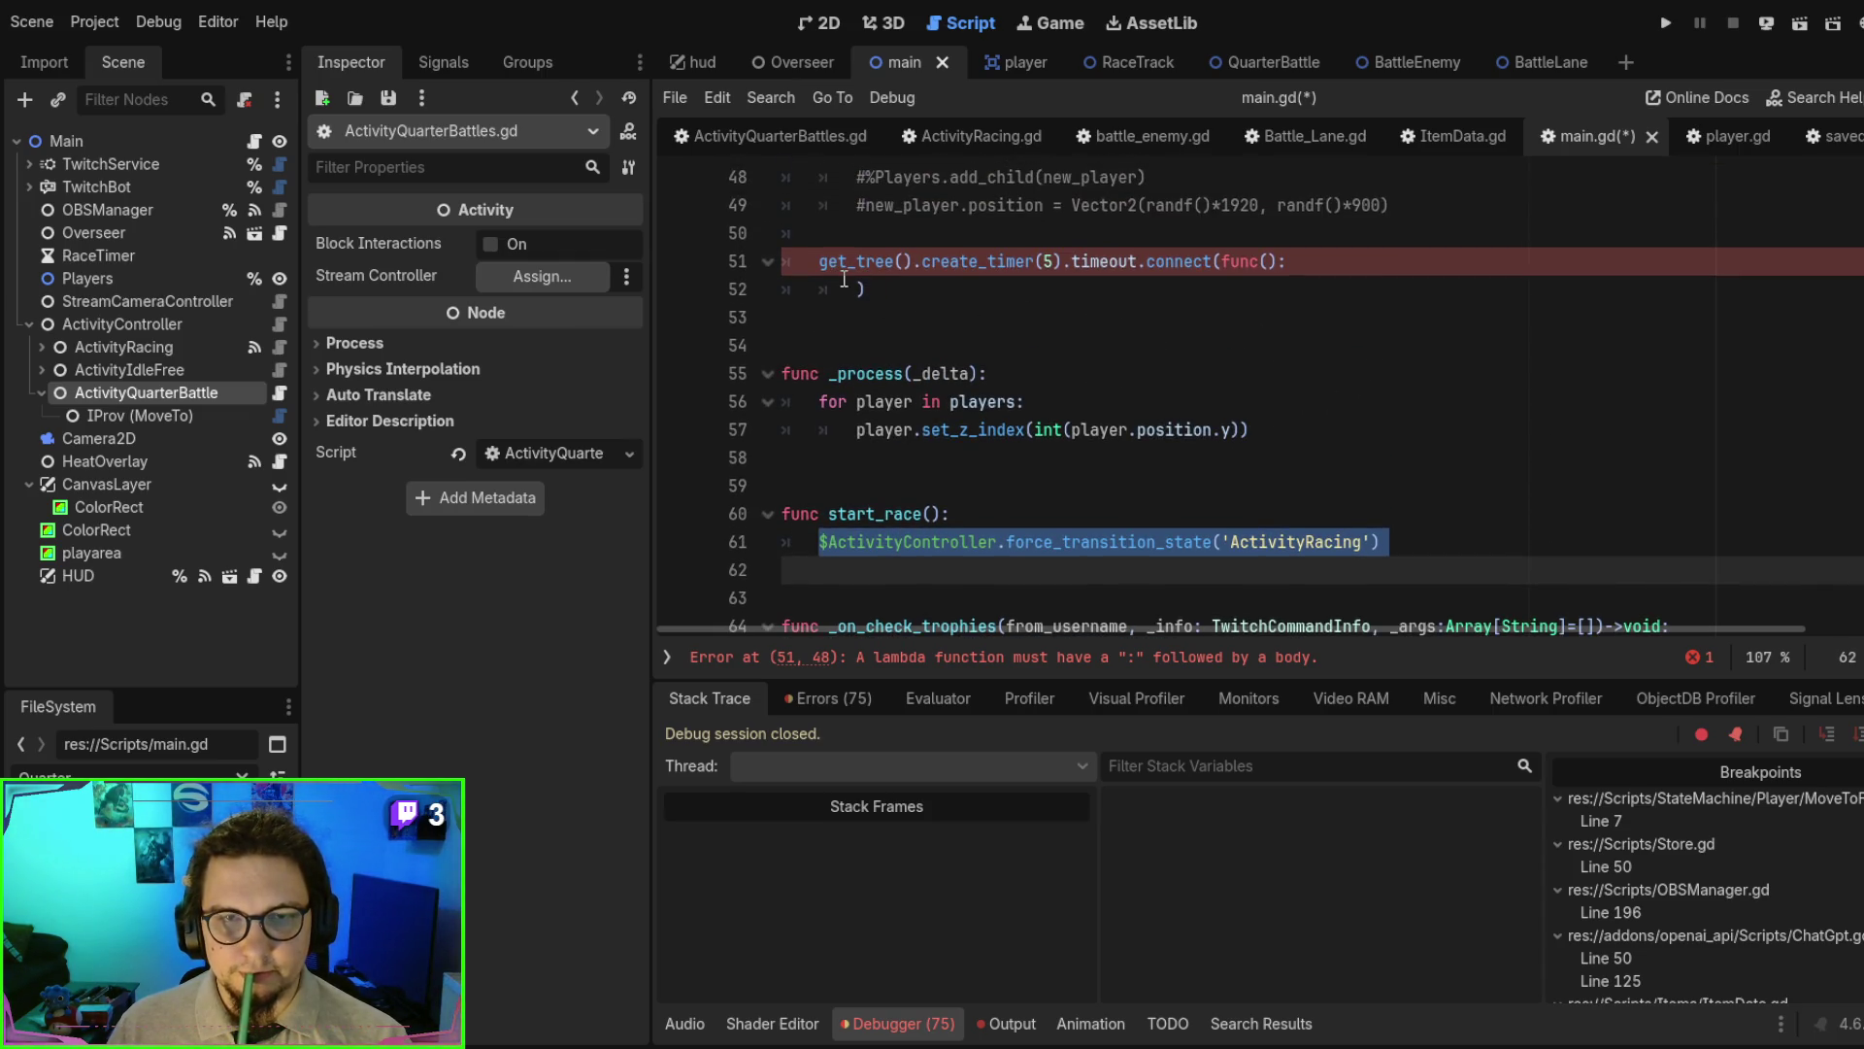
{"action": "left_click", "coordinate": [844, 281]}
{"action": "key", "text": "ctrl+v"}
{"action": "key", "text": "BackSpace"}
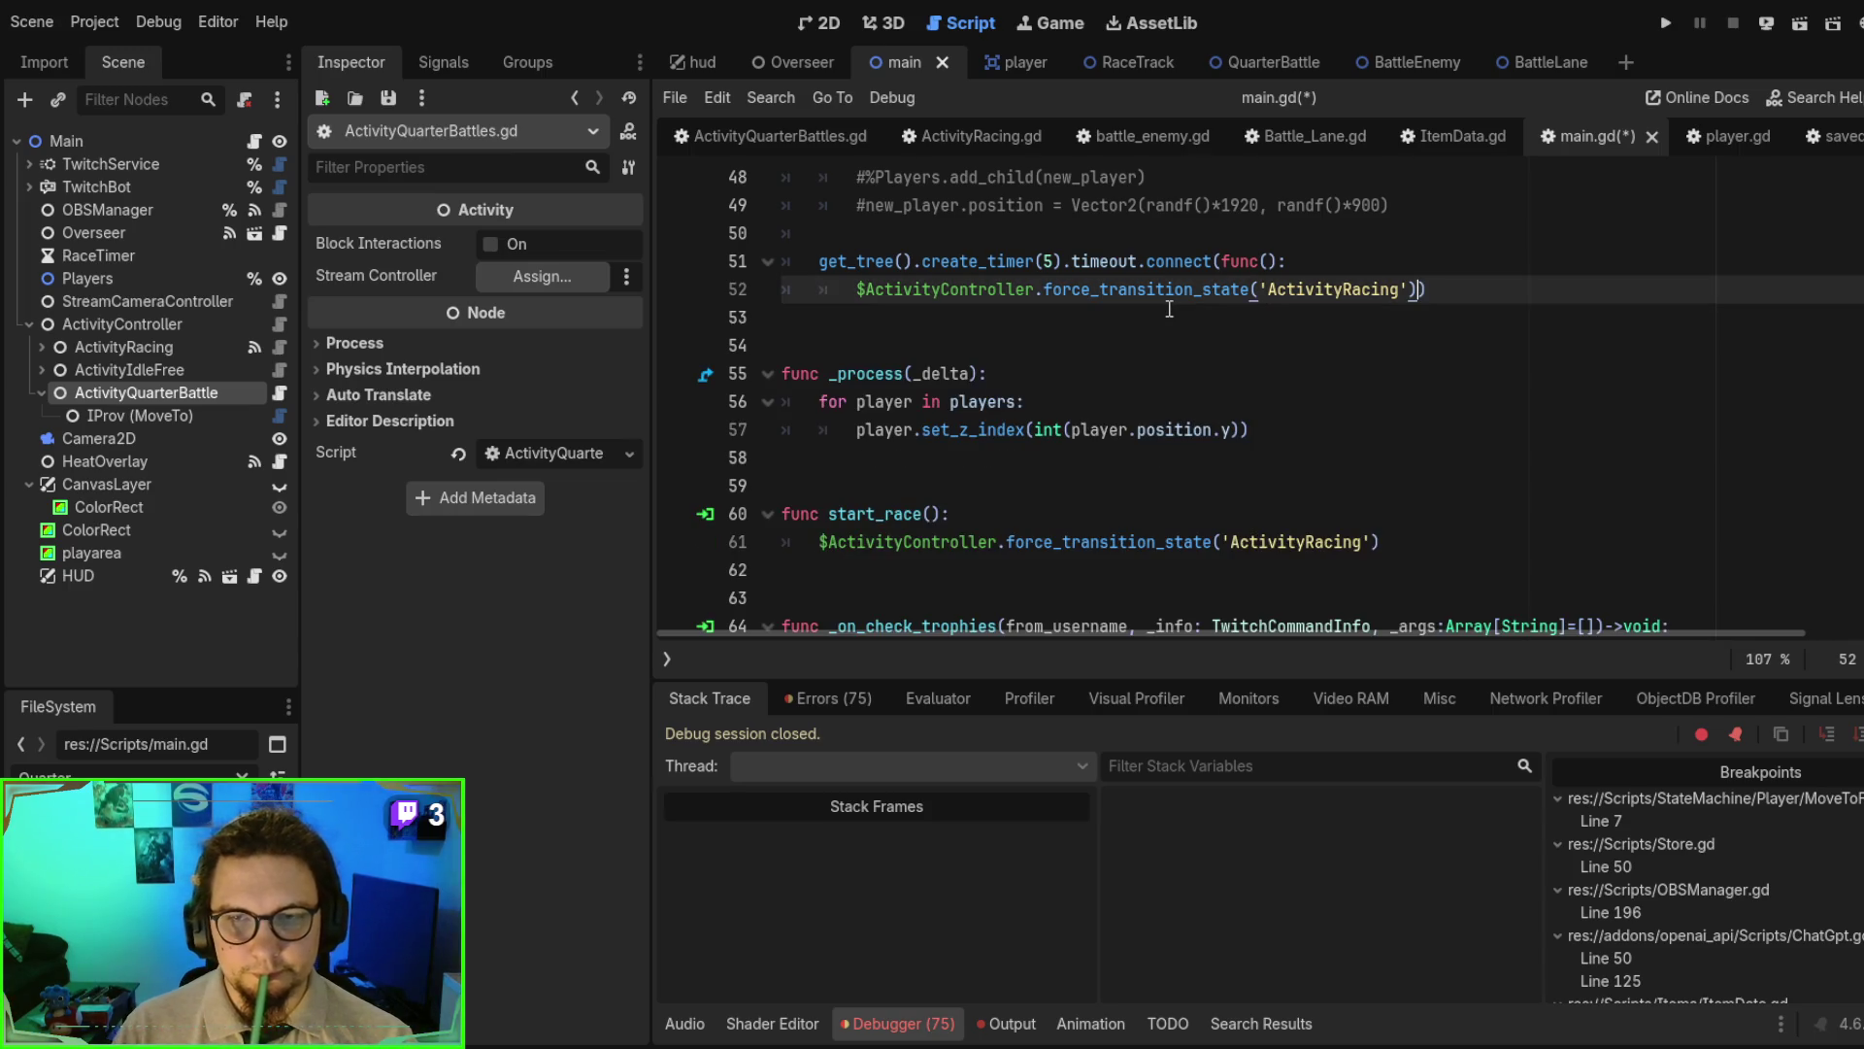
{"action": "left_click", "coordinate": [1370, 263]}
{"action": "double_click", "coordinate": [1369, 289]}
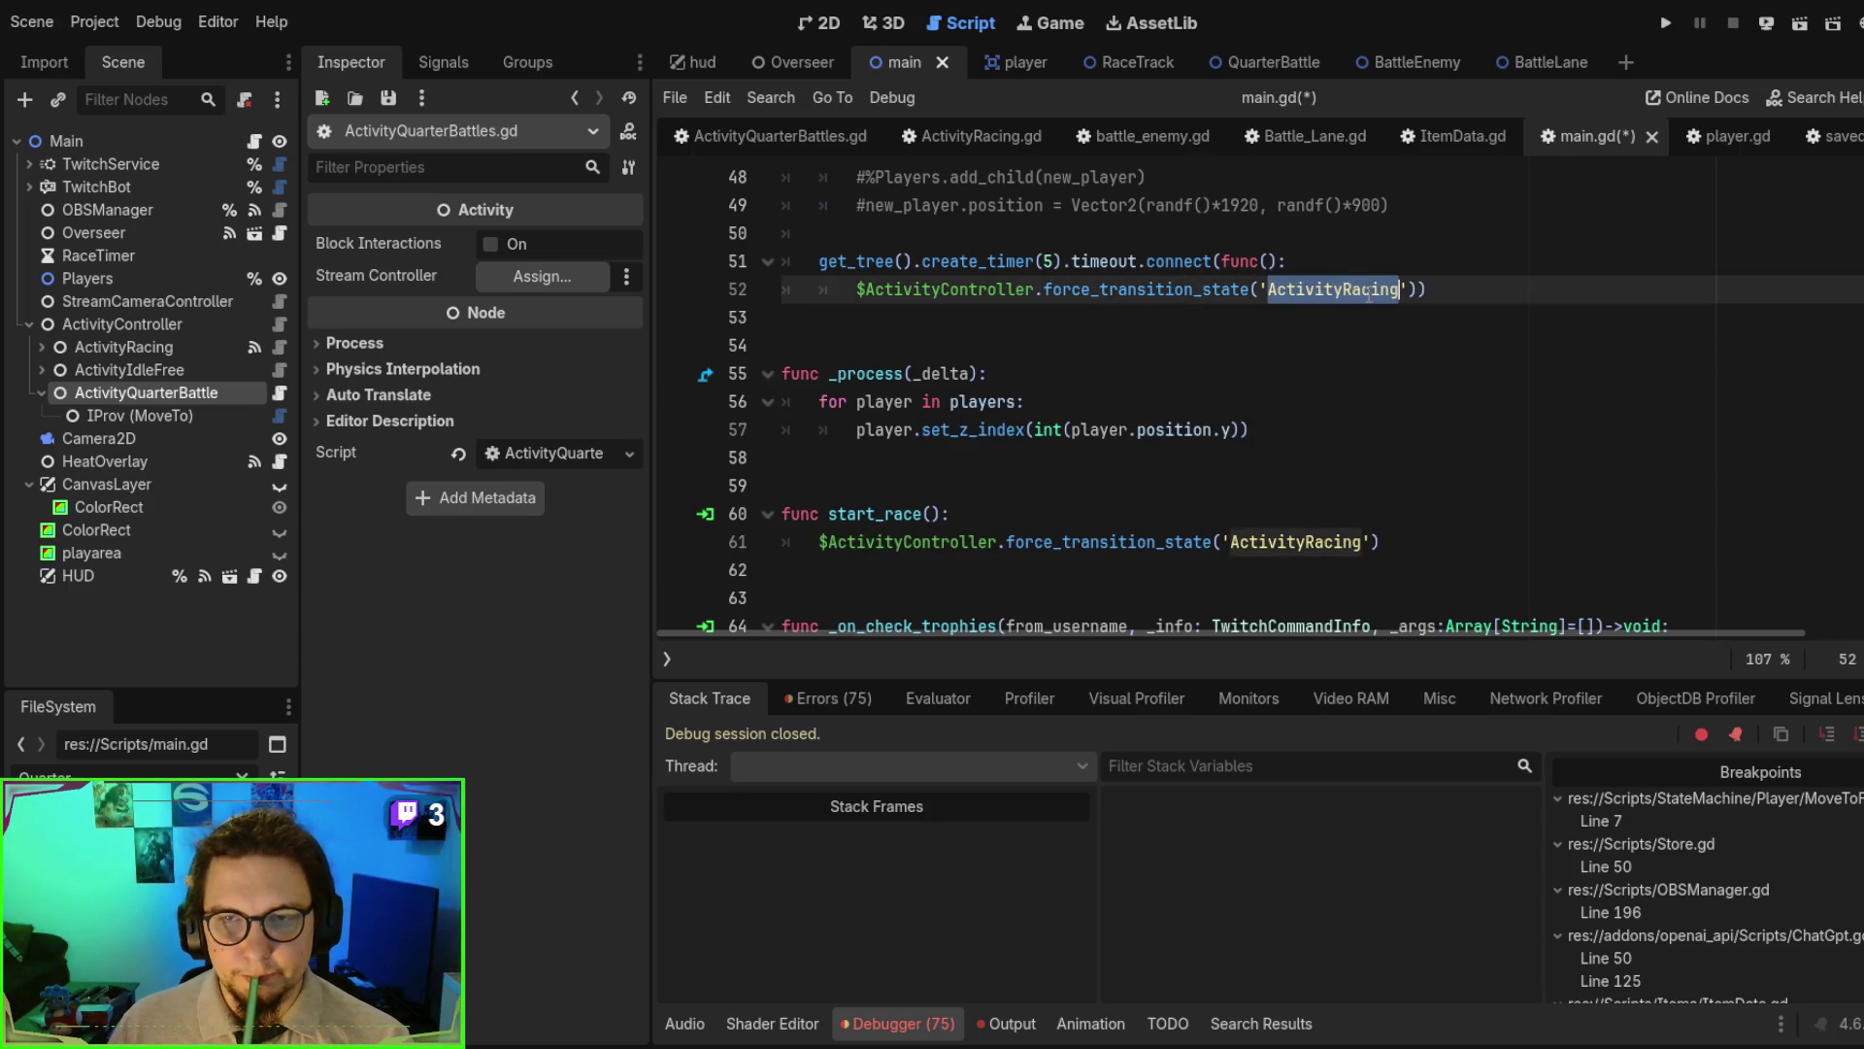
{"action": "type", "text": "Activity"}
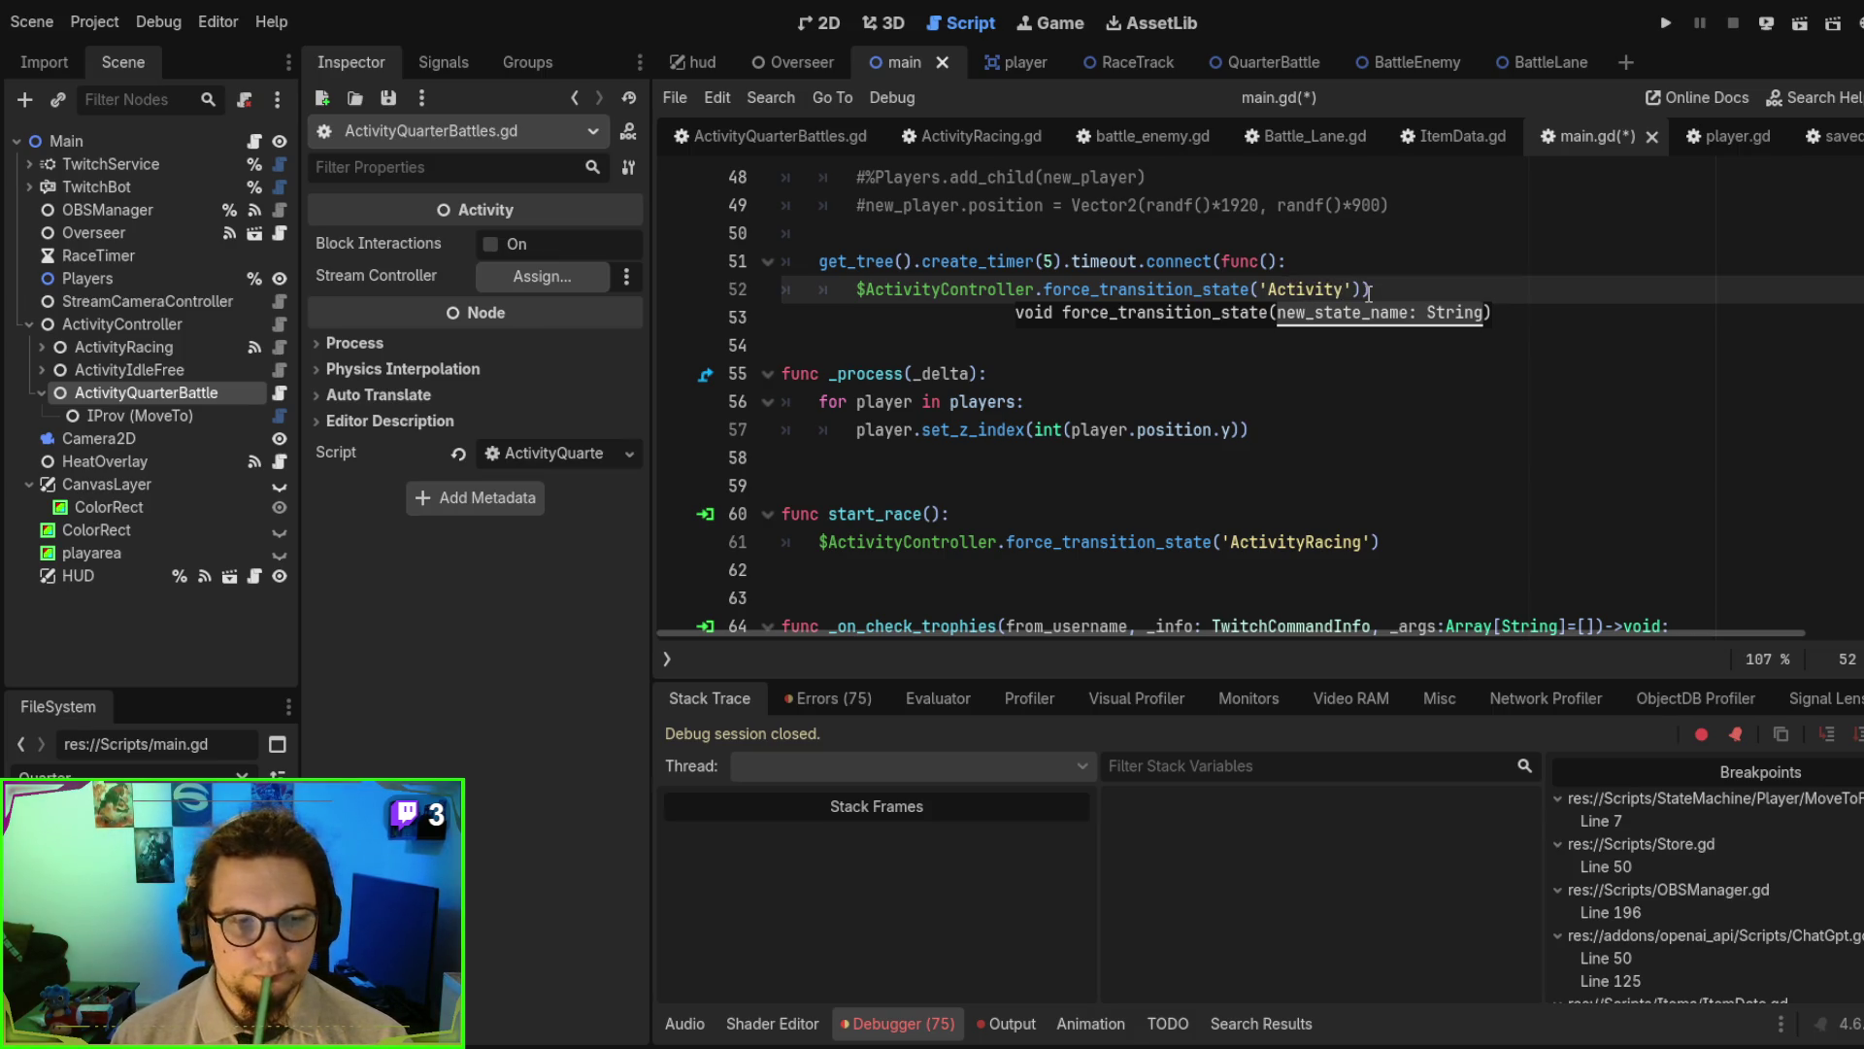
{"action": "type", "text": "QuarterB"}
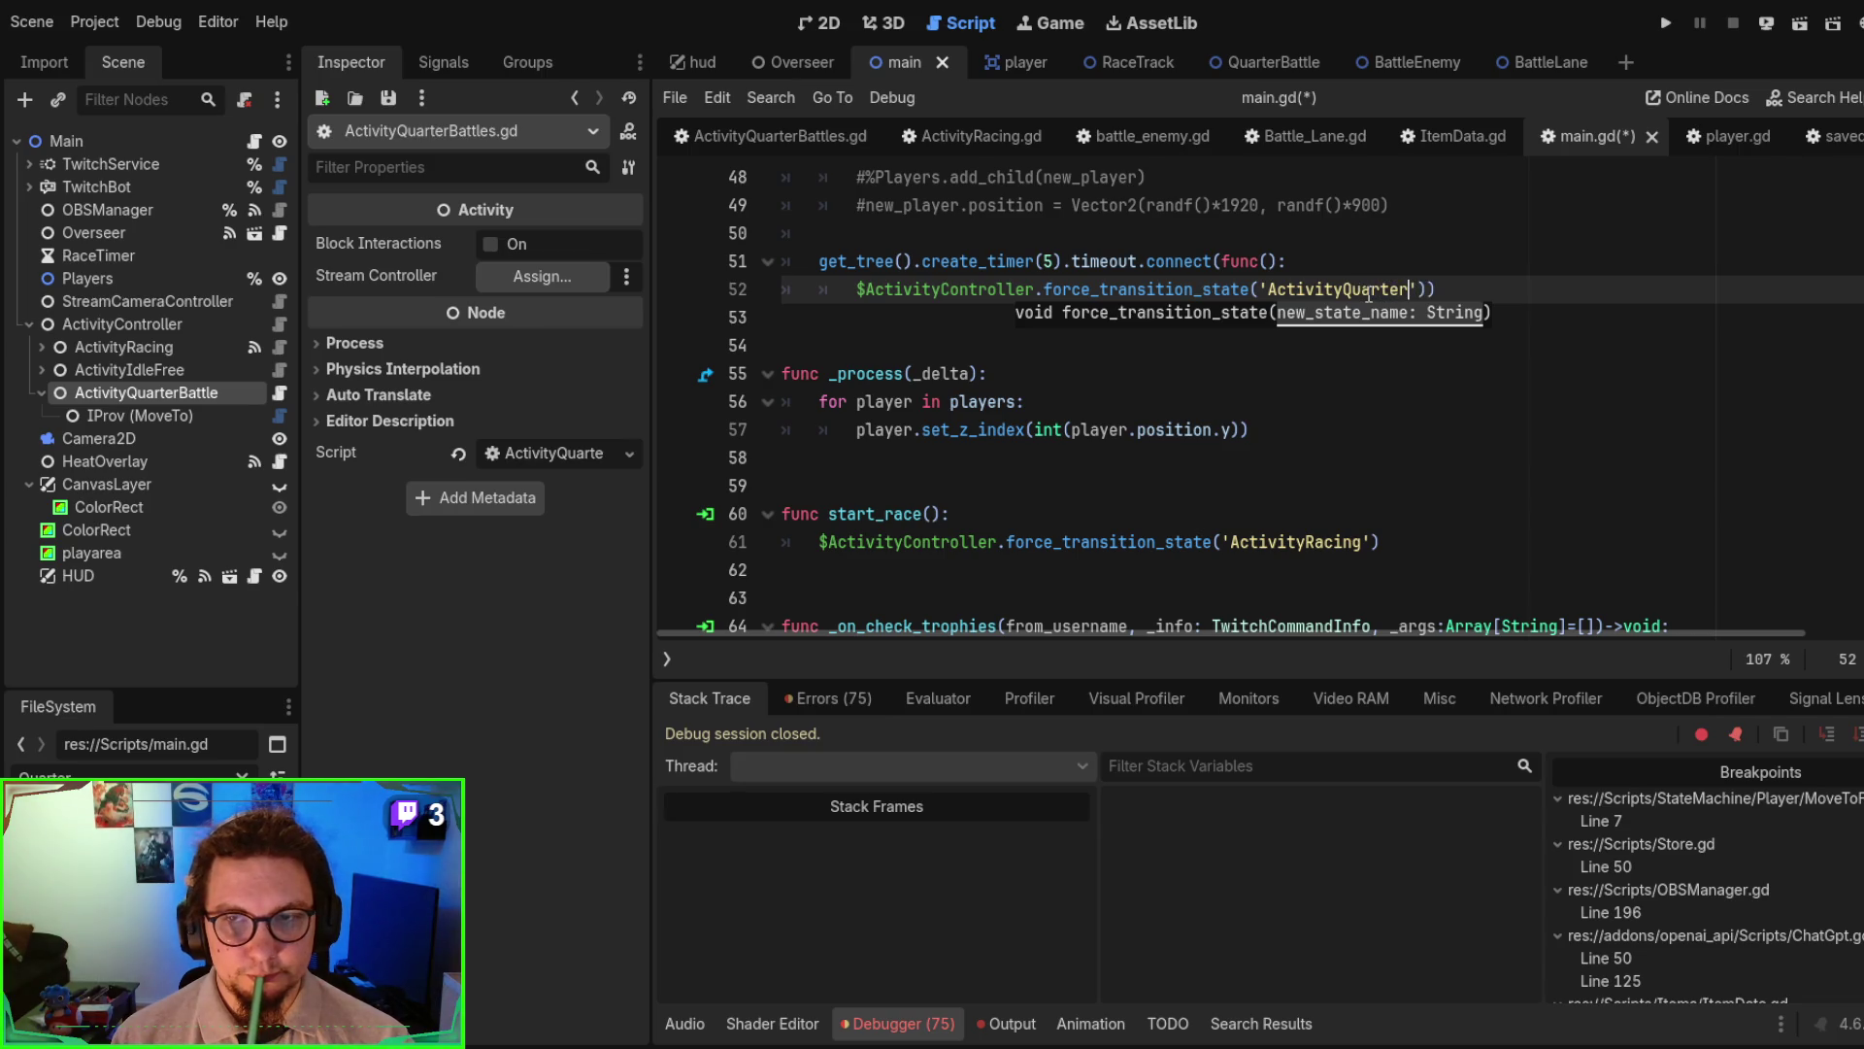
{"action": "type", "text": "attle"}
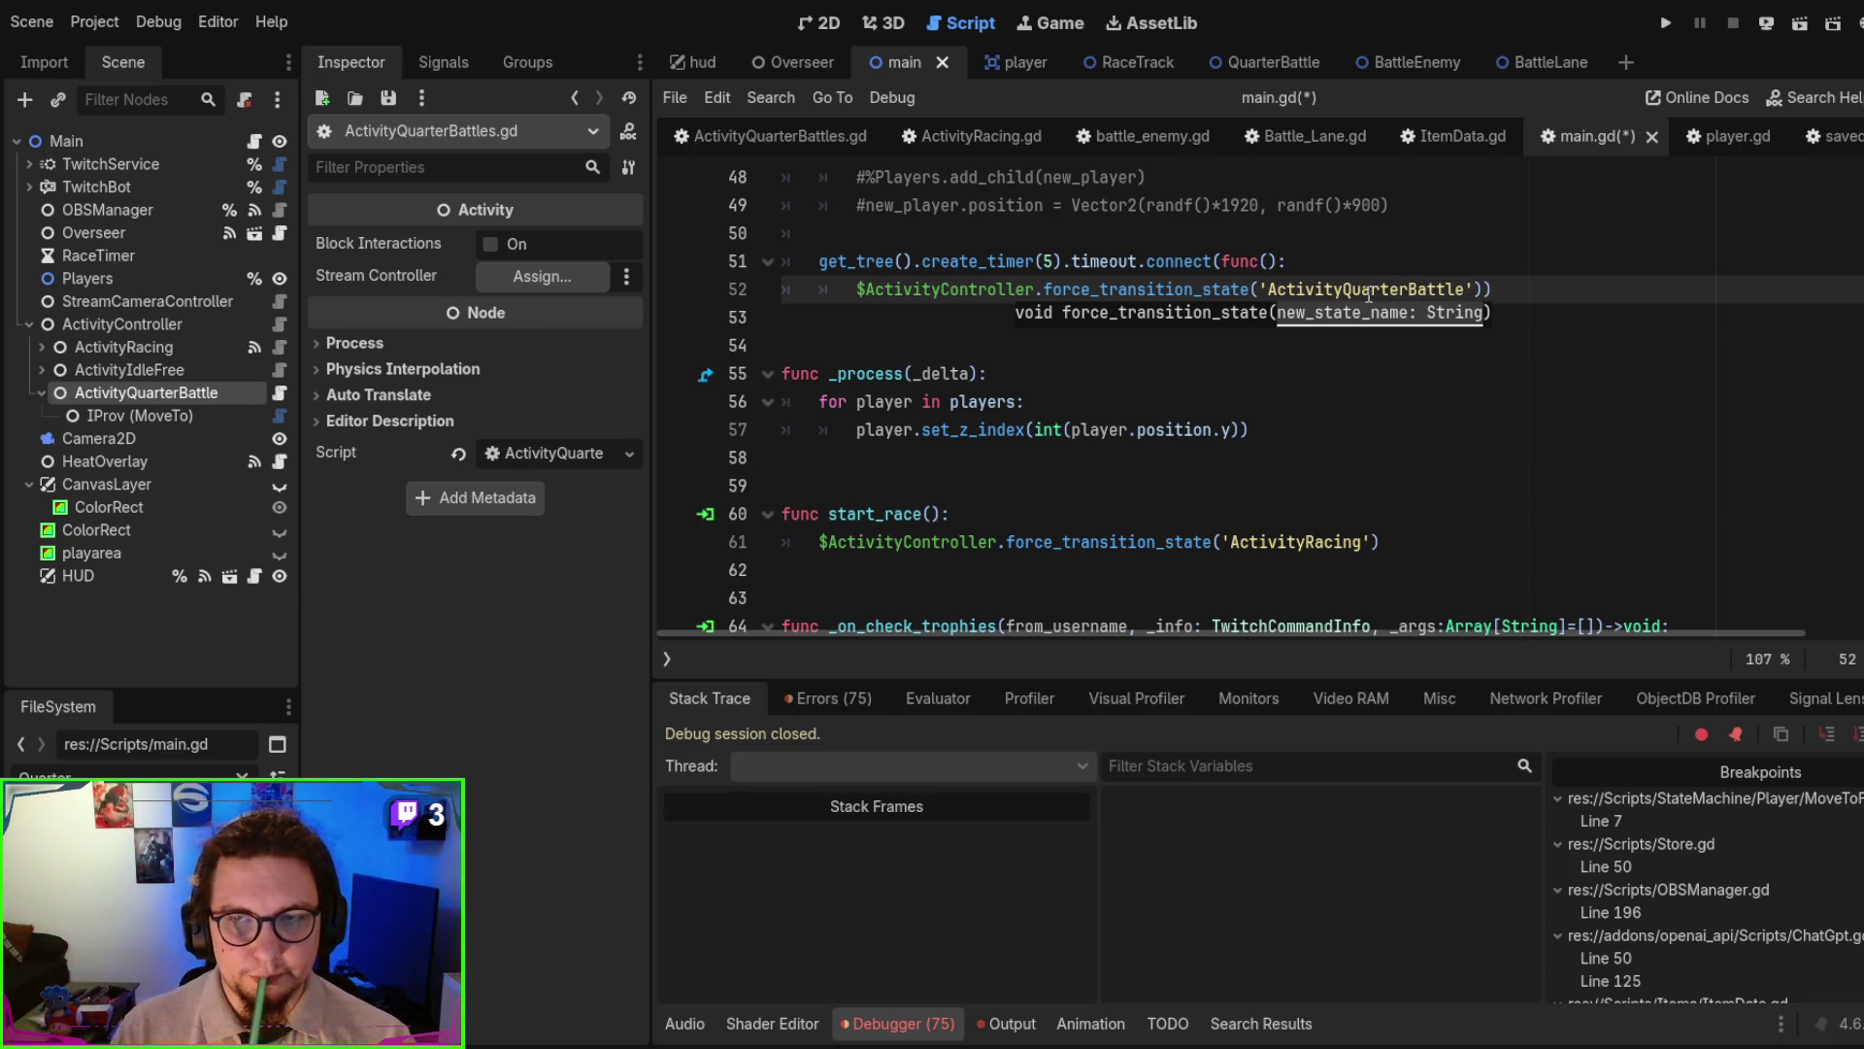
{"action": "key", "text": "ctrl+s"}
{"action": "key", "text": "F6"}
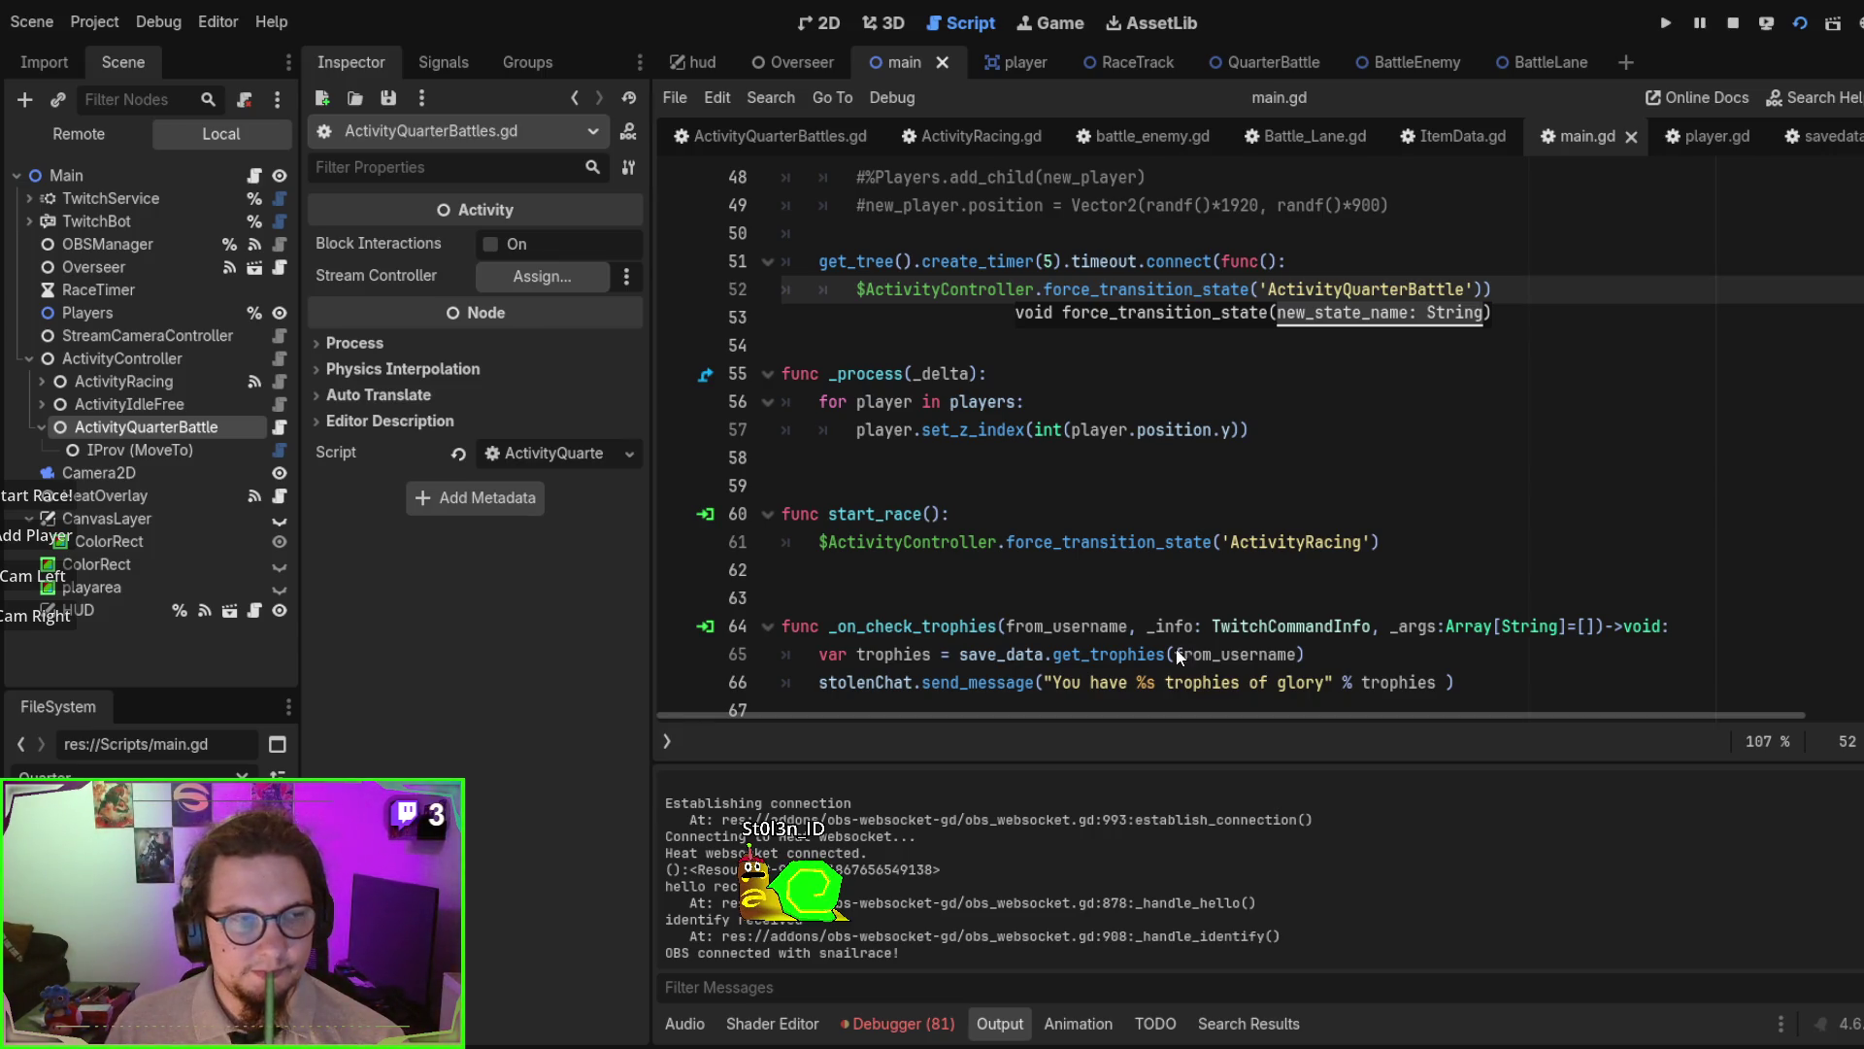
- Expand the Debugger error about the missing ActivityQuarterBattle.gd, then select QuarterBattle in ActivityQuarterBattles.gd's preload path
{"action": "left_click", "coordinate": [898, 1024]}
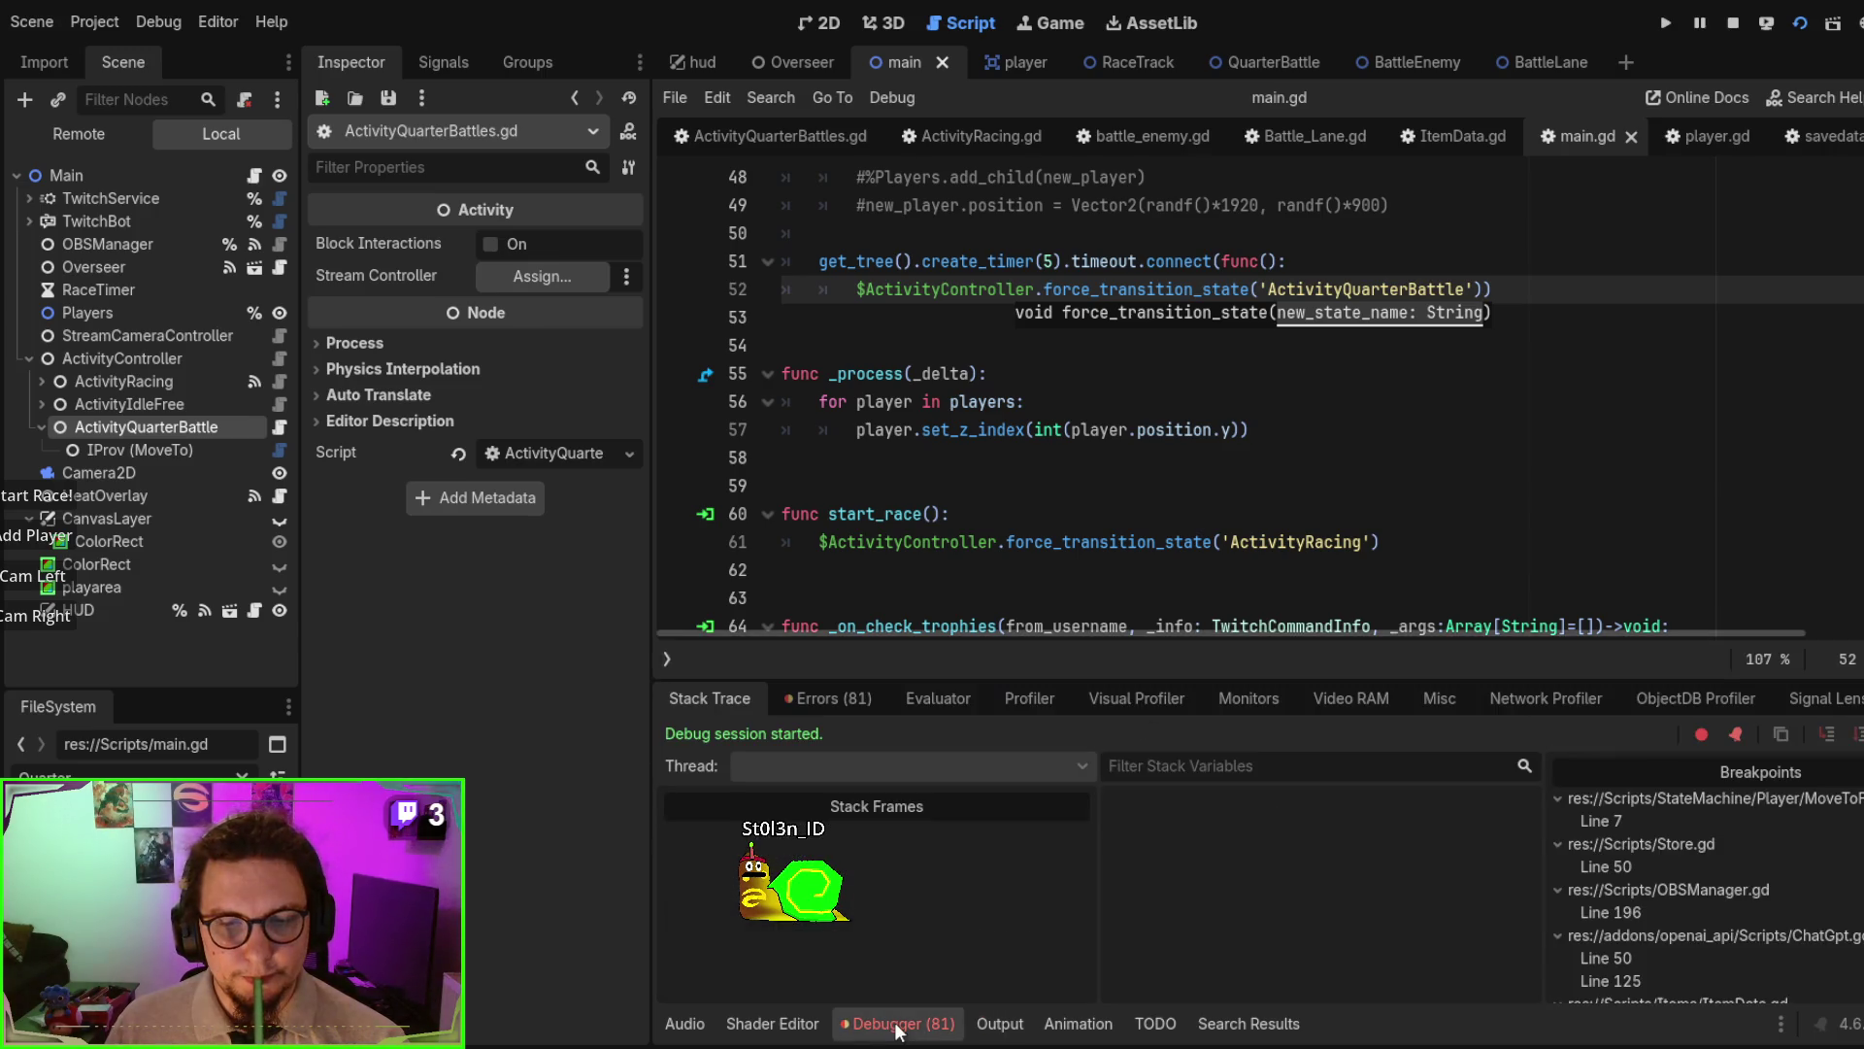
{"action": "left_click", "coordinate": [831, 697]}
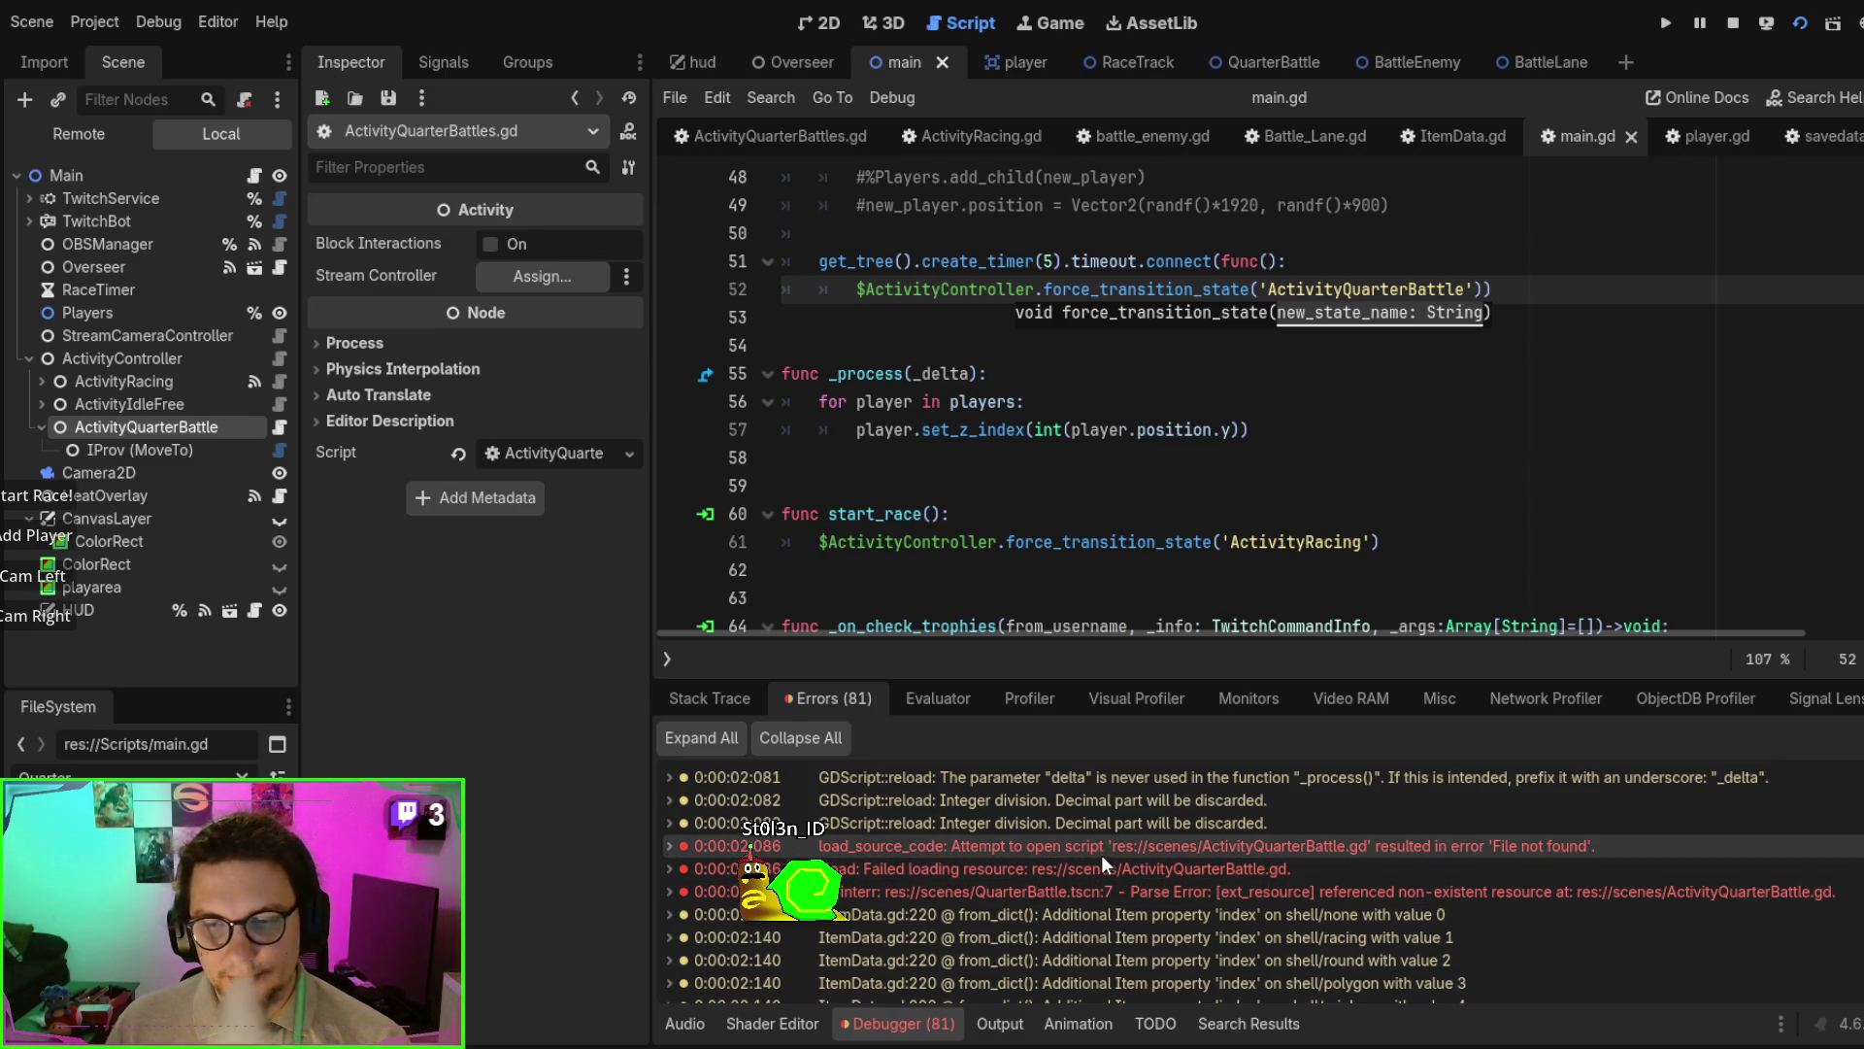
{"action": "double_click", "coordinate": [1076, 841]}
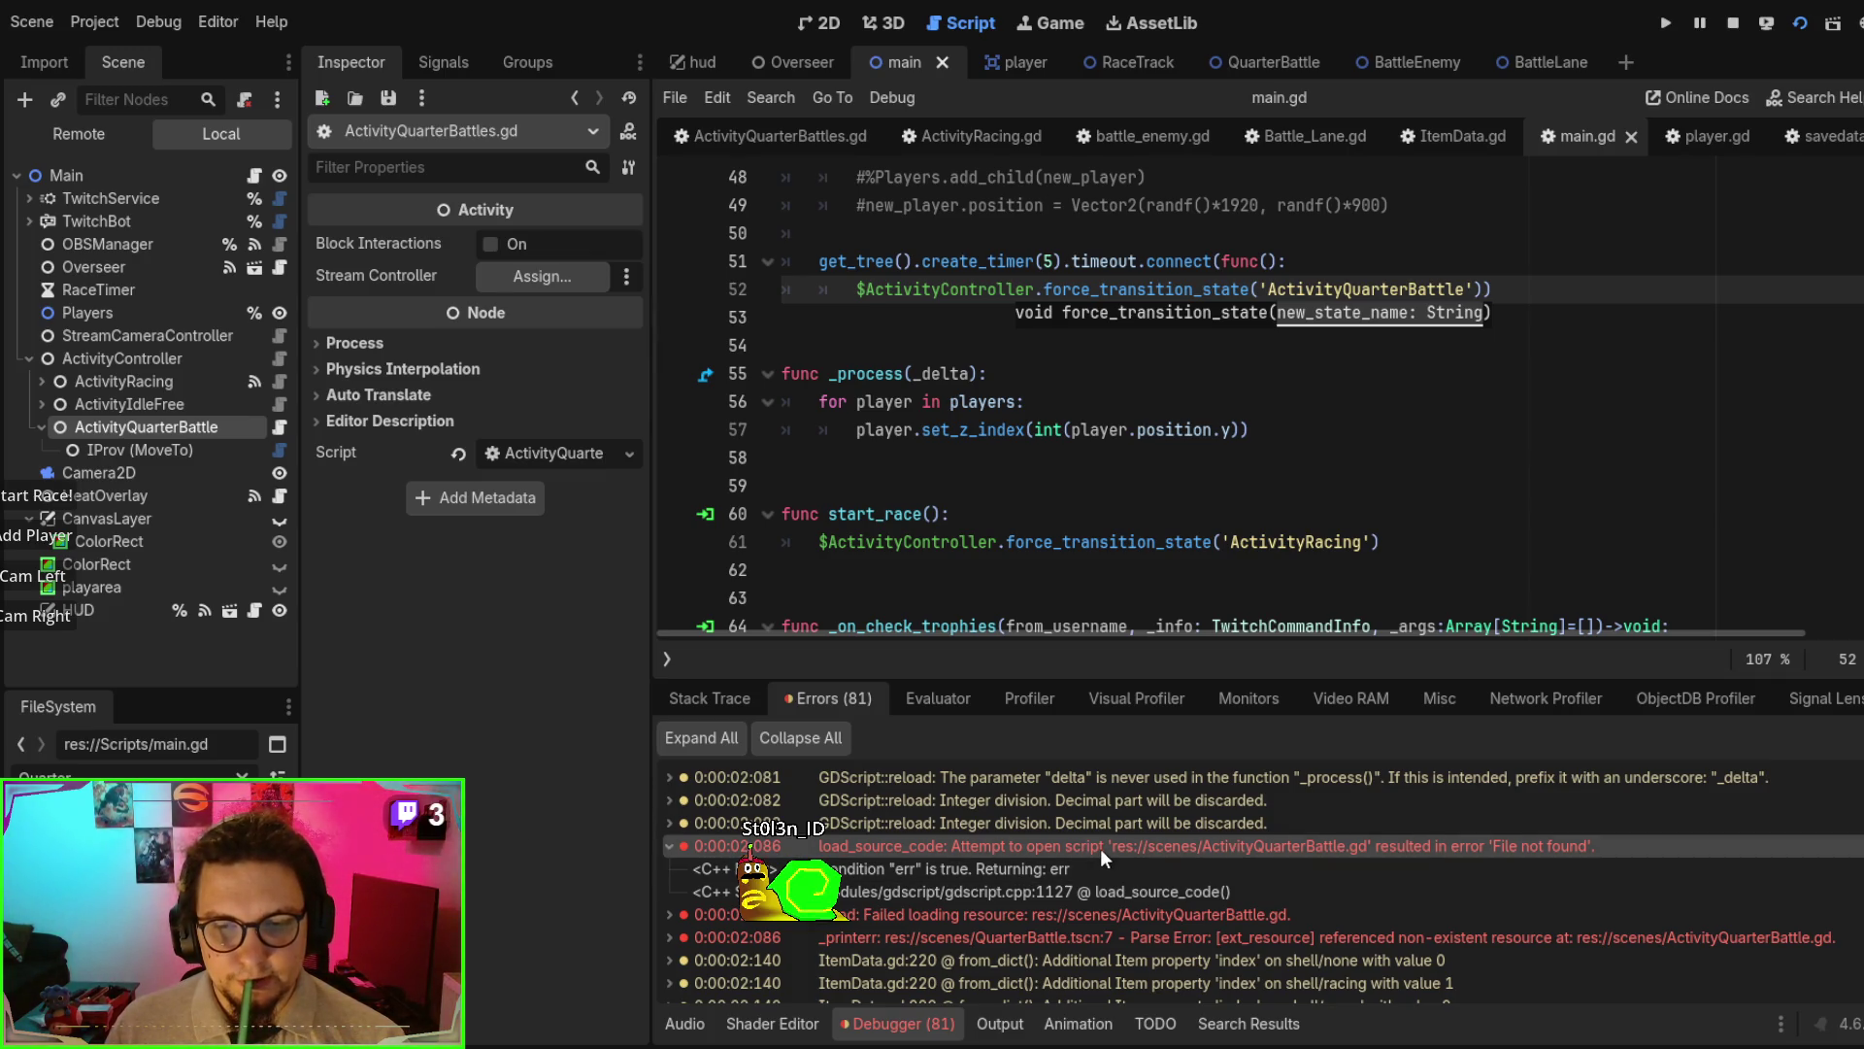
{"action": "left_click", "coordinate": [795, 142]}
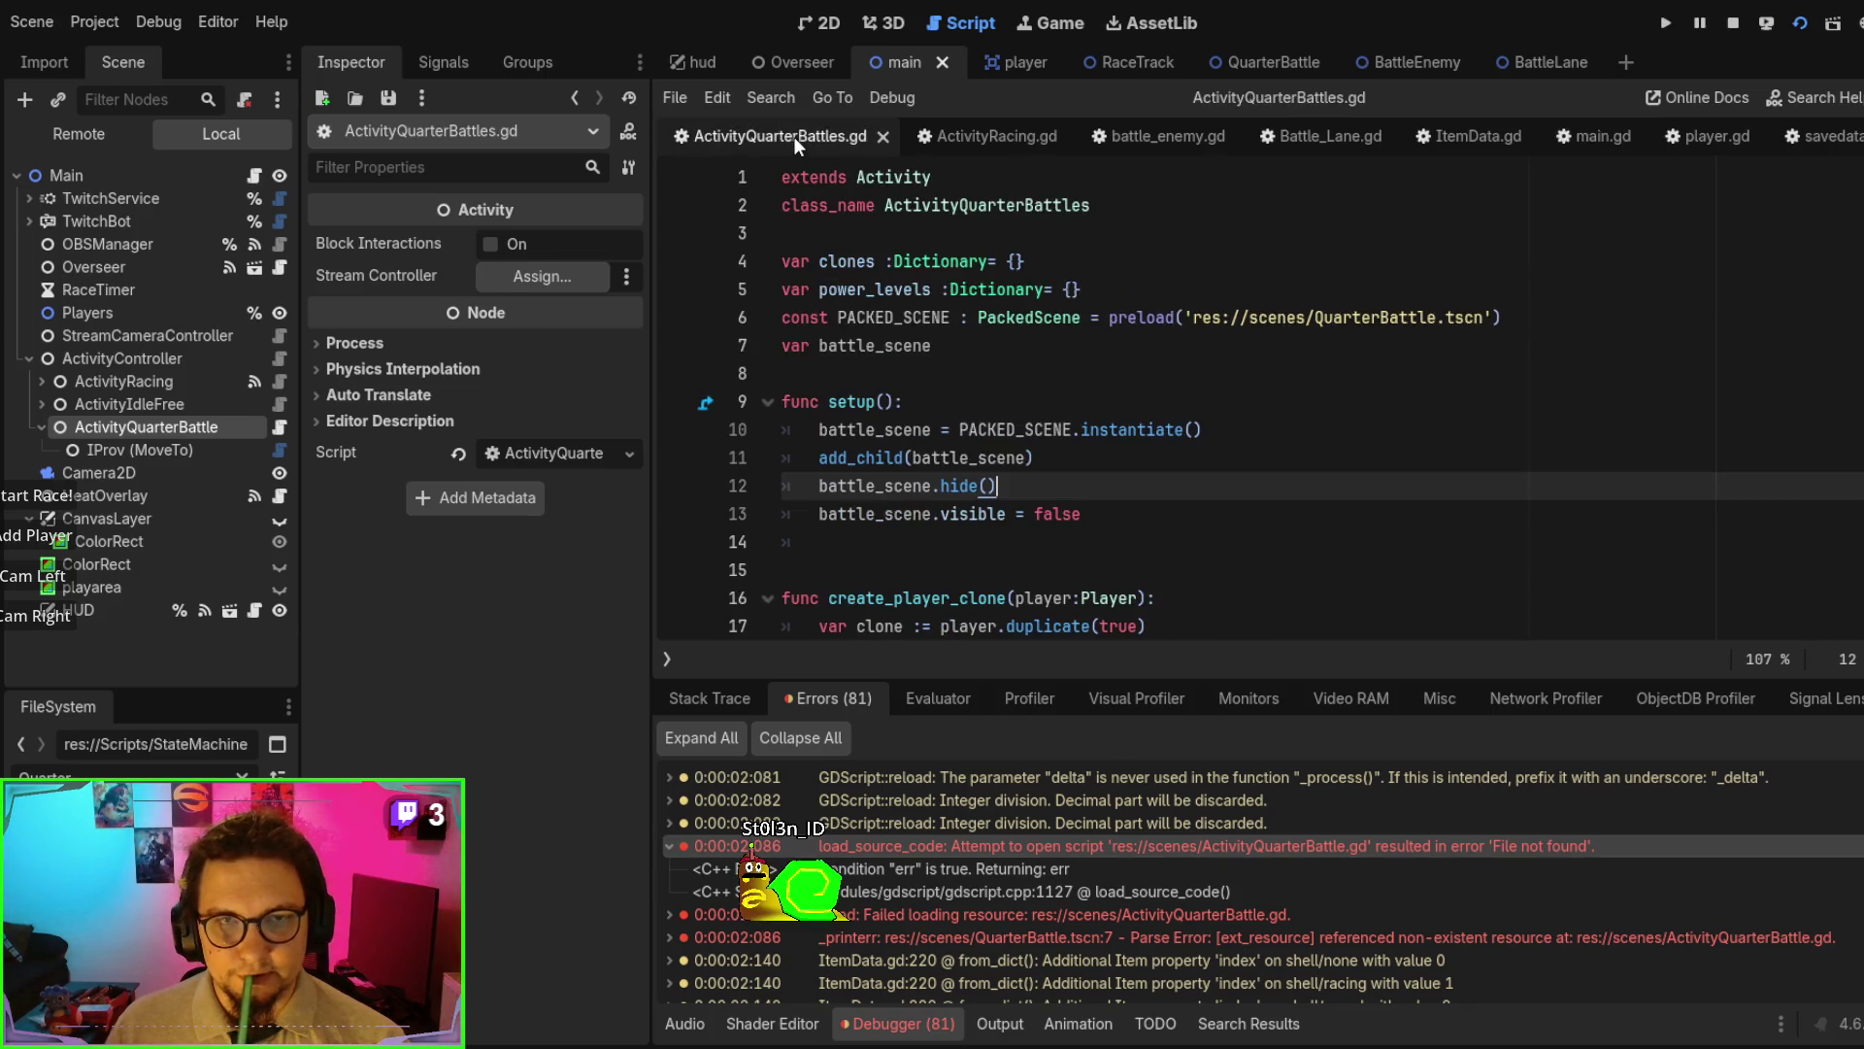
{"action": "double_click", "coordinate": [1320, 317]}
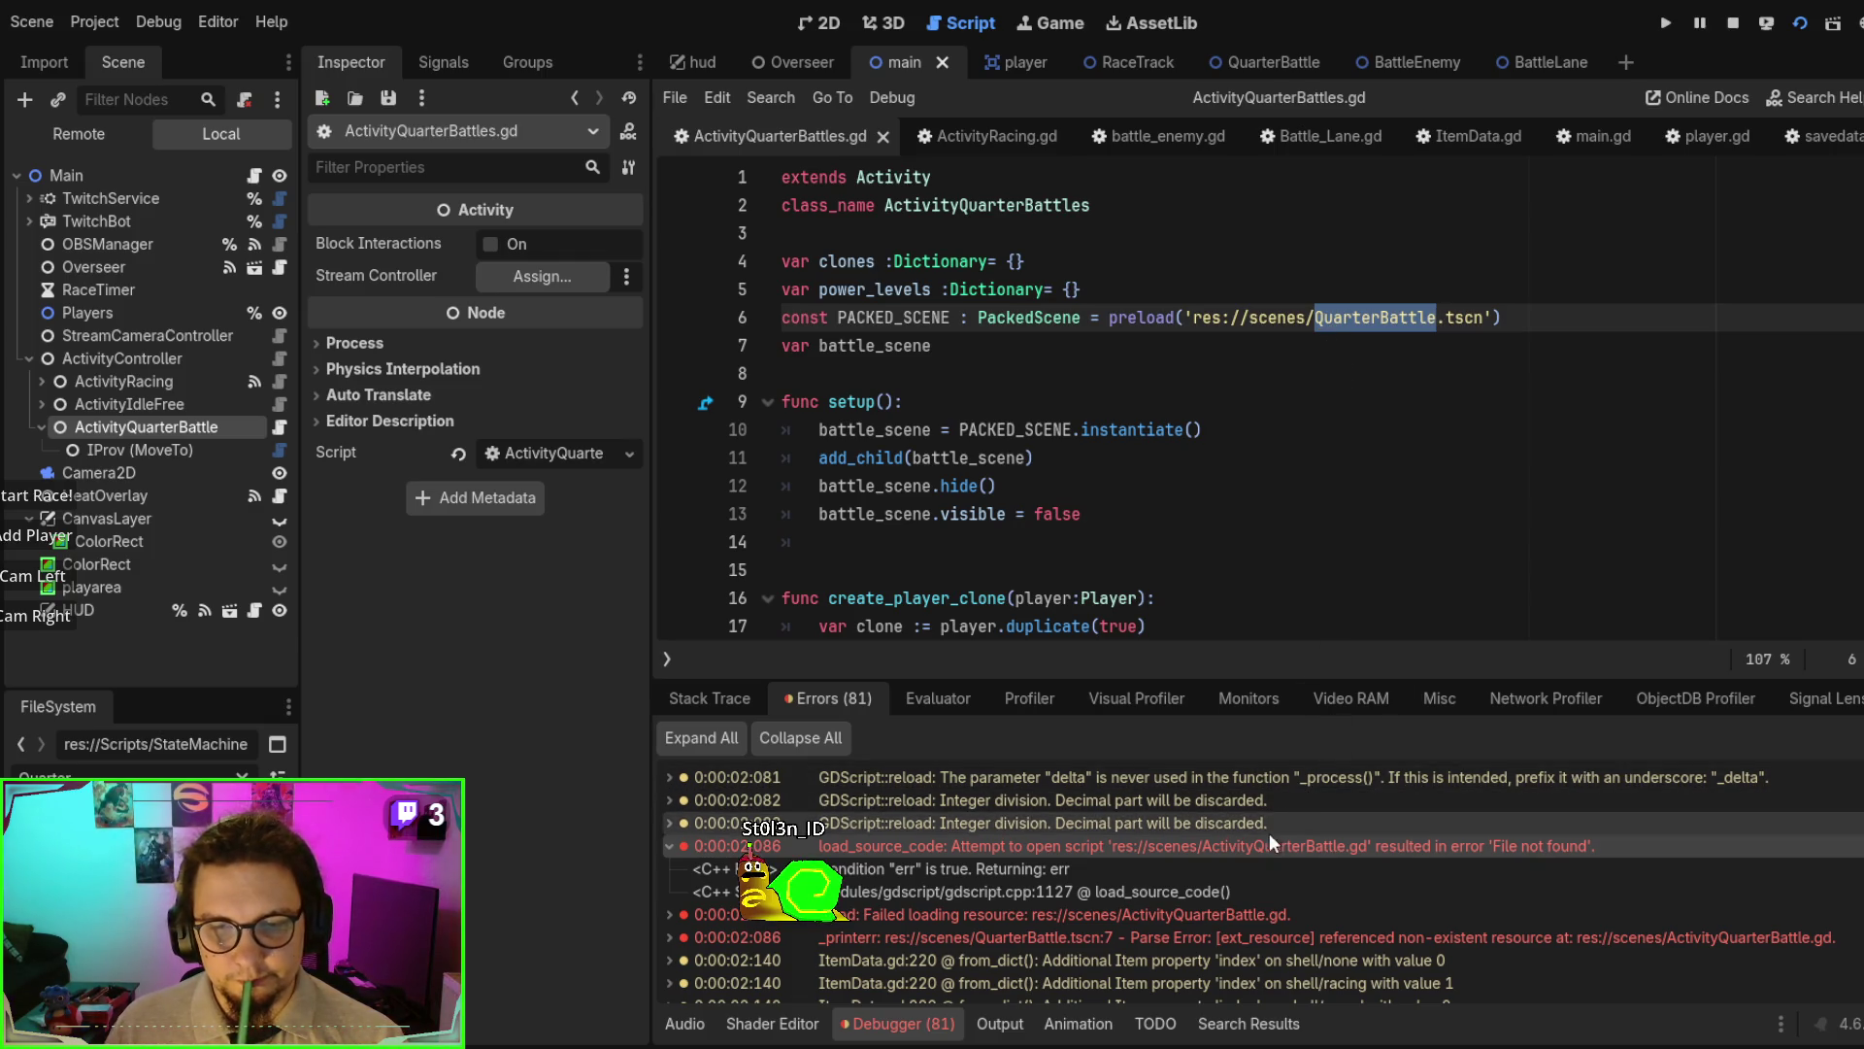
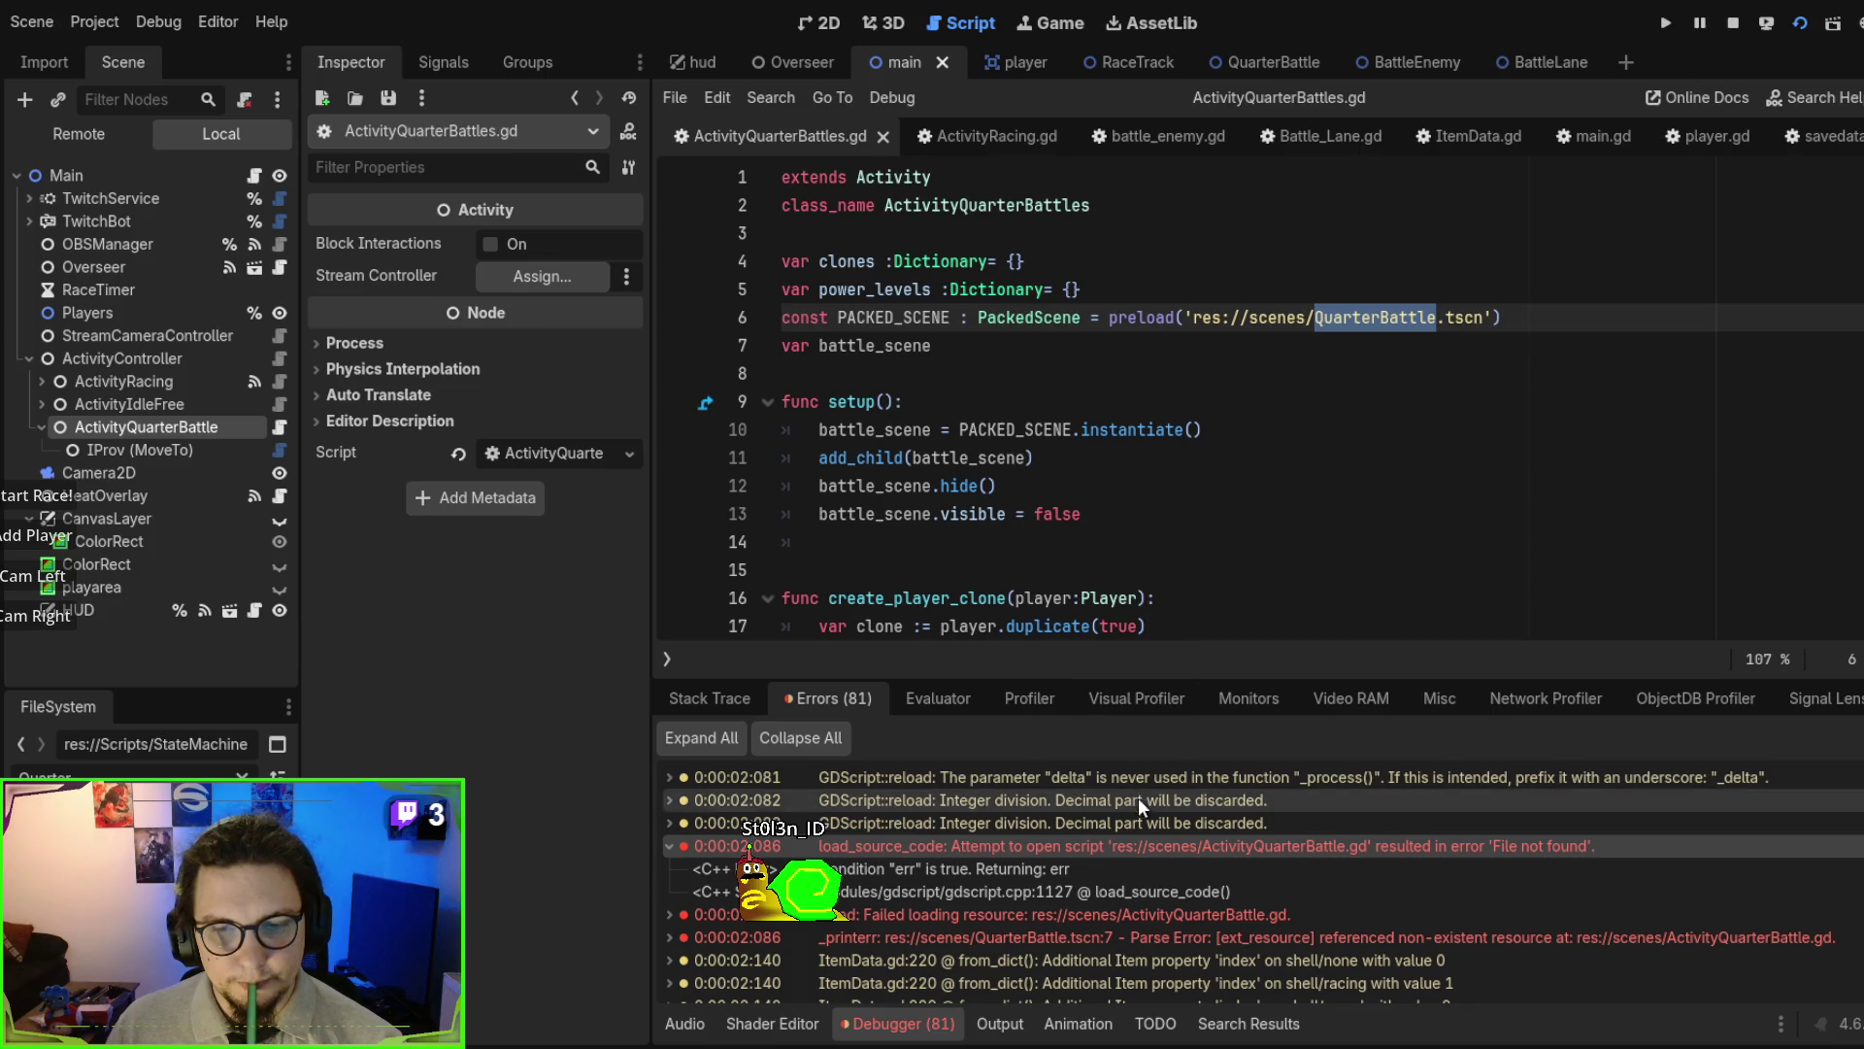
- Expand the QuarterBattle.tscn parse error and failed resource loading details, then locate setup()
{"action": "double_click", "coordinate": [1117, 937]}
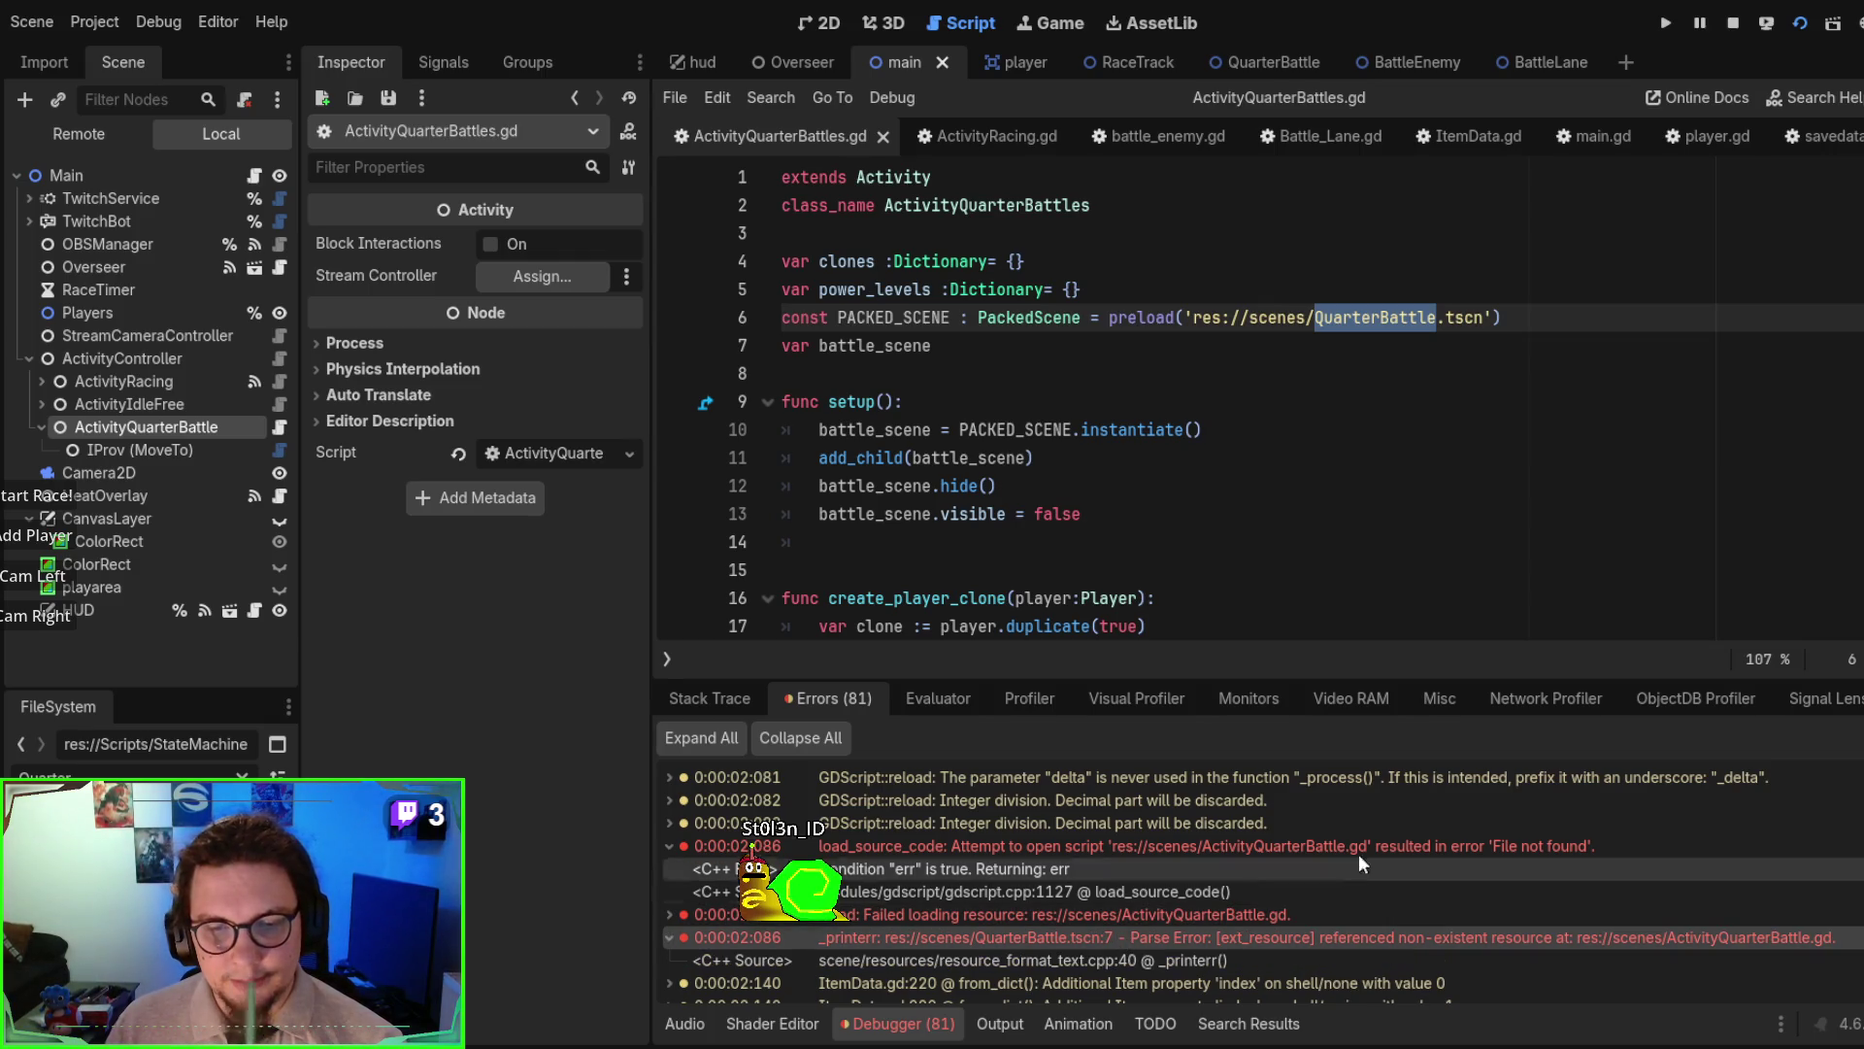
{"action": "double_click", "coordinate": [1229, 913]}
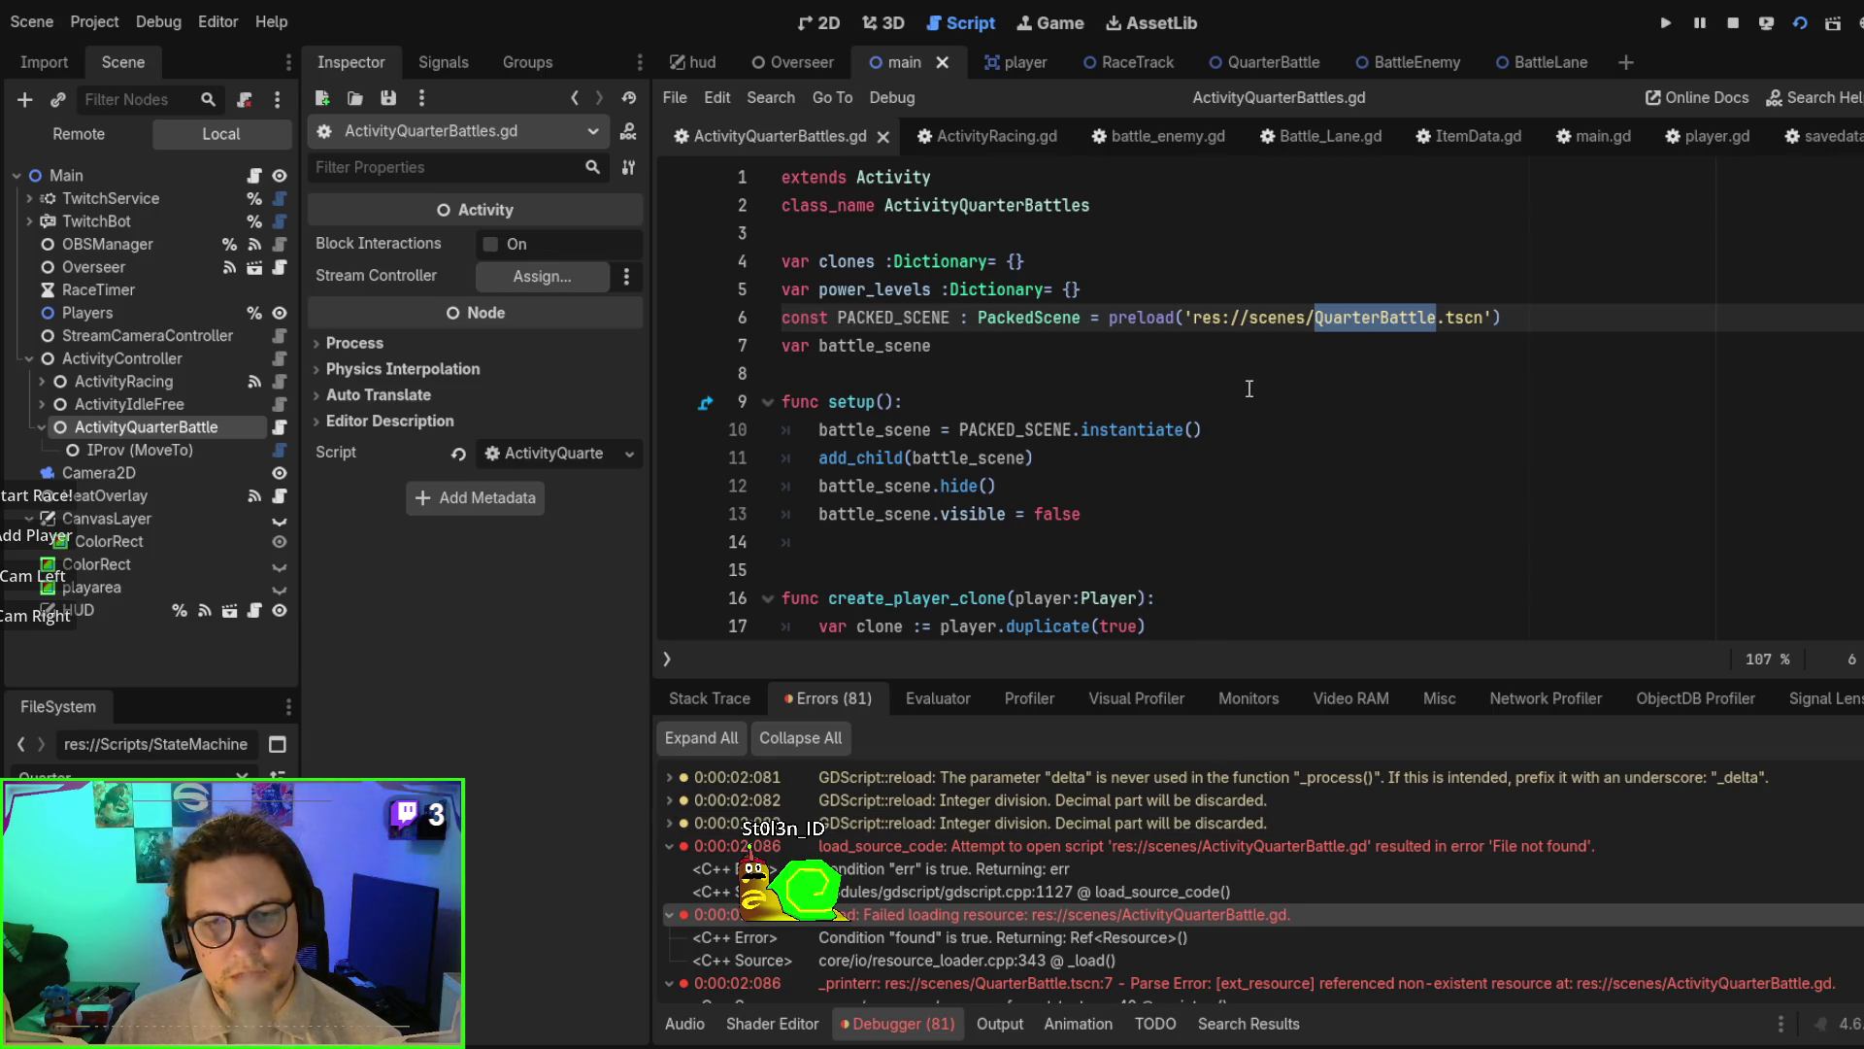
{"action": "left_click", "coordinate": [940, 406]}
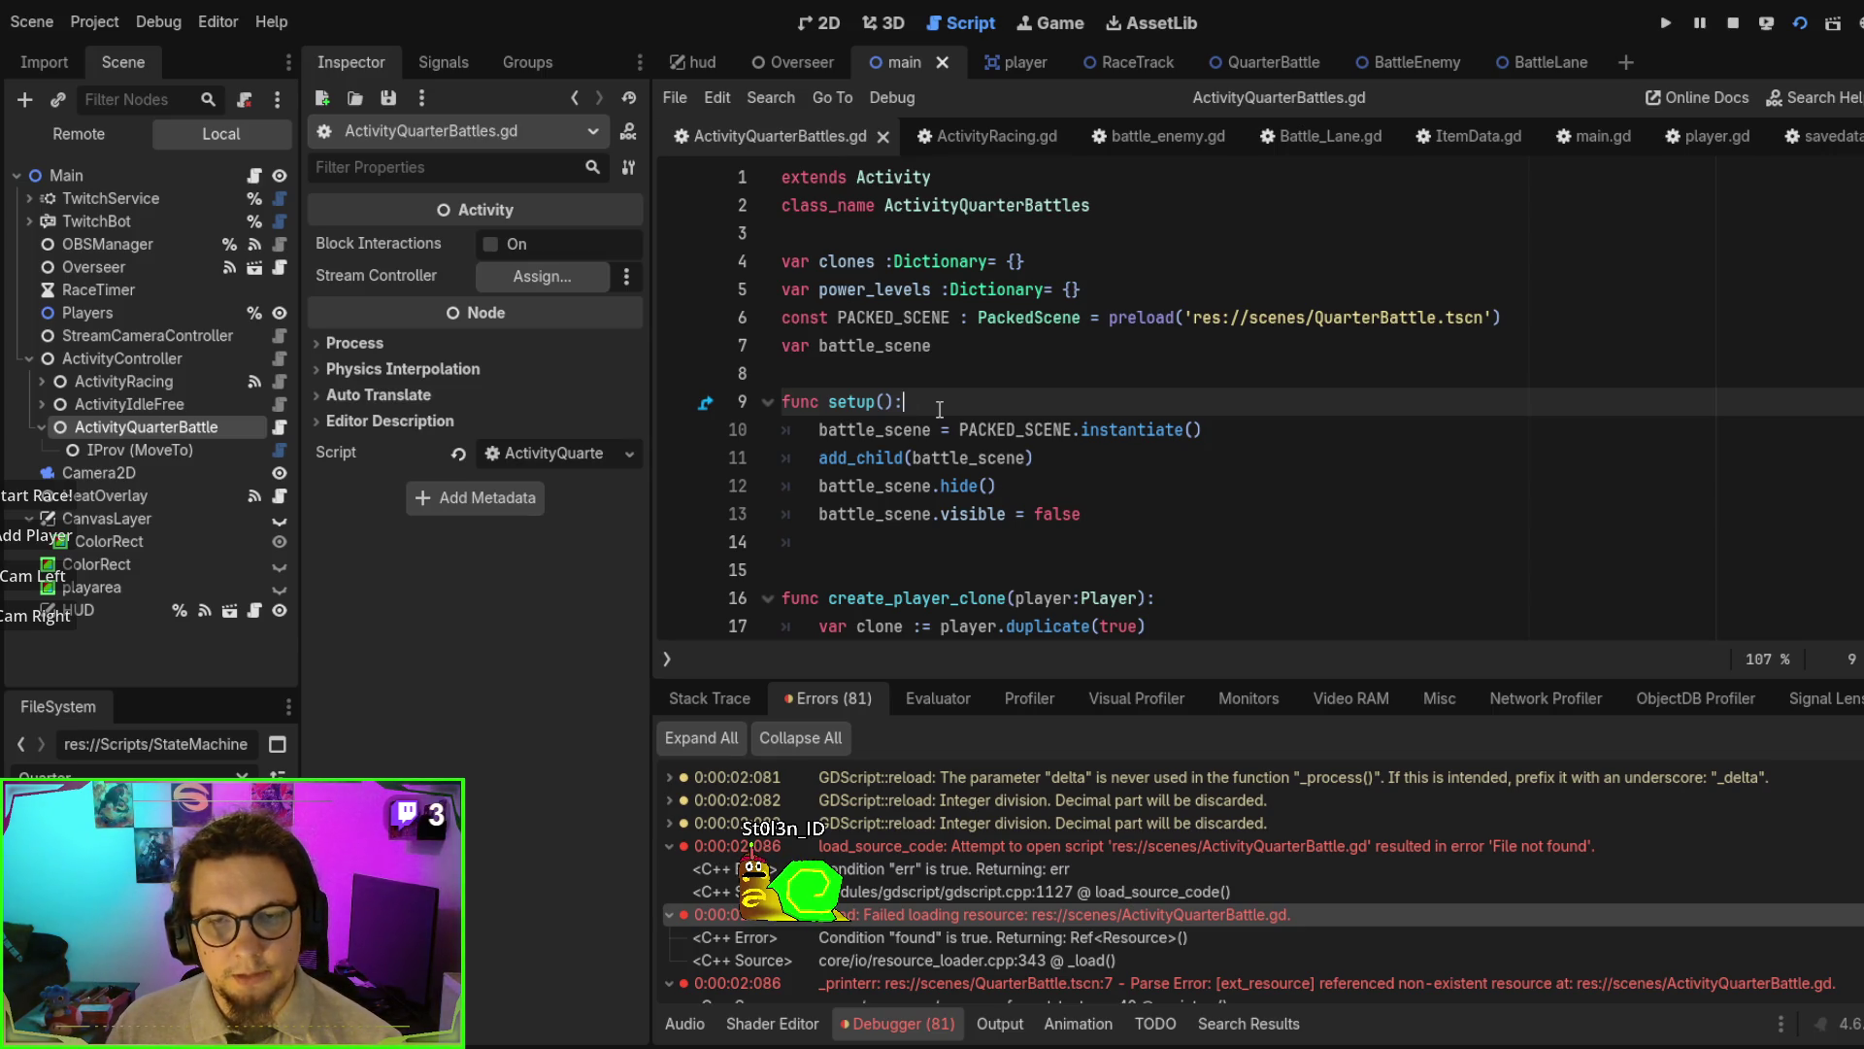
{"action": "scroll", "coordinate": [939, 407], "scroll_direction": "down", "scroll_amount": 2}
{"action": "scroll", "coordinate": [940, 408], "scroll_direction": "up", "scroll_amount": 2}
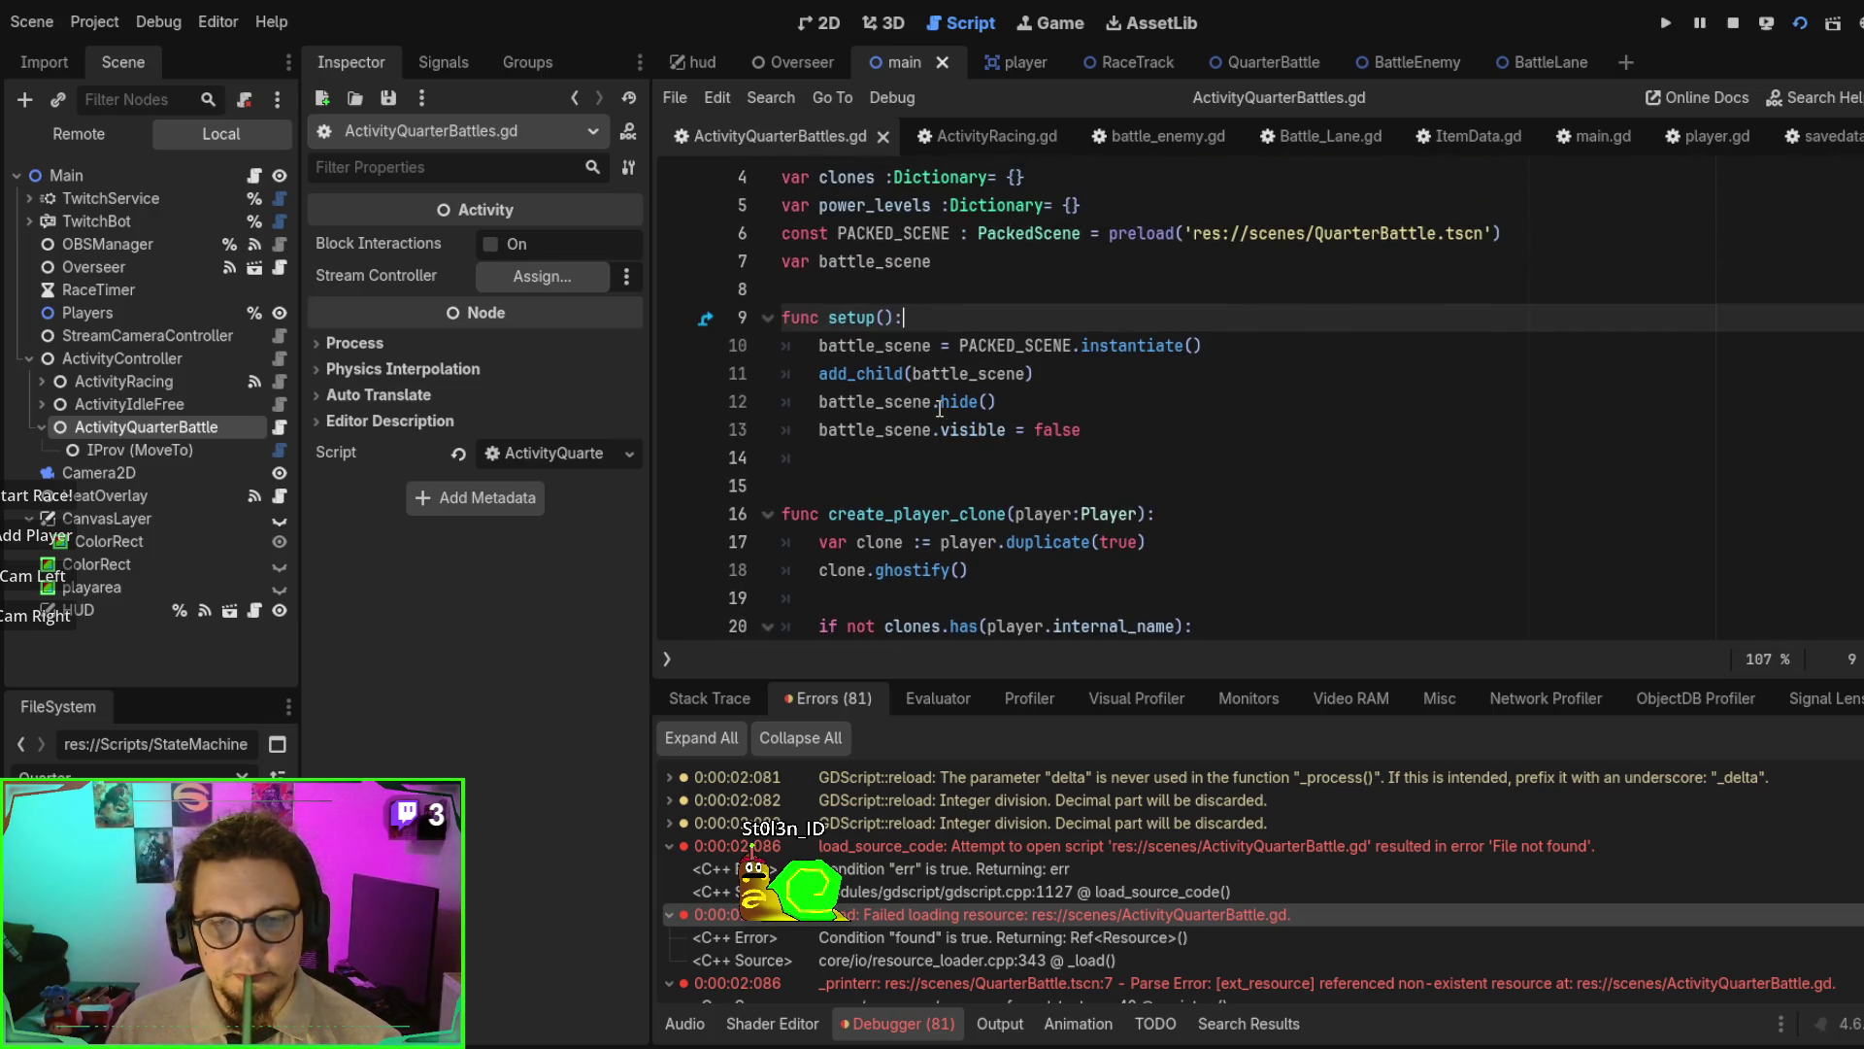
{"action": "scroll", "coordinate": [940, 407], "scroll_direction": "down", "scroll_amount": 2}
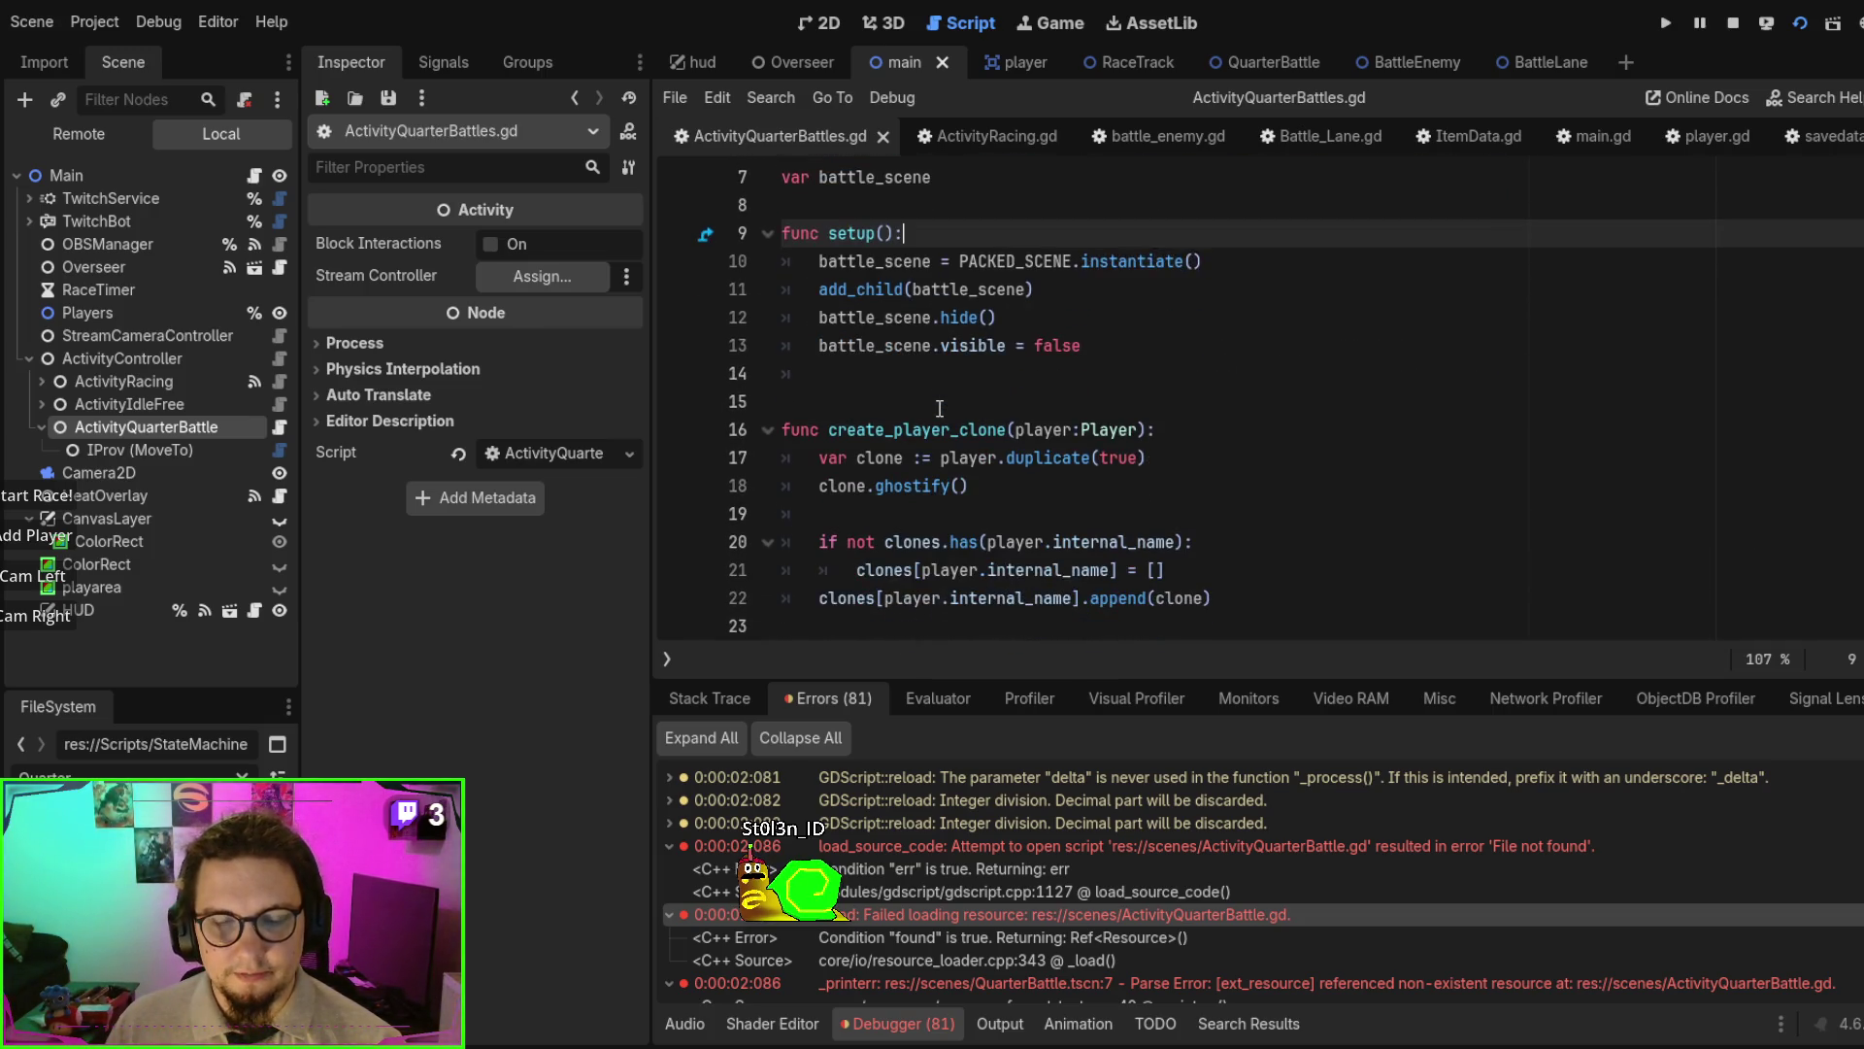
- Add a blank line after the setup function body
{"action": "left_click", "coordinate": [854, 376]}
{"action": "key", "text": "Up"}
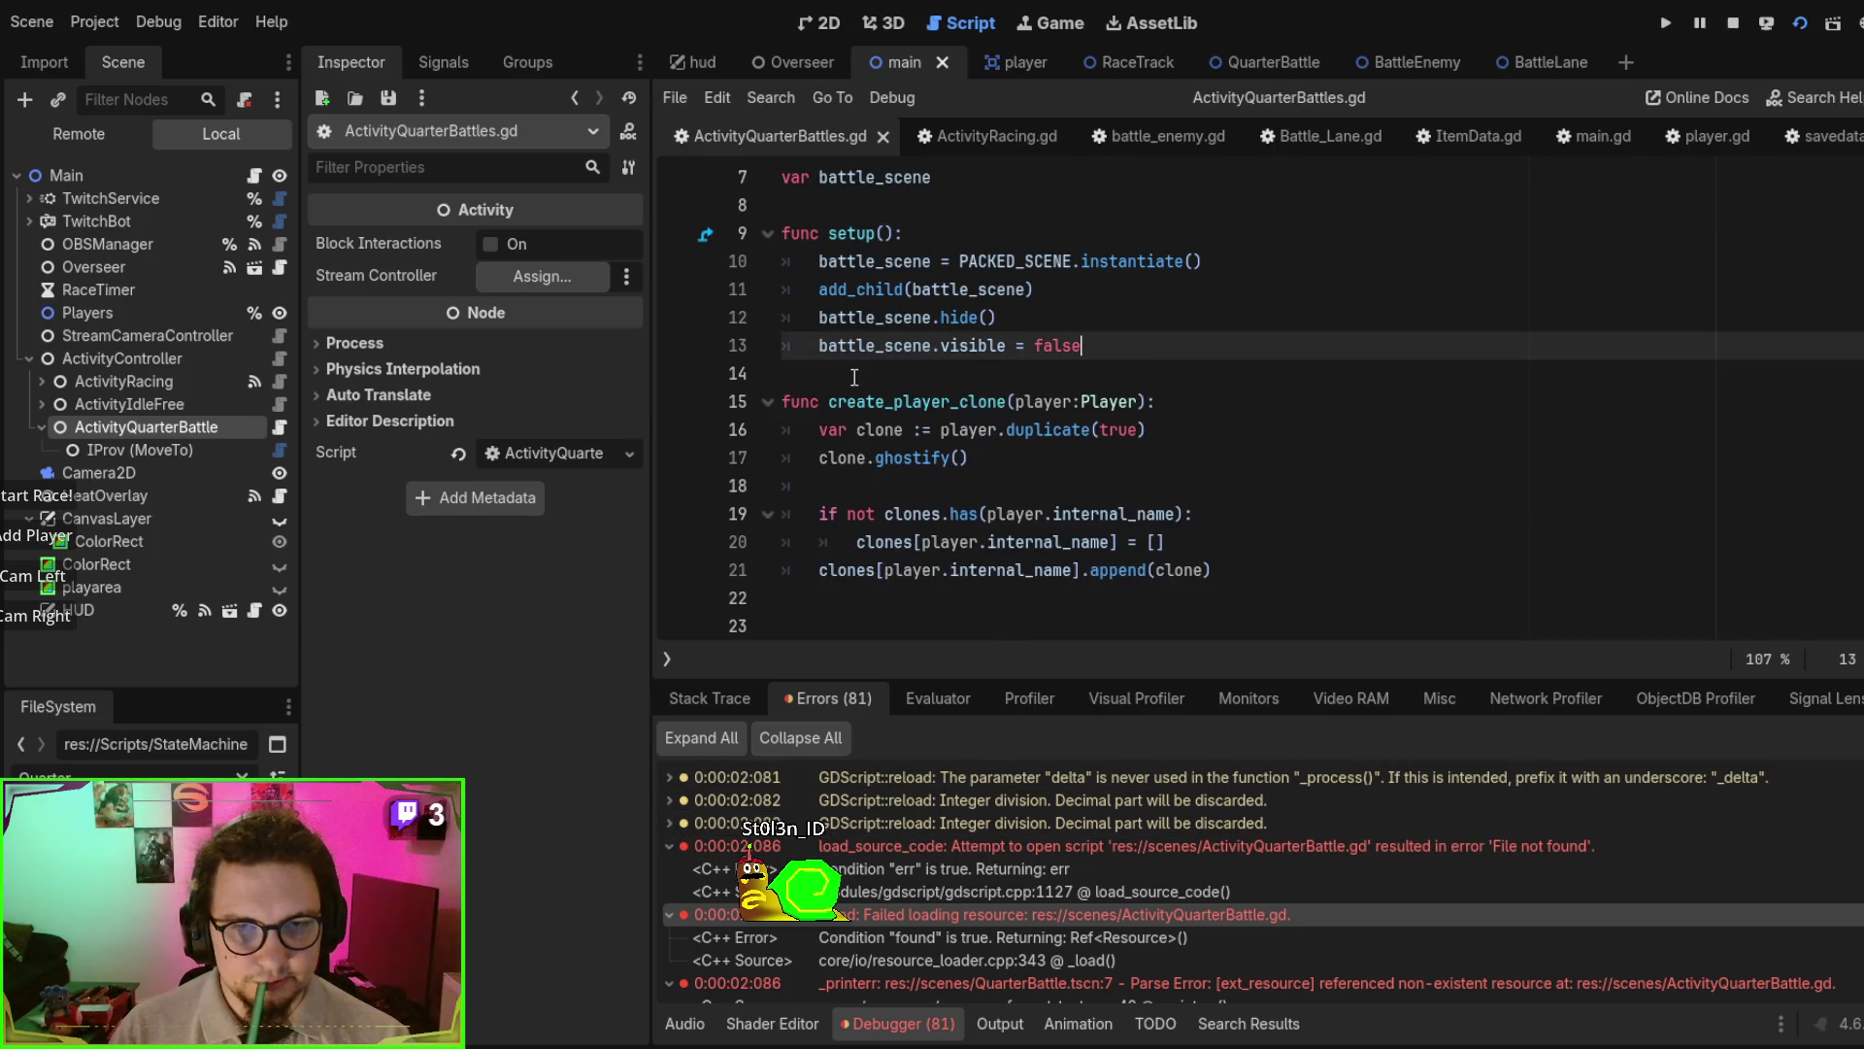
{"action": "key", "text": "Down"}
{"action": "key", "text": "Return"}
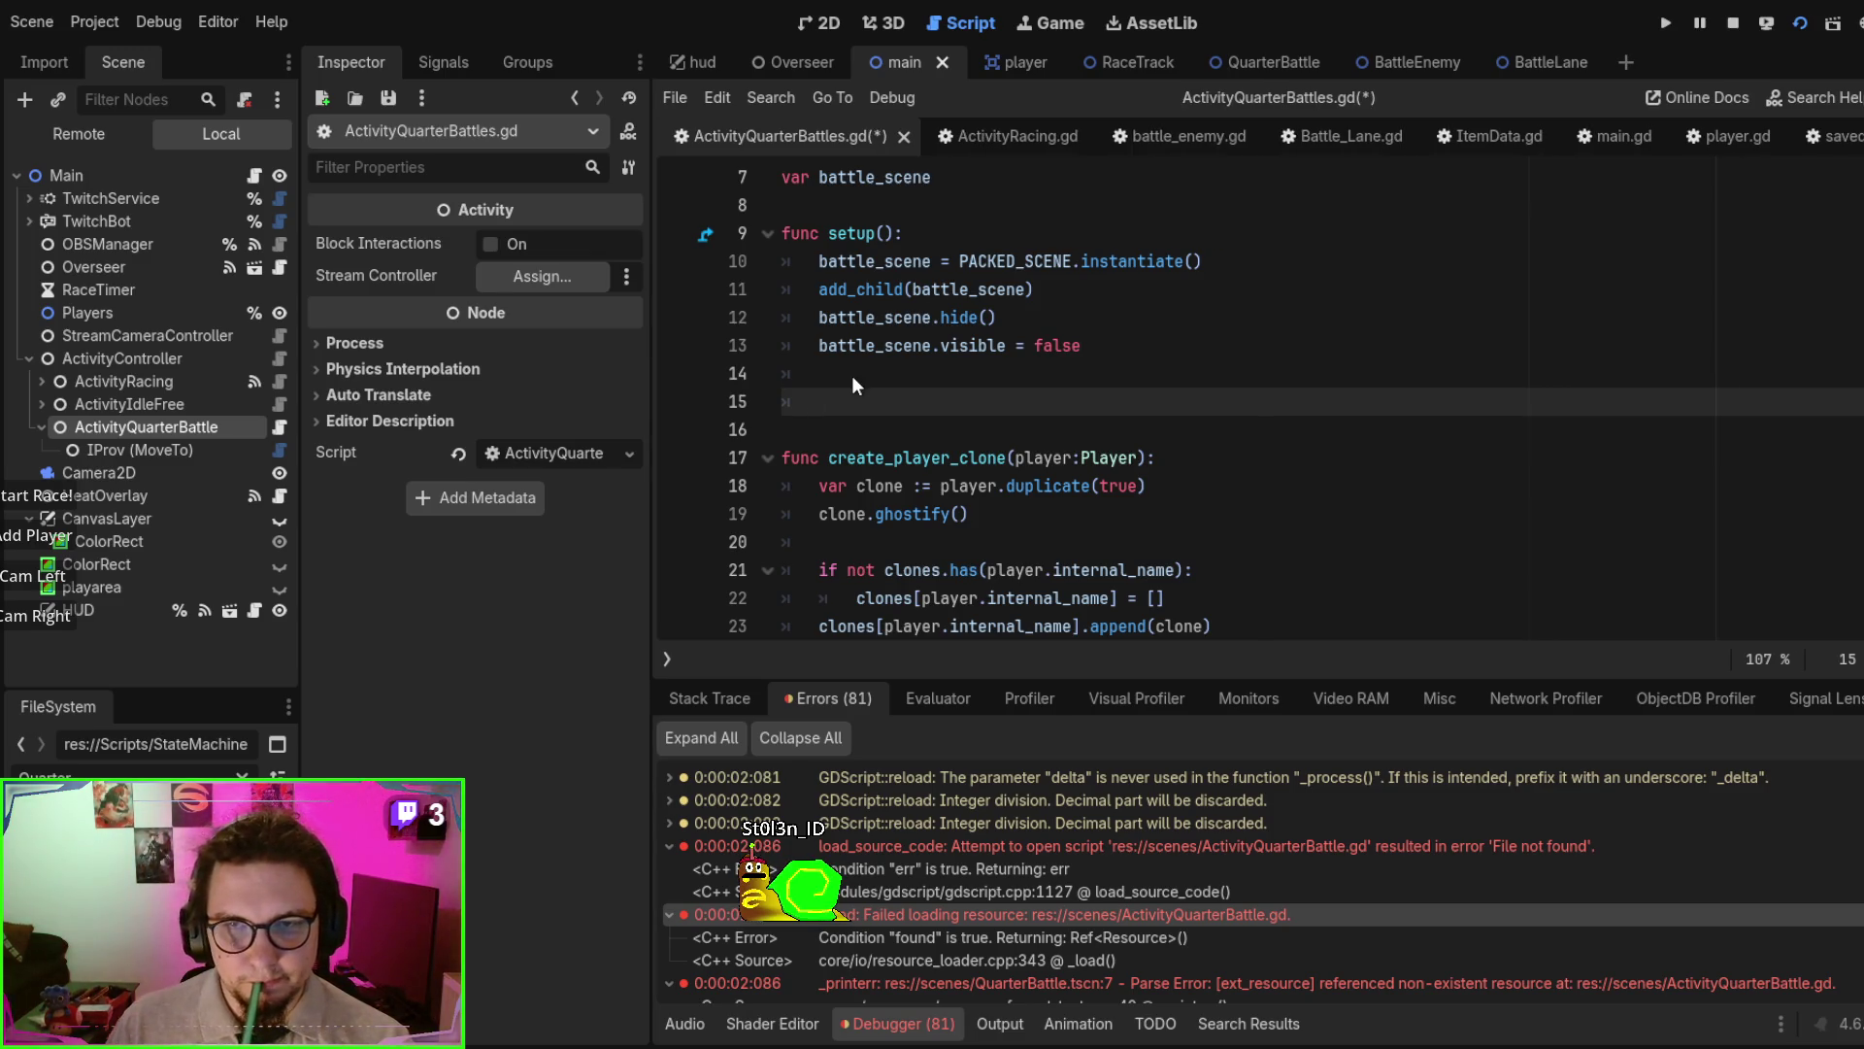
- Replace pass in _on_enter with battle_scene.show() using autocomplete and save the script
{"action": "scroll", "coordinate": [1227, 323], "scroll_direction": "down", "scroll_amount": 10}
{"action": "scroll", "coordinate": [1179, 370], "scroll_direction": "up", "scroll_amount": 2}
{"action": "left_click", "coordinate": [1179, 370]}
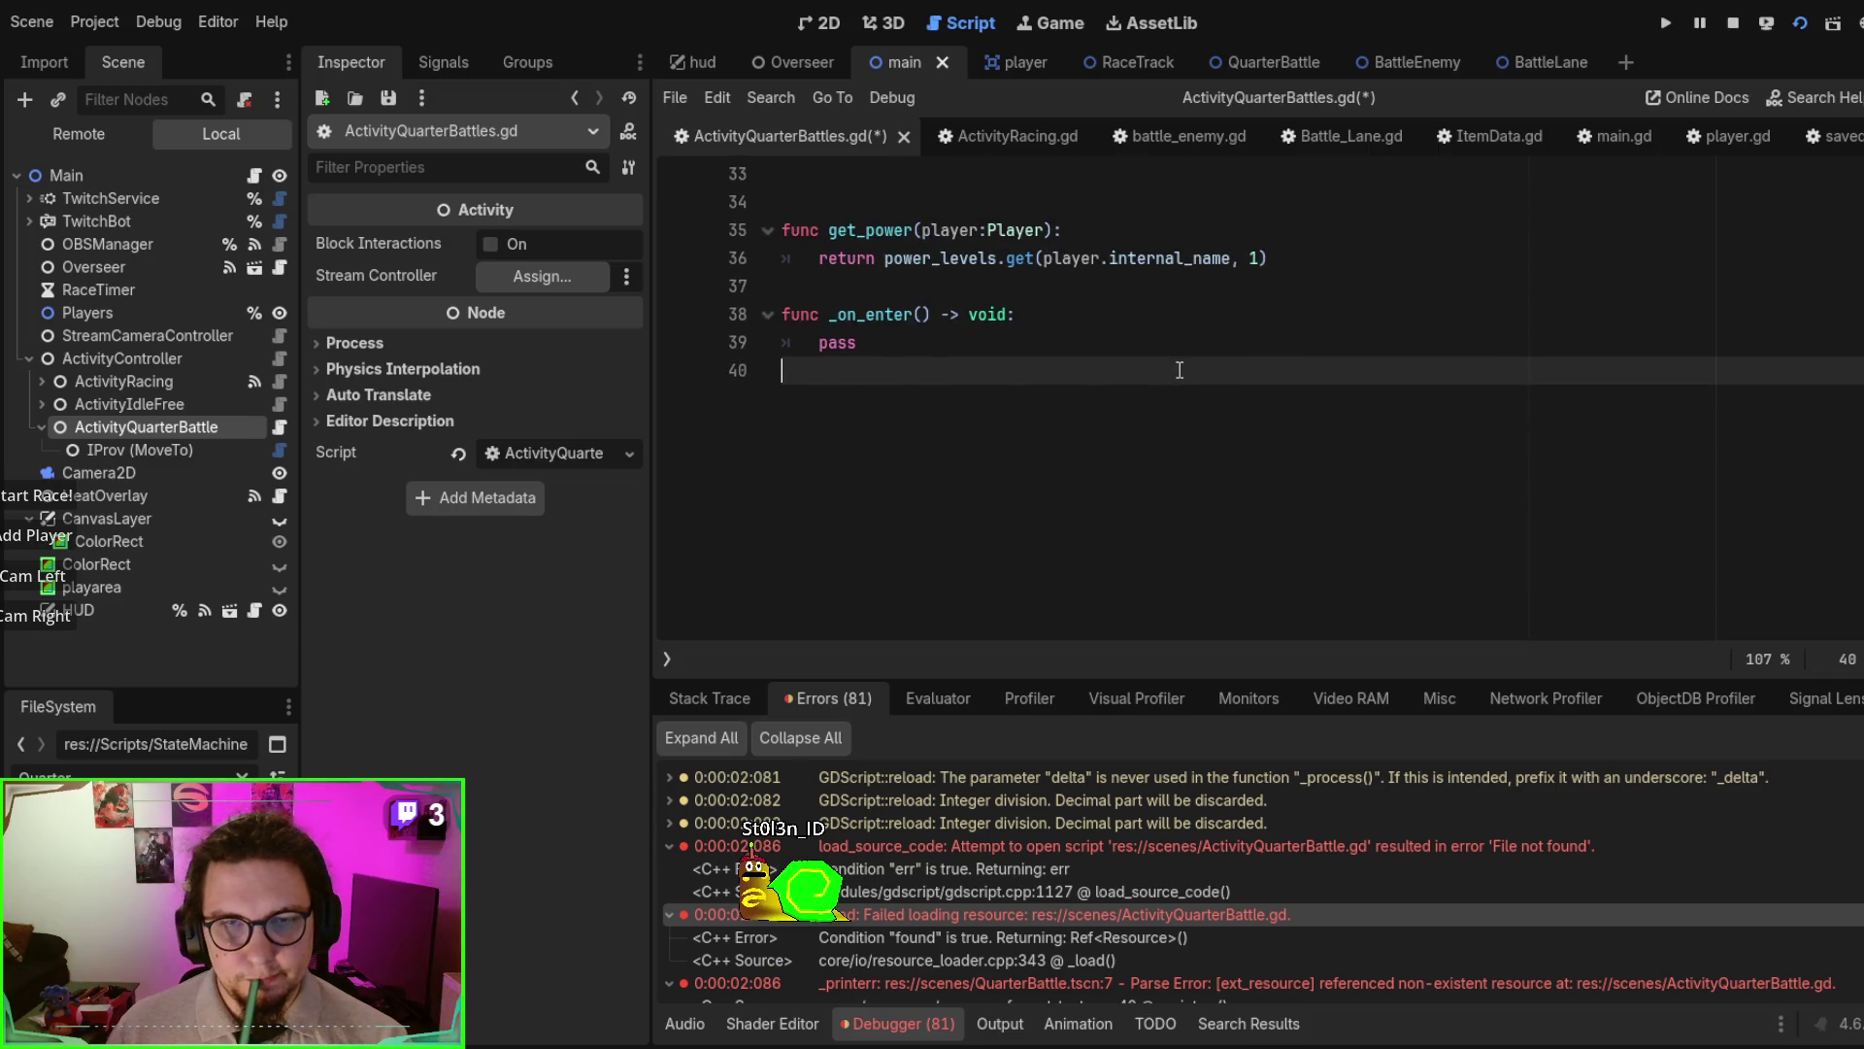
{"action": "double_click", "coordinate": [837, 342]}
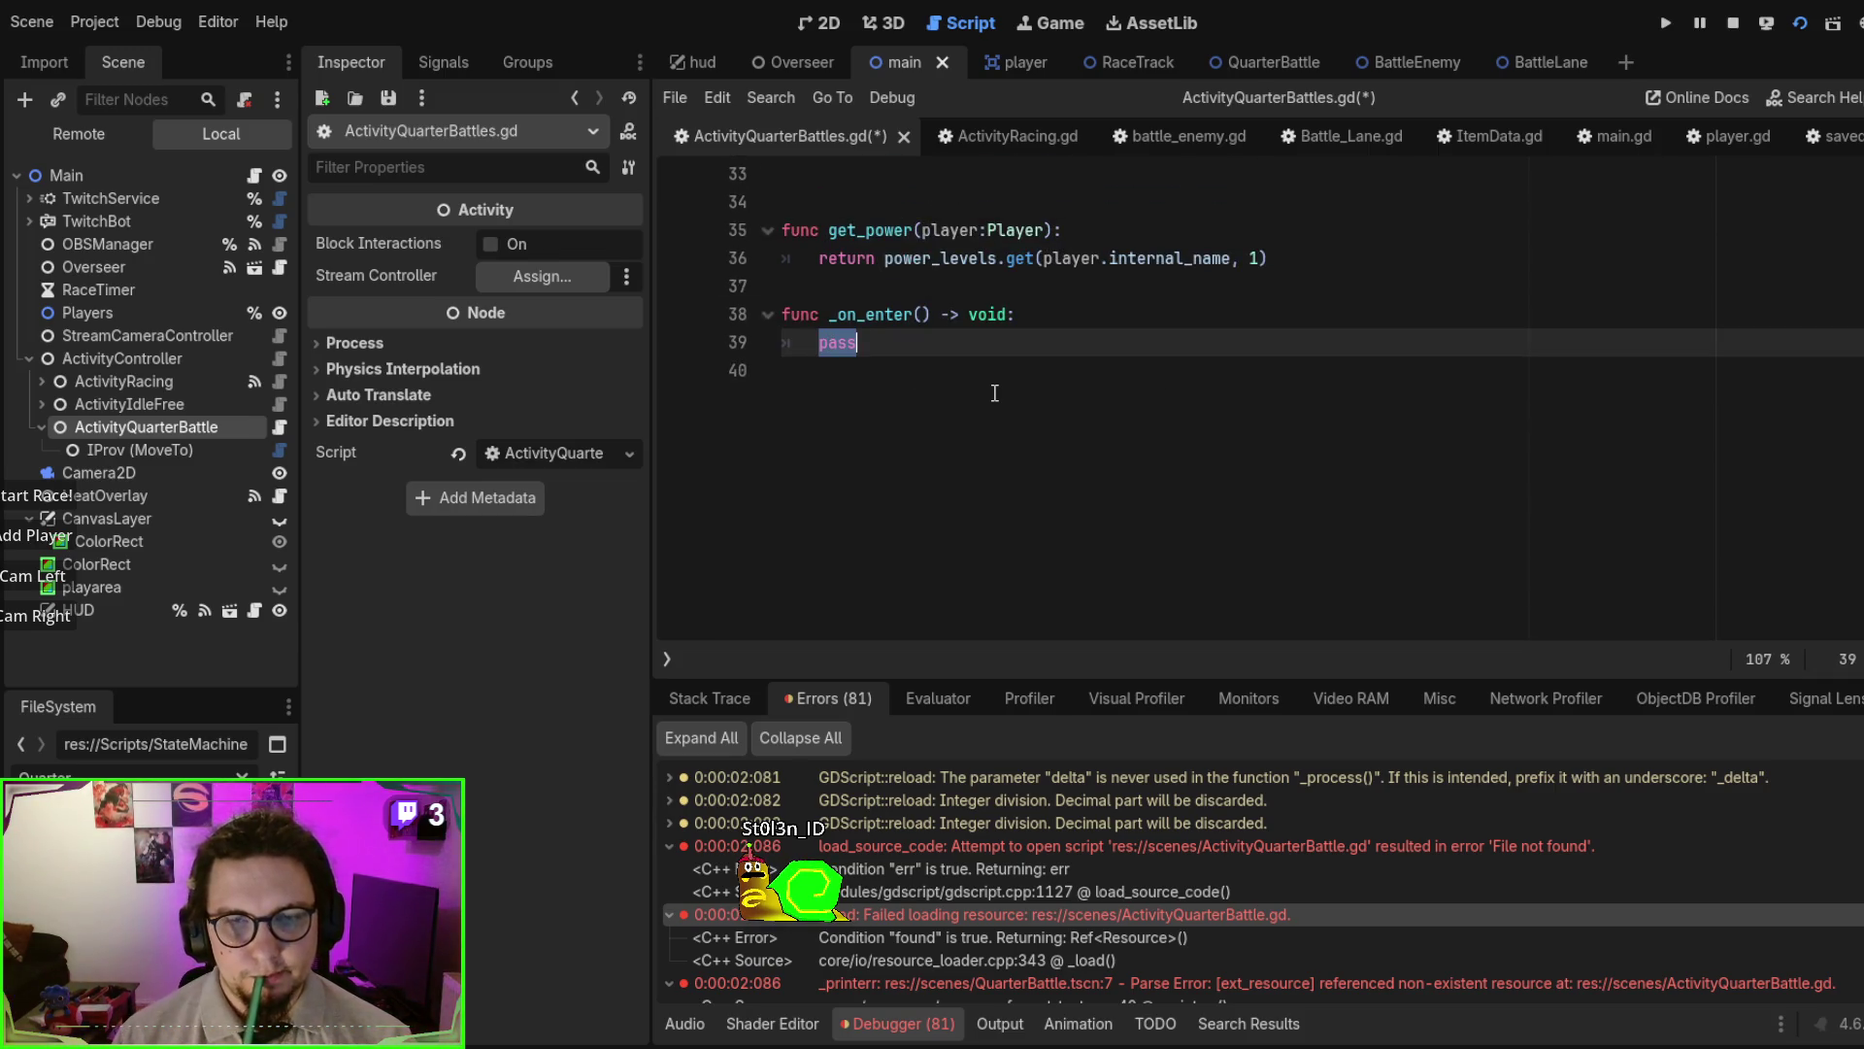
{"action": "type", "text": "battle"}
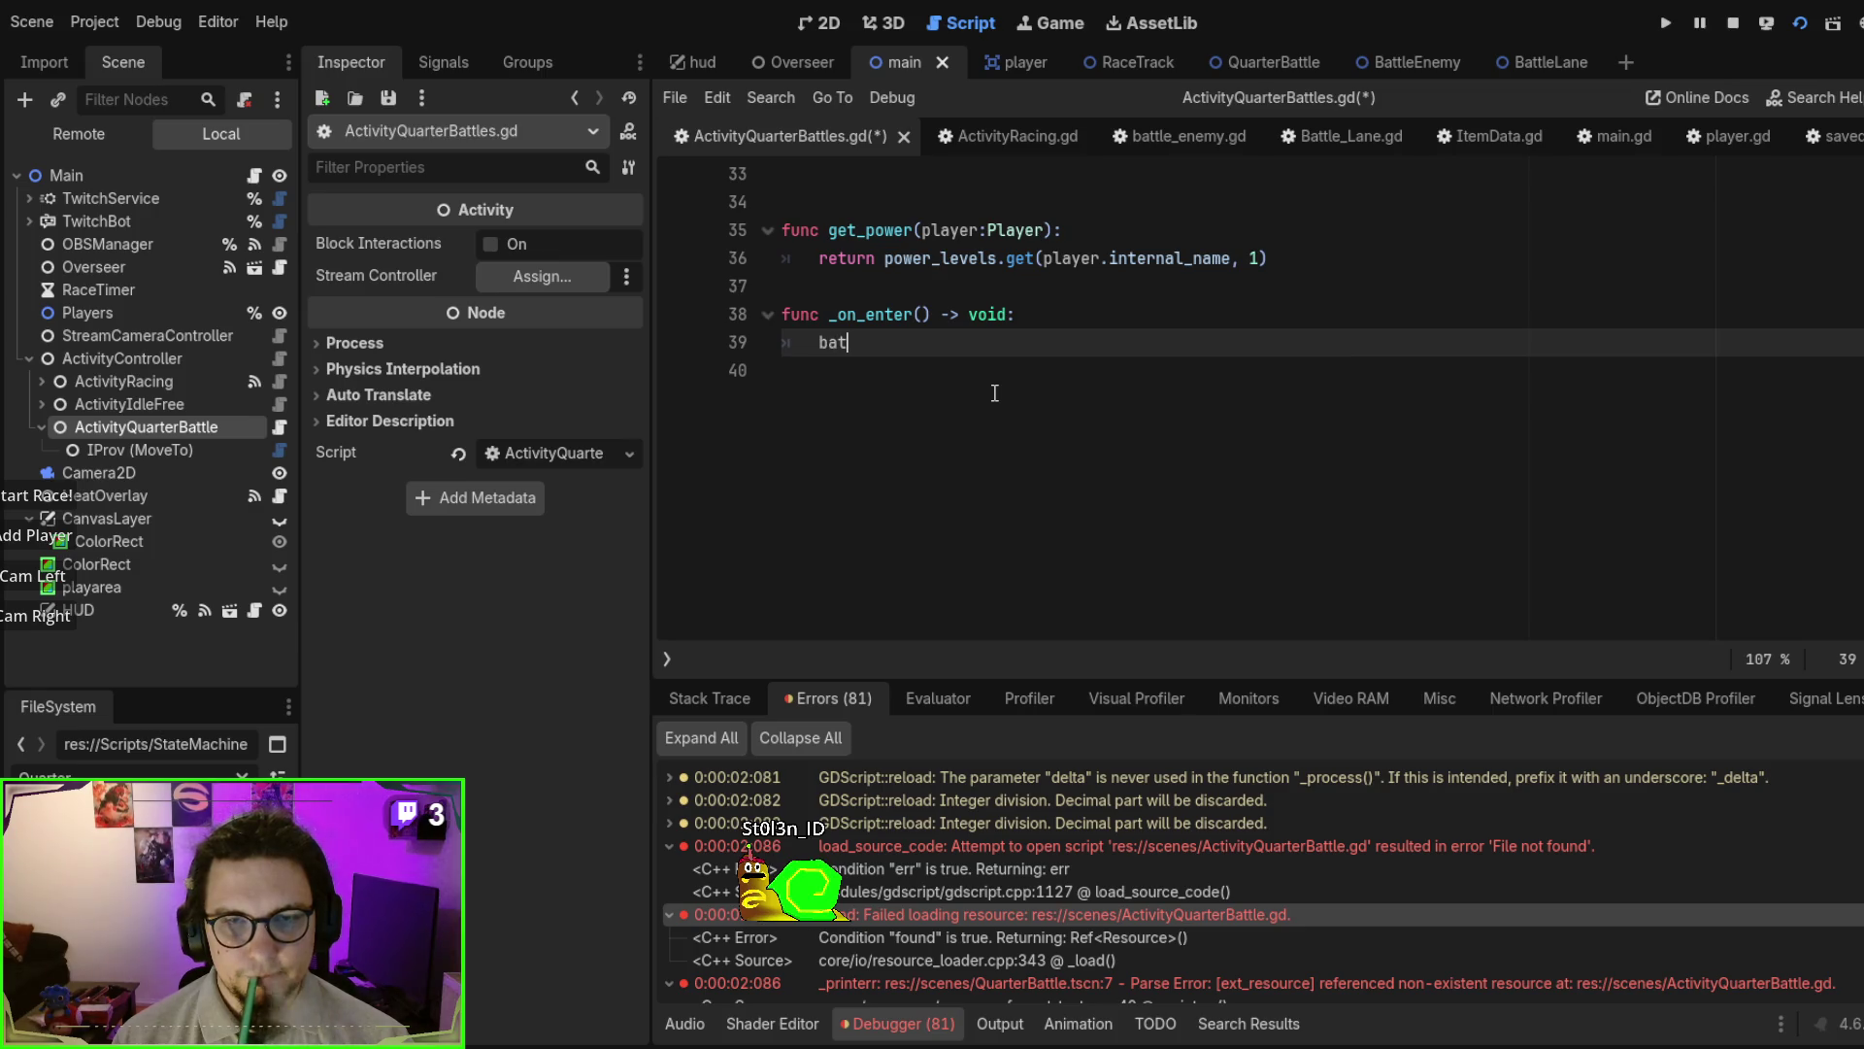
{"action": "key", "text": "Return"}
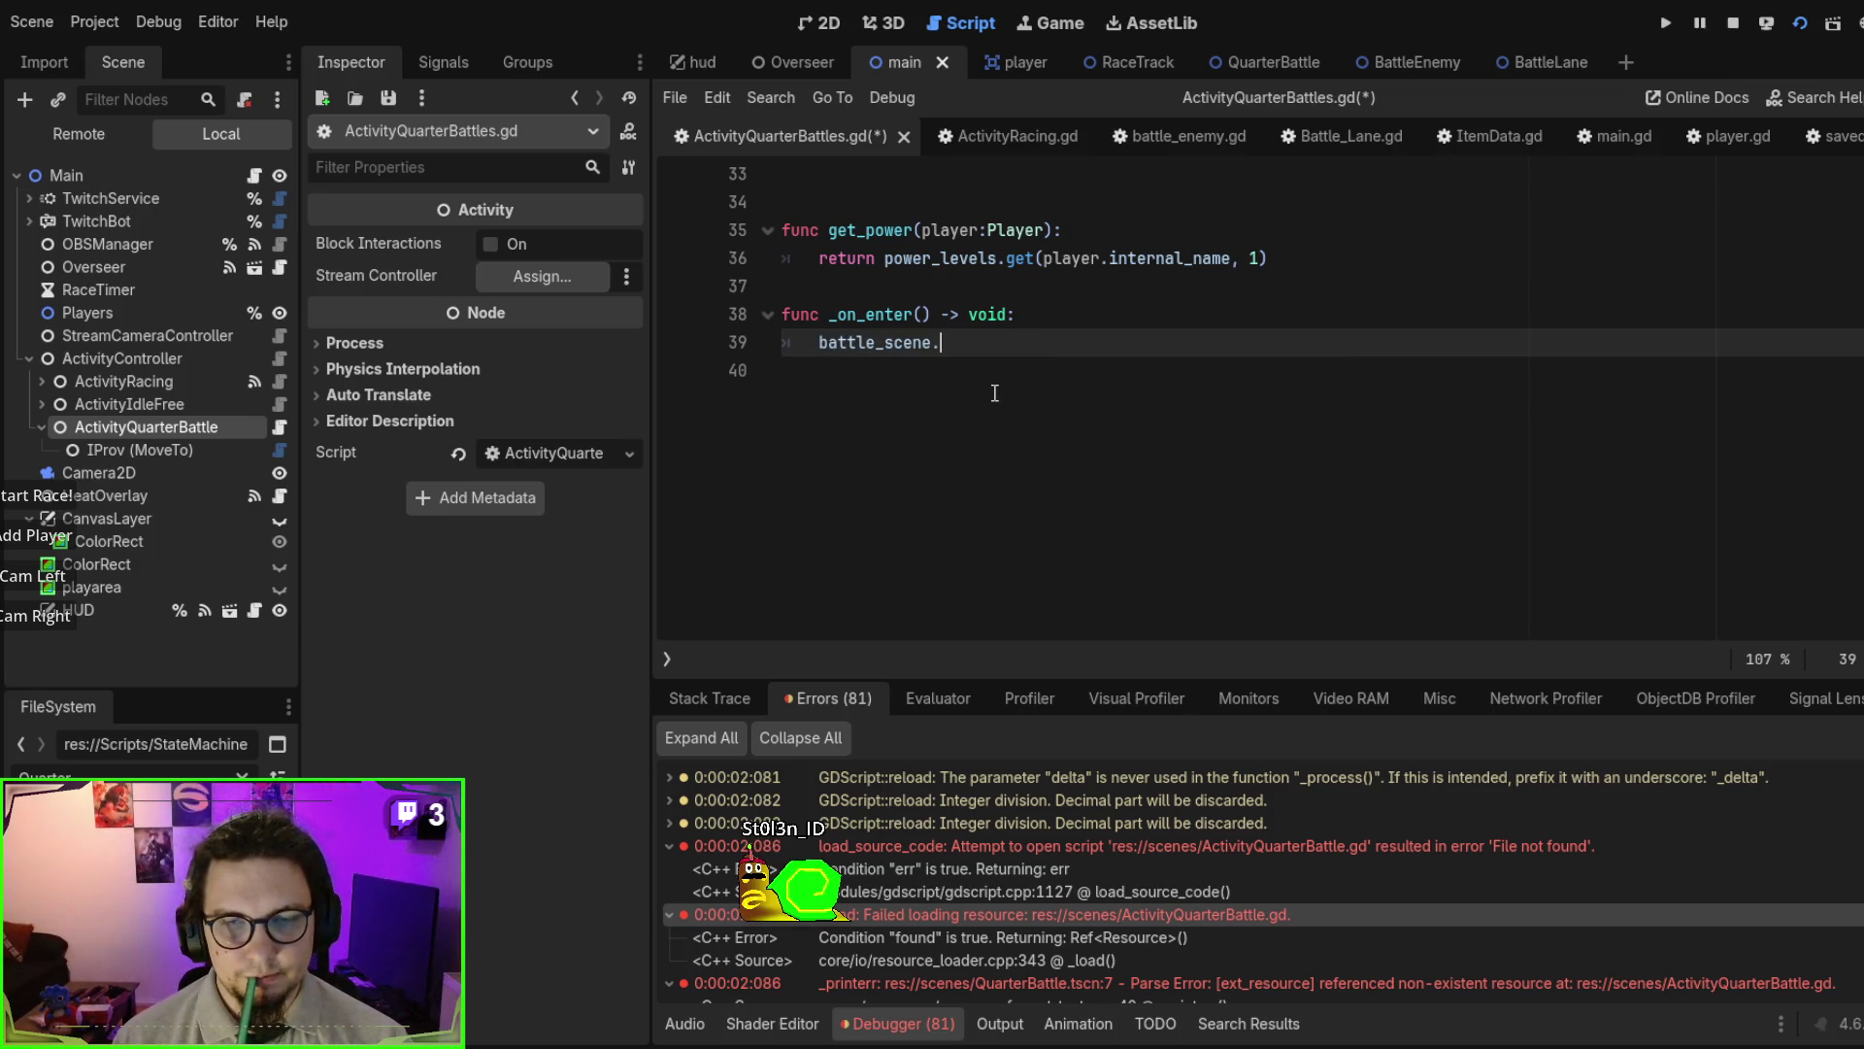
{"action": "type", "text": "show"}
{"action": "key", "text": "Return"}
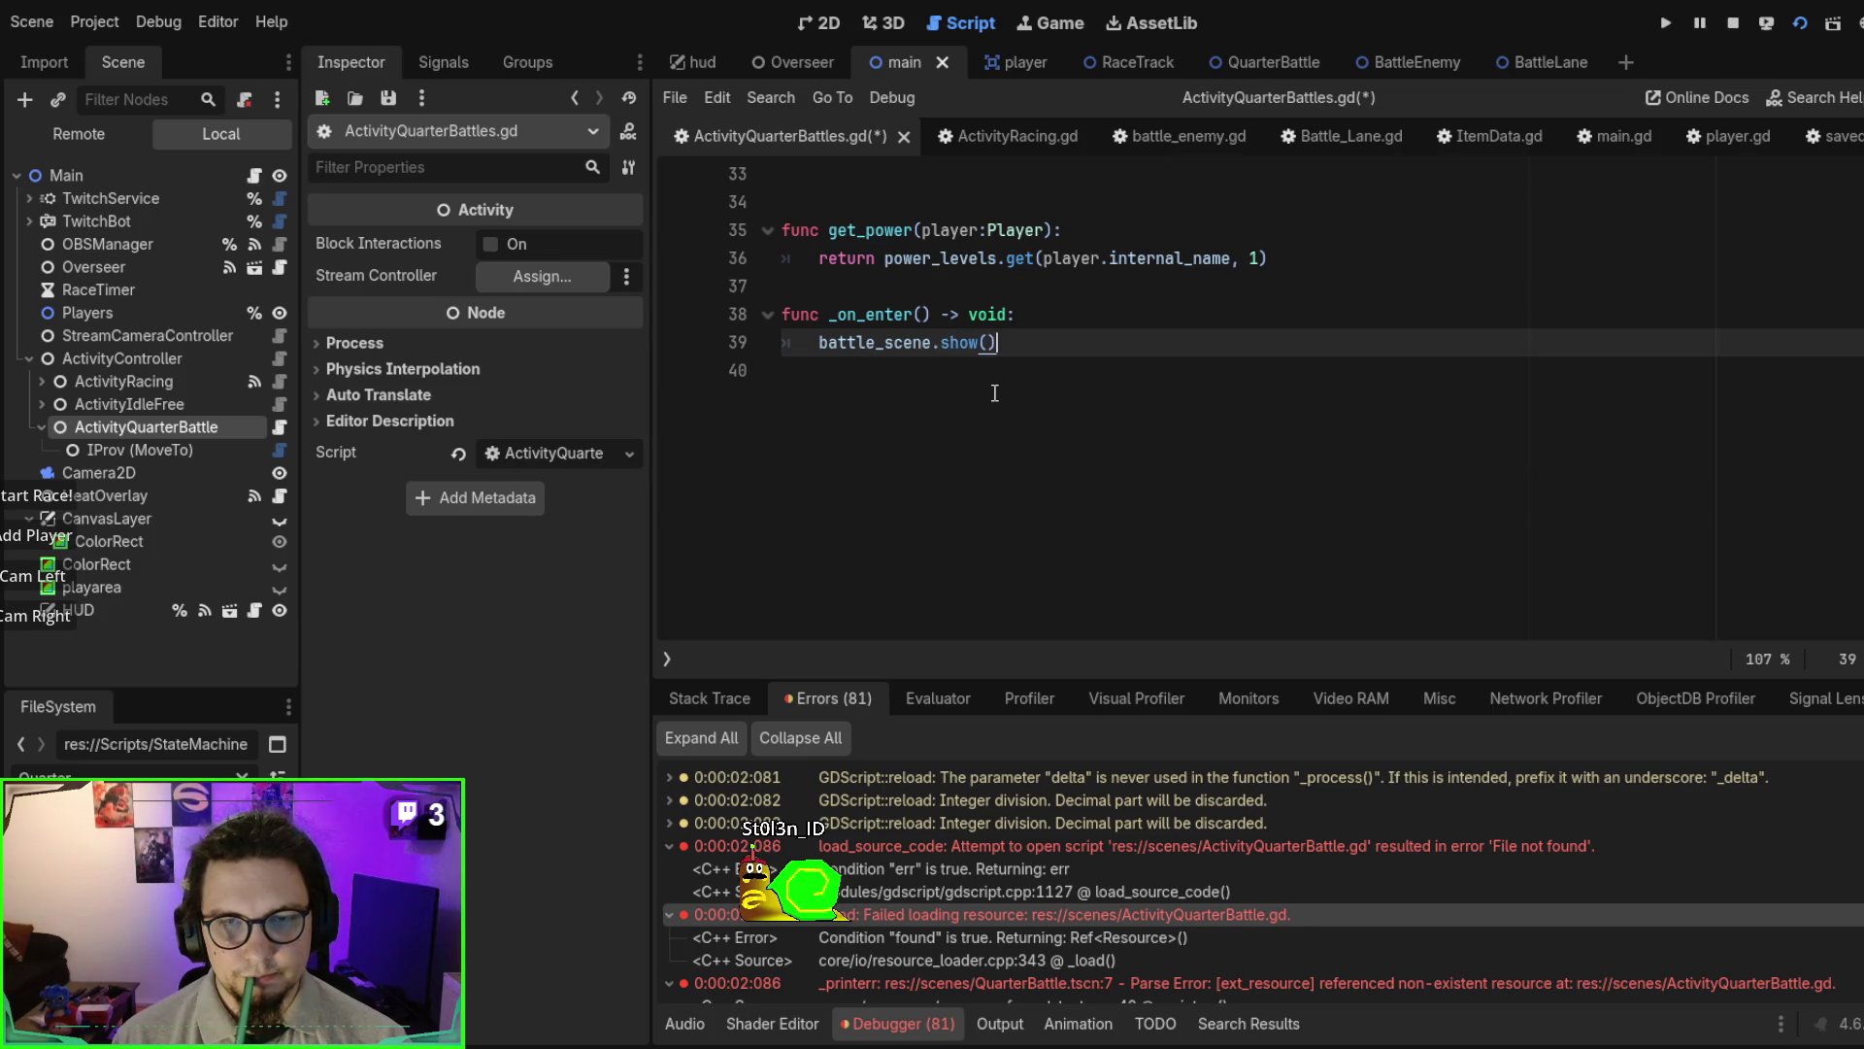
{"action": "key", "text": "ctrl+s"}
{"action": "scroll", "coordinate": [994, 392], "scroll_direction": "up", "scroll_amount": 10}
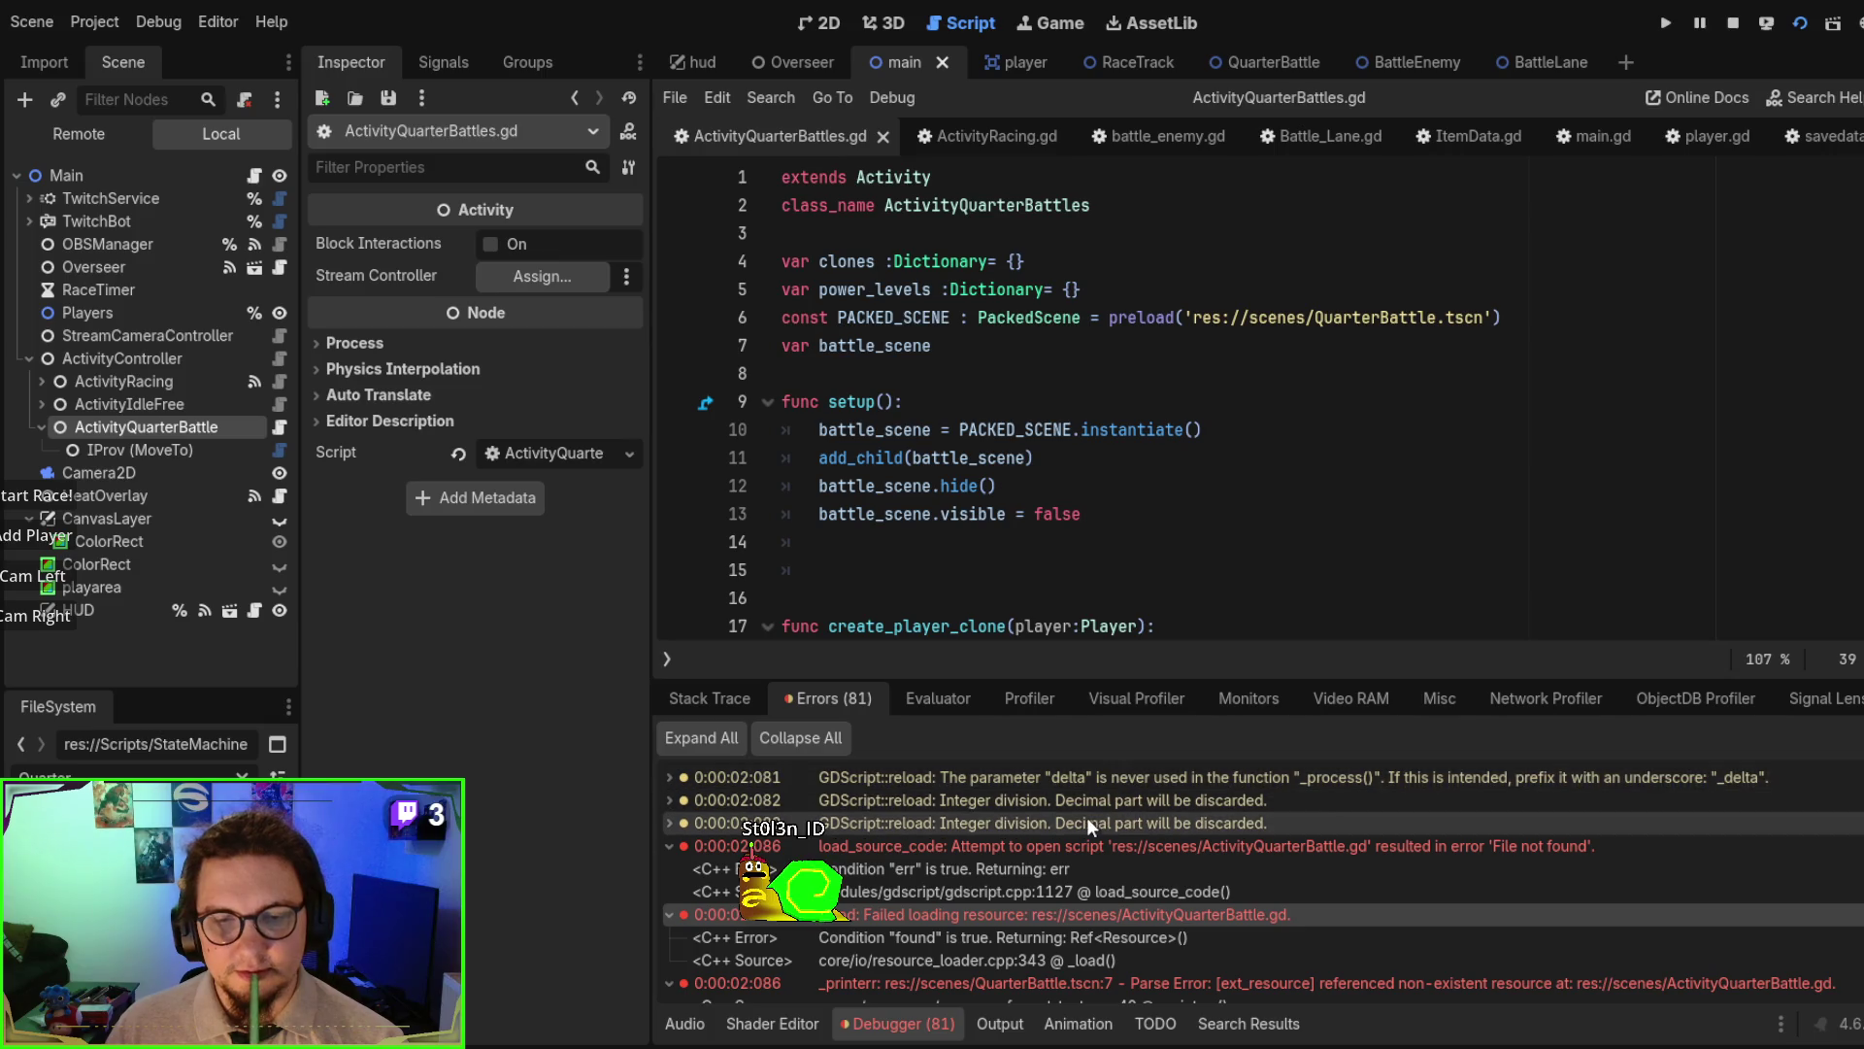
{"action": "left_click", "coordinate": [1057, 780]}
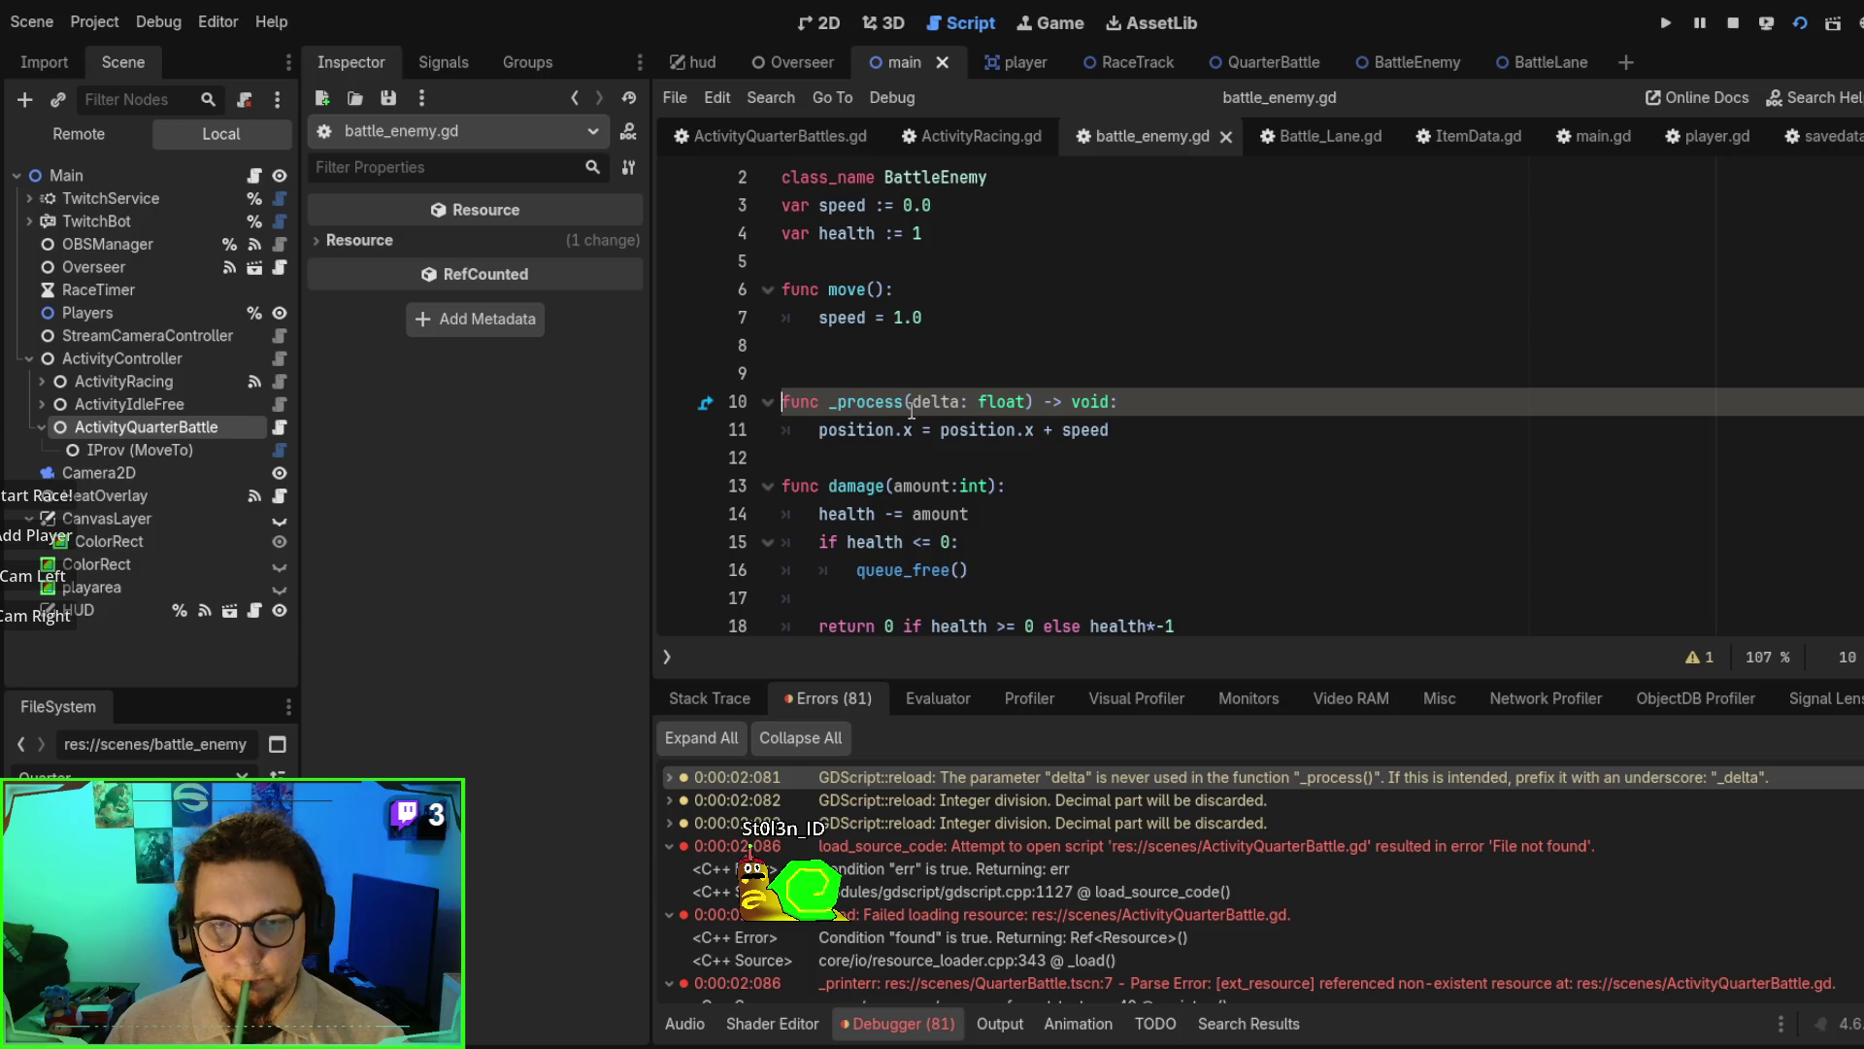
- Rename delta to _delta, then change SAFE_ZONE to 50.0 and SPREAD to 100.0 and save
{"action": "type", "text": "_"}
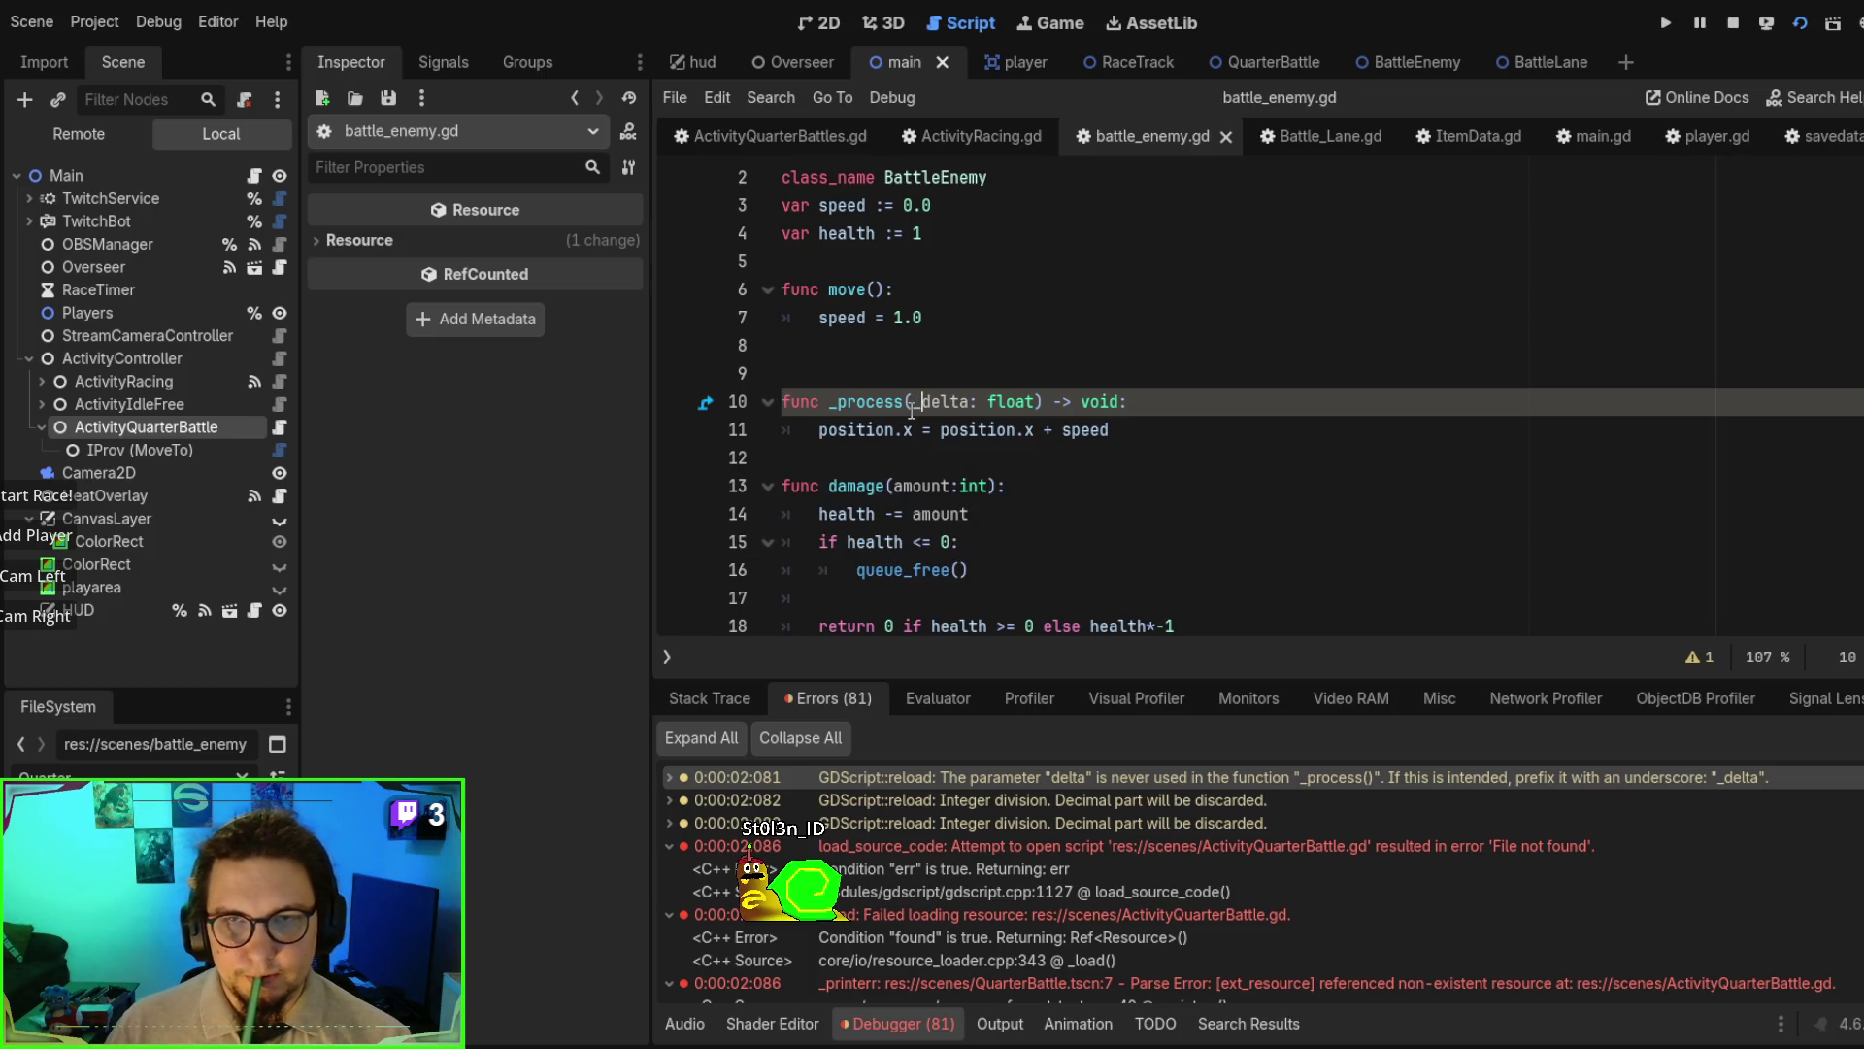
{"action": "left_click", "coordinate": [1116, 808]}
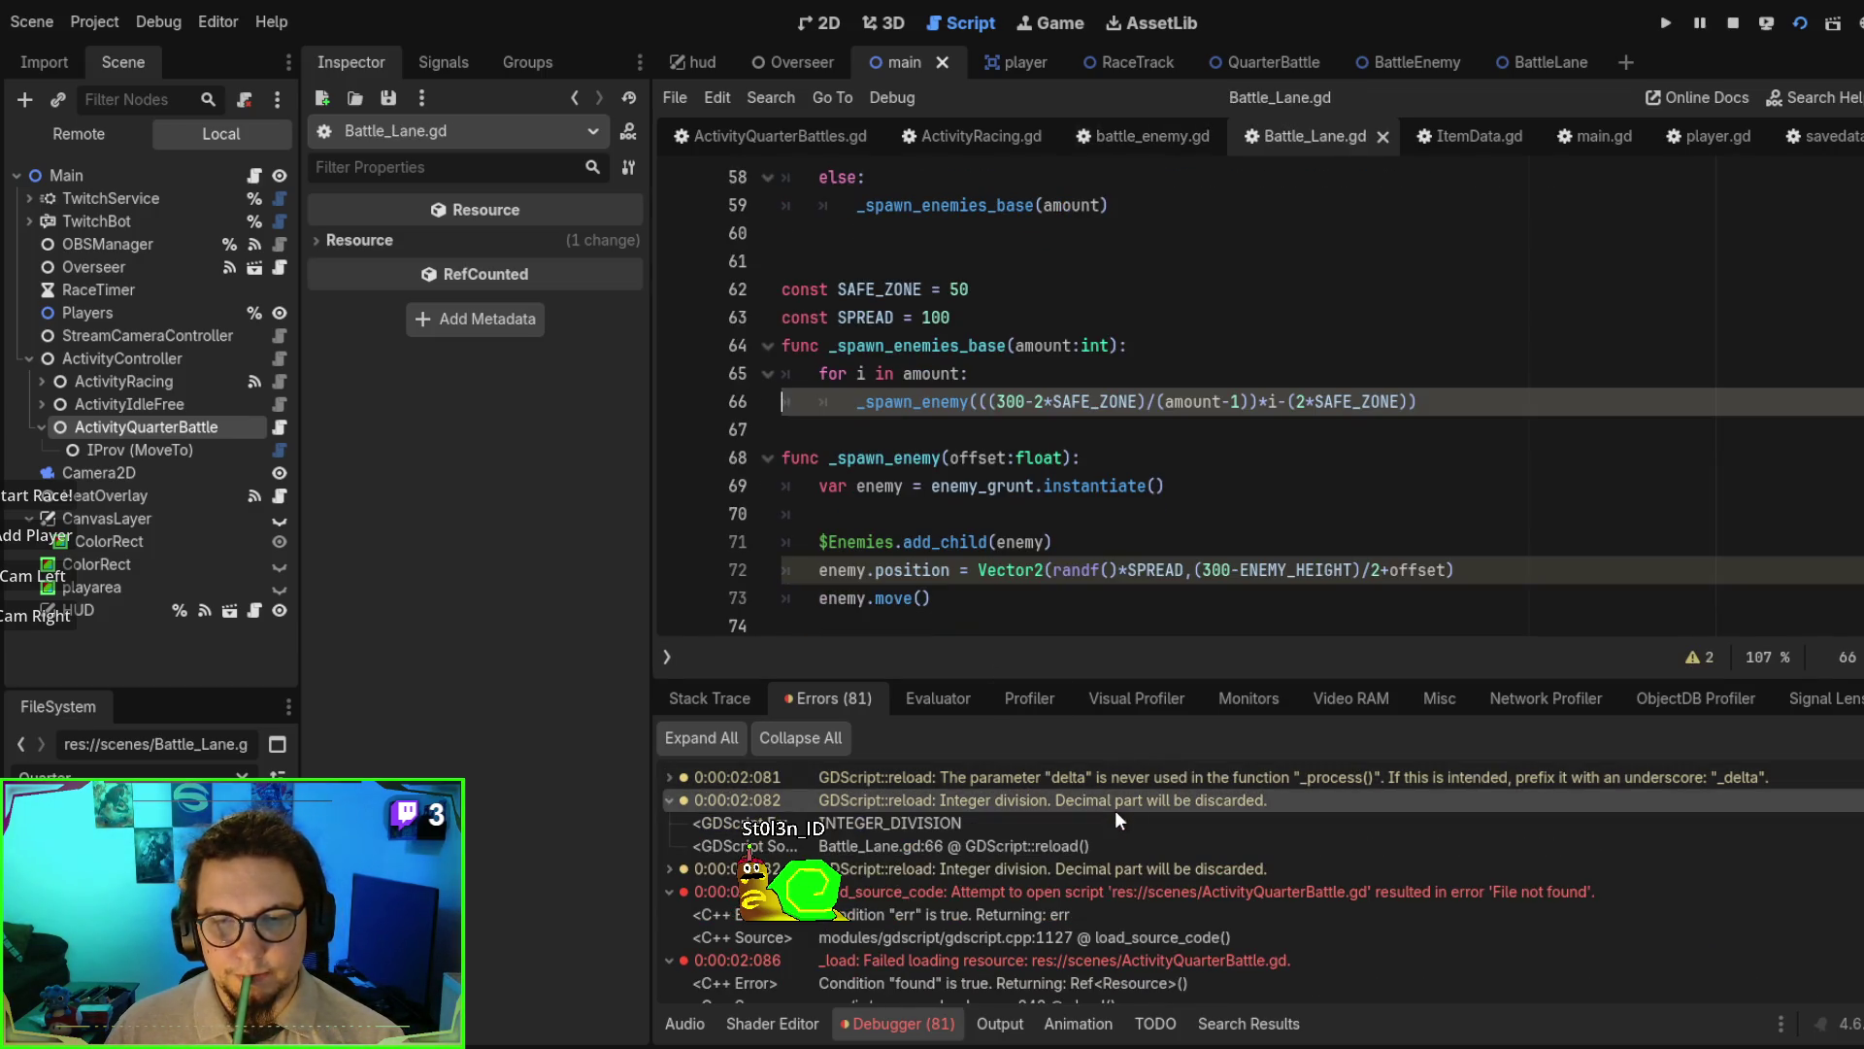
{"action": "double_click", "coordinate": [1074, 401]}
{"action": "left_click", "coordinate": [1011, 292]}
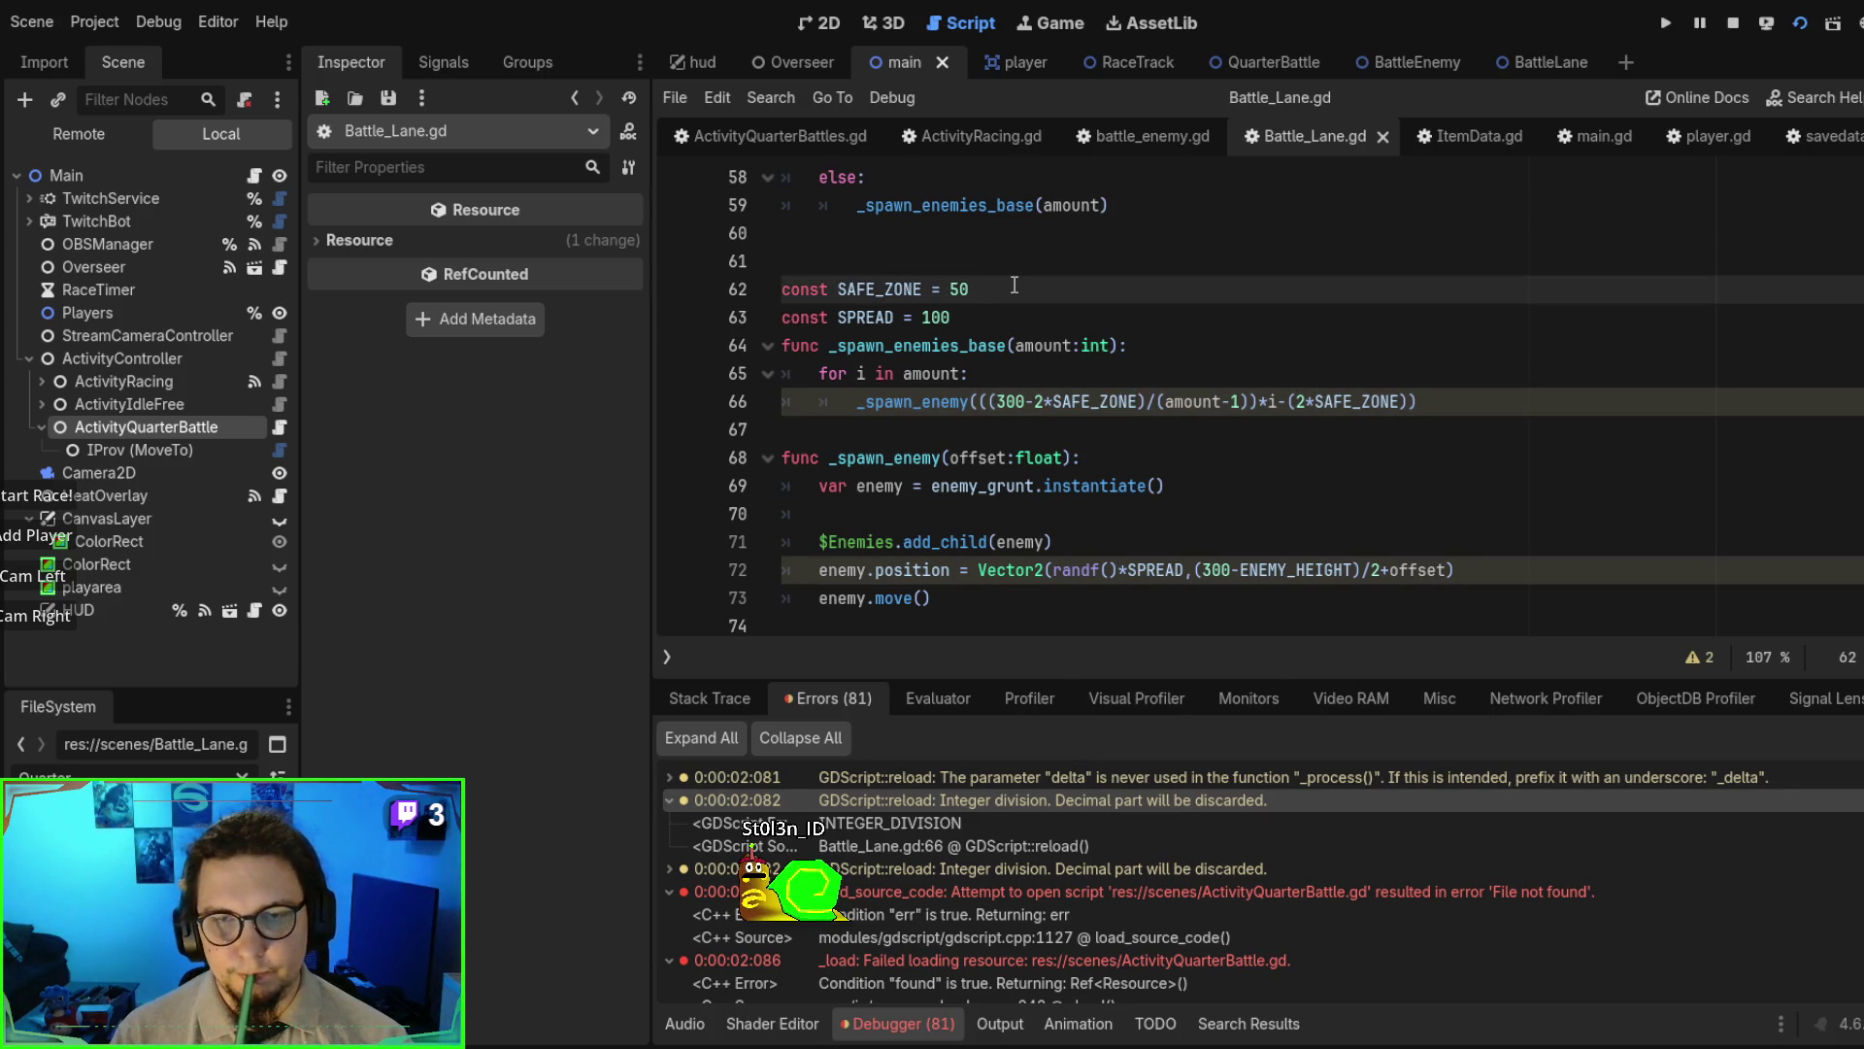
{"action": "type", "text": ".0"}
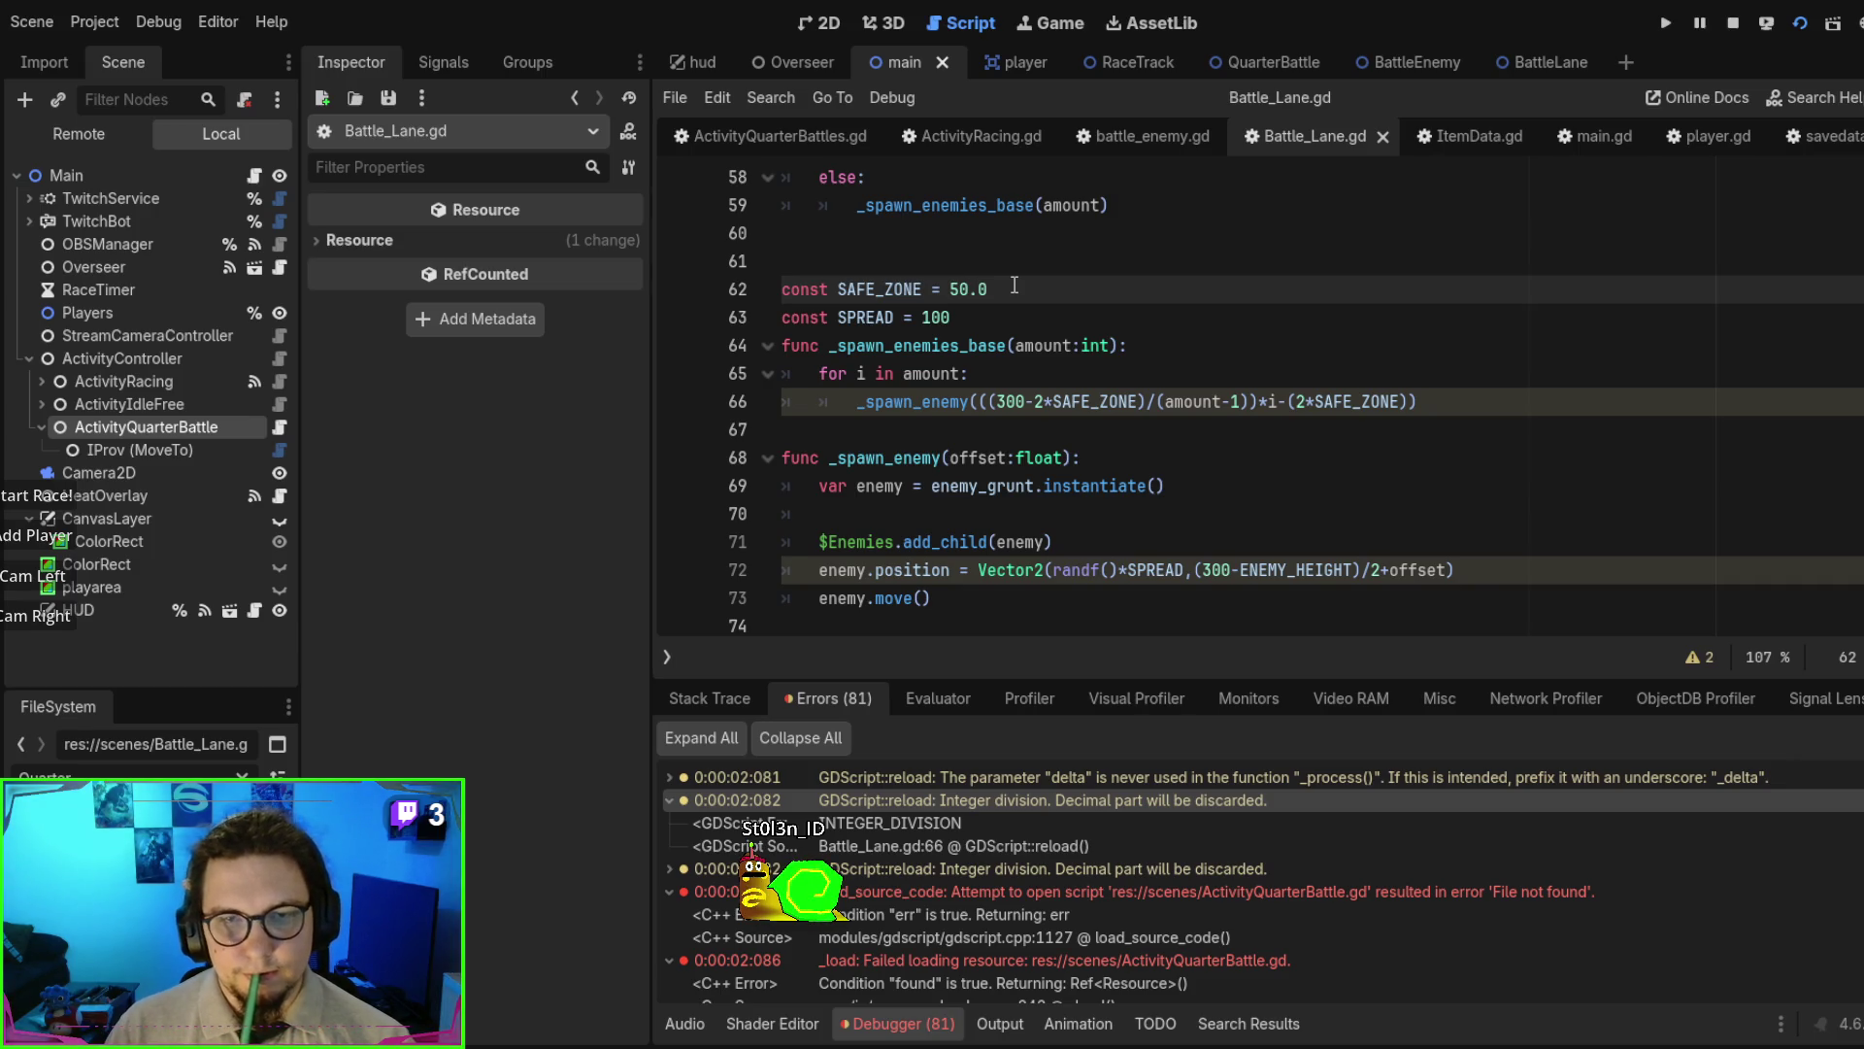
{"action": "key", "text": "Down"}
{"action": "type", "text": ".0"}
{"action": "key", "text": "ctrl+s"}
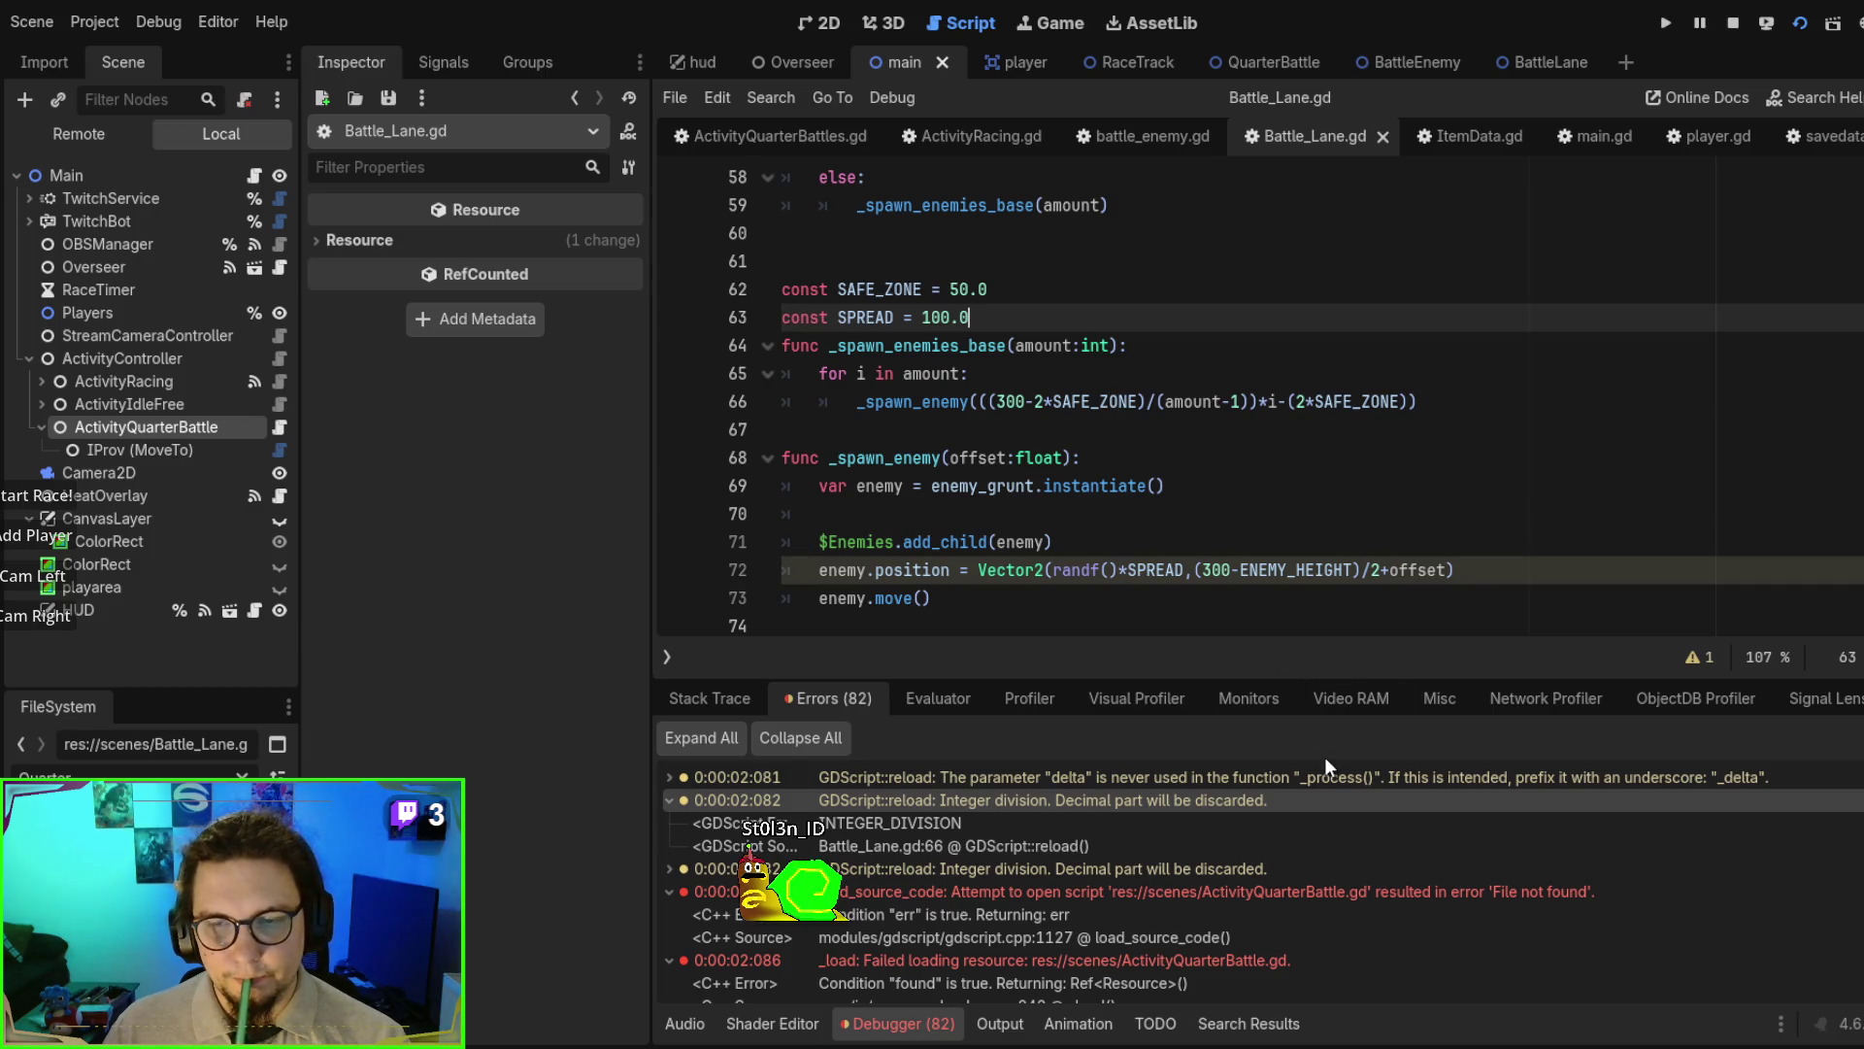
- Change the divisor on Battle_Lane.gd line 72 from 2 to 2.0
{"action": "left_click", "coordinate": [1692, 658]}
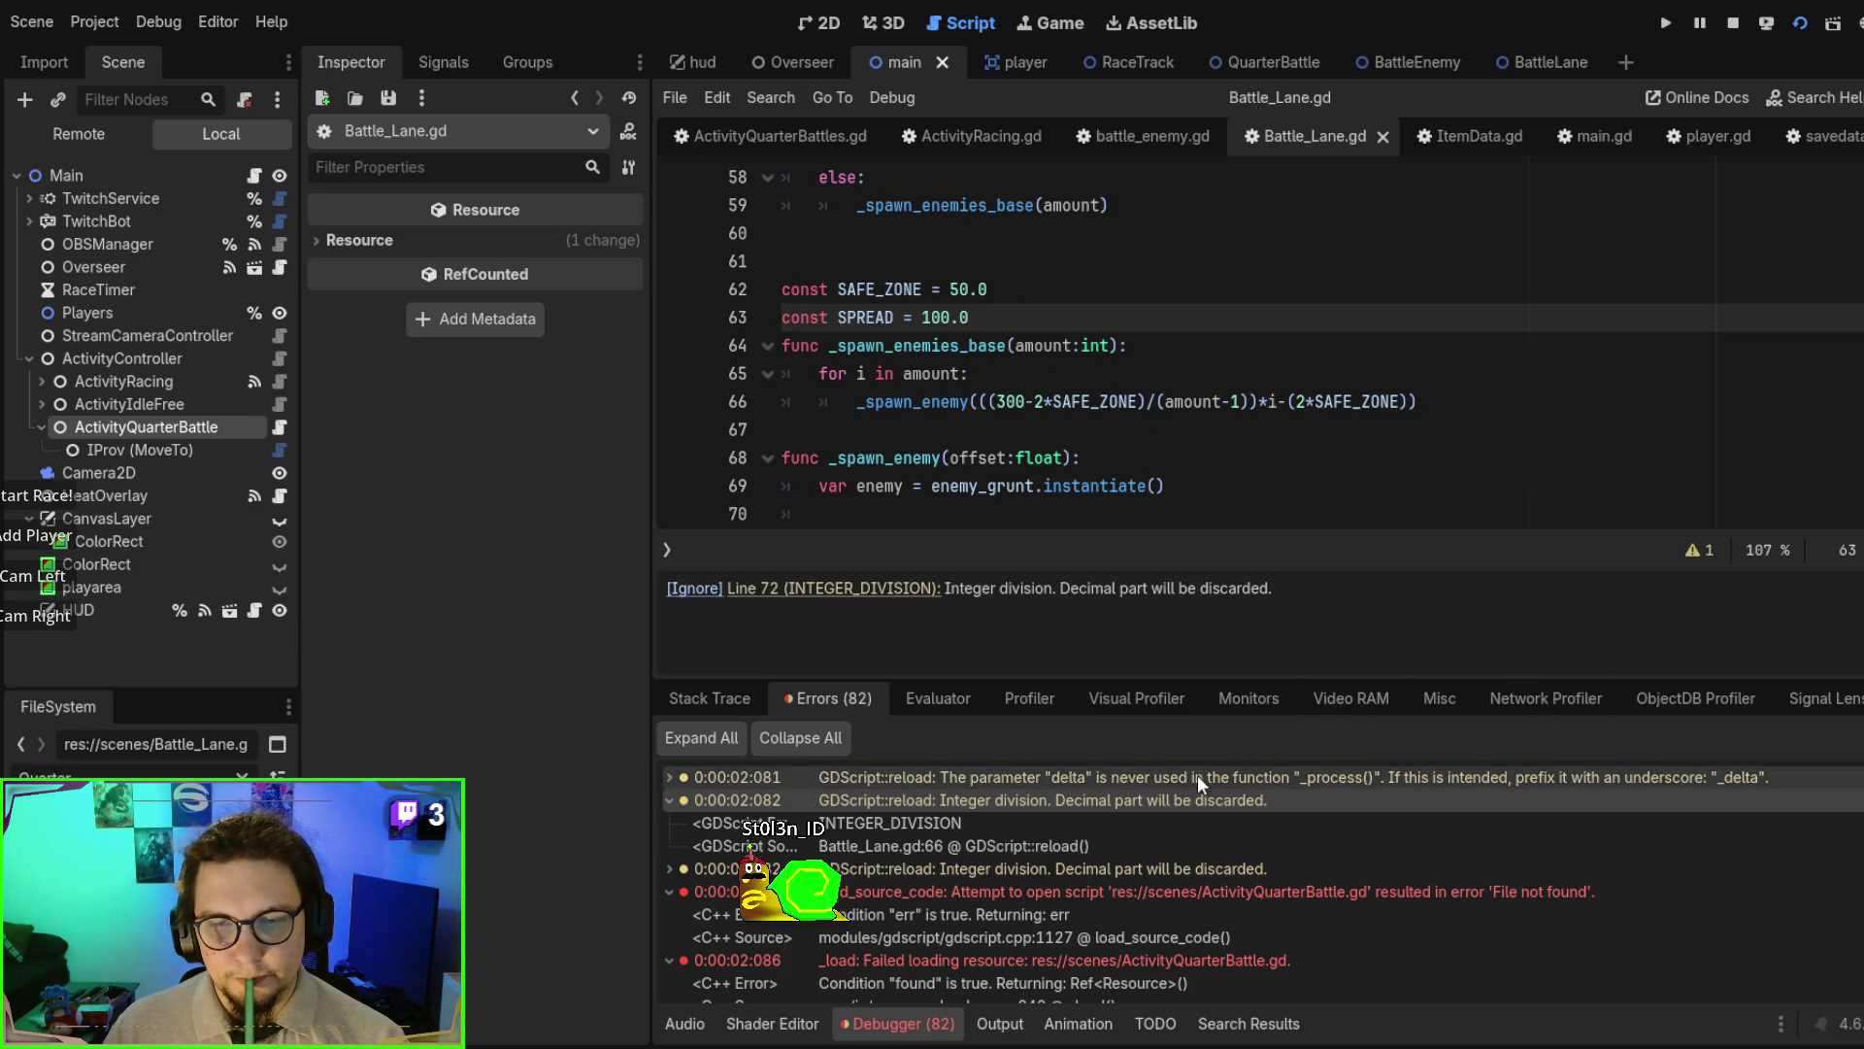
{"action": "left_click", "coordinate": [905, 589]}
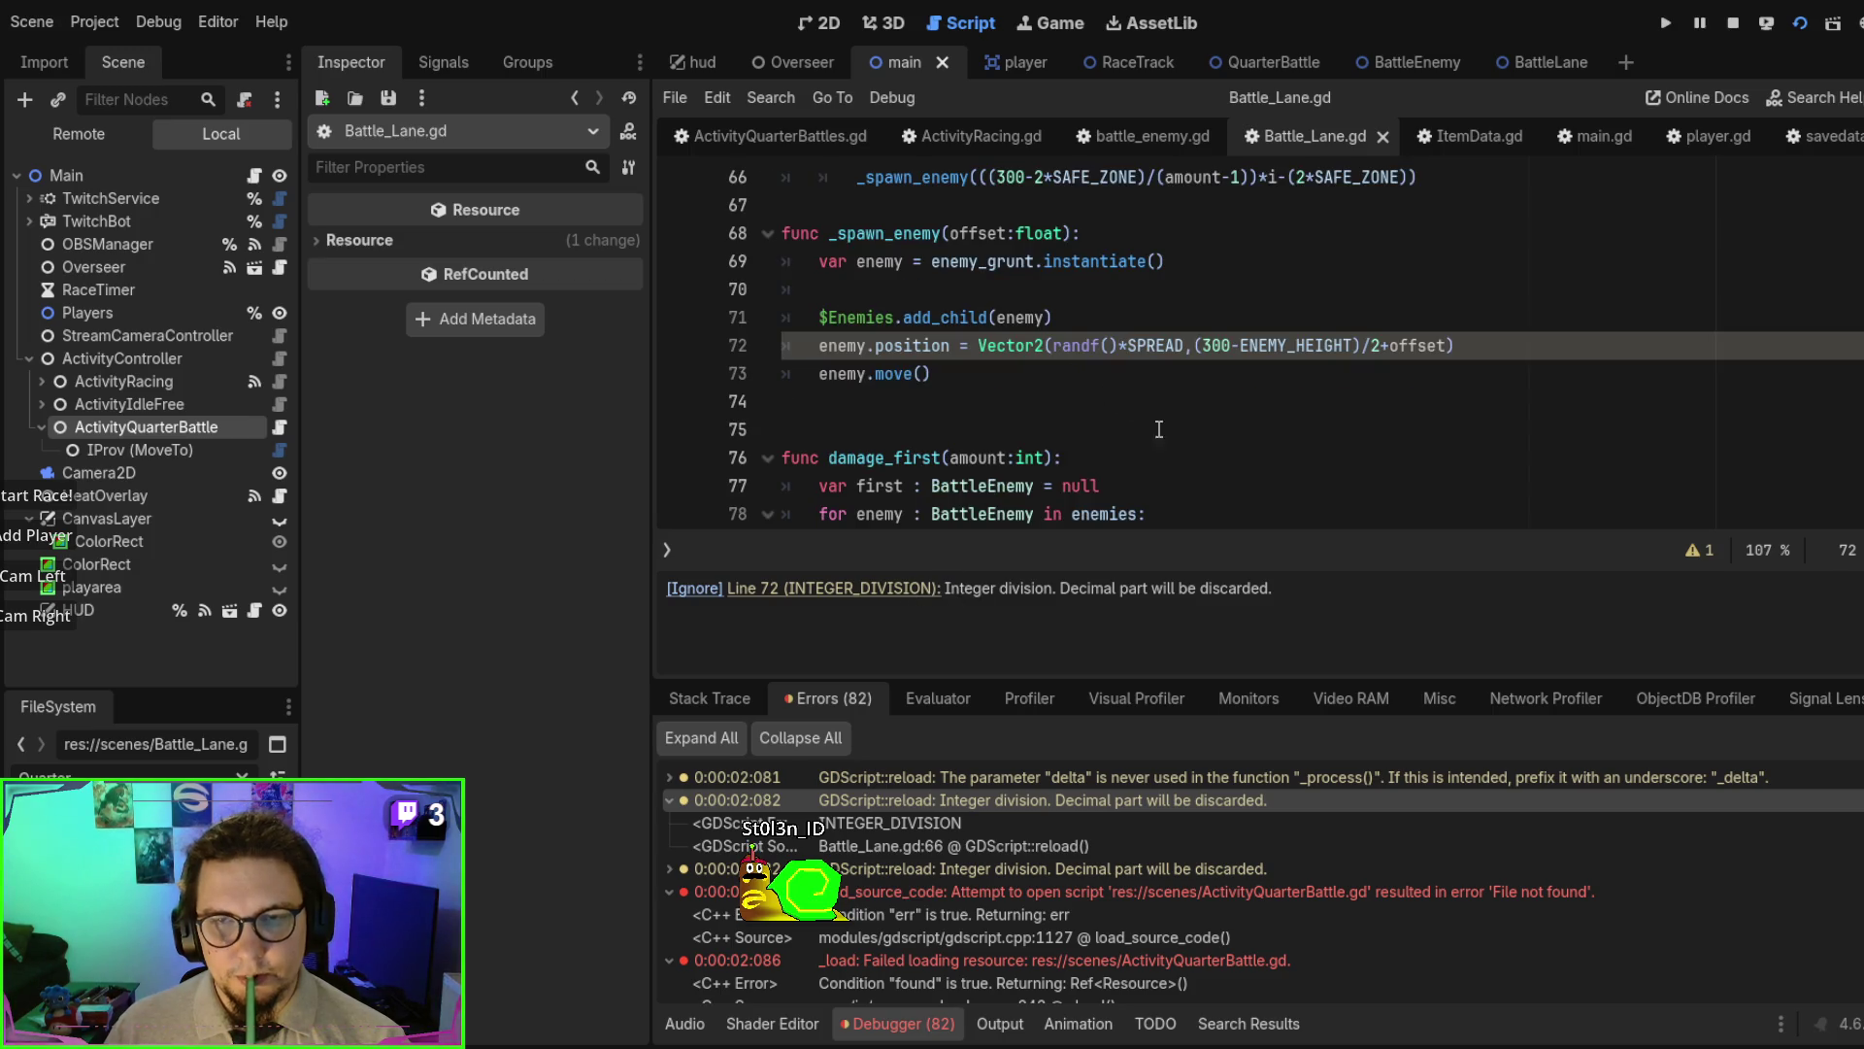
{"action": "left_click", "coordinate": [1378, 346]}
{"action": "type", "text": ".0"}
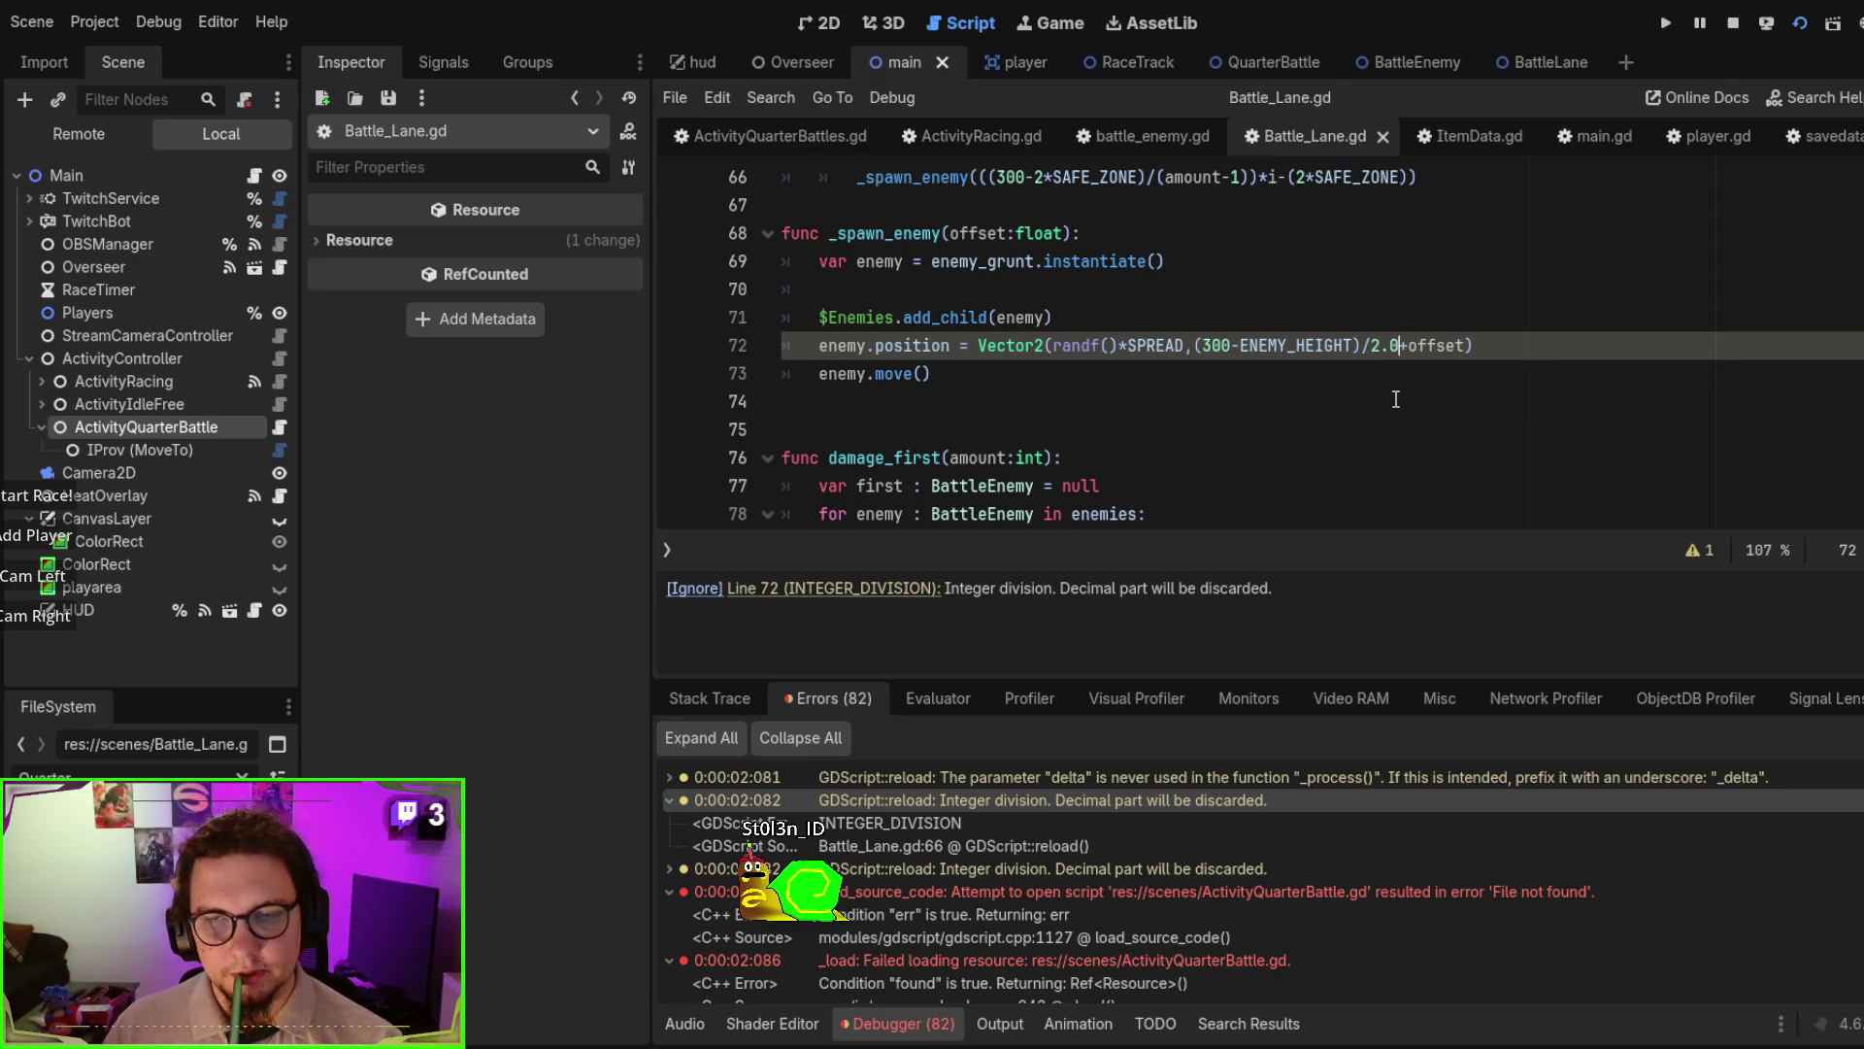
{"action": "left_click", "coordinate": [1396, 399]}
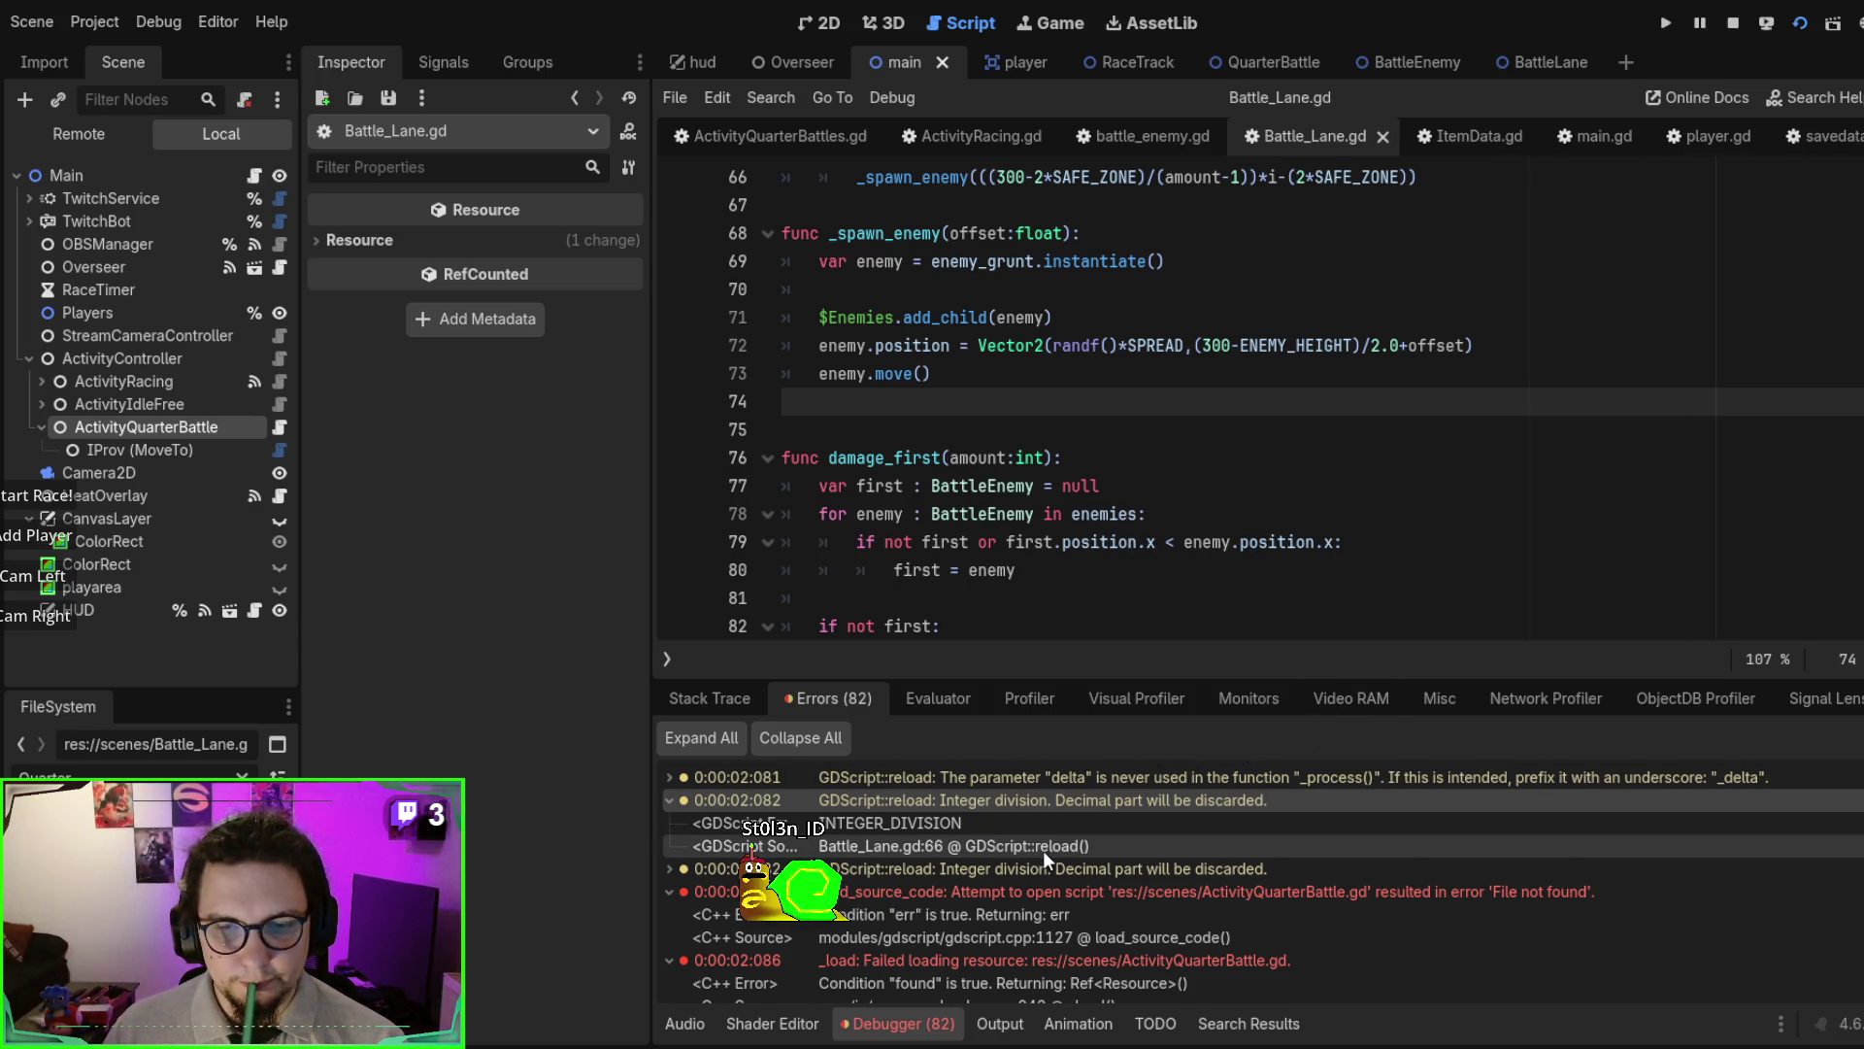
{"action": "scroll", "coordinate": [1043, 850], "scroll_direction": "down", "scroll_amount": 3}
{"action": "double_click", "coordinate": [1101, 899]}
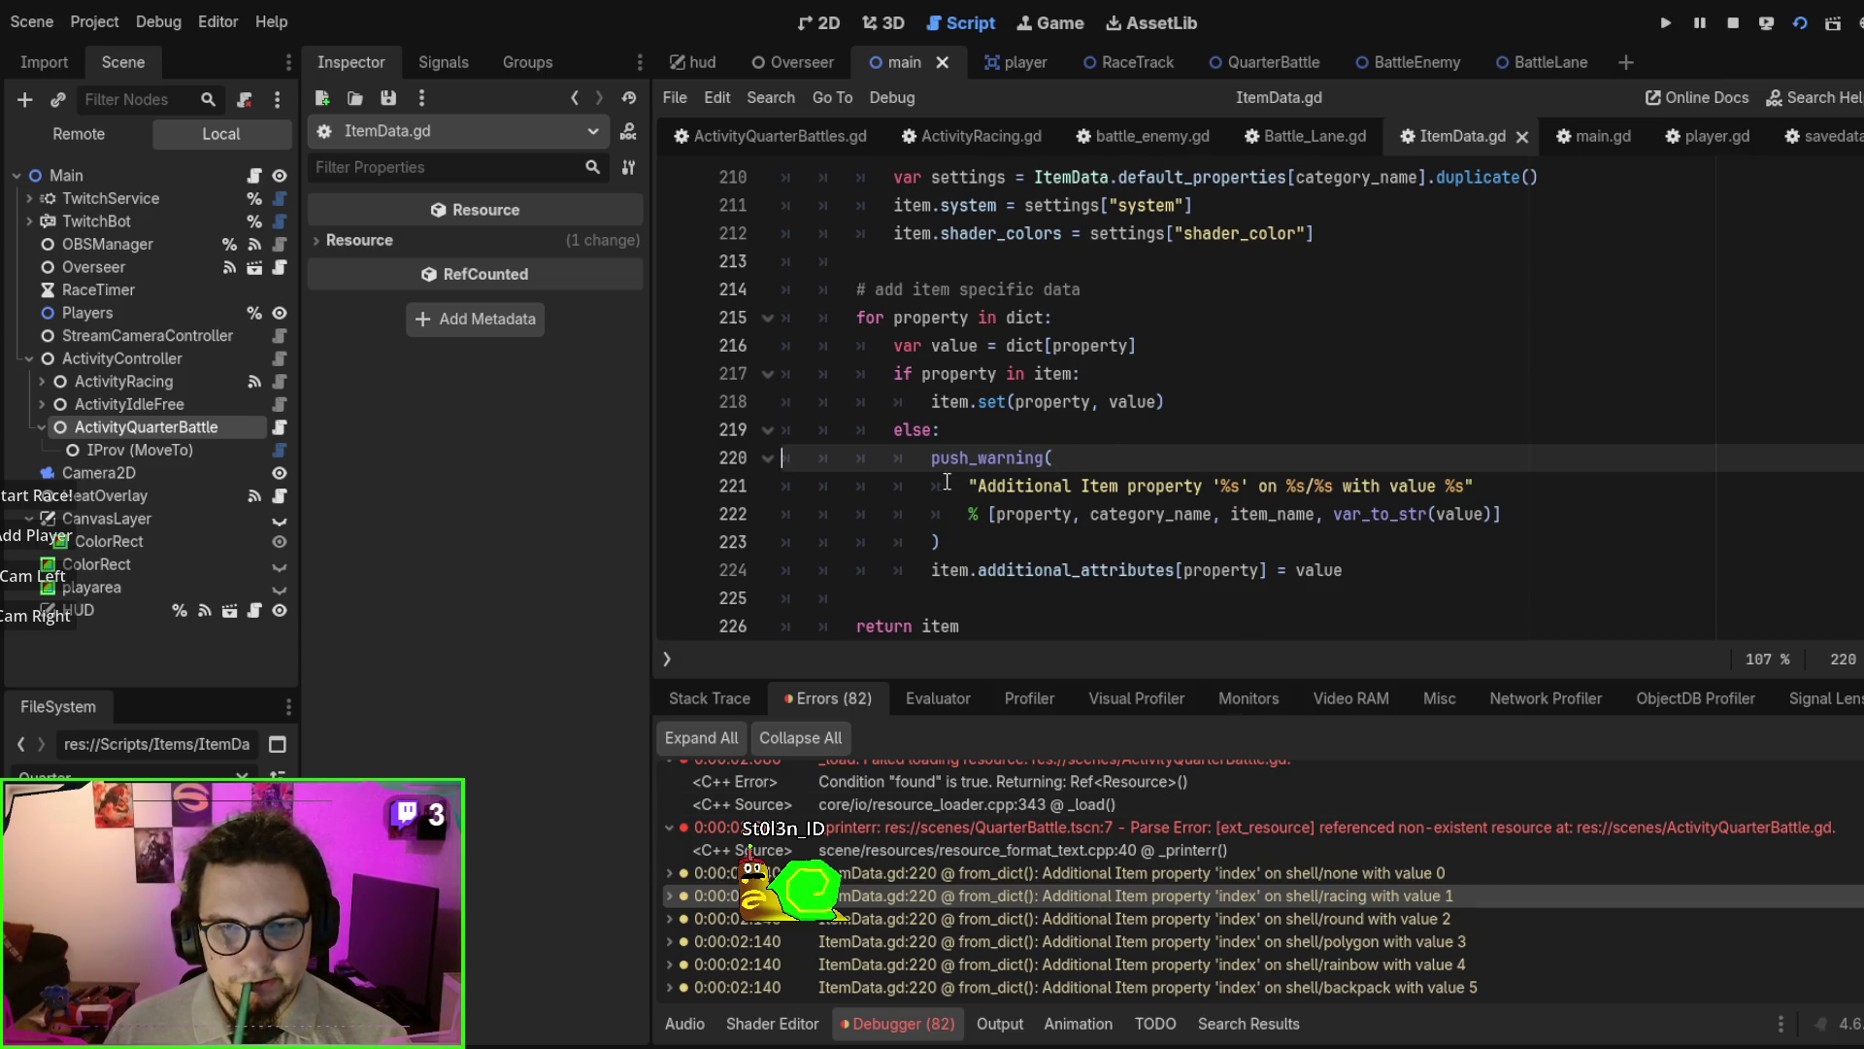
- Comment out ItemData.gd's push_warning block and check the debugger's list of errors
{"action": "mouse_move", "coordinate": [937, 462]}
{"action": "left_mouse_down"}
{"action": "mouse_move", "coordinate": [997, 570]}
{"action": "mouse_move", "coordinate": [997, 549]}
{"action": "left_mouse_up"}
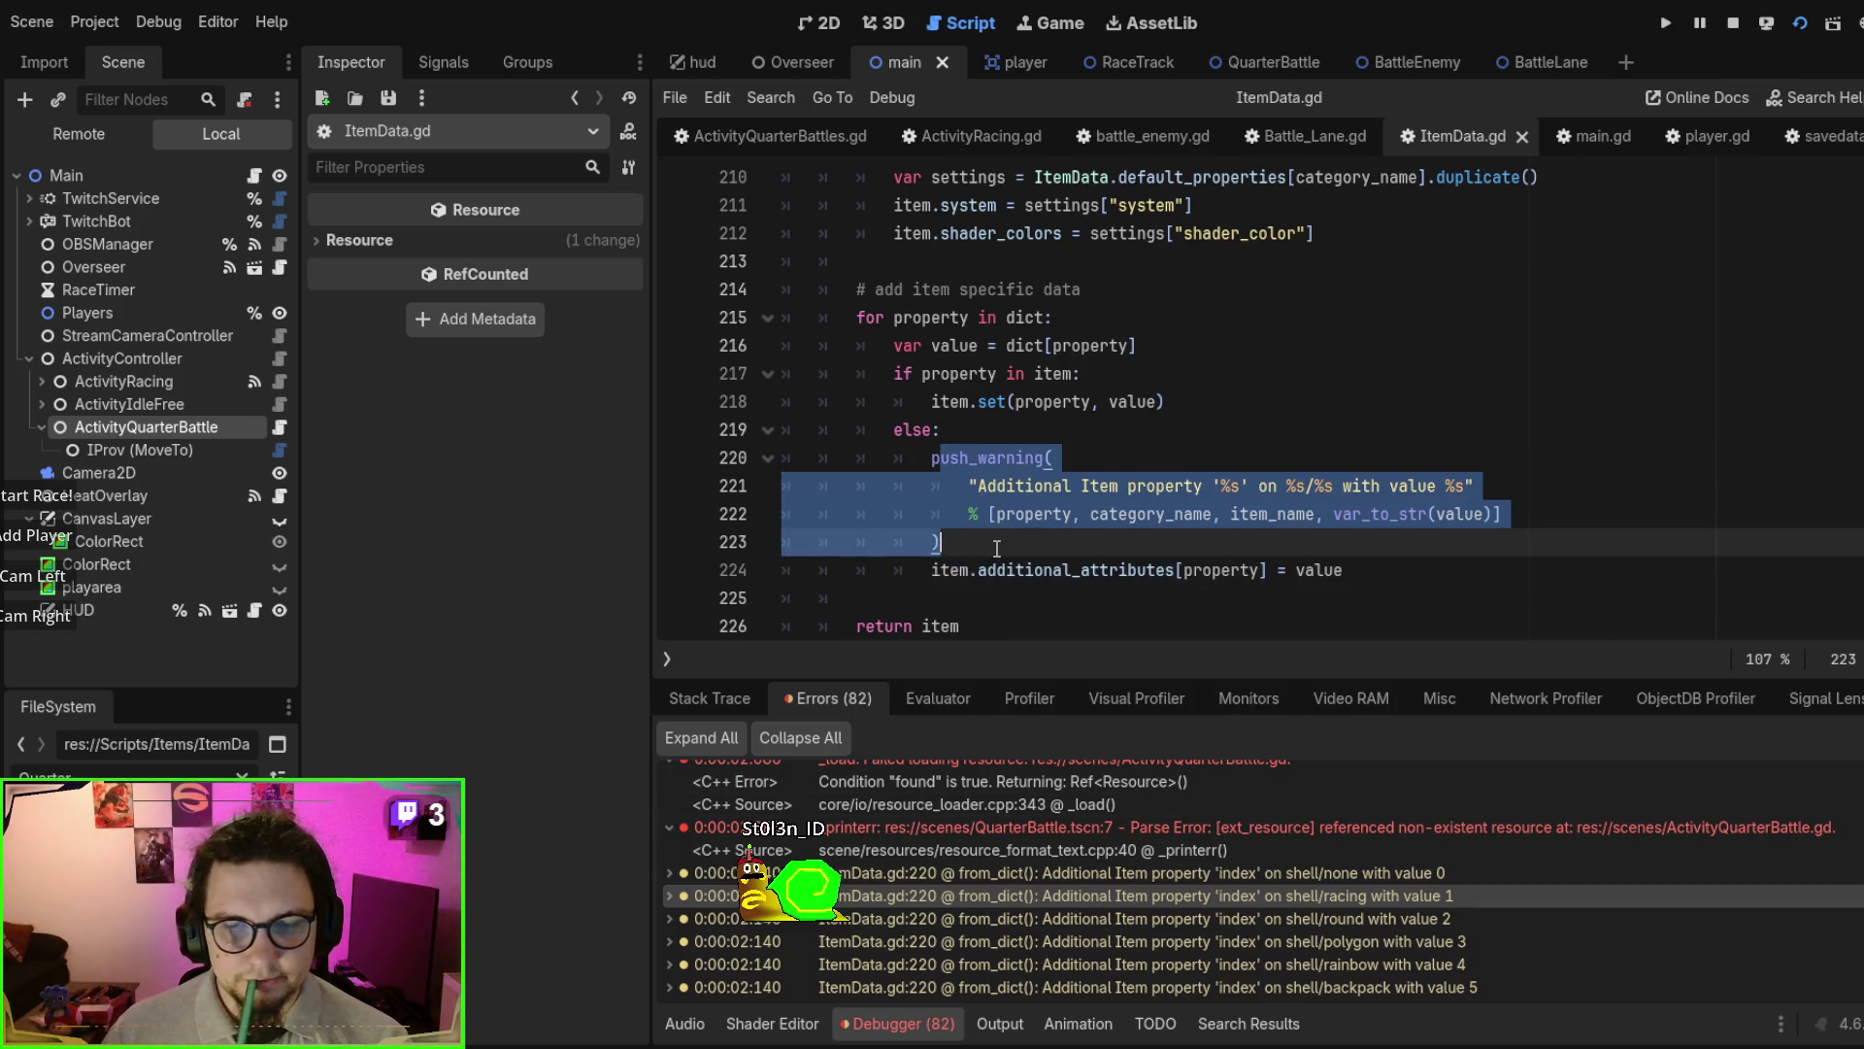
{"action": "key", "text": "ctrl+k"}
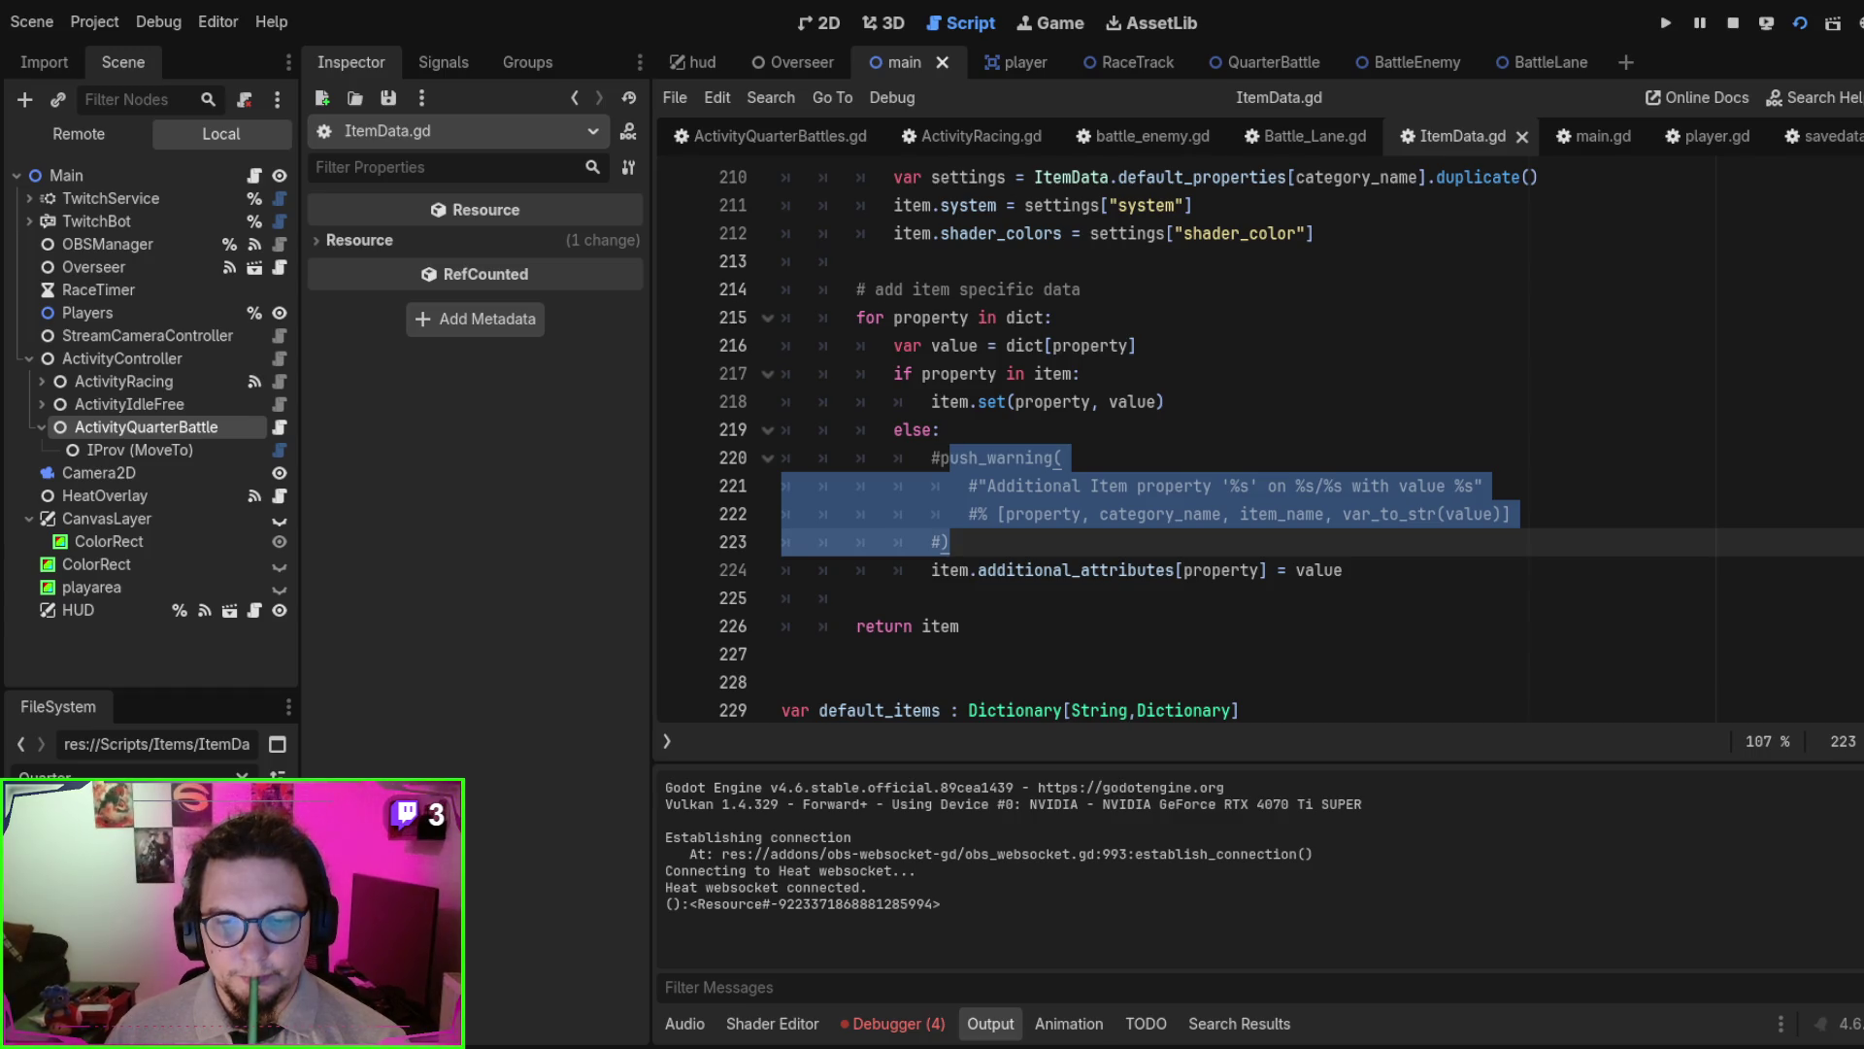
{"action": "left_click", "coordinate": [898, 1023]}
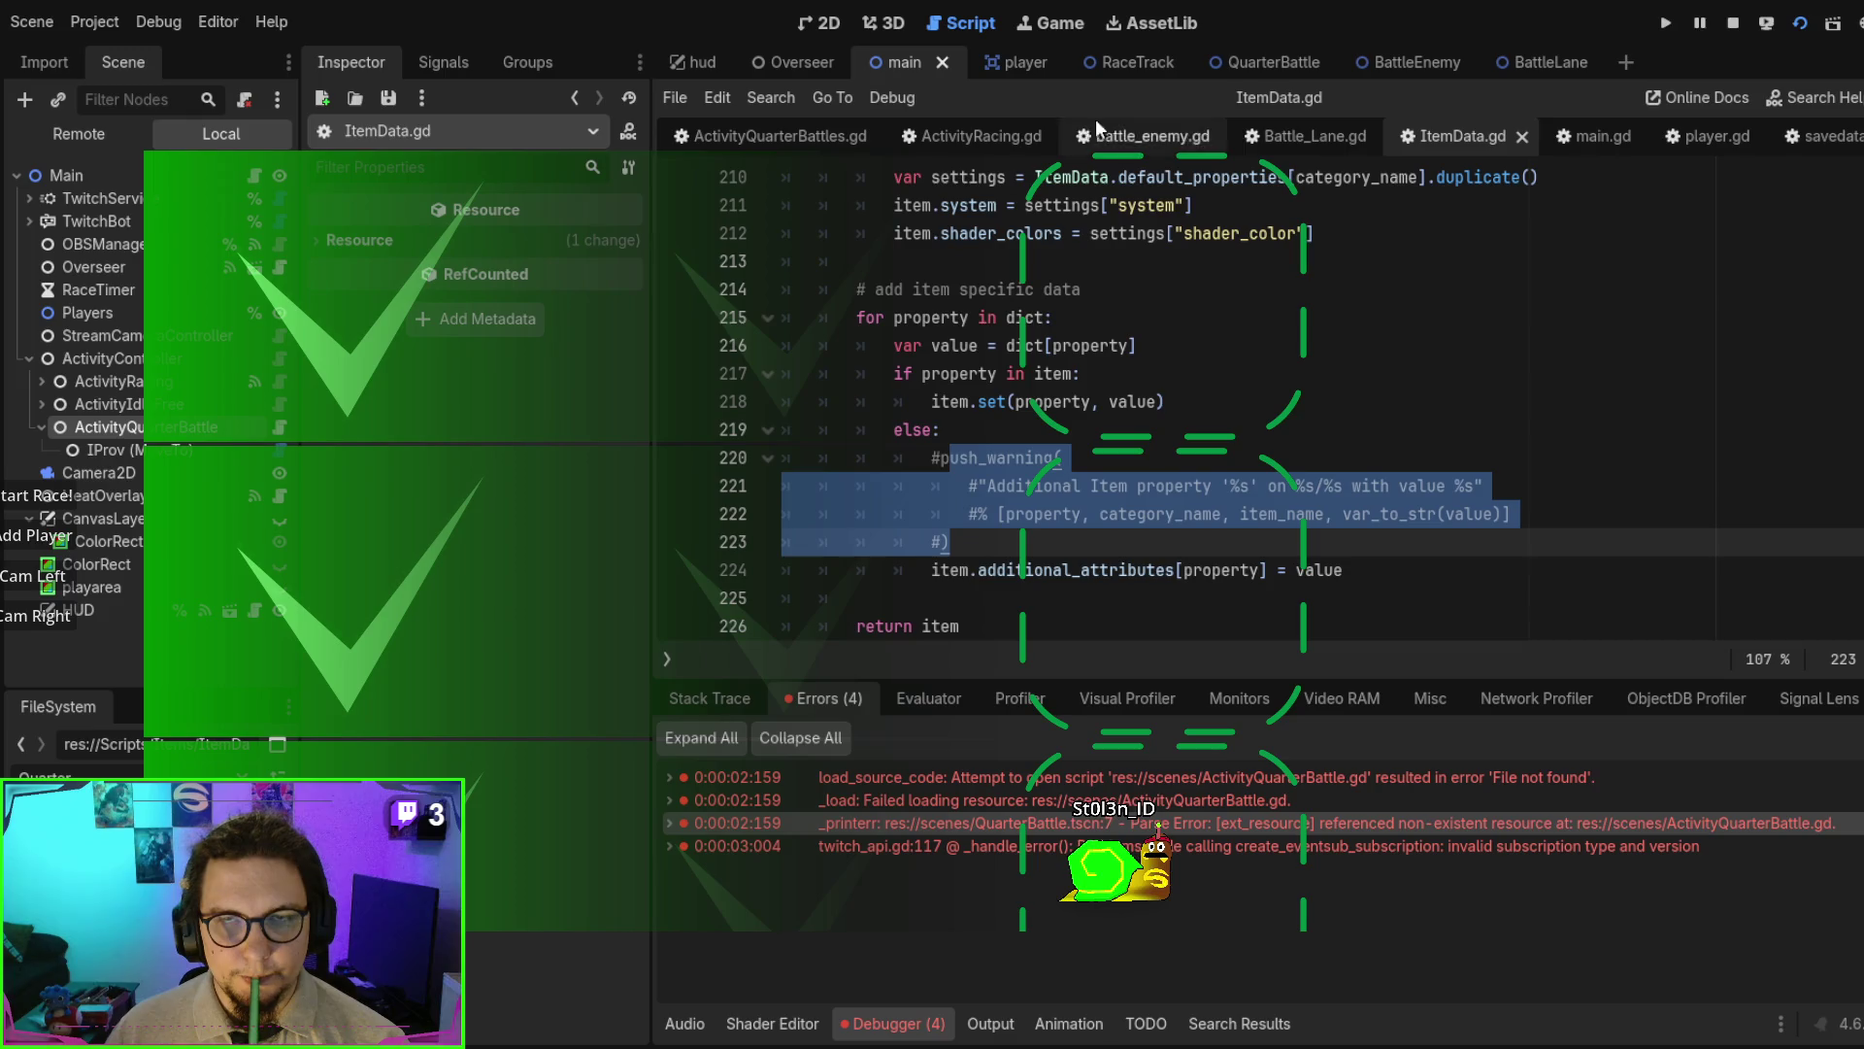
{"action": "left_click", "coordinate": [1734, 26]}
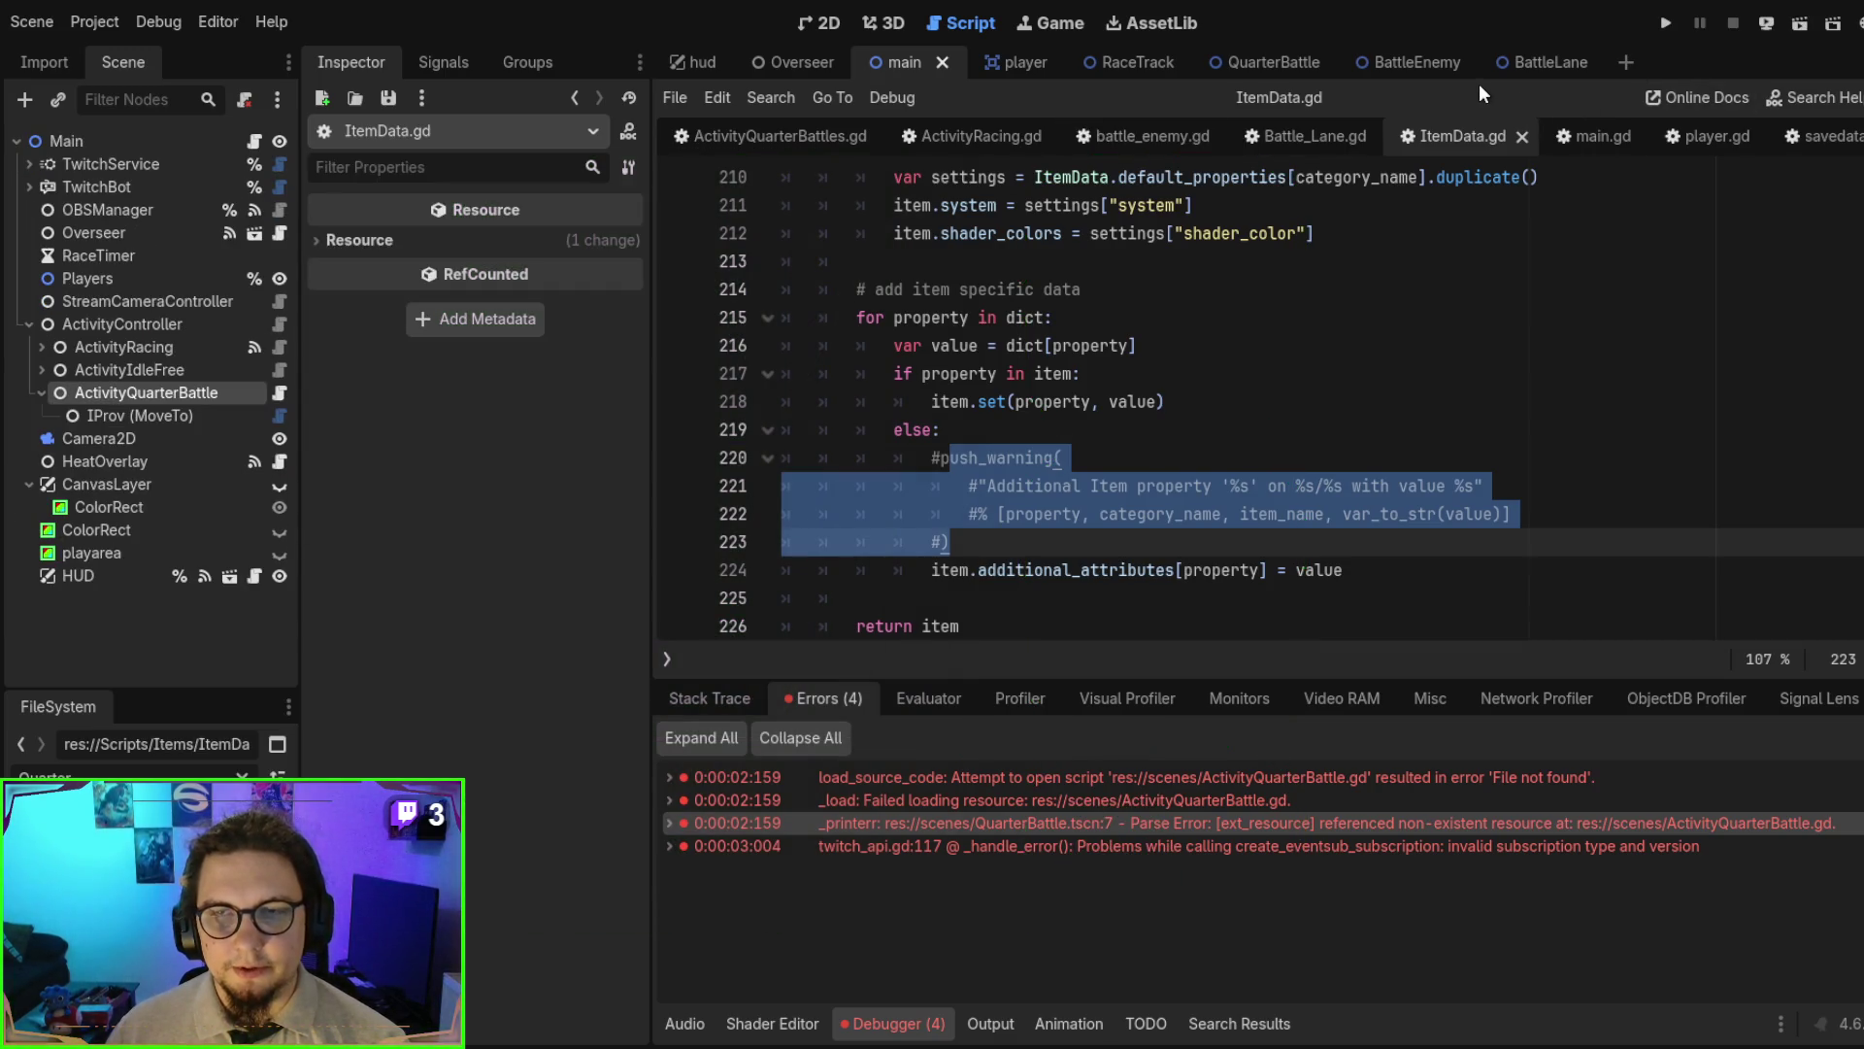
{"action": "left_click", "coordinate": [1660, 16]}
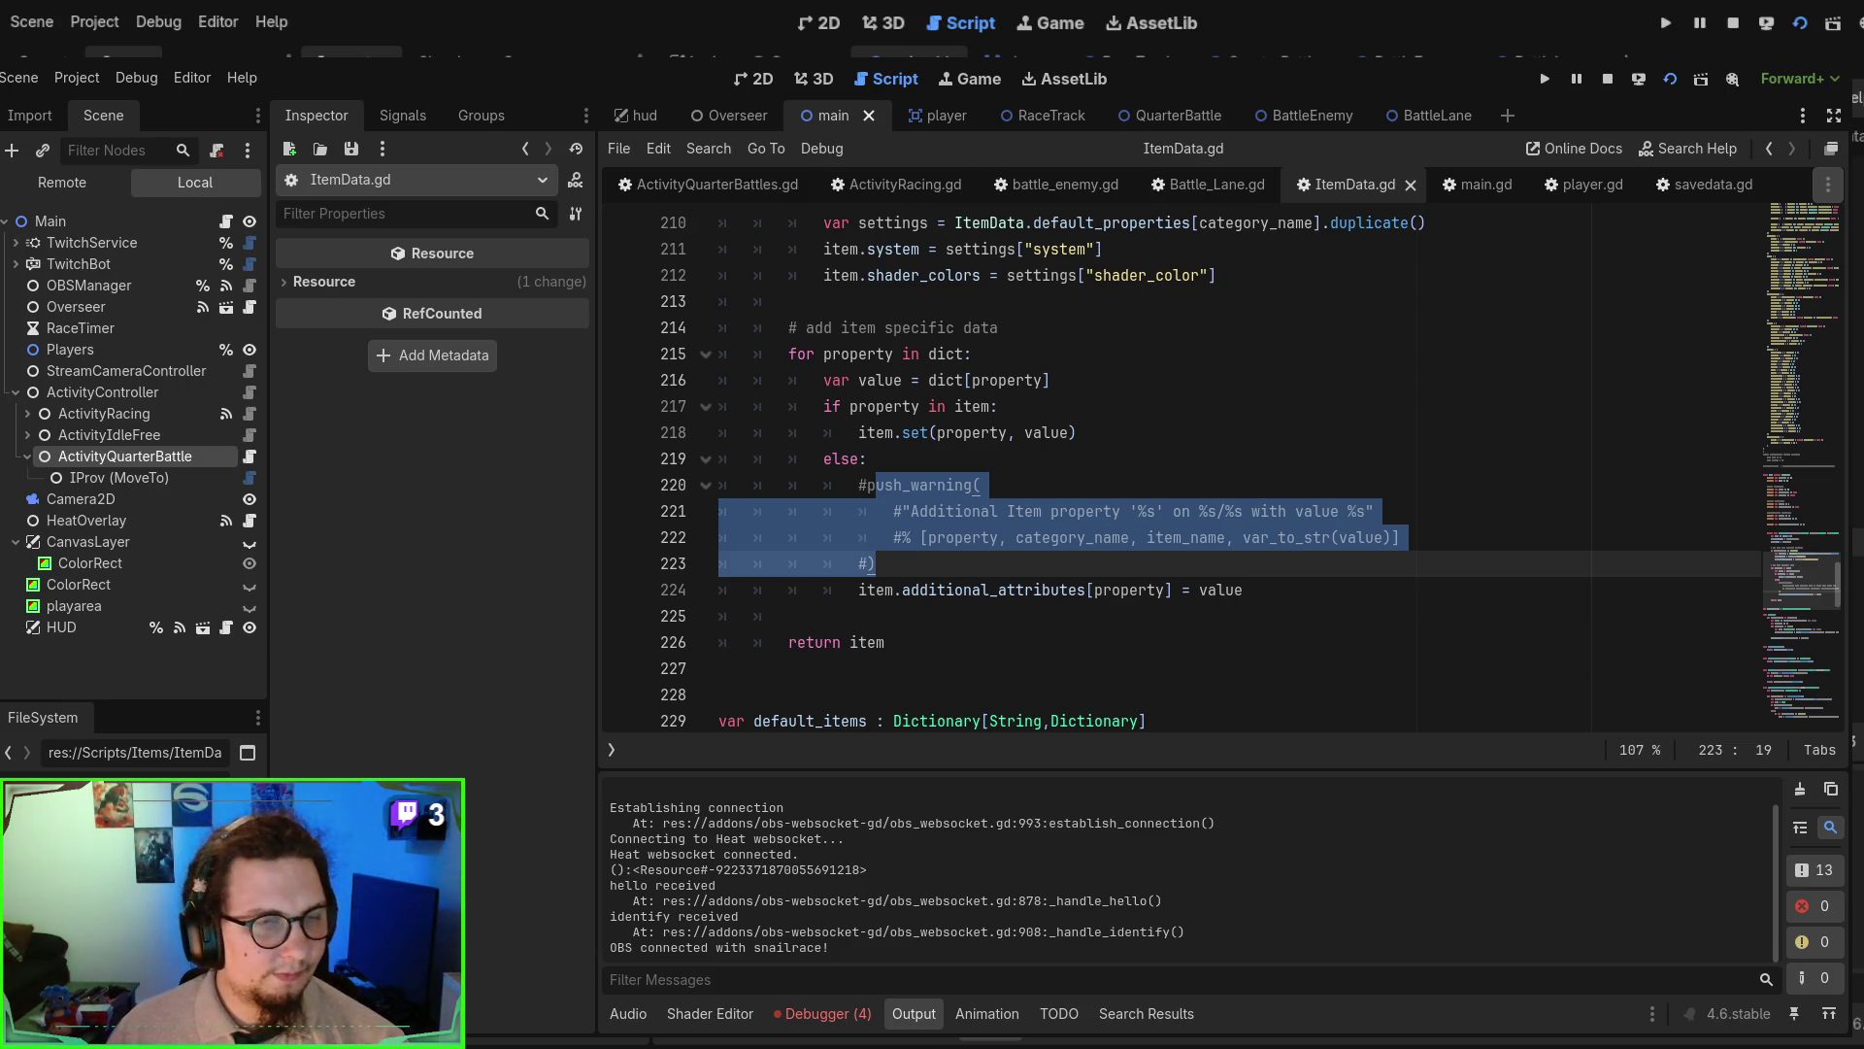
{"action": "key", "text": "F8"}
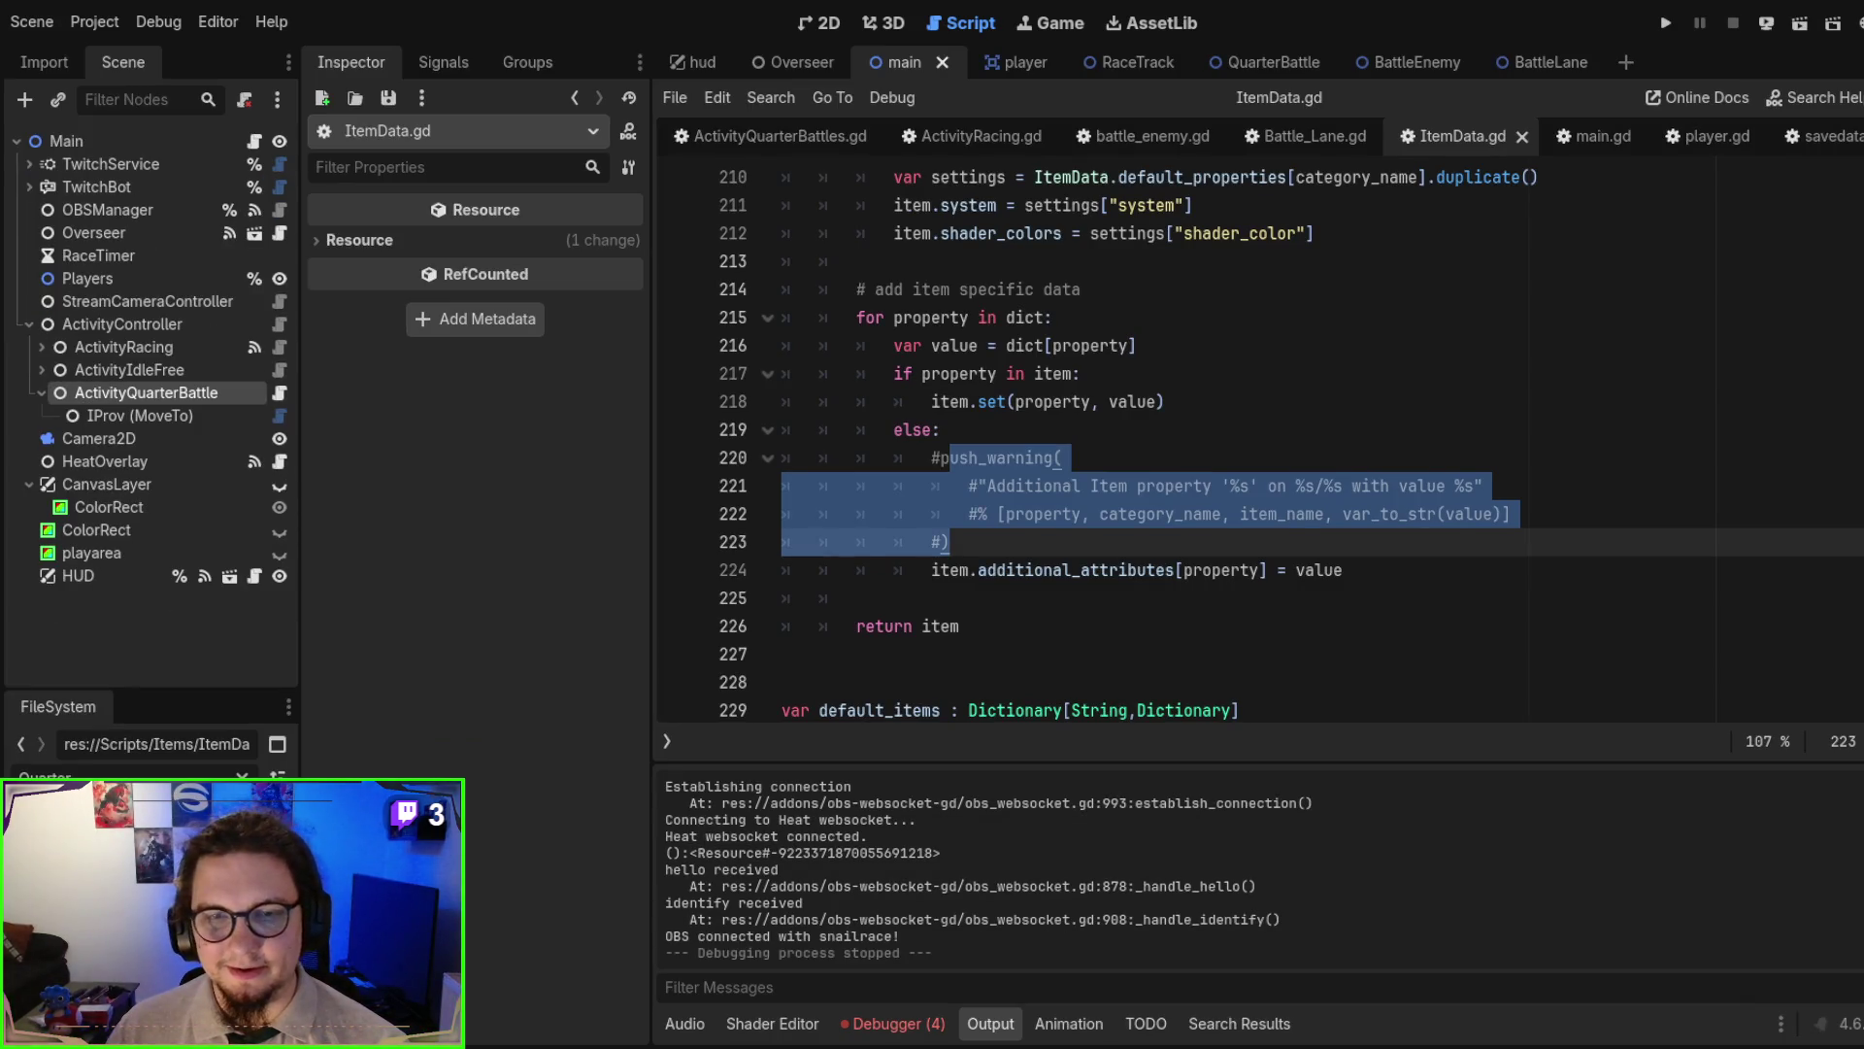
{"action": "key", "text": "F5"}
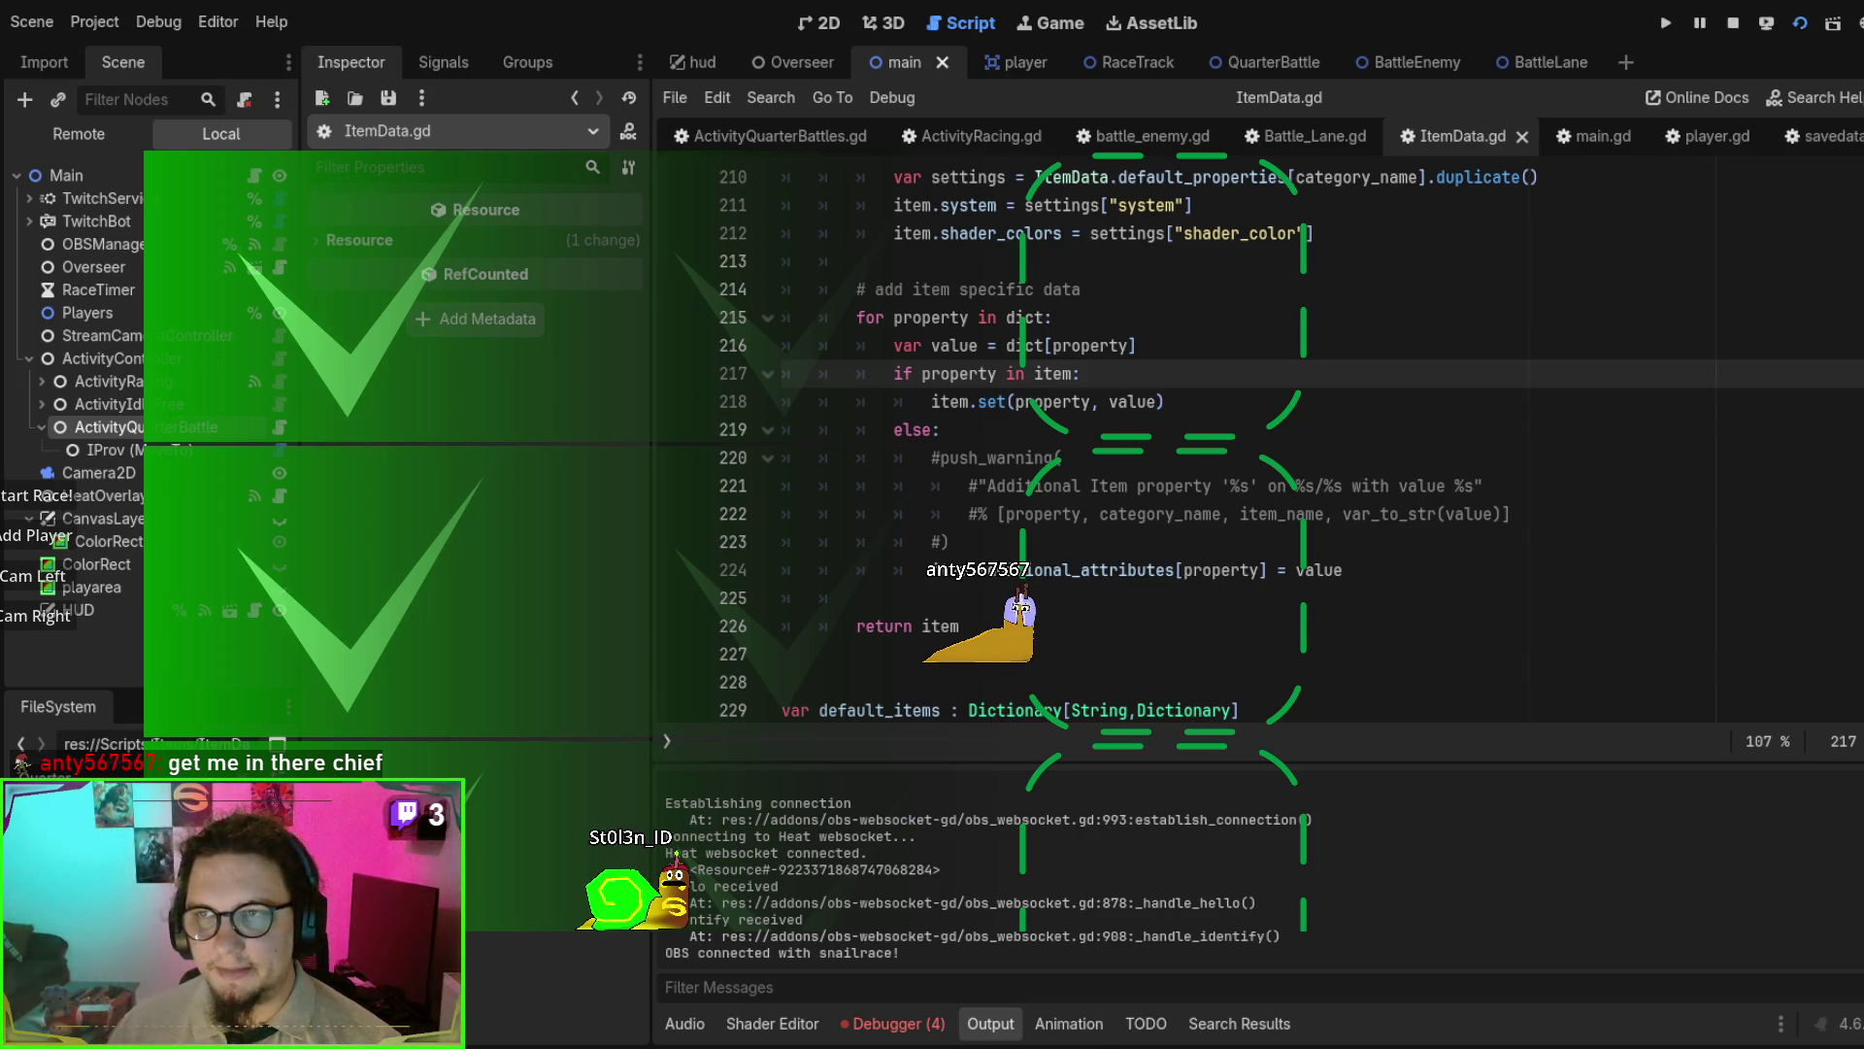
{"action": "key", "text": "F8"}
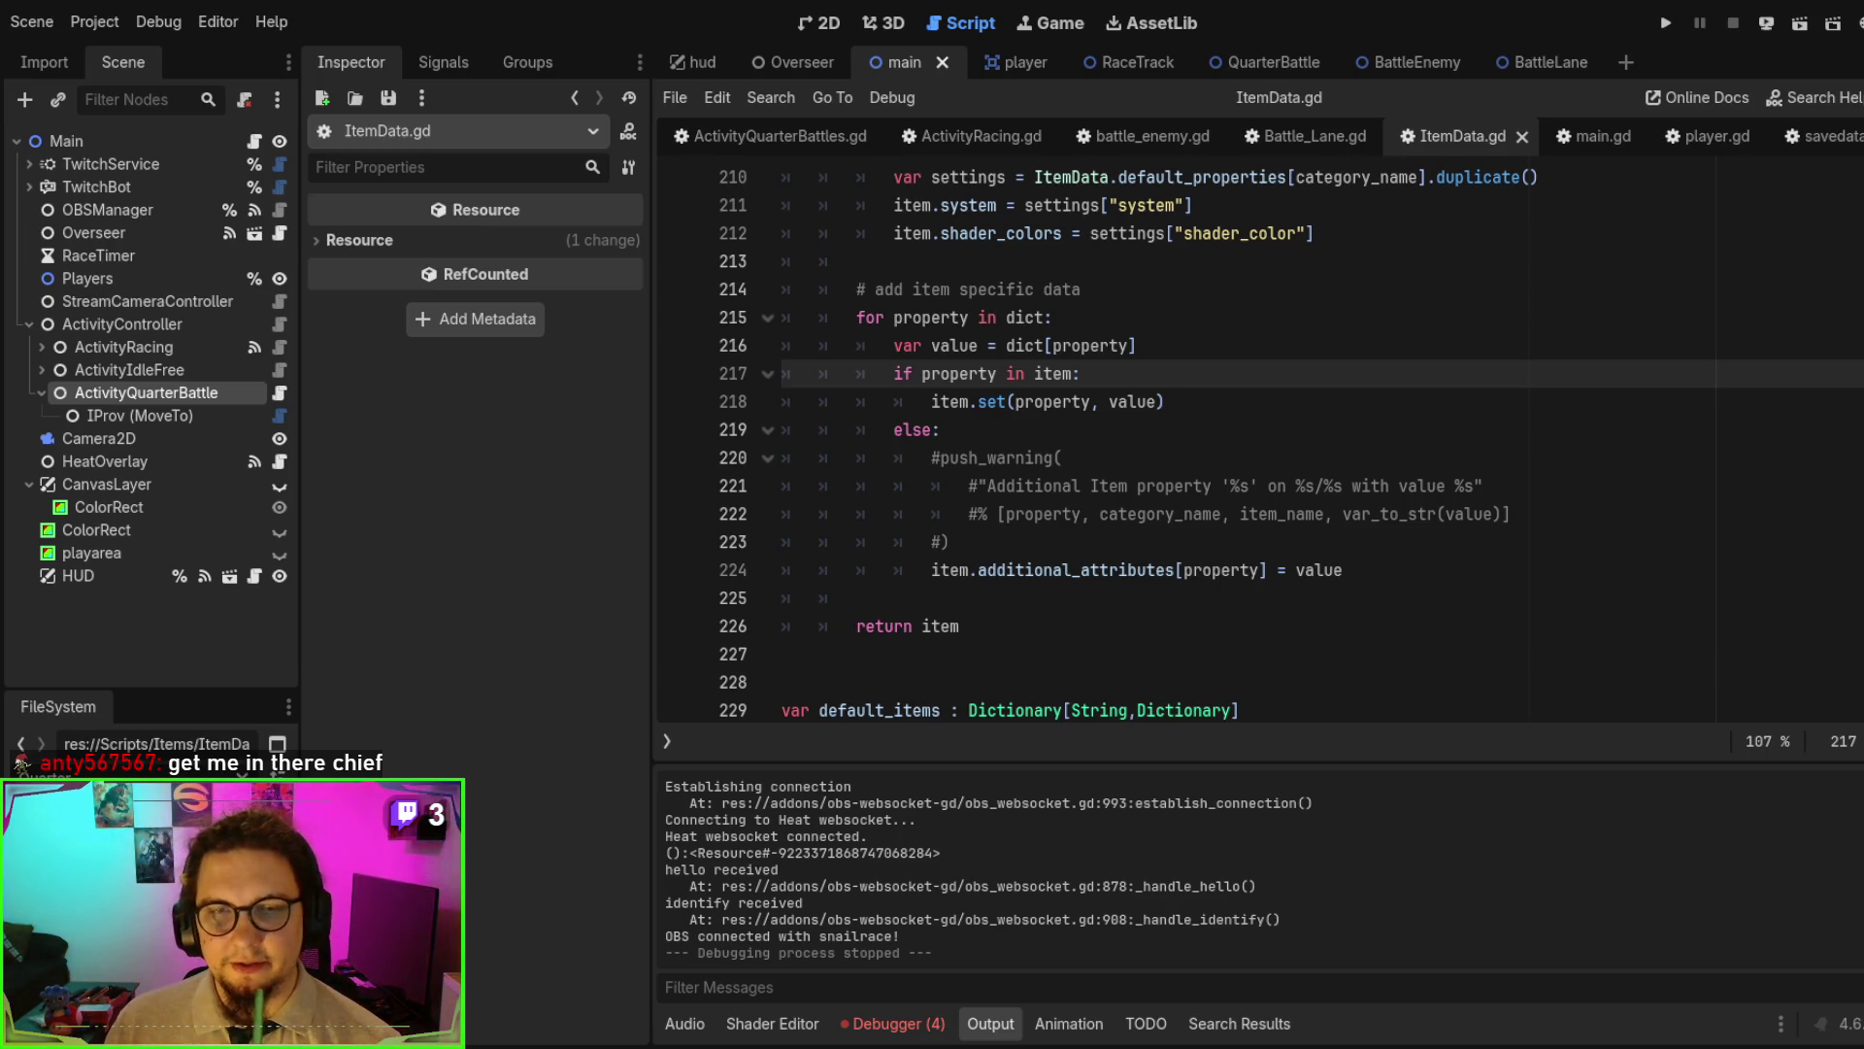
{"action": "scroll", "coordinate": [1291, 444], "scroll_direction": "up", "scroll_amount": 1}
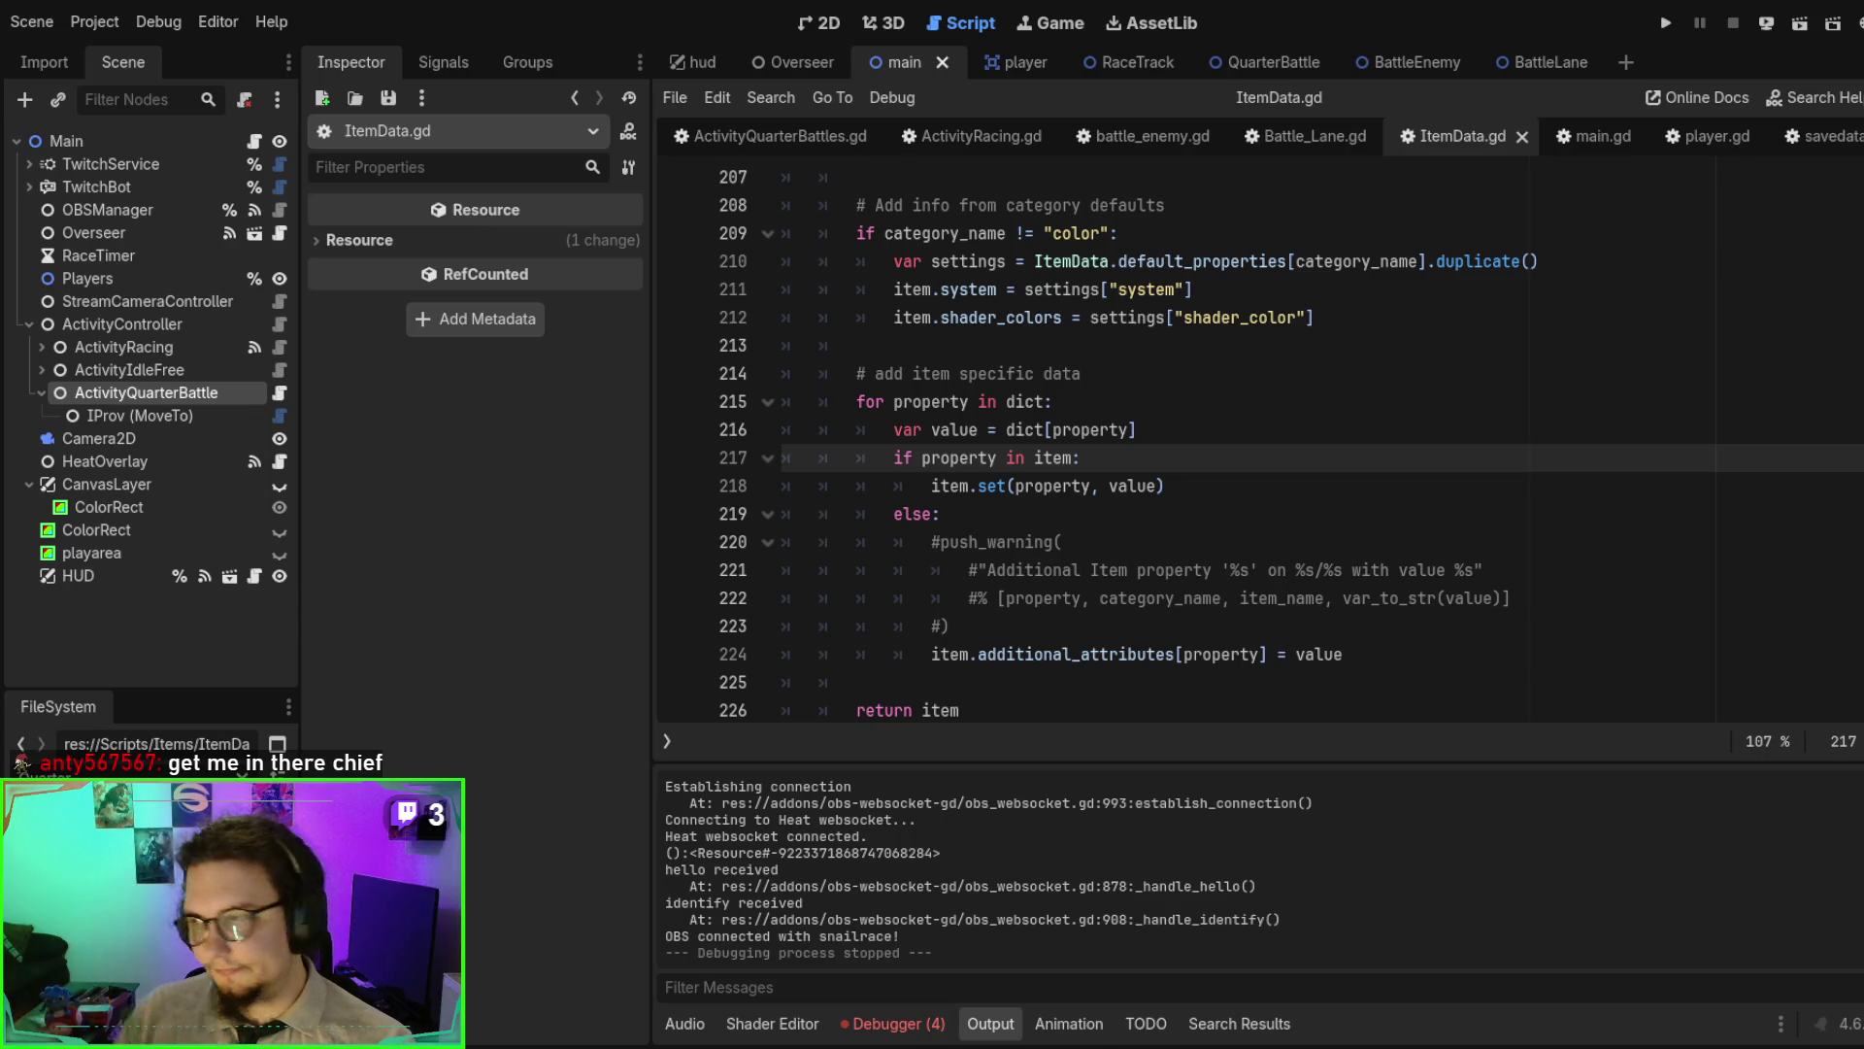
{"action": "left_click", "coordinate": [1229, 442]}
{"action": "key", "text": "F6"}
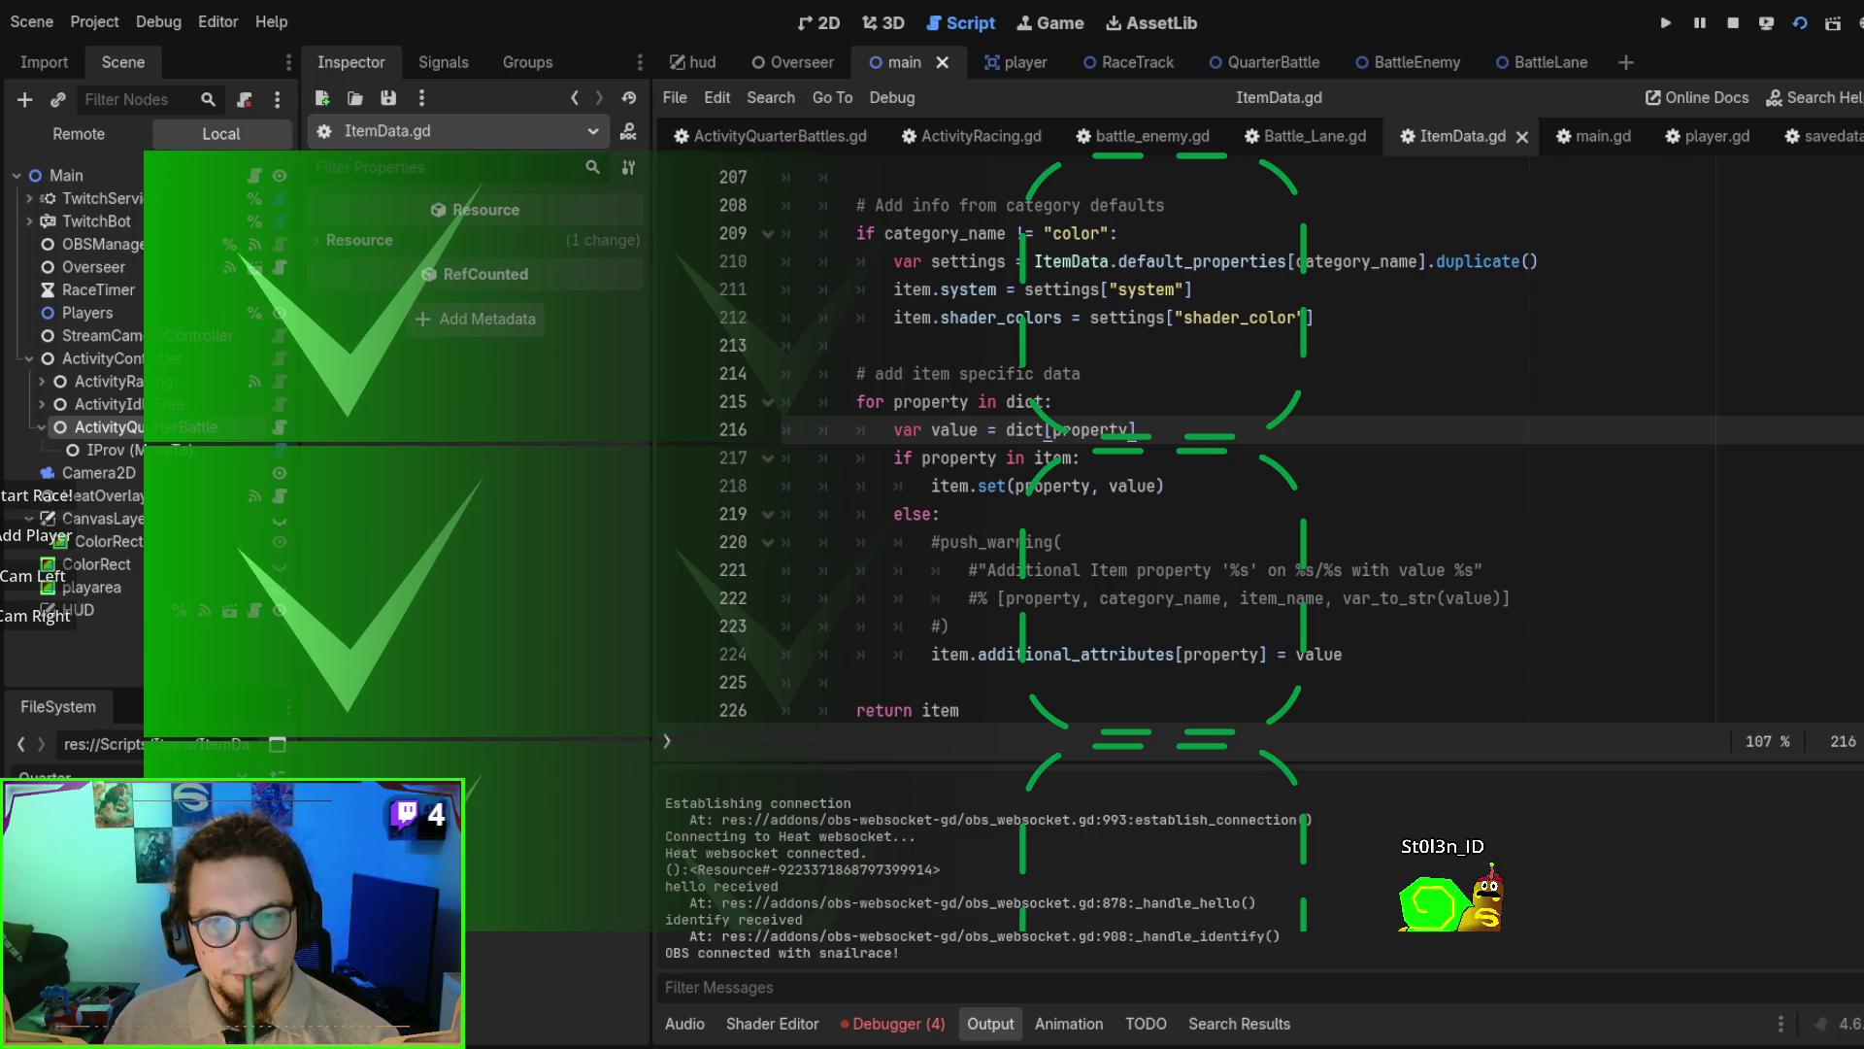
{"action": "key", "text": "F8"}
{"action": "left_click", "coordinate": [1256, 459]}
{"action": "key", "text": "F5"}
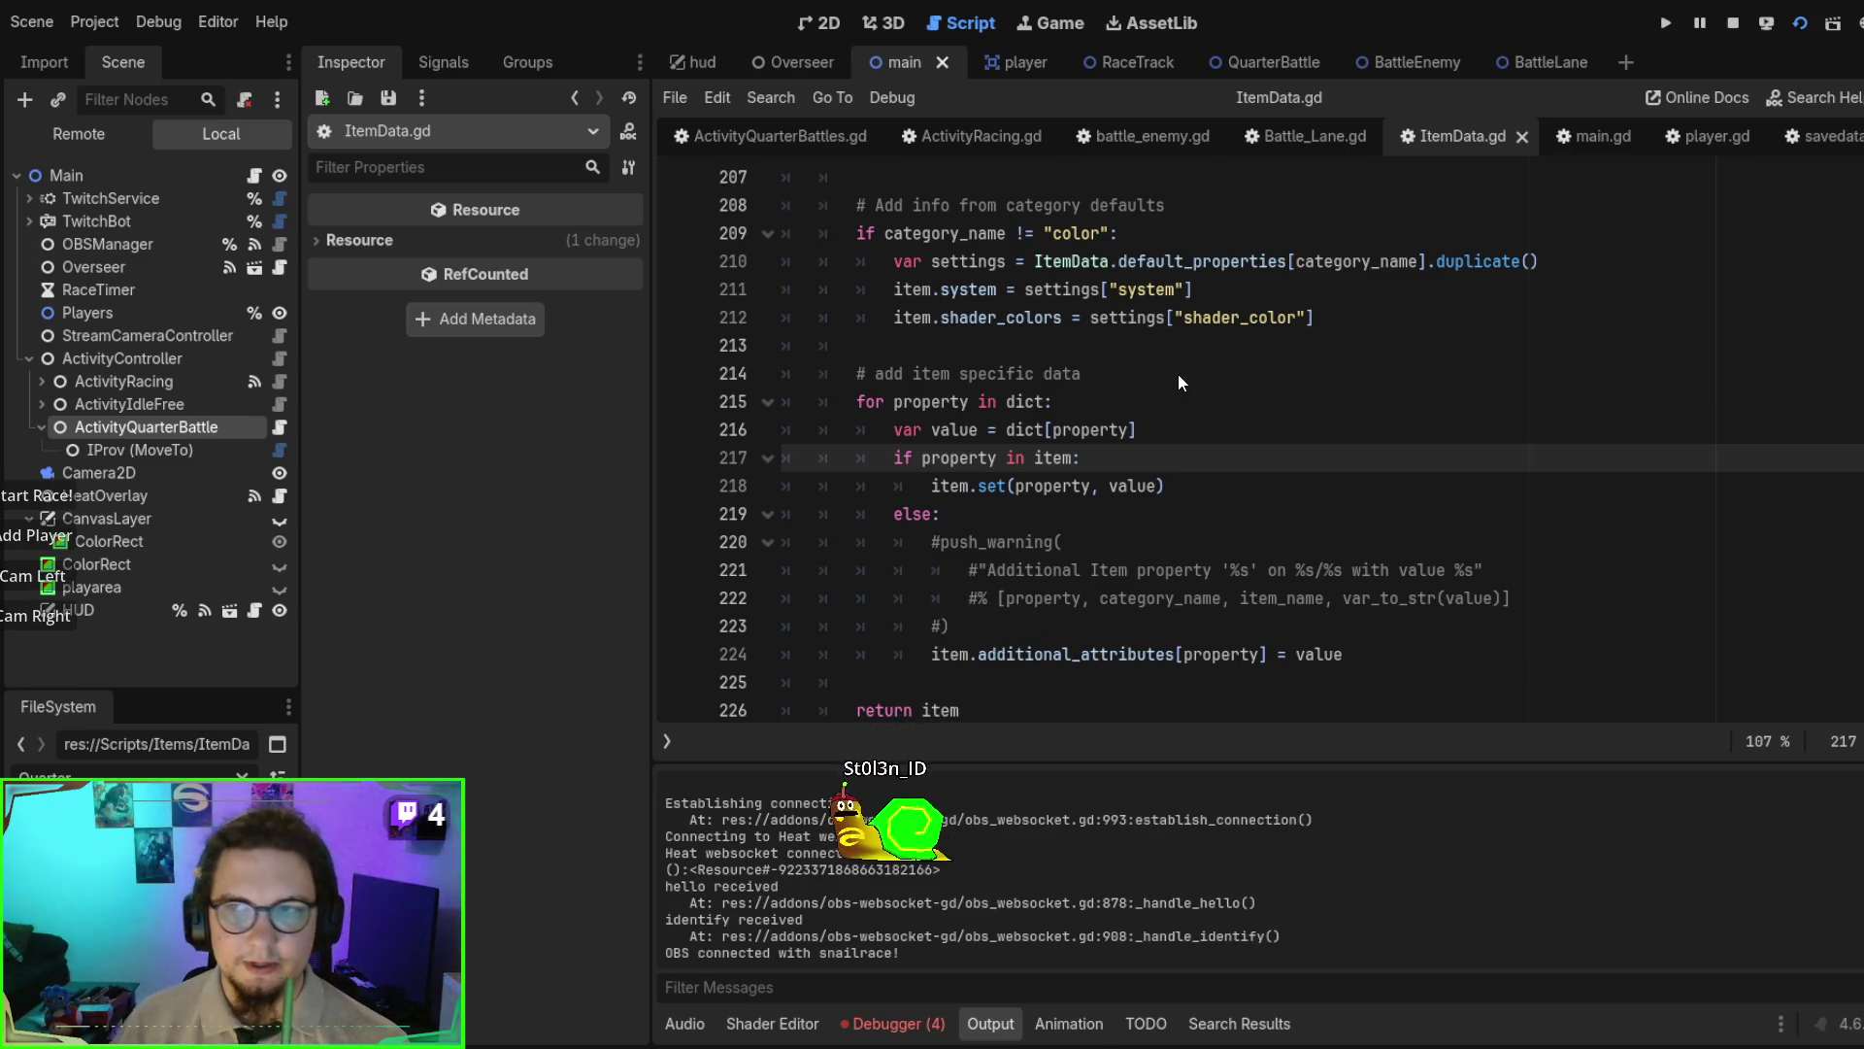
{"action": "key", "text": "F8"}
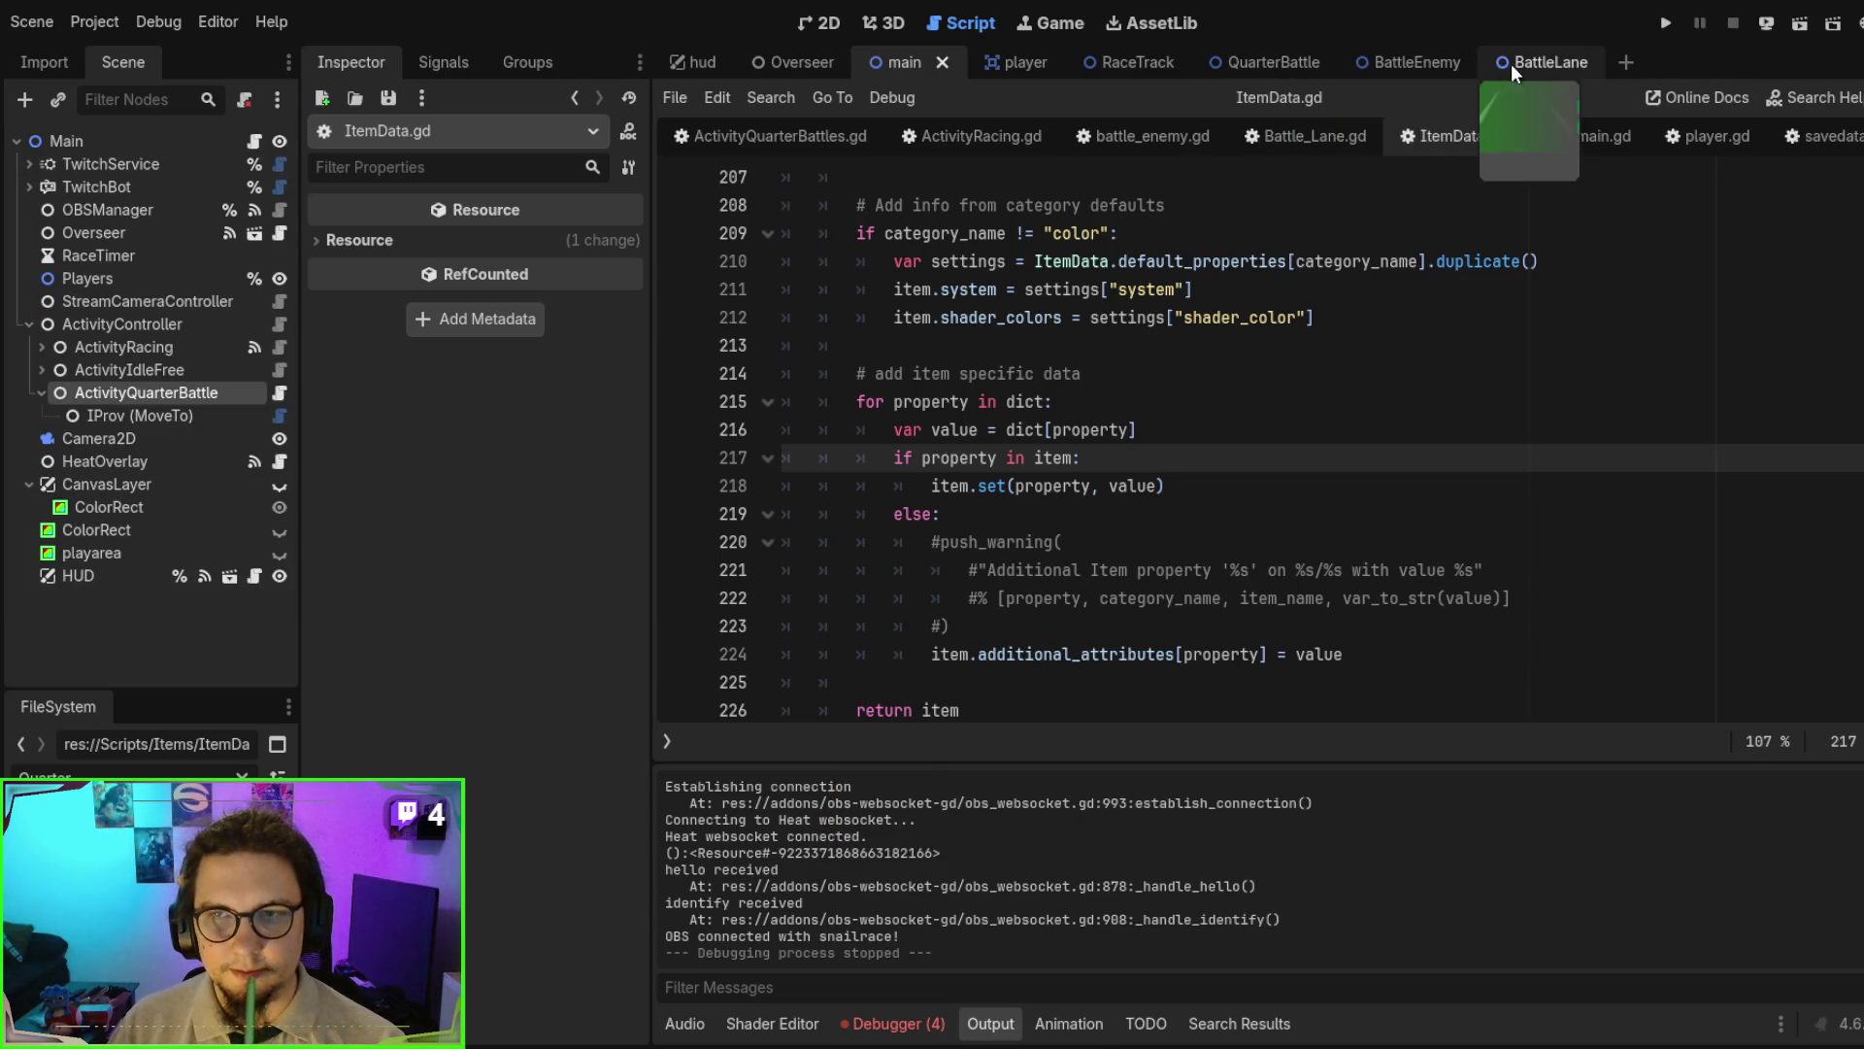
- Close the empty unsaved script in the QuarterBattle scene and open the ActivityQuarterBattles script
{"action": "left_click", "coordinate": [1261, 60]}
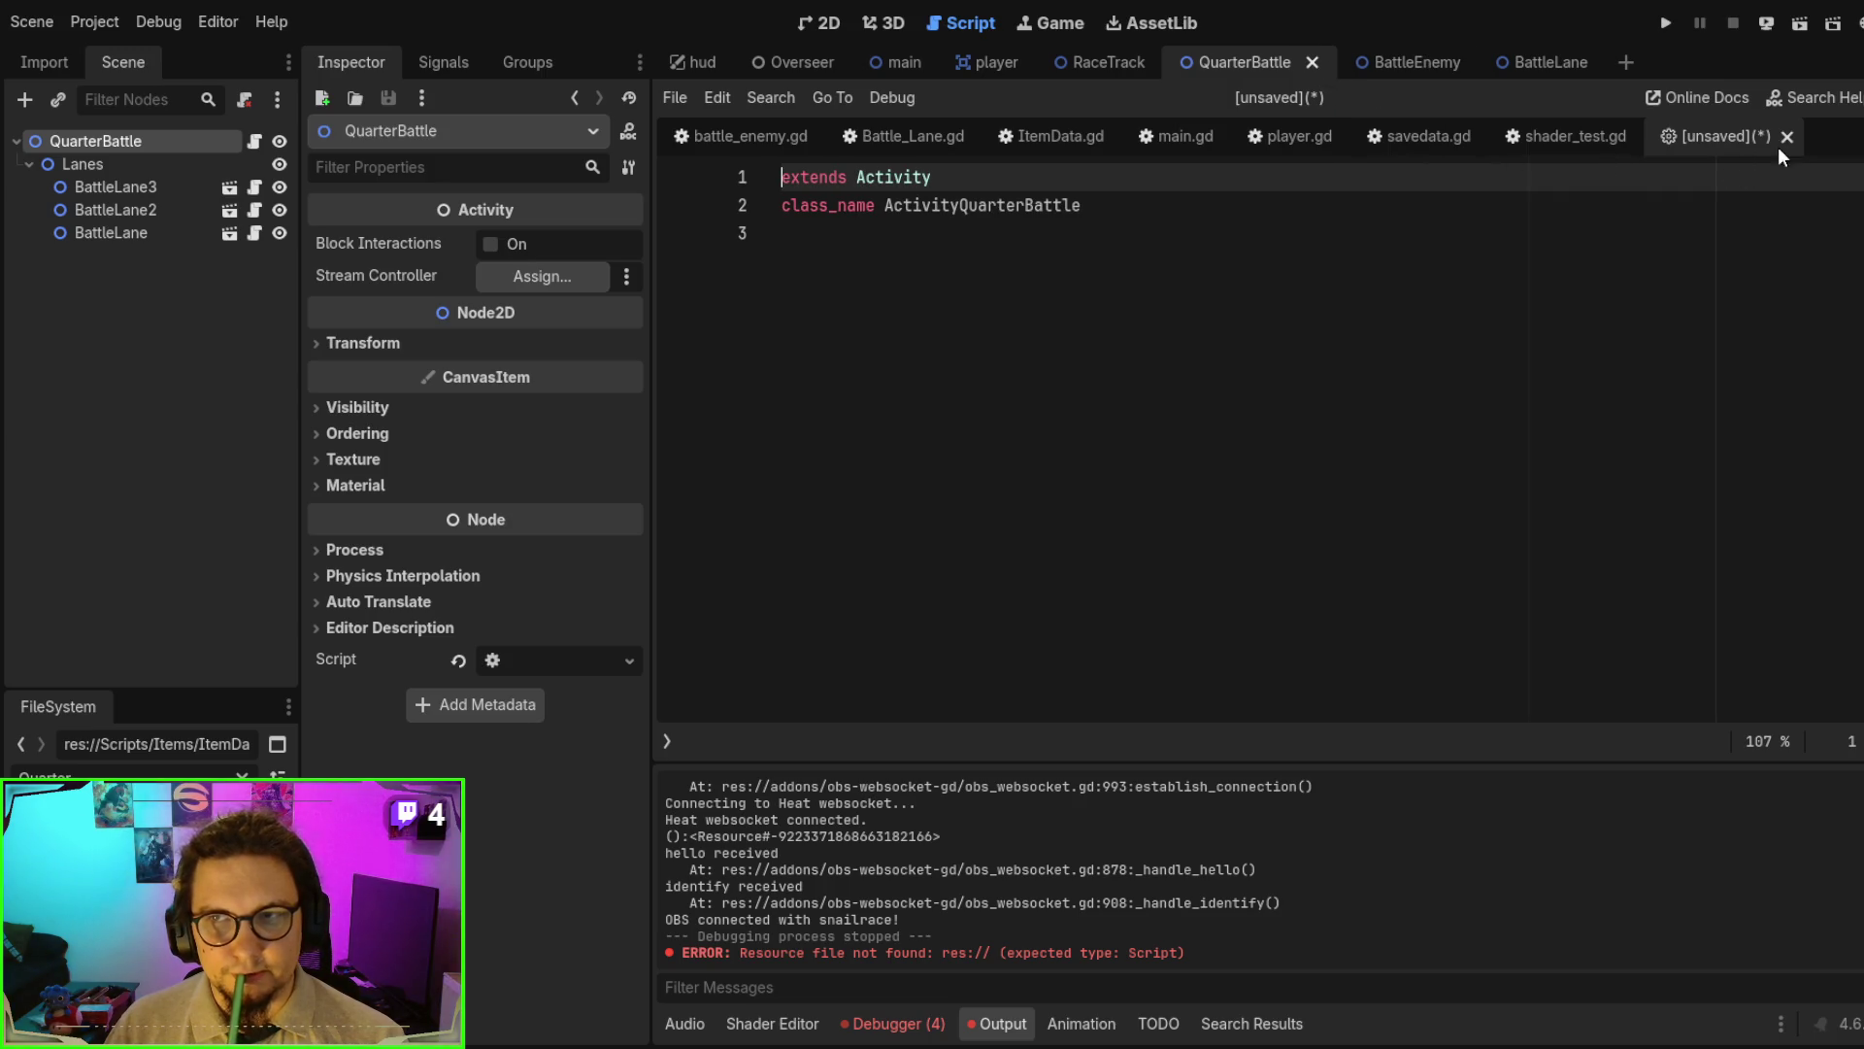
{"action": "key", "text": "ctrl+w"}
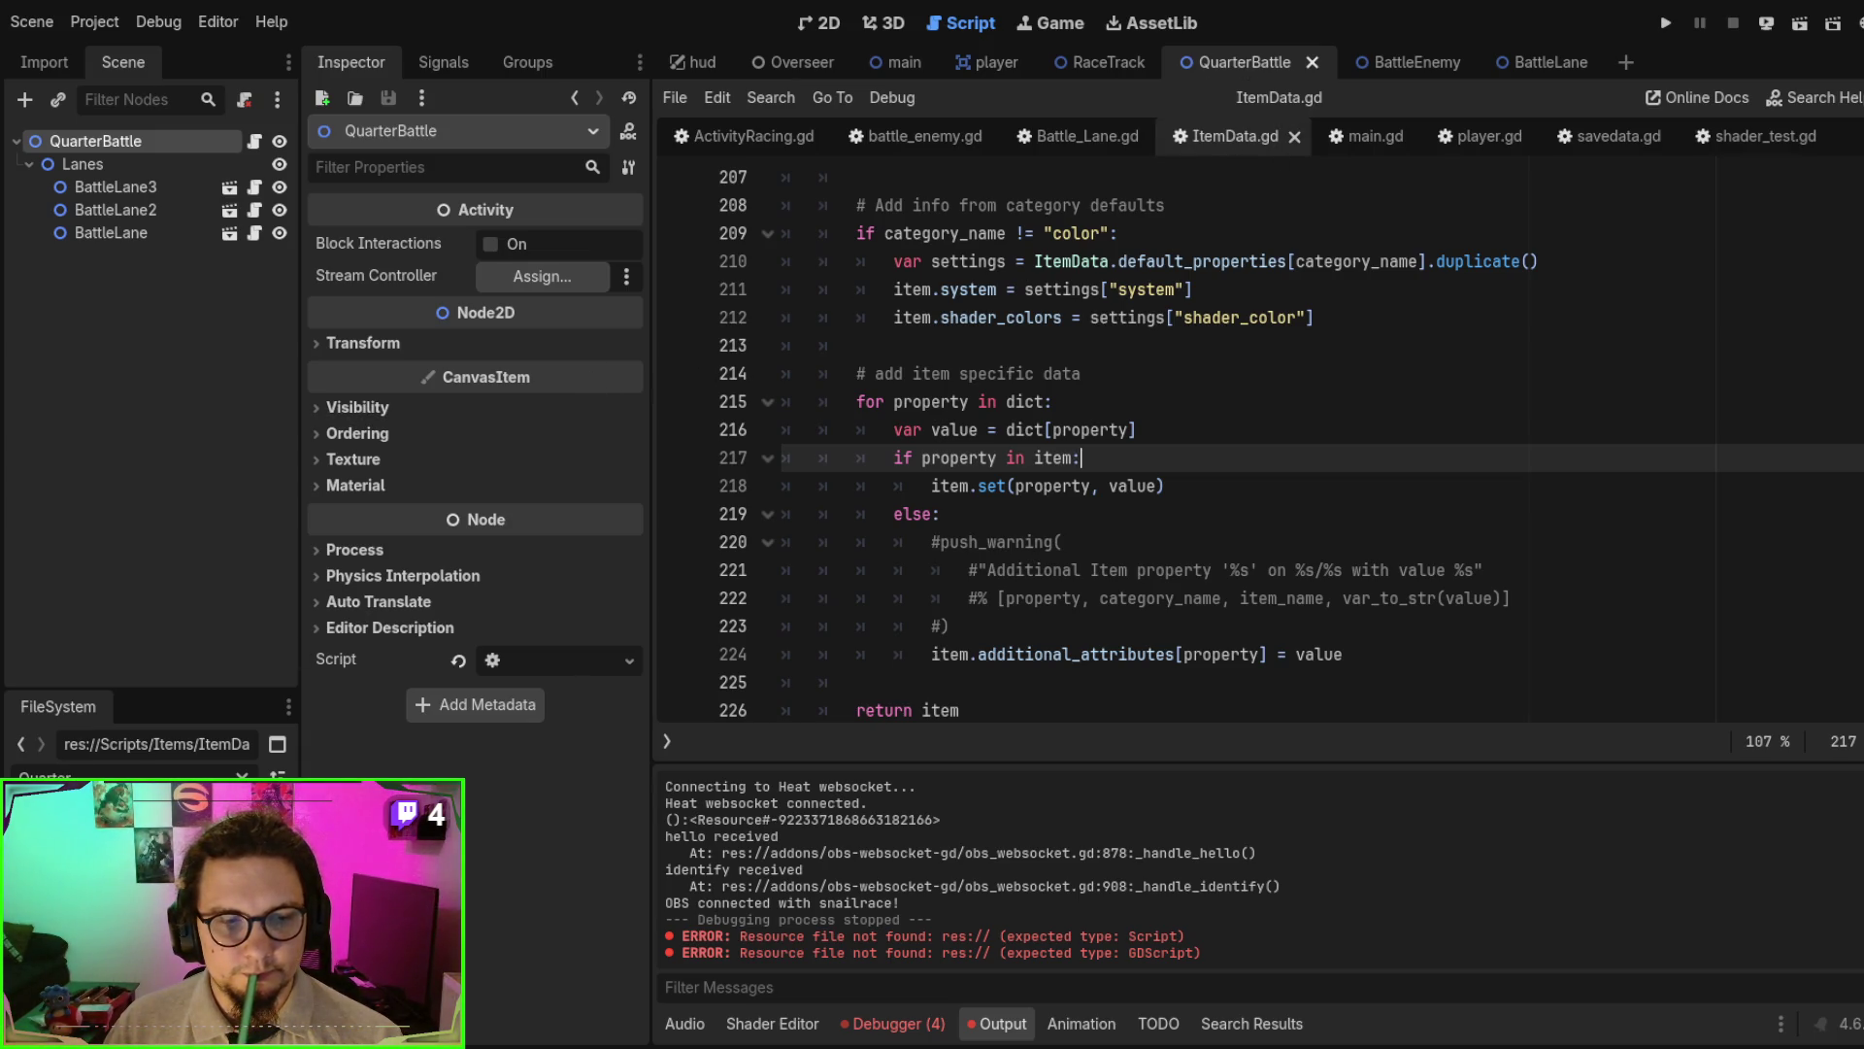
{"action": "double_click", "coordinate": [117, 815]}
{"action": "scroll", "coordinate": [1206, 432], "scroll_direction": "down", "scroll_amount": 4}
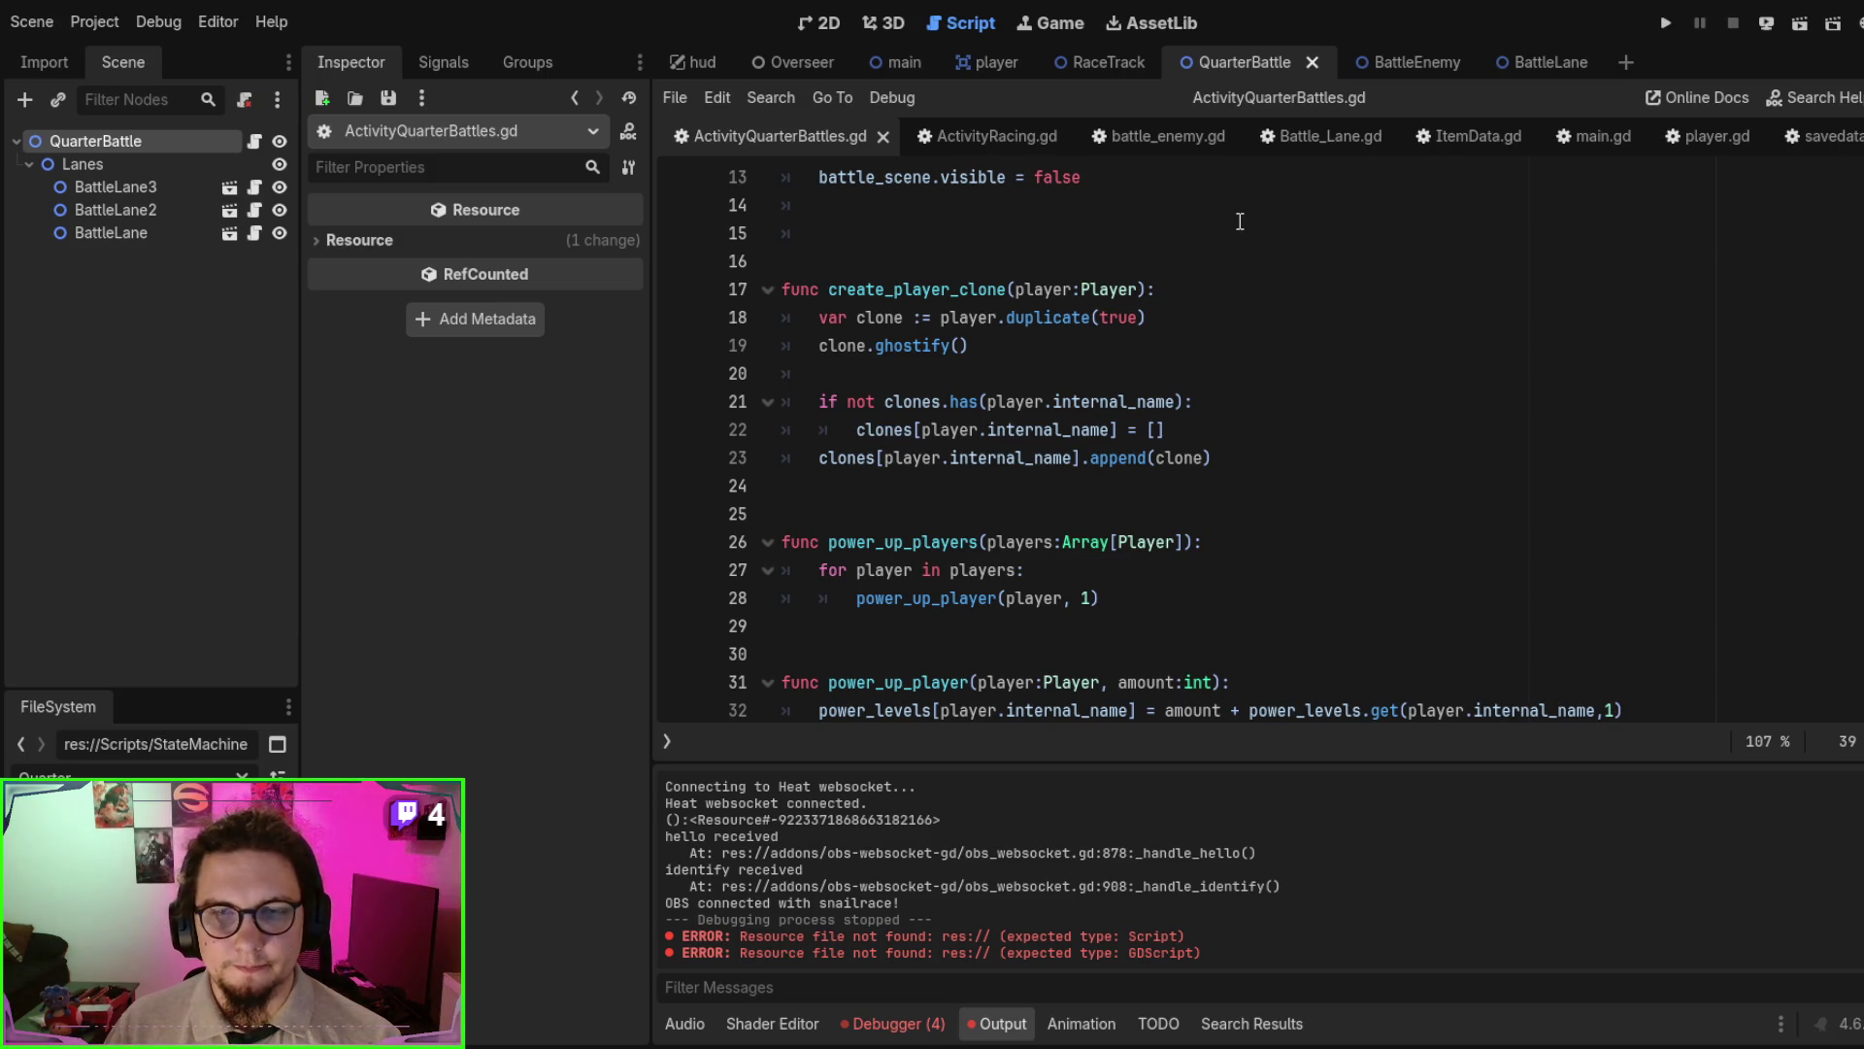
- Change Battle_Lane.gd line 15 to randf()*5+3, save, and test-run the scene
{"action": "left_click", "coordinate": [1294, 141]}
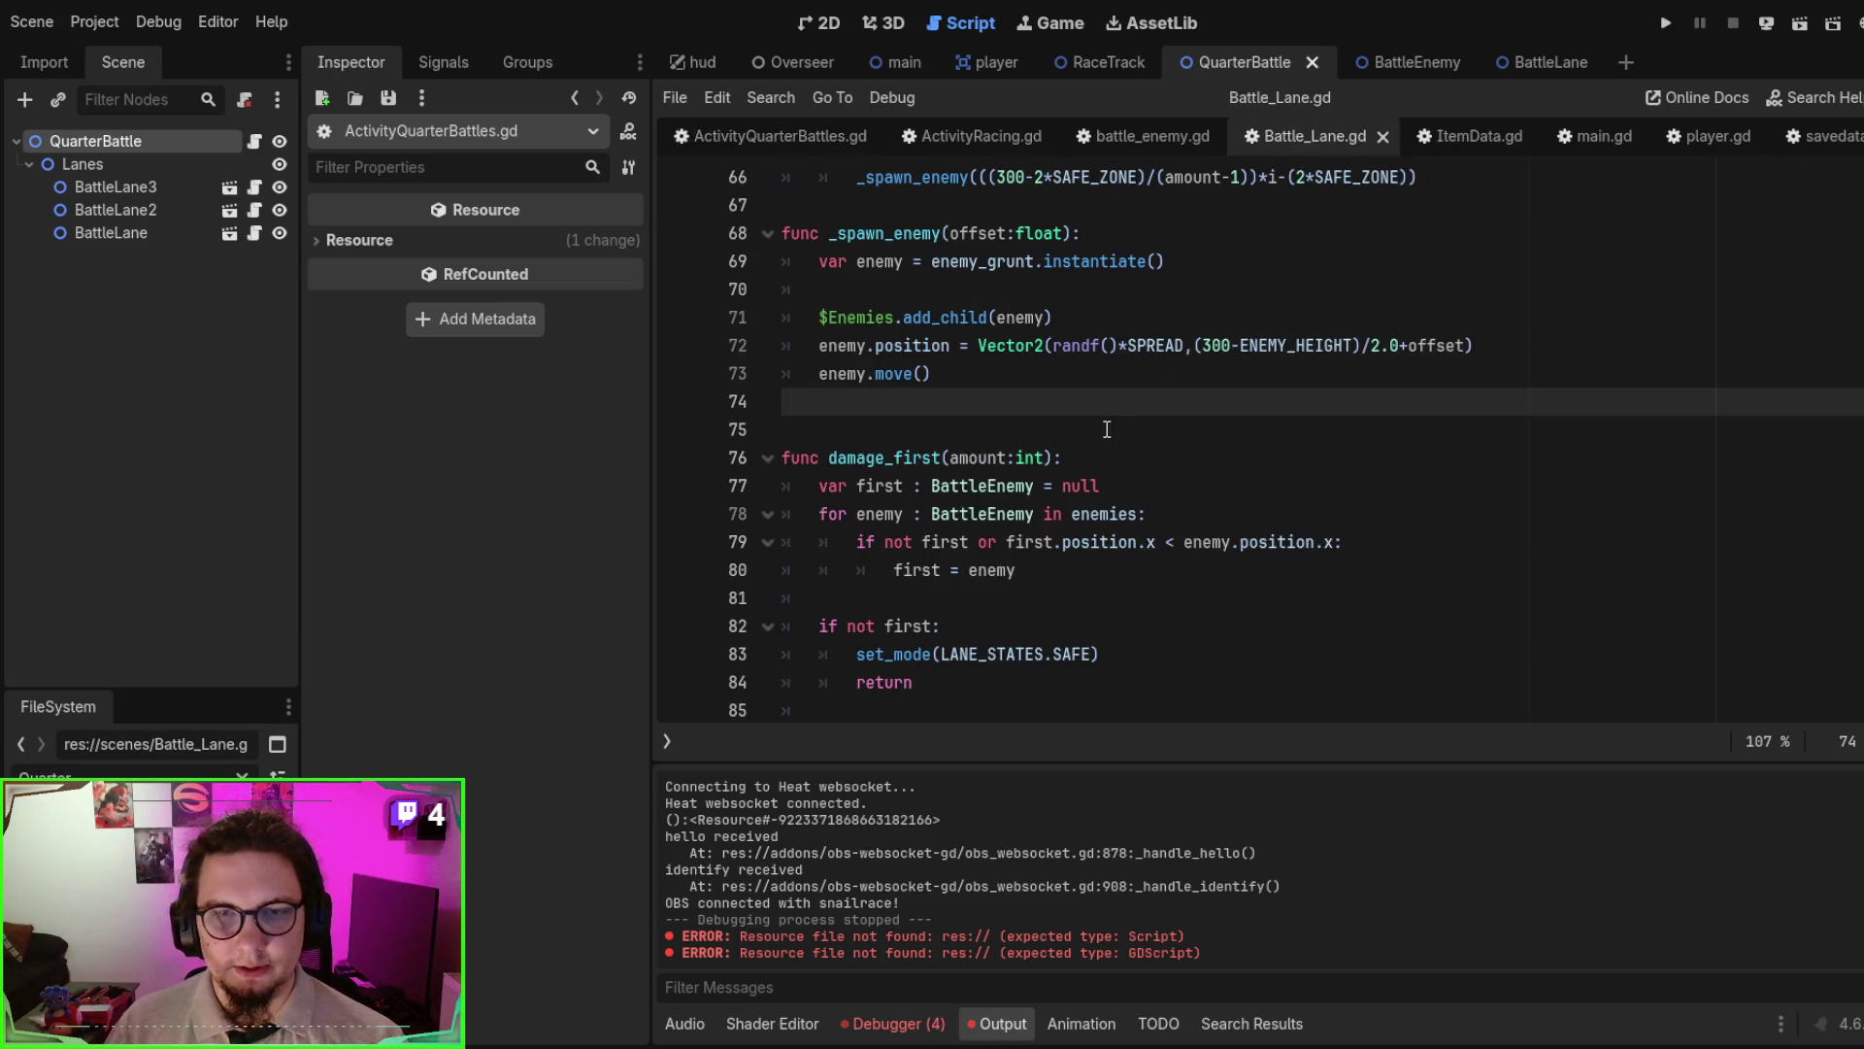
{"action": "scroll", "coordinate": [1106, 430], "scroll_direction": "up", "scroll_amount": 13}
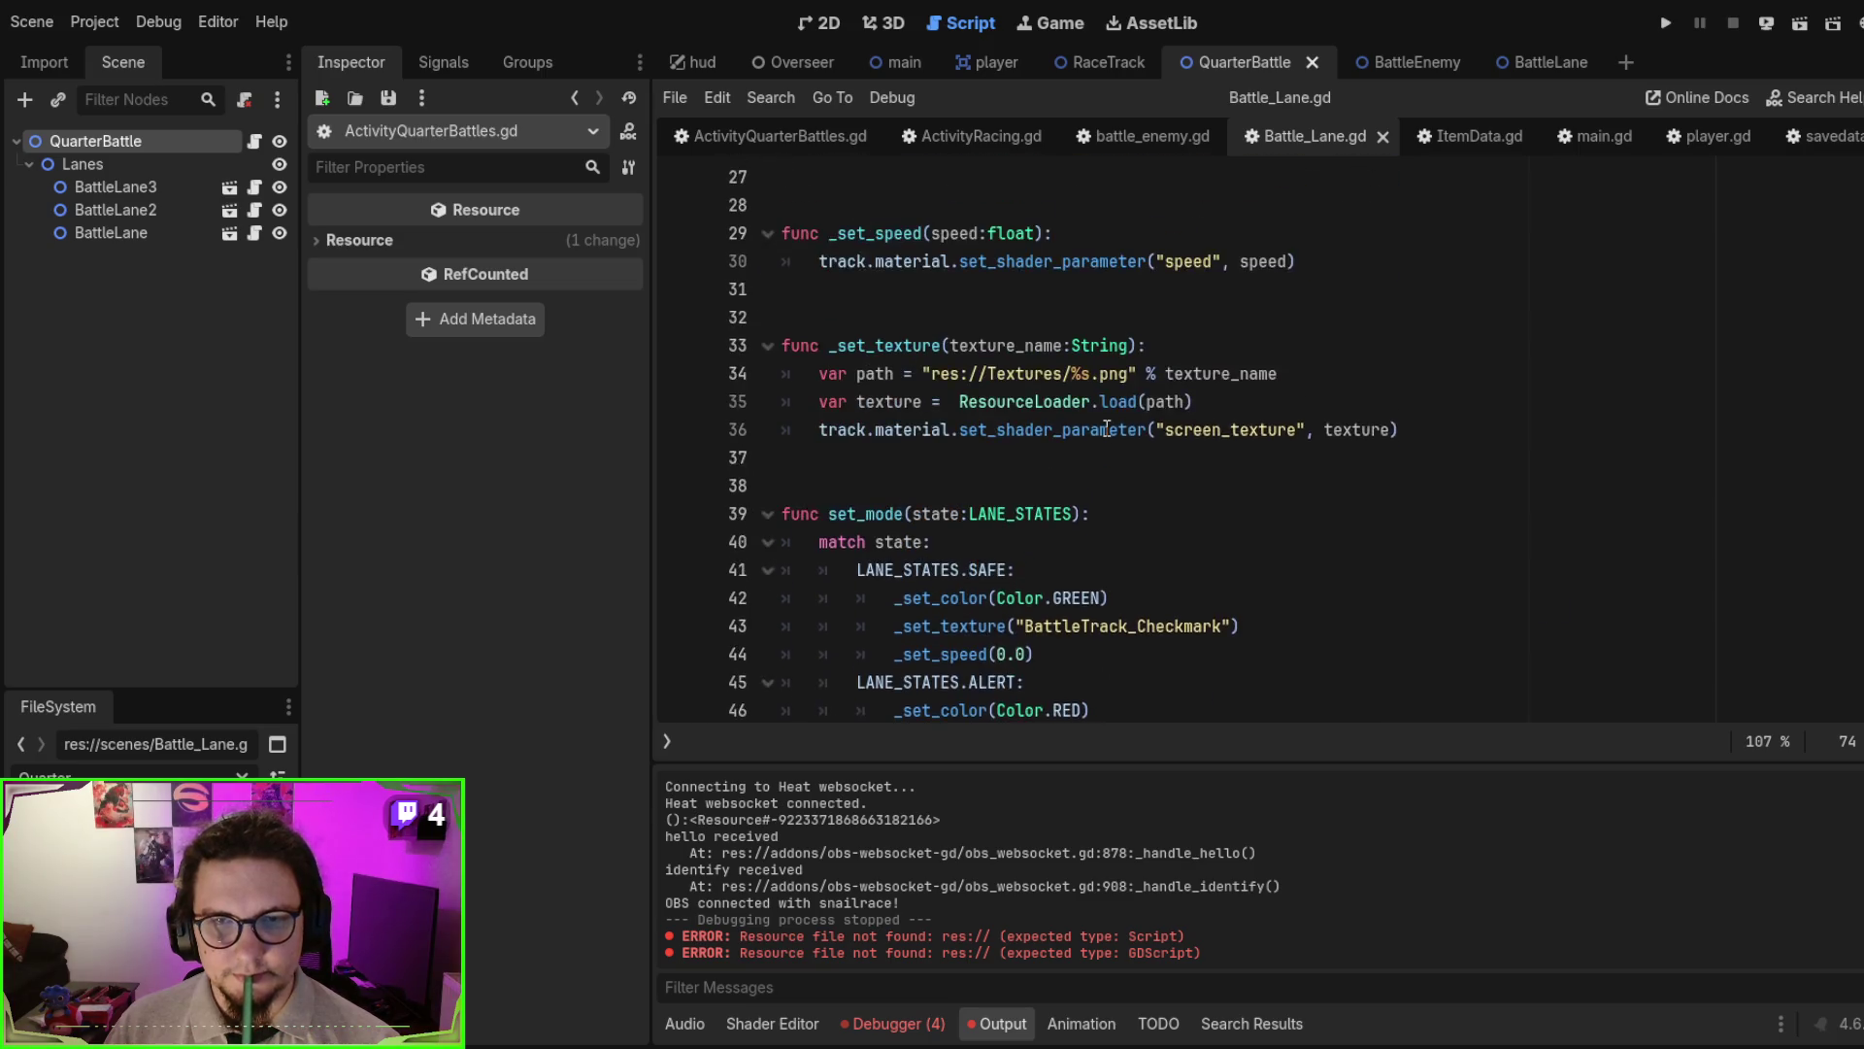
{"action": "scroll", "coordinate": [1107, 429], "scroll_direction": "up", "scroll_amount": 5}
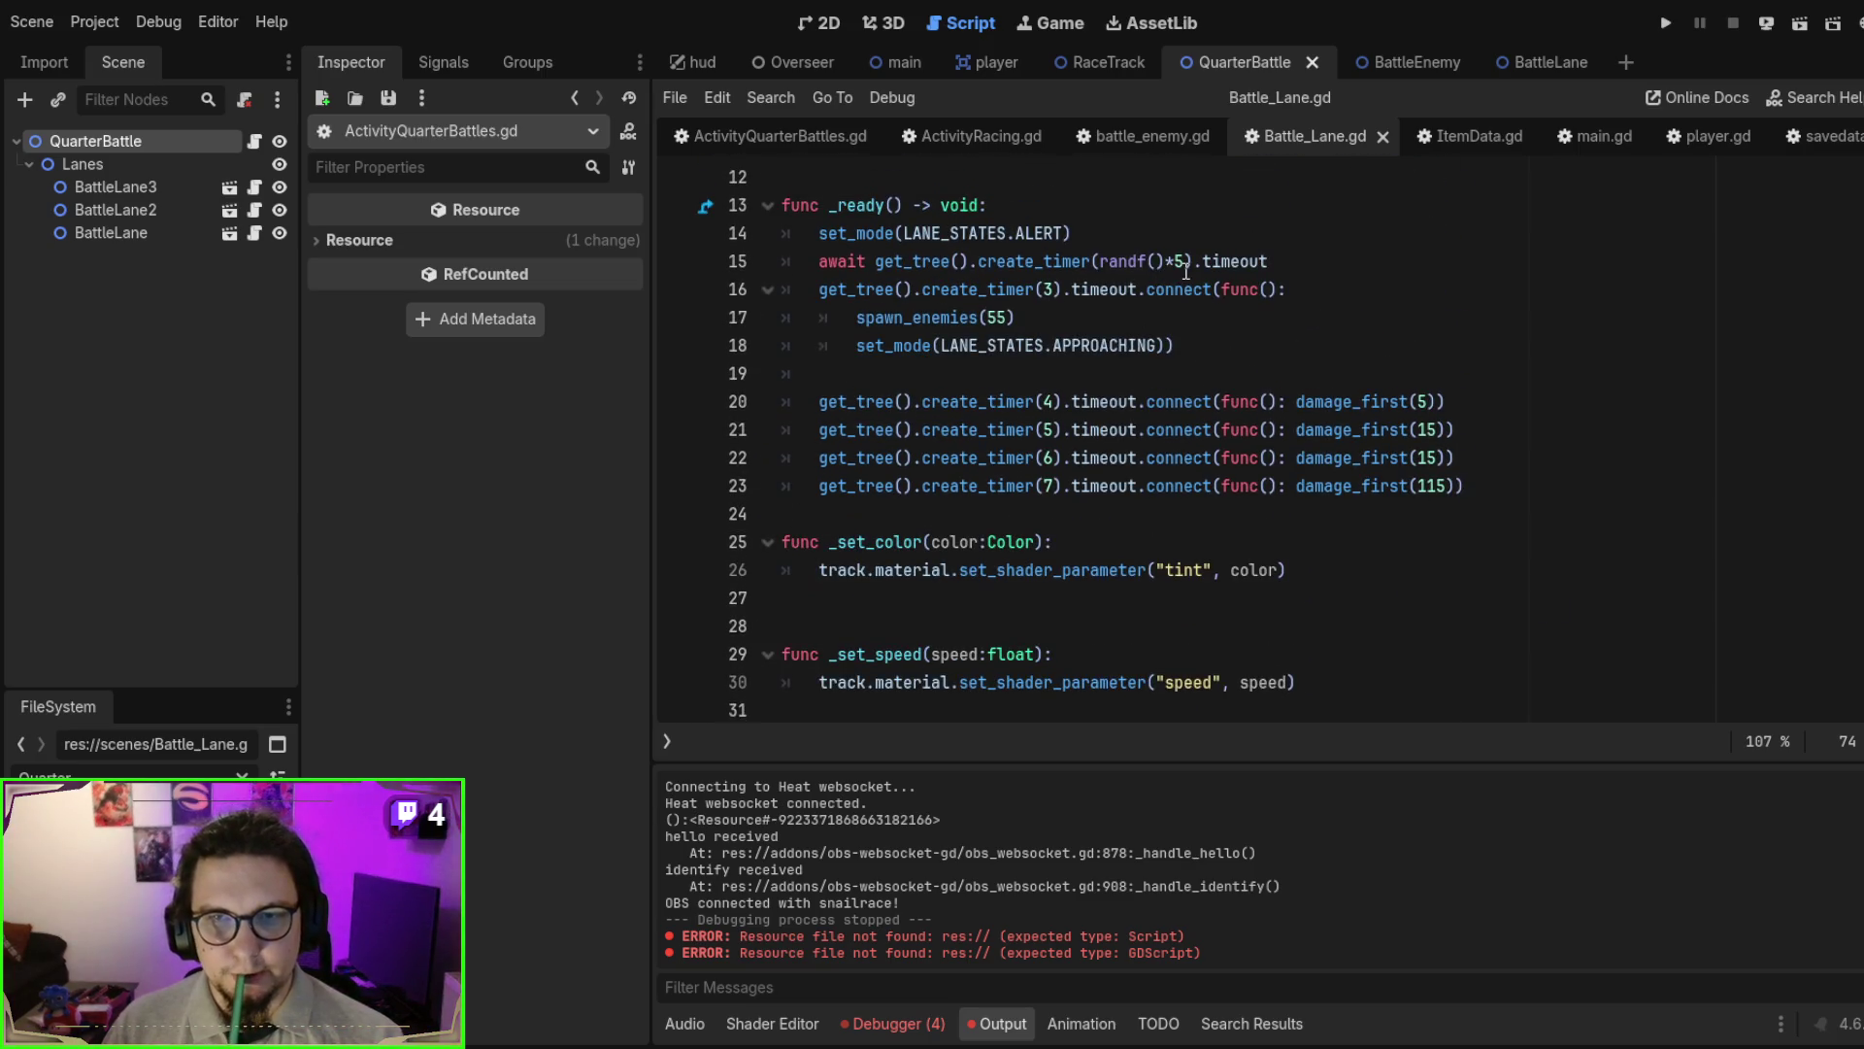
{"action": "left_click", "coordinate": [1184, 271]}
{"action": "type", "text": "+"}
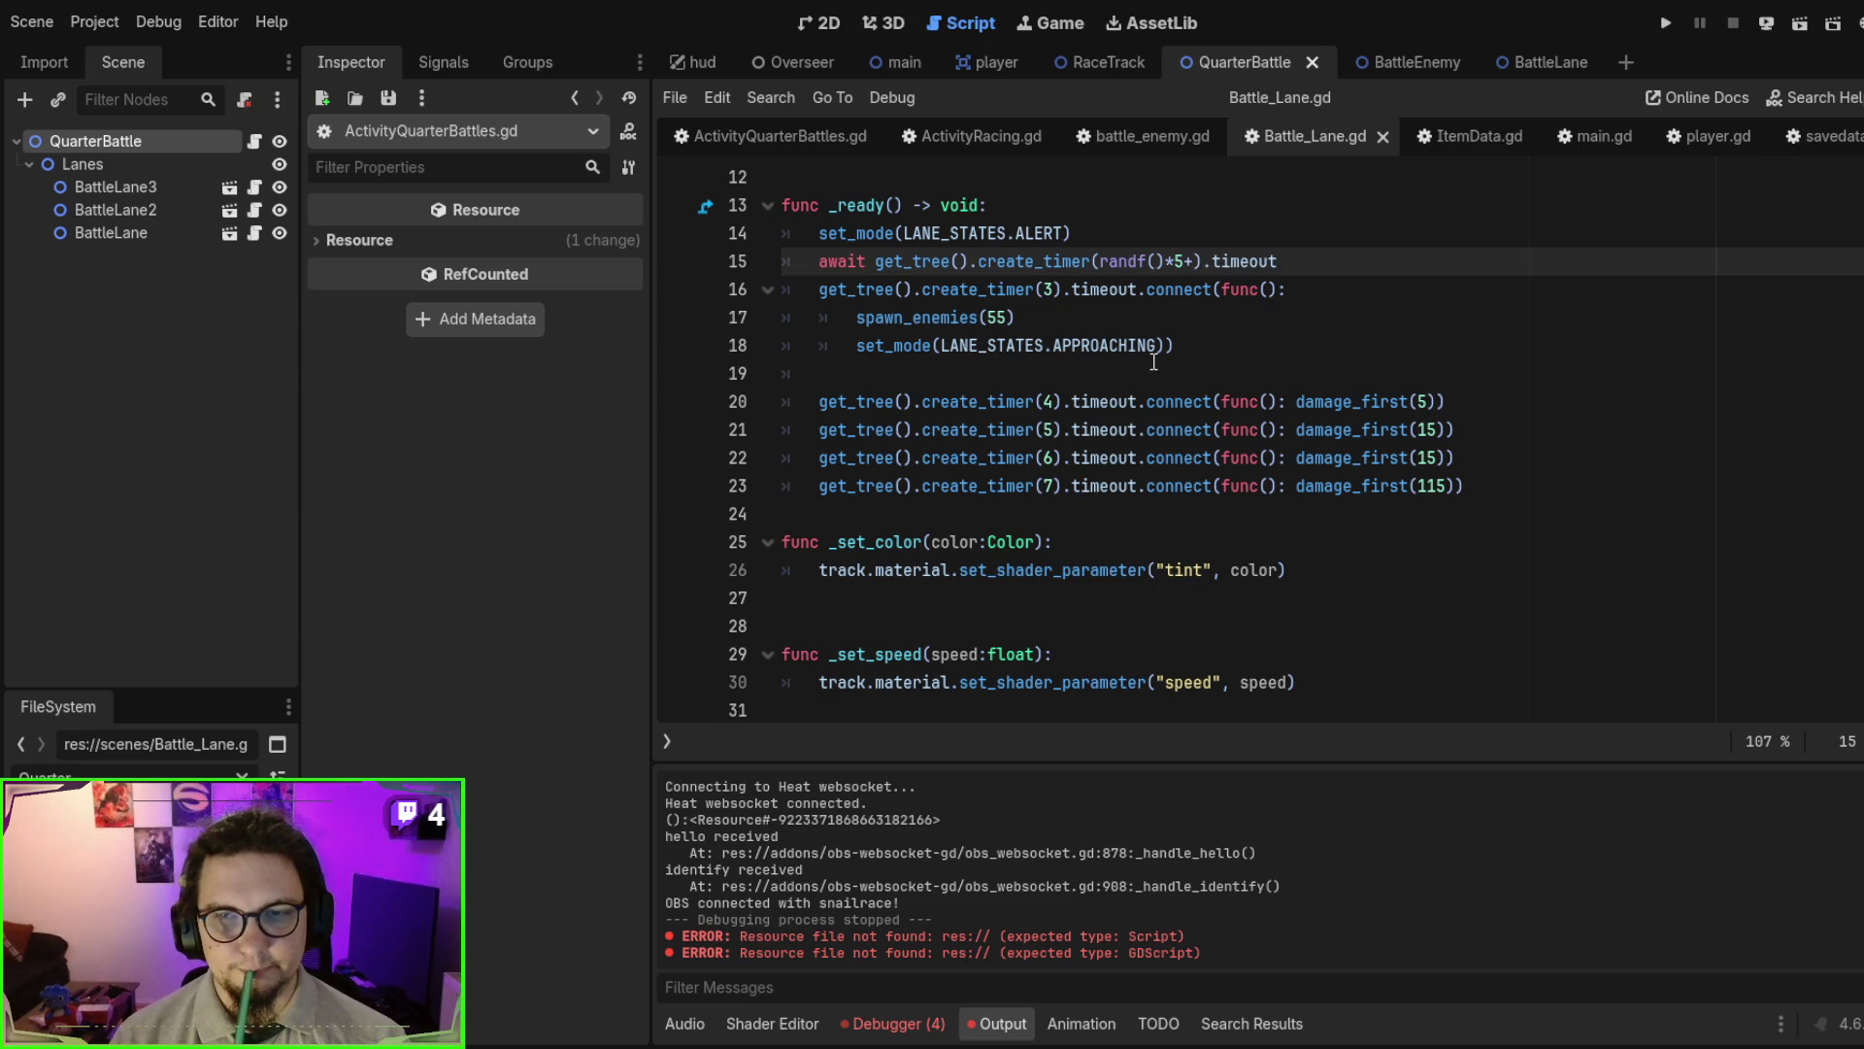
{"action": "type", "text": "3"}
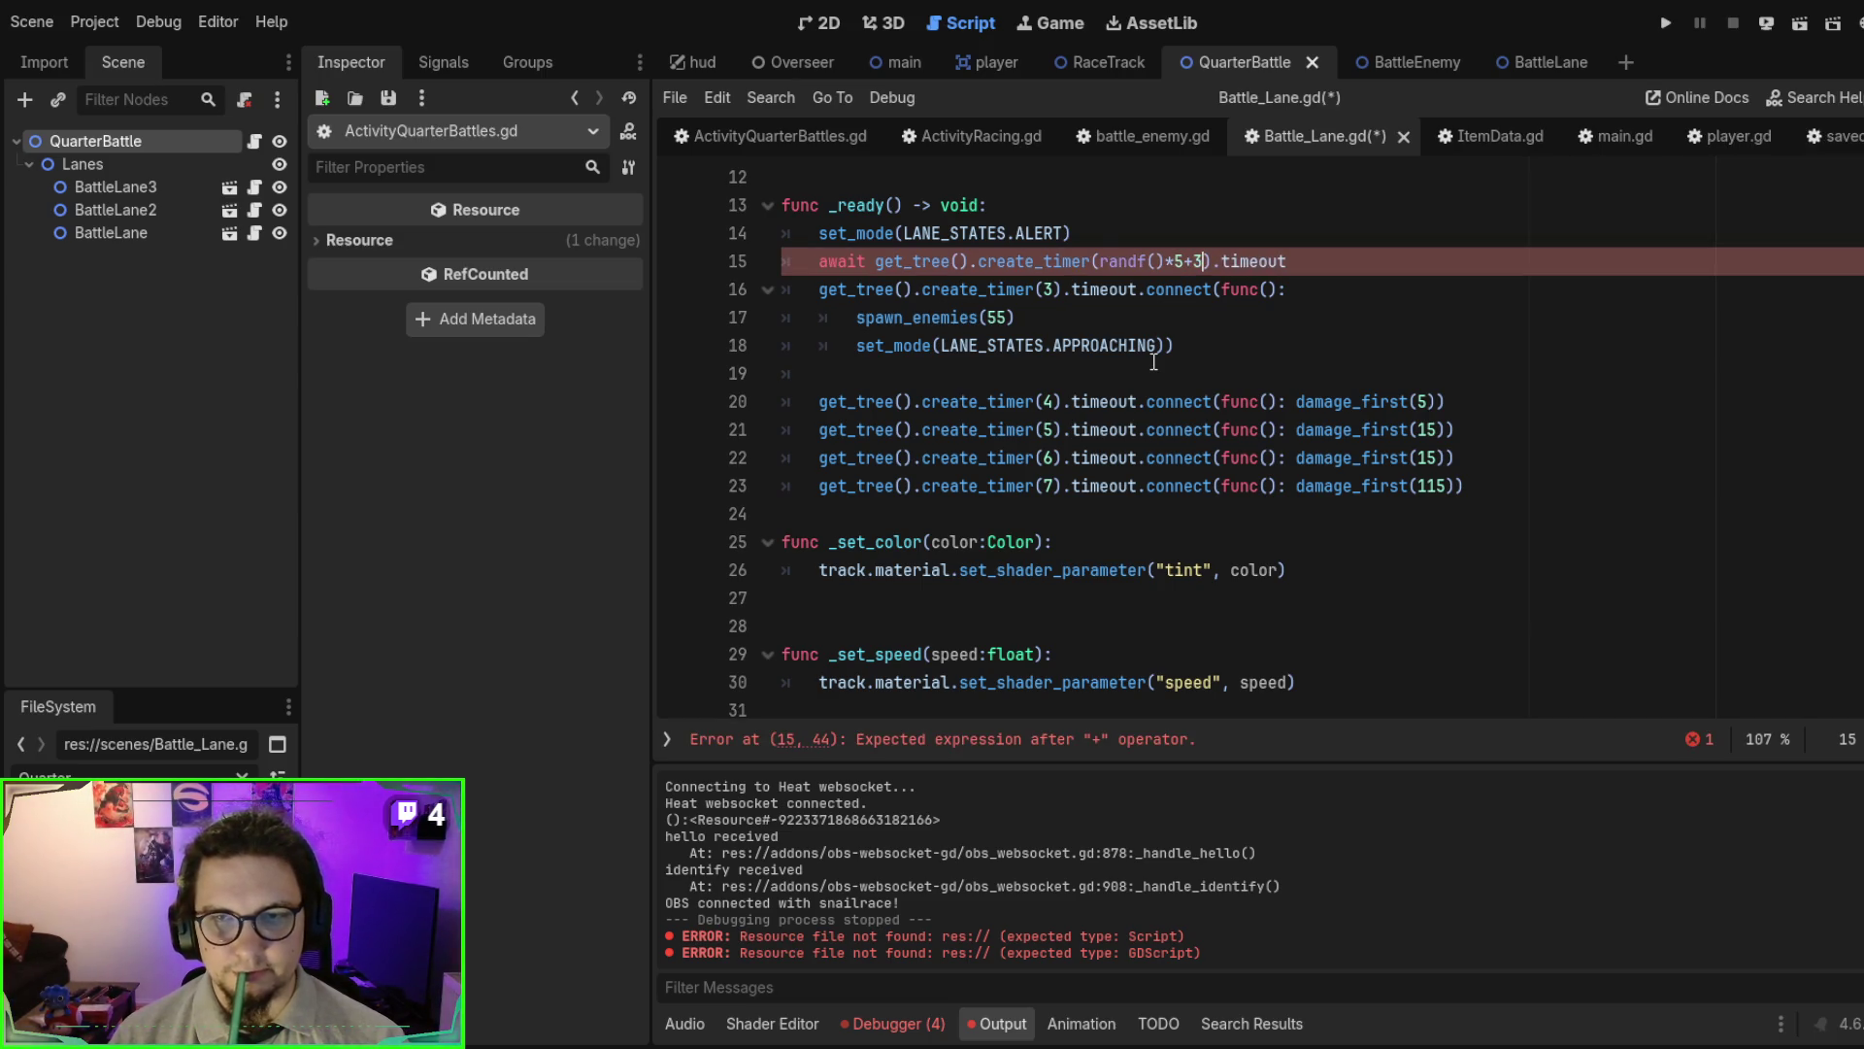
{"action": "key", "text": "ctrl+s"}
{"action": "key", "text": "F6"}
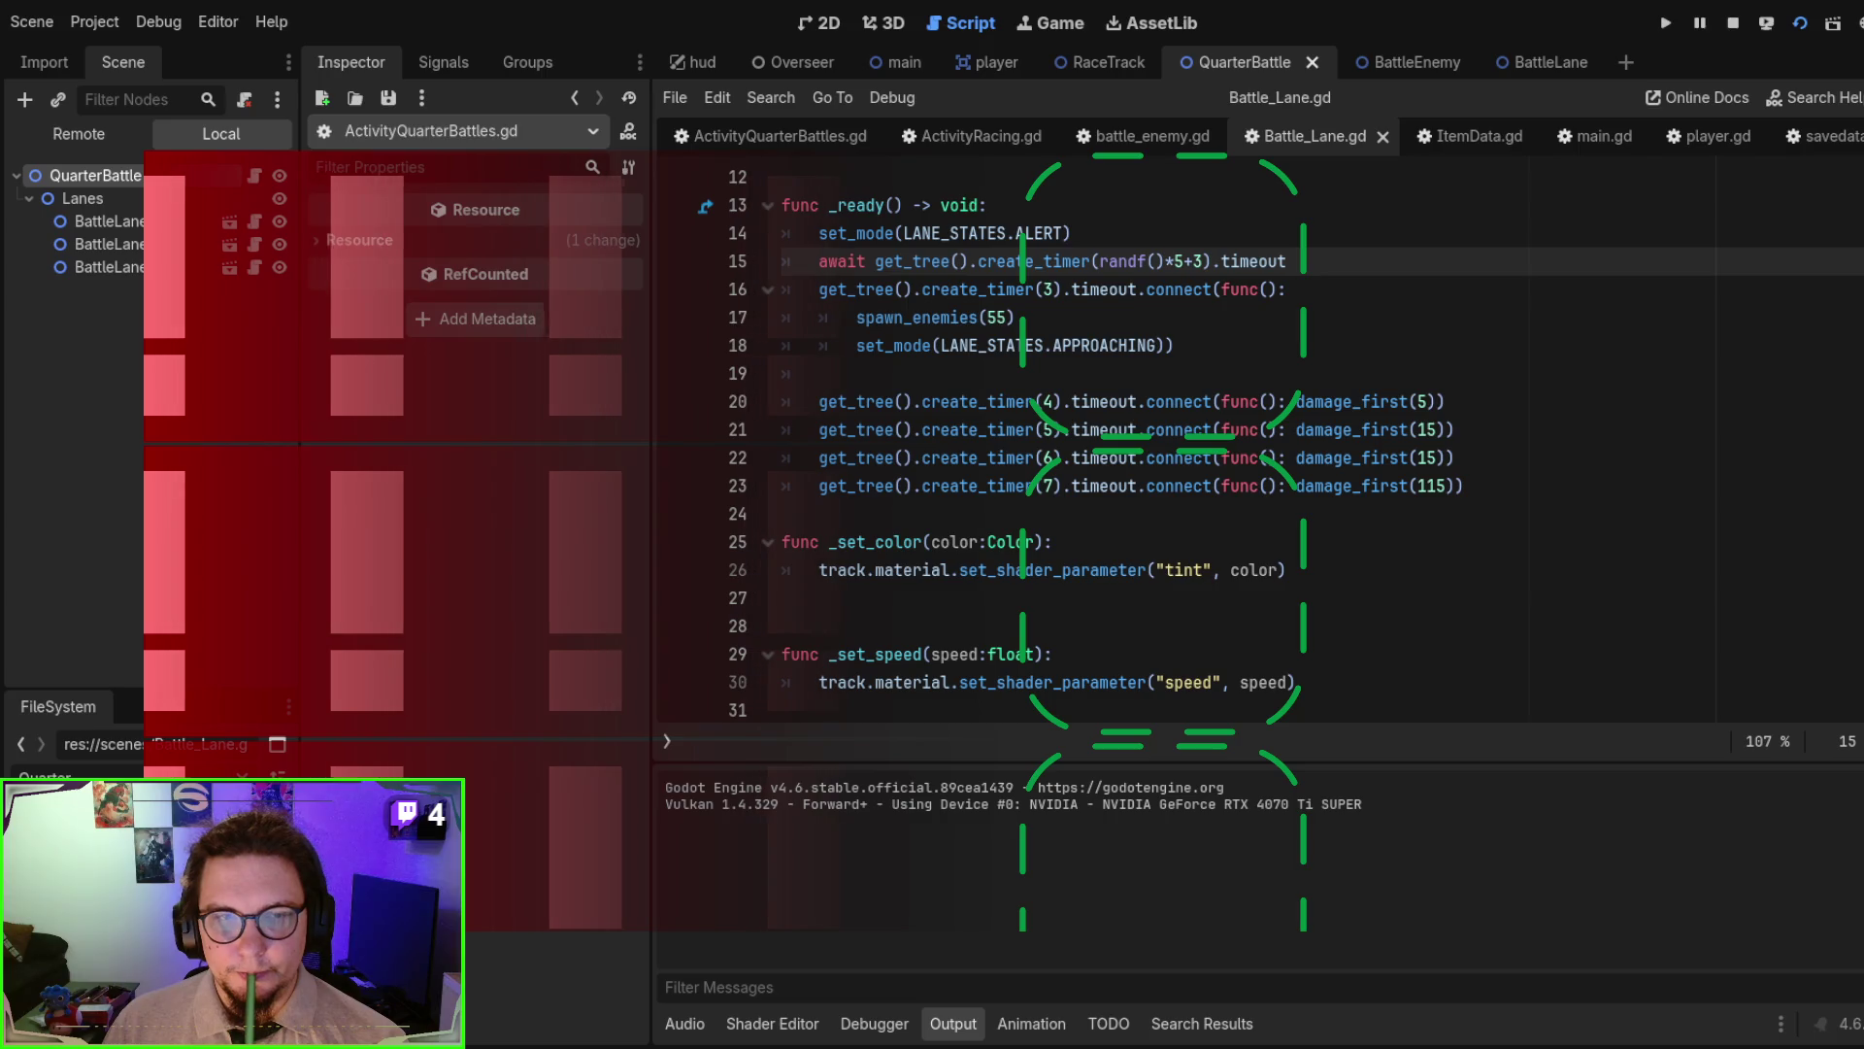
{"action": "left_click", "coordinate": [1175, 346]}
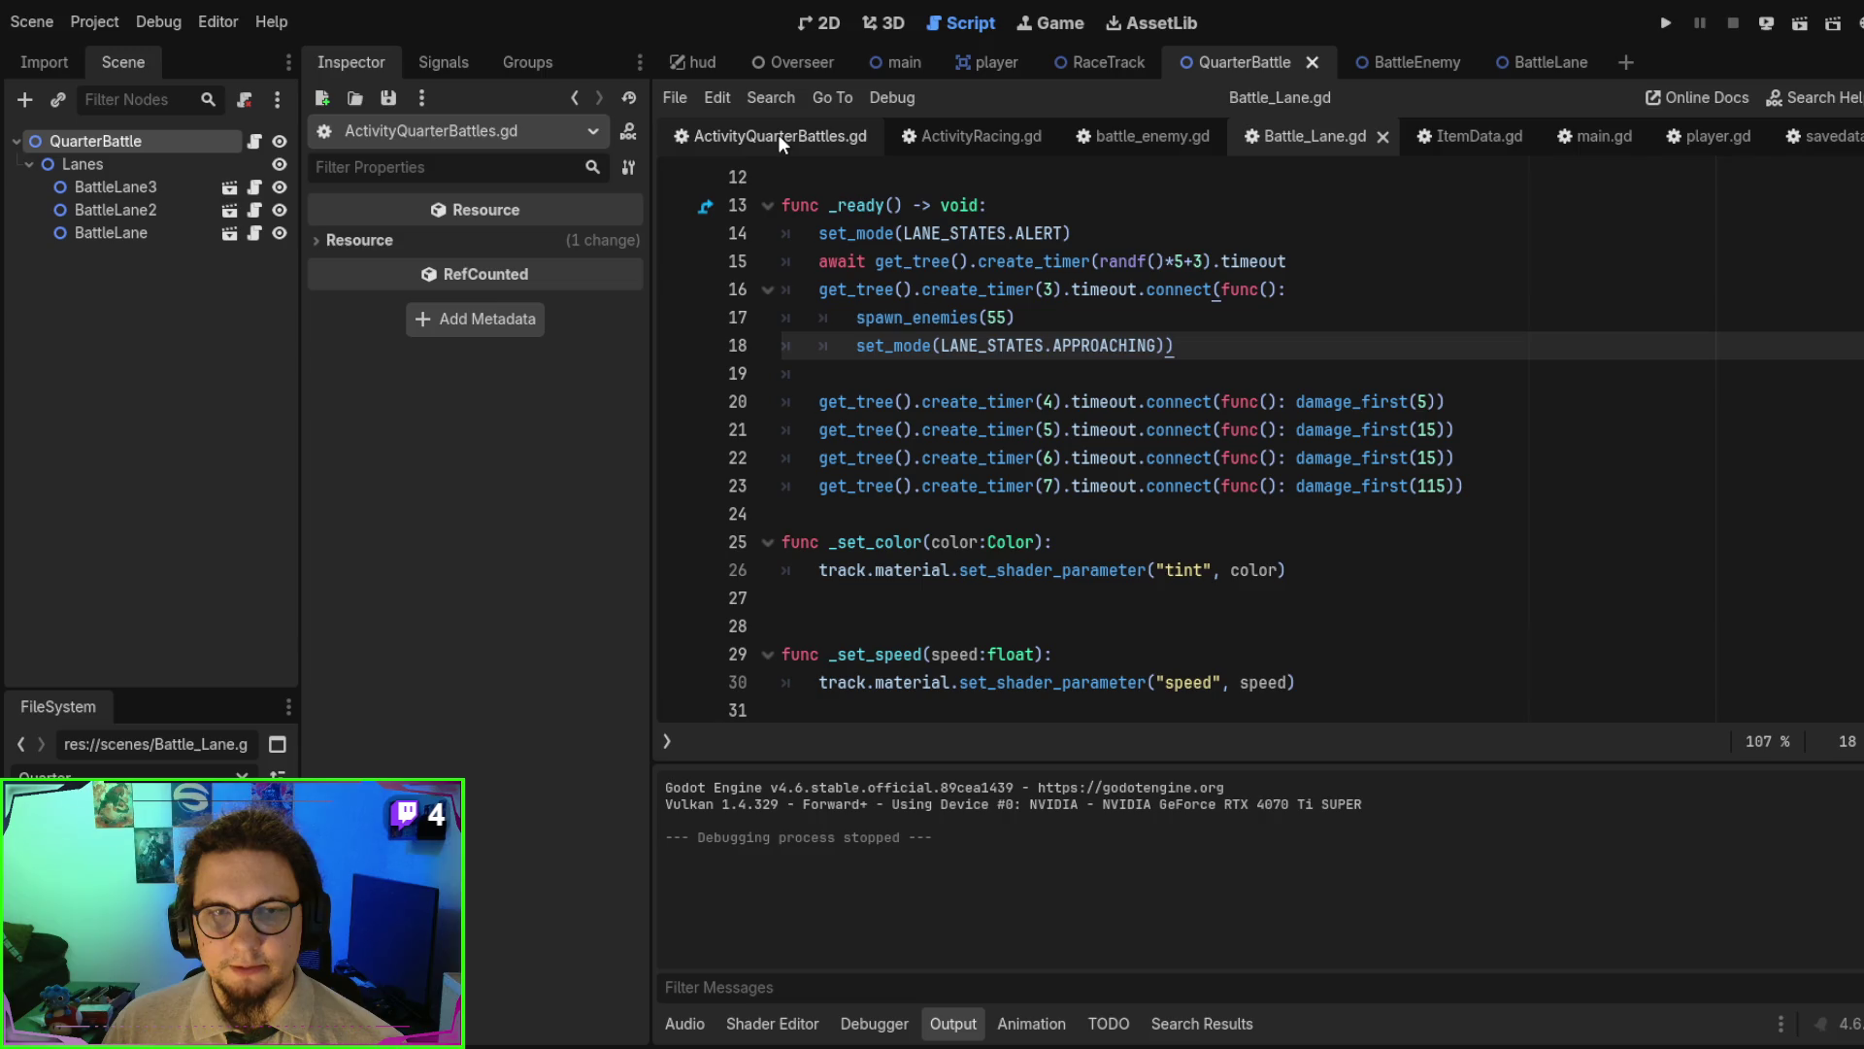
{"action": "left_click", "coordinate": [869, 54]}
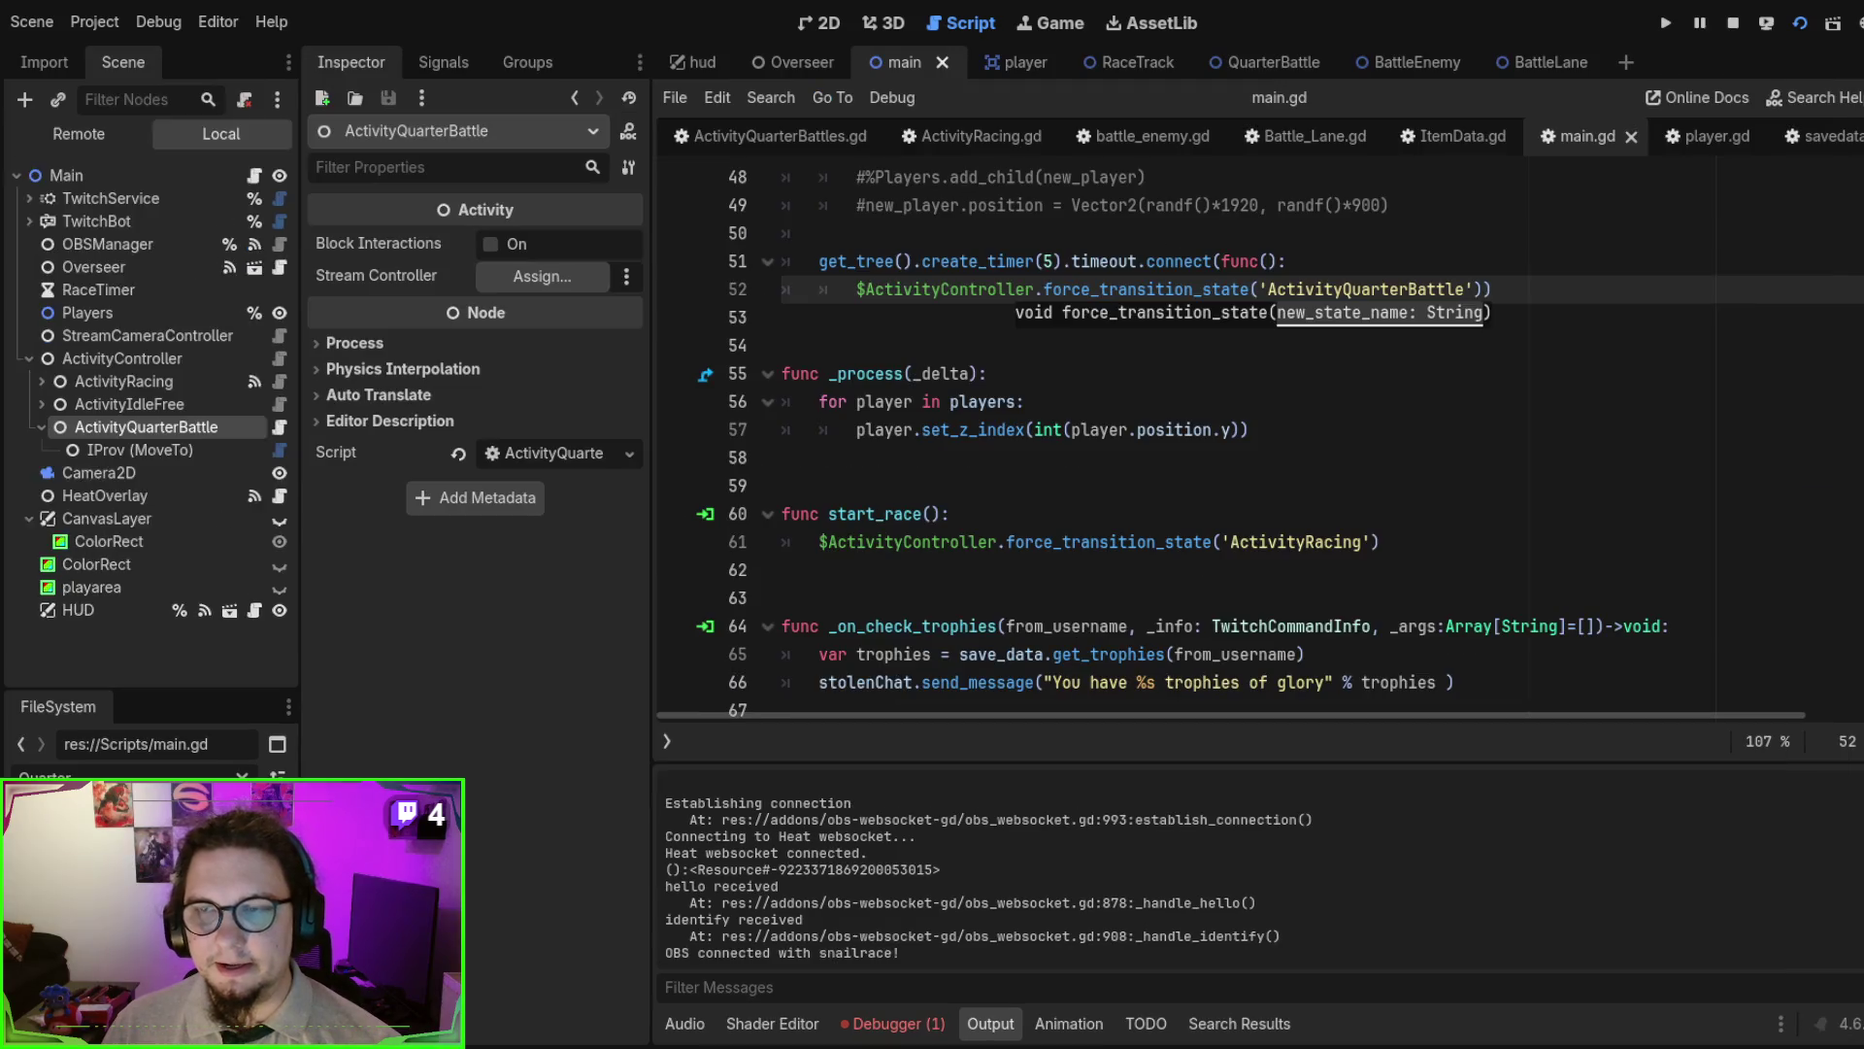
- Run the main game from main.gd to test the battle transition, then view the QuarterBattle scene
{"action": "left_click", "coordinate": [1510, 259]}
{"action": "key", "text": "F5"}
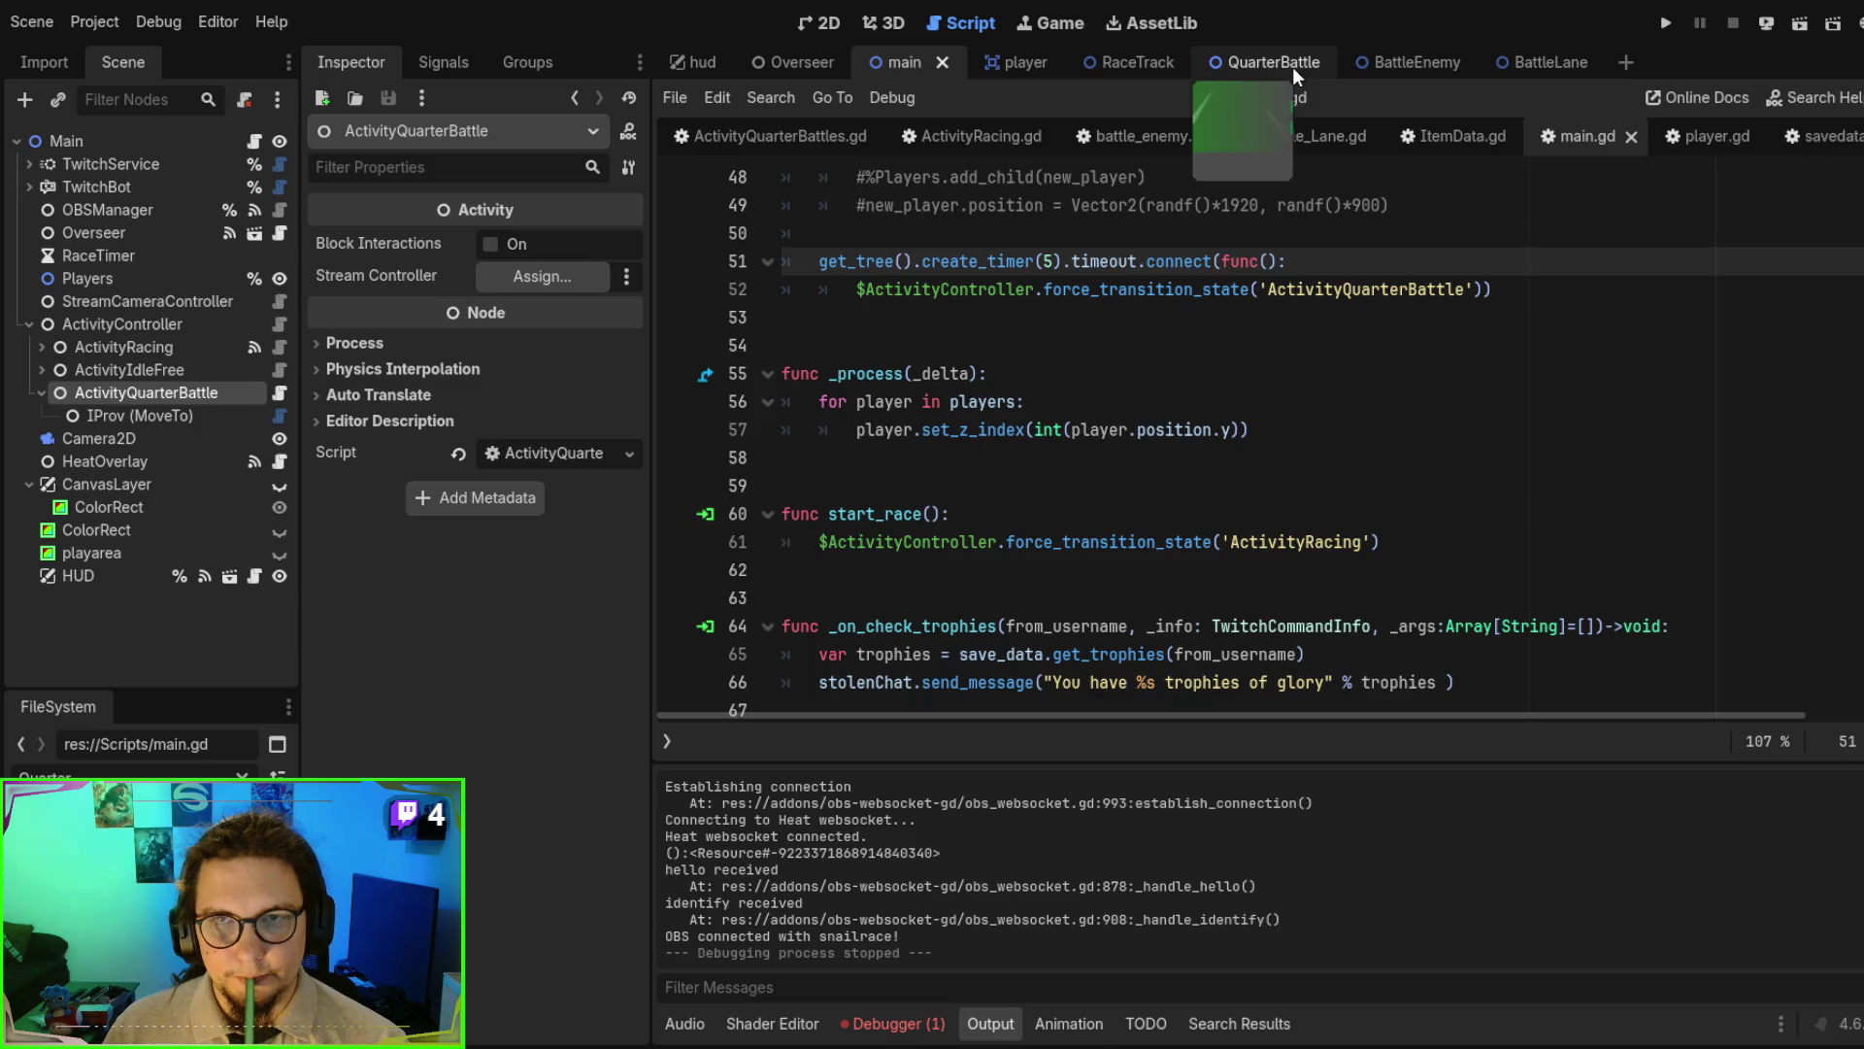
{"action": "left_click", "coordinate": [1291, 67]}
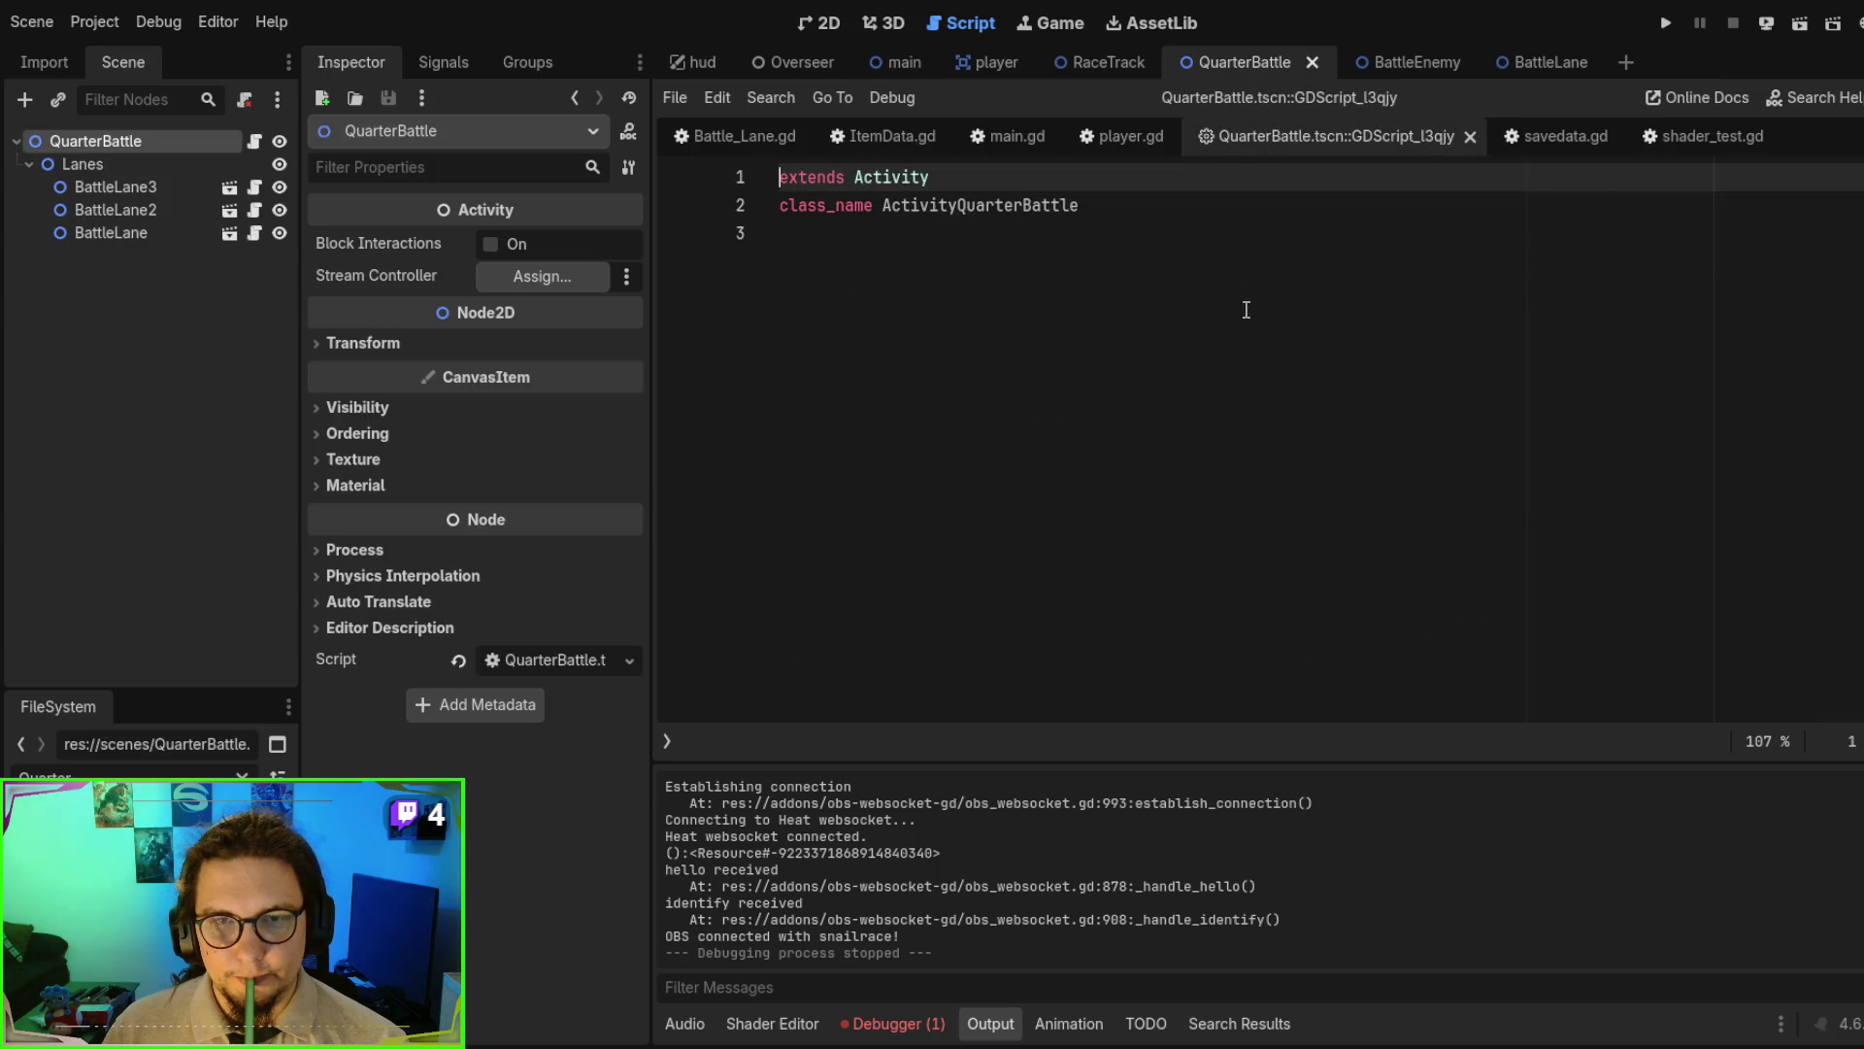
- Close the QuarterBattle built-in script and review the _ready timer lines in Battle_Lane.gd
{"action": "left_click", "coordinate": [1470, 137]}
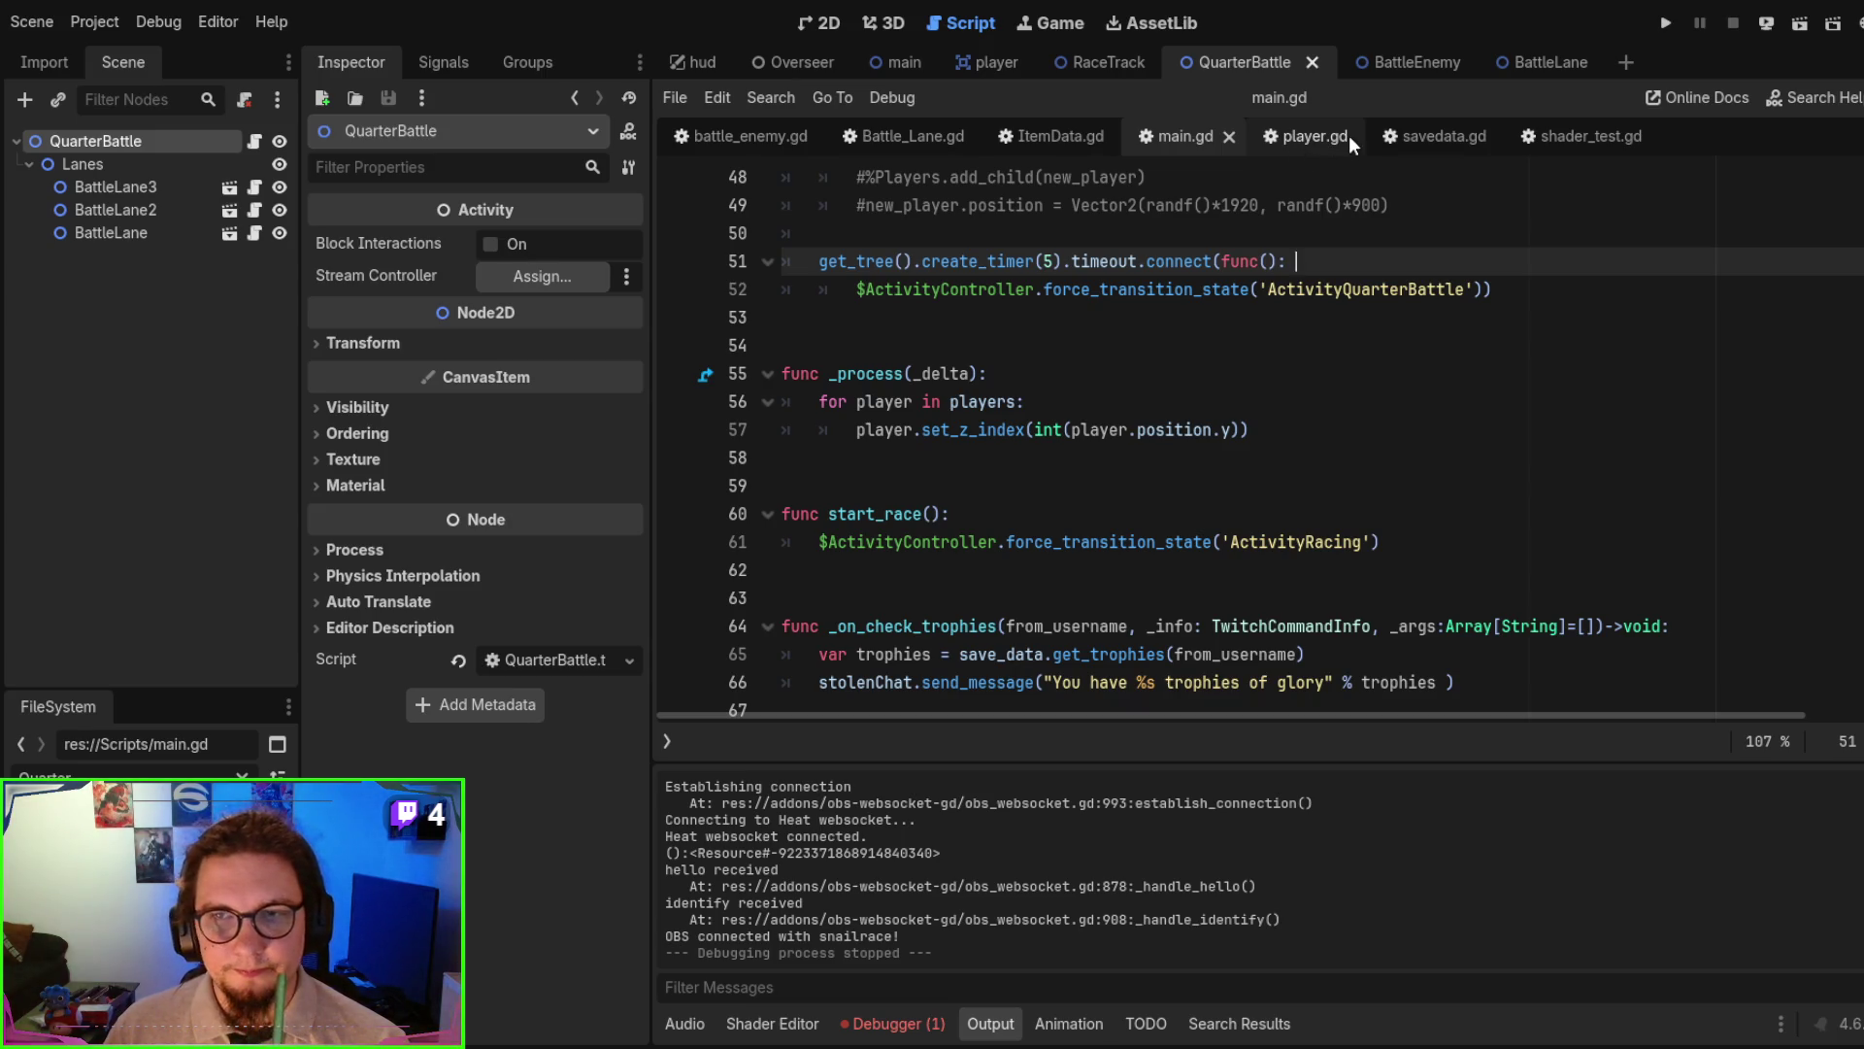
{"action": "left_click", "coordinate": [914, 138]}
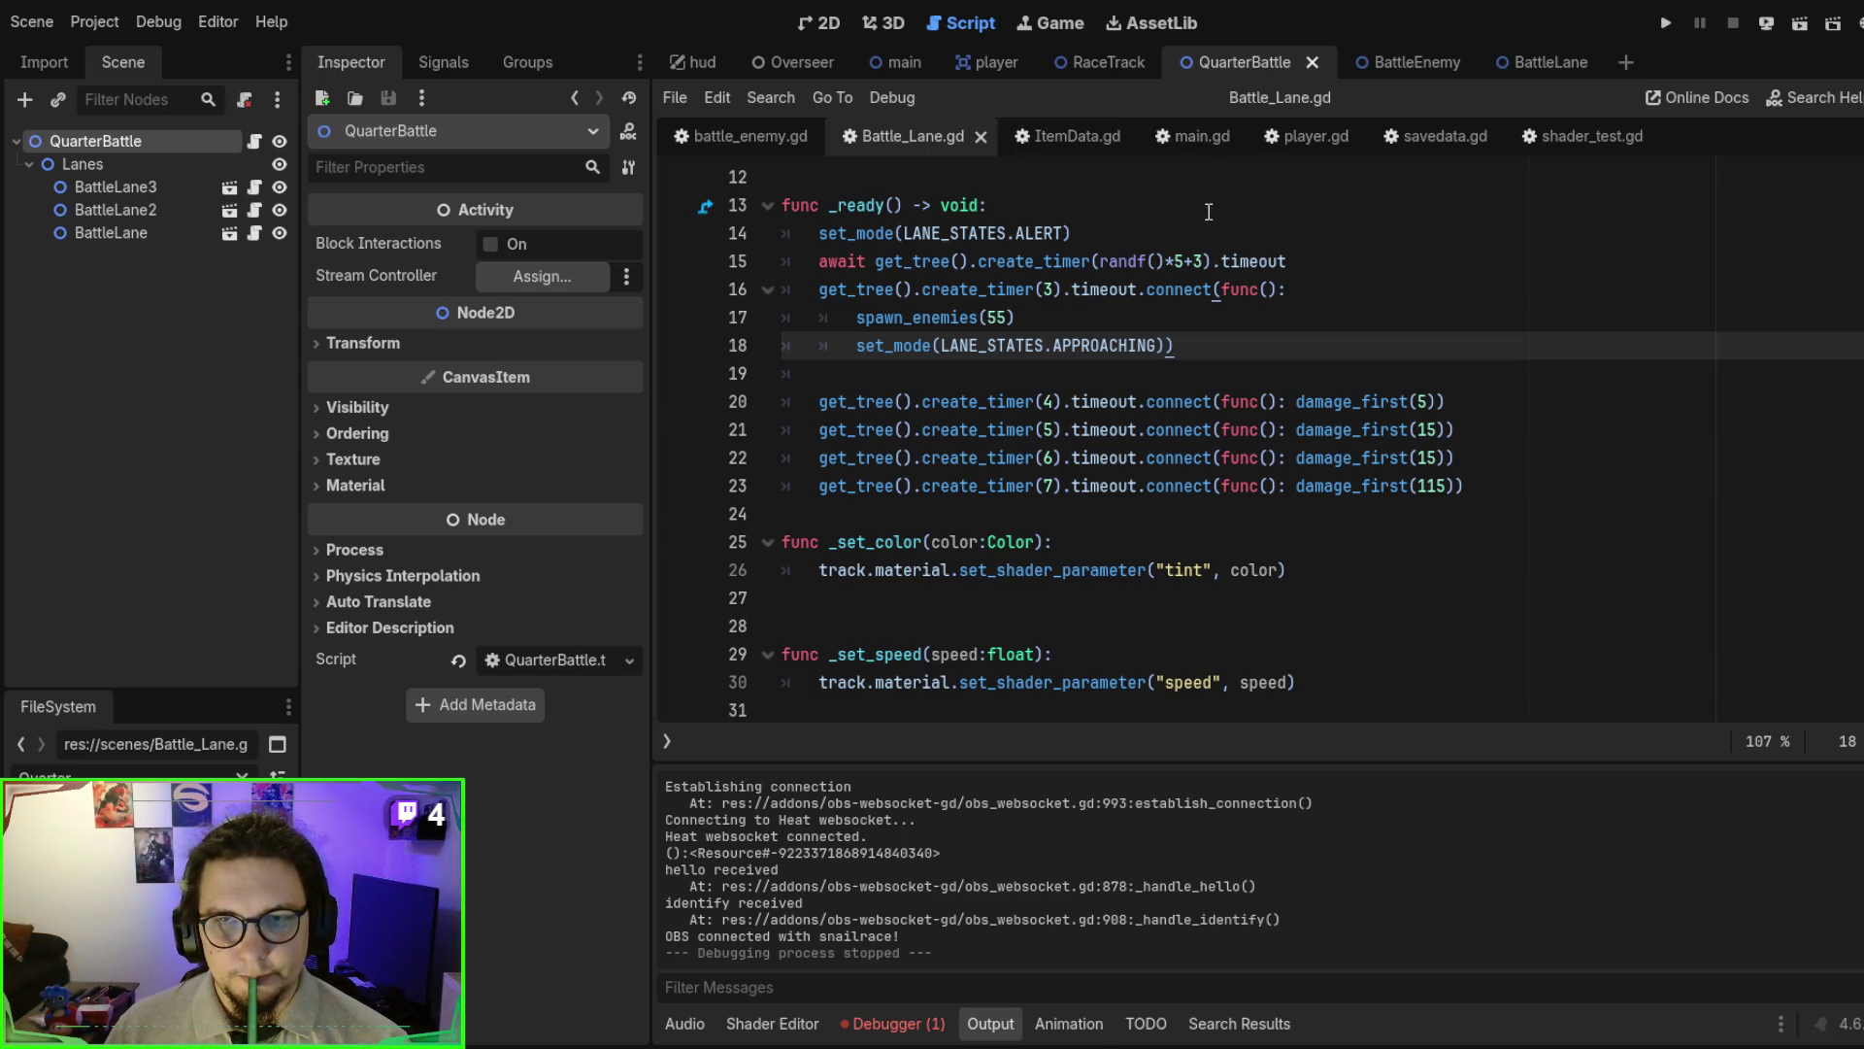
{"action": "scroll", "coordinate": [1322, 461], "scroll_direction": "up", "scroll_amount": 1}
{"action": "scroll", "coordinate": [1322, 461], "scroll_direction": "up", "scroll_amount": 1}
{"action": "scroll", "coordinate": [1322, 461], "scroll_direction": "up", "scroll_amount": 1}
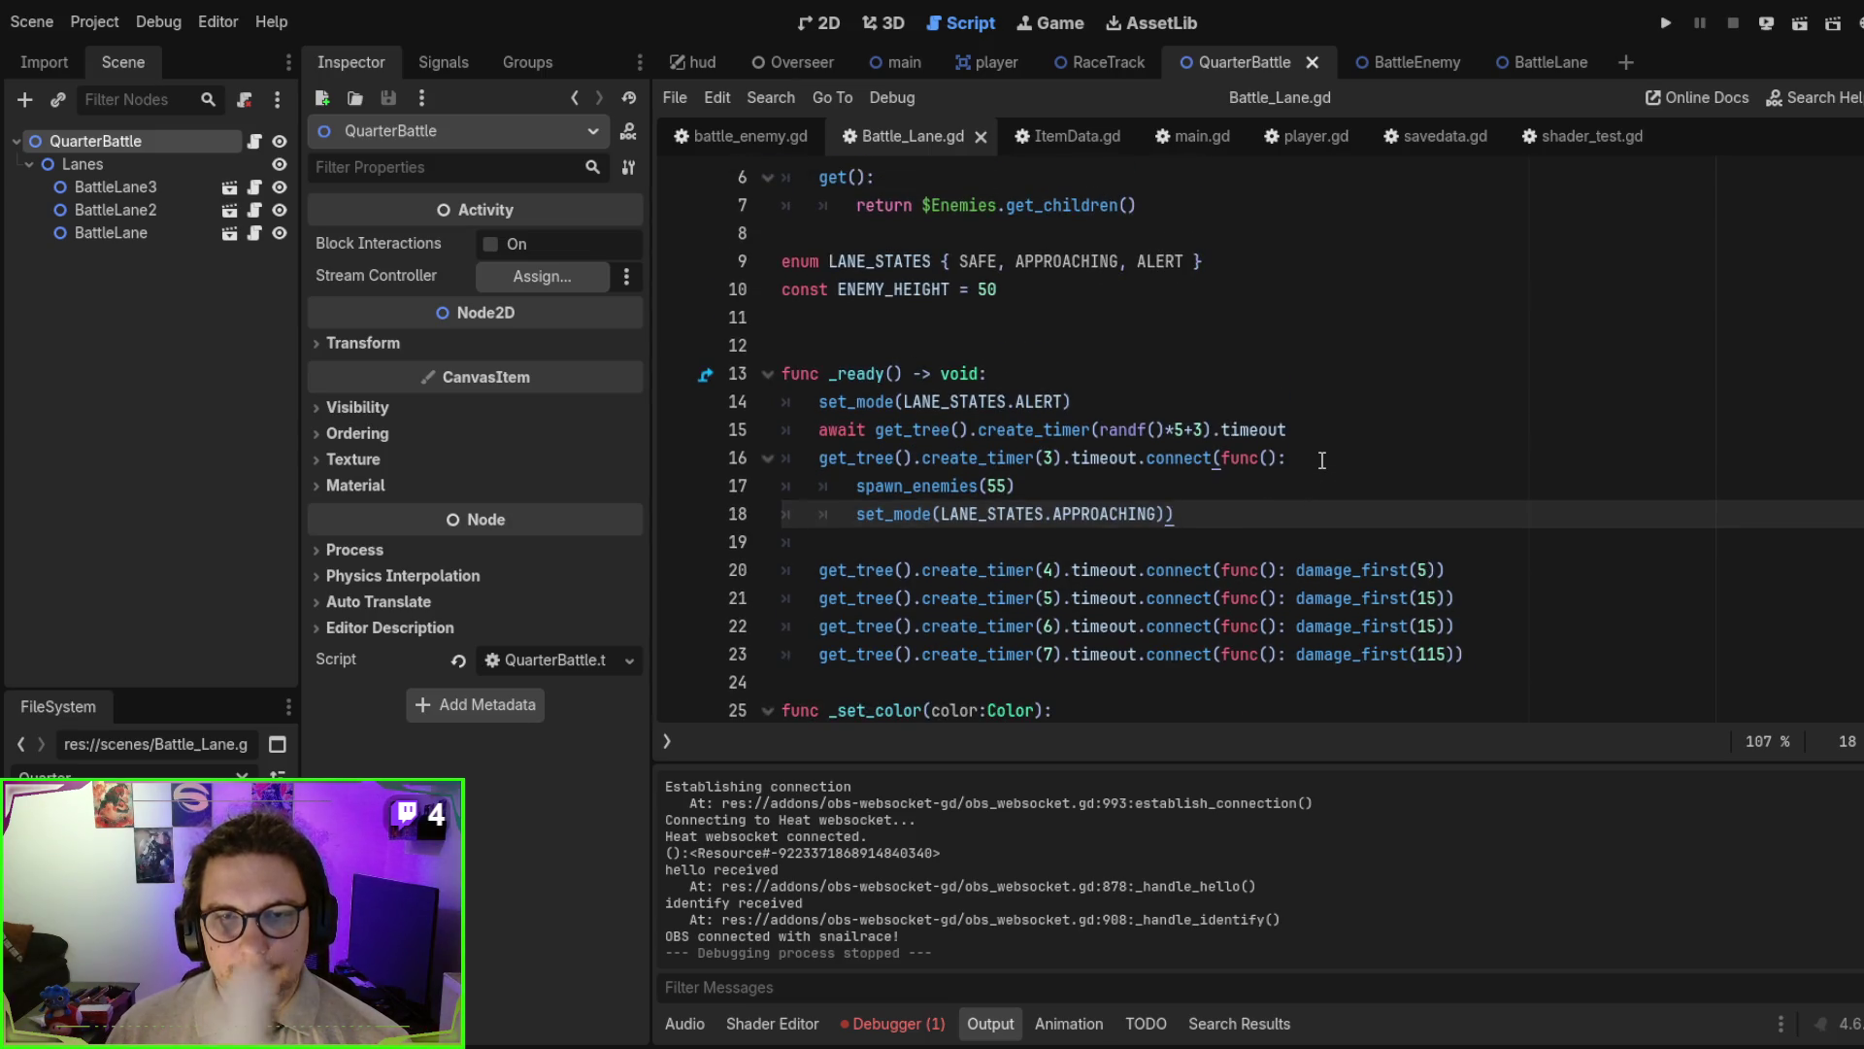
{"action": "scroll", "coordinate": [1322, 462], "scroll_direction": "down", "scroll_amount": 1}
{"action": "left_click", "coordinate": [1471, 570]}
{"action": "left_click", "coordinate": [971, 292], "text": "shift"}
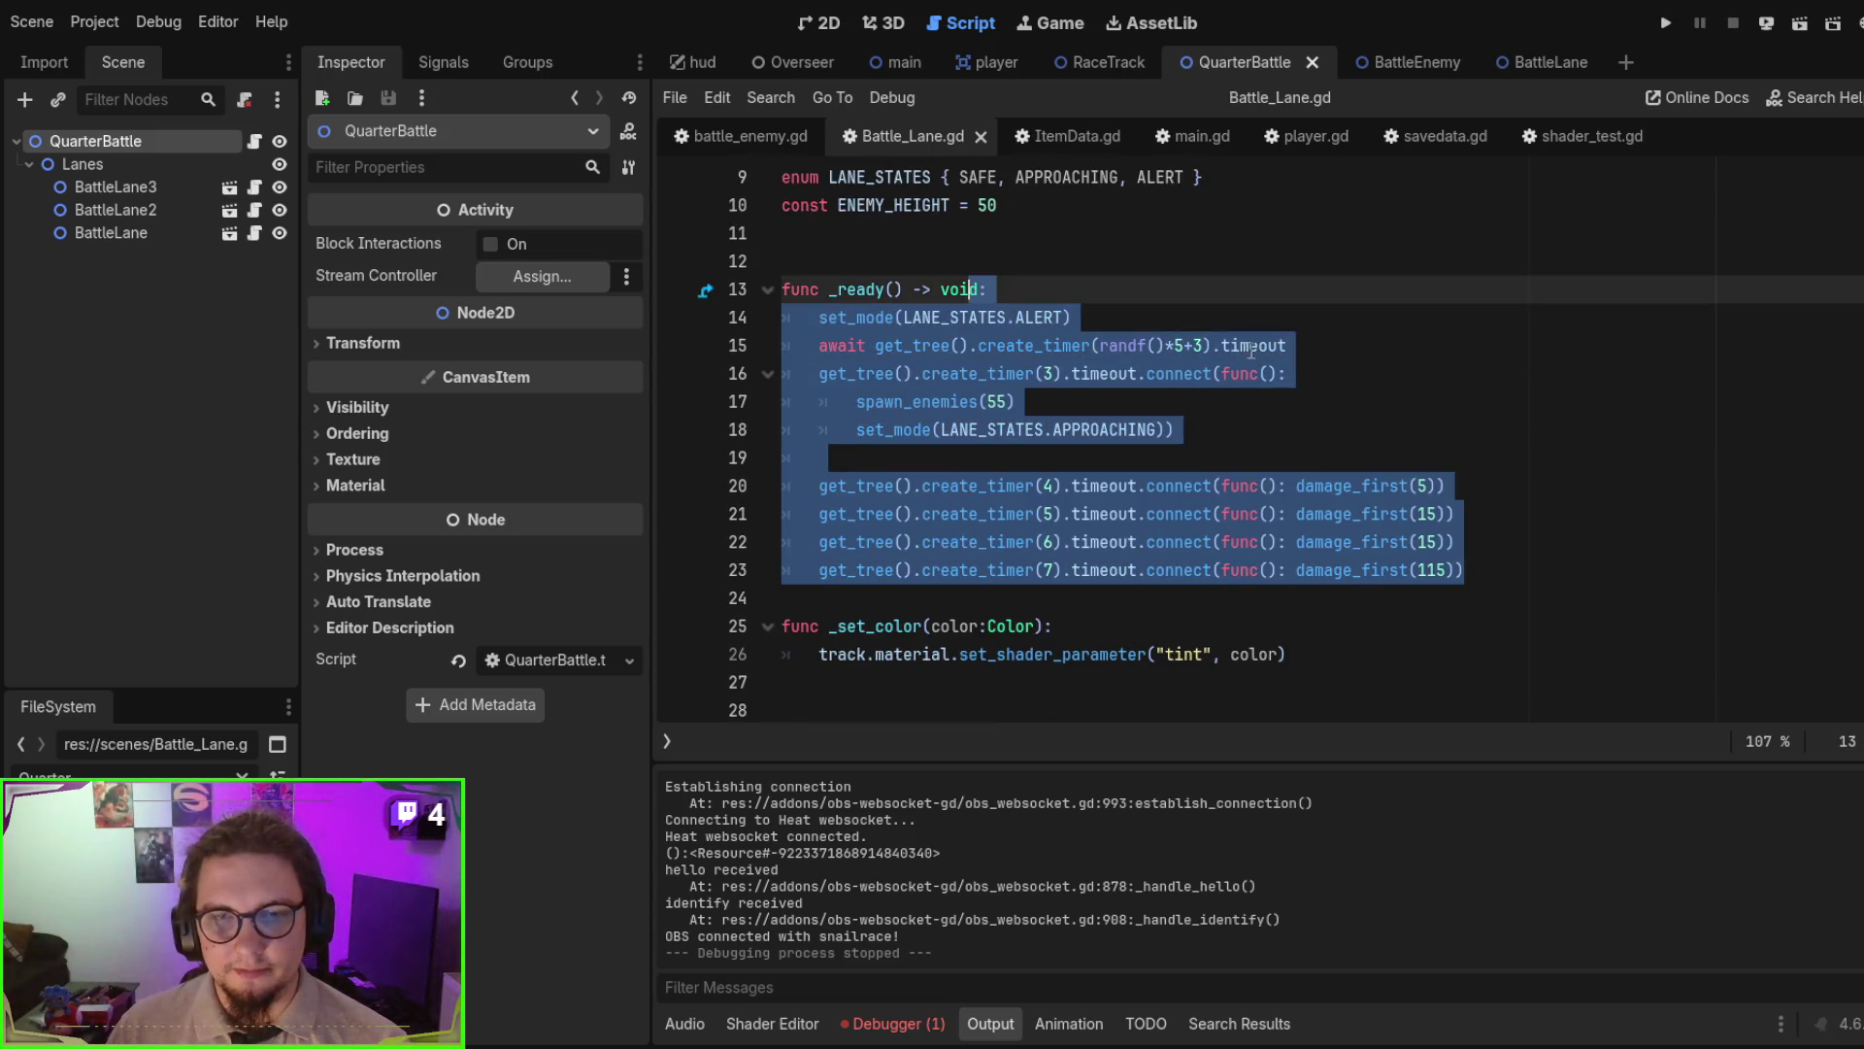
{"action": "left_click", "coordinate": [1388, 364]}
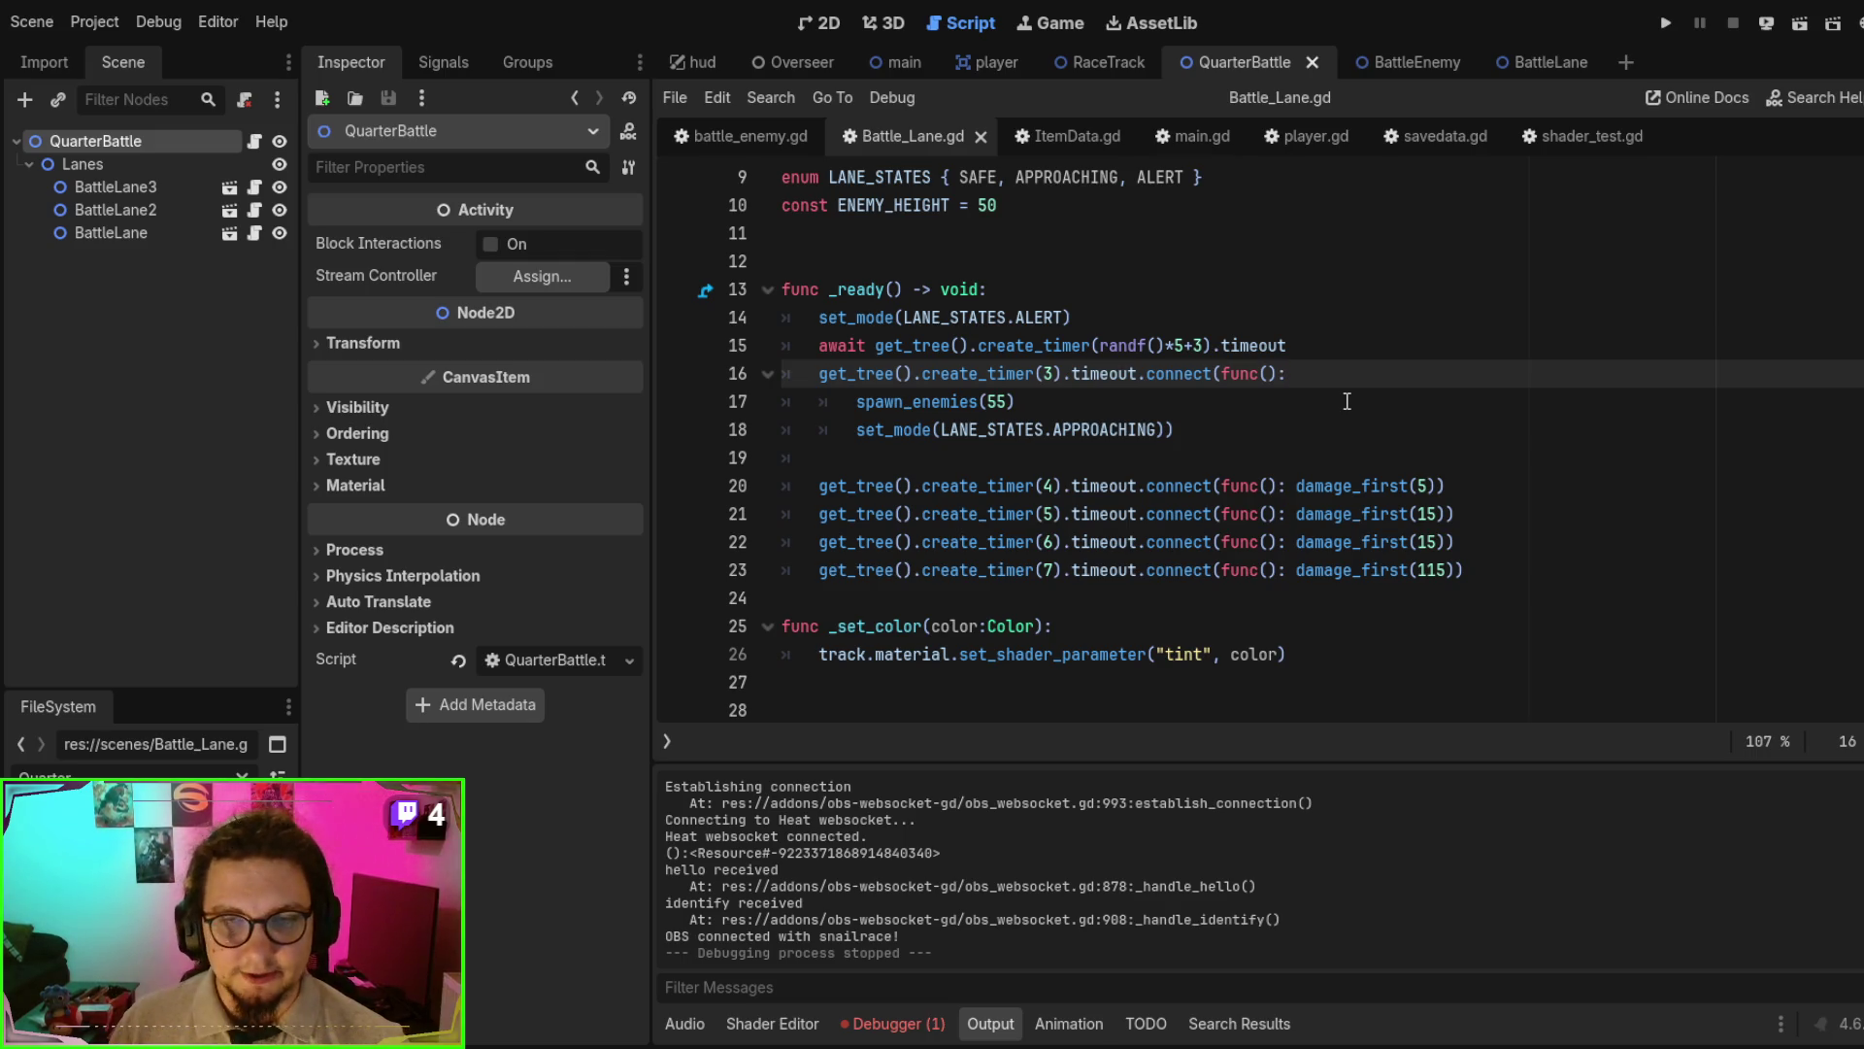
{"action": "key", "text": "ctrl+z"}
{"action": "key", "text": "ctrl+z"}
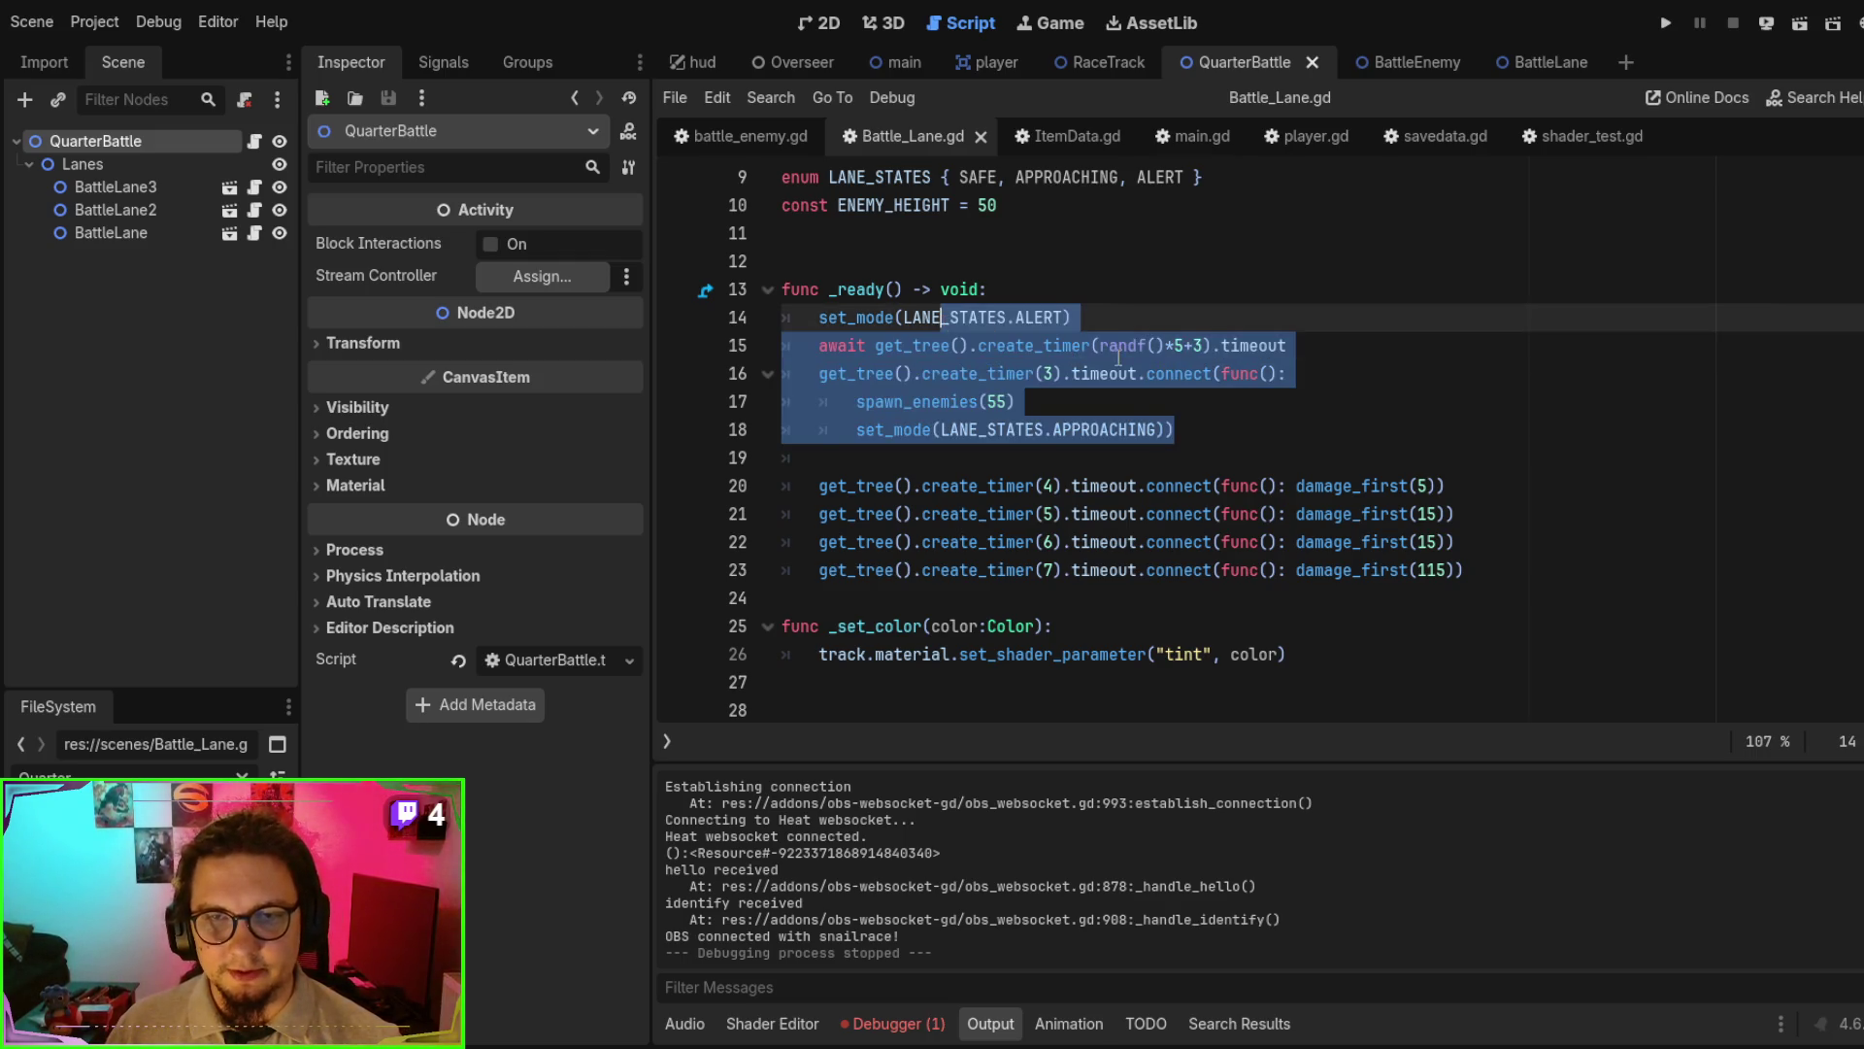
{"action": "key", "text": "ctrl+shift+z"}
{"action": "key", "text": "ctrl+shift+z"}
{"action": "left_click", "coordinate": [1309, 452]}
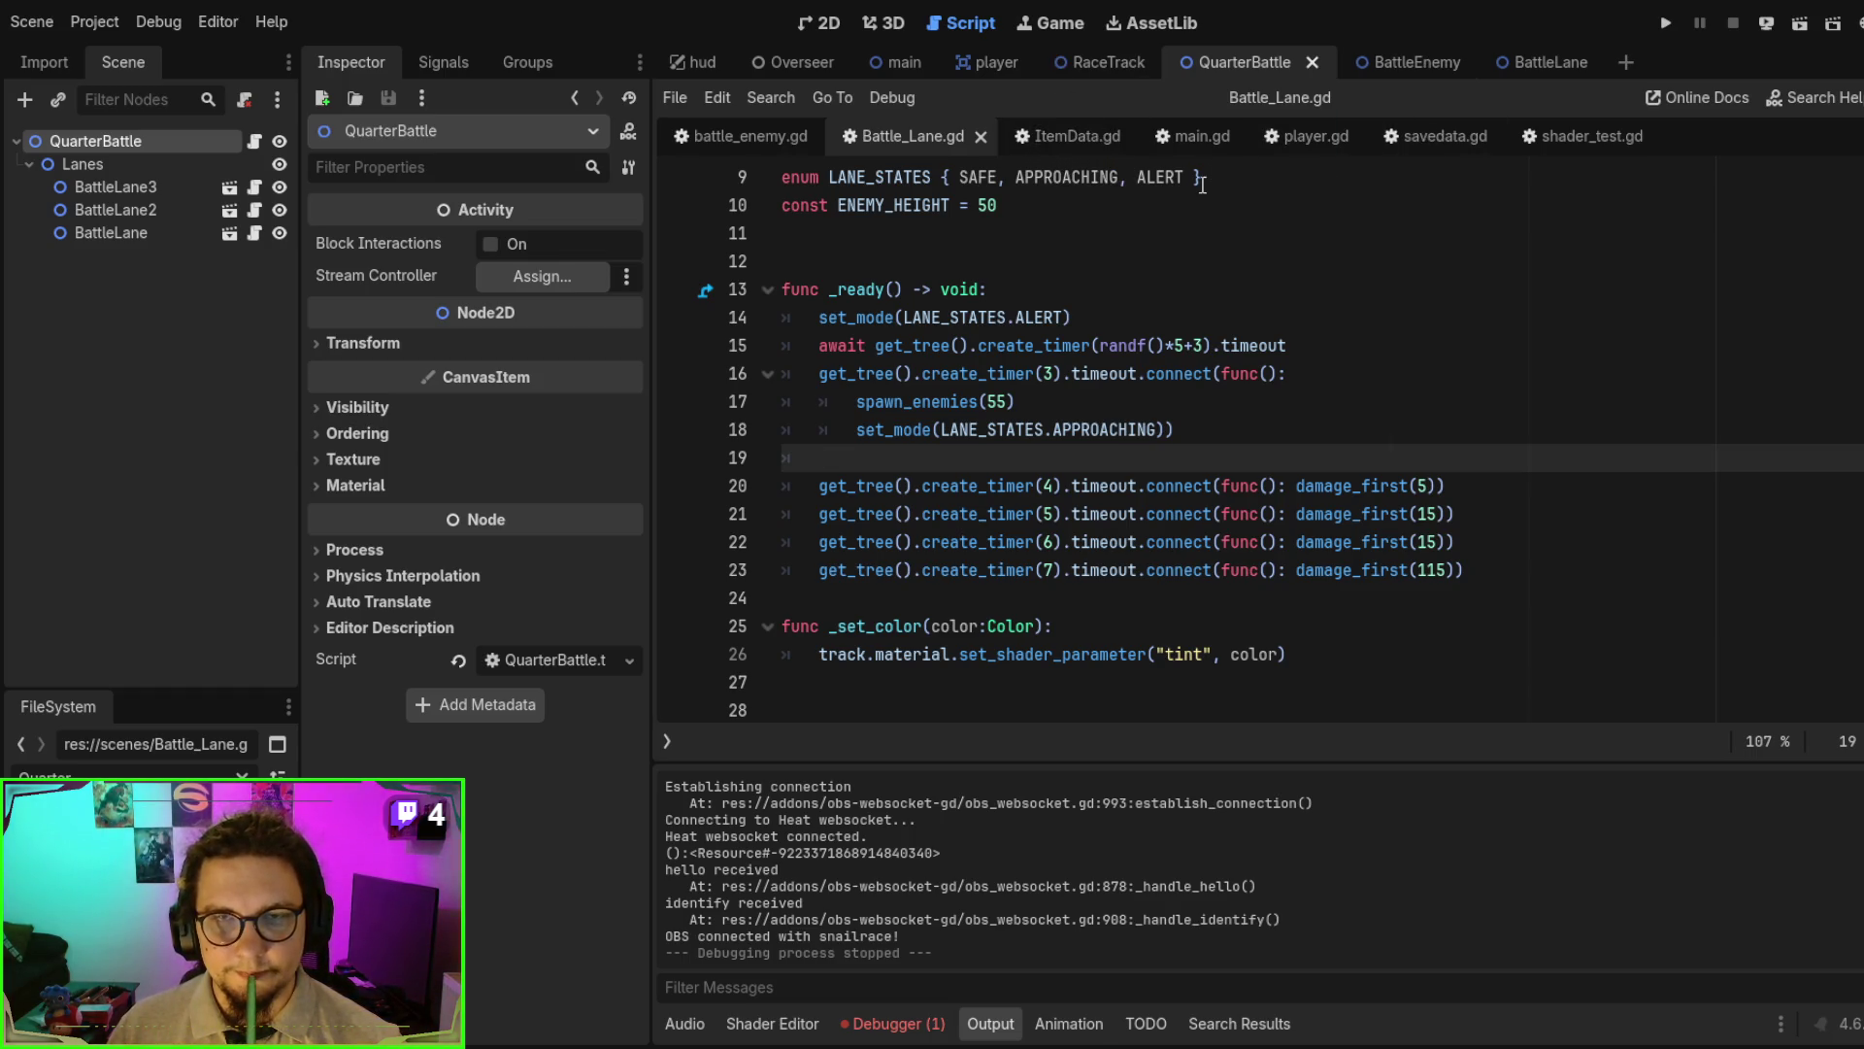
- Run the current scene to test the lane spawn timers
{"action": "scroll", "coordinate": [1207, 268], "scroll_direction": "up", "scroll_amount": 1}
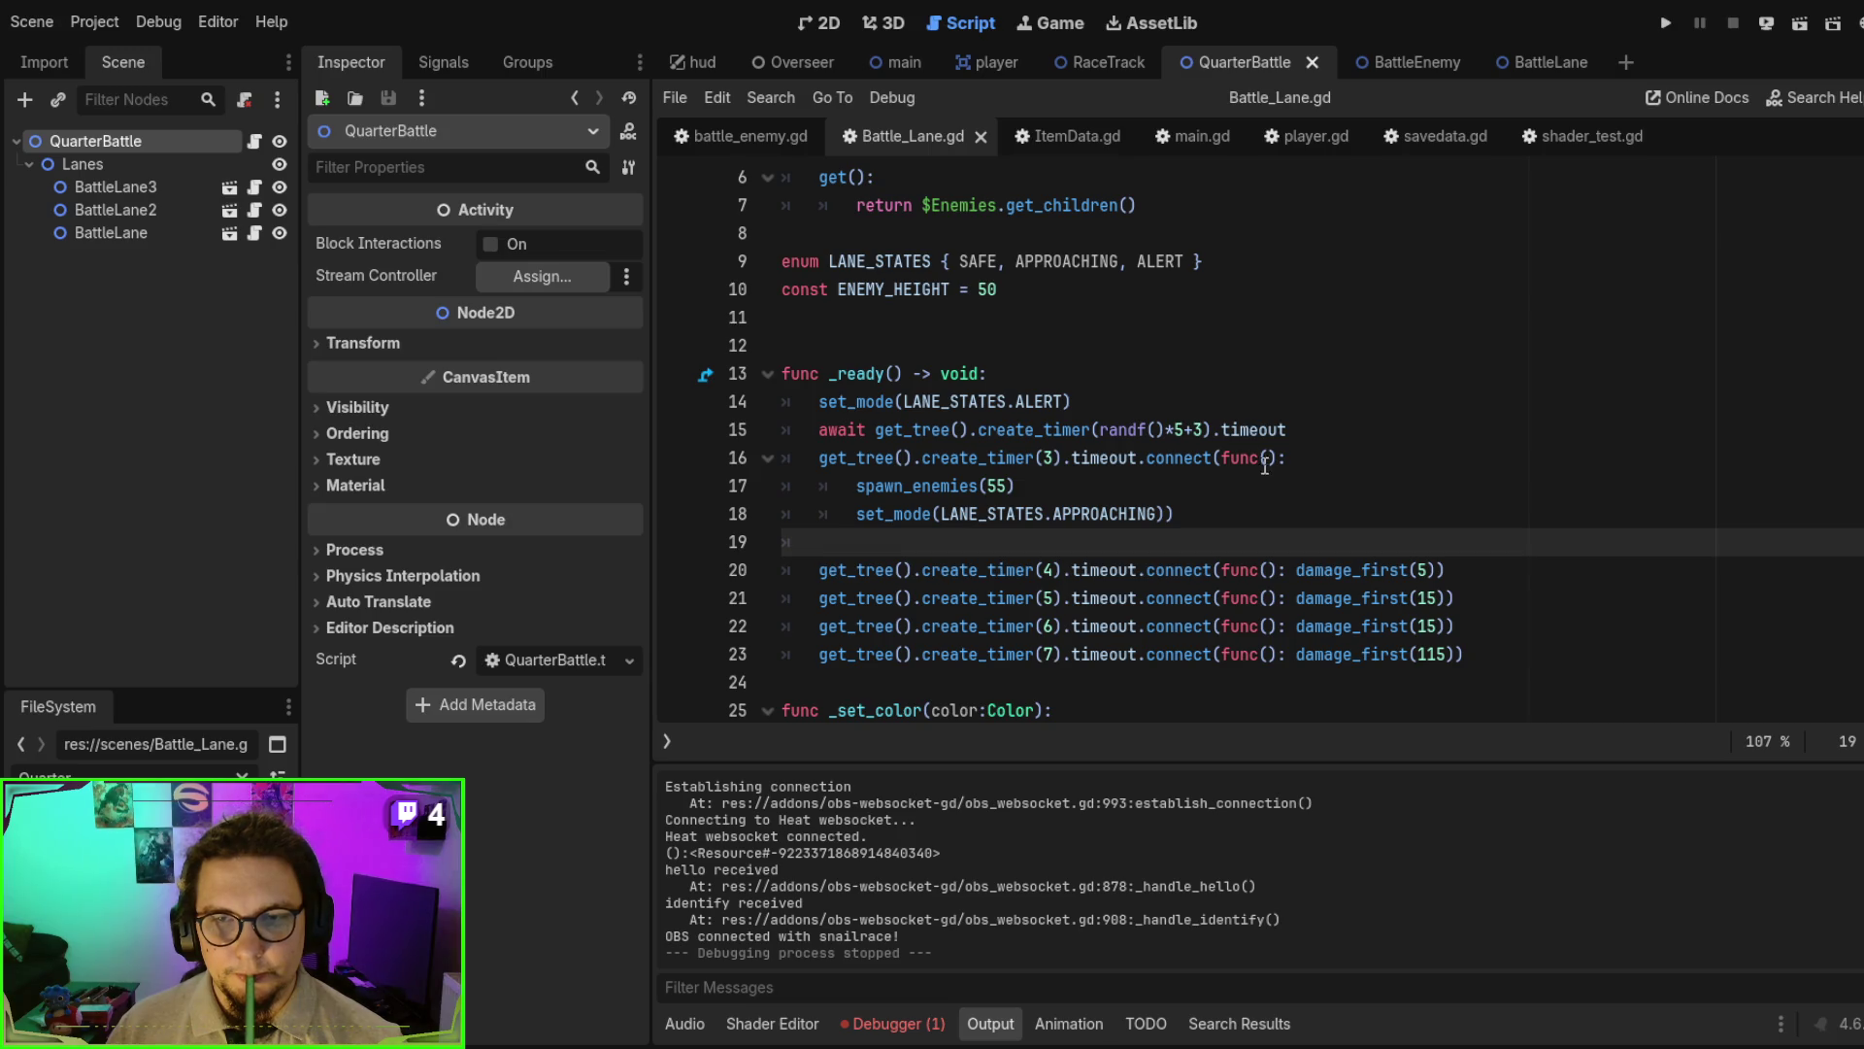
{"action": "scroll", "coordinate": [1271, 378], "scroll_direction": "up", "scroll_amount": 1}
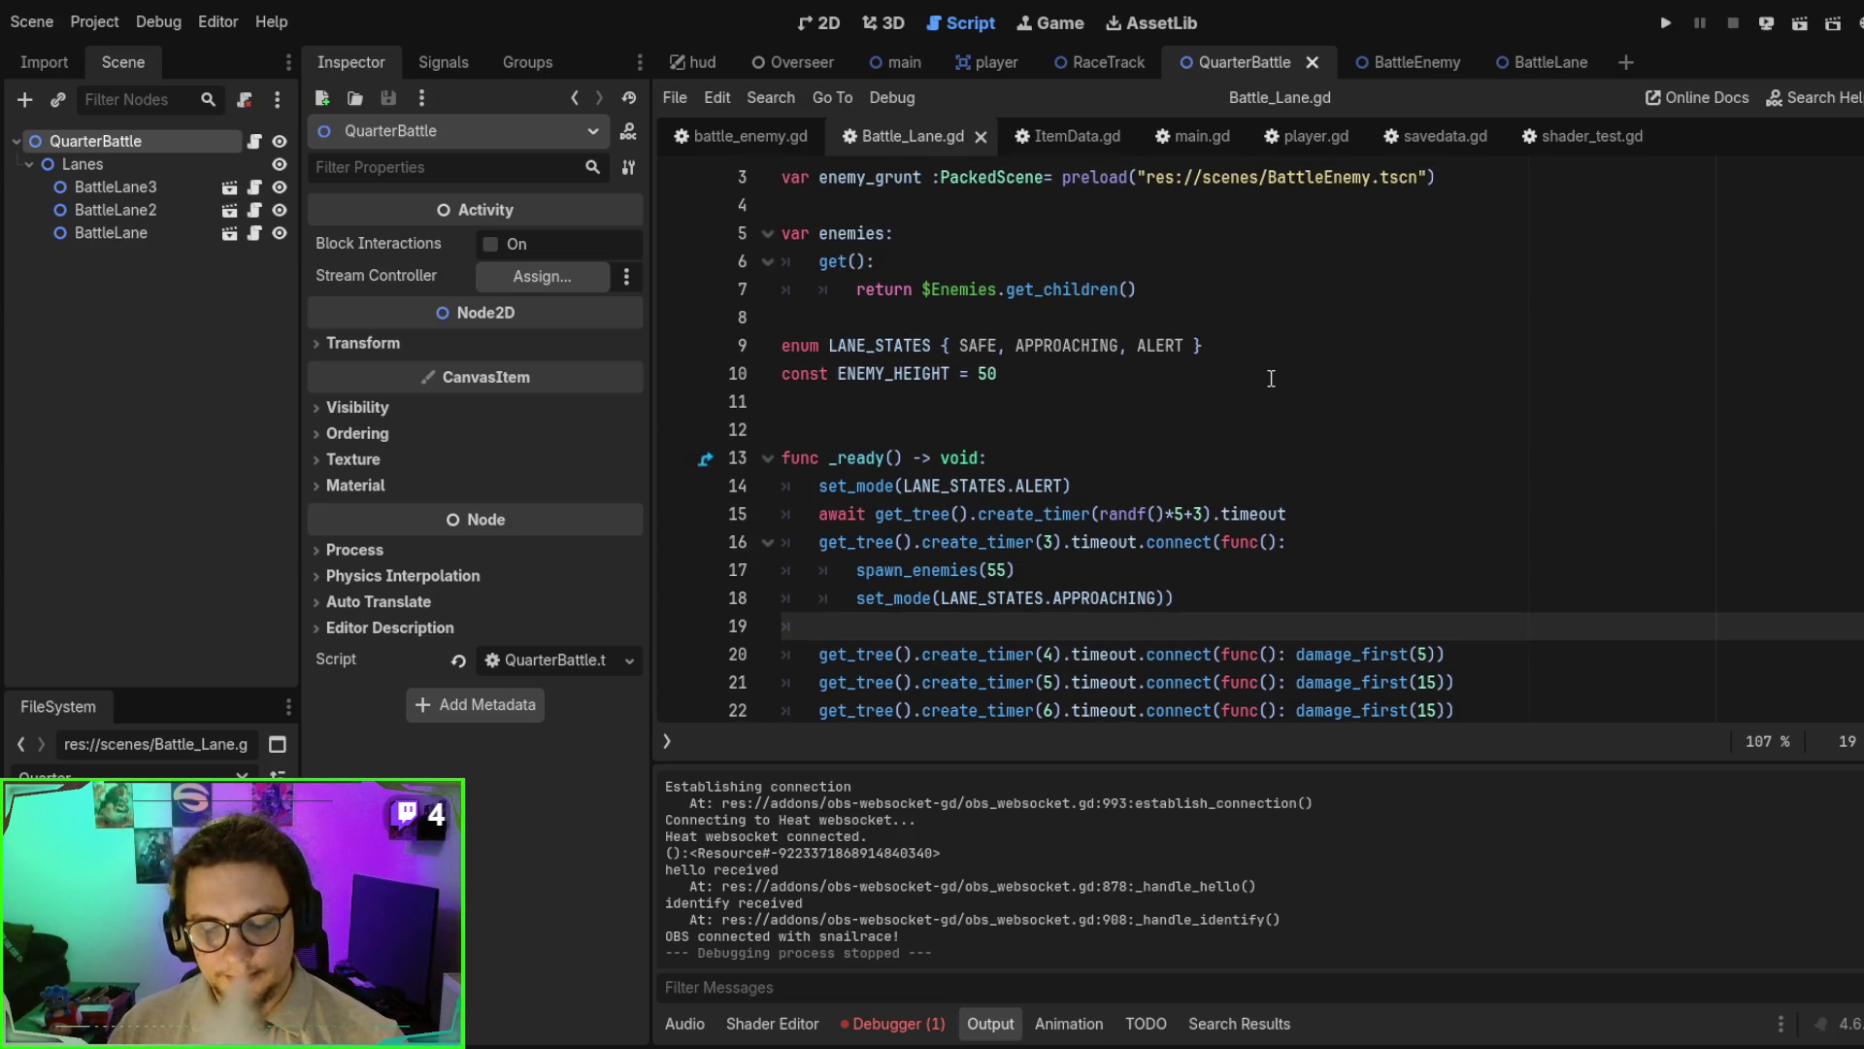
{"action": "key", "text": "F6"}
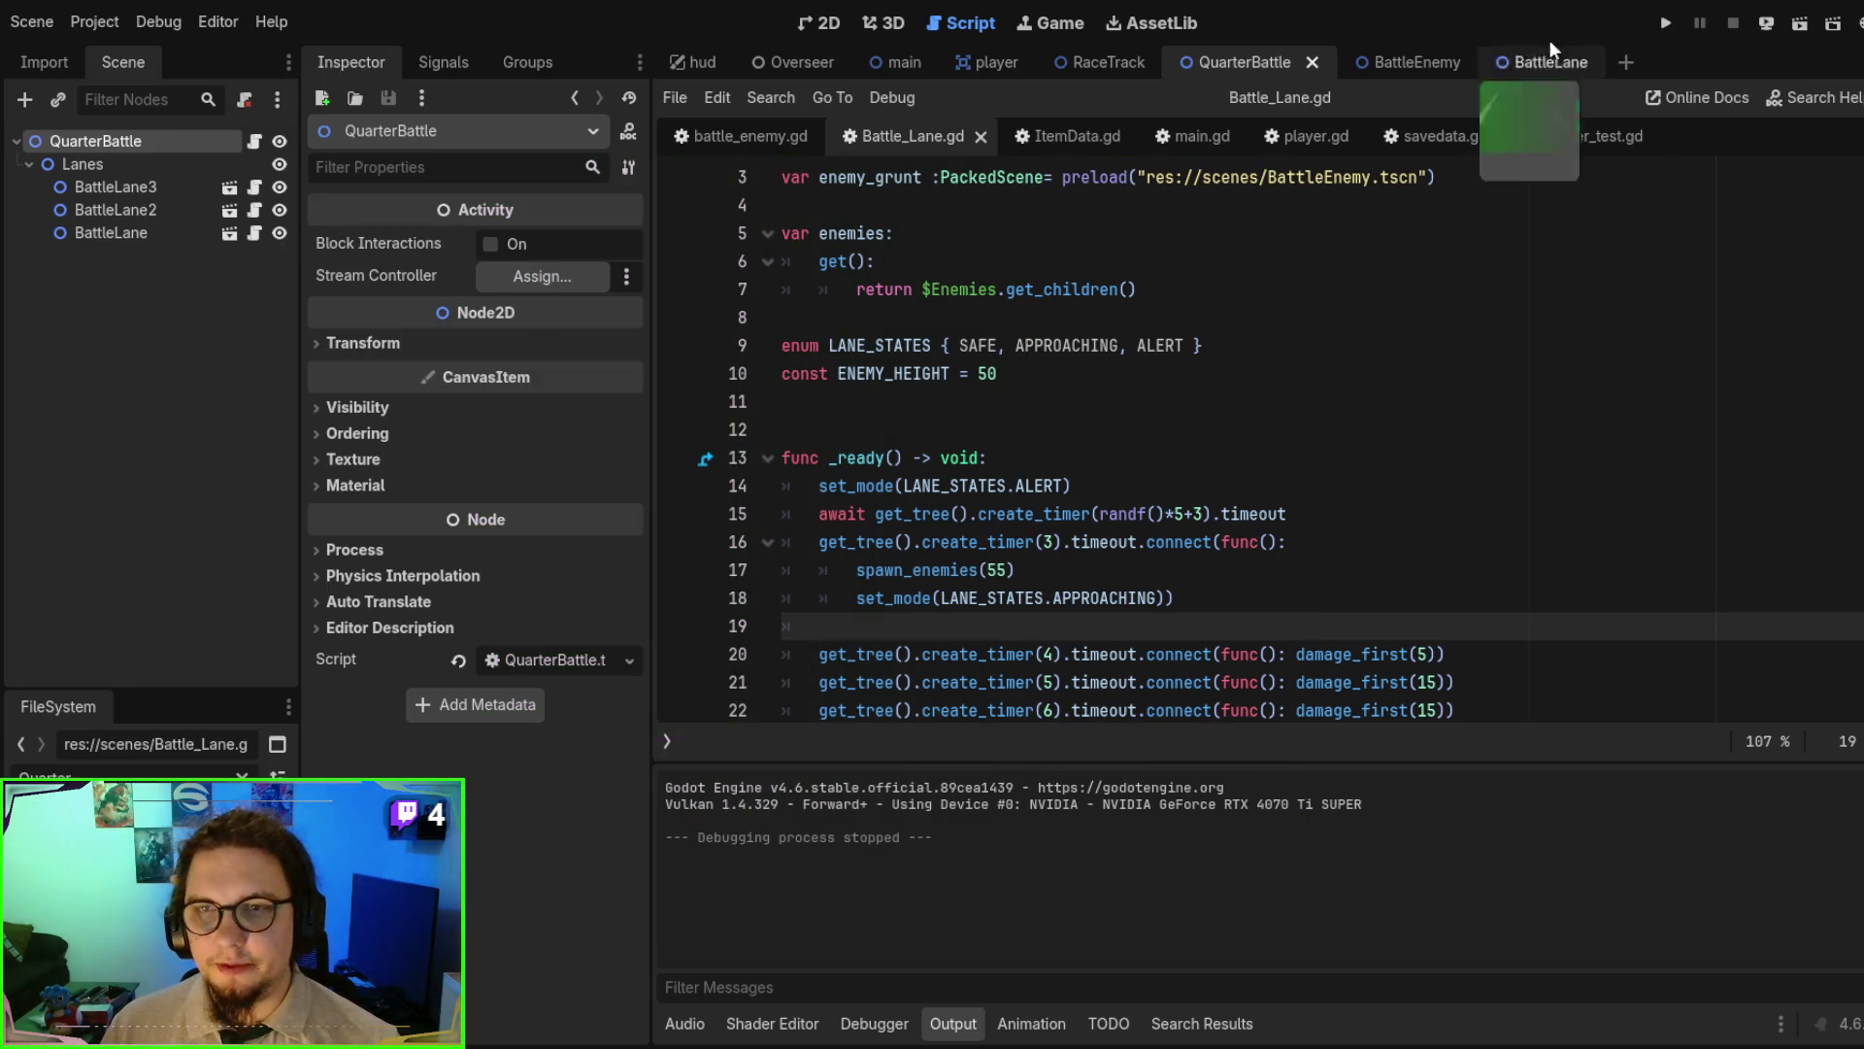
{"action": "left_click", "coordinate": [1536, 57]}
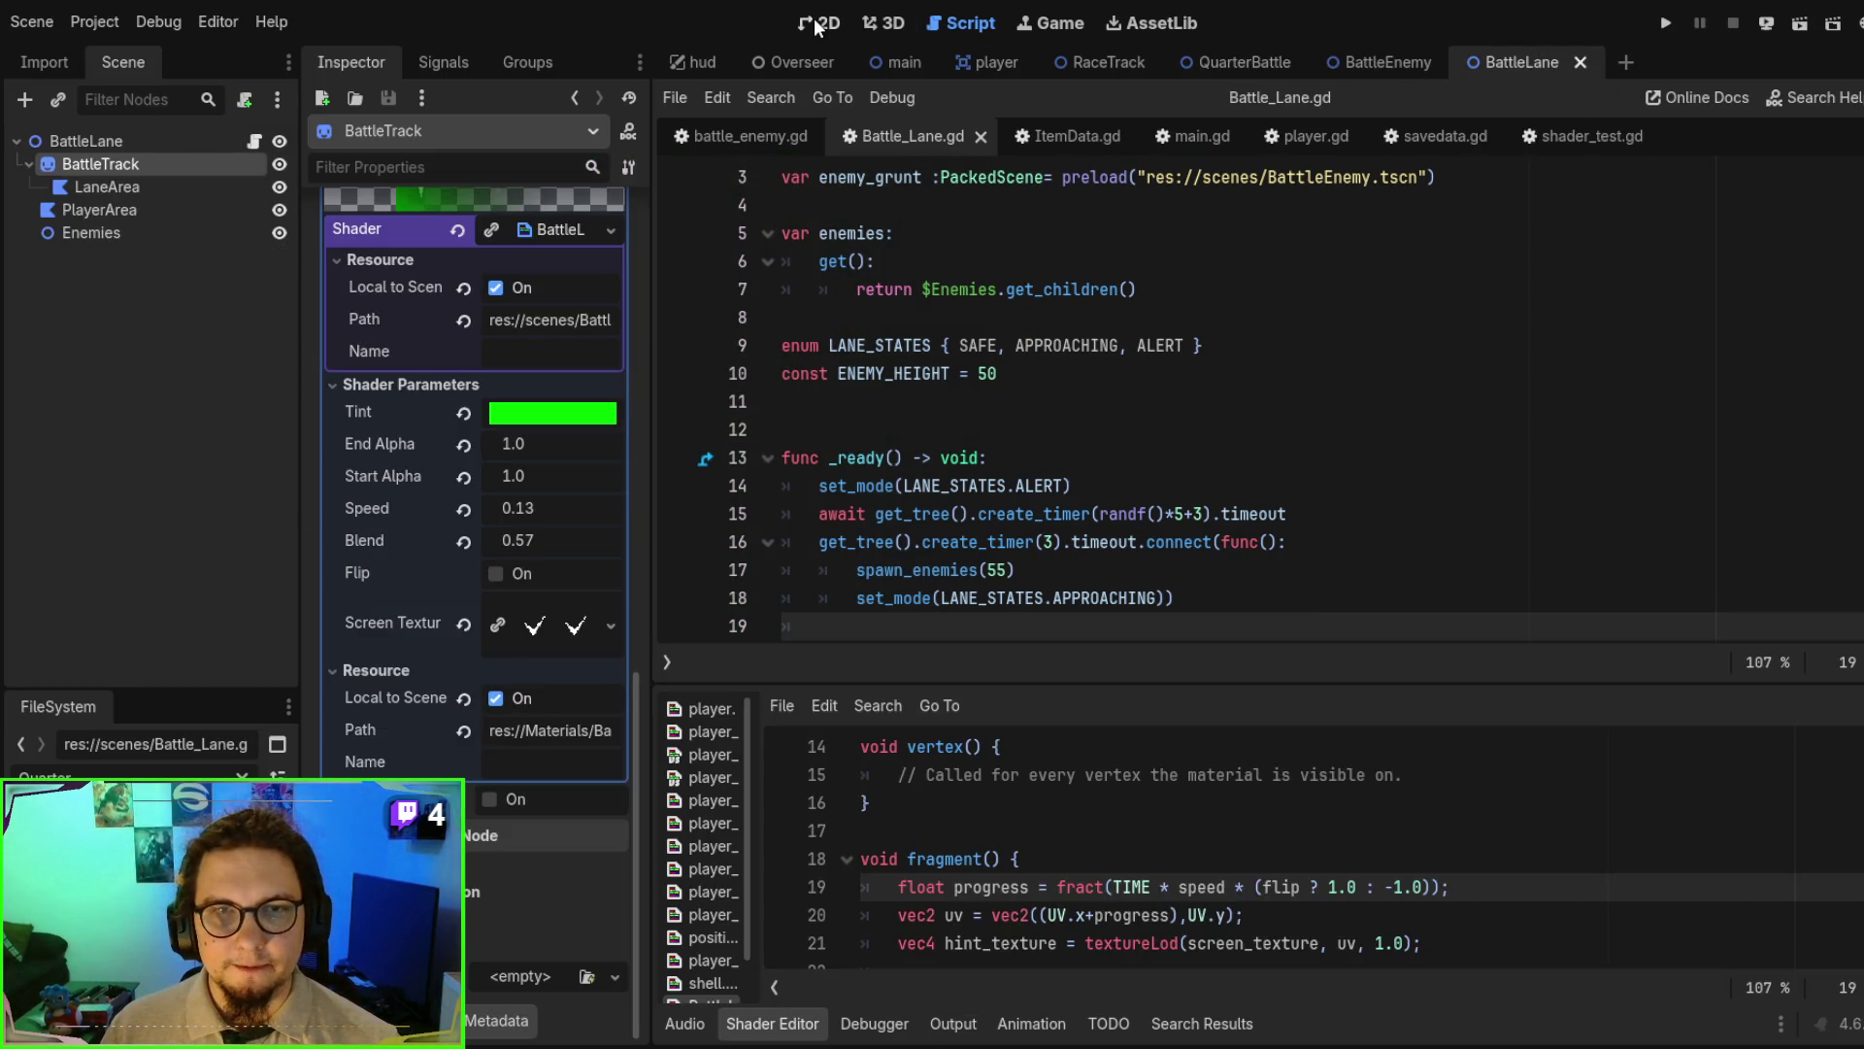
{"action": "left_click", "coordinate": [817, 21]}
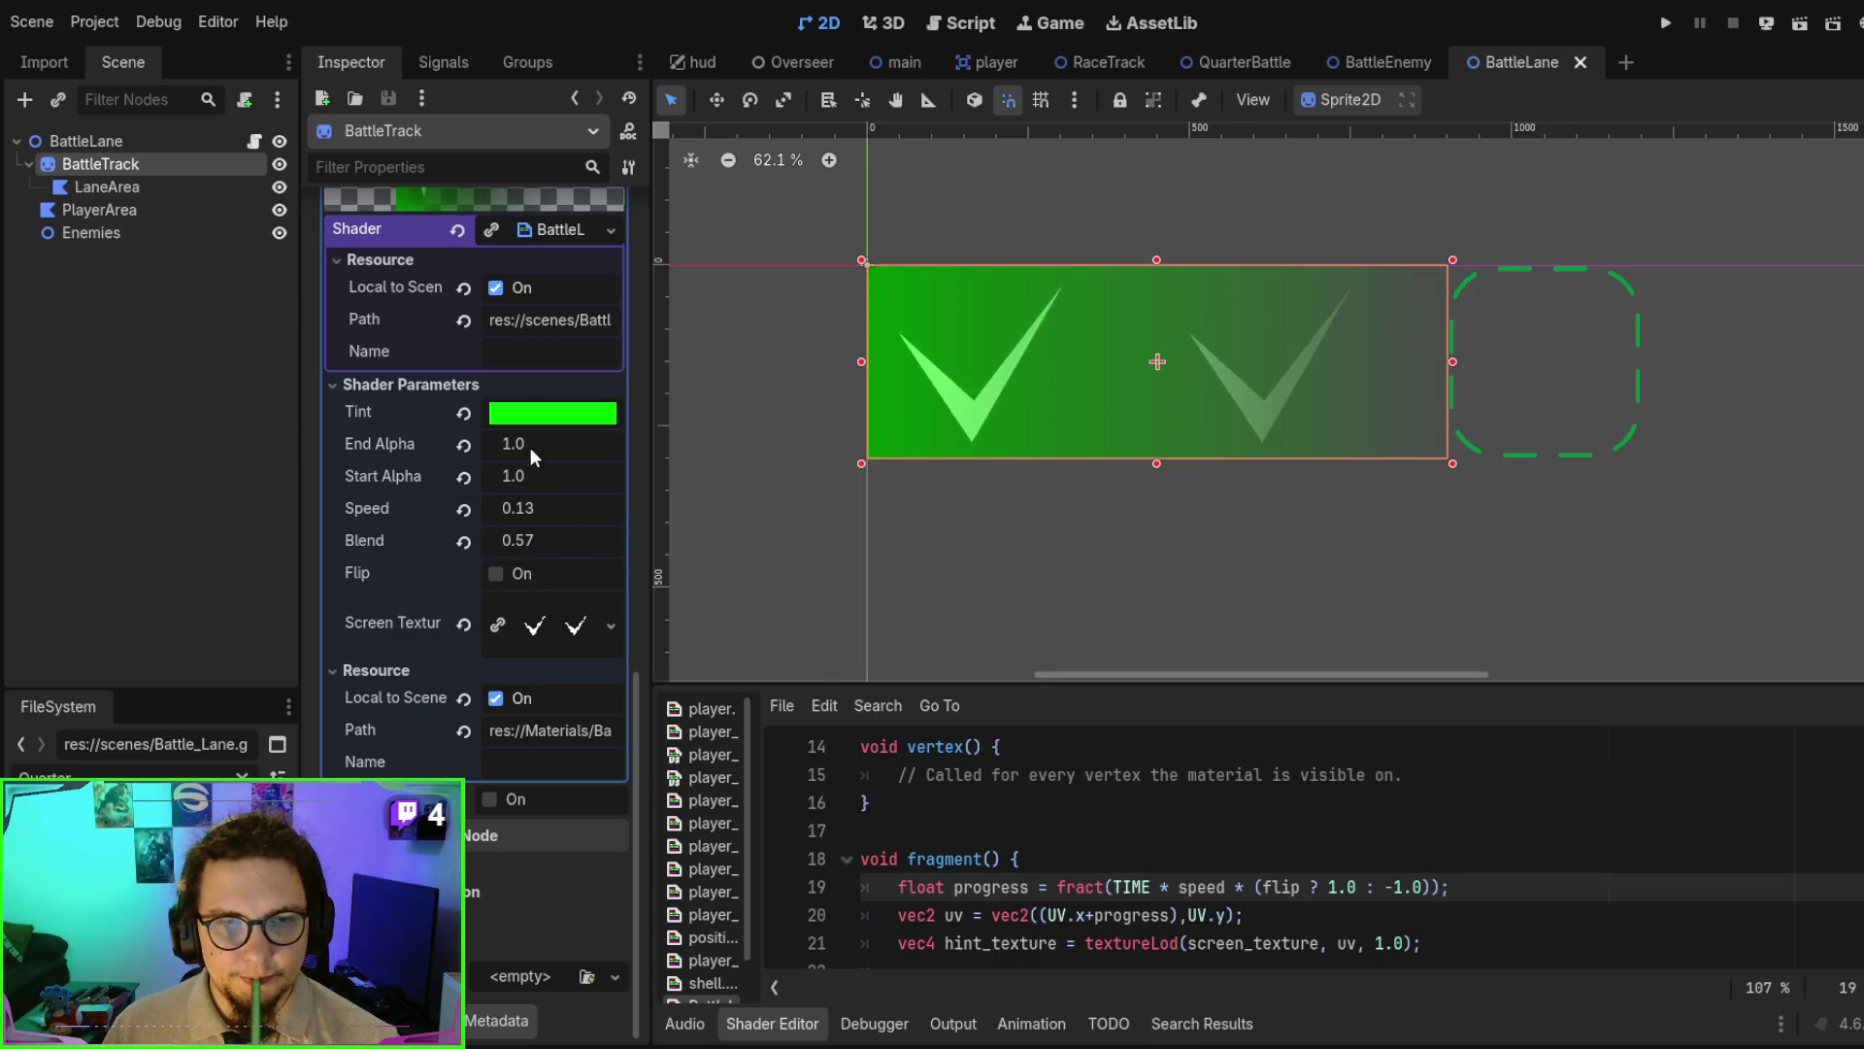
{"action": "mouse_move", "coordinate": [530, 446]}
{"action": "left_mouse_down"}
{"action": "mouse_move", "coordinate": [476, 451]}
{"action": "mouse_move", "coordinate": [575, 457]}
{"action": "left_mouse_up"}
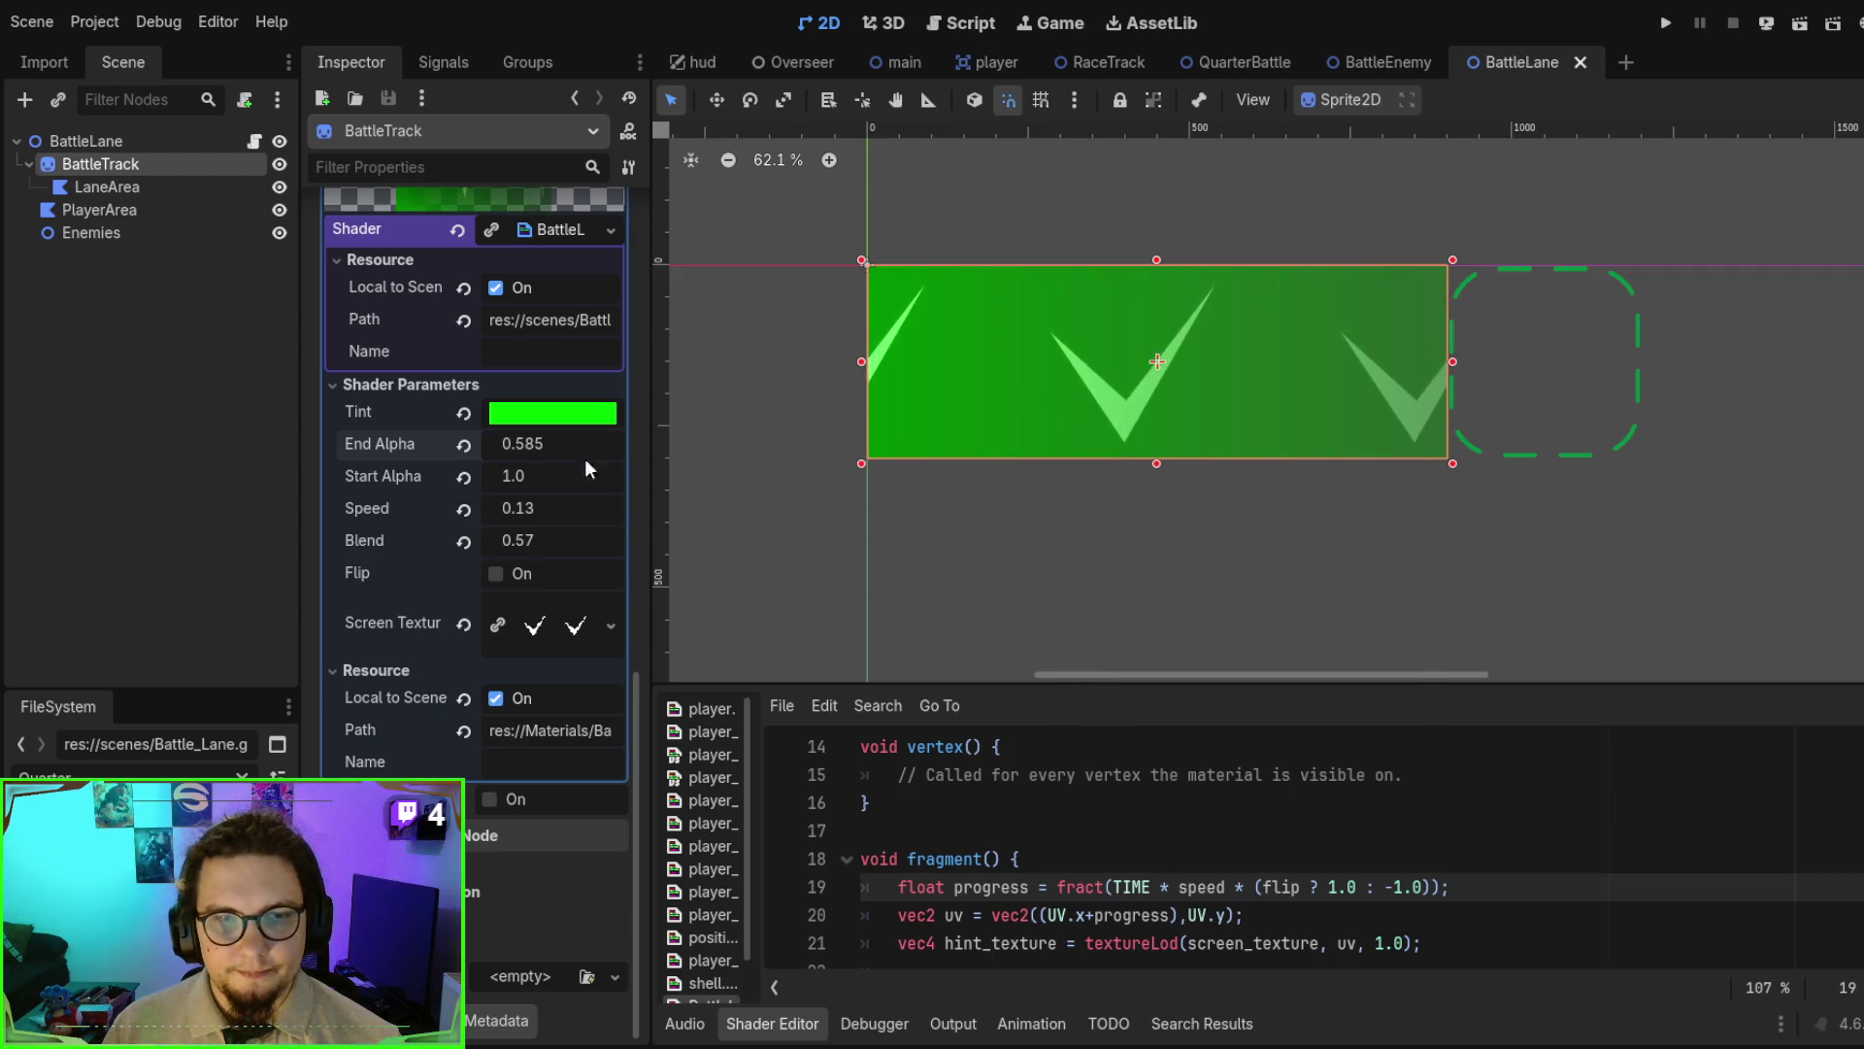
{"action": "left_click_drag", "start_coordinate": [1074, 679], "coordinate": [1073, 179]}
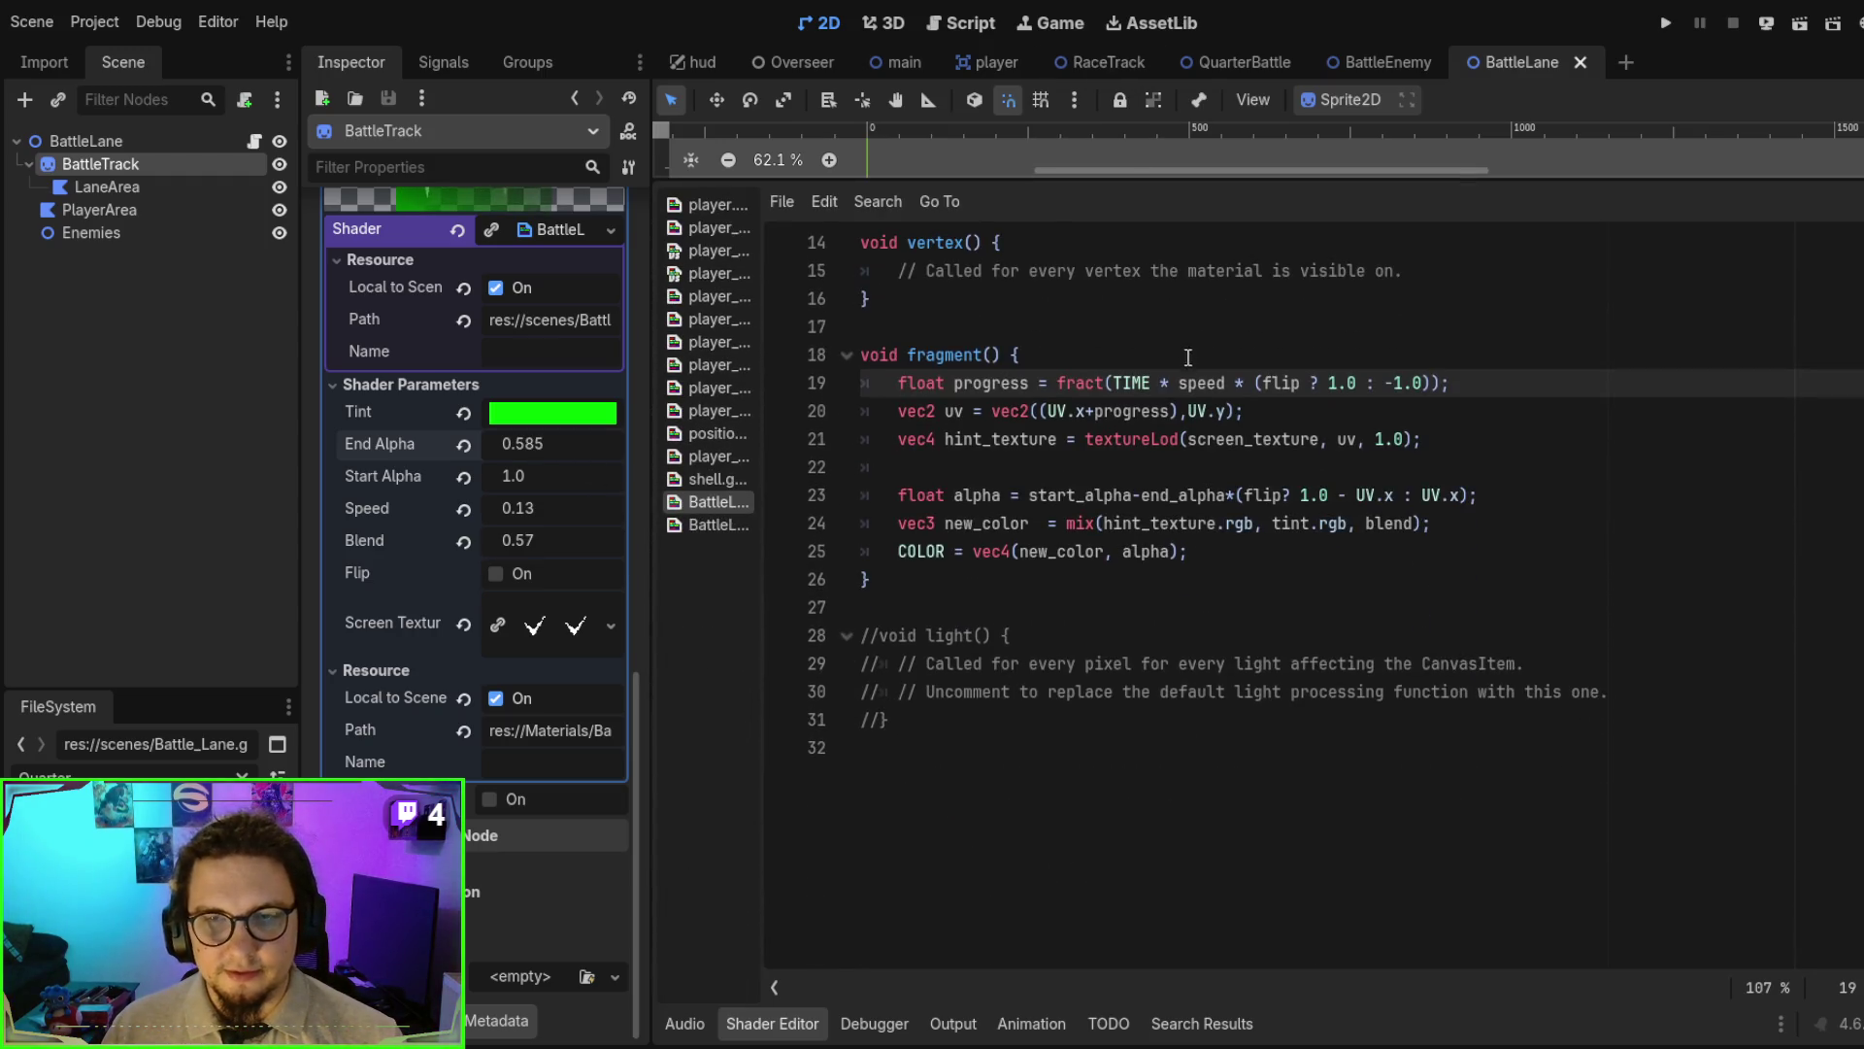
{"action": "scroll", "coordinate": [1222, 448], "scroll_direction": "up", "scroll_amount": 2}
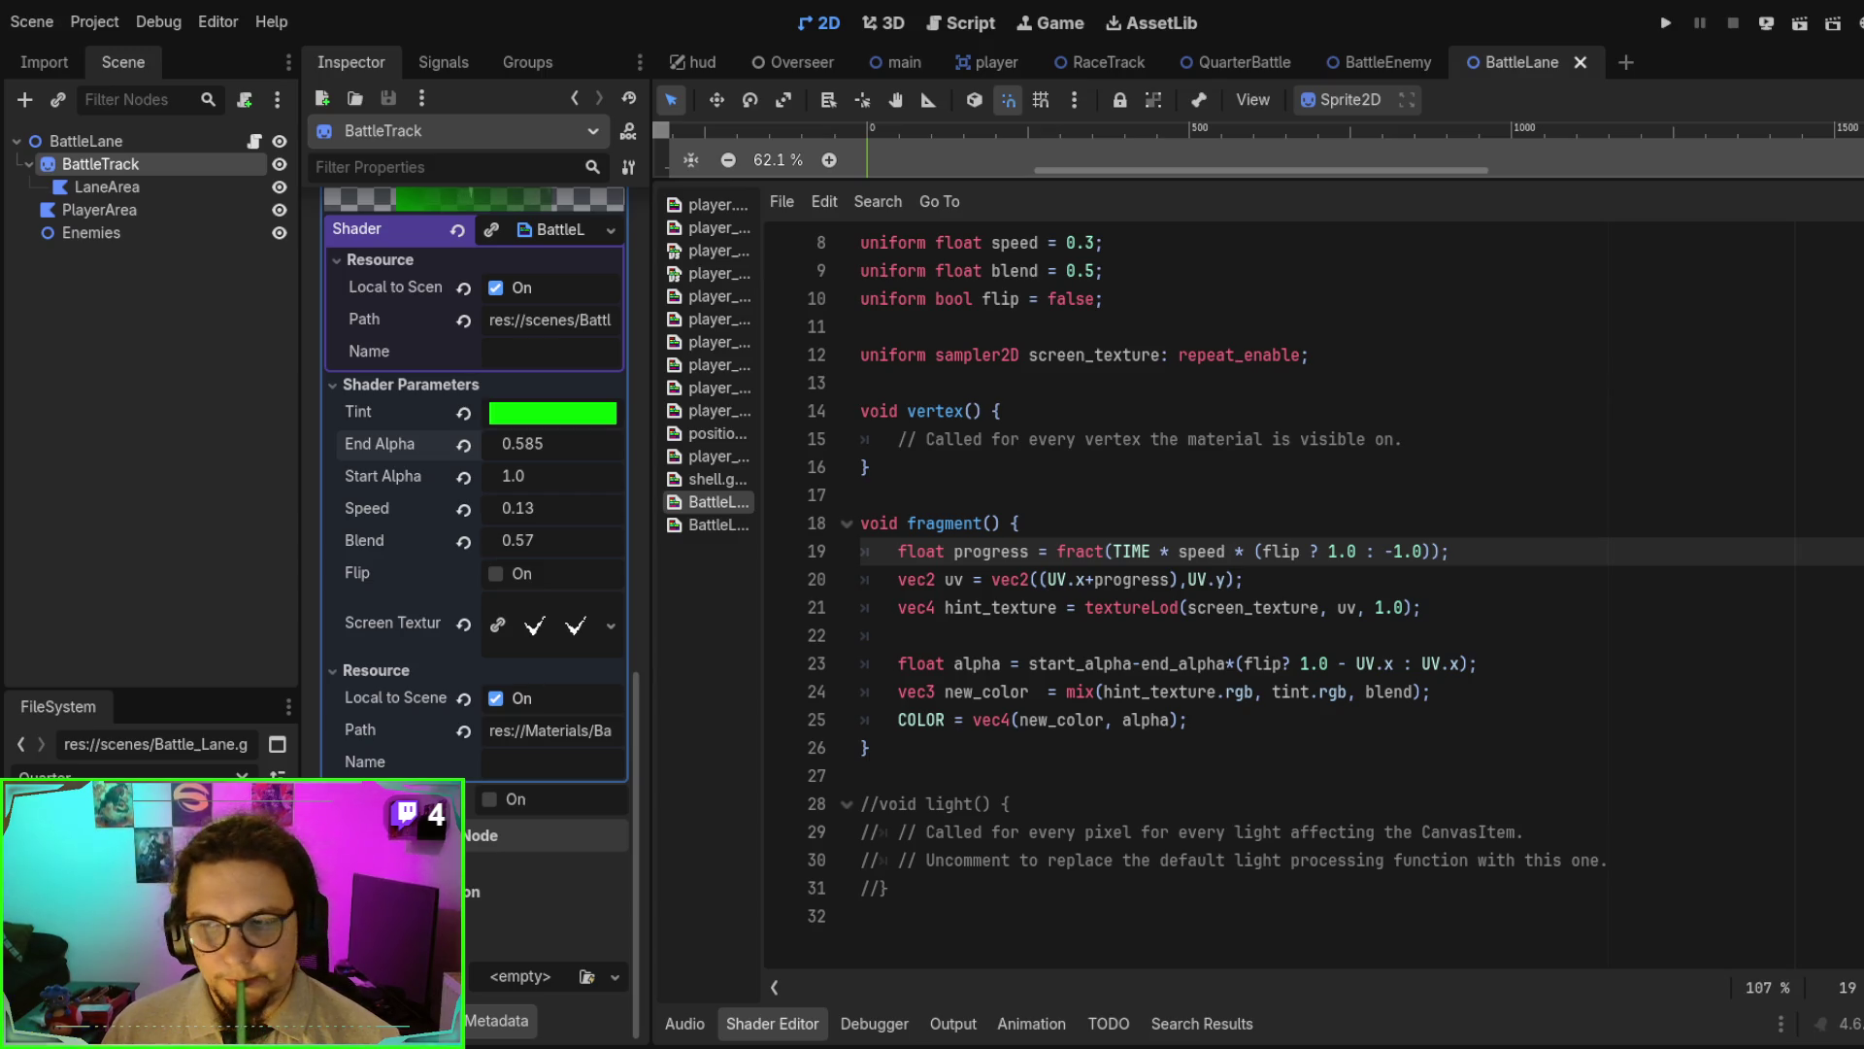
{"action": "left_click", "coordinate": [1323, 664]}
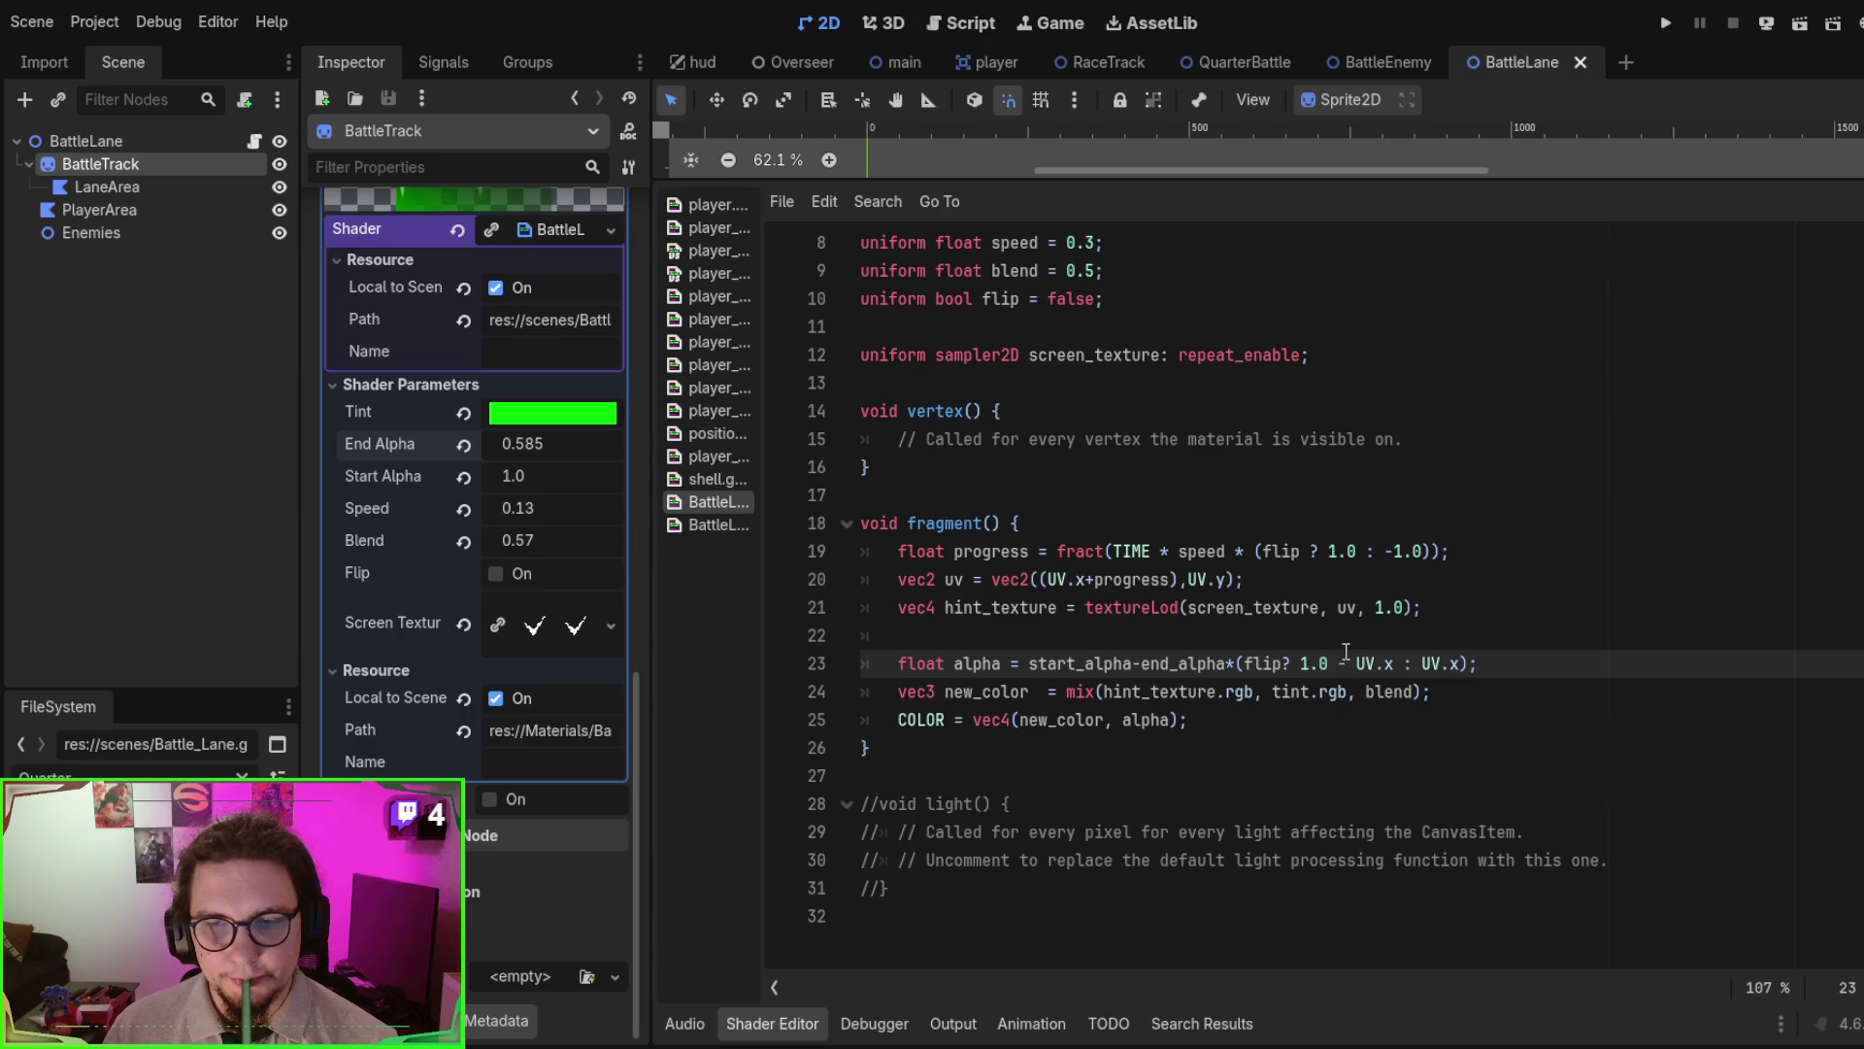
{"action": "left_click_drag", "start_coordinate": [1172, 720], "coordinate": [1145, 720]}
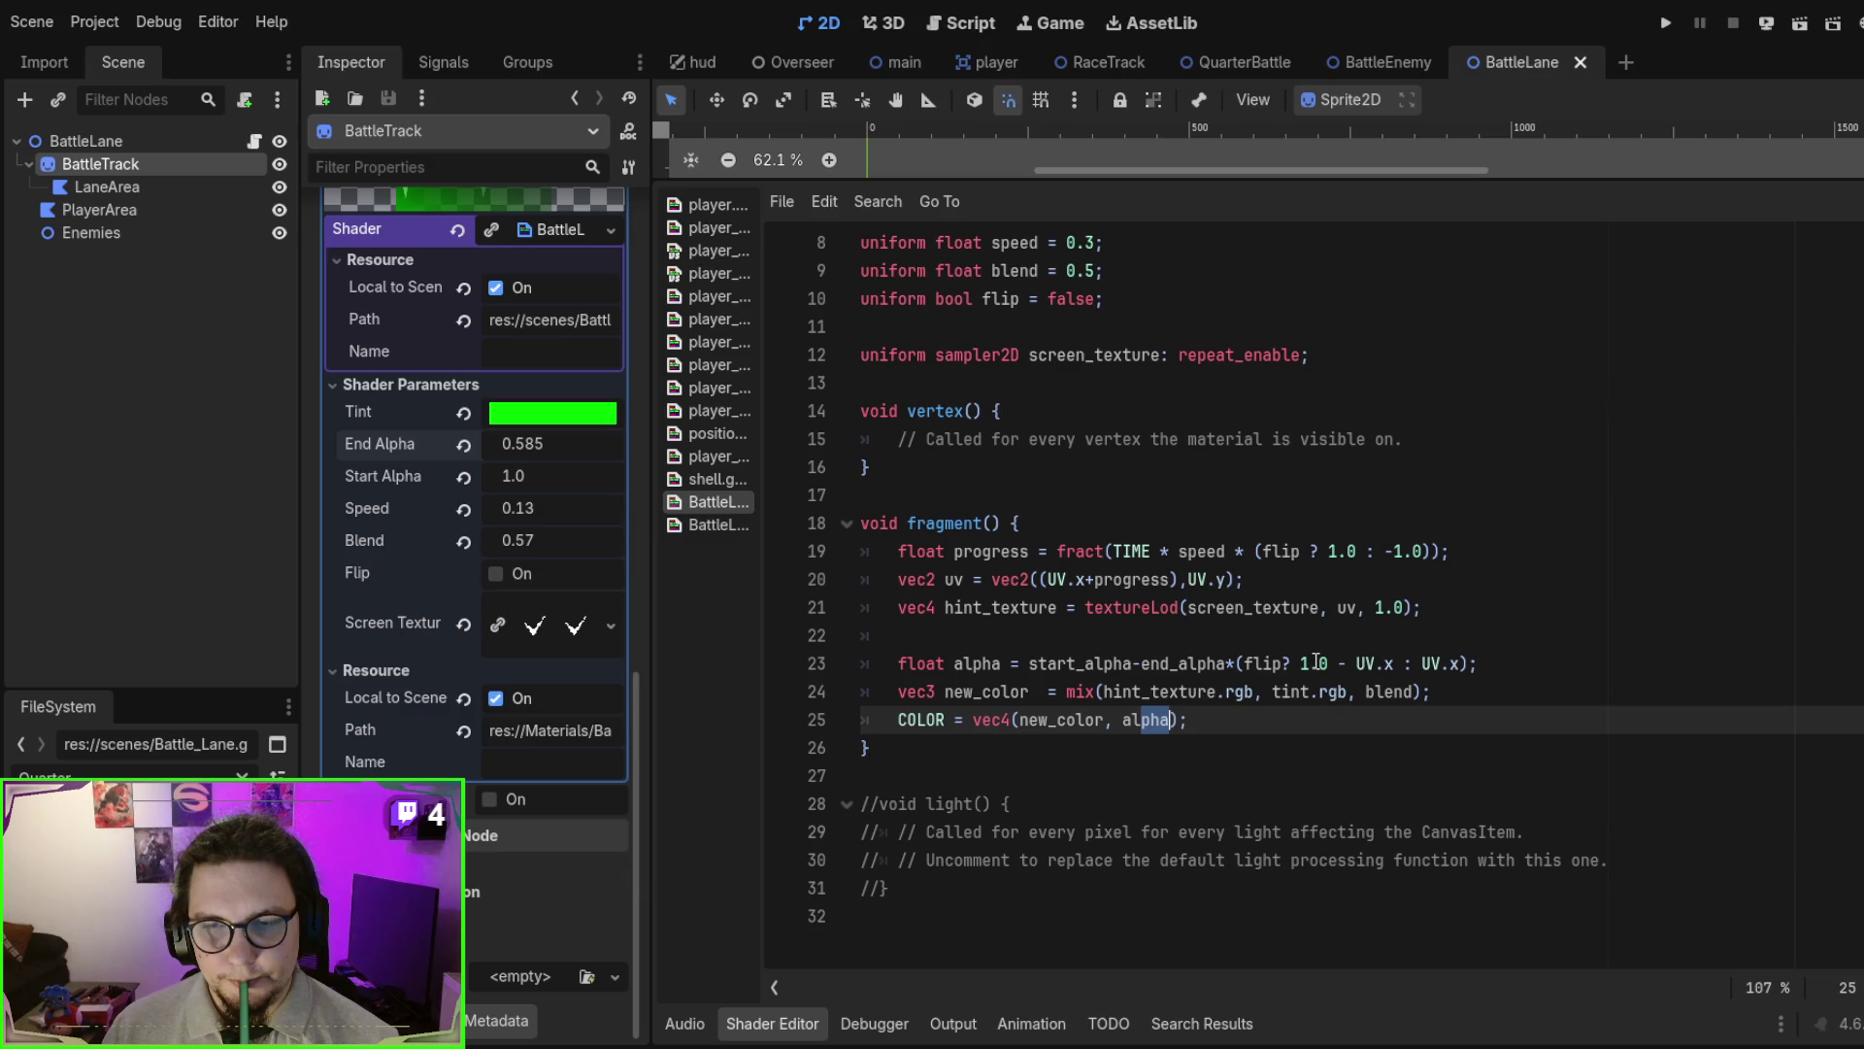
{"action": "left_click_drag", "start_coordinate": [1300, 663], "coordinate": [1347, 661]}
{"action": "key", "text": "BackSpace"}
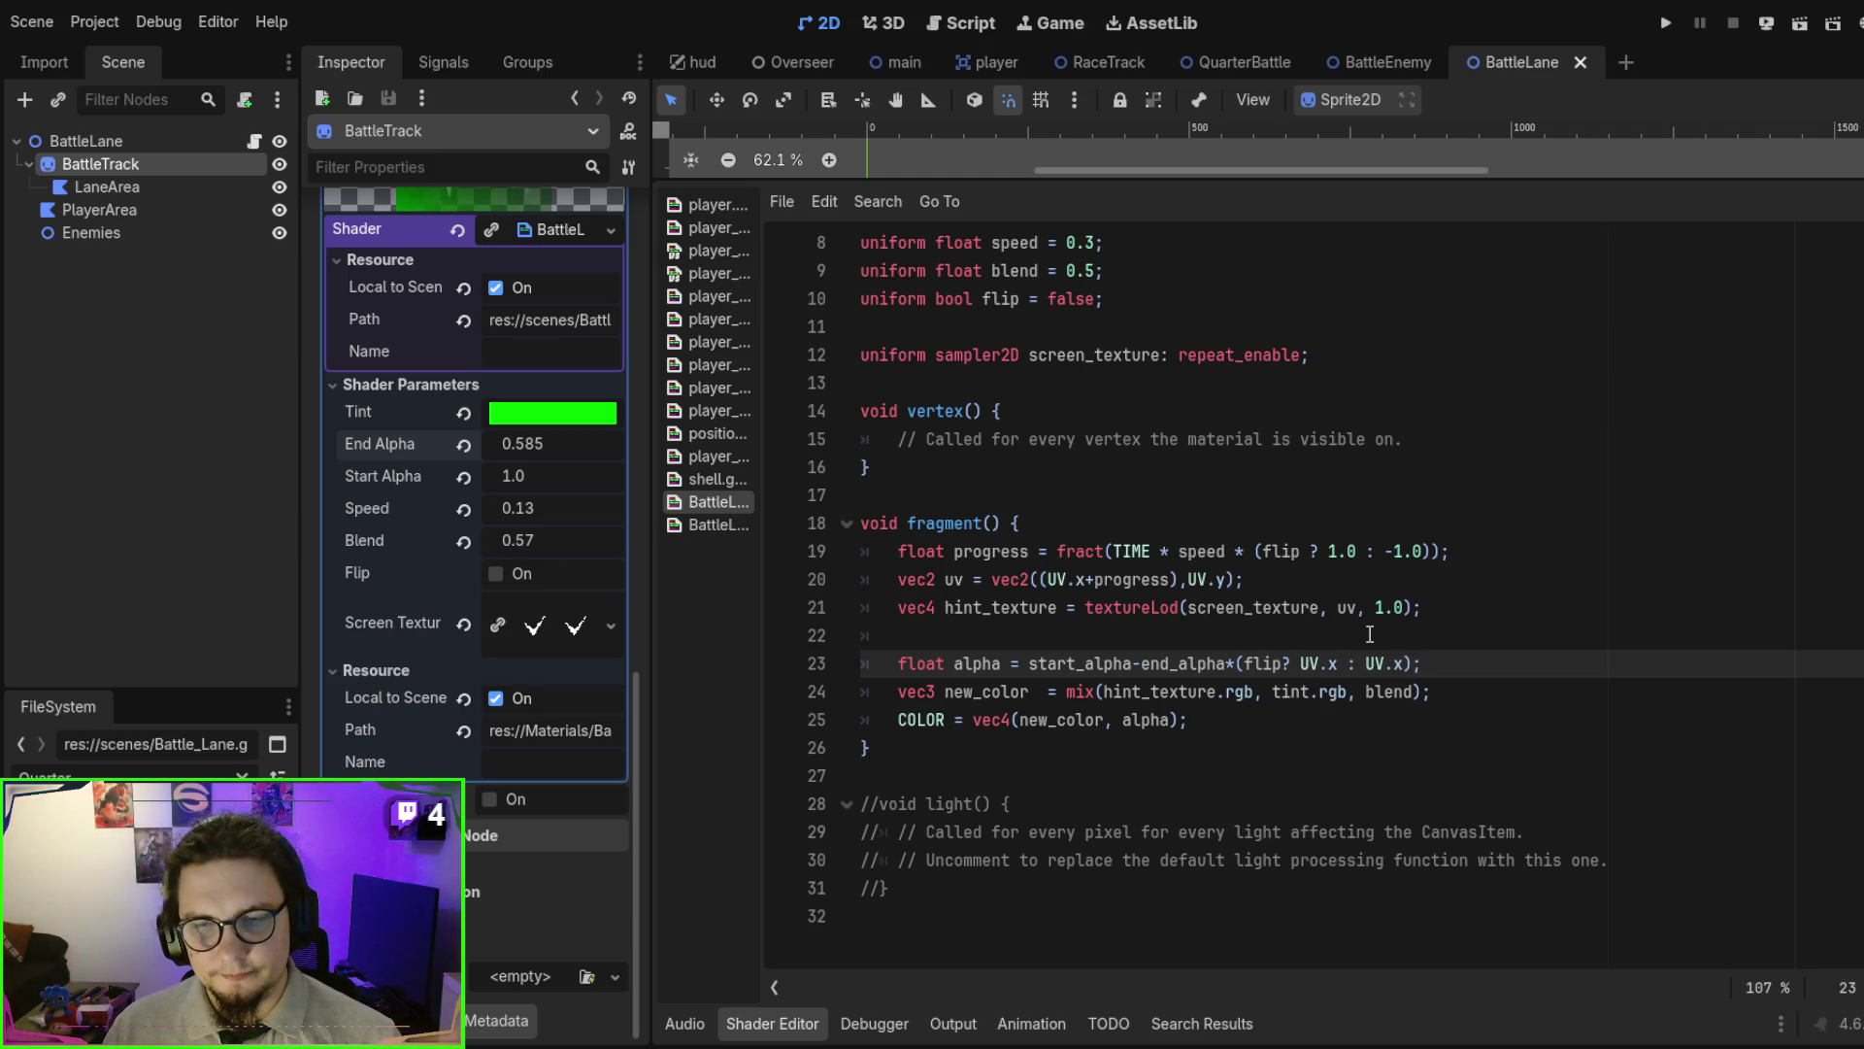
{"action": "key", "text": "ctrl+z"}
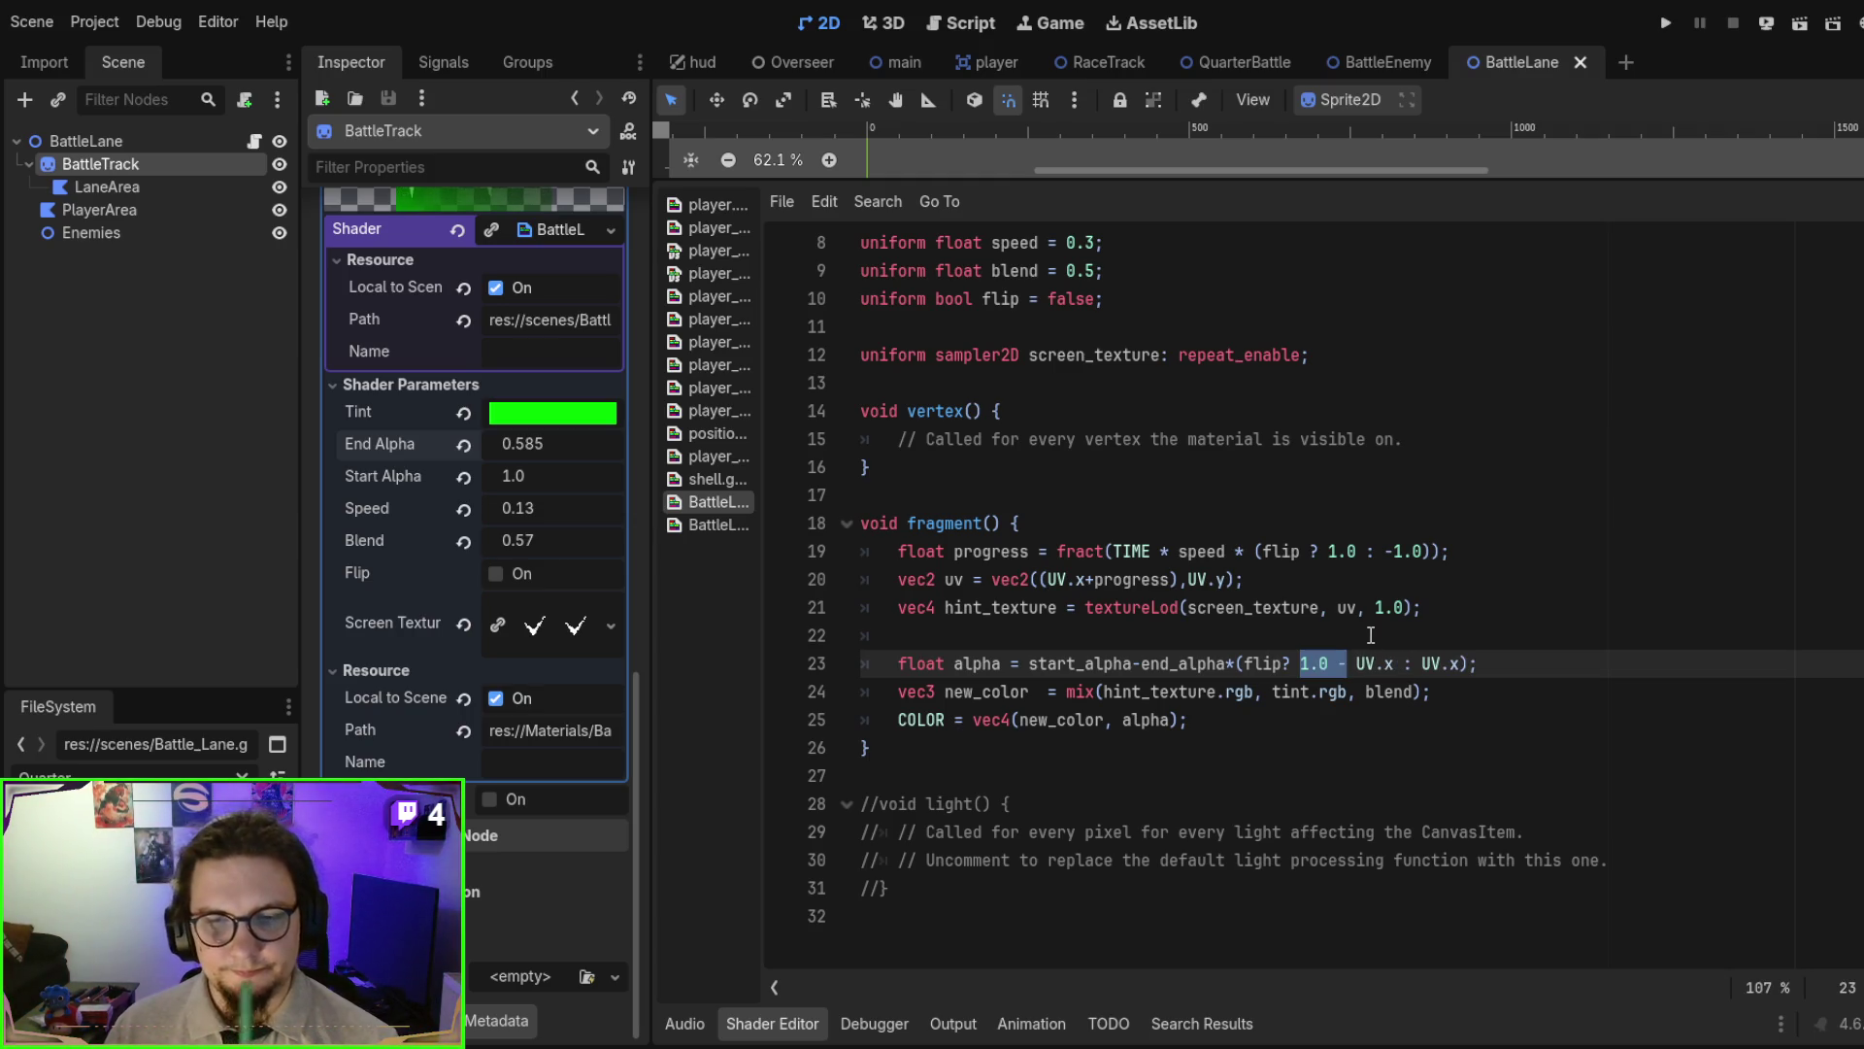
{"action": "double_click", "coordinate": [1157, 661]}
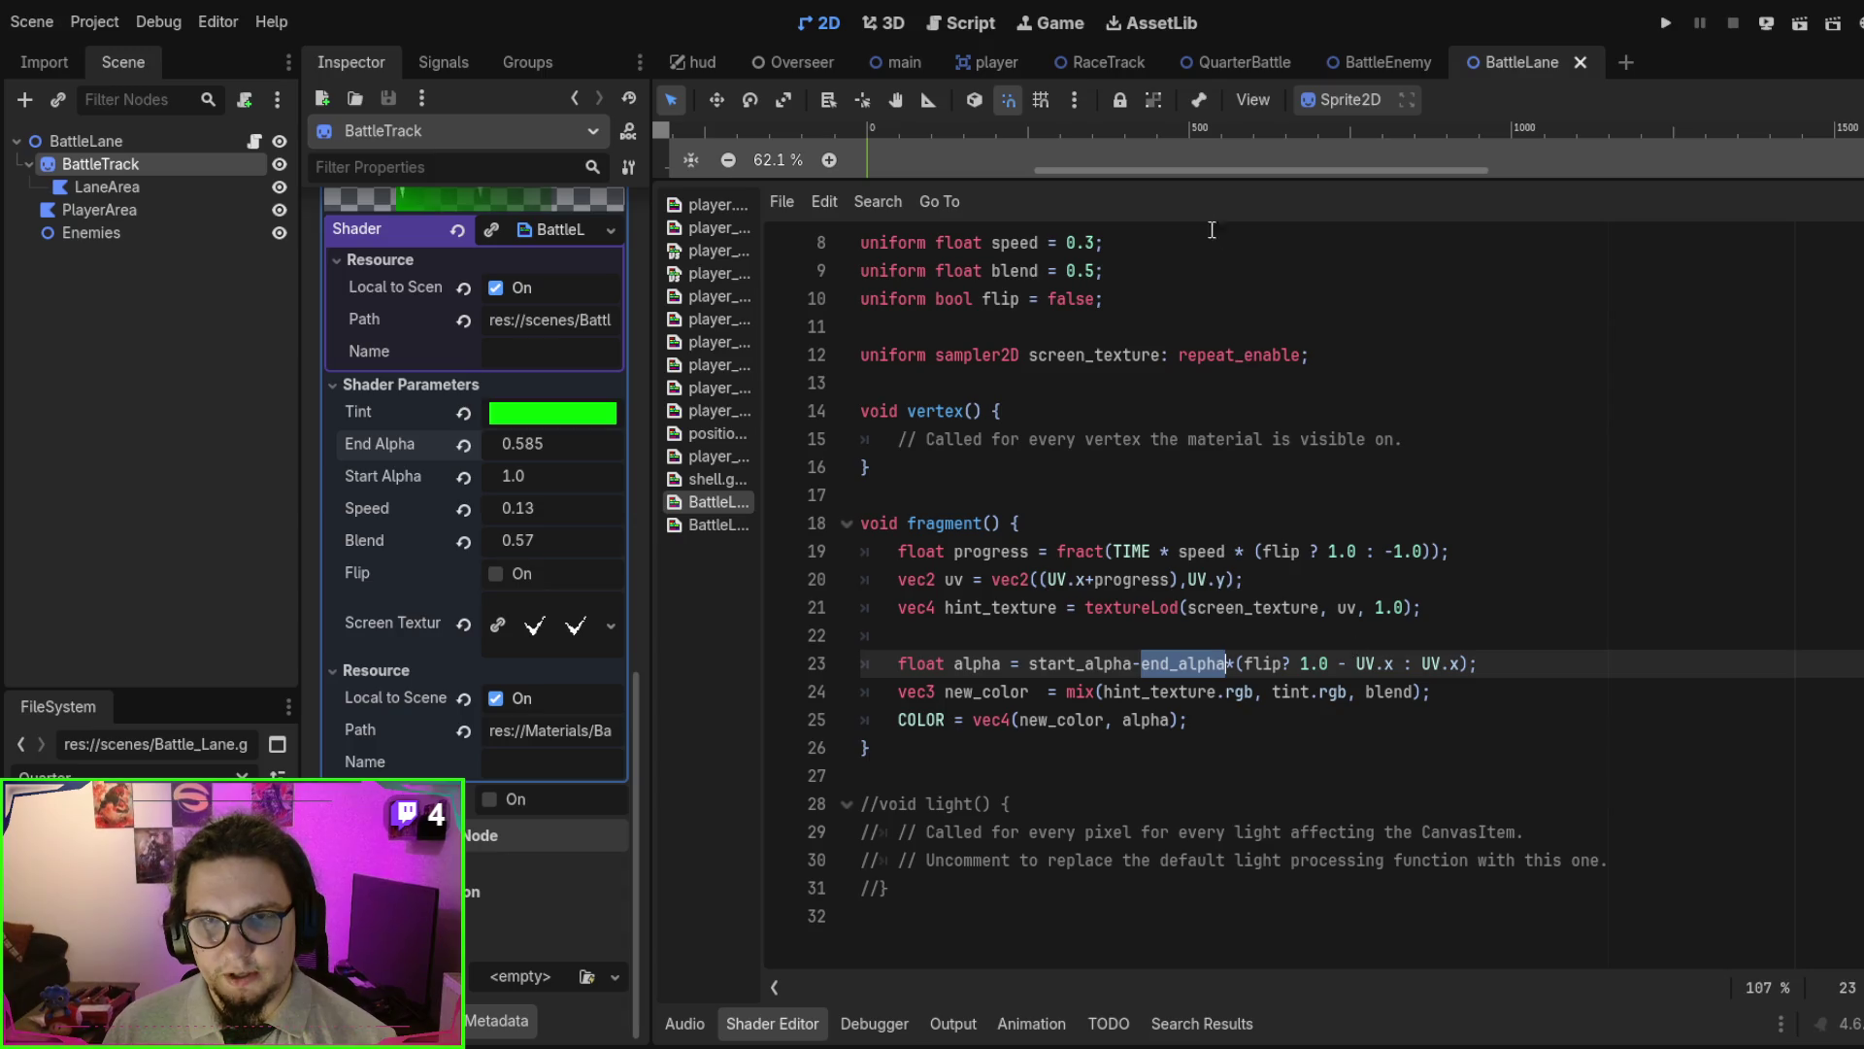
{"action": "left_click_drag", "start_coordinate": [1204, 183], "coordinate": [1163, 656]}
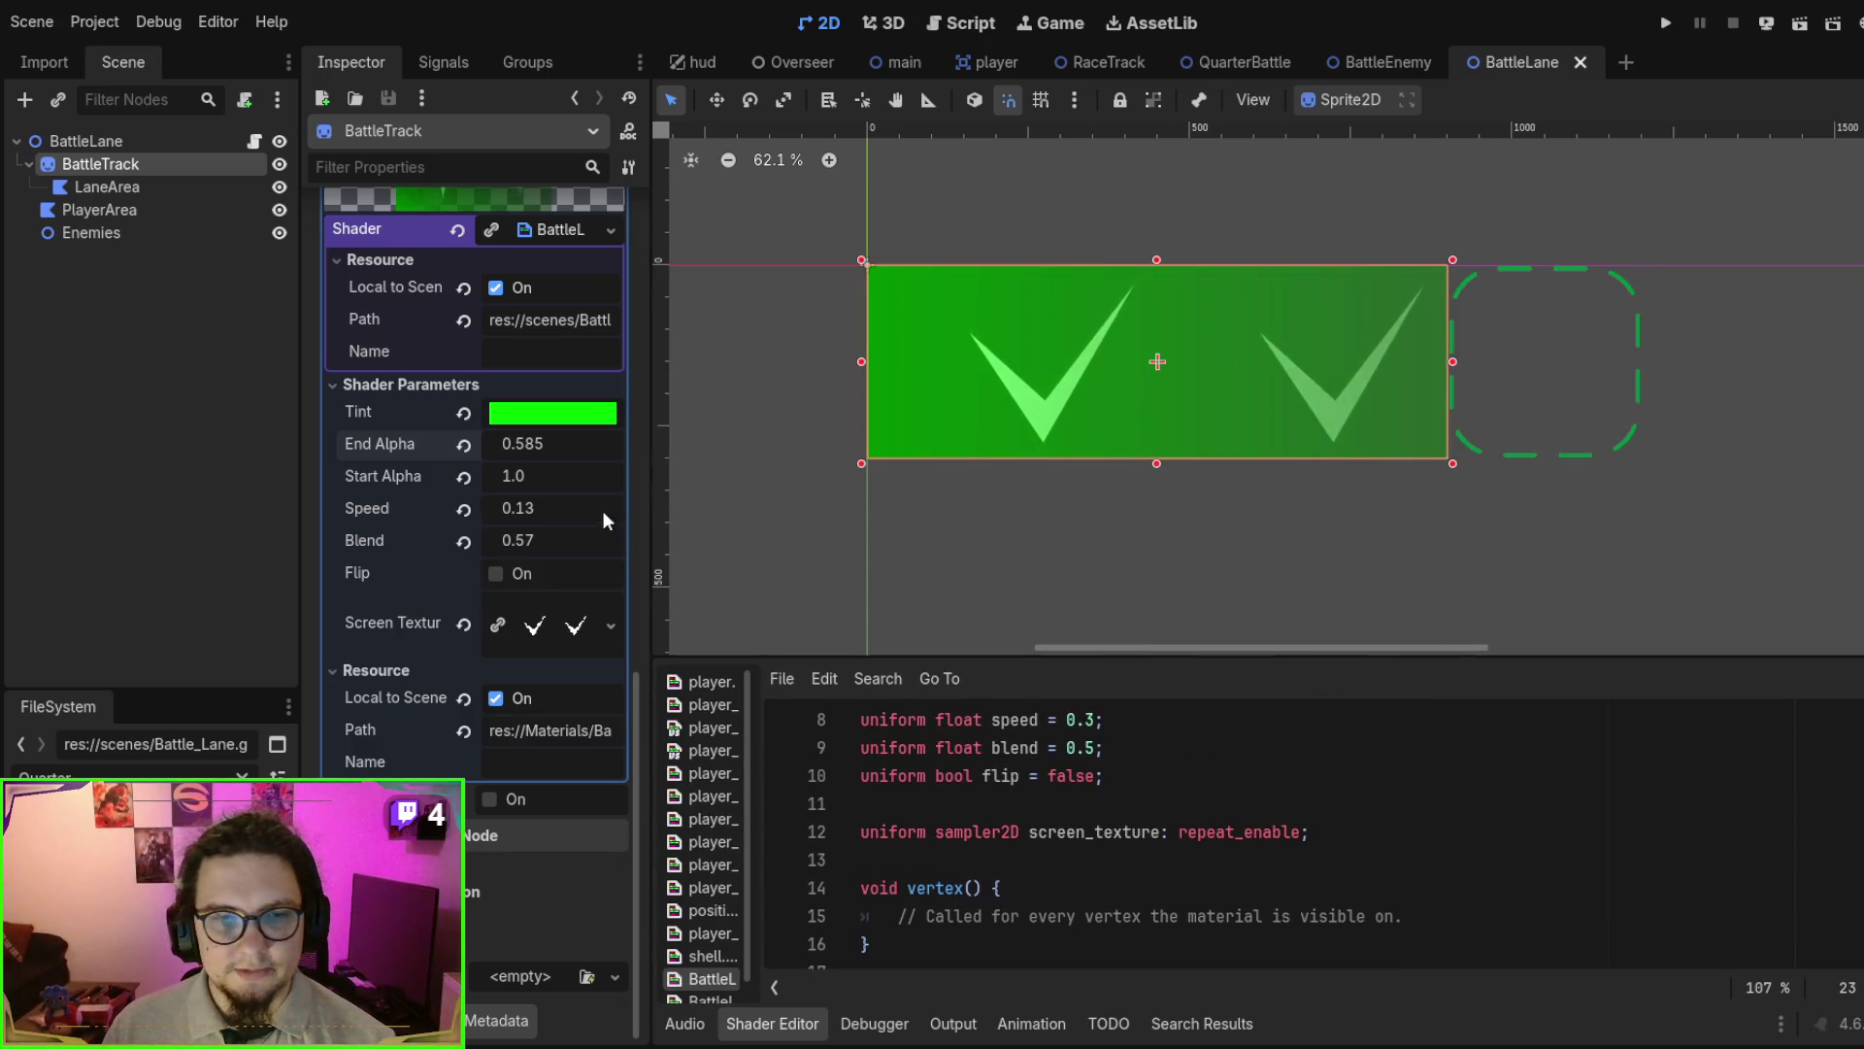
- Raise BattleTrack's End Alpha to 0.845, save and run the game, then stop it
{"action": "mouse_move", "coordinate": [522, 447]}
{"action": "left_mouse_down"}
{"action": "mouse_move", "coordinate": [475, 447]}
{"action": "mouse_move", "coordinate": [530, 445]}
{"action": "left_mouse_up"}
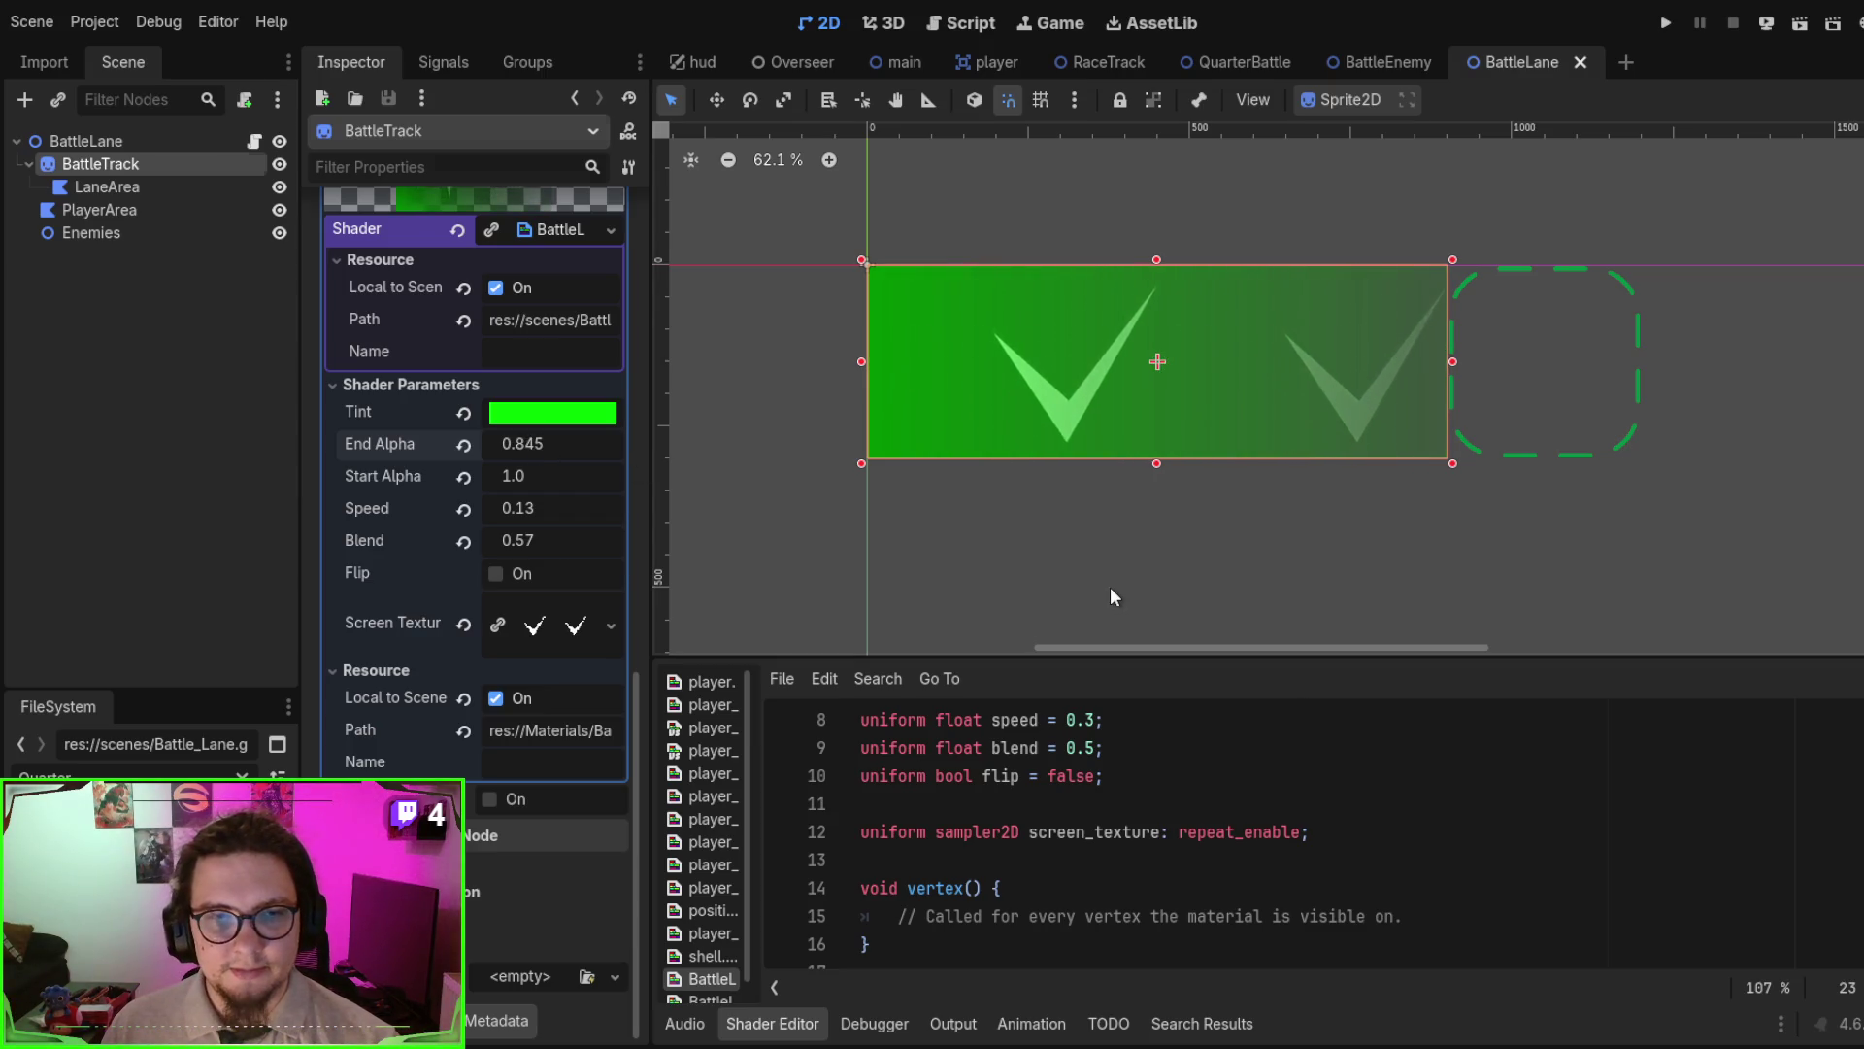
{"action": "key", "text": "F5"}
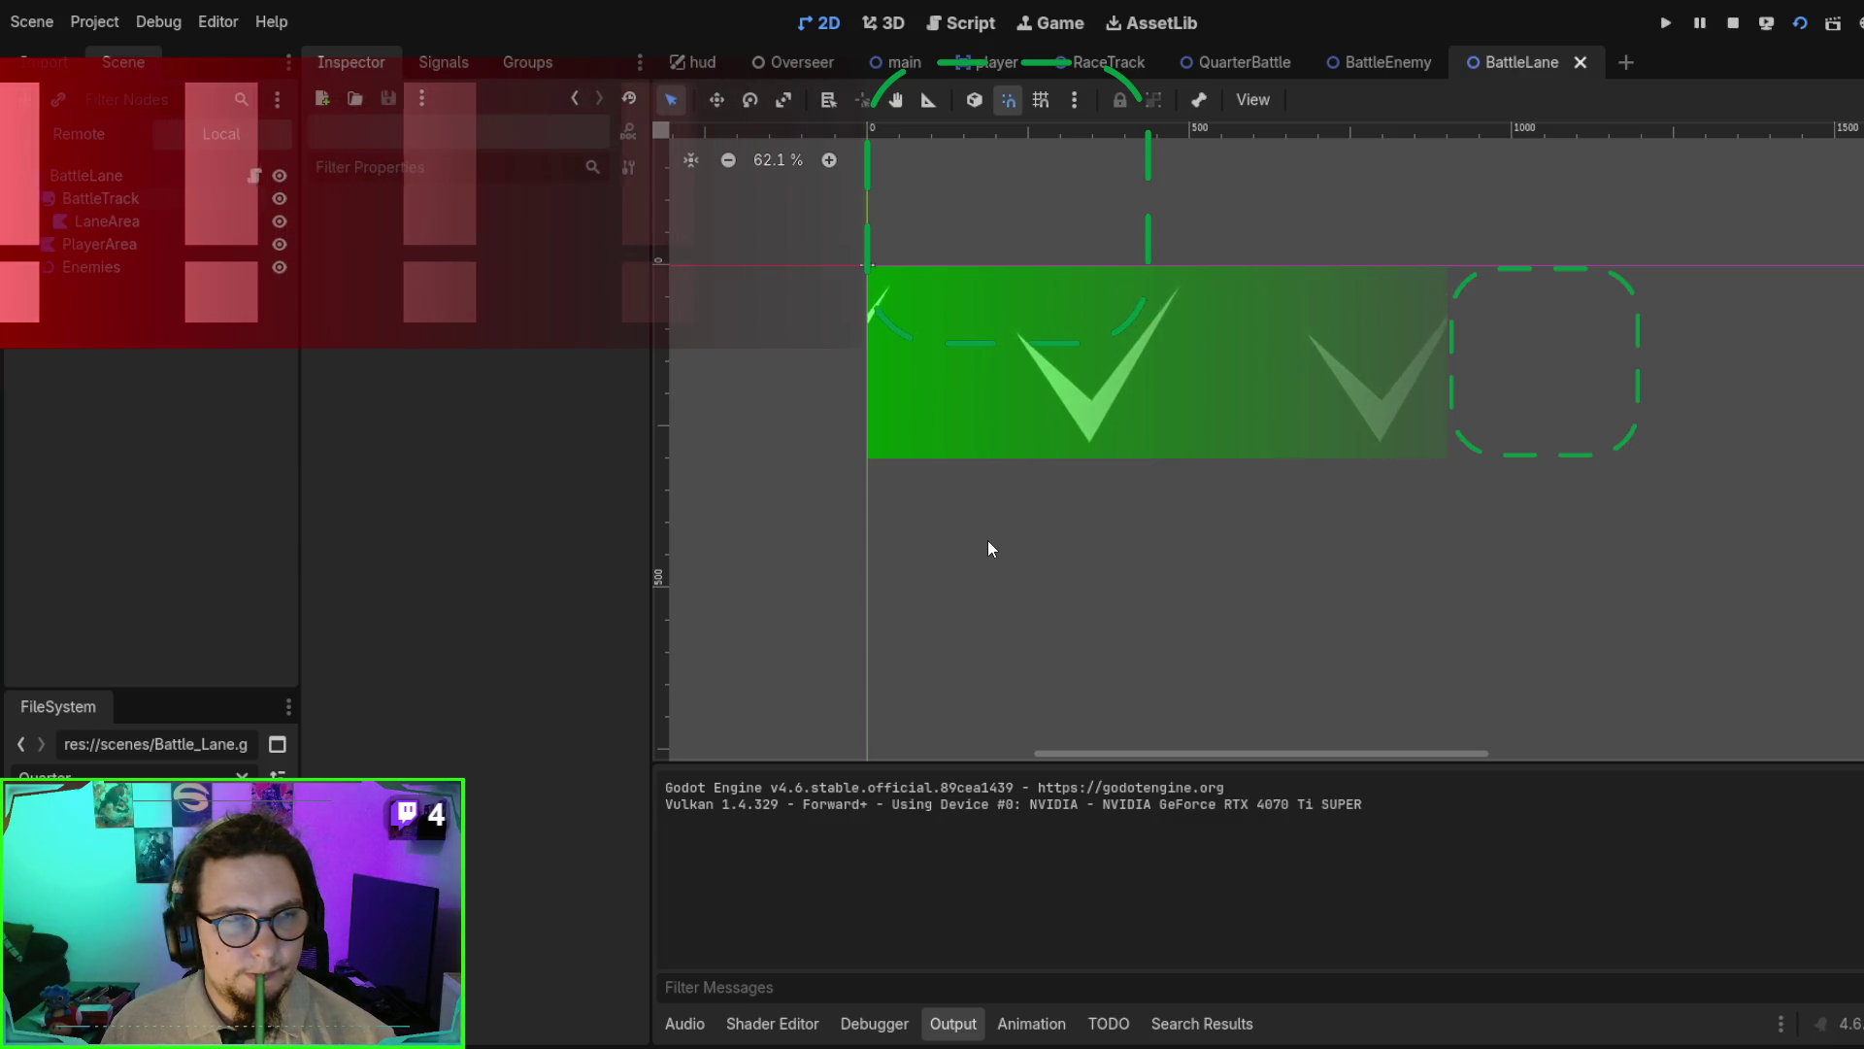
{"action": "left_click", "coordinate": [1733, 23]}
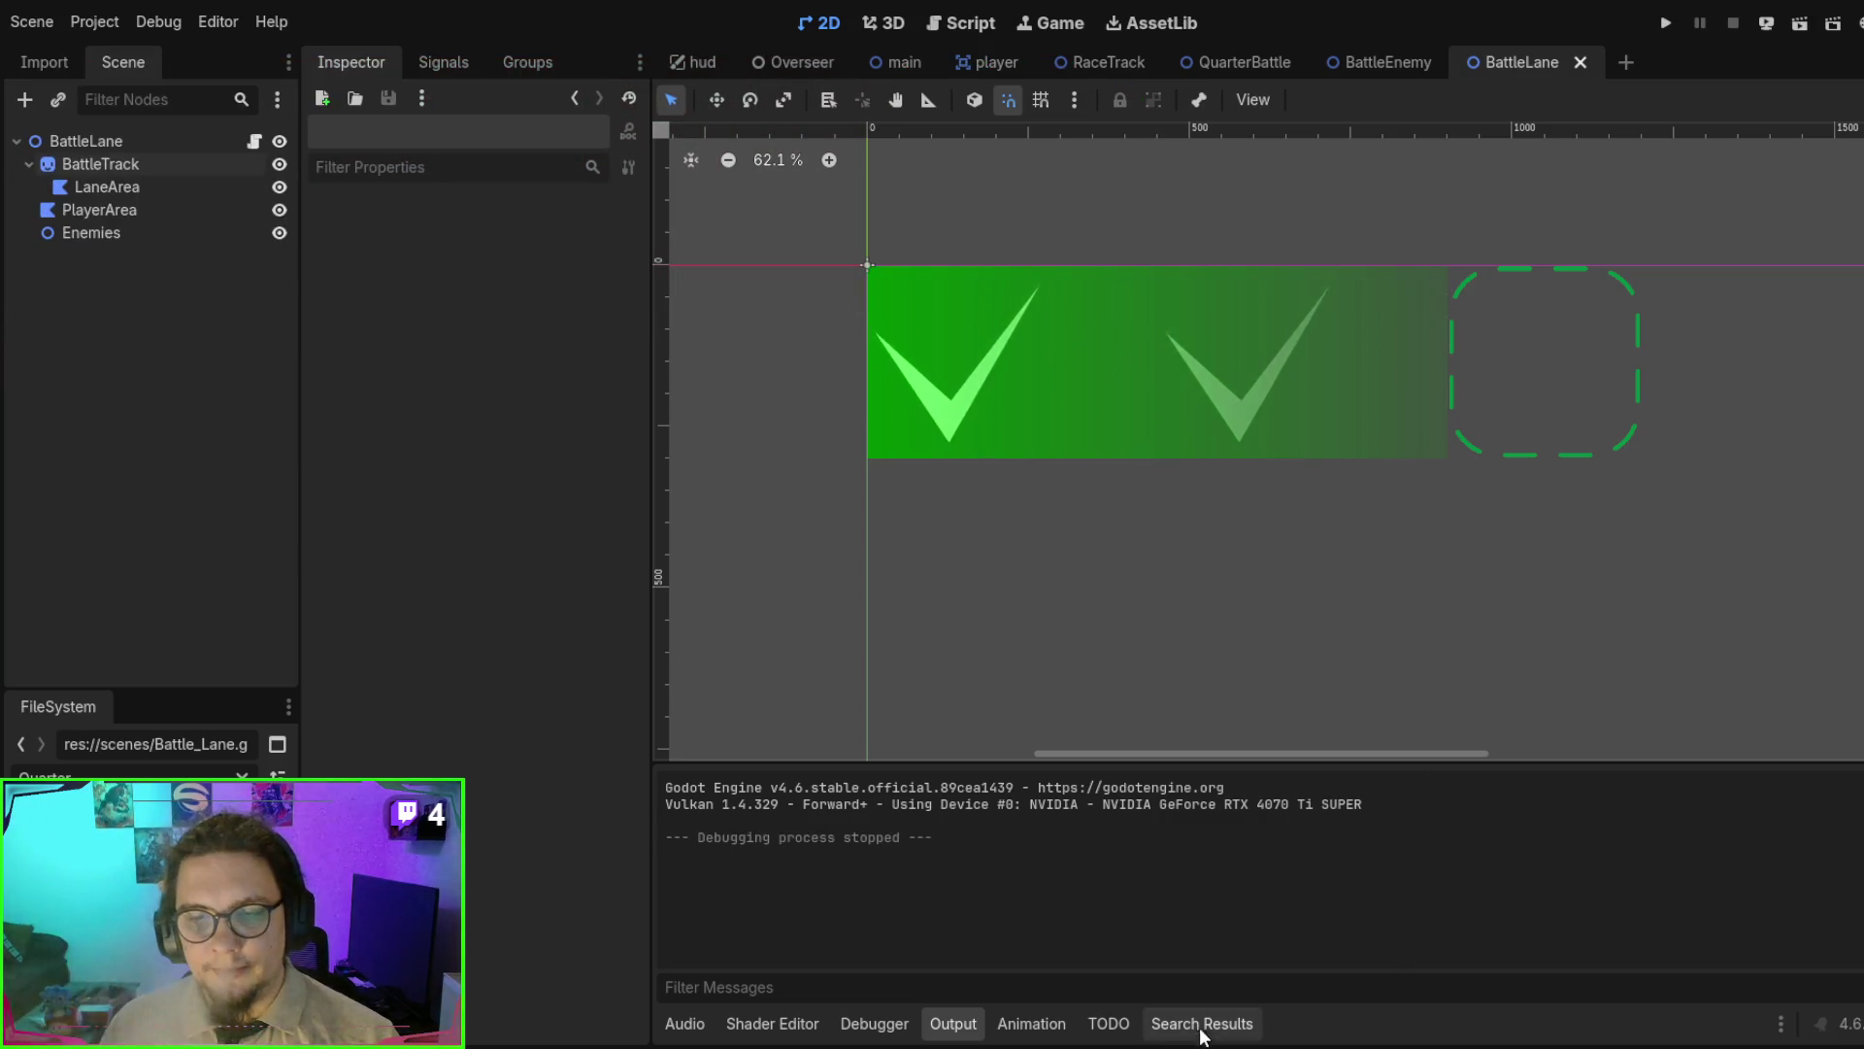
{"action": "key", "text": "alt+Tab"}
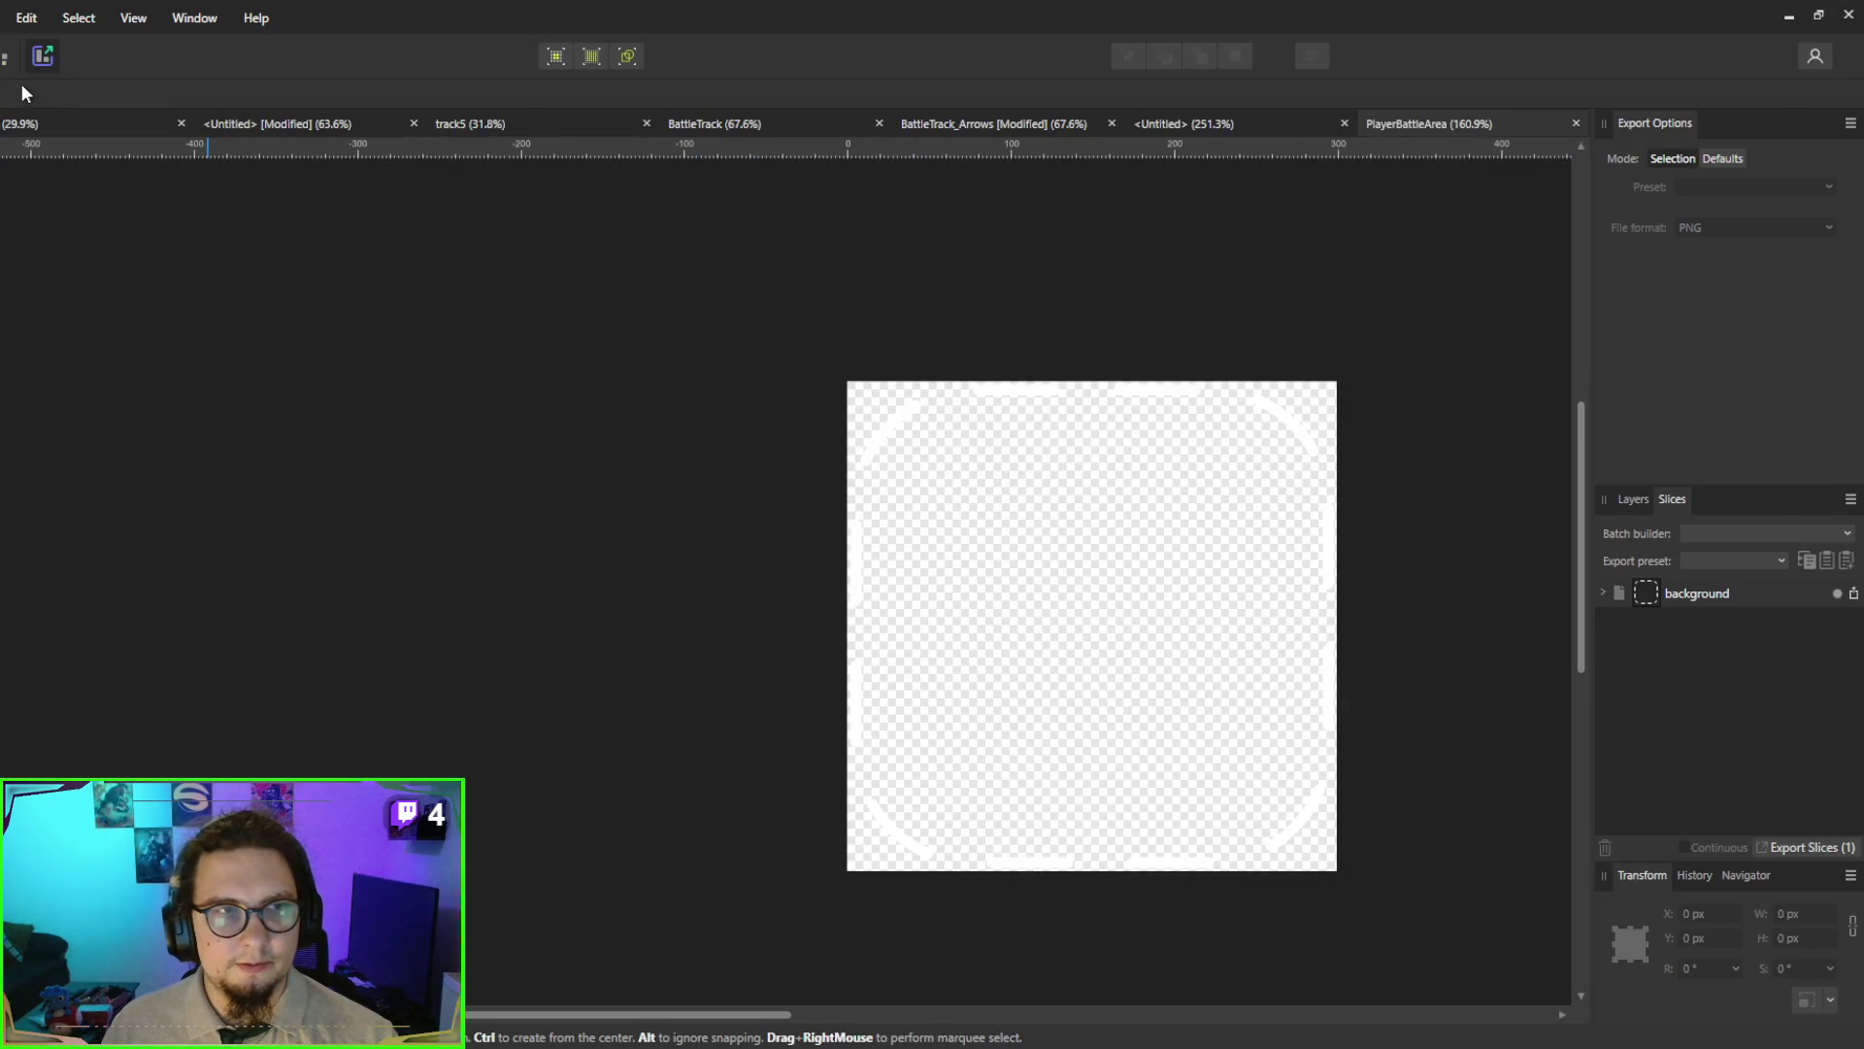
- Adjust the PlayerBattleArea rounded rectangle's fill in the Designer persona, then return to Export persona
{"action": "left_click", "coordinate": [42, 56]}
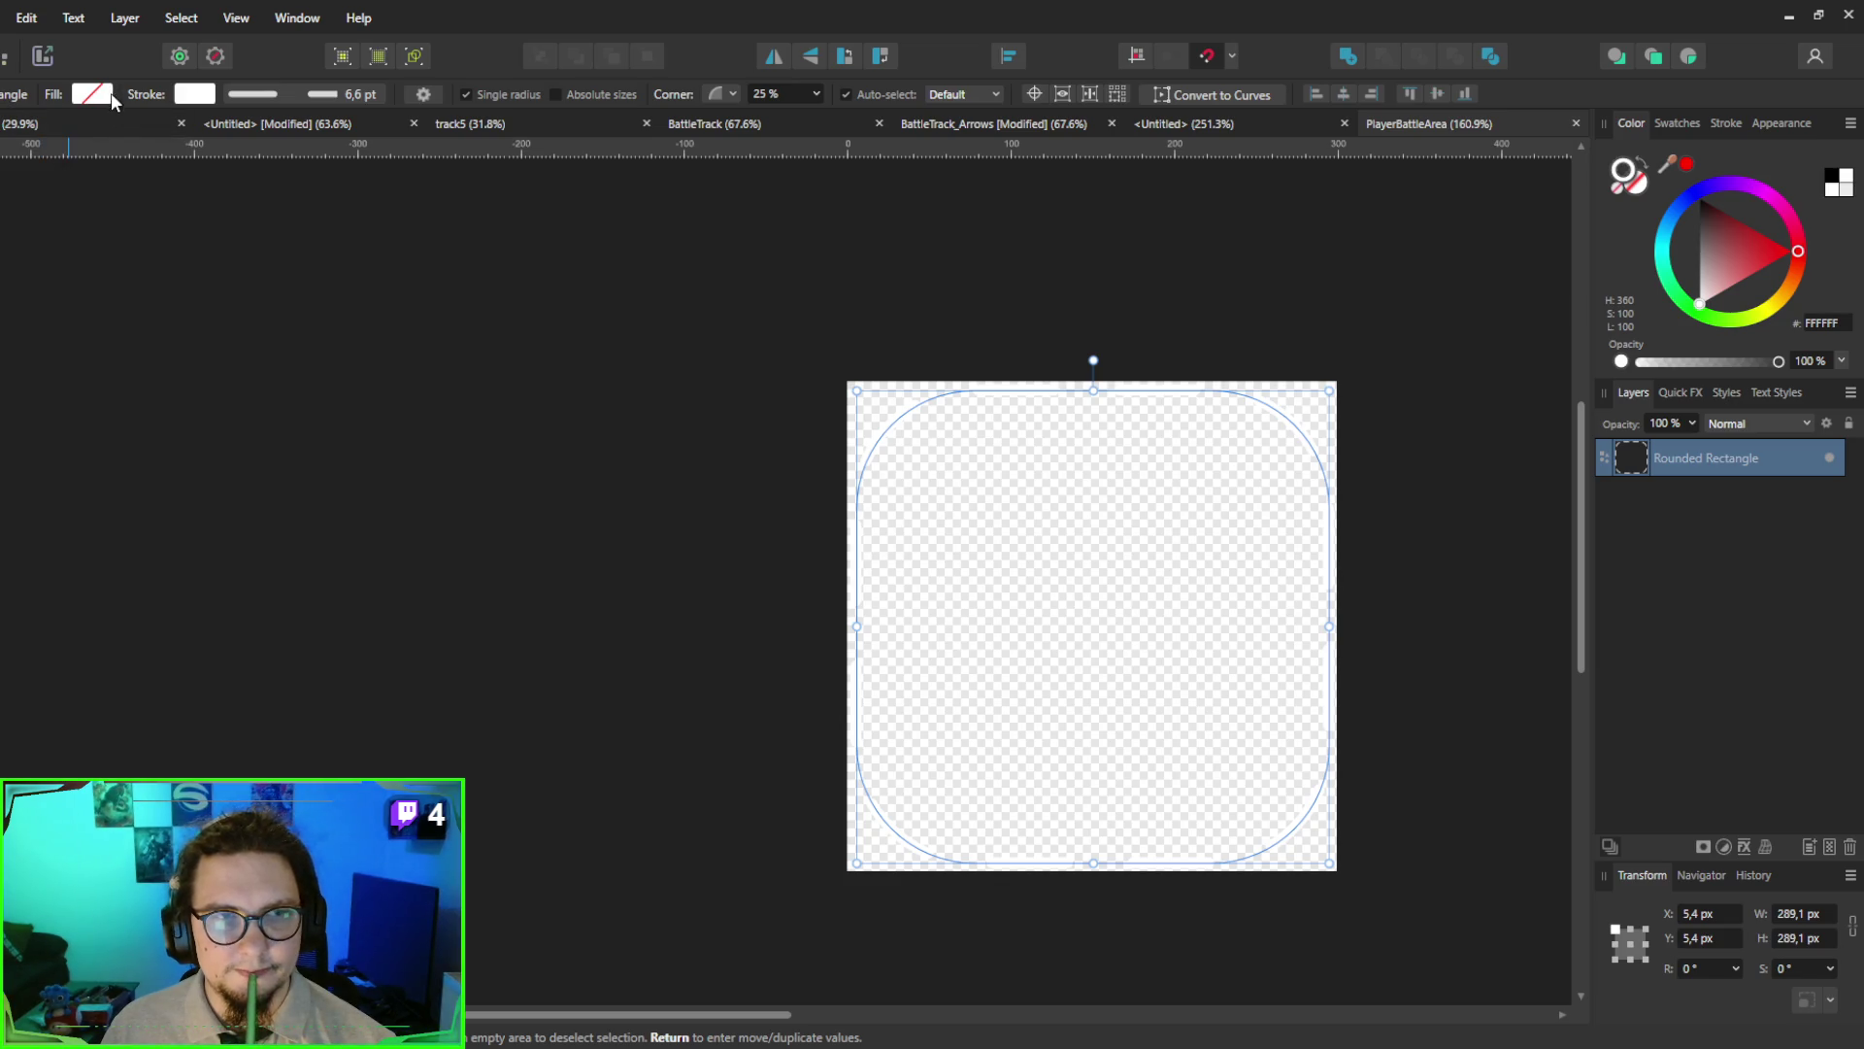
{"action": "key", "text": "ctrl+z"}
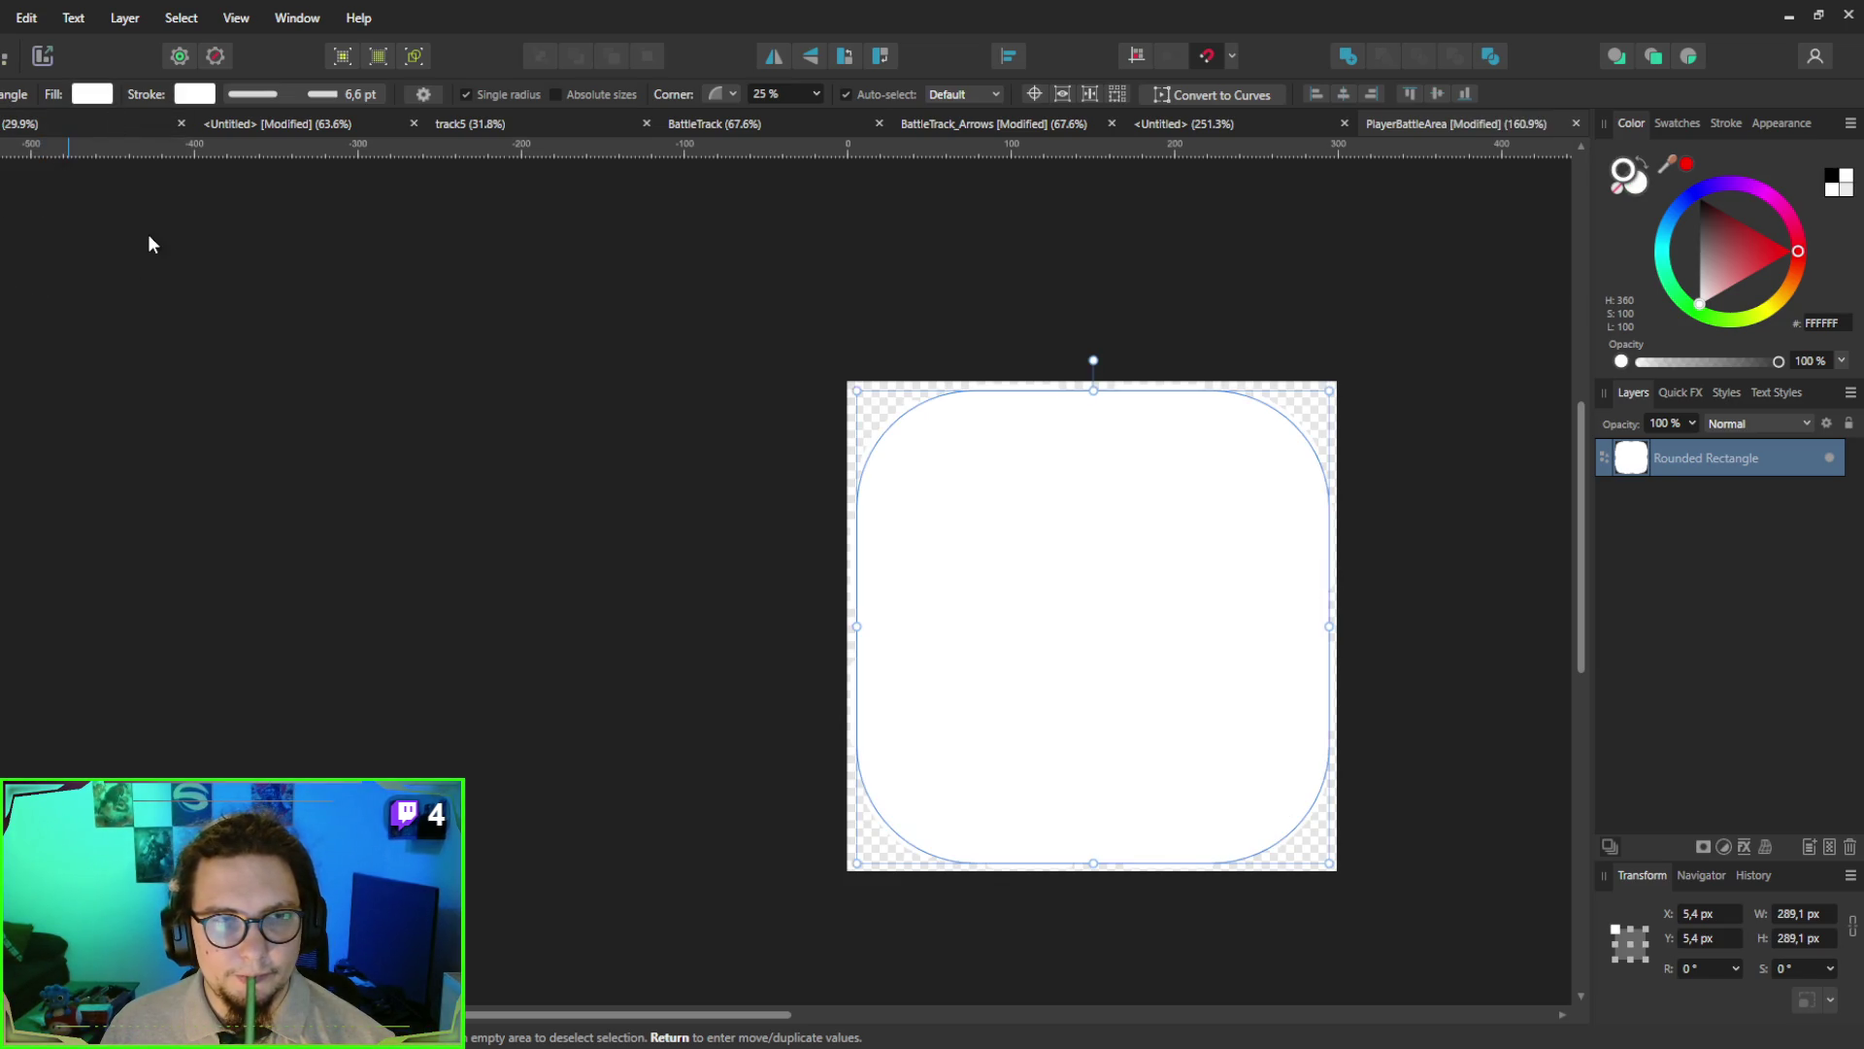
{"action": "key", "text": "ctrl+z"}
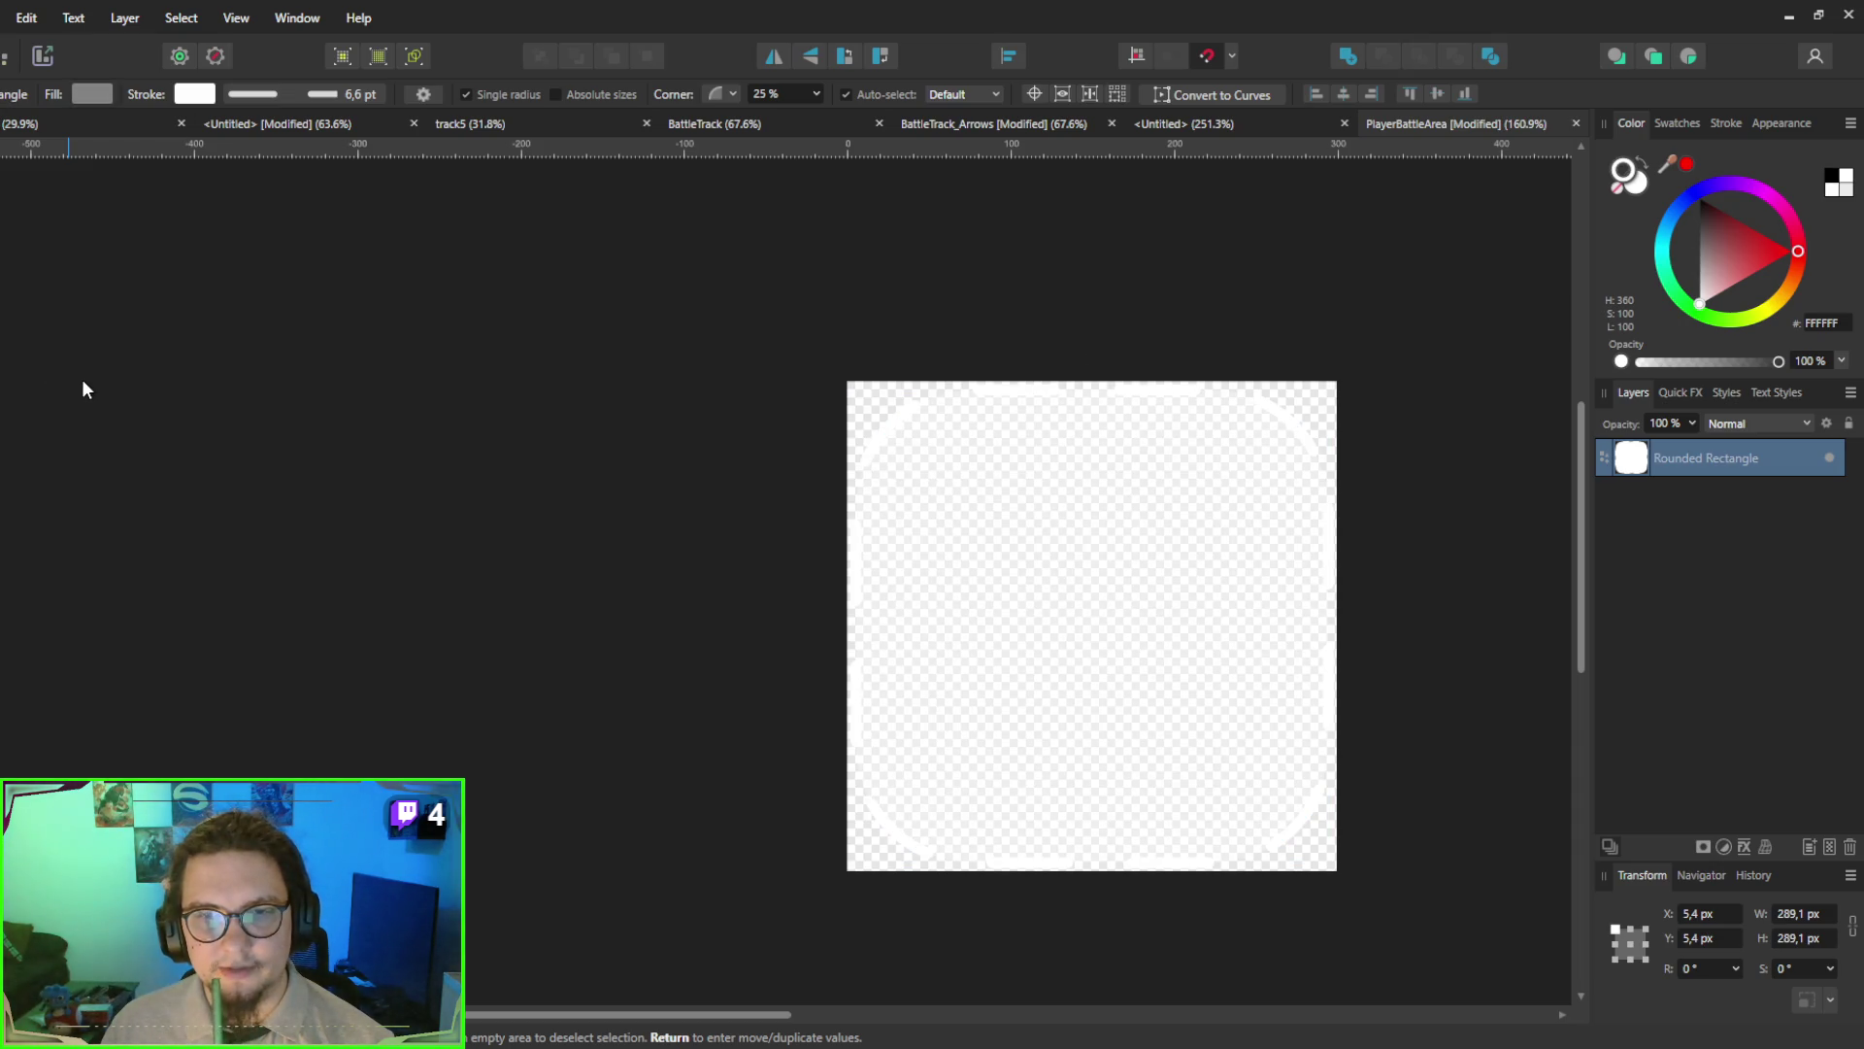
{"action": "key", "text": "ctrl+z"}
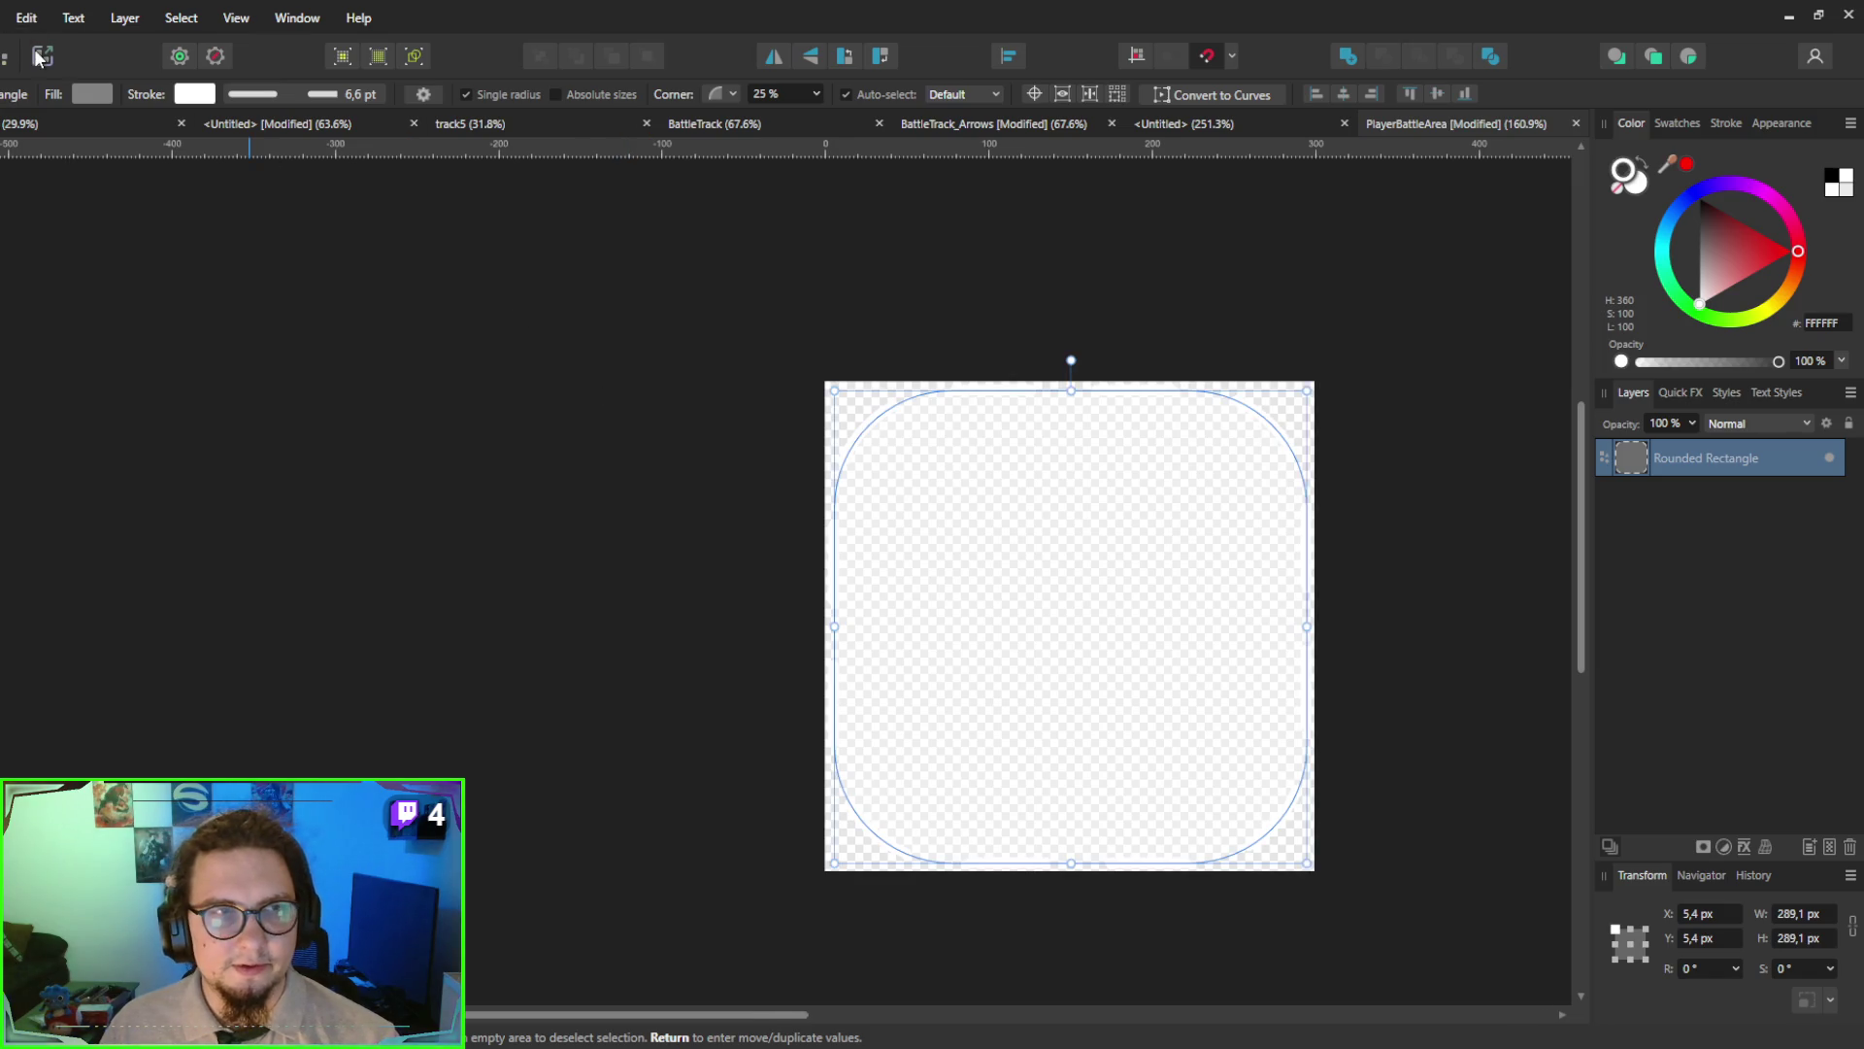
{"action": "left_click", "coordinate": [43, 55]}
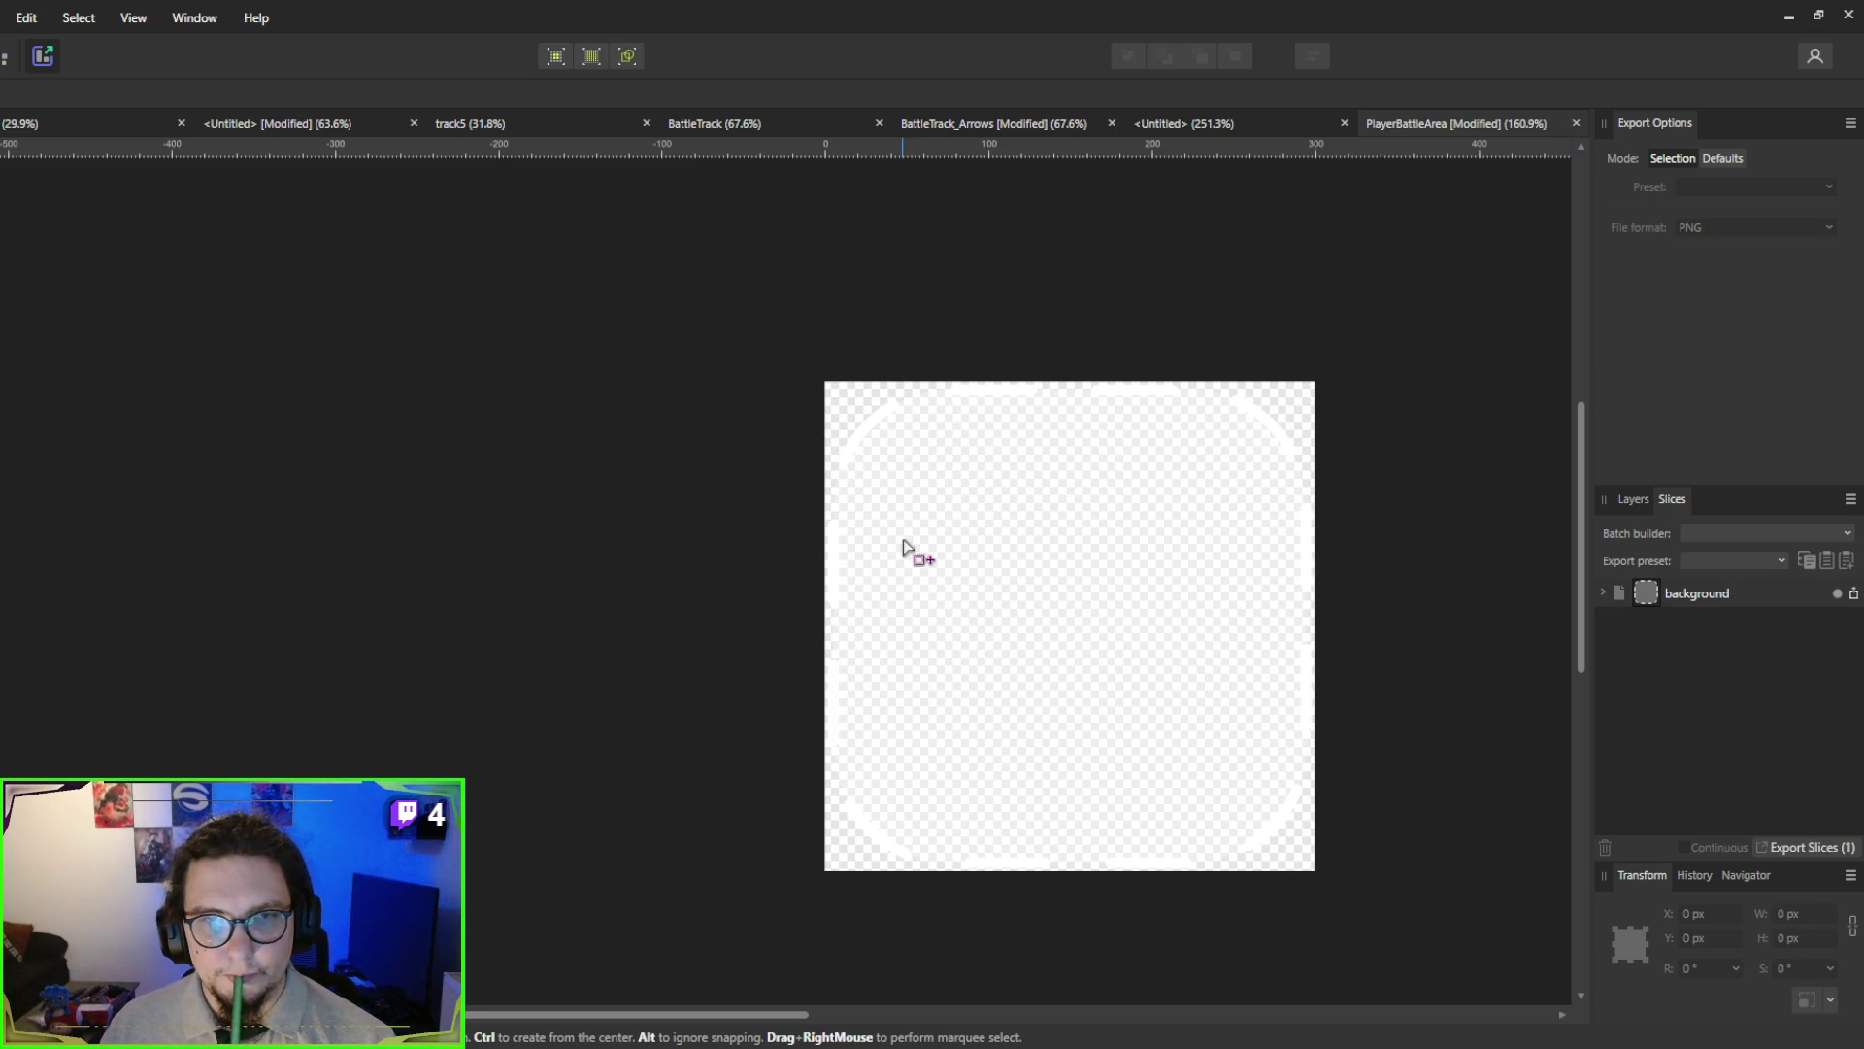
{"action": "left_click", "coordinate": [1789, 16]}
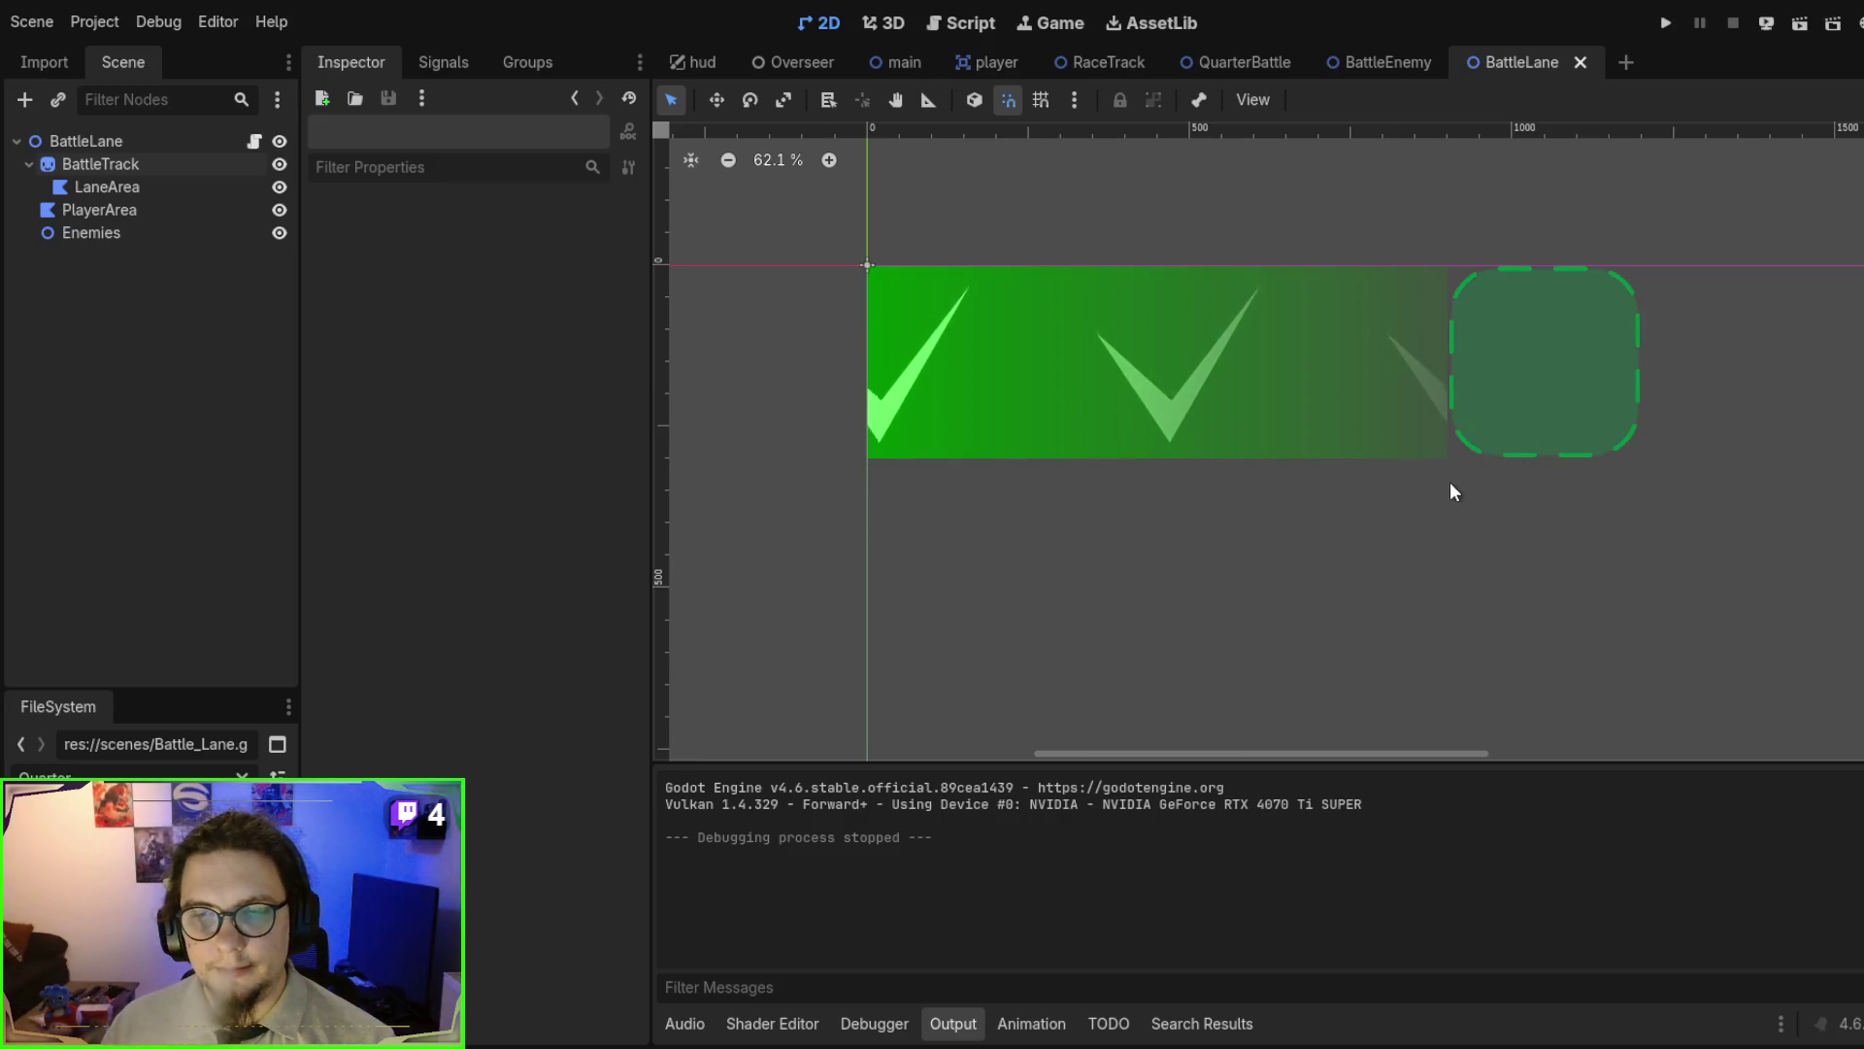
- Zoom into the battle lane, test-run the game, and stop it
{"action": "left_click_drag", "start_coordinate": [1452, 491], "coordinate": [1028, 574]}
{"action": "scroll", "coordinate": [1057, 572], "scroll_direction": "up", "scroll_amount": 2}
{"action": "scroll", "coordinate": [1294, 579], "scroll_direction": "left", "scroll_amount": 5}
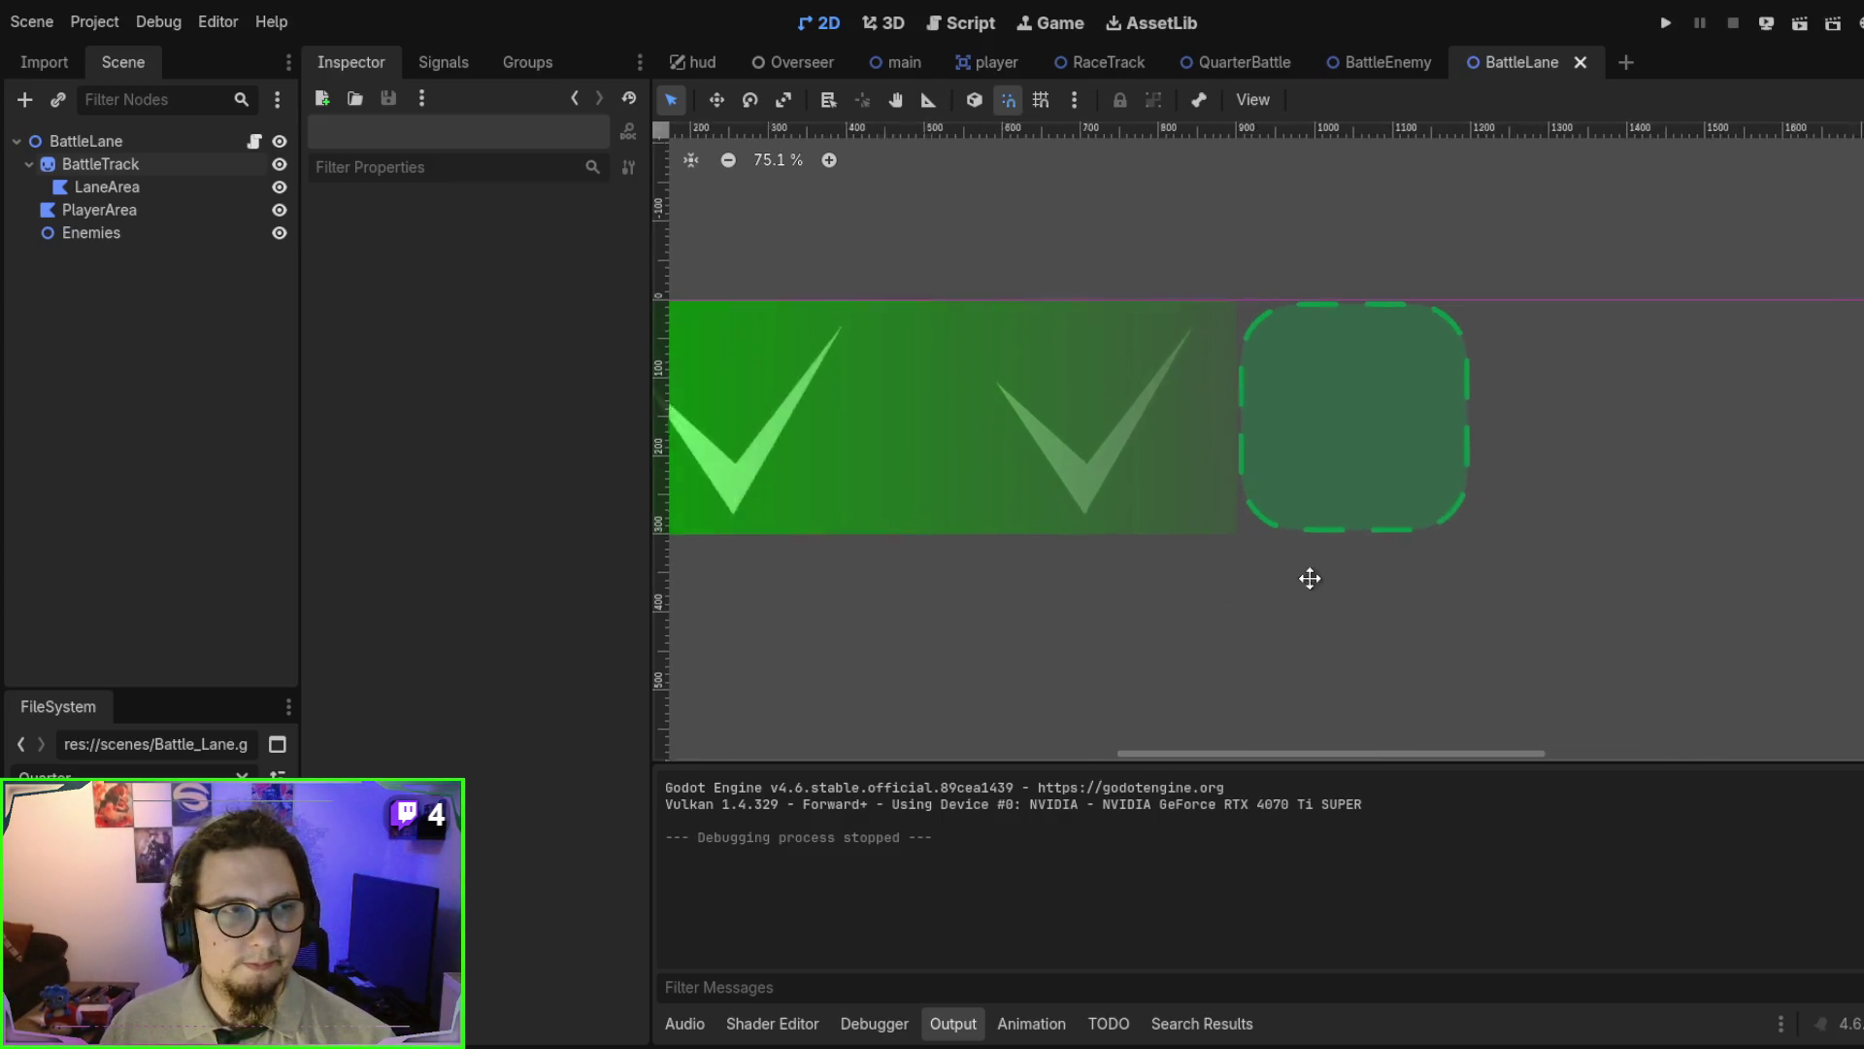
{"action": "key", "text": "F6"}
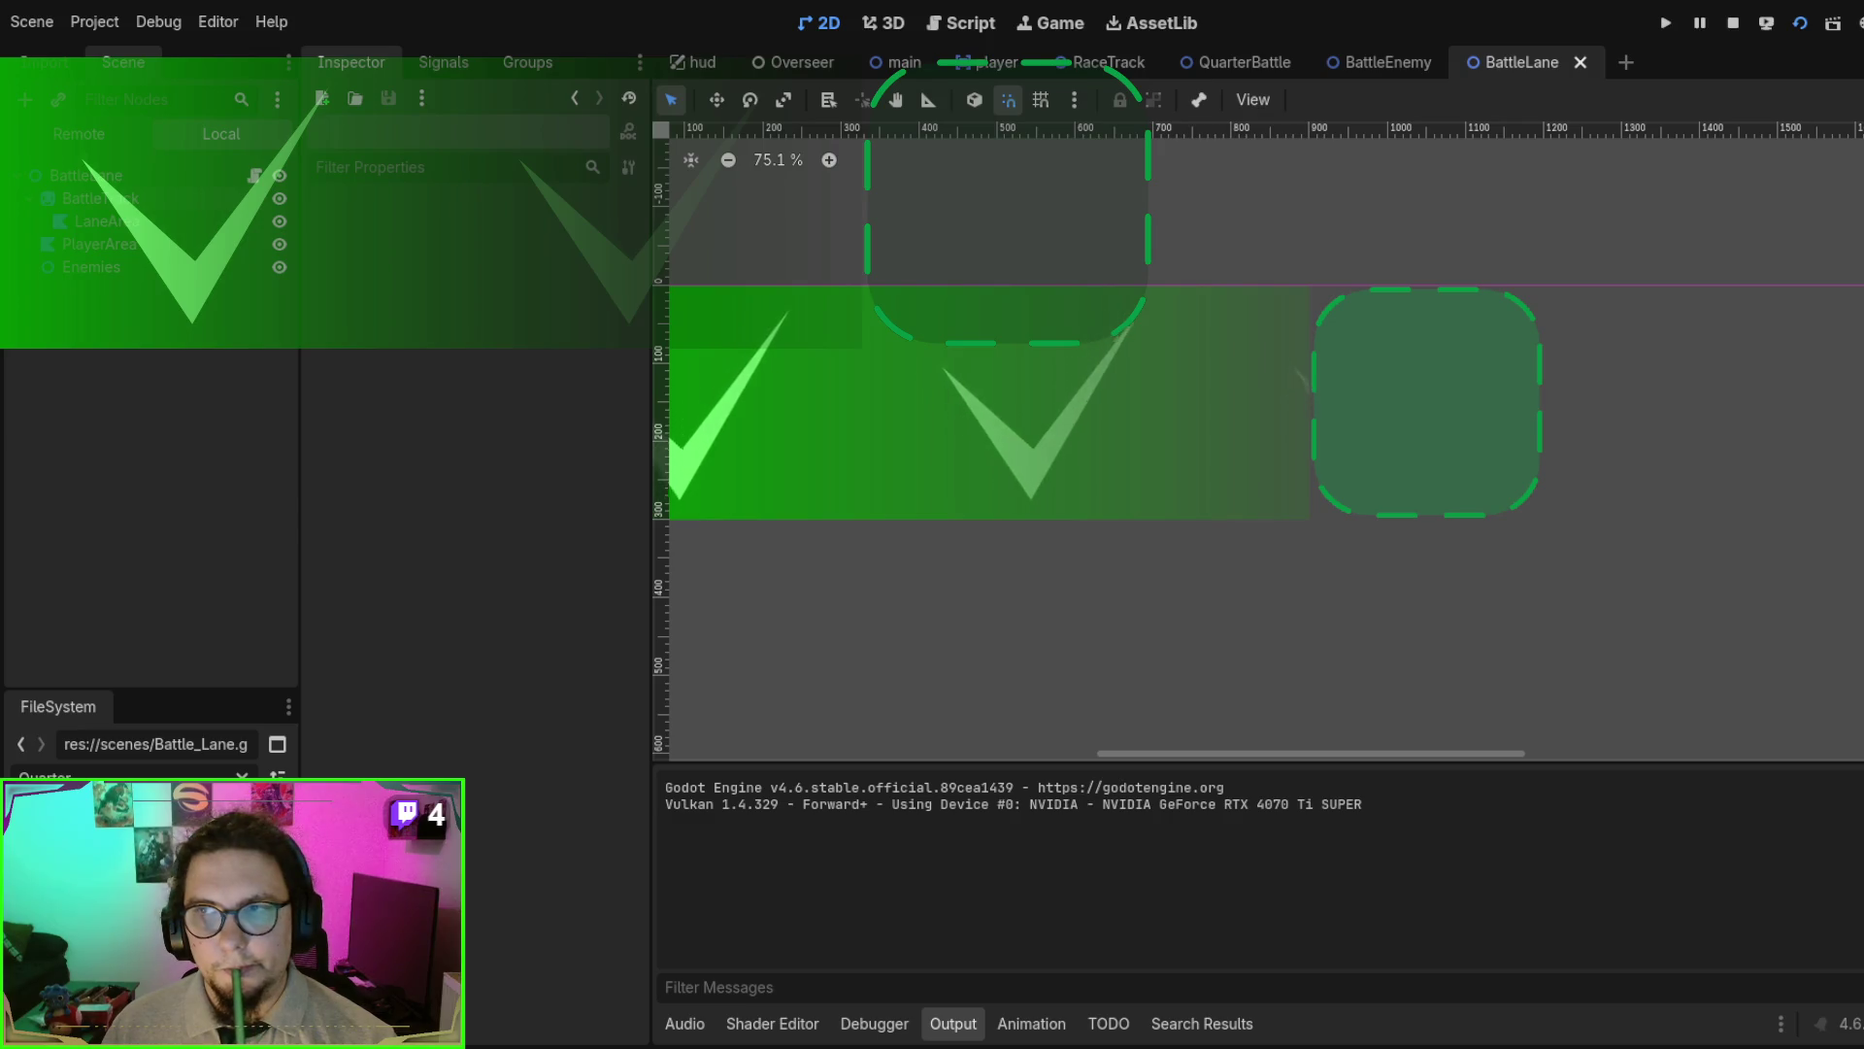
{"action": "key", "text": "F8"}
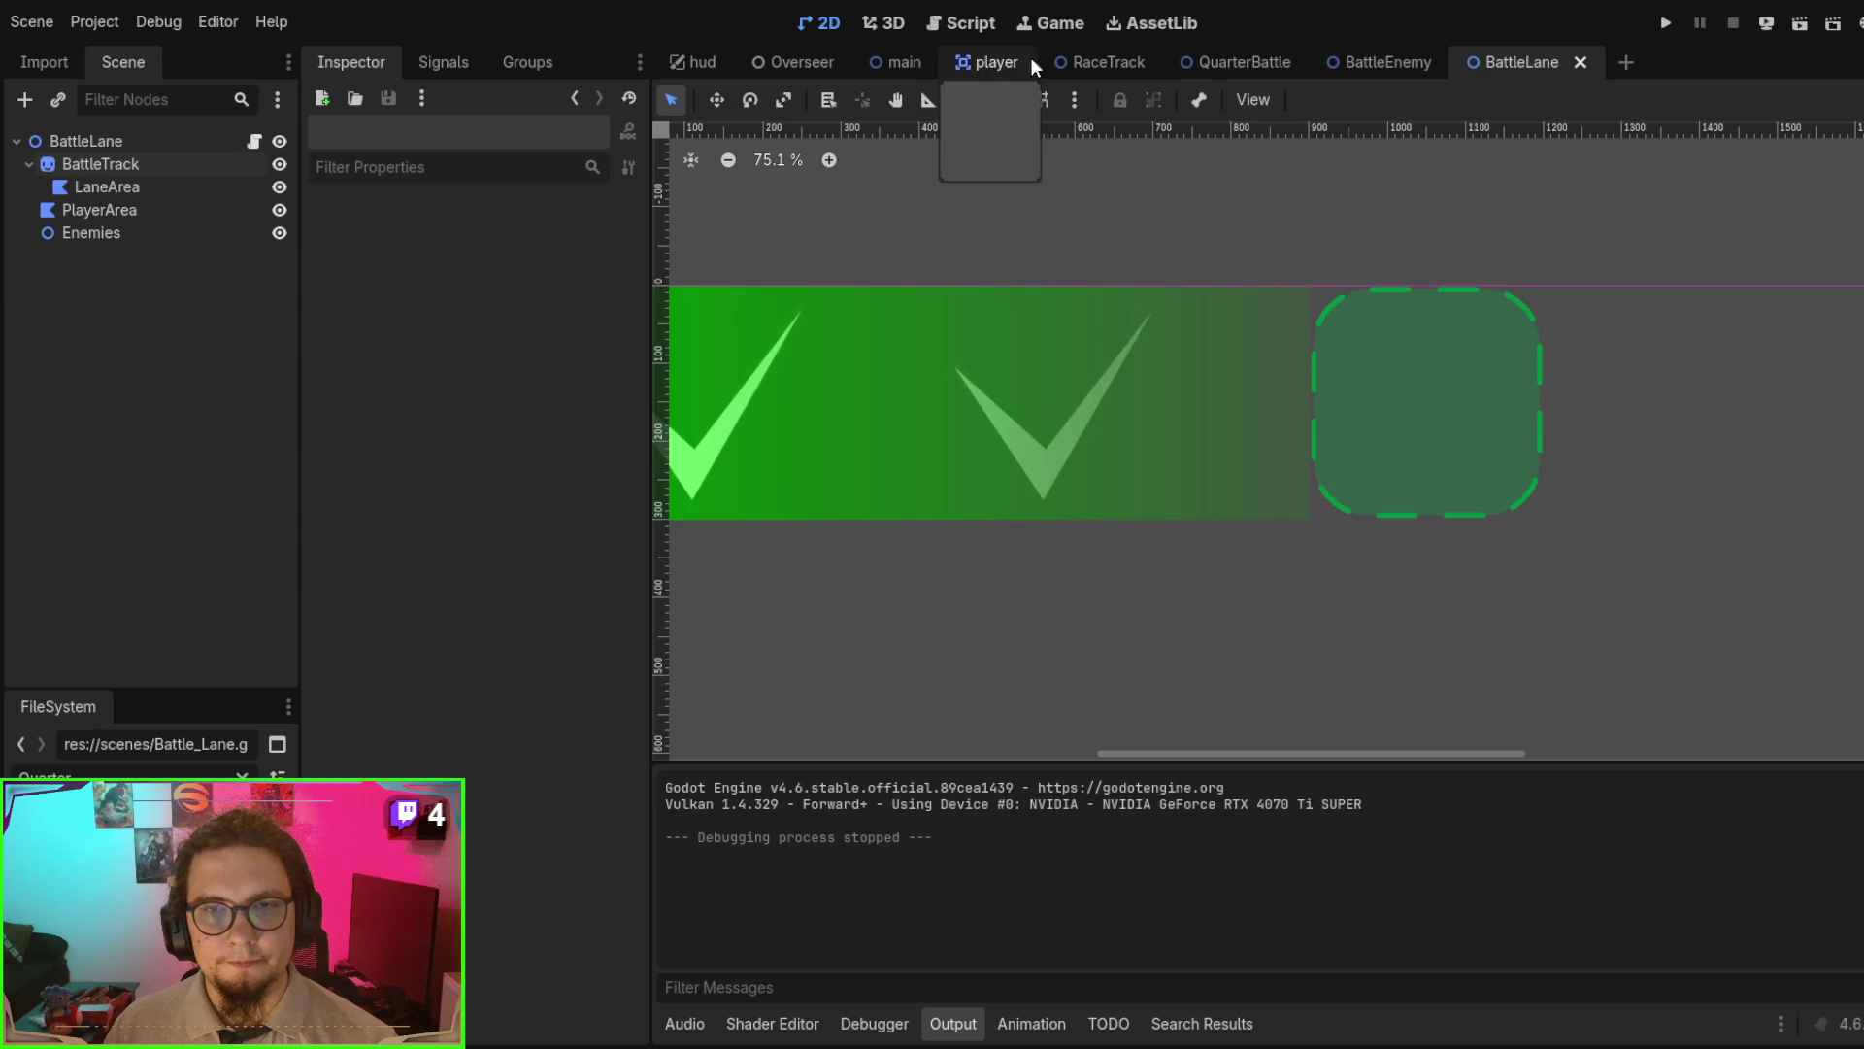
- Flip to RaceTrack and back to BattleLane, recentre the track, and open Battle_Lane.gd
{"action": "left_click", "coordinate": [1085, 61]}
{"action": "scroll", "coordinate": [1201, 311], "scroll_direction": "down", "scroll_amount": 6}
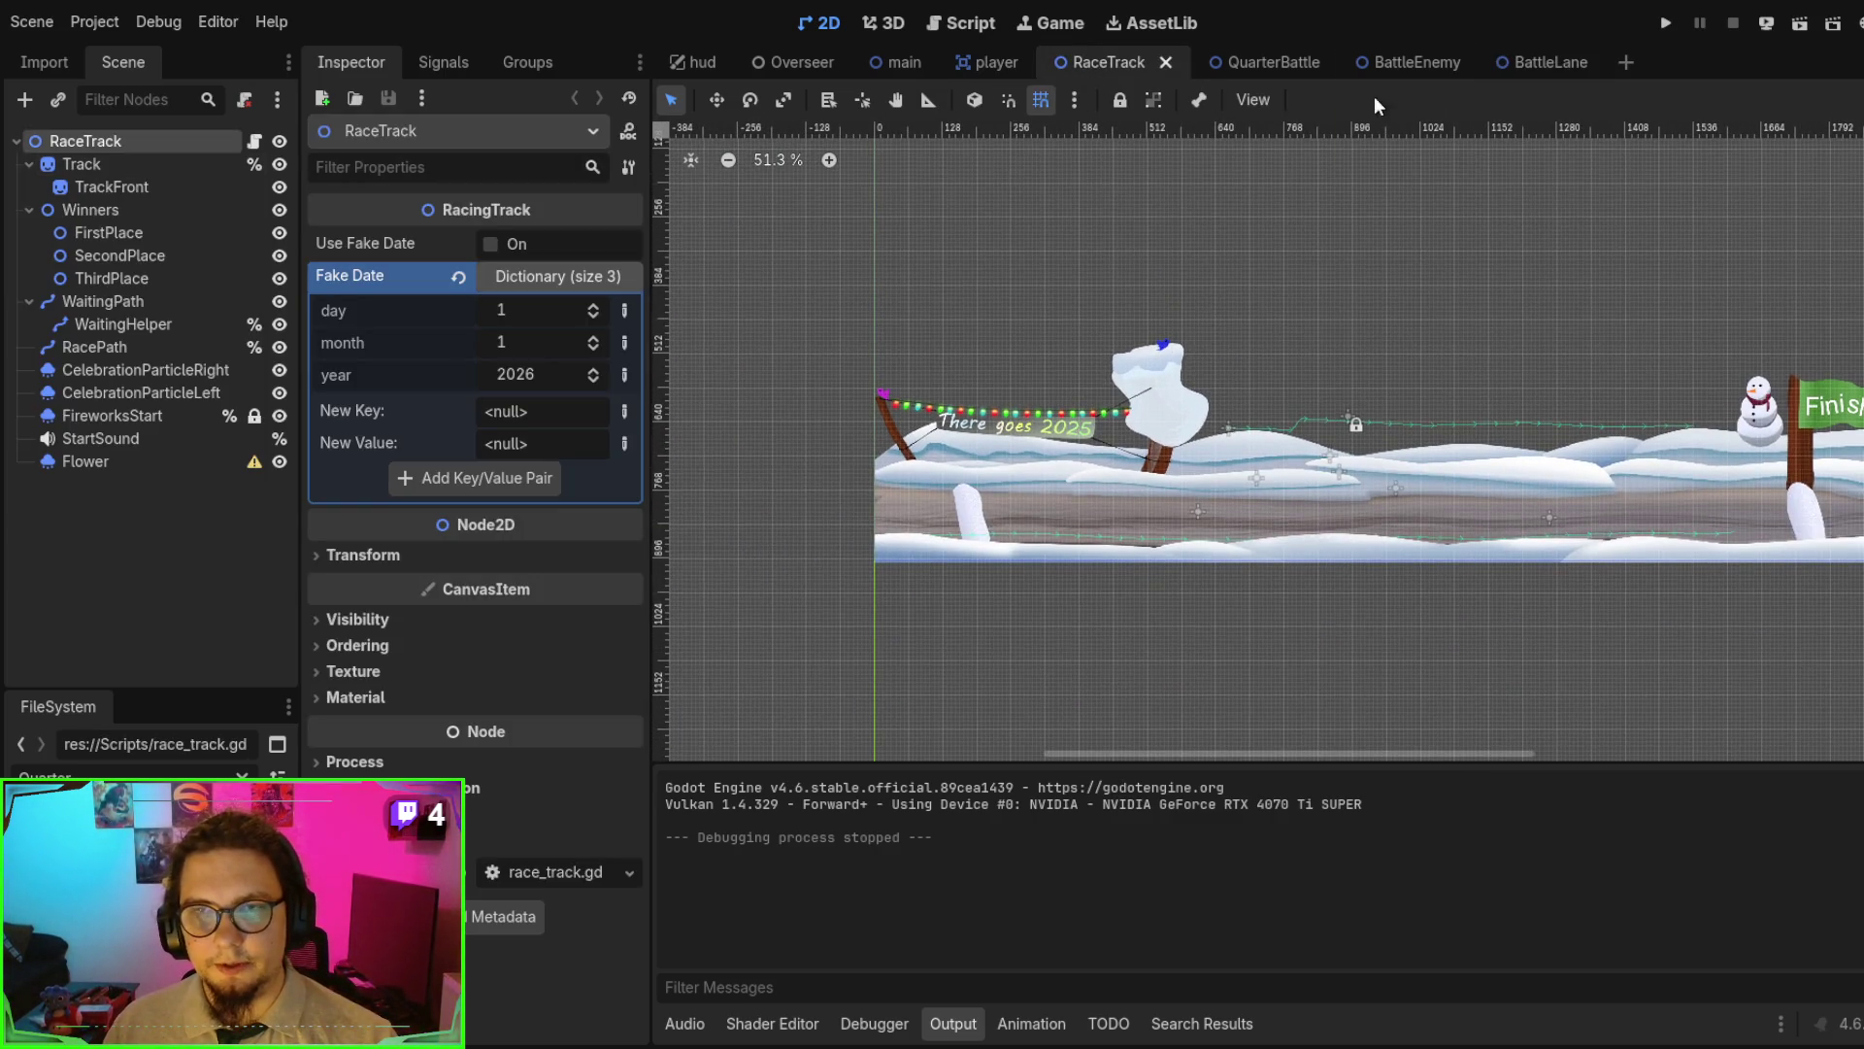
{"action": "left_click", "coordinate": [1544, 61]}
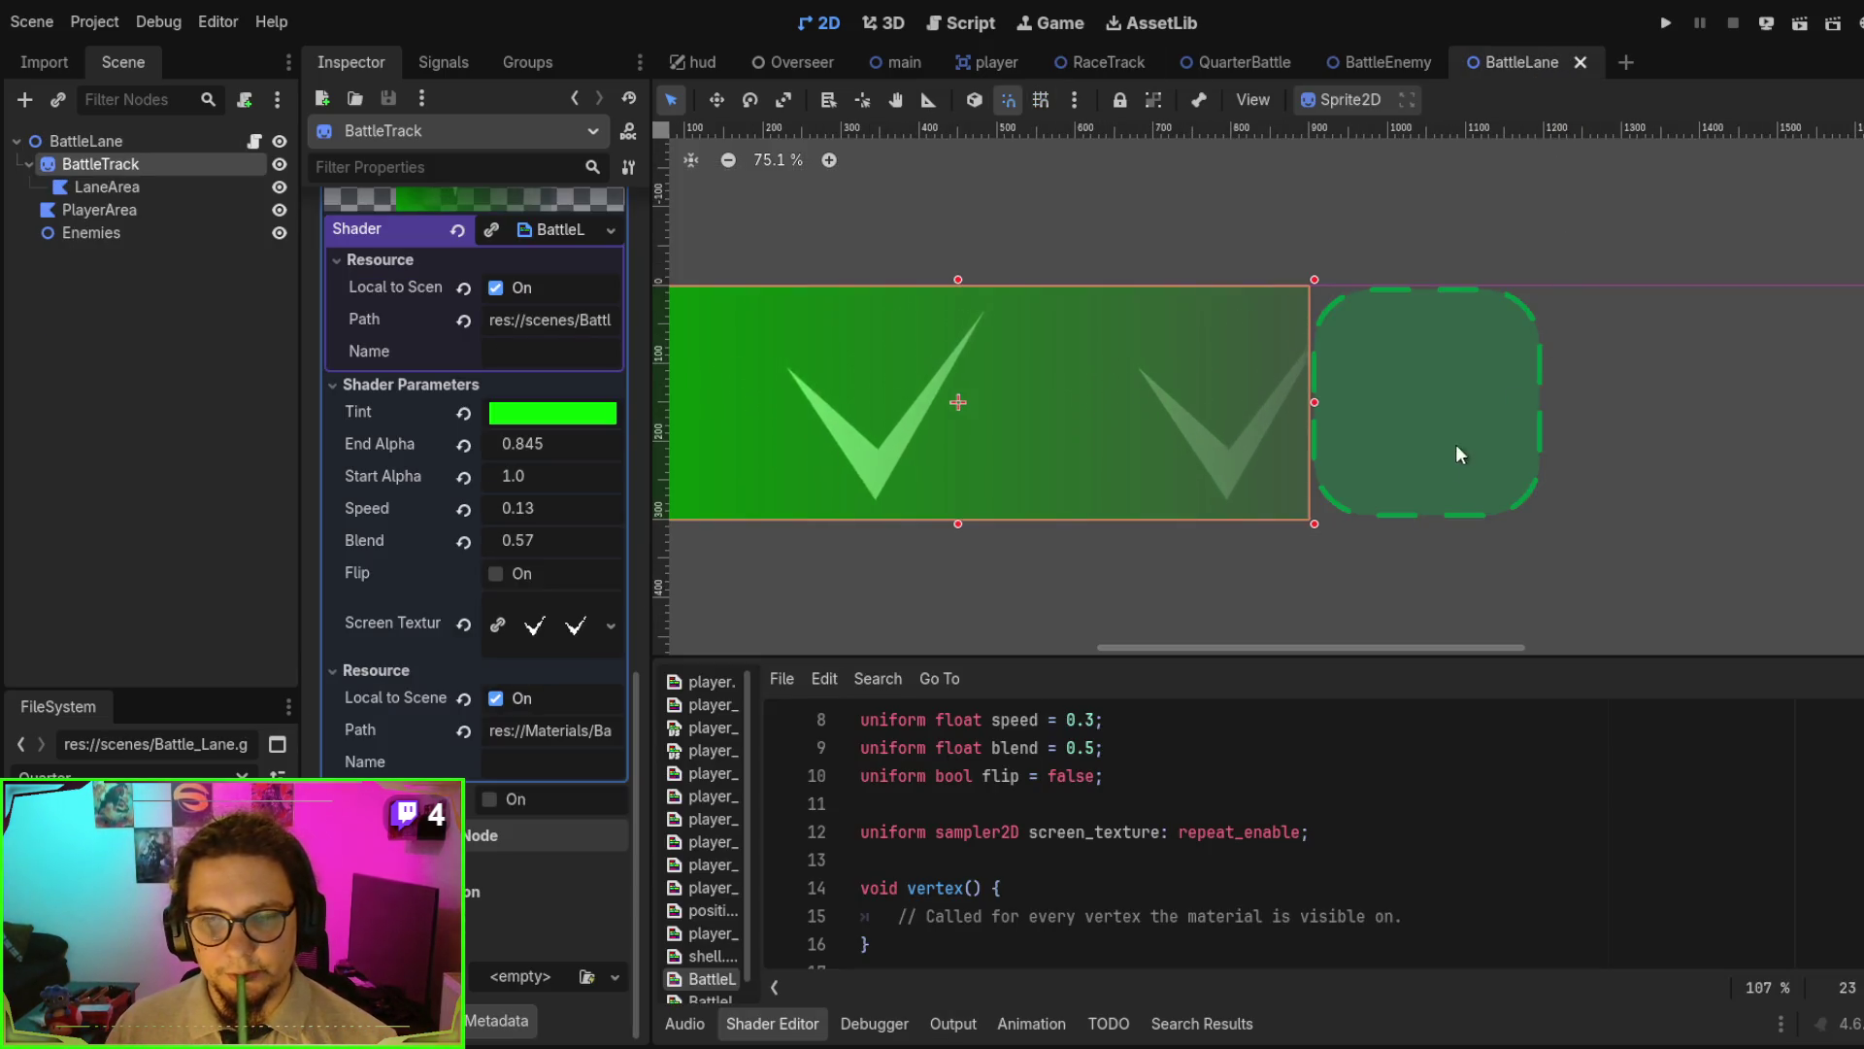
{"action": "left_click_drag", "start_coordinate": [1233, 394], "coordinate": [1483, 415]}
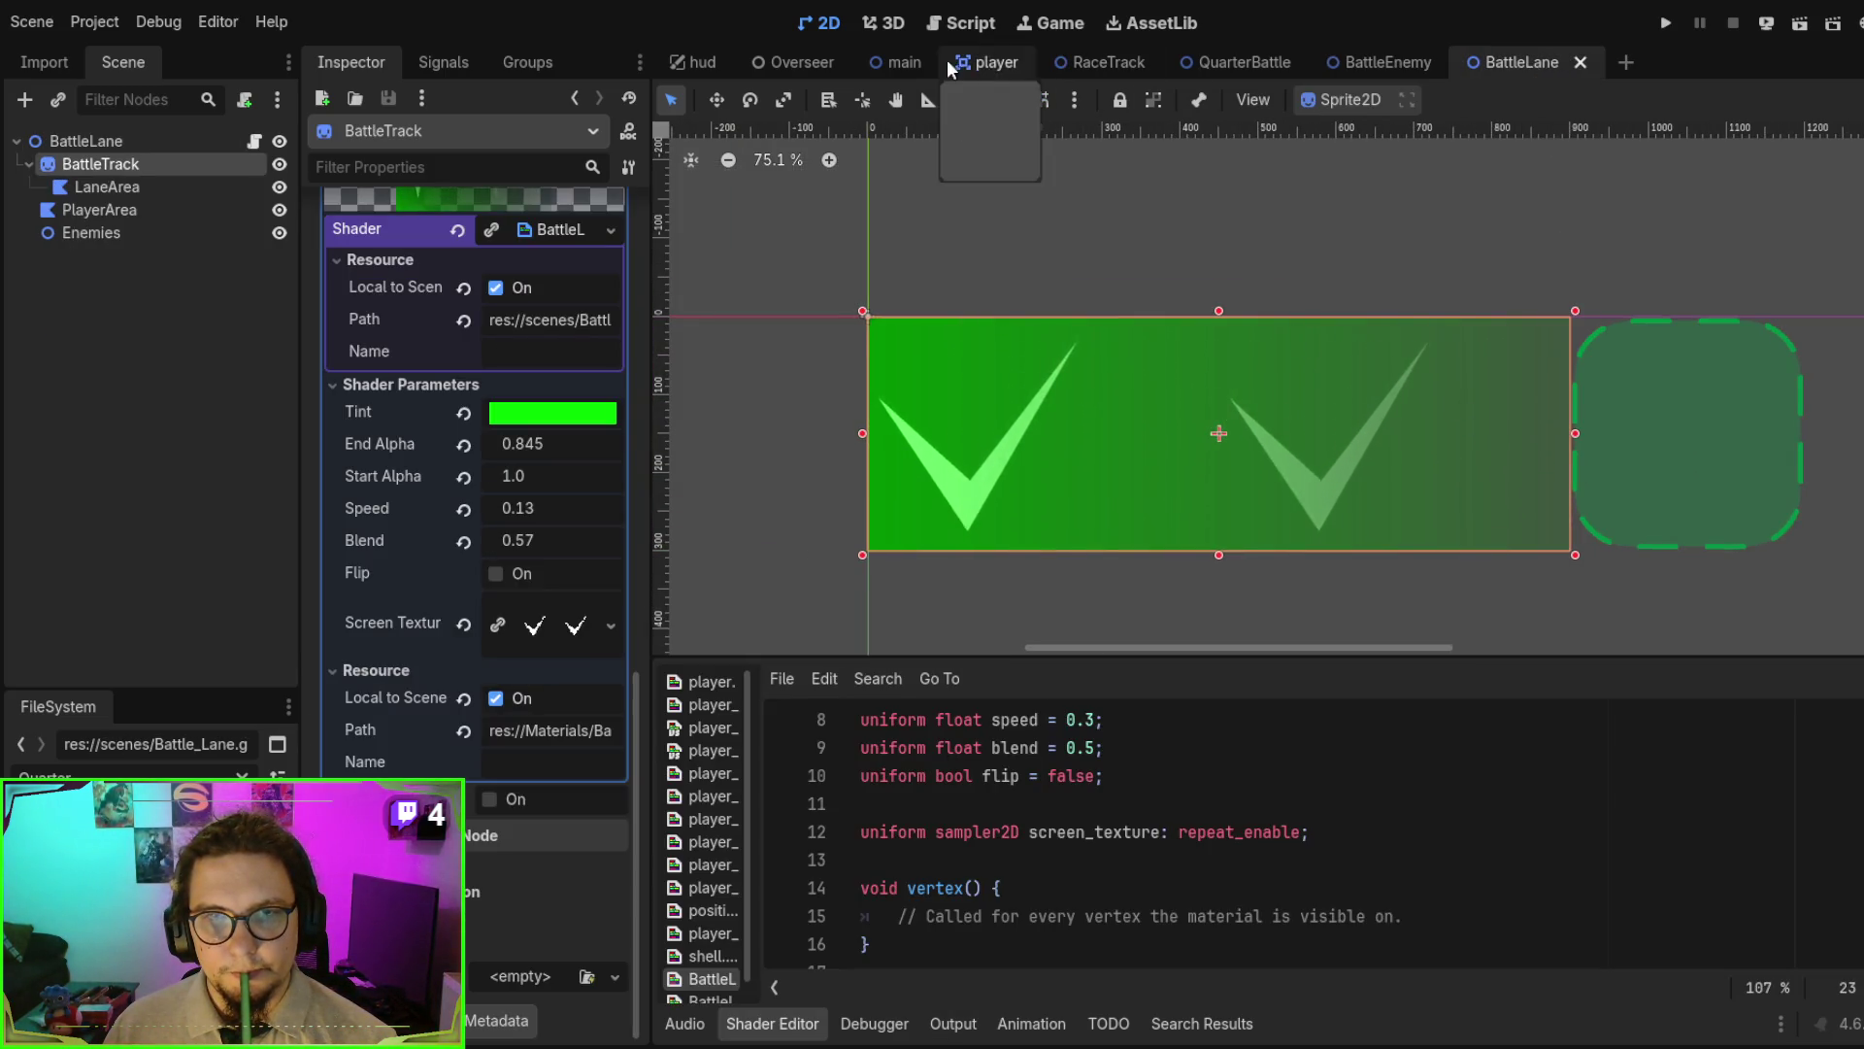
{"action": "left_click", "coordinate": [982, 27]}
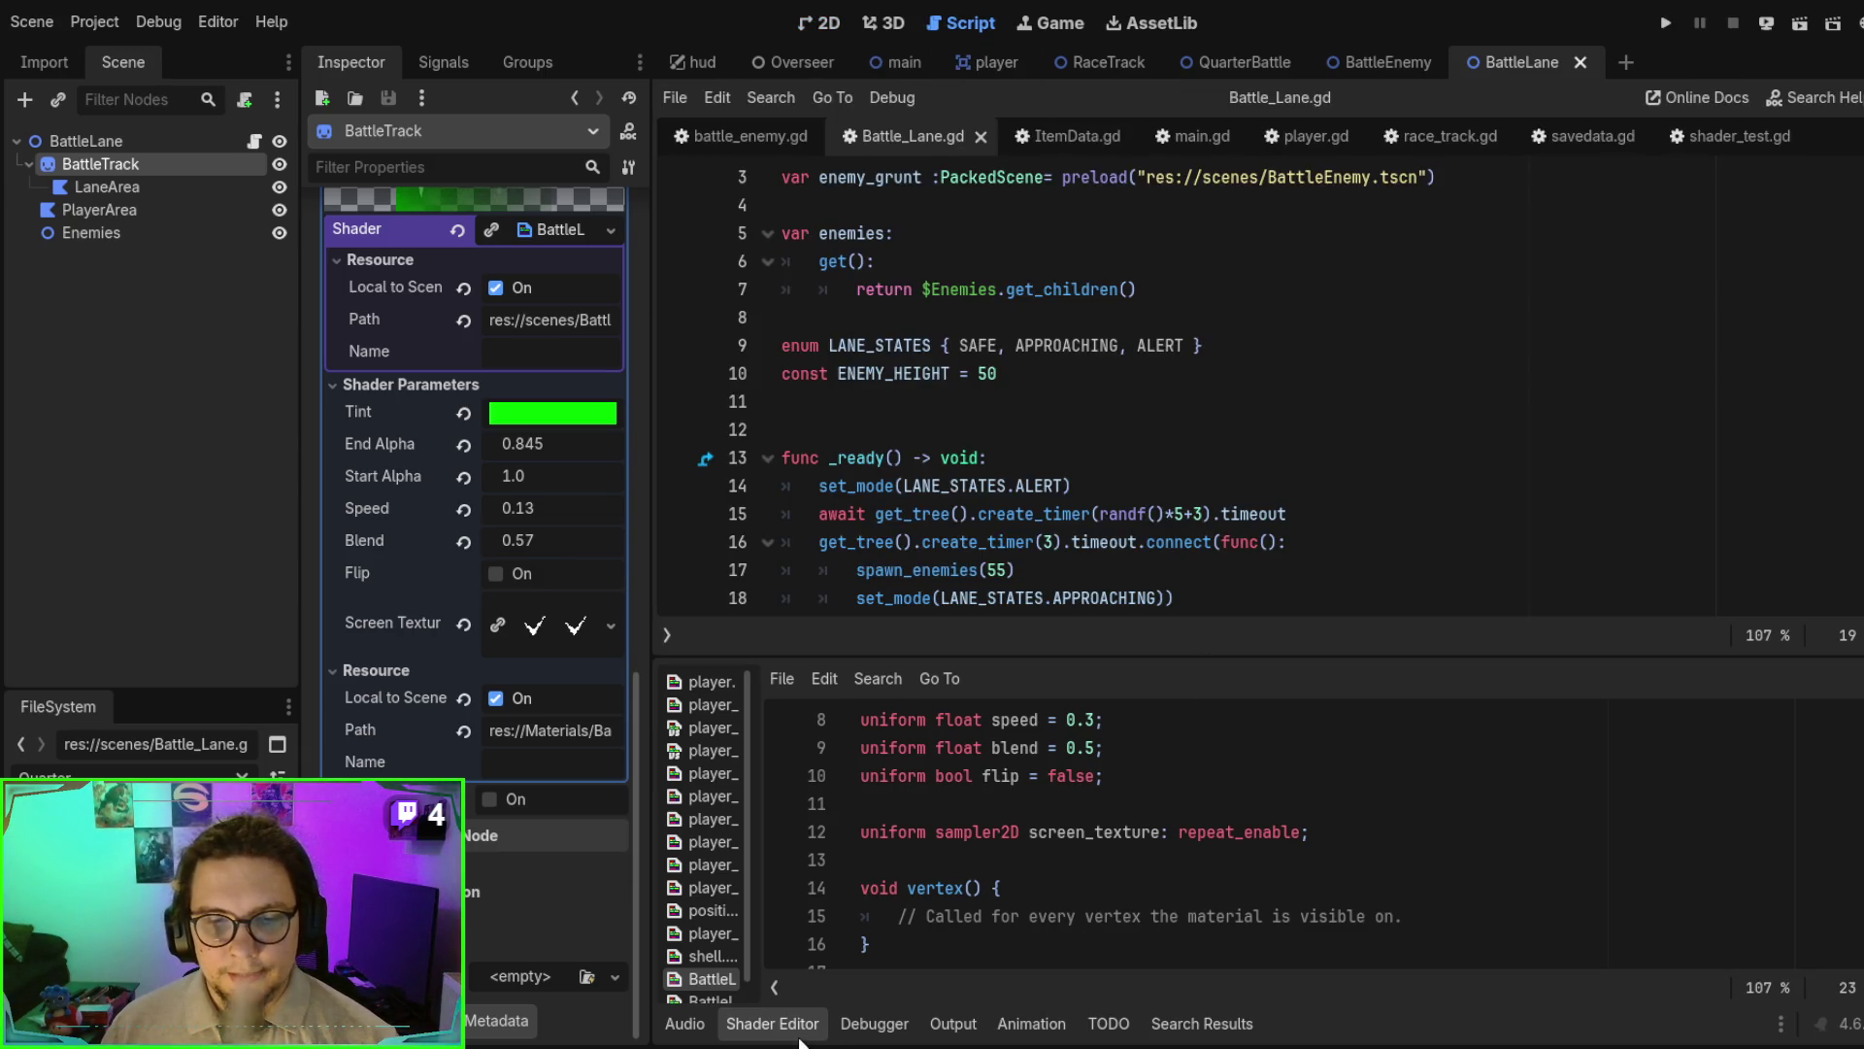
- Hide the shader editor, read through Battle_Lane.gd, then bring up race_track.gd in RaceTrack
{"action": "left_click", "coordinate": [772, 1023]}
{"action": "scroll", "coordinate": [1069, 750], "scroll_direction": "down", "scroll_amount": 5}
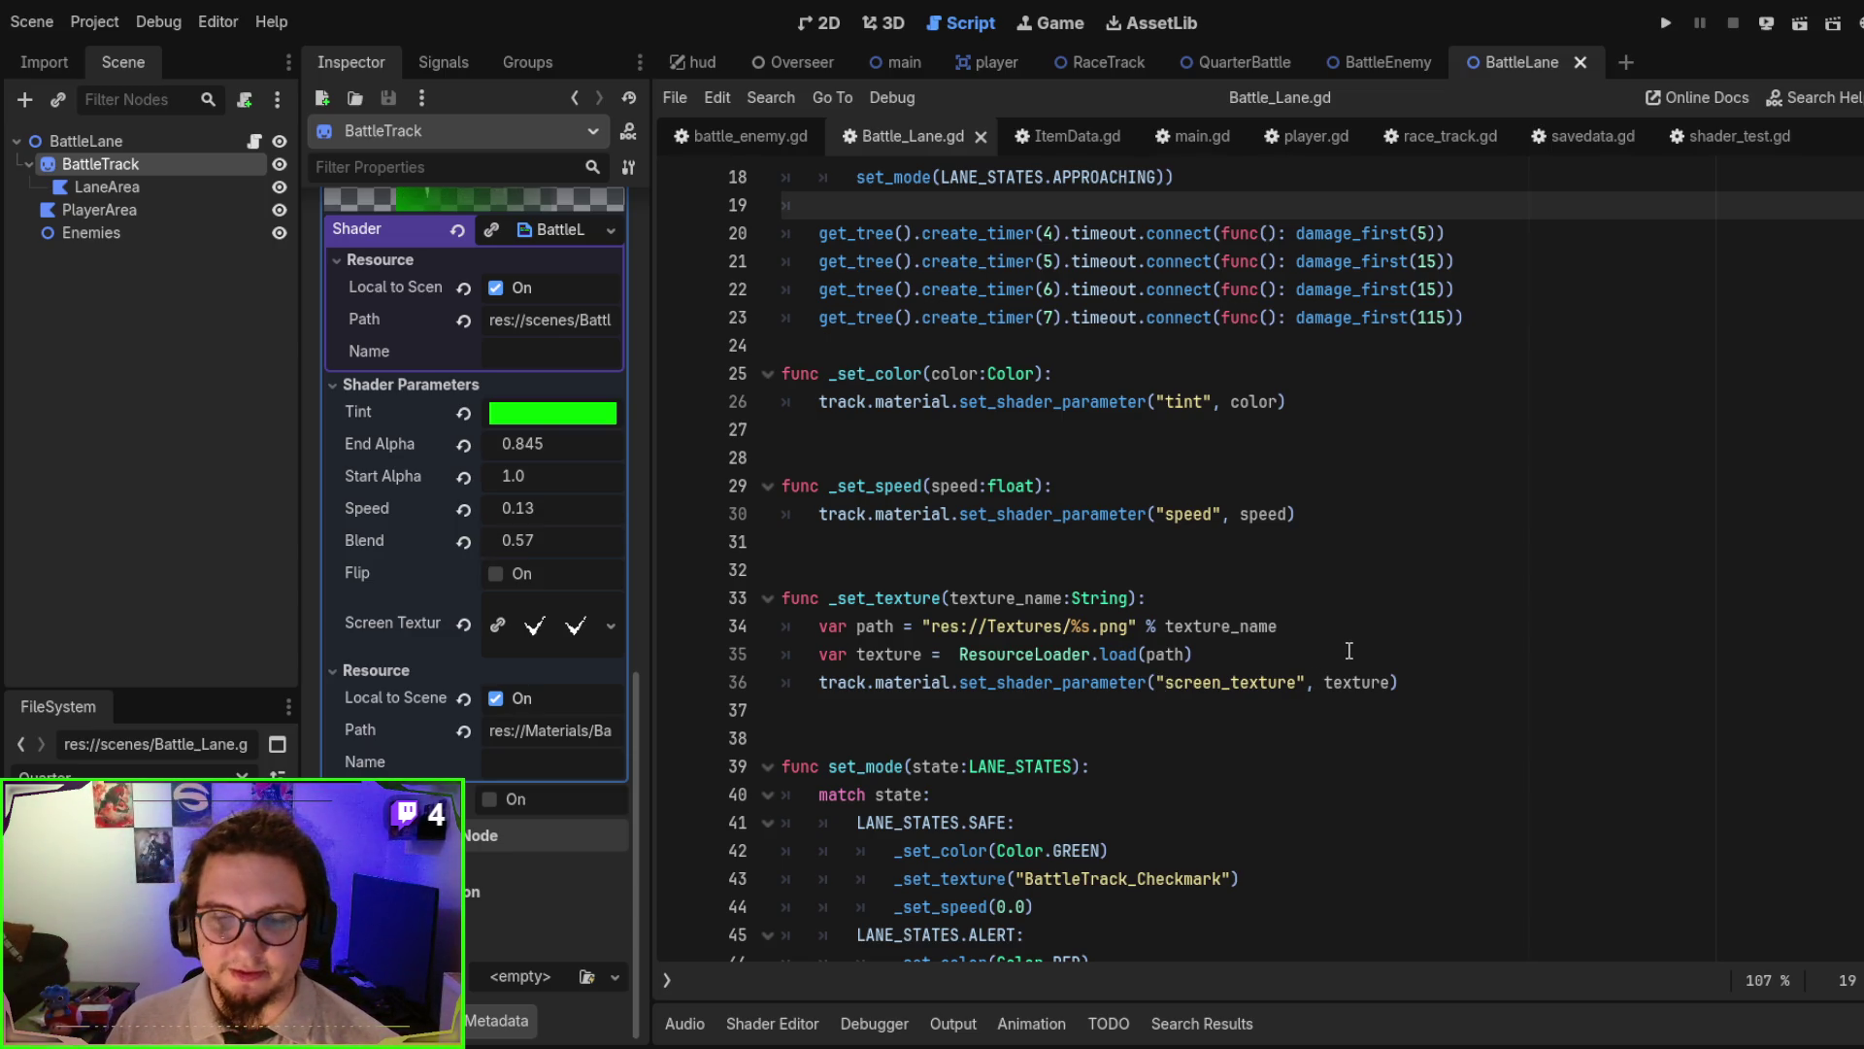
{"action": "scroll", "coordinate": [1349, 650], "scroll_direction": "up", "scroll_amount": 2}
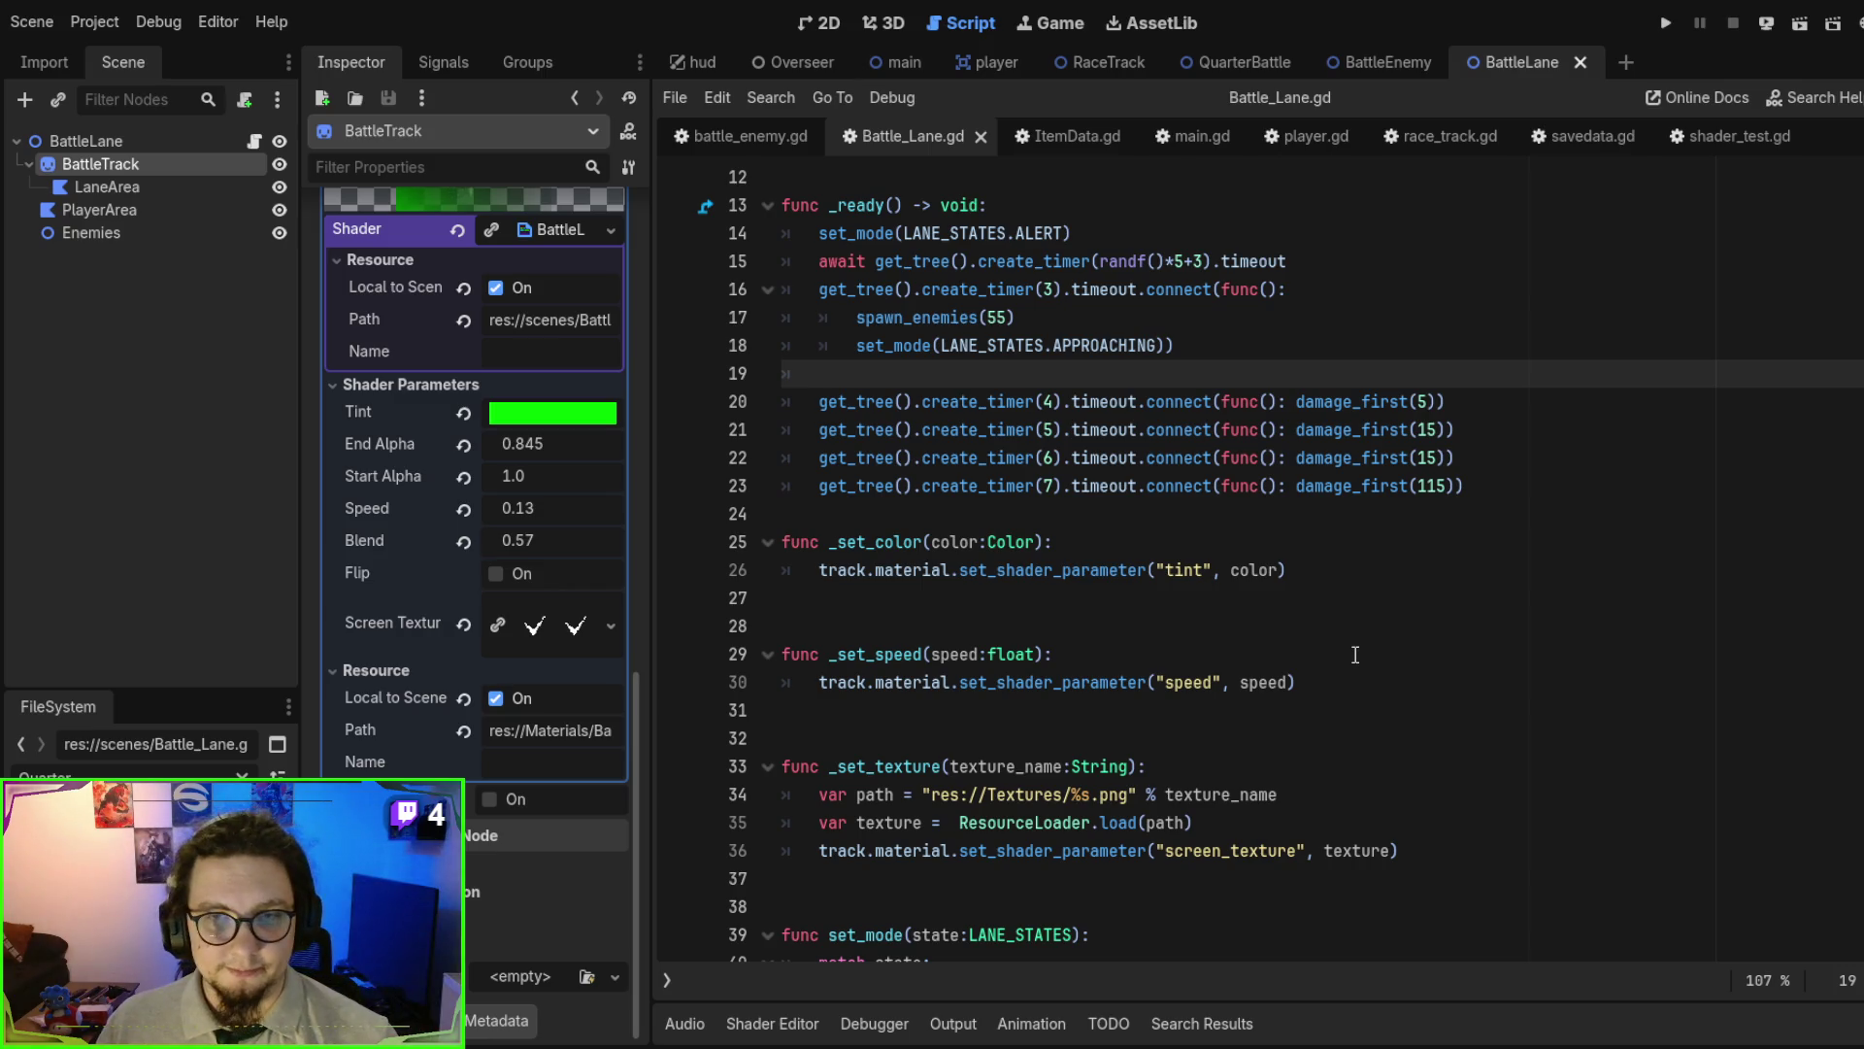
{"action": "scroll", "coordinate": [1355, 655], "scroll_direction": "up", "scroll_amount": 1}
{"action": "scroll", "coordinate": [1290, 515], "scroll_direction": "up", "scroll_amount": 1}
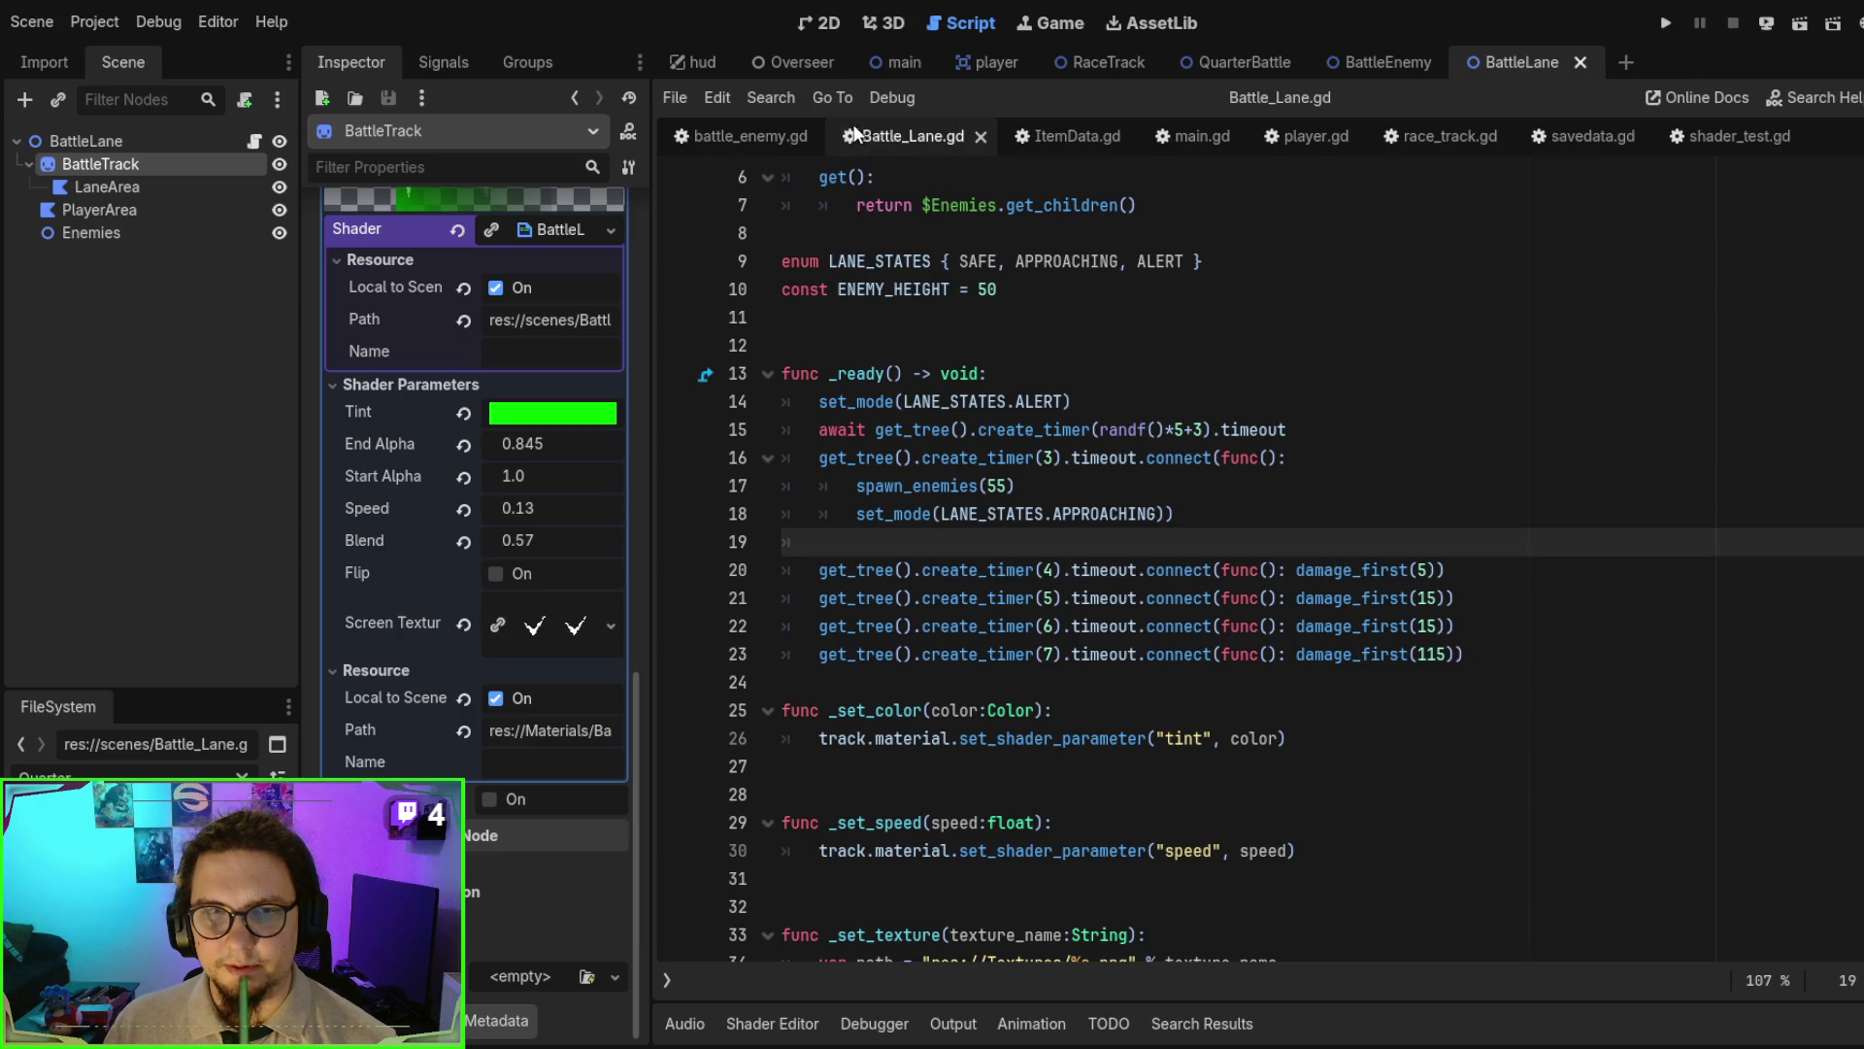
{"action": "left_click", "coordinate": [1095, 61]}
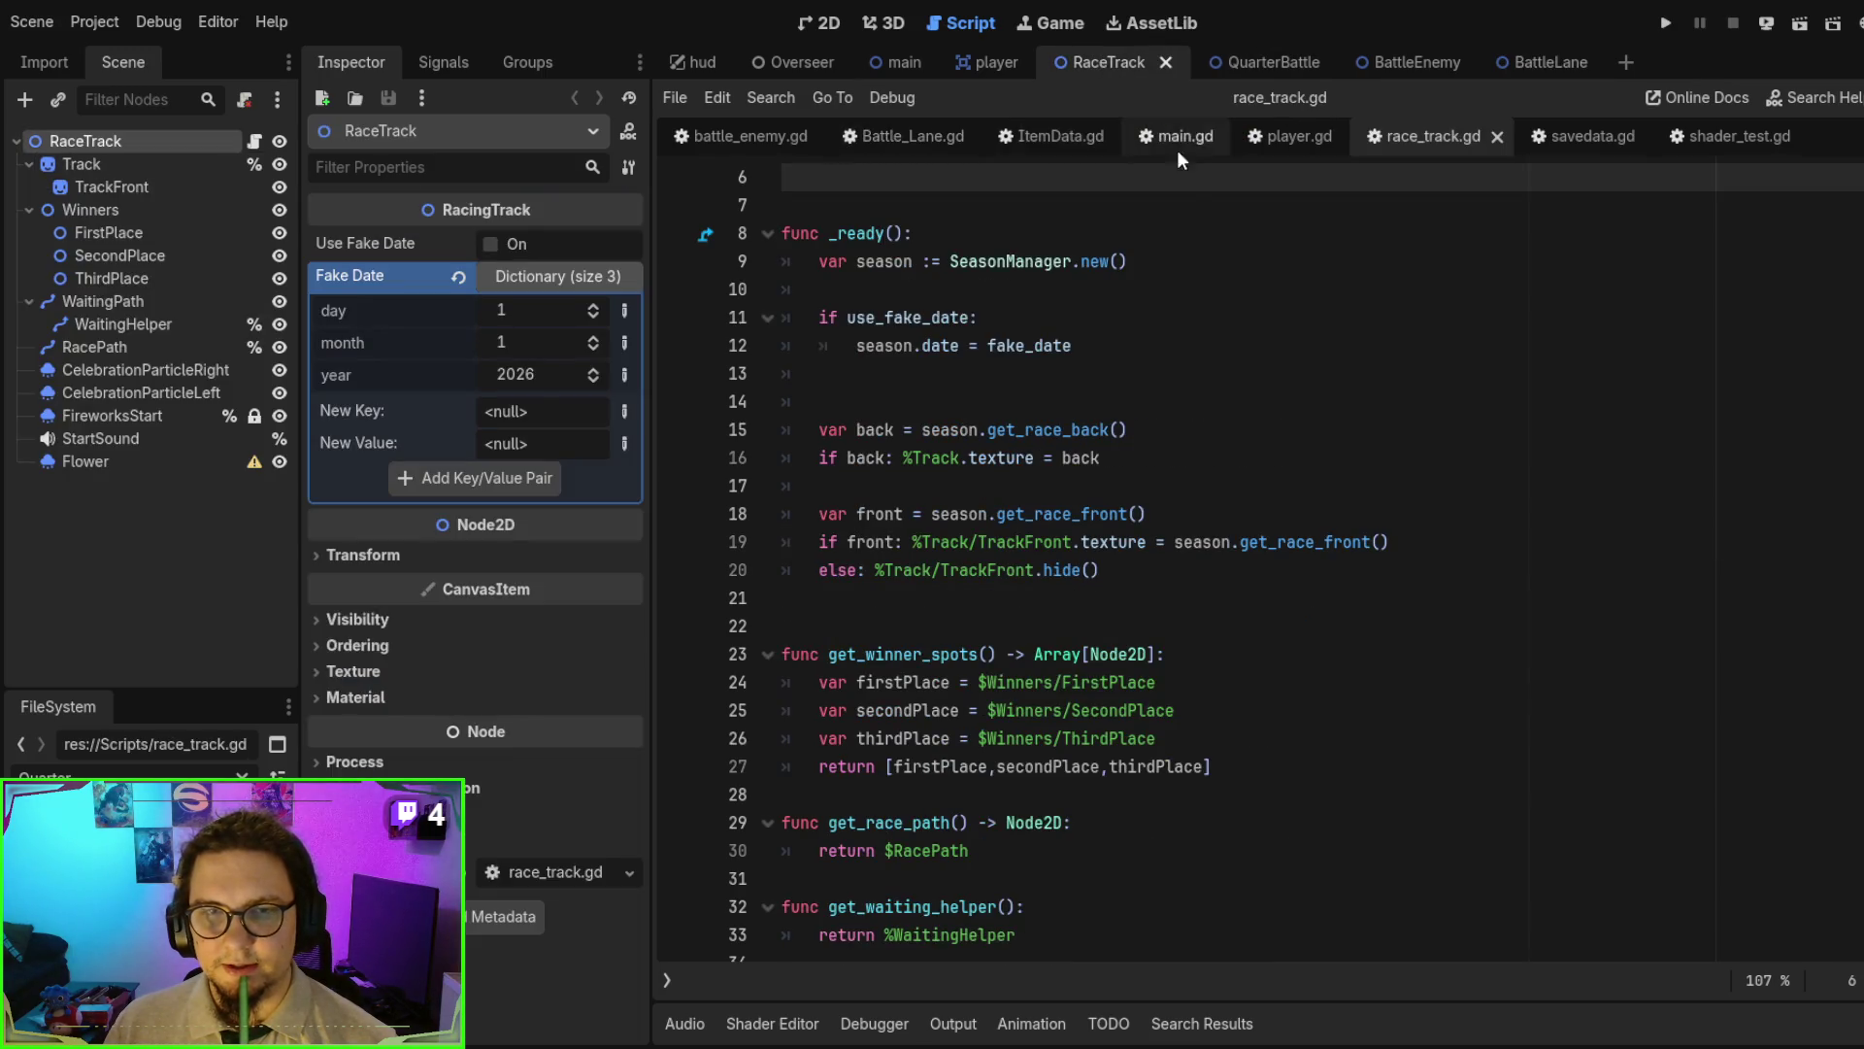
- Close race_track.gd, put the caret on line 20's timer call, and briefly check ActivityRacing.gd
{"action": "scroll", "coordinate": [1217, 358], "scroll_direction": "up", "scroll_amount": 2}
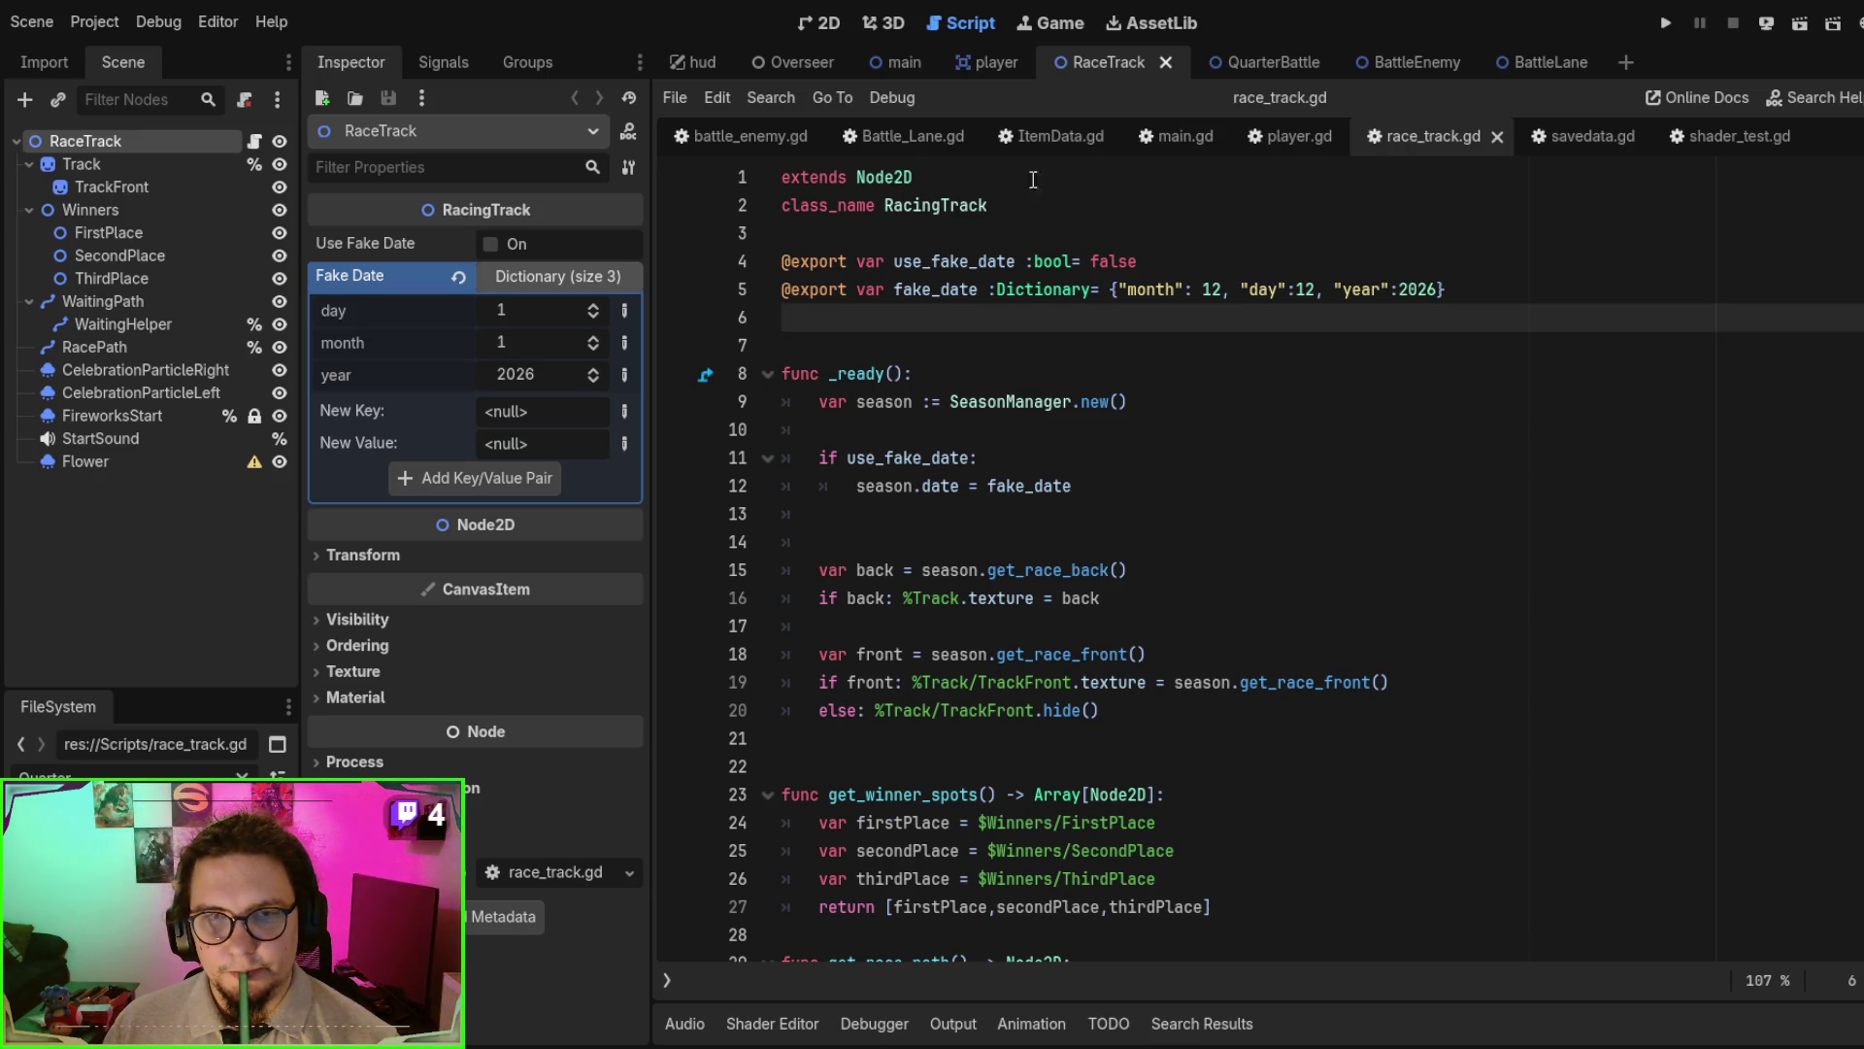
{"action": "left_click", "coordinate": [1495, 135]}
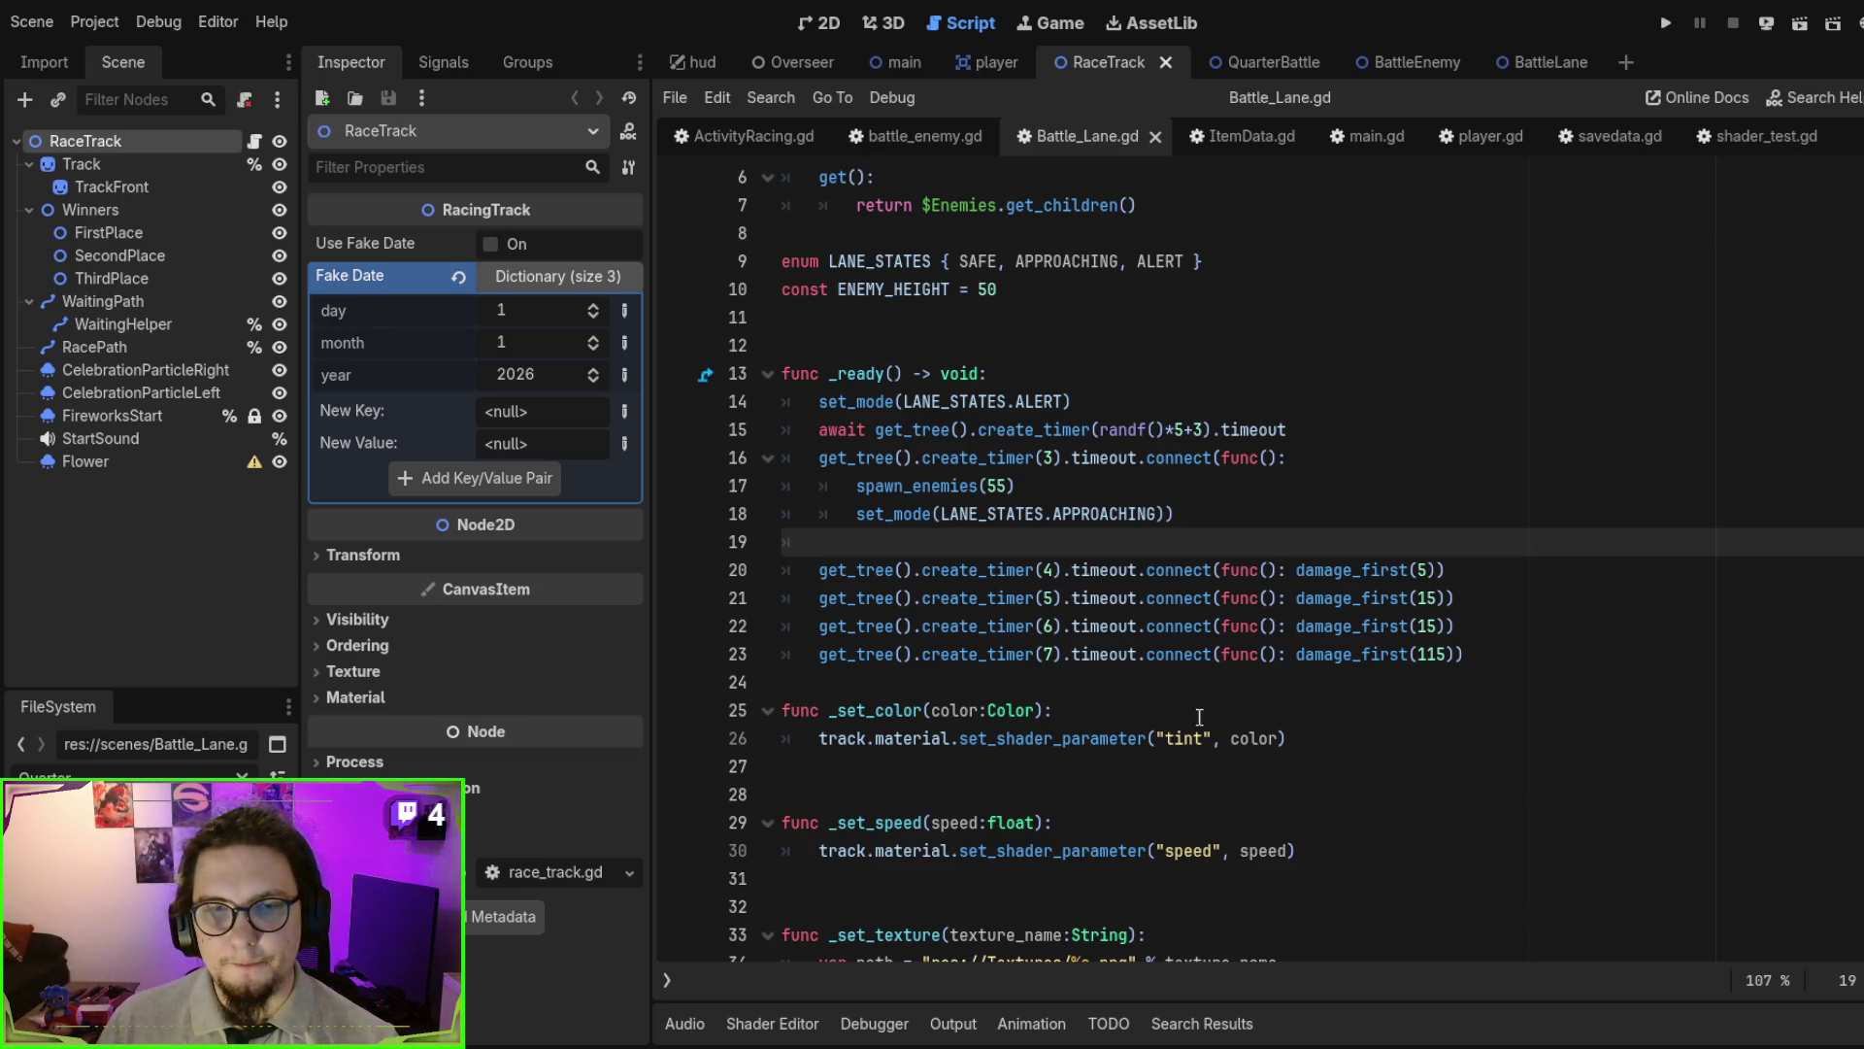
{"action": "left_click", "coordinate": [1133, 580]}
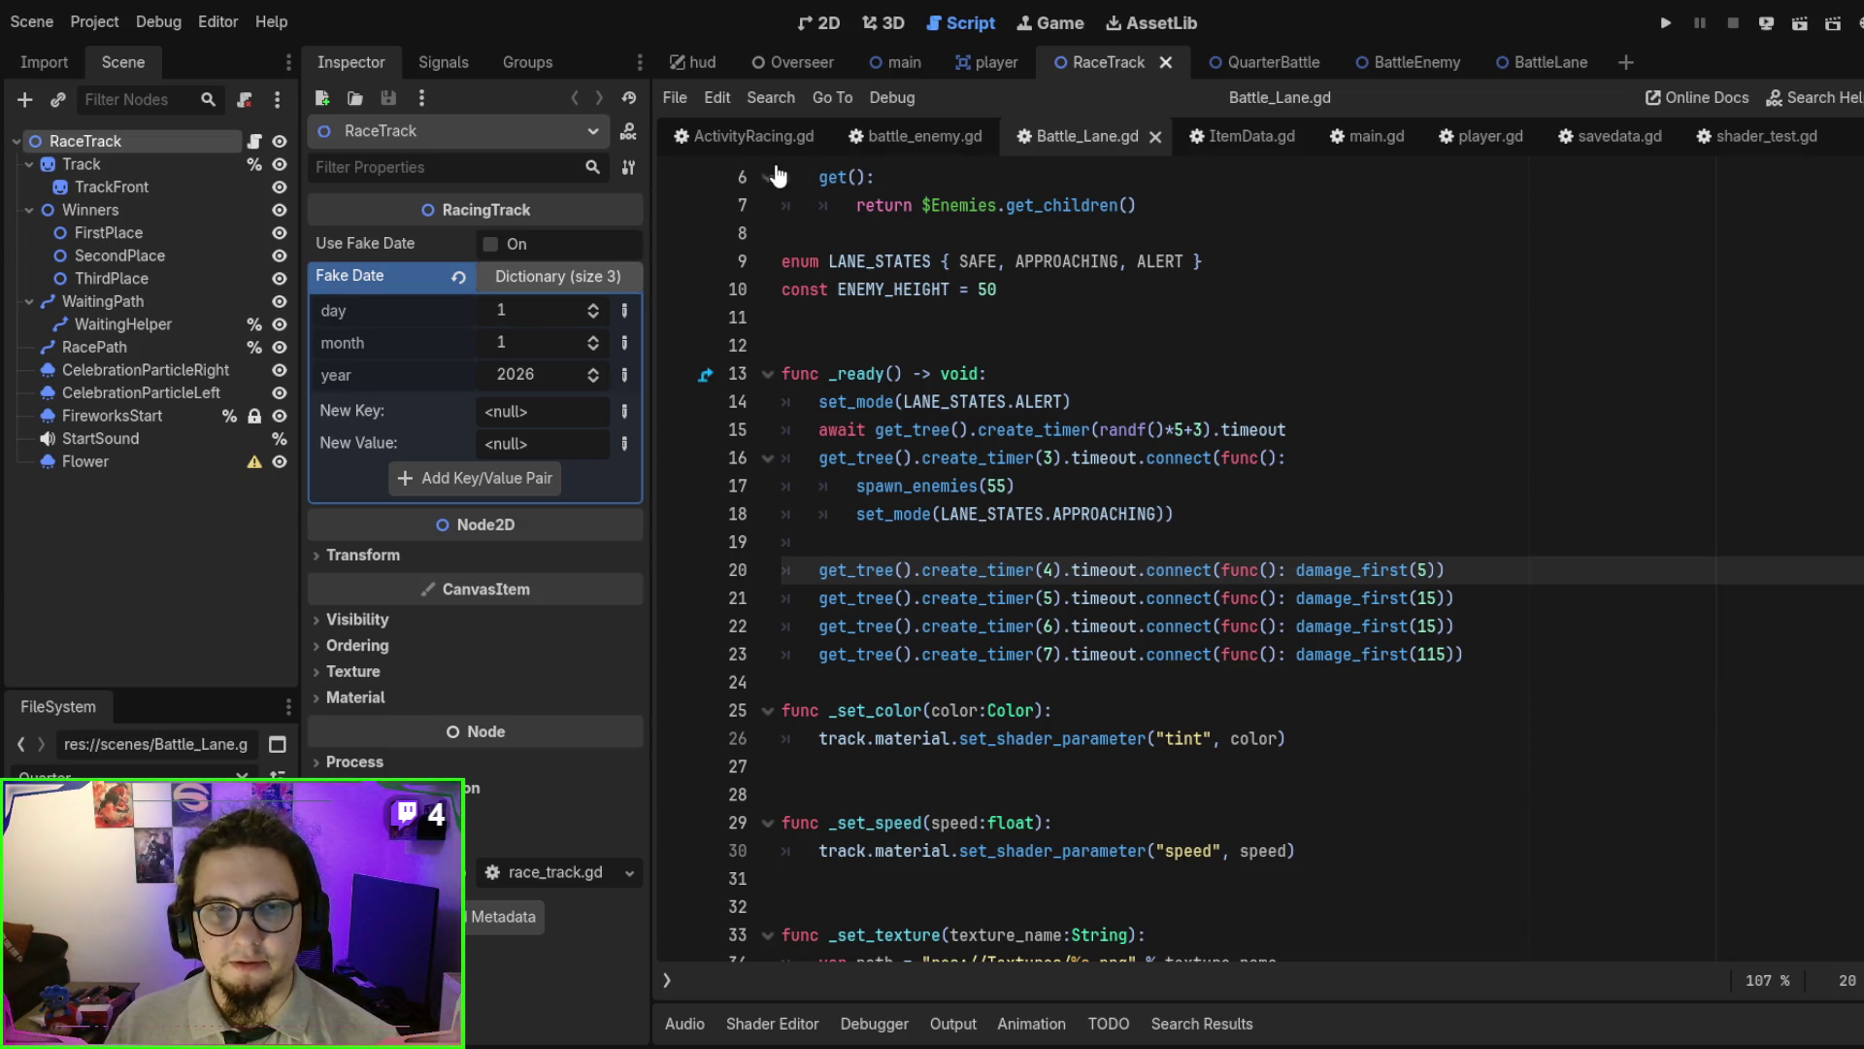
{"action": "left_click", "coordinate": [767, 136]}
{"action": "left_click", "coordinate": [831, 137]}
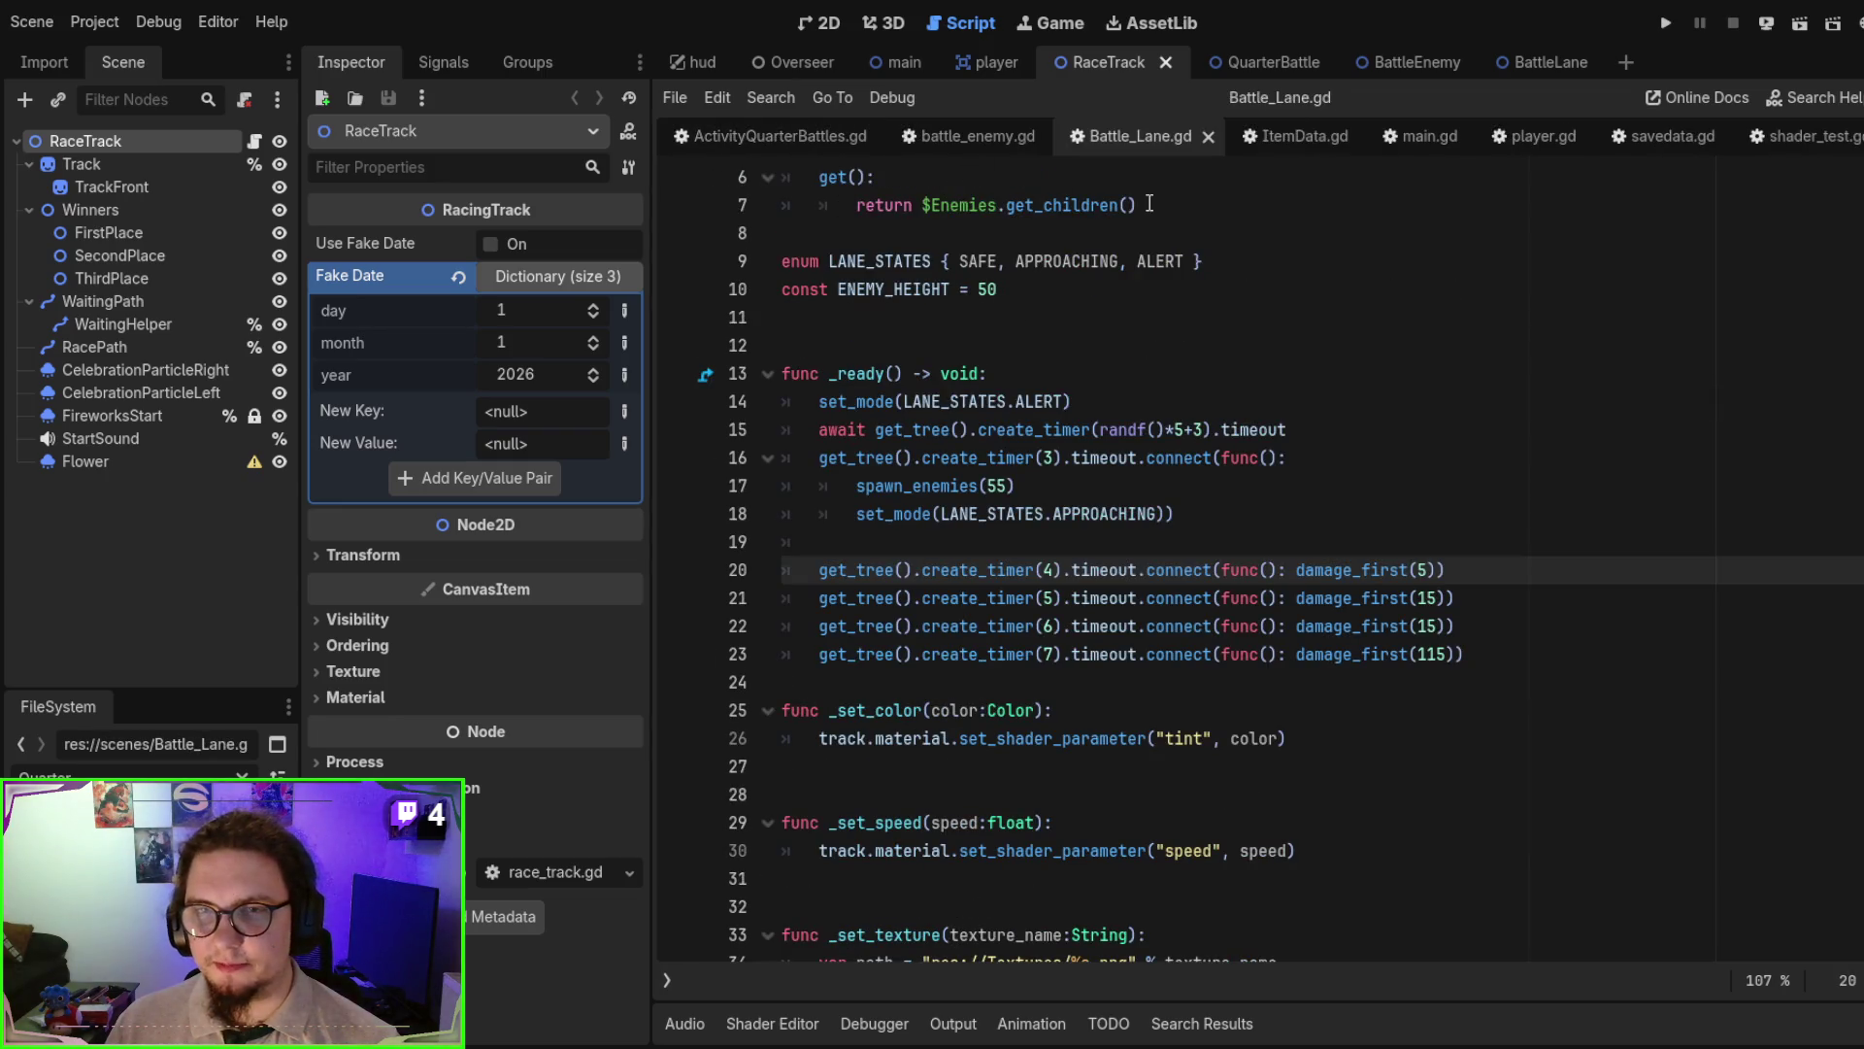
- Glance at ItemData.gd, place the caret at the start of _ready, then bring up shader_test.gd
{"action": "left_click", "coordinate": [1344, 140]}
{"action": "left_click", "coordinate": [1344, 140]}
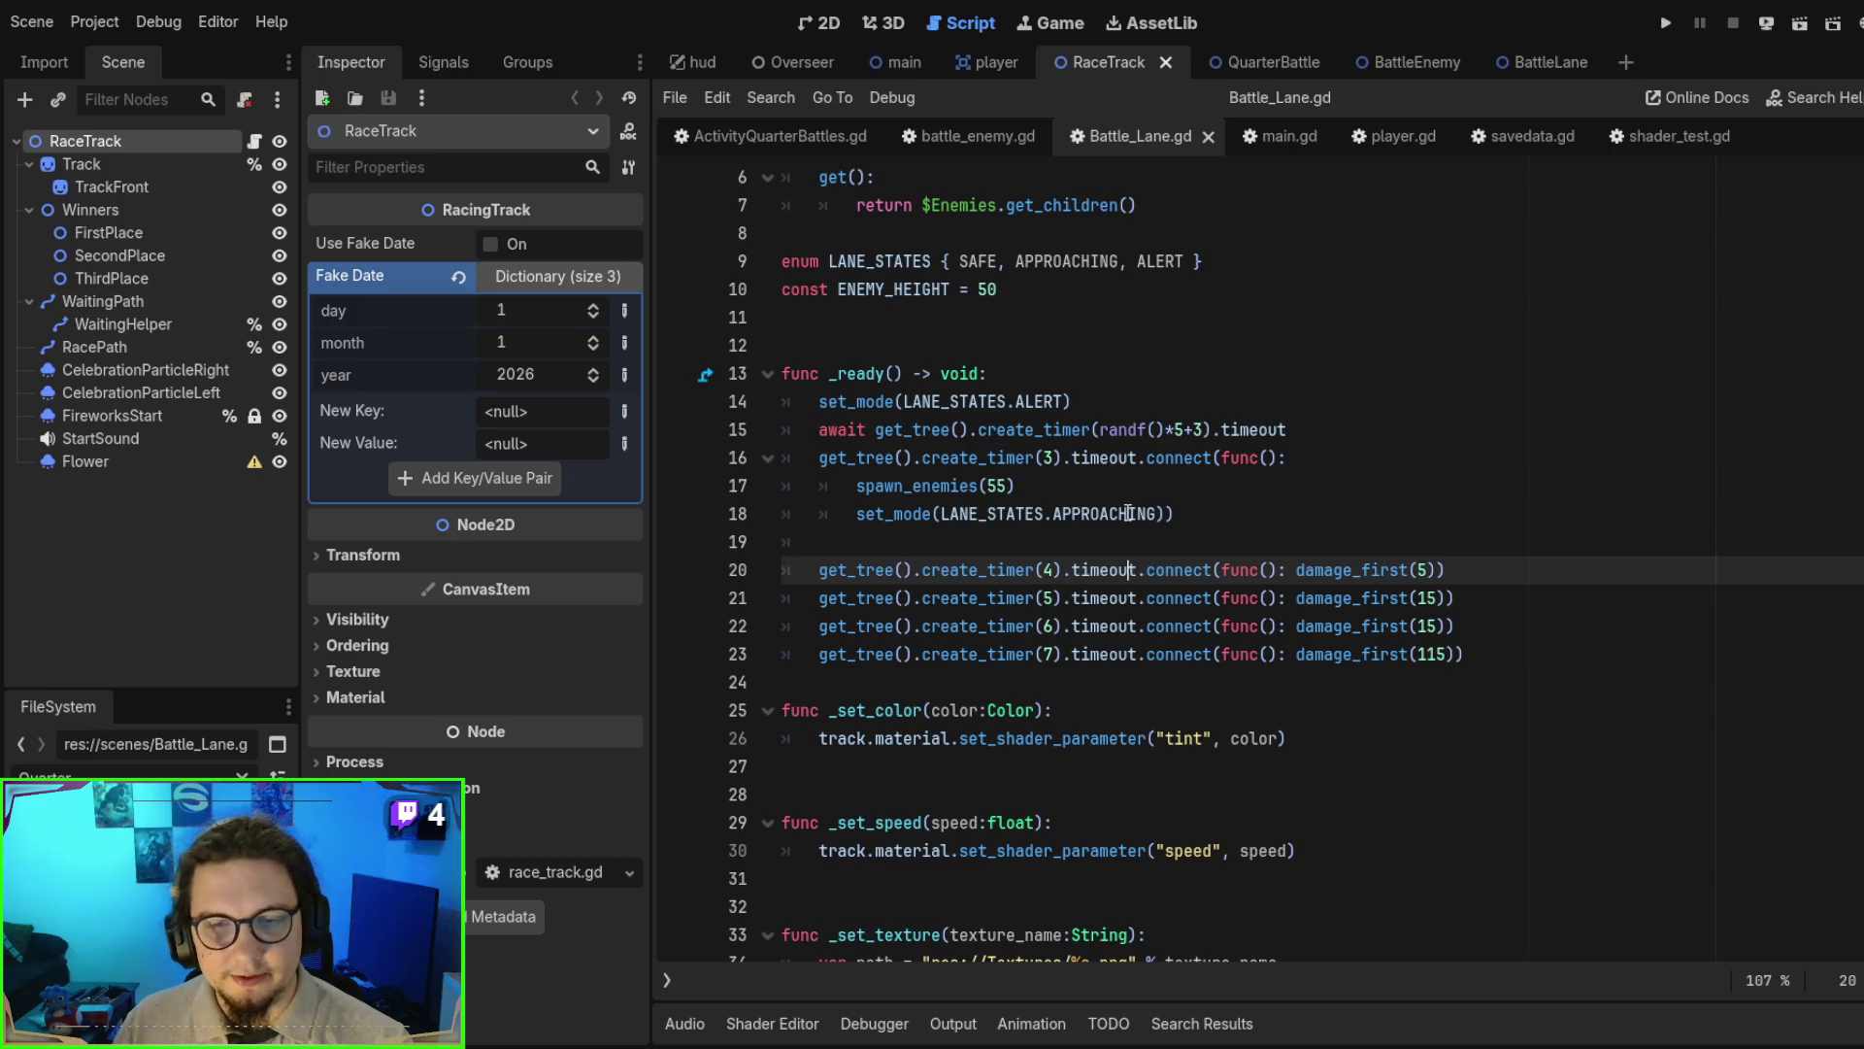
{"action": "left_click", "coordinate": [1278, 369]}
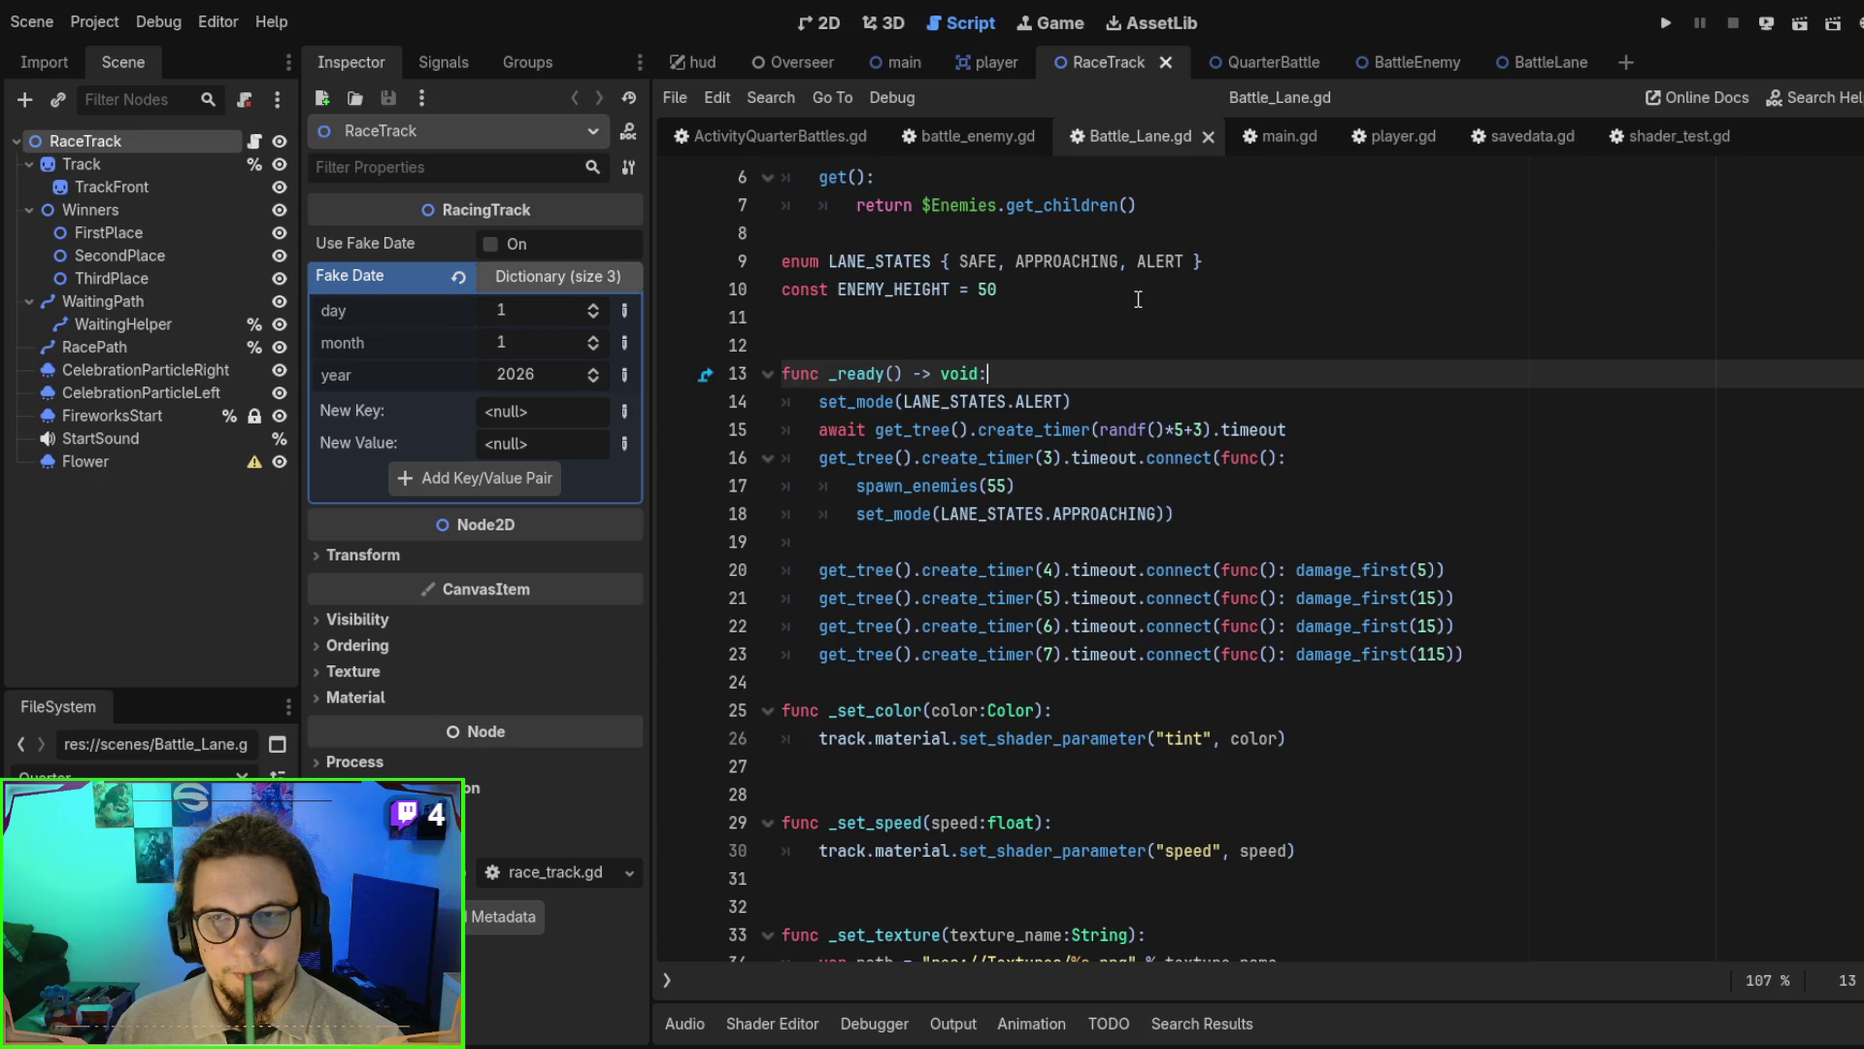
{"action": "left_click", "coordinate": [1674, 136]}
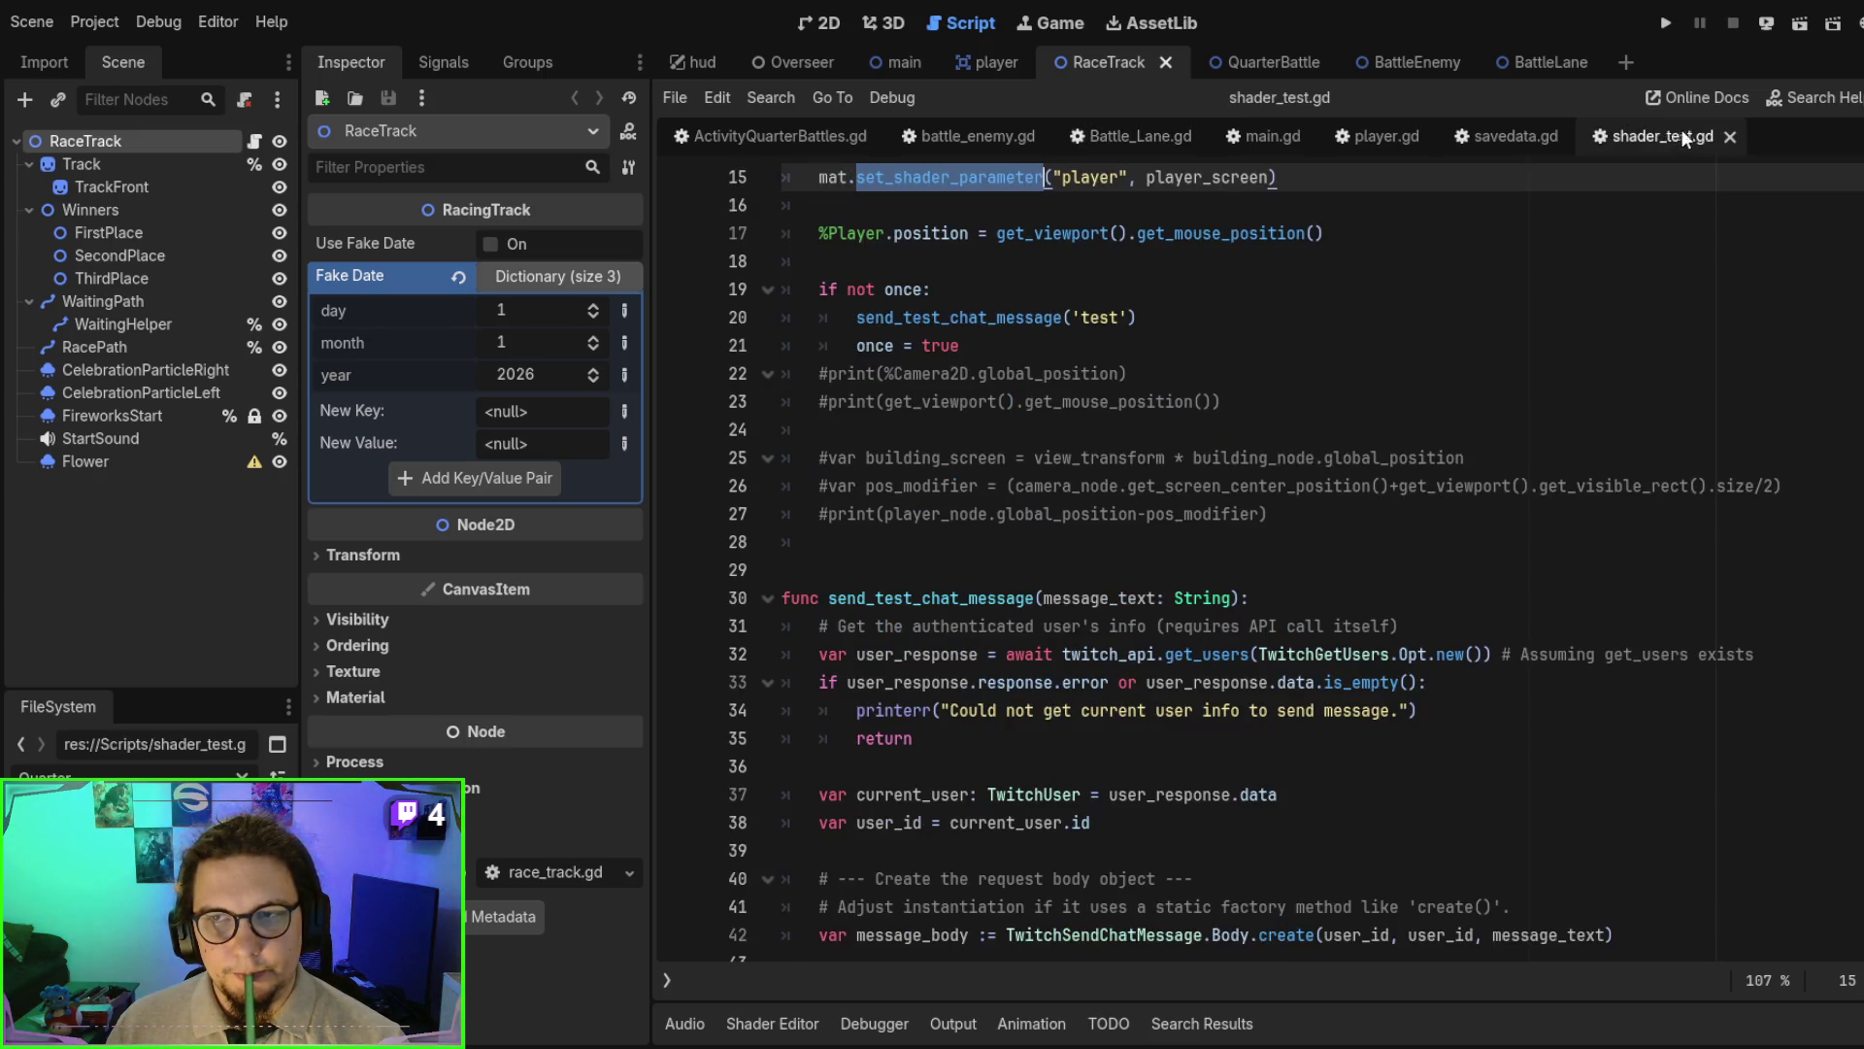
- Close the shader_test.gd and savedata.gd scripts and switch to main.gd
{"action": "left_click", "coordinate": [1732, 136]}
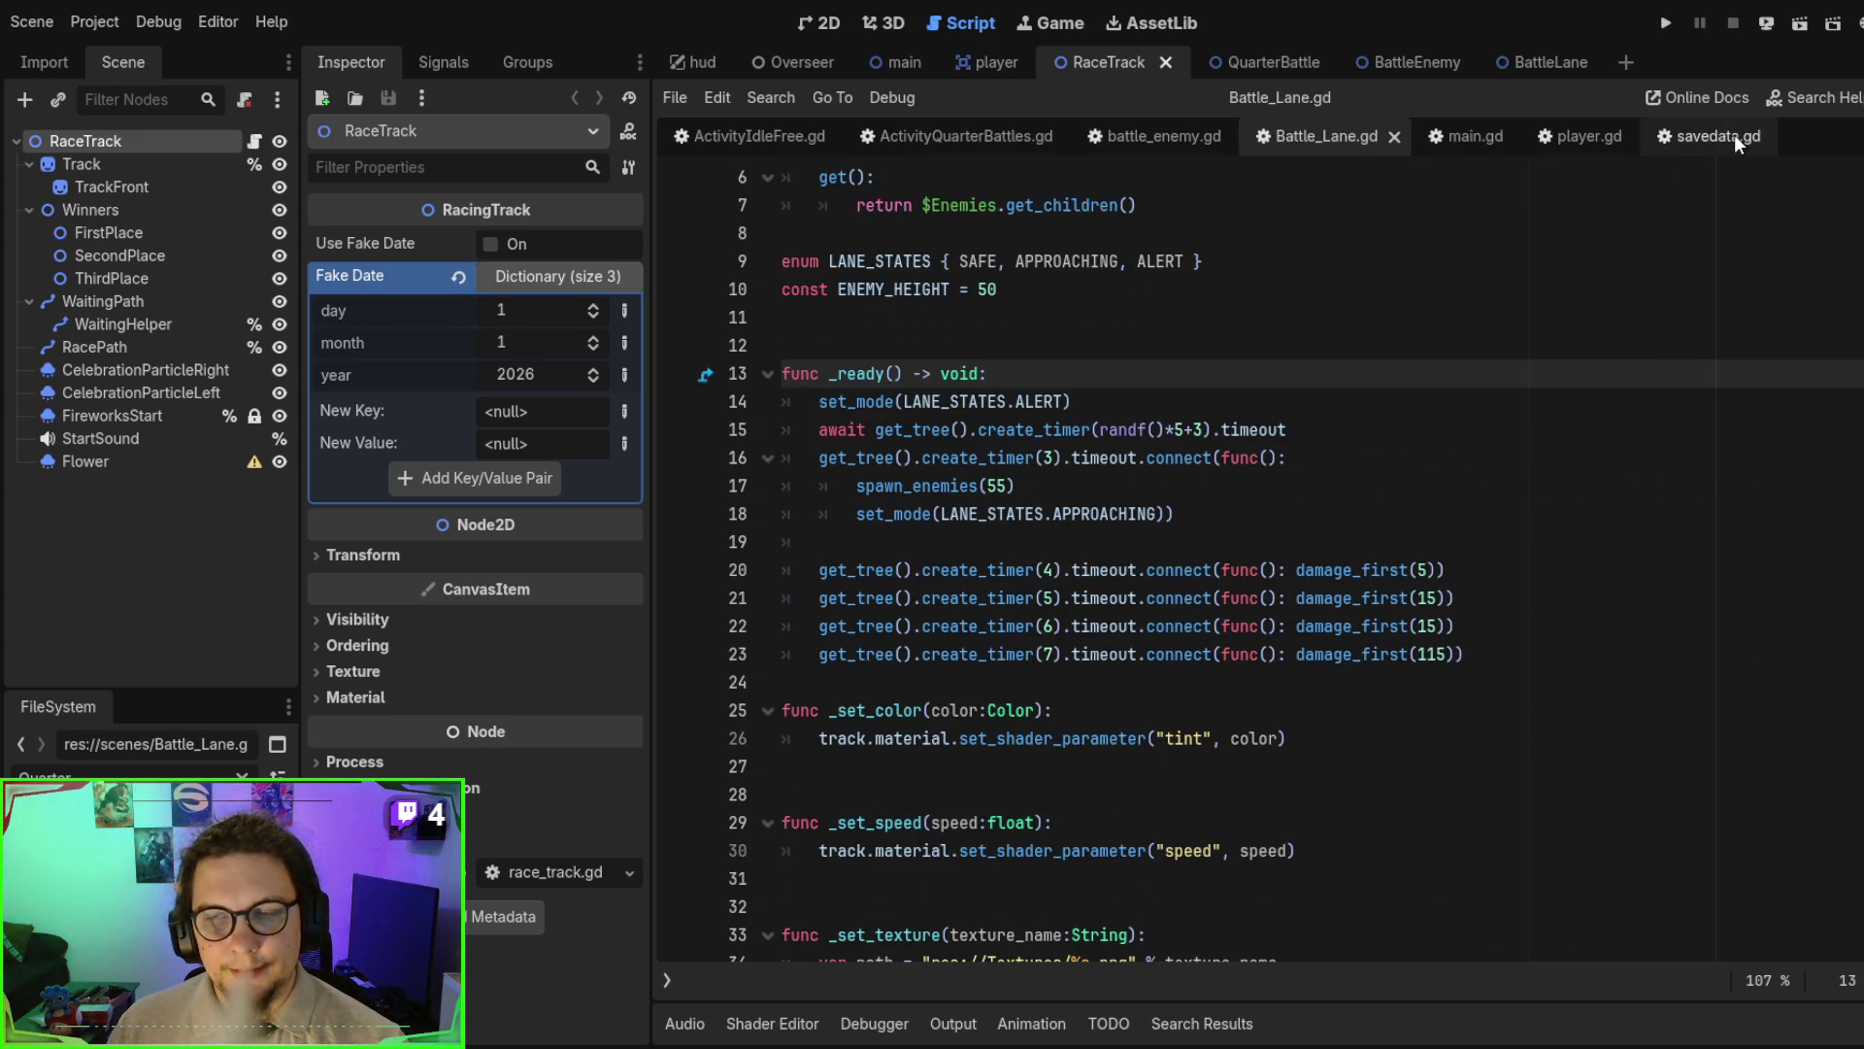
{"action": "left_click", "coordinate": [1738, 137]}
{"action": "left_click", "coordinate": [1758, 138]}
{"action": "left_click", "coordinate": [1757, 146]}
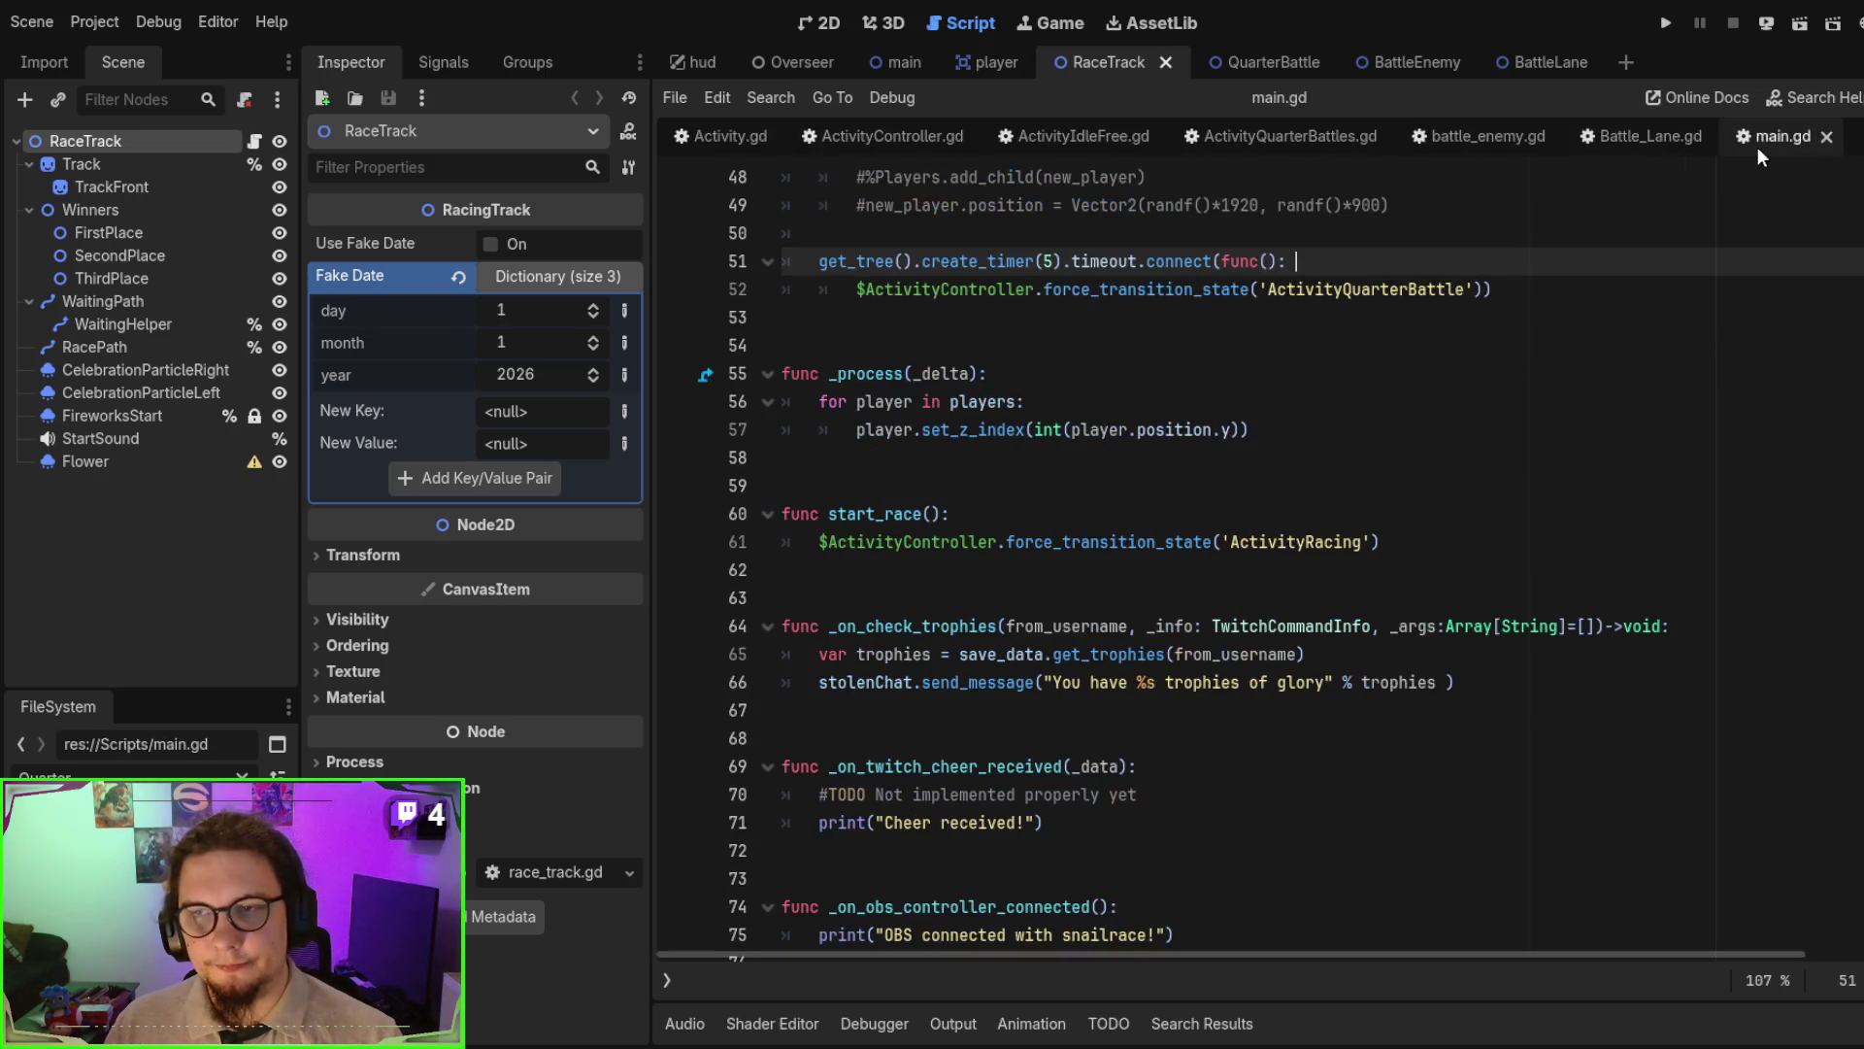
- Review main.gd from the ActivityQuarterBattle transition line downward, then open the main scene
{"action": "scroll", "coordinate": [1582, 362], "scroll_direction": "up", "scroll_amount": 2}
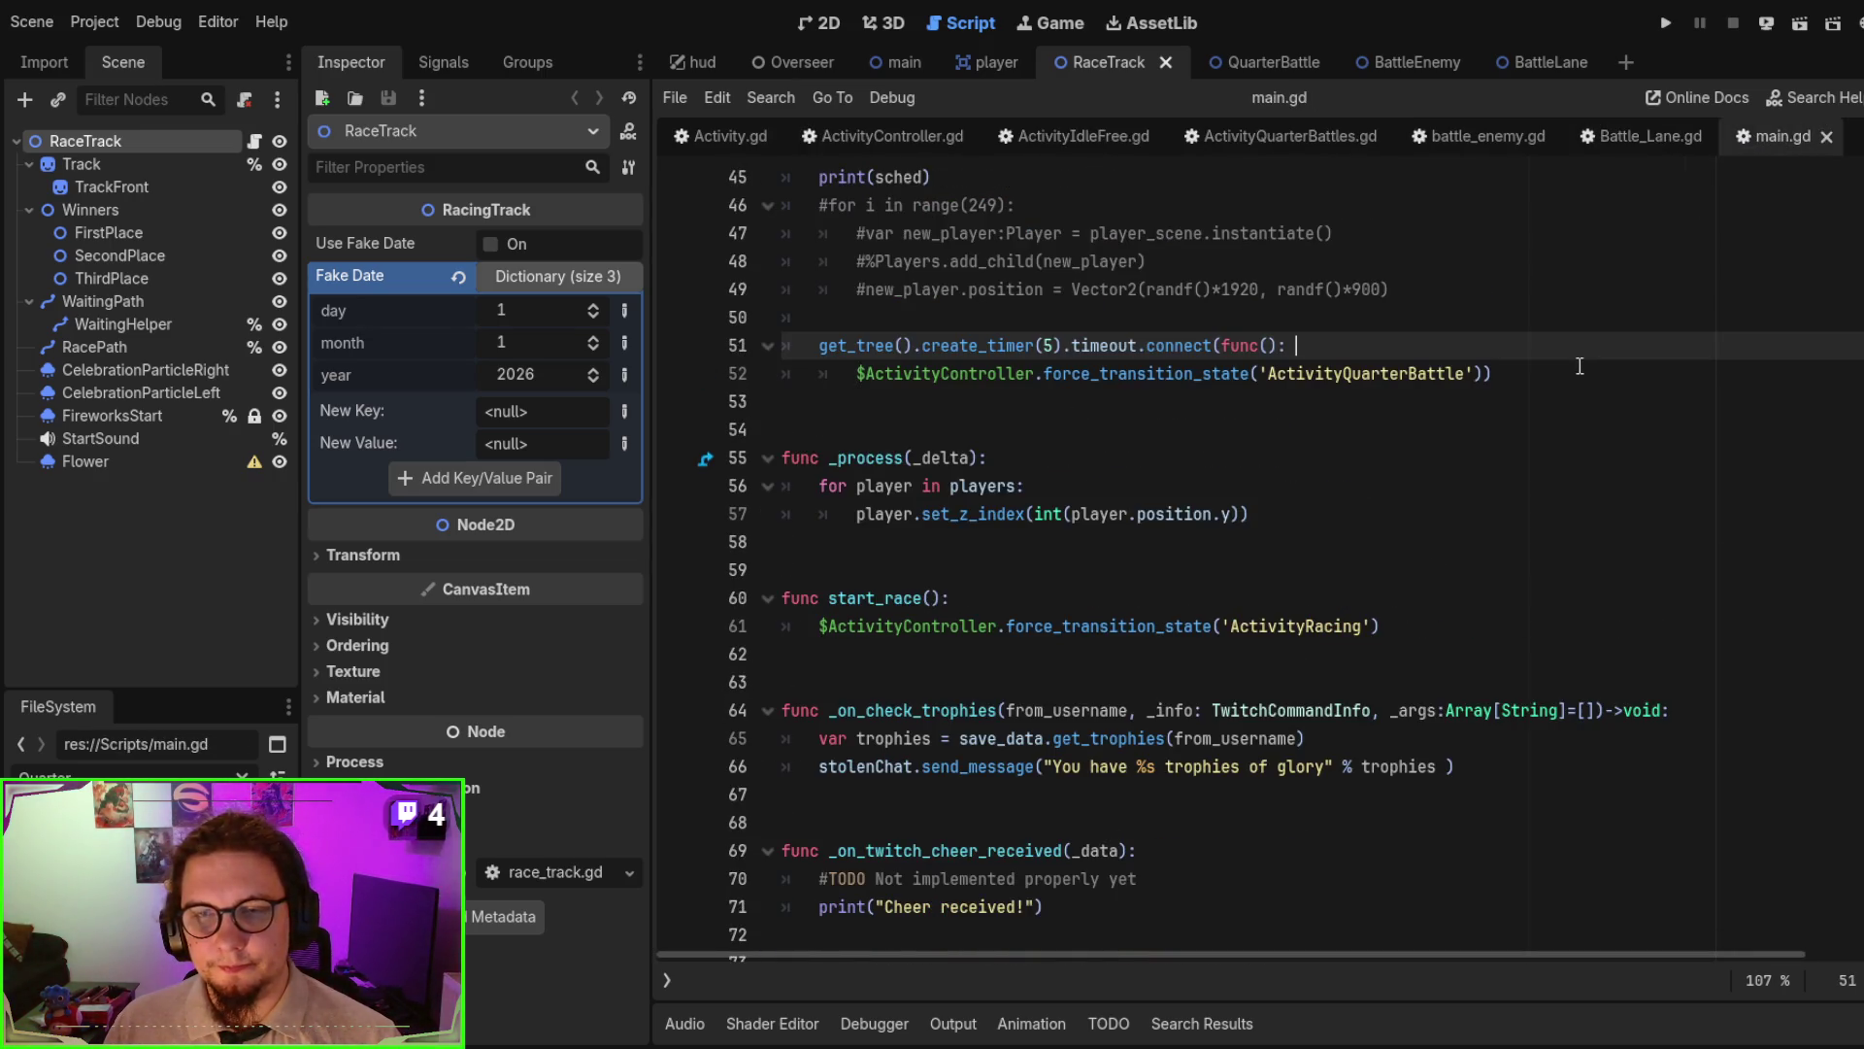
{"action": "scroll", "coordinate": [1527, 410], "scroll_direction": "up", "scroll_amount": 1}
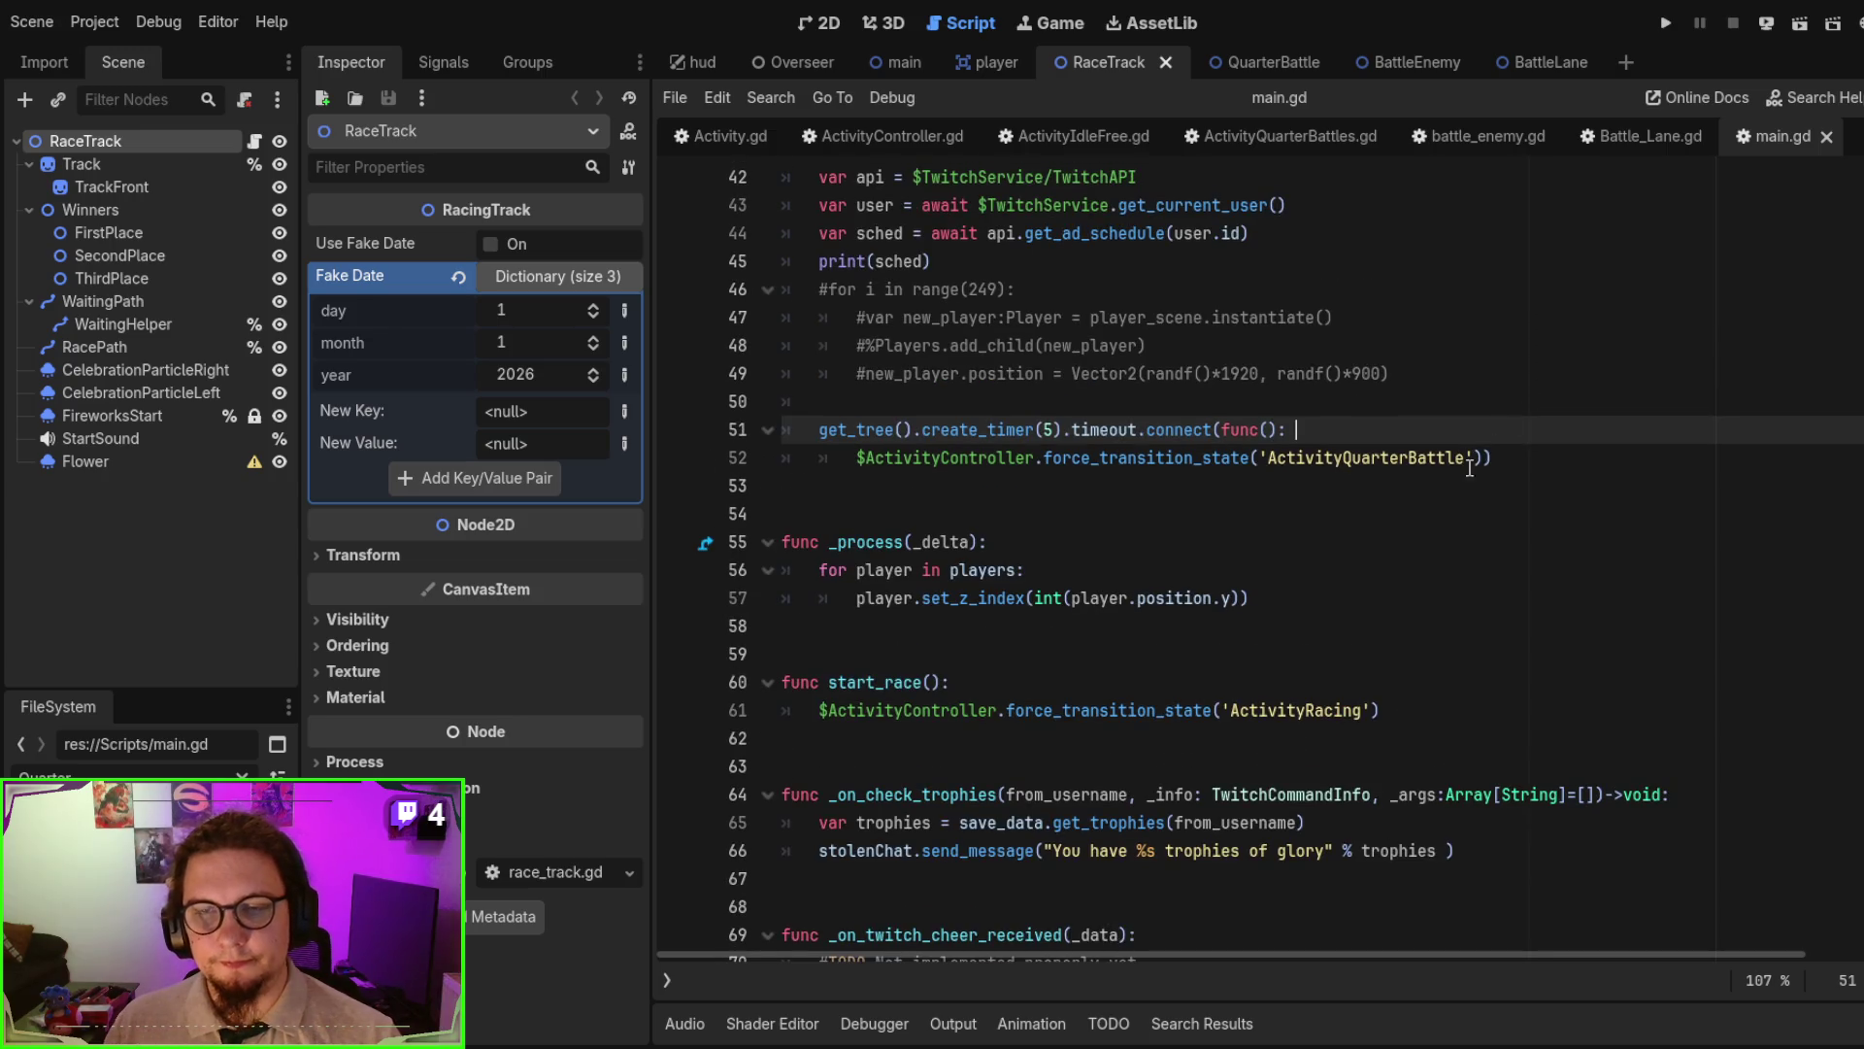
{"action": "left_click", "coordinate": [1353, 457]}
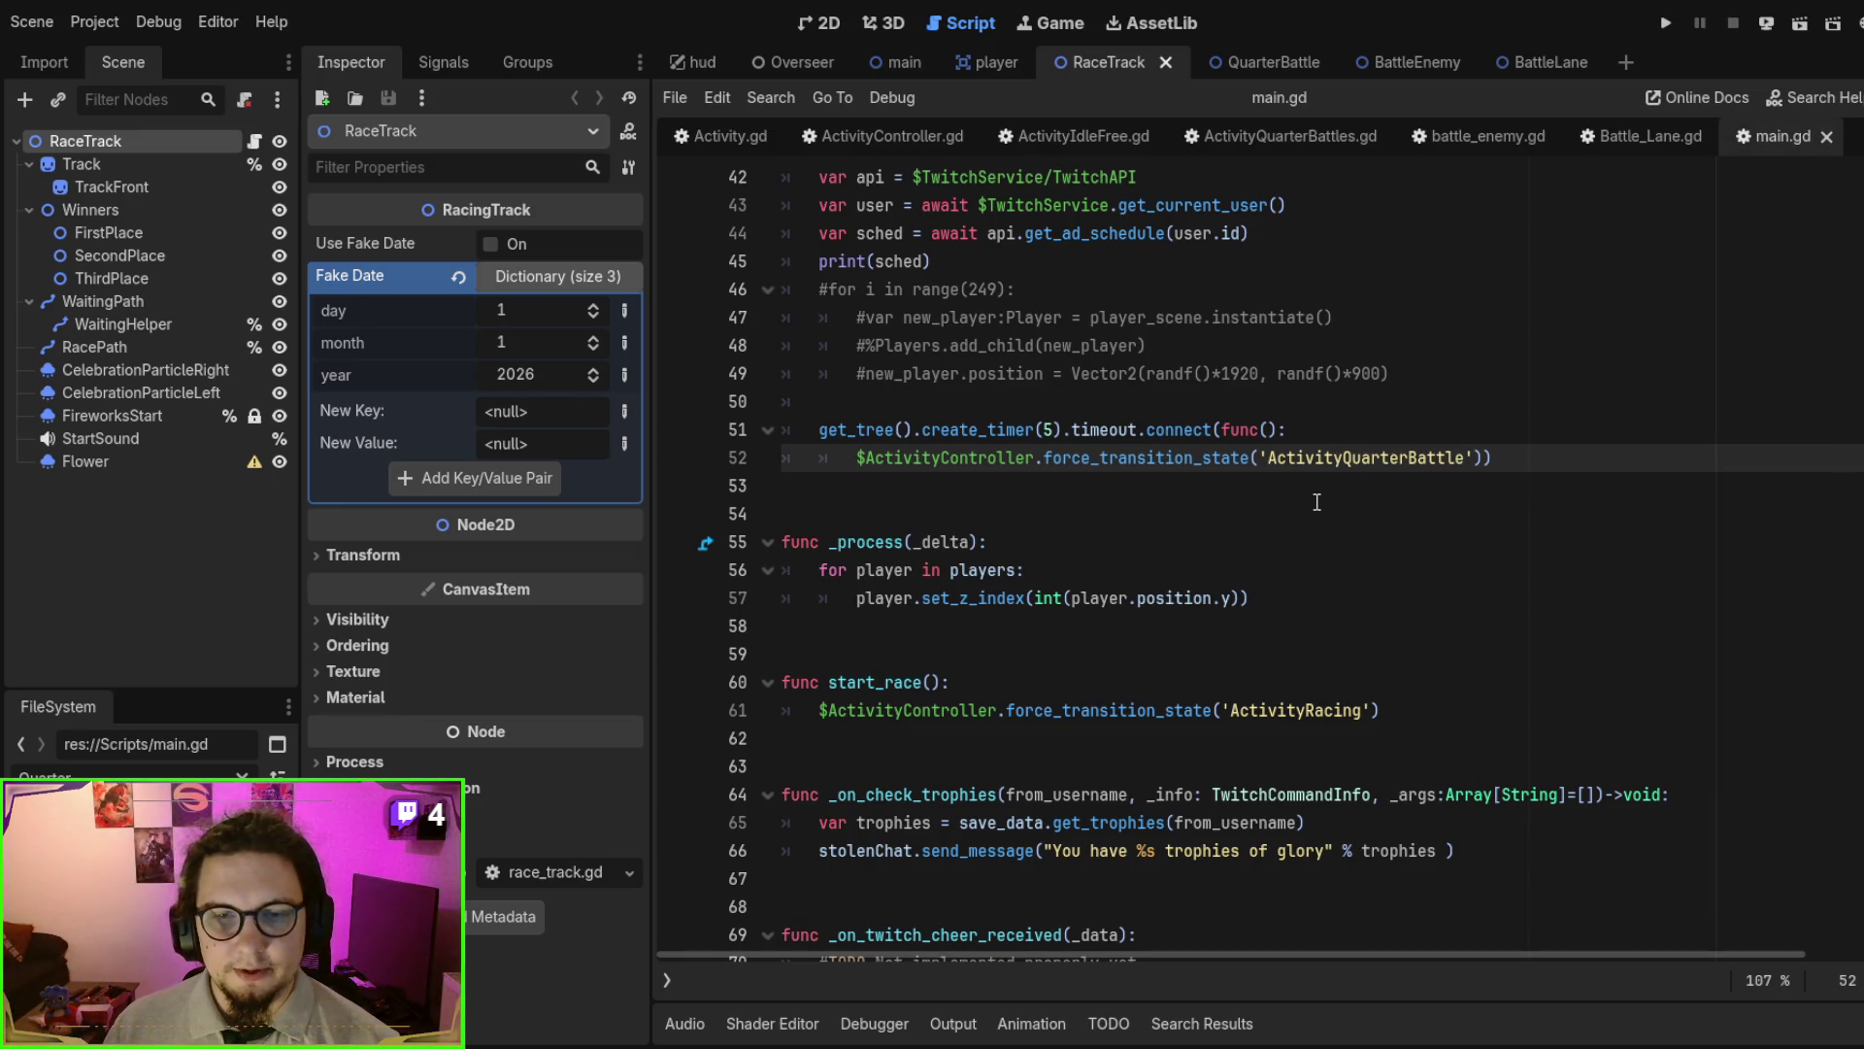
{"action": "scroll", "coordinate": [1316, 502], "scroll_direction": "down", "scroll_amount": 6}
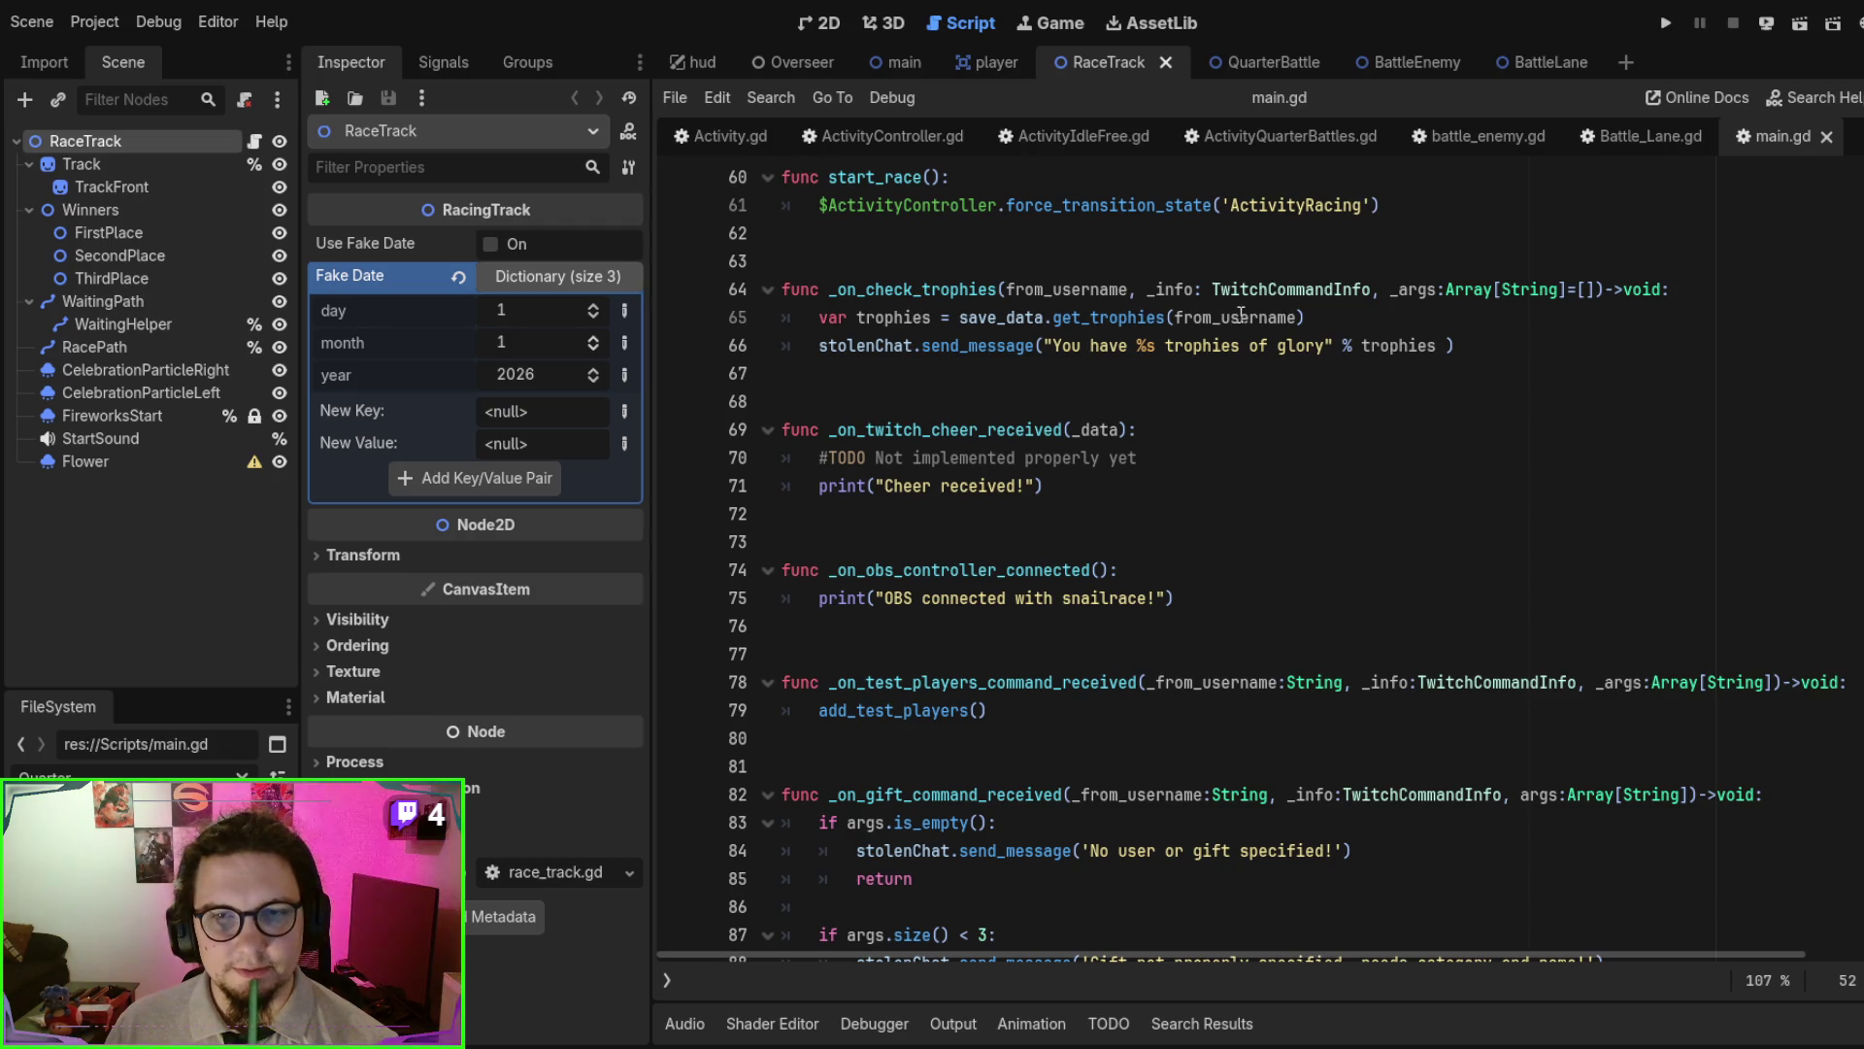
{"action": "scroll", "coordinate": [1143, 434], "scroll_direction": "down", "scroll_amount": 14}
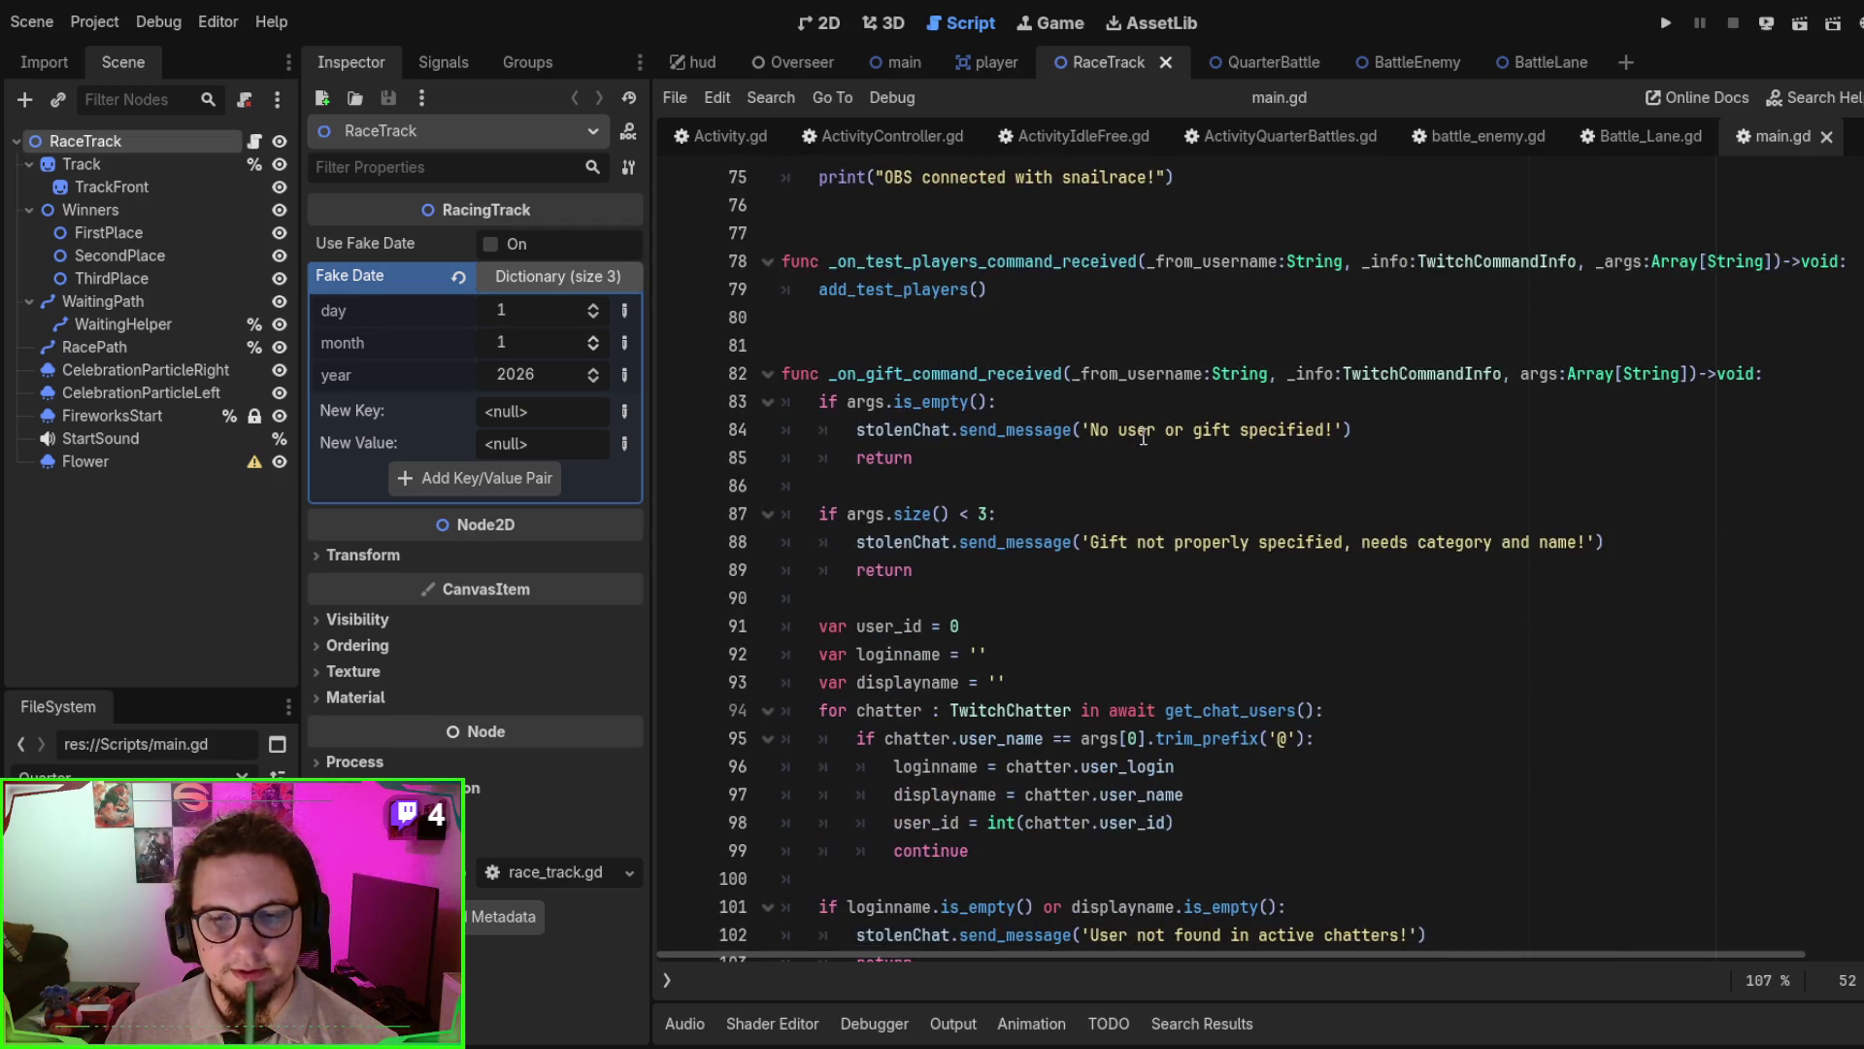
{"action": "scroll", "coordinate": [1145, 435], "scroll_direction": "down", "scroll_amount": 16}
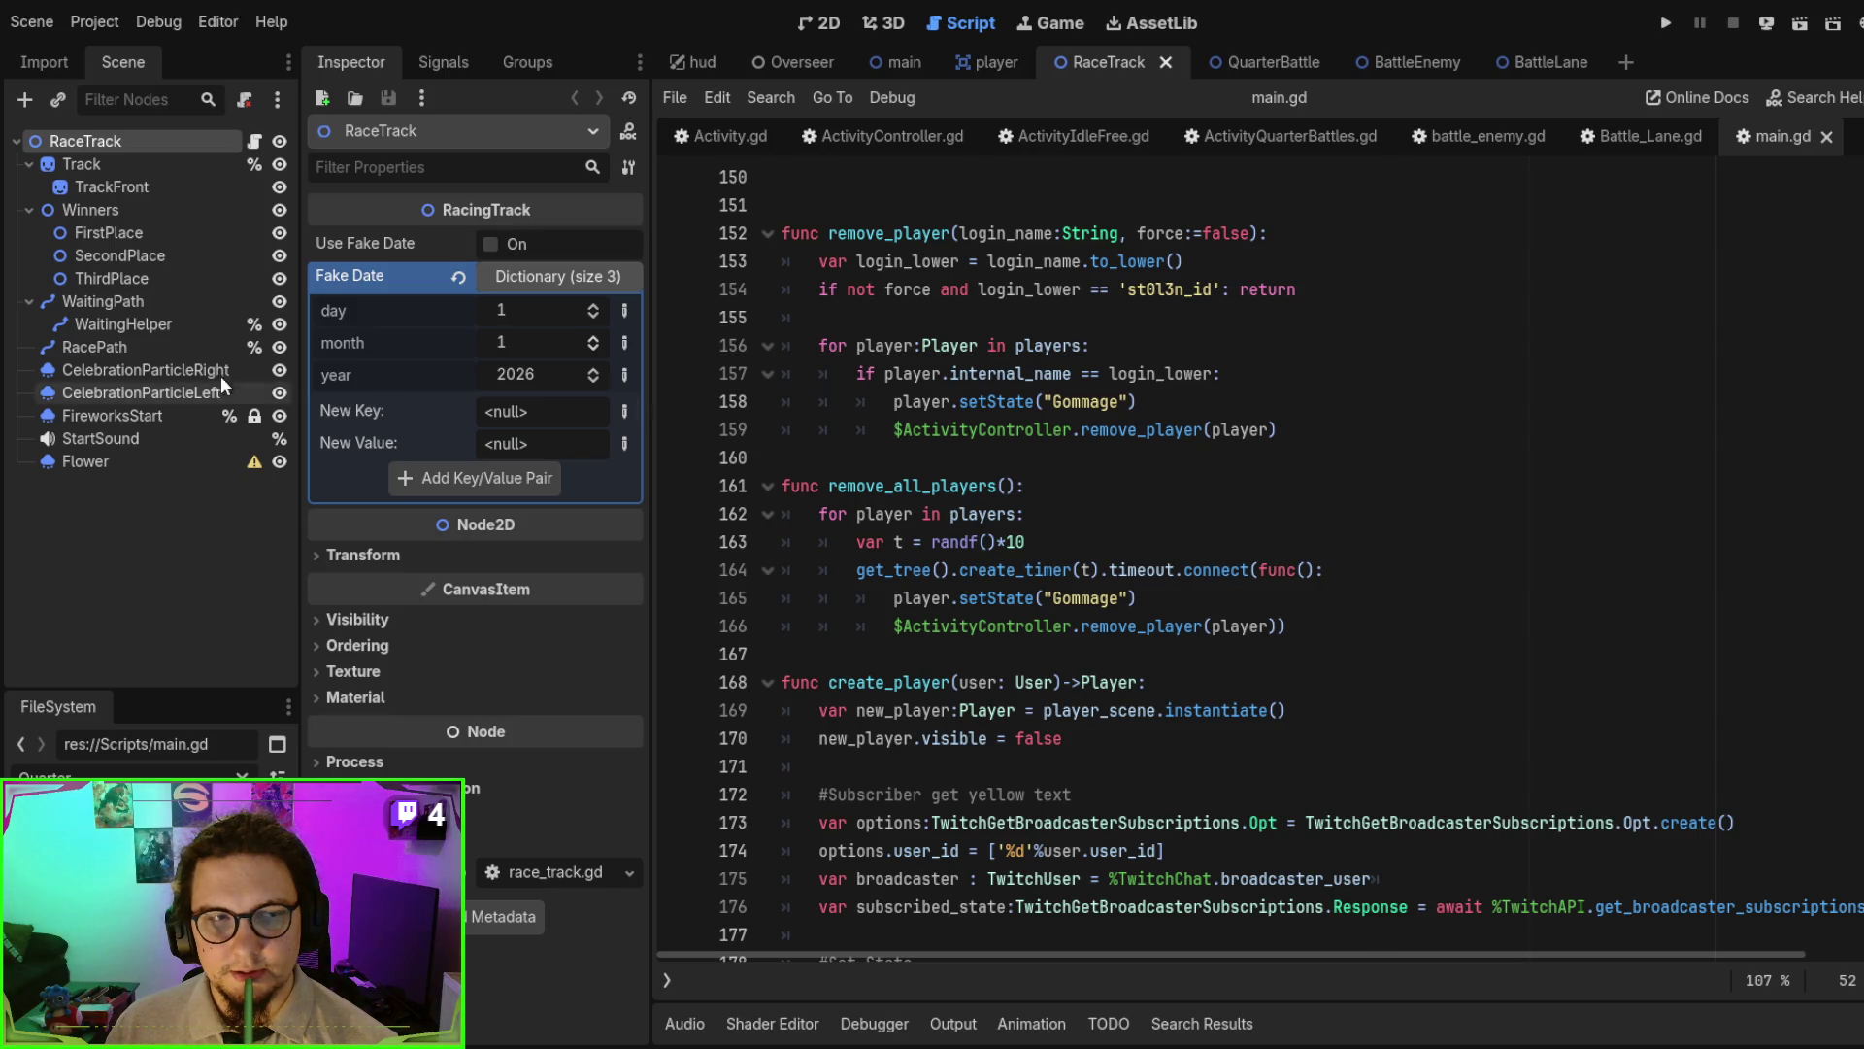
{"action": "left_click", "coordinate": [896, 61]}
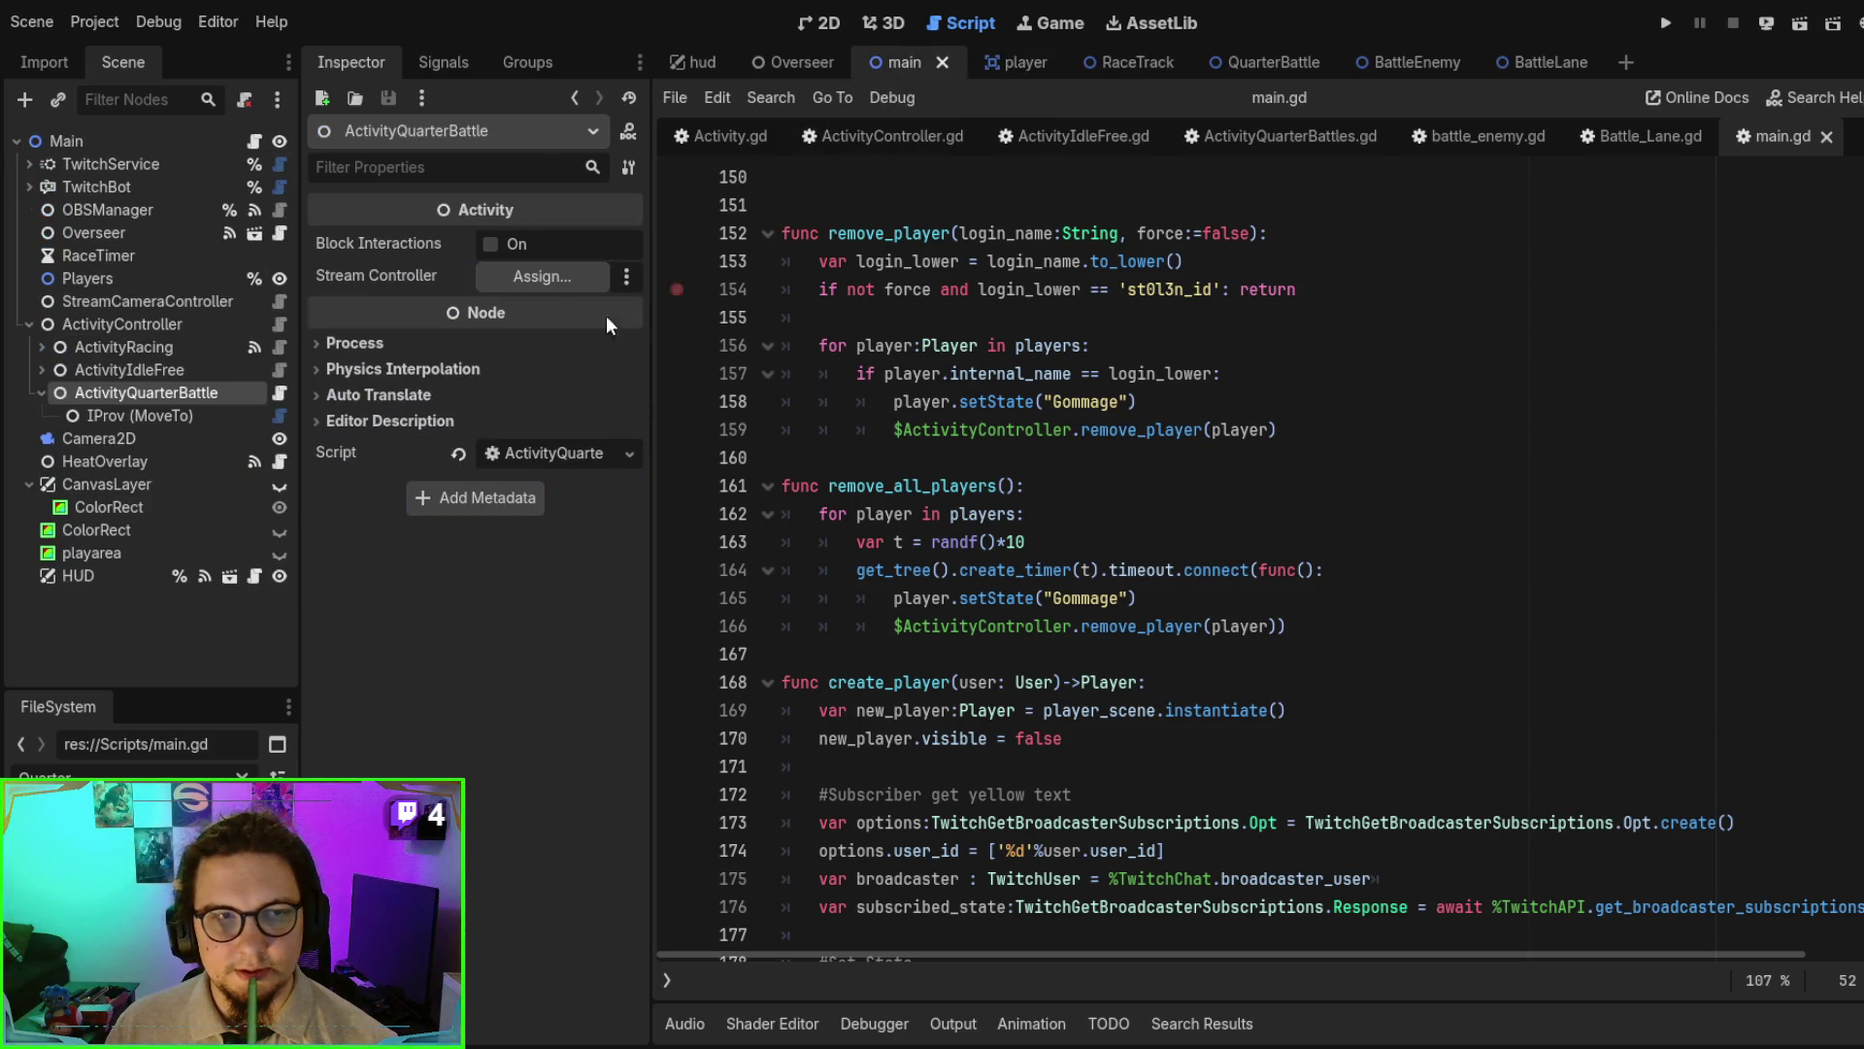
- Select HeatOverlay and follow its heat_click signal connection into the ActivityIdleFree.gd handler
{"action": "left_click", "coordinate": [132, 463]}
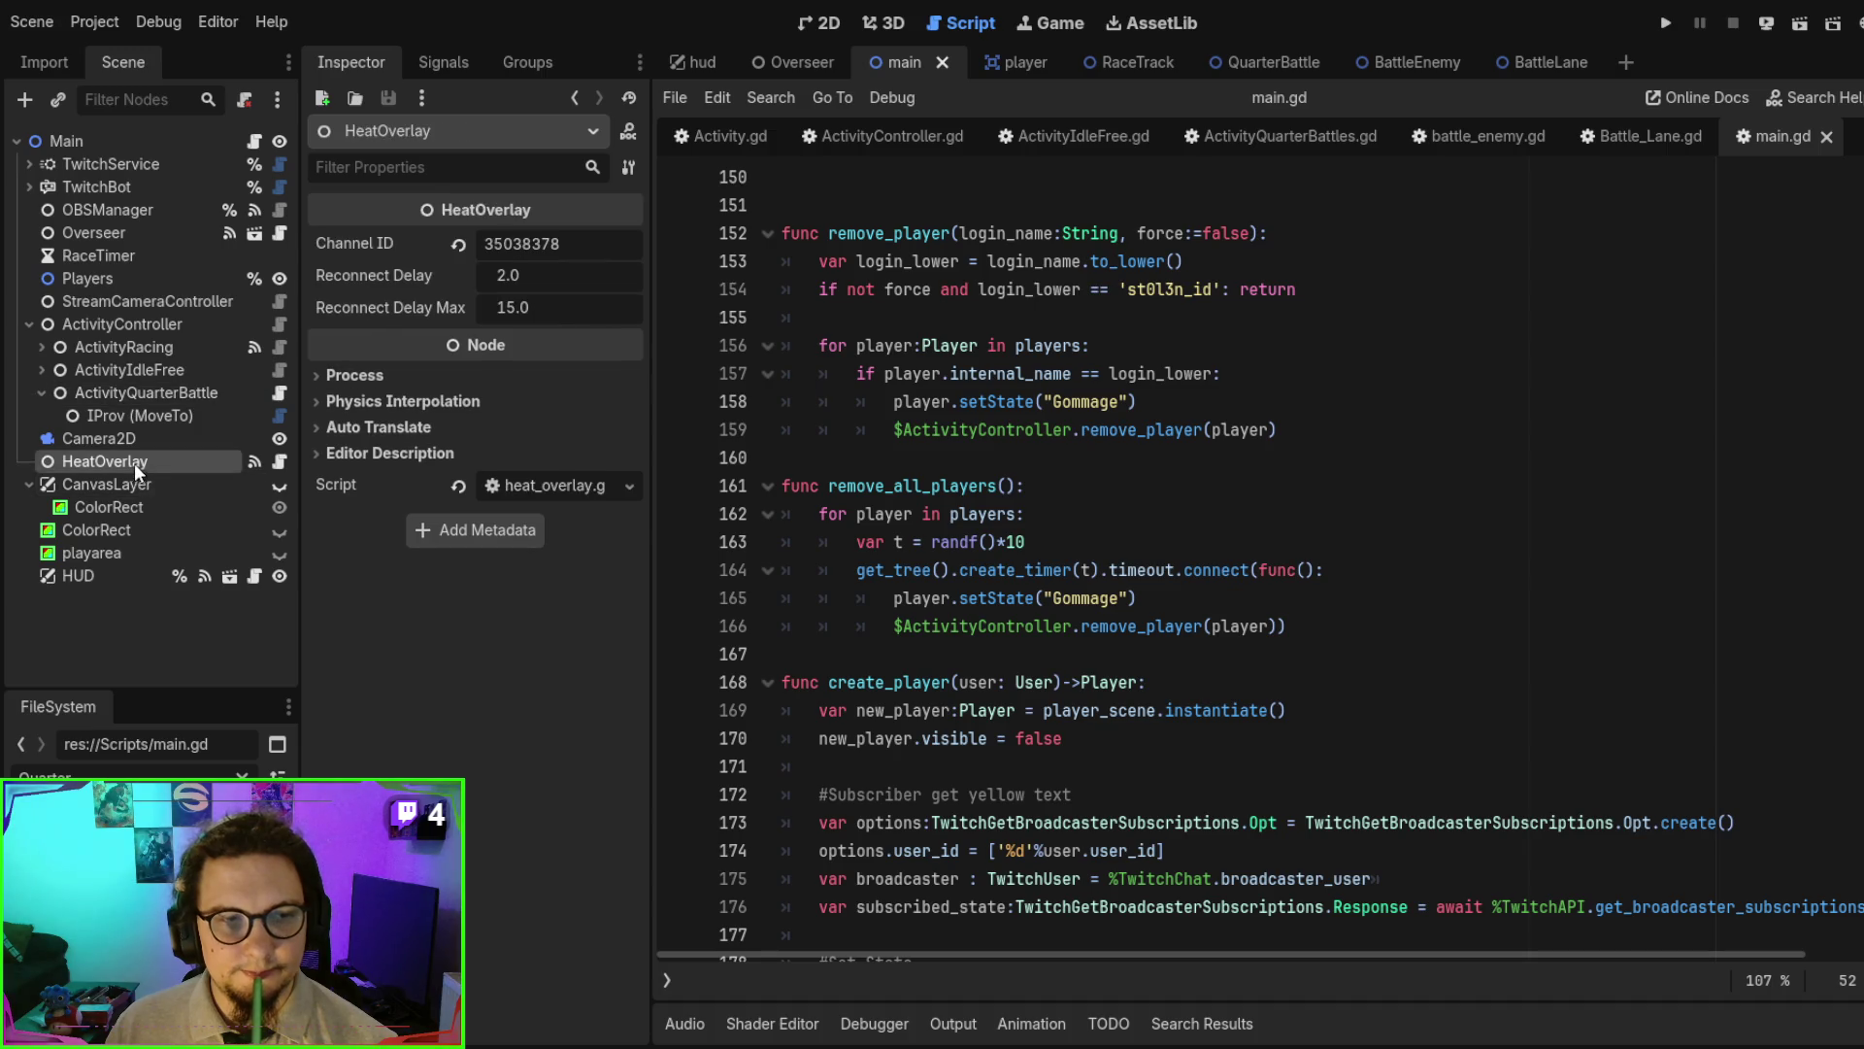
{"action": "left_click", "coordinate": [445, 60]}
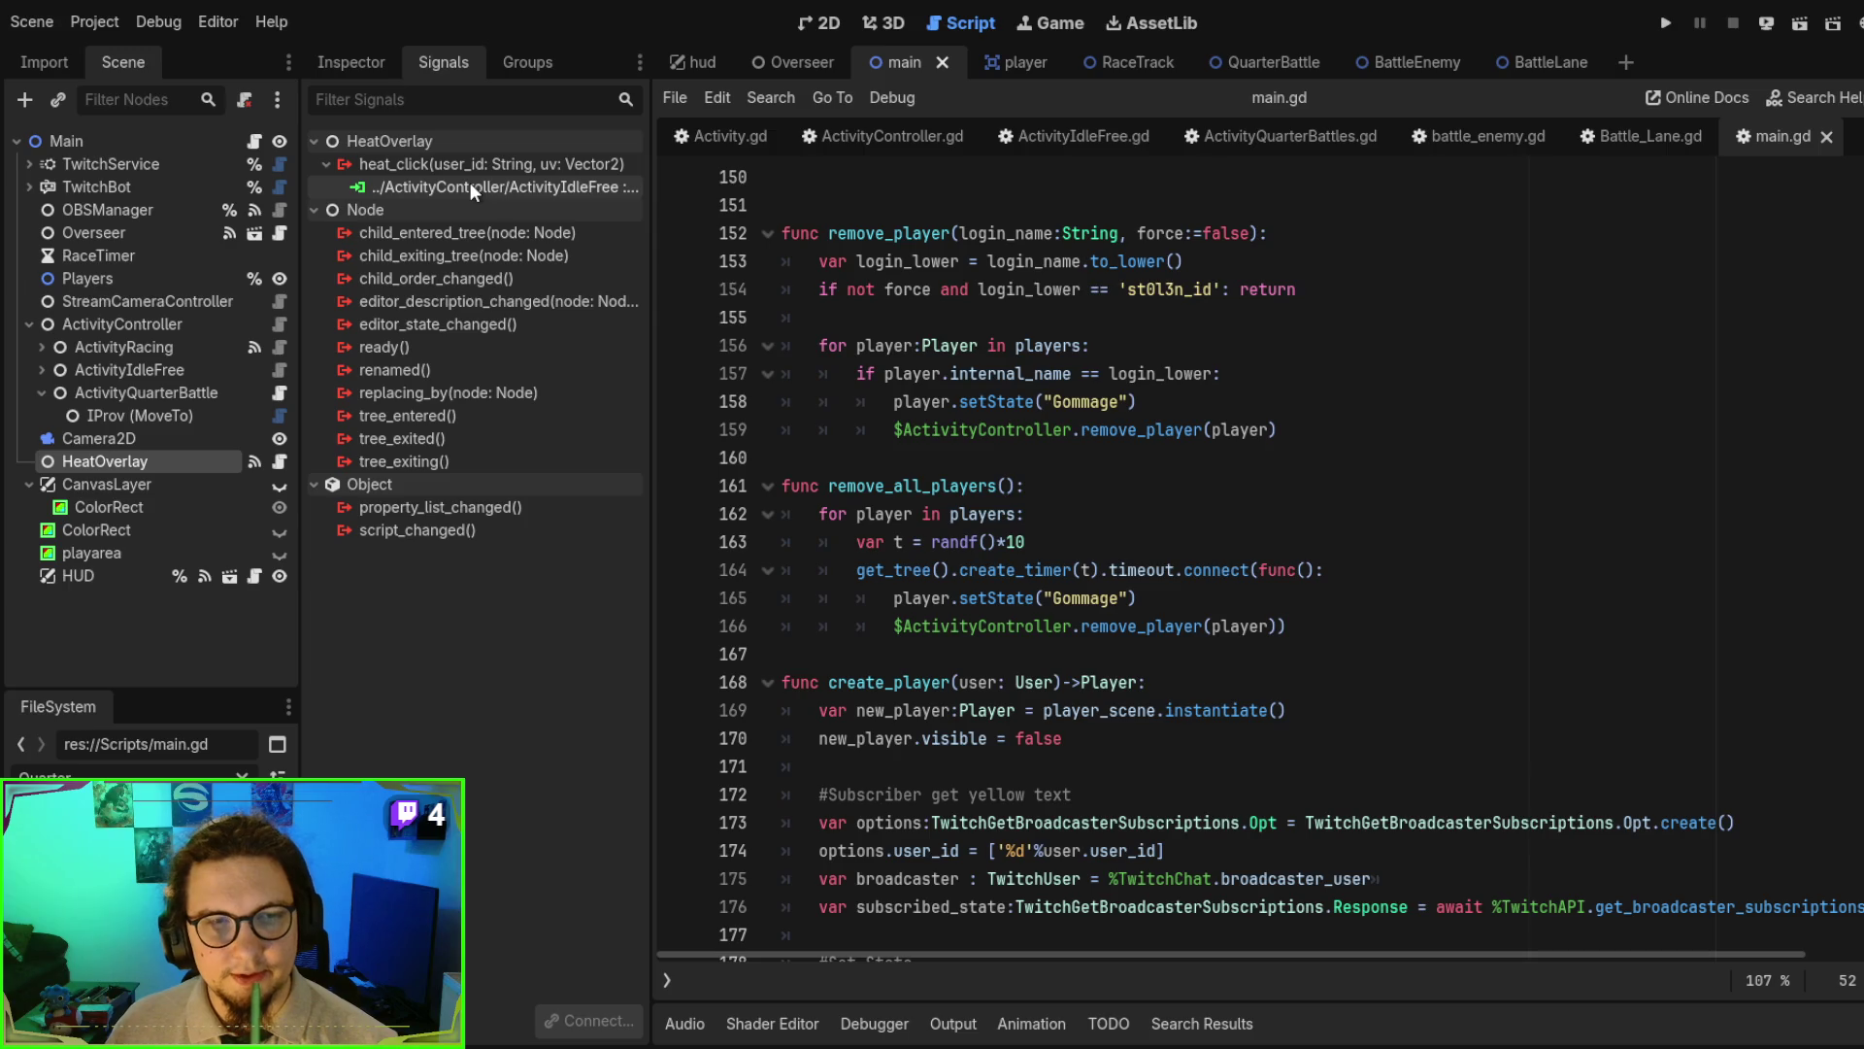
{"action": "double_click", "coordinate": [470, 186]}
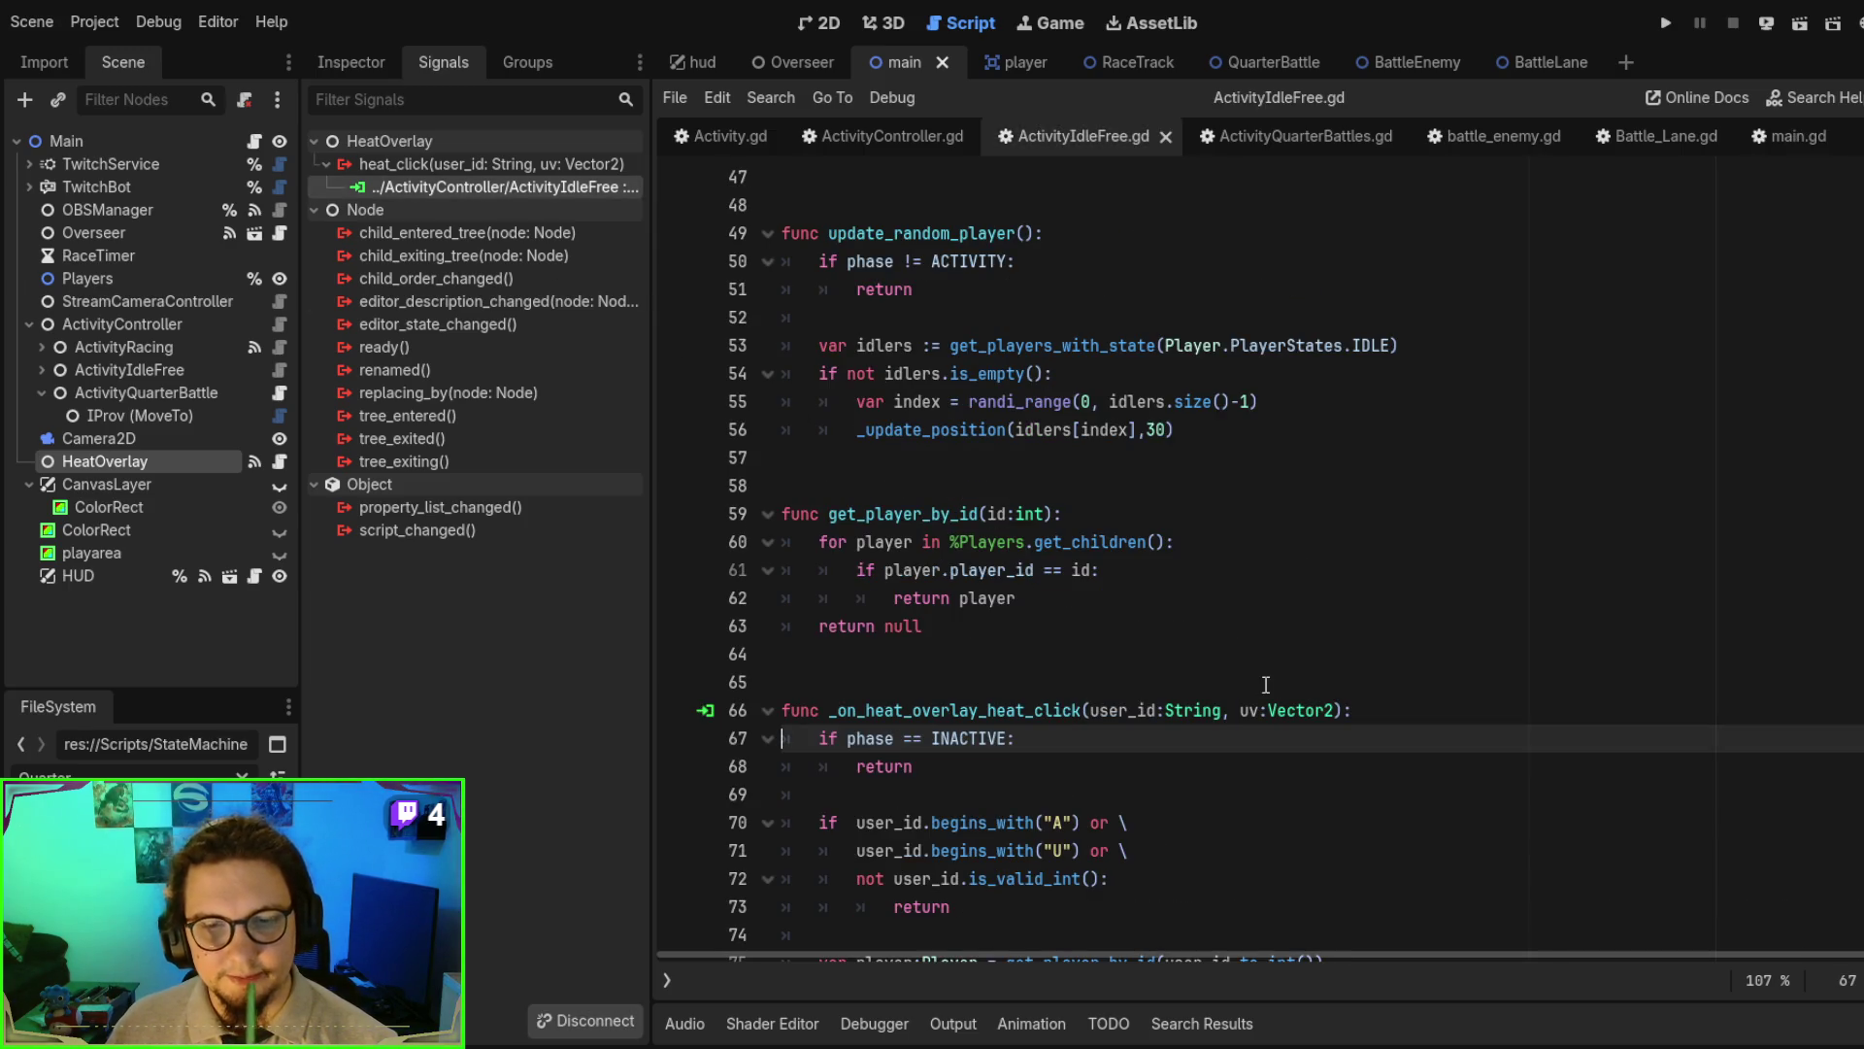
{"action": "scroll", "coordinate": [1265, 685], "scroll_direction": "down", "scroll_amount": 3}
{"action": "scroll", "coordinate": [1214, 622], "scroll_direction": "down", "scroll_amount": 1}
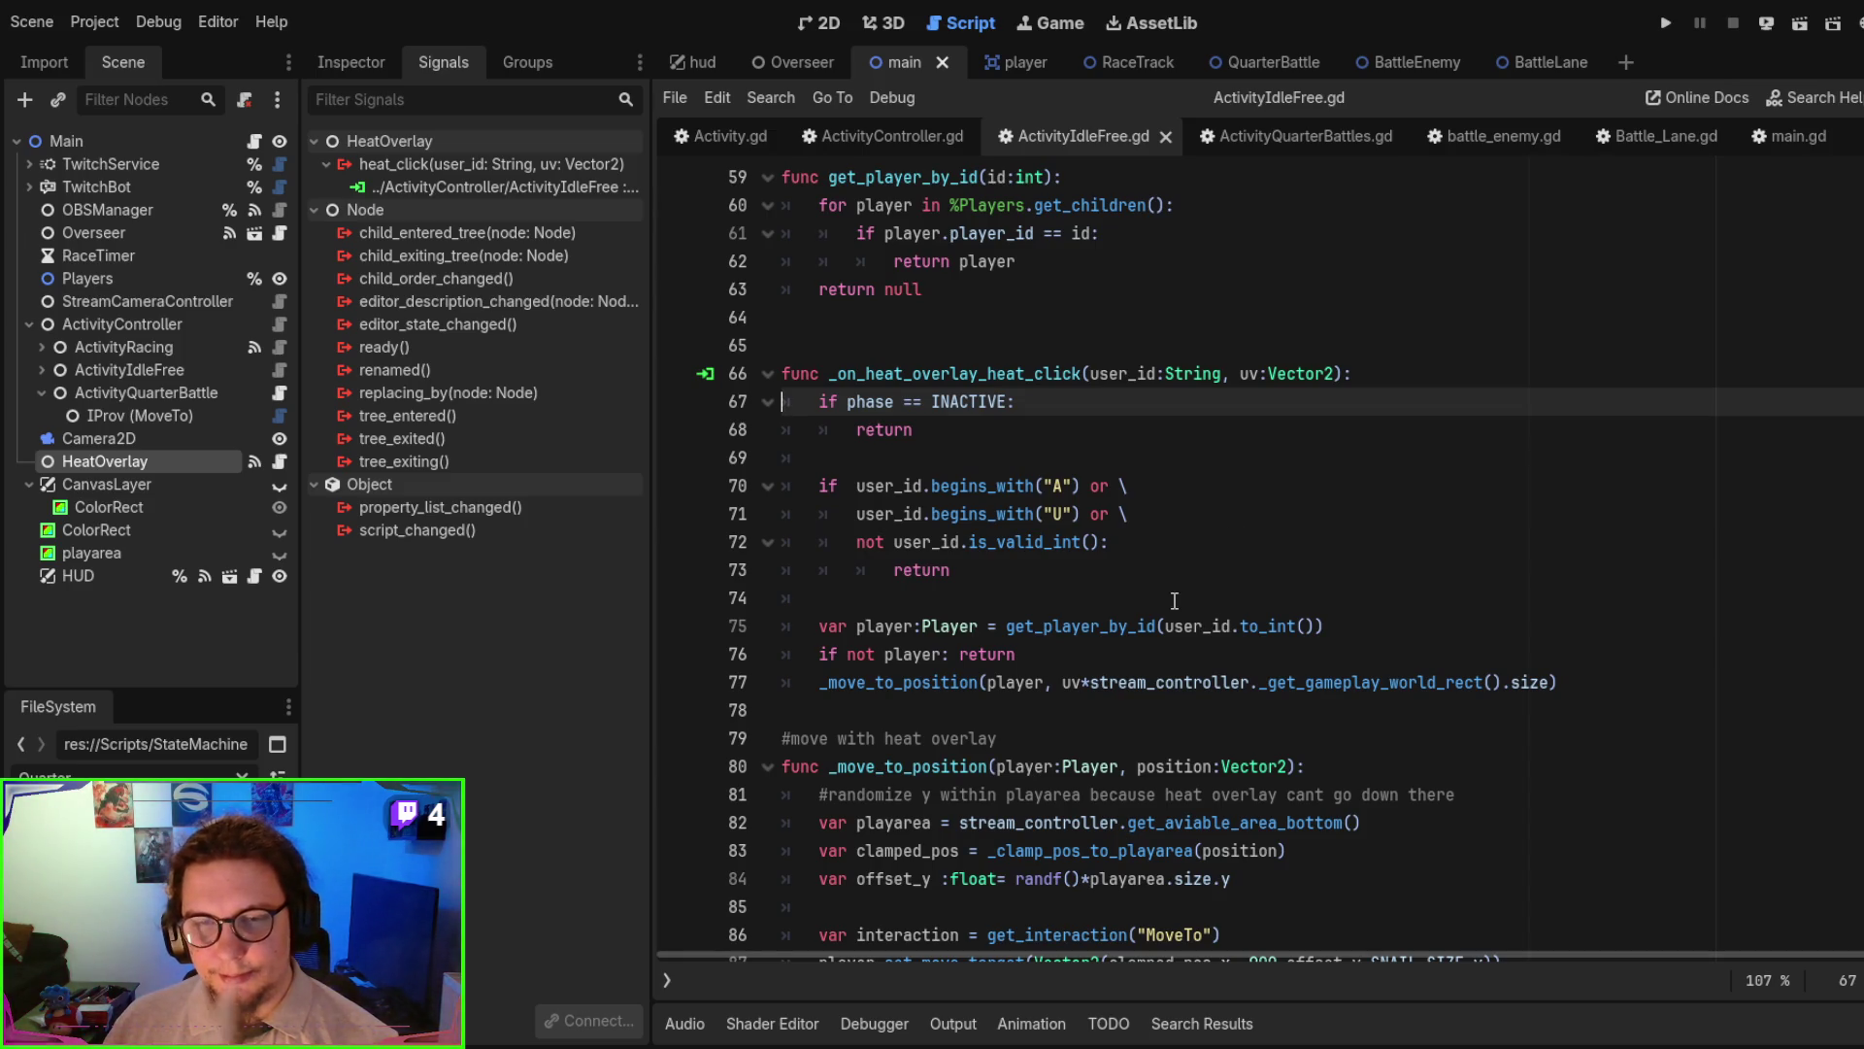
- Highlight the get_player_by_id call on line 75 and the _move_to_position function
{"action": "double_click", "coordinate": [1093, 622]}
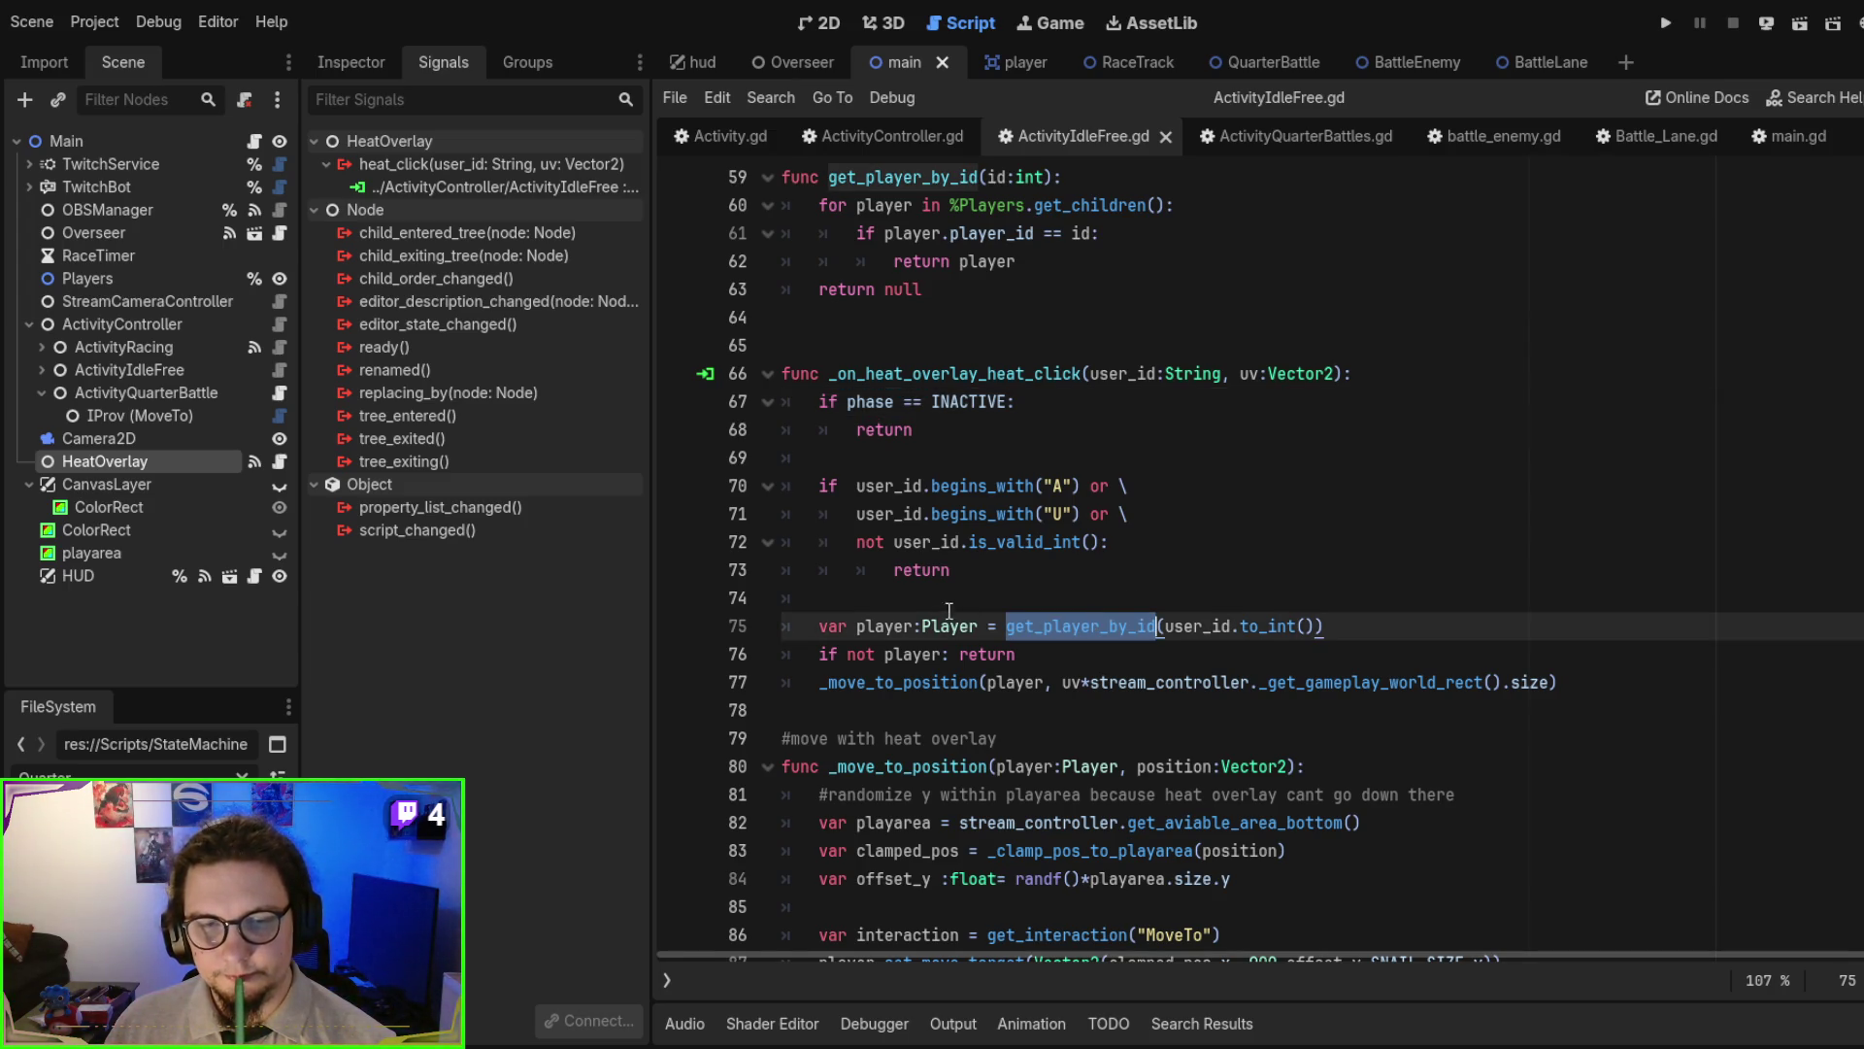
{"action": "double_click", "coordinate": [895, 691]}
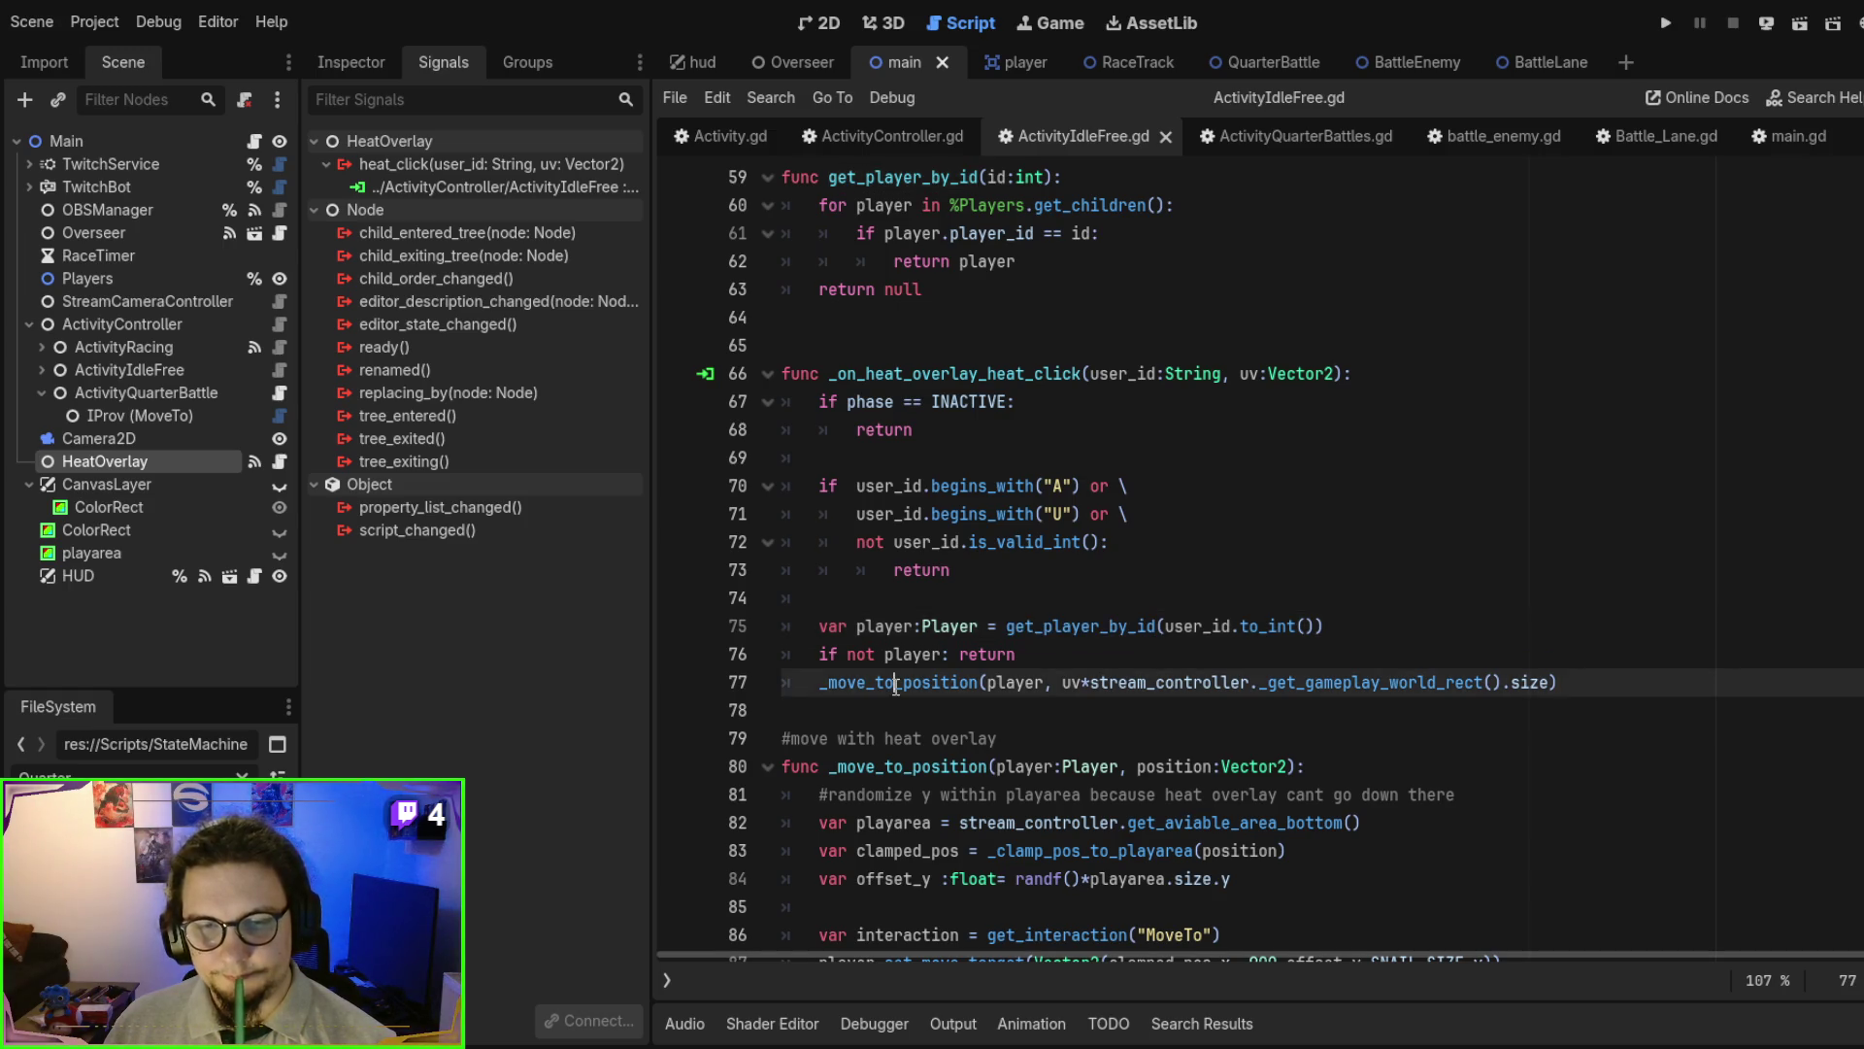
{"action": "scroll", "coordinate": [1219, 571], "scroll_direction": "down", "scroll_amount": 4}
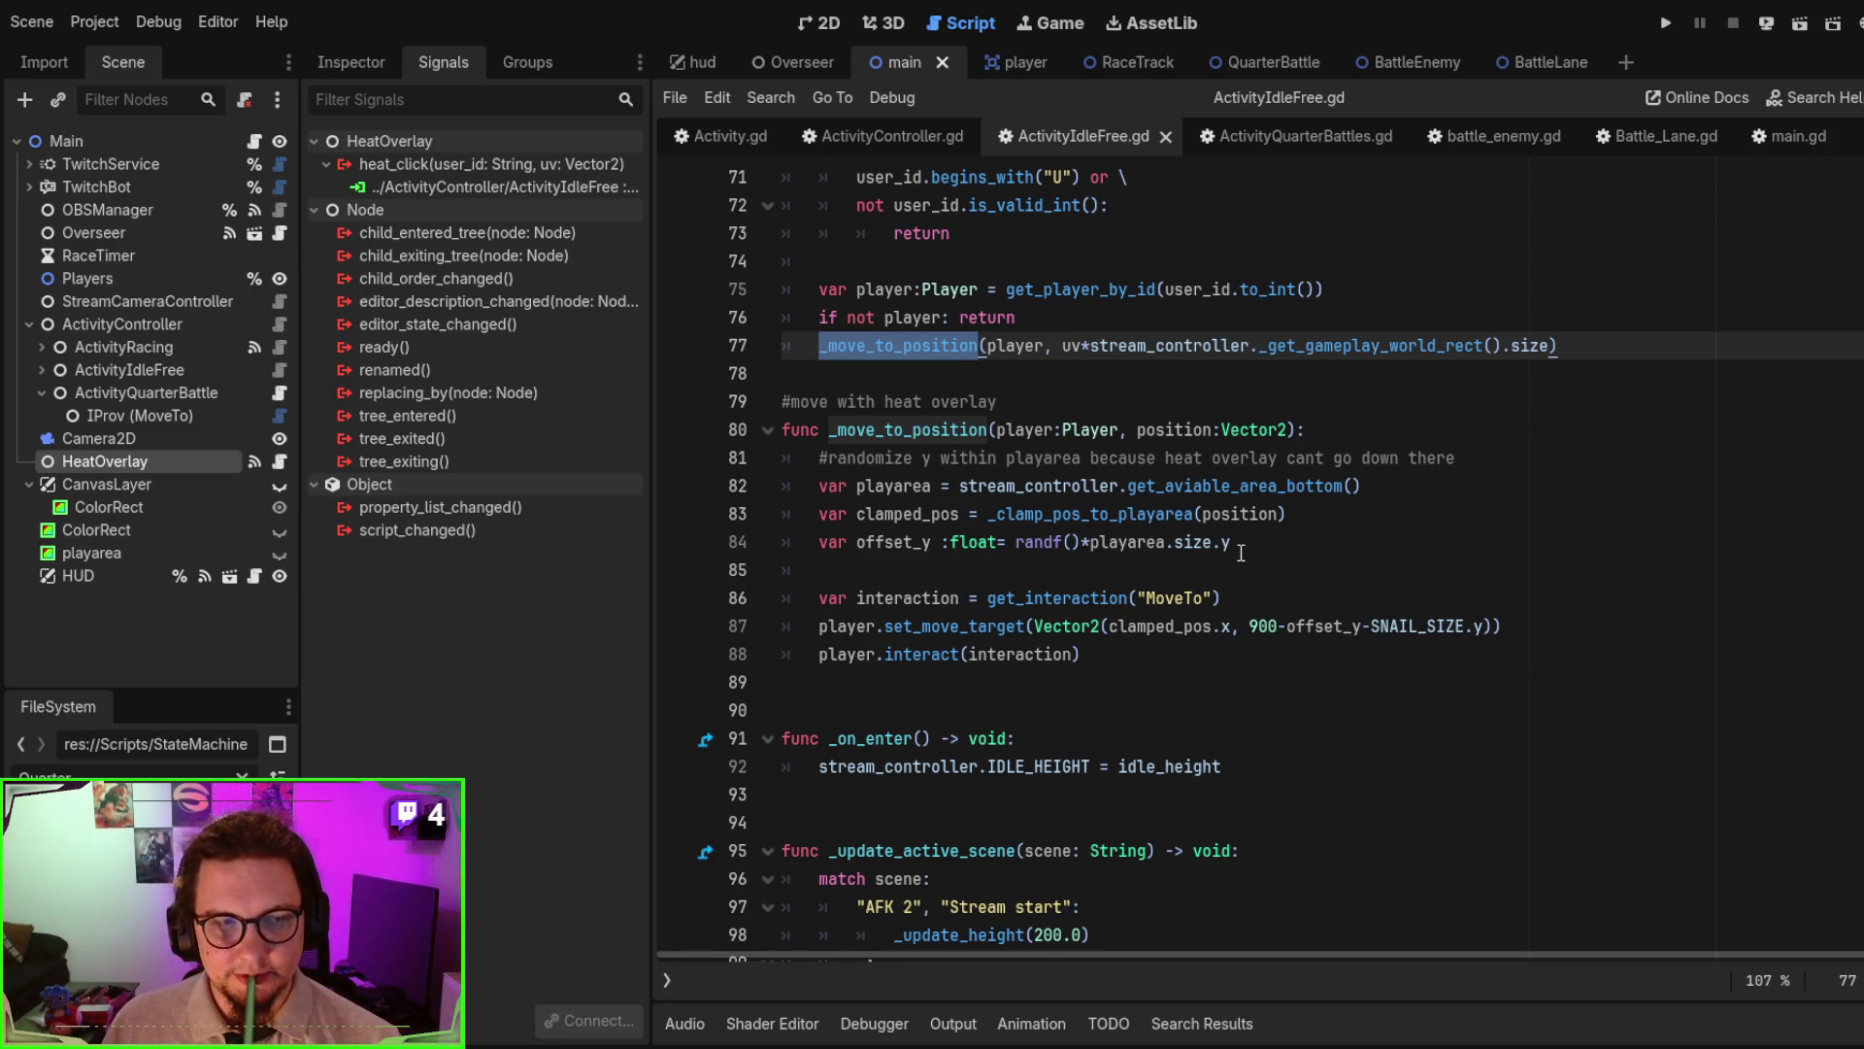
{"action": "scroll", "coordinate": [1241, 553], "scroll_direction": "up", "scroll_amount": 2}
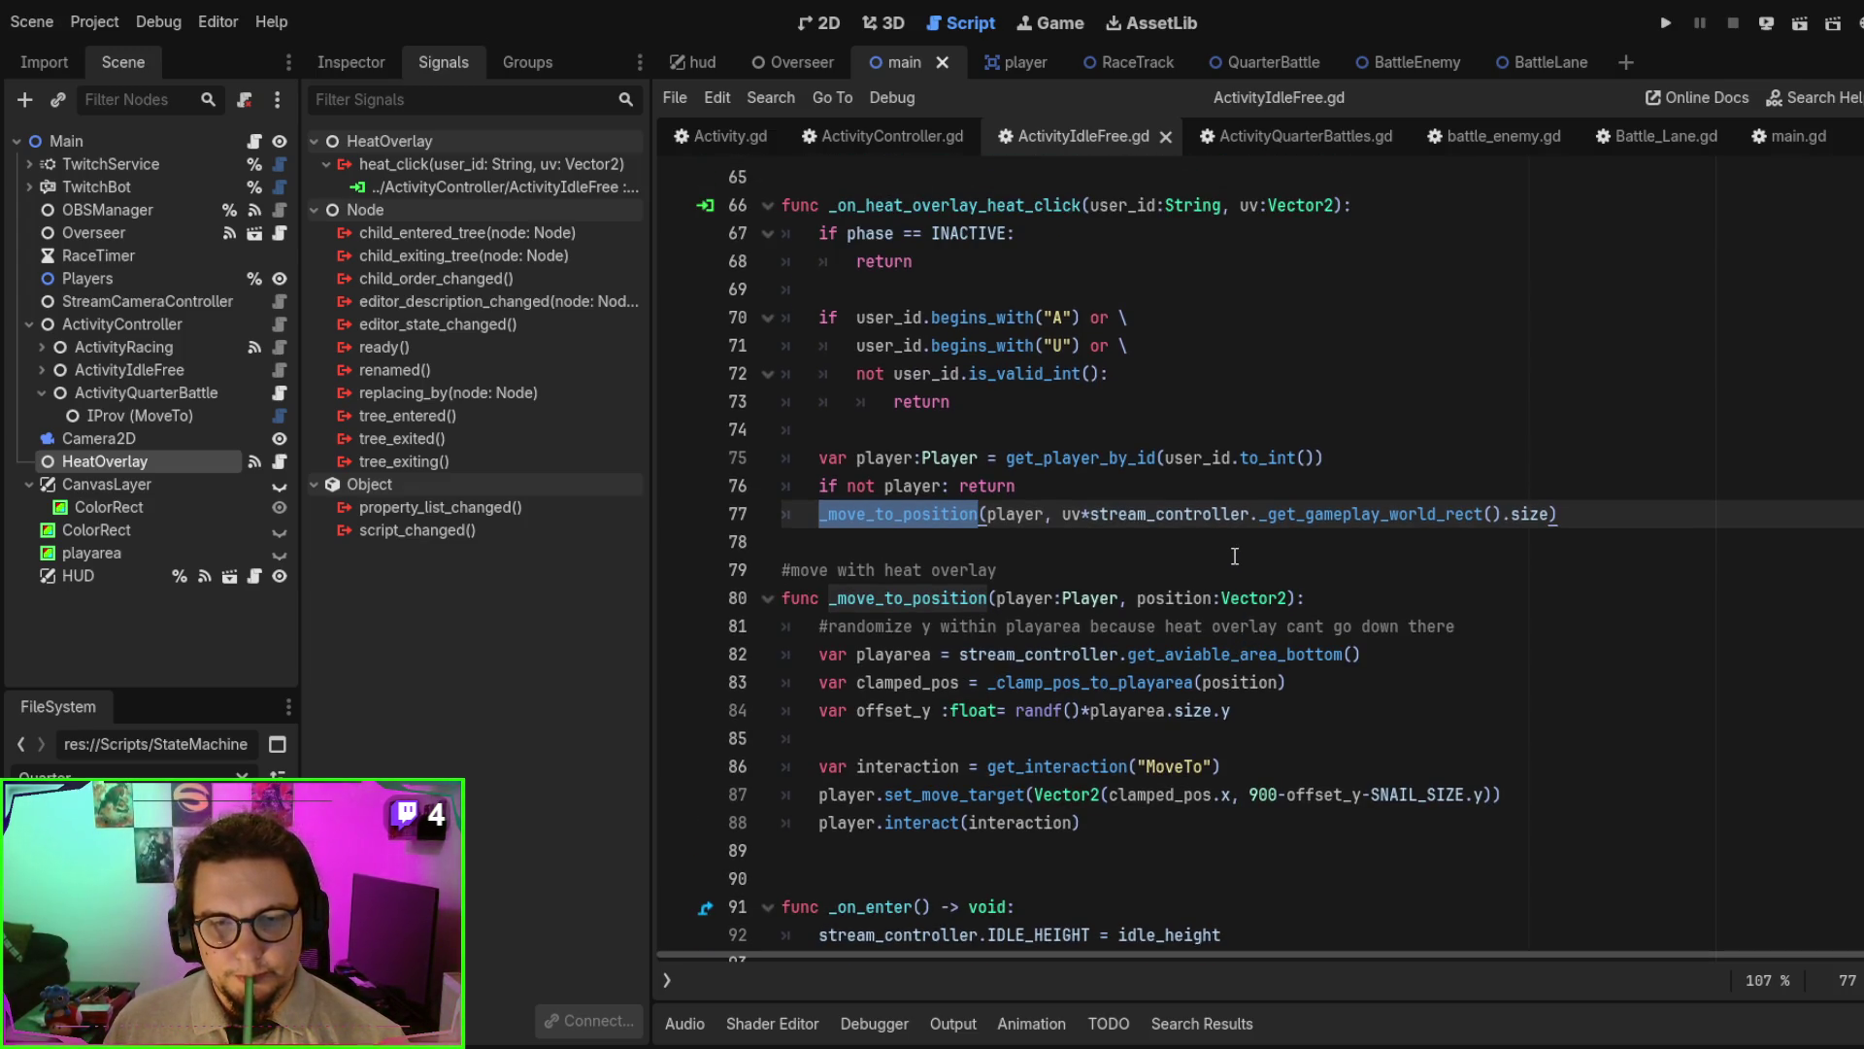
{"action": "scroll", "coordinate": [1234, 555], "scroll_direction": "up", "scroll_amount": 1}
{"action": "scroll", "coordinate": [1234, 559], "scroll_direction": "down", "scroll_amount": 1}
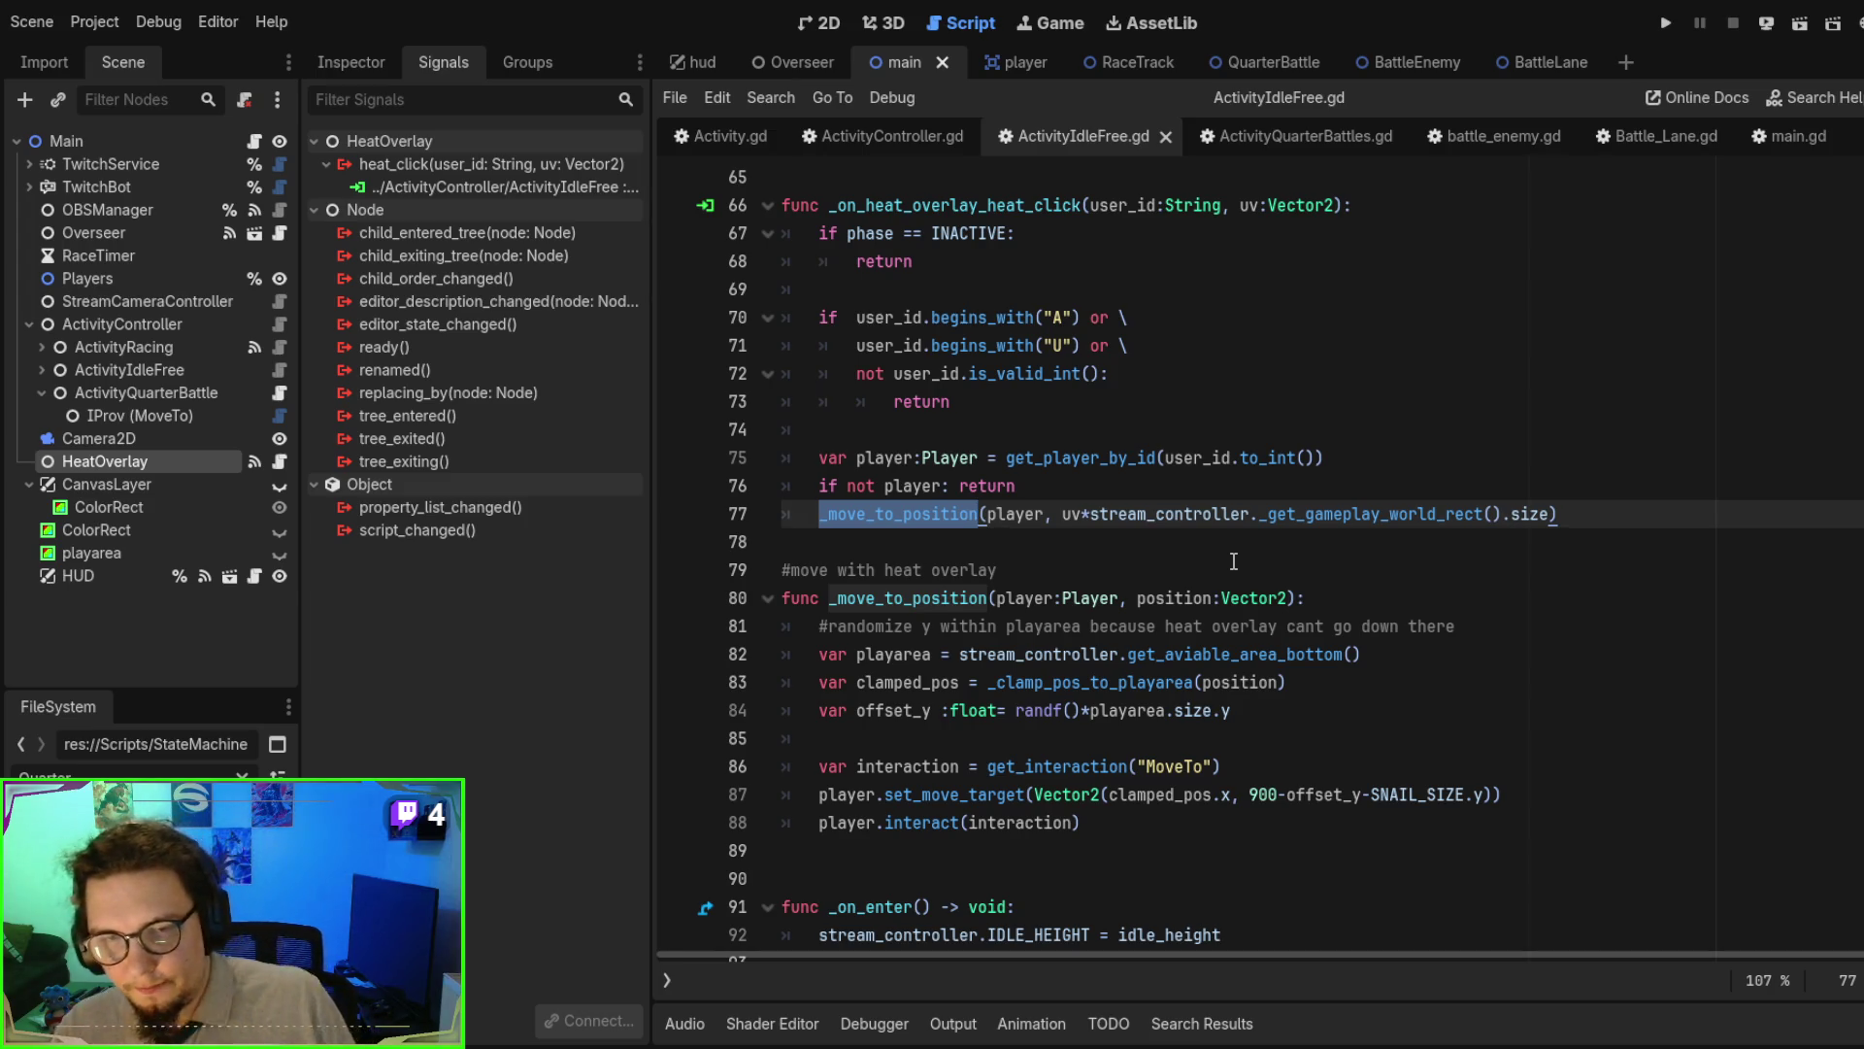
{"action": "scroll", "coordinate": [1233, 561], "scroll_direction": "down", "scroll_amount": 4}
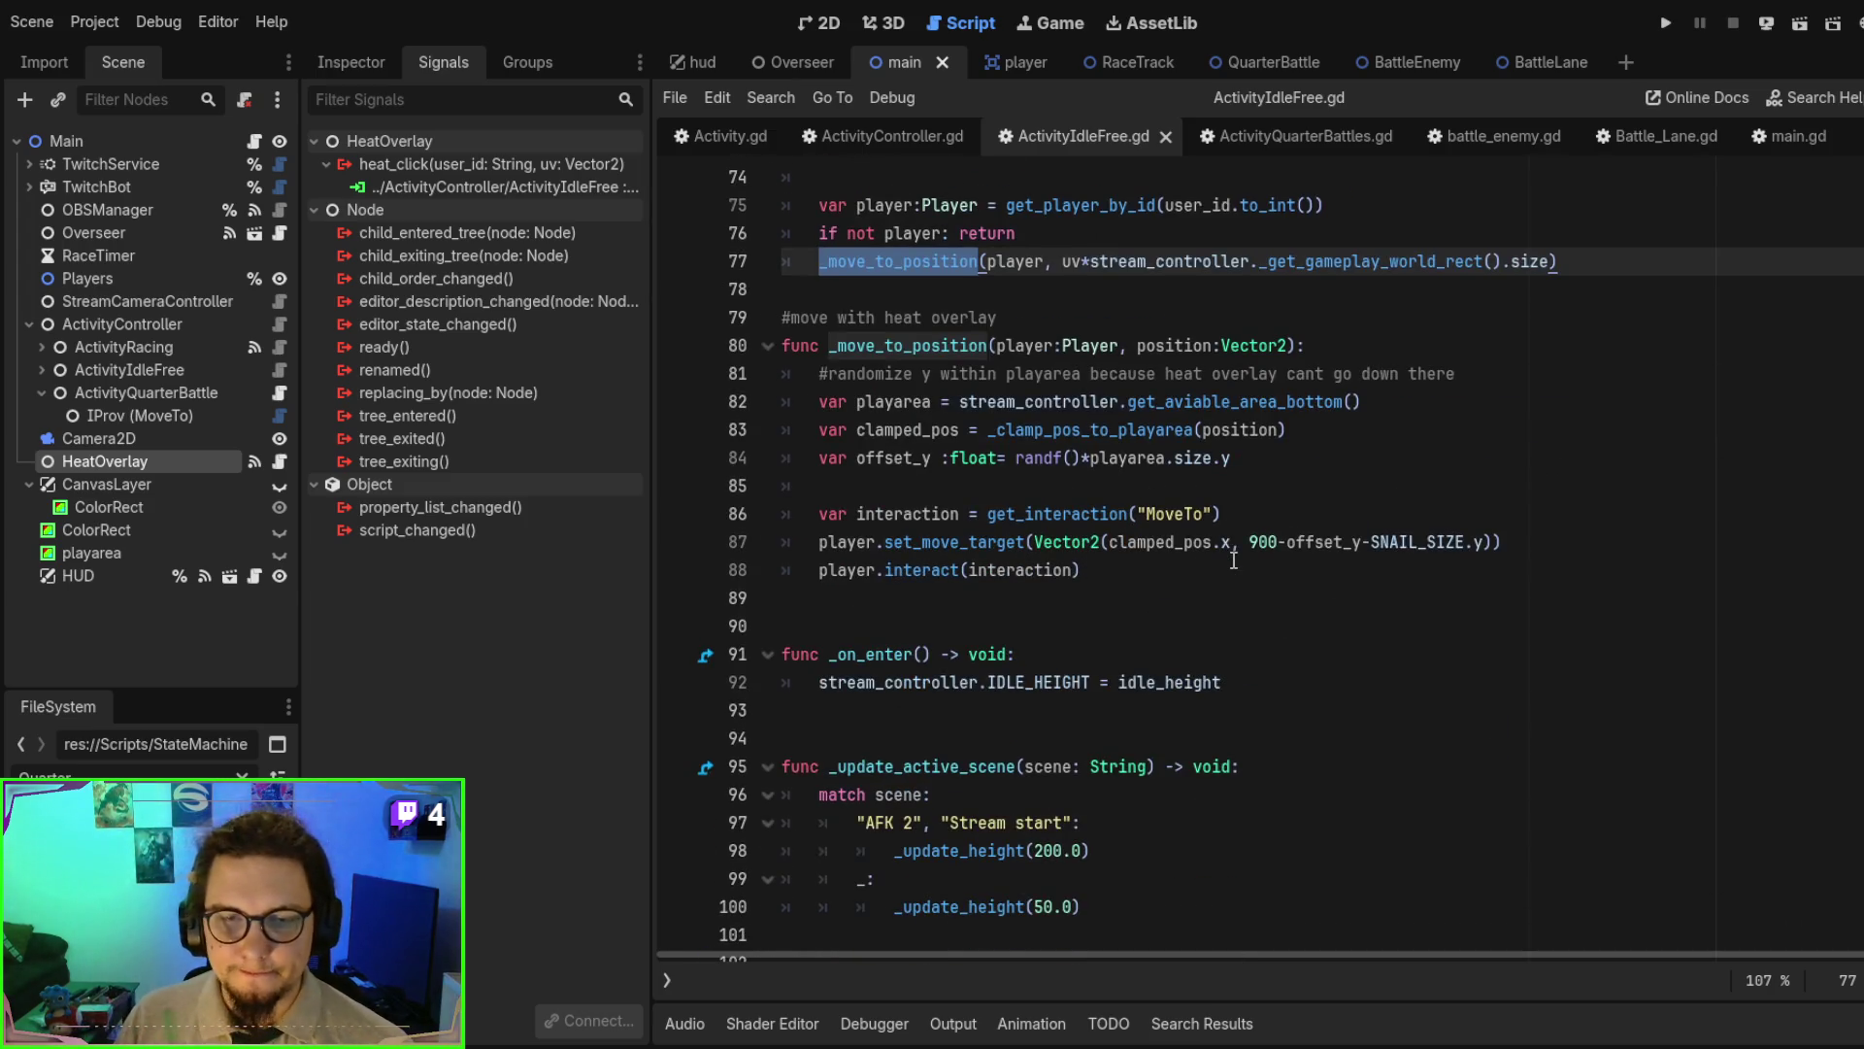
{"action": "scroll", "coordinate": [1212, 530], "scroll_direction": "down", "scroll_amount": 2}
{"action": "scroll", "coordinate": [1212, 529], "scroll_direction": "up", "scroll_amount": 7}
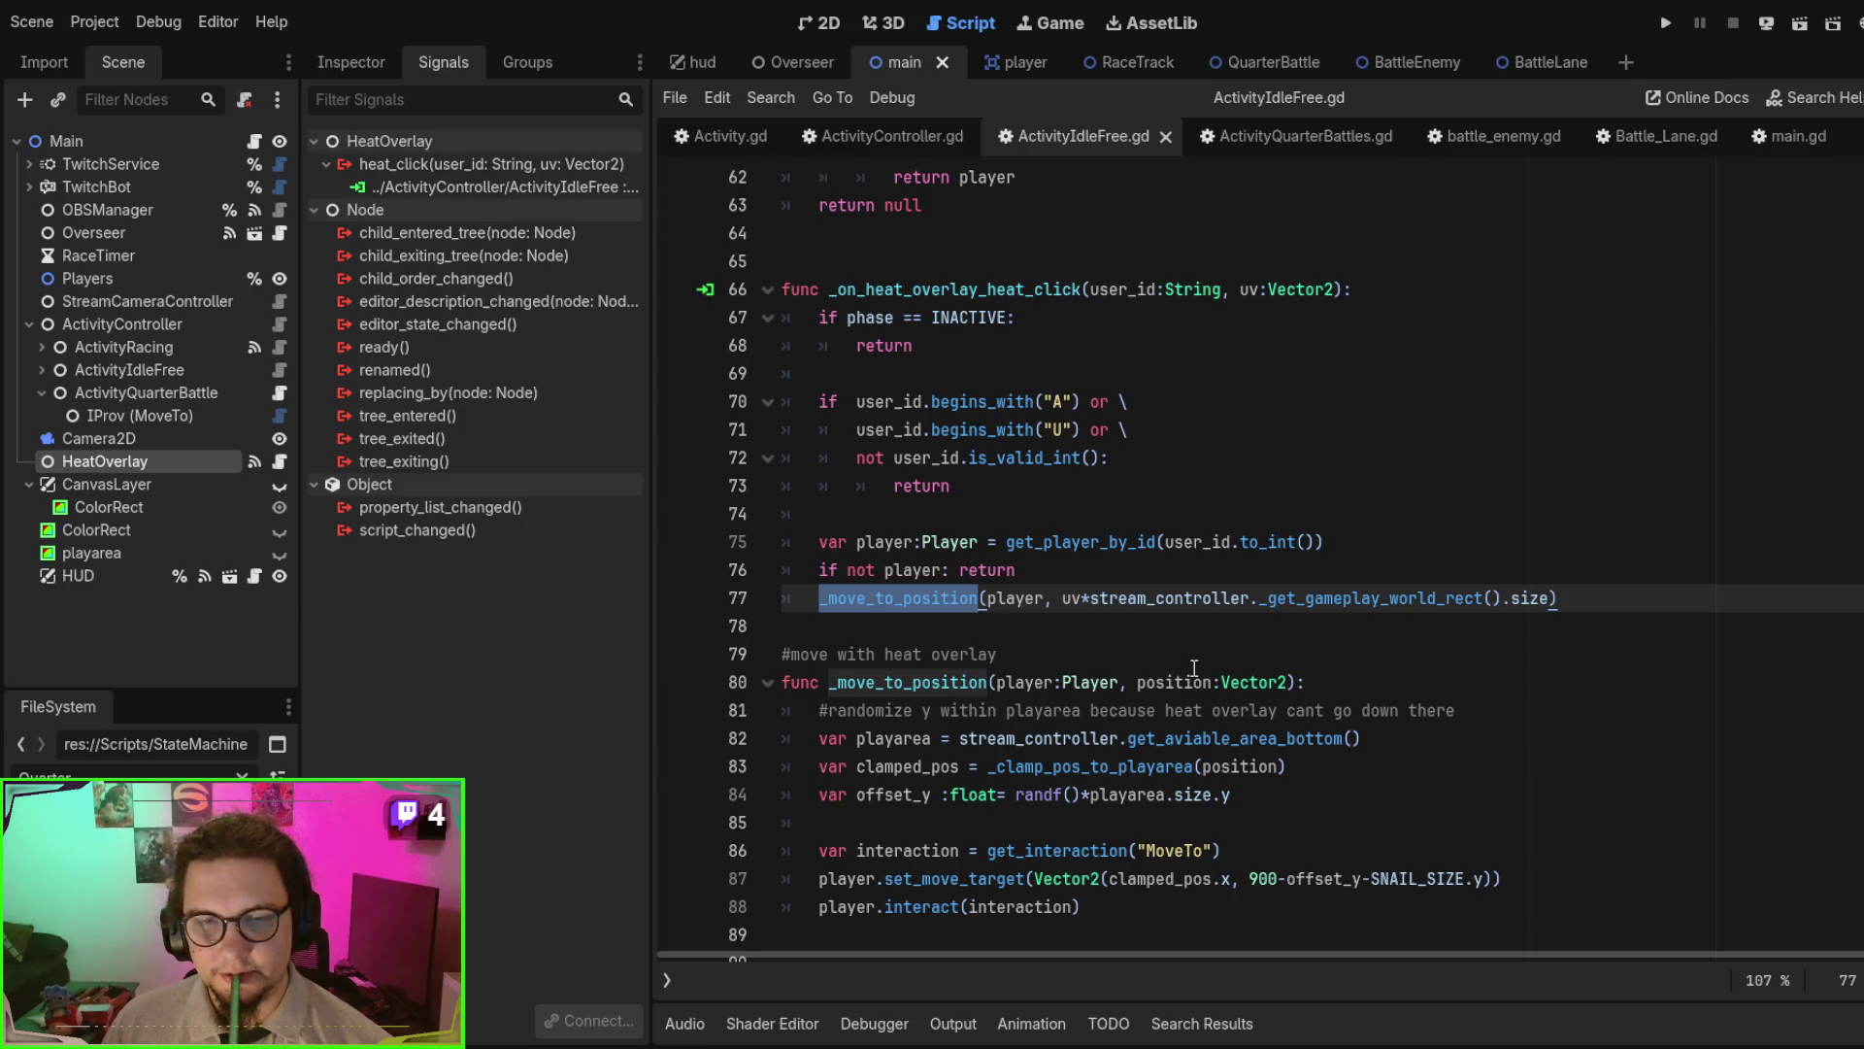
{"action": "left_click", "coordinate": [1072, 604]}
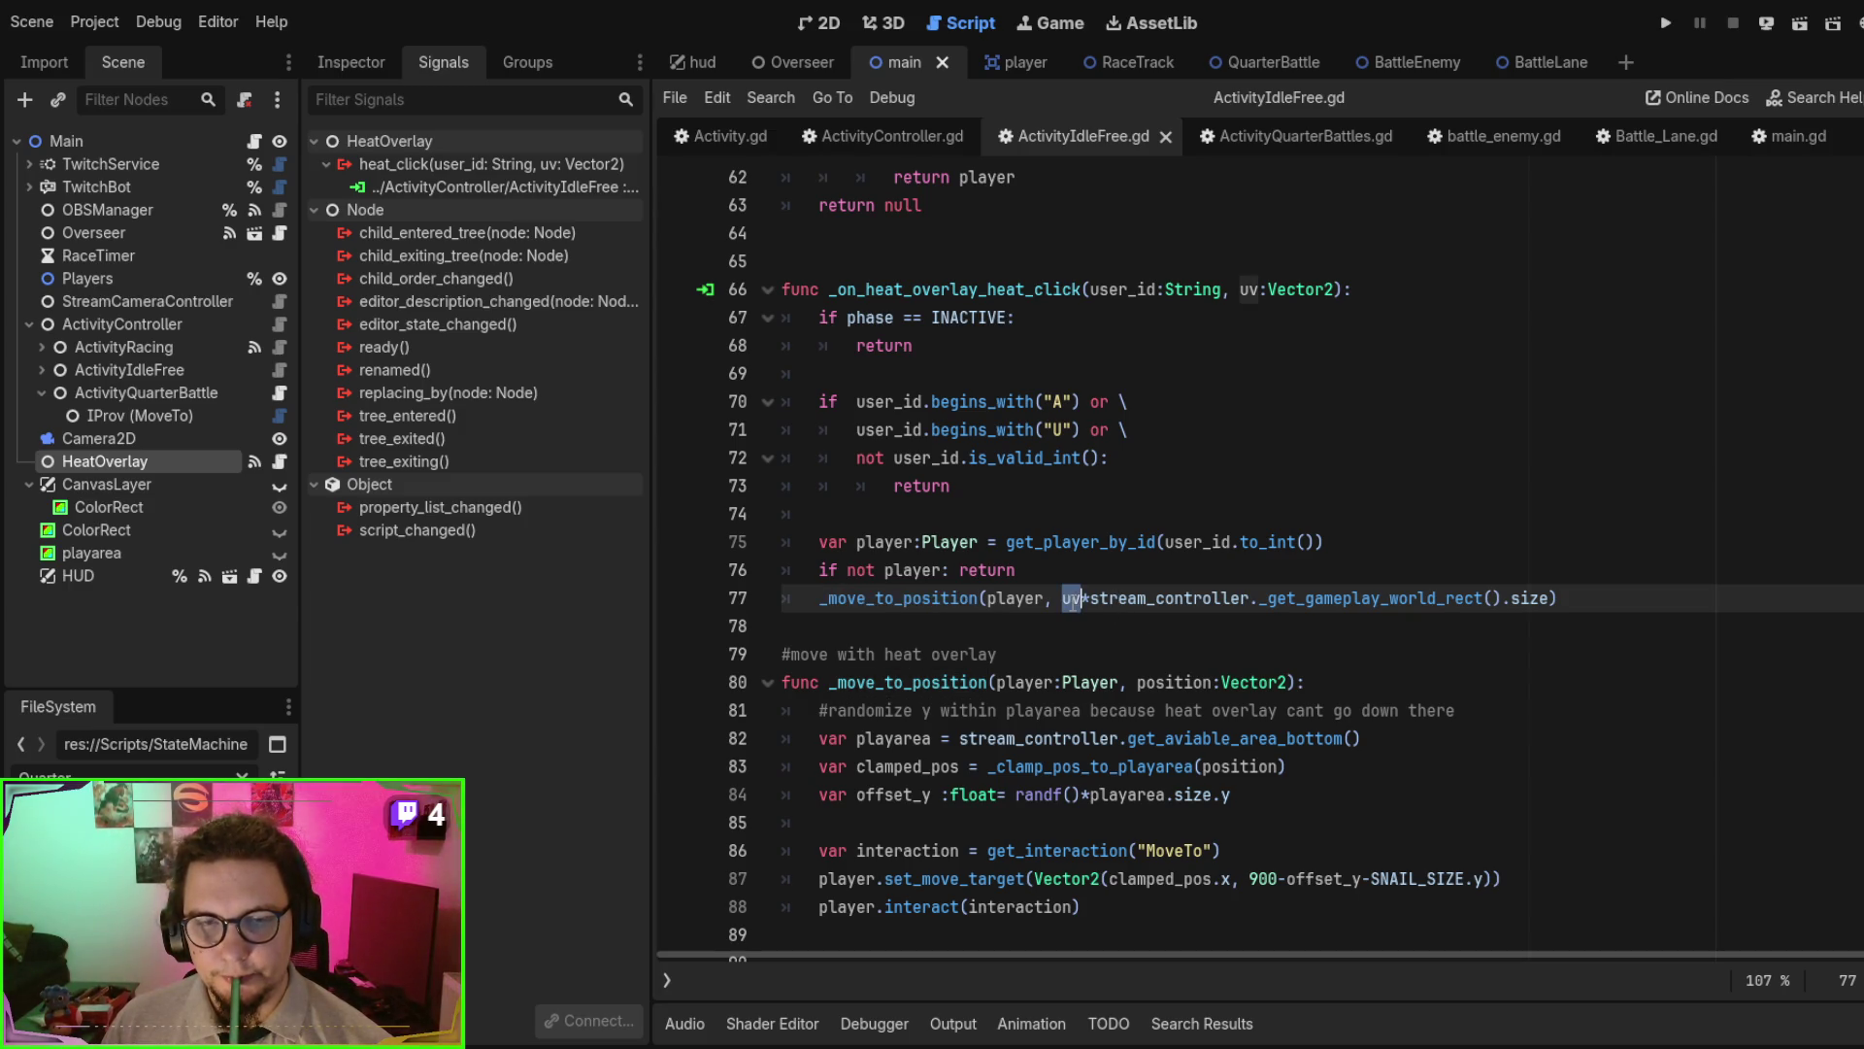
{"action": "left_click", "coordinate": [1096, 652]}
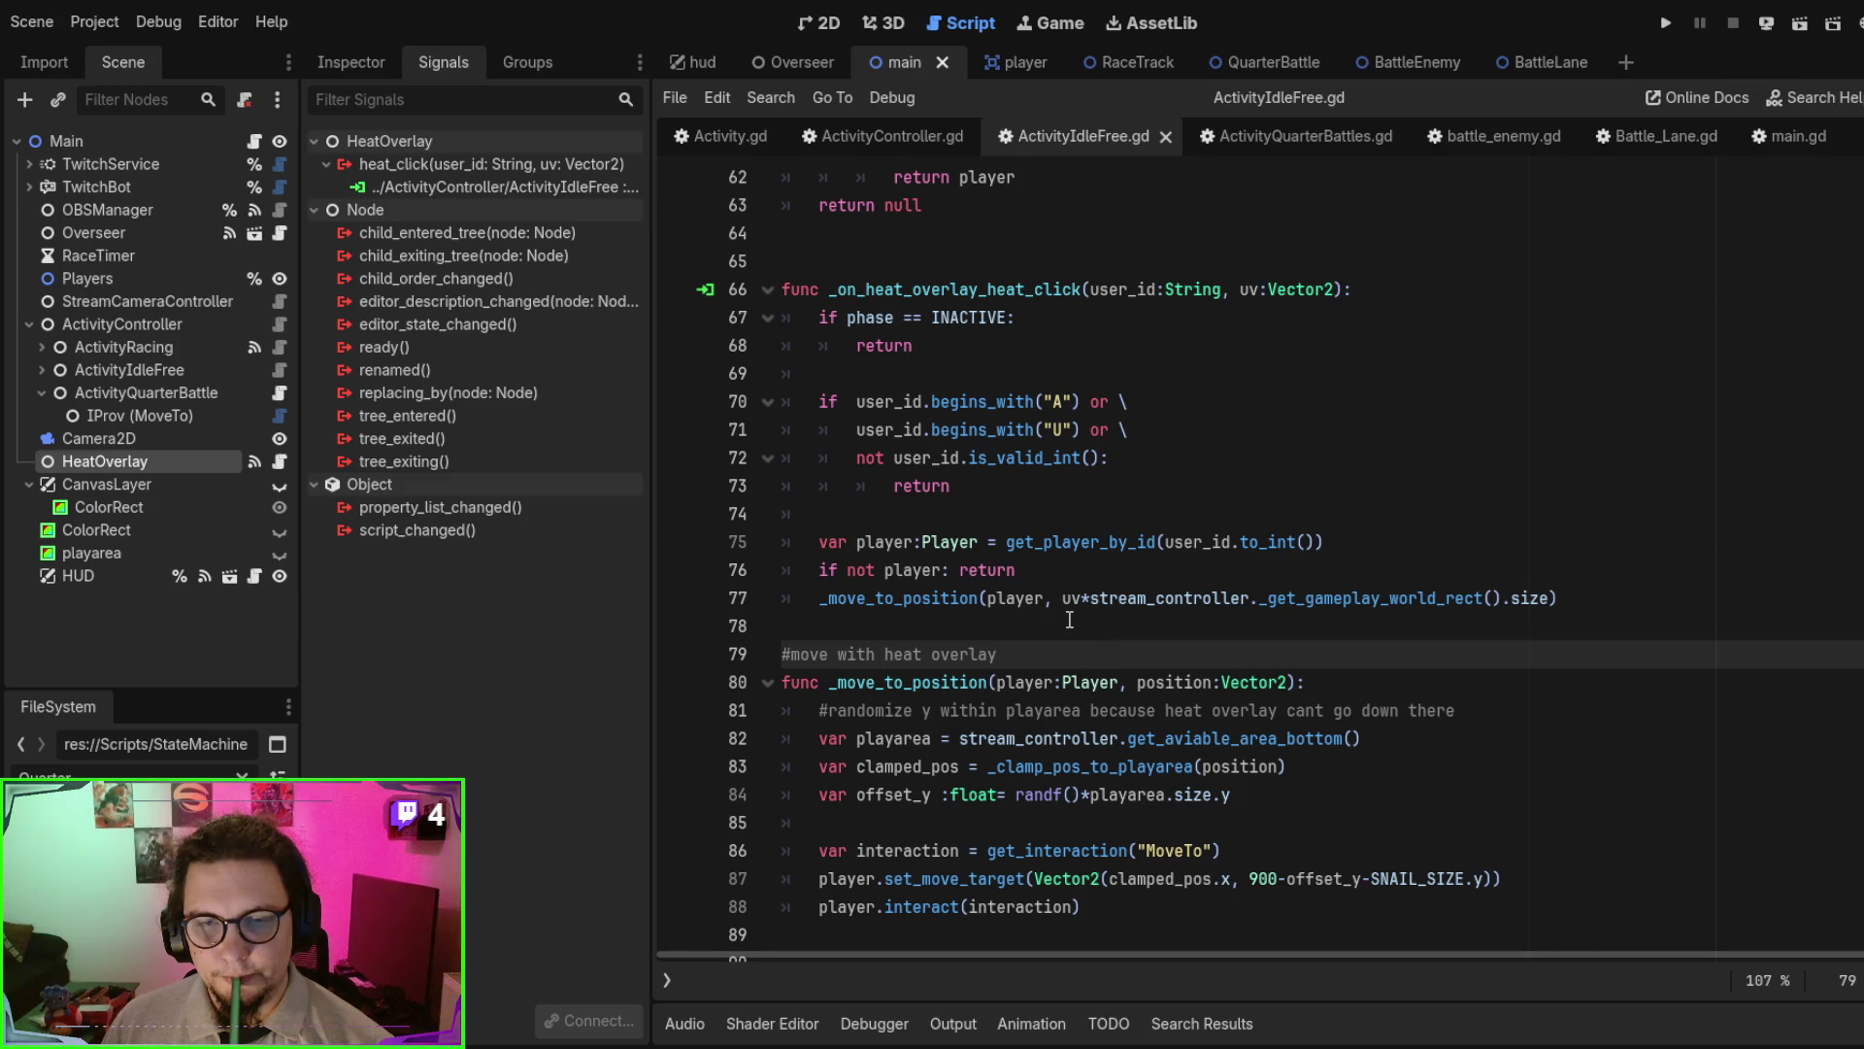
{"action": "scroll", "coordinate": [1084, 612], "scroll_direction": "up", "scroll_amount": 10}
{"action": "scroll", "coordinate": [1084, 603], "scroll_direction": "up", "scroll_amount": 7}
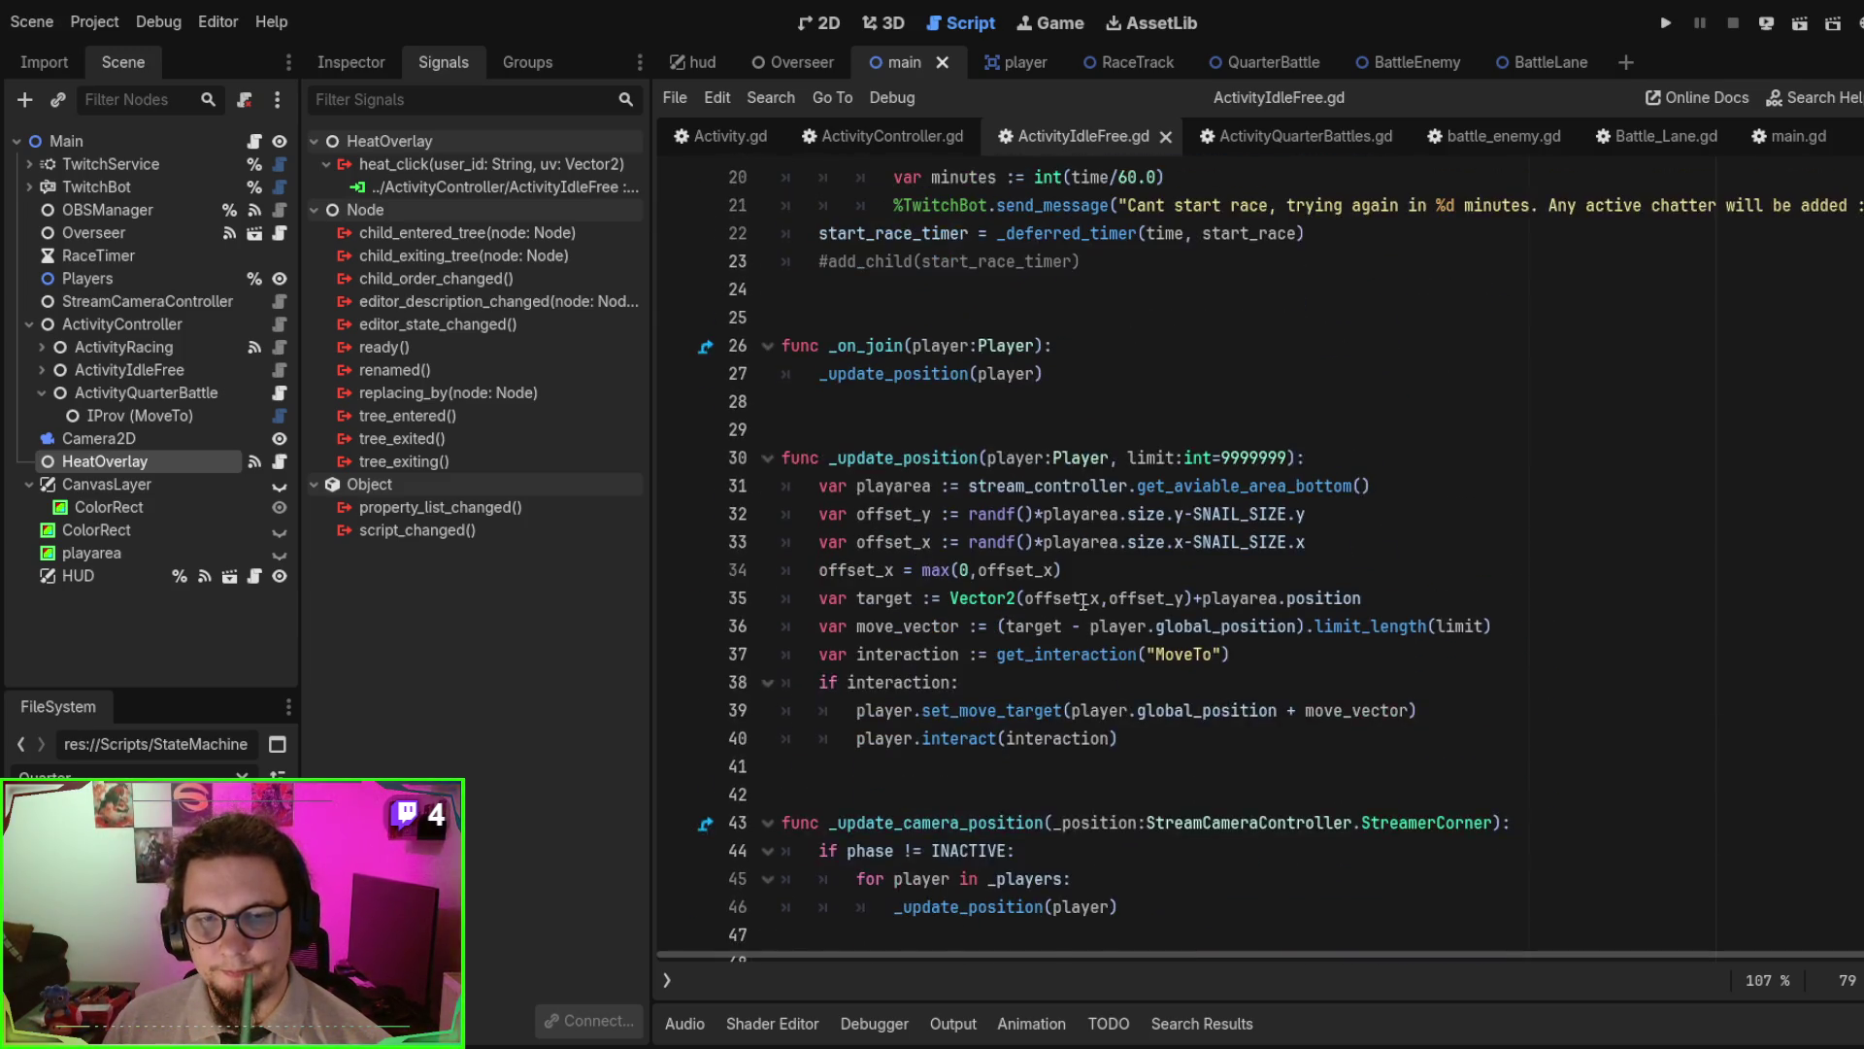
{"action": "scroll", "coordinate": [1083, 602], "scroll_direction": "down", "scroll_amount": 18}
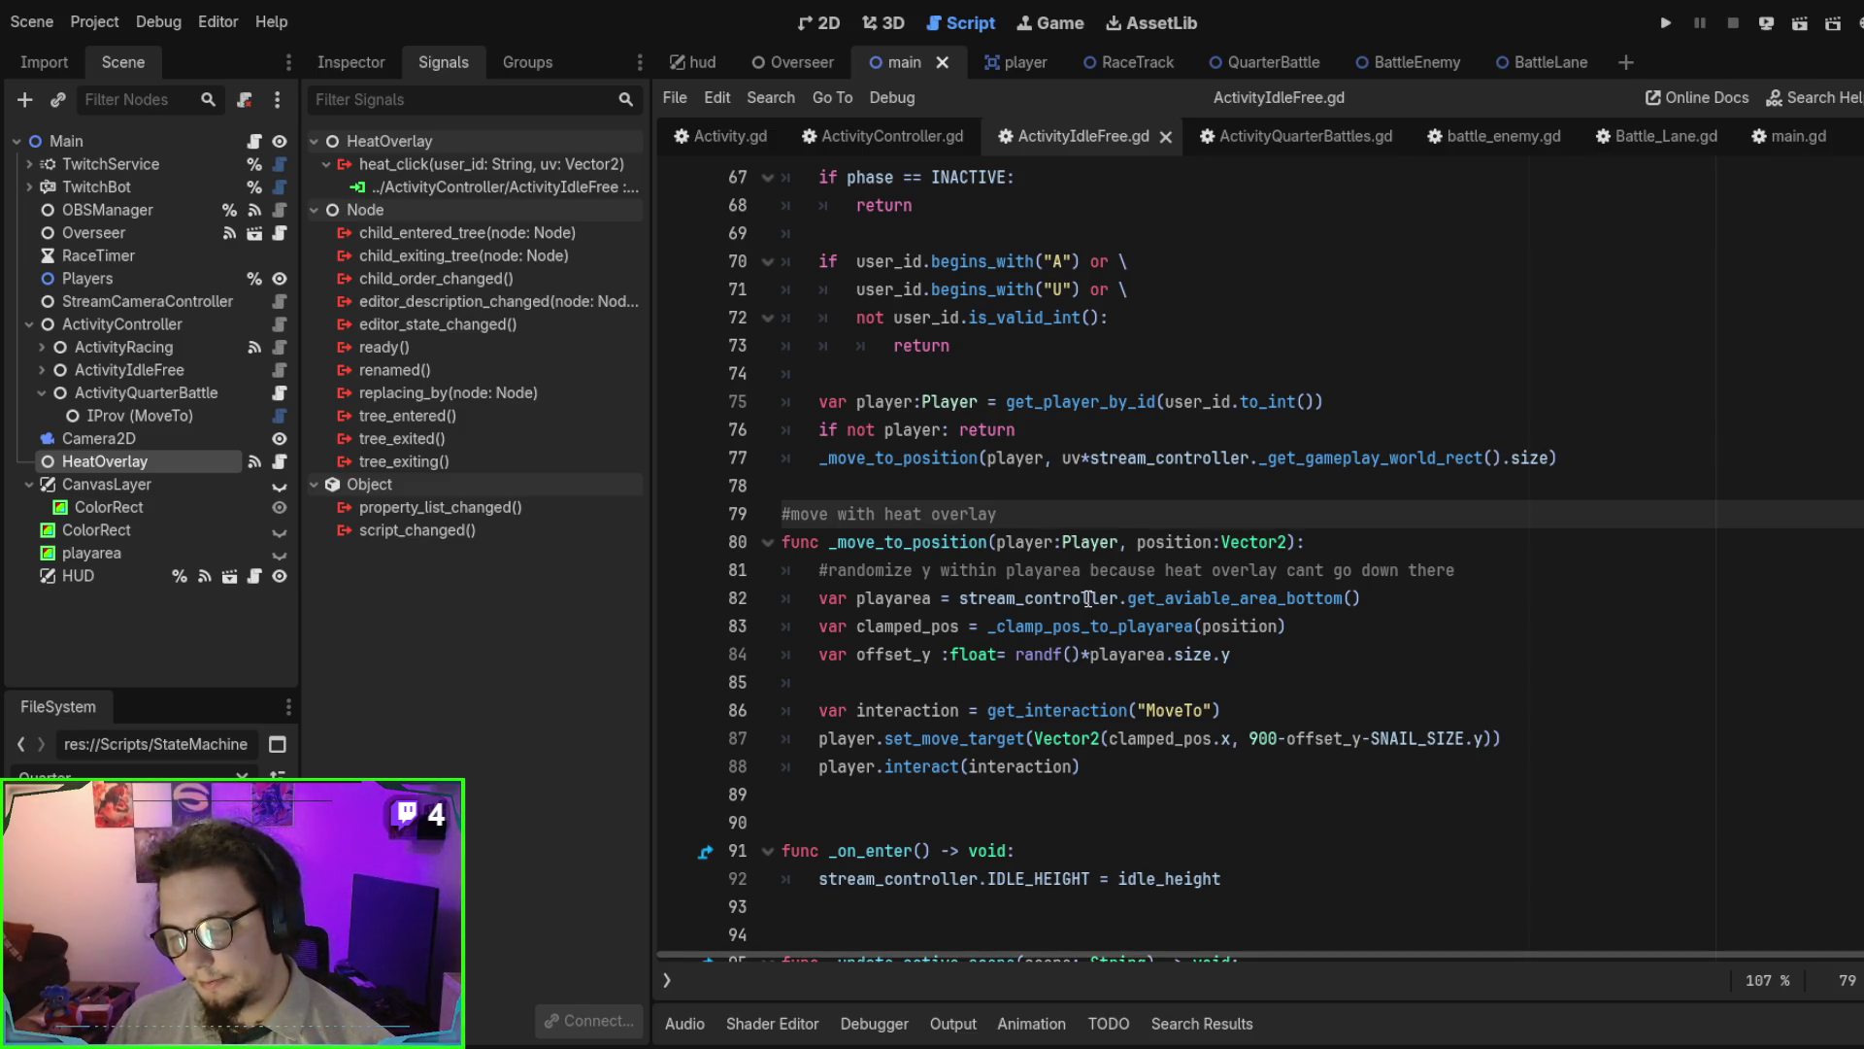
{"action": "scroll", "coordinate": [1087, 597], "scroll_direction": "up", "scroll_amount": 2}
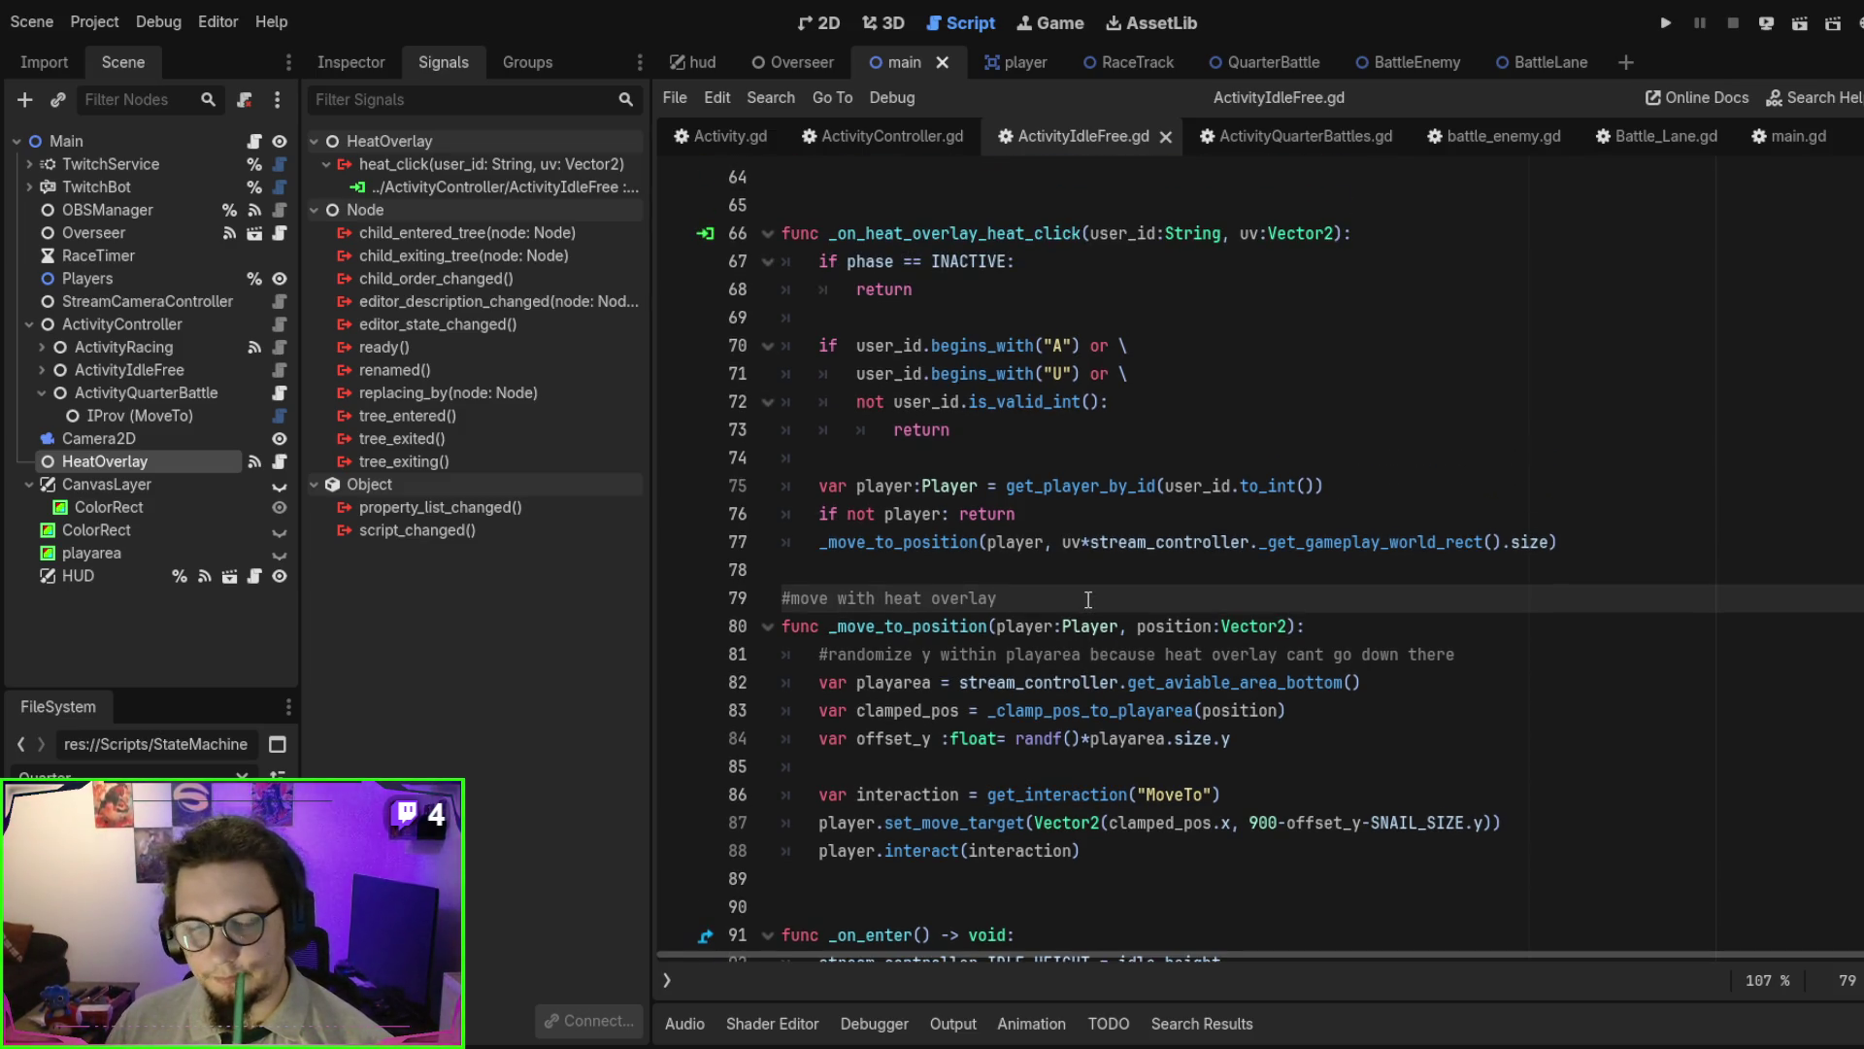
{"action": "scroll", "coordinate": [1103, 666], "scroll_direction": "down", "scroll_amount": 1}
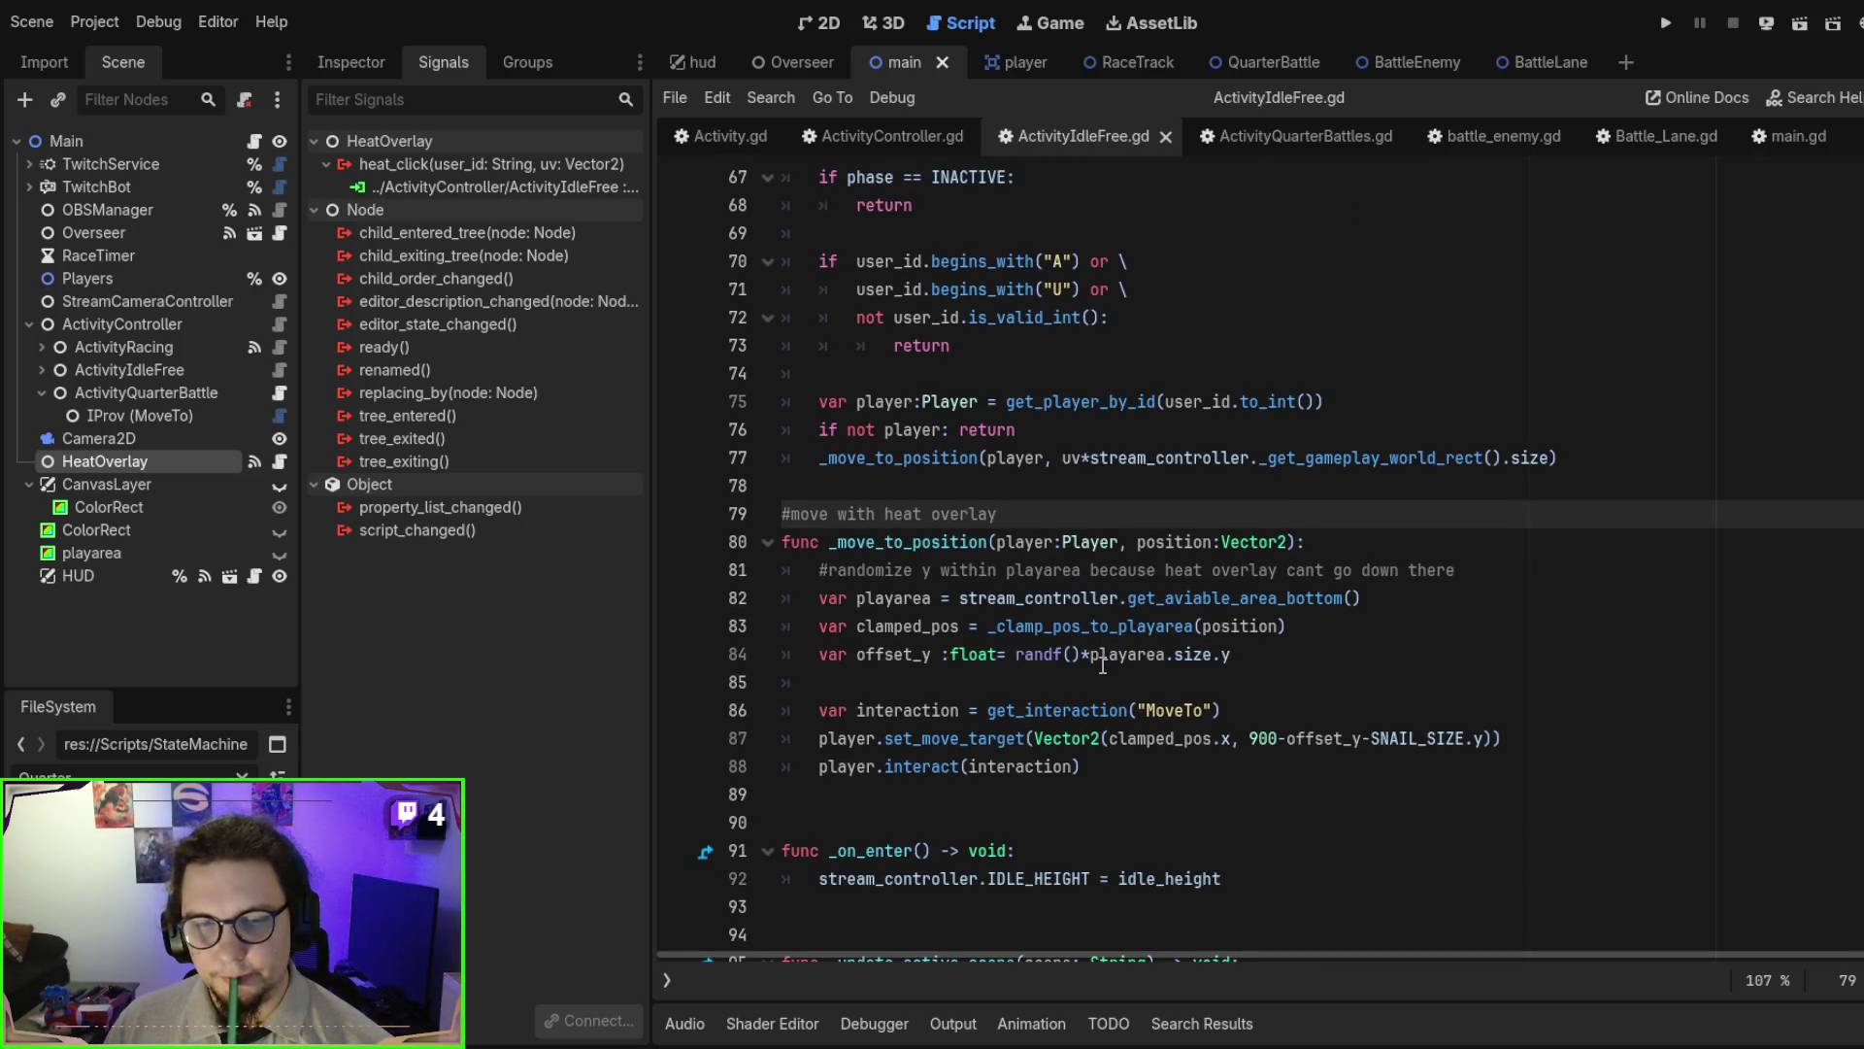
{"action": "scroll", "coordinate": [1103, 666], "scroll_direction": "up", "scroll_amount": 1}
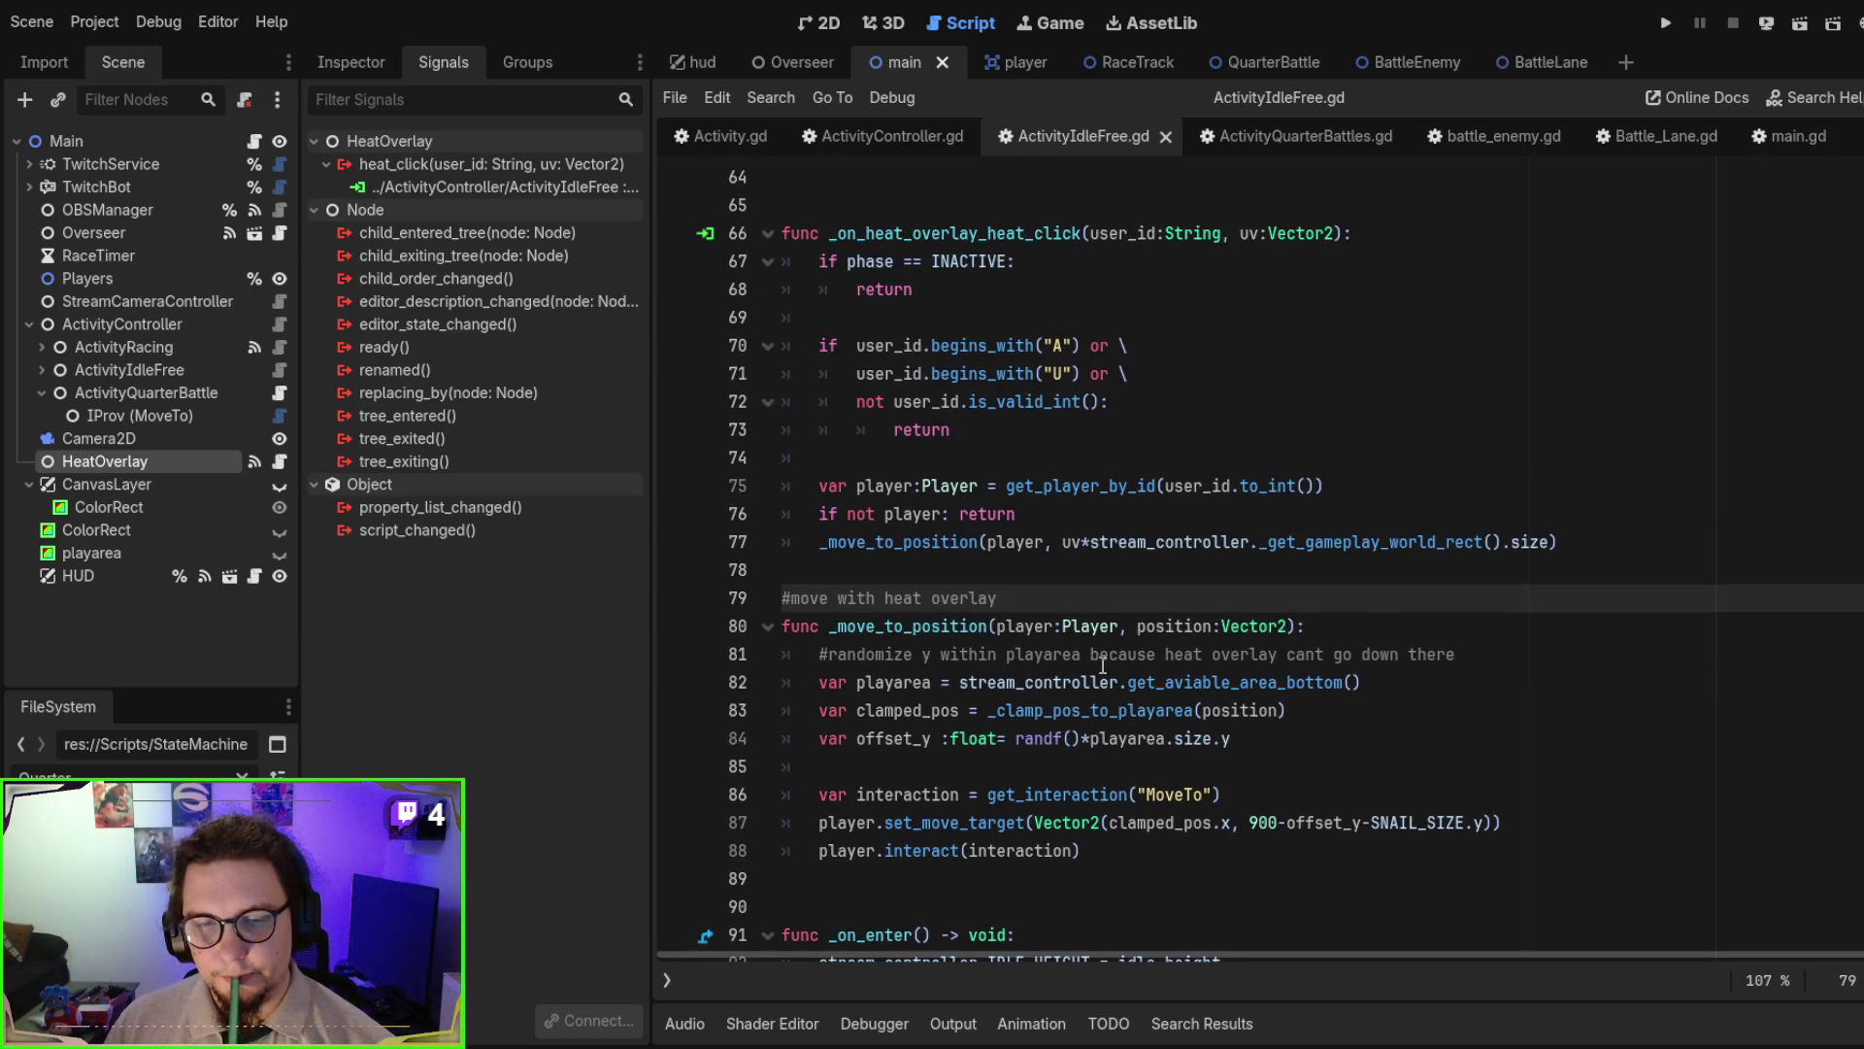
{"action": "scroll", "coordinate": [1102, 666], "scroll_direction": "down", "scroll_amount": 1}
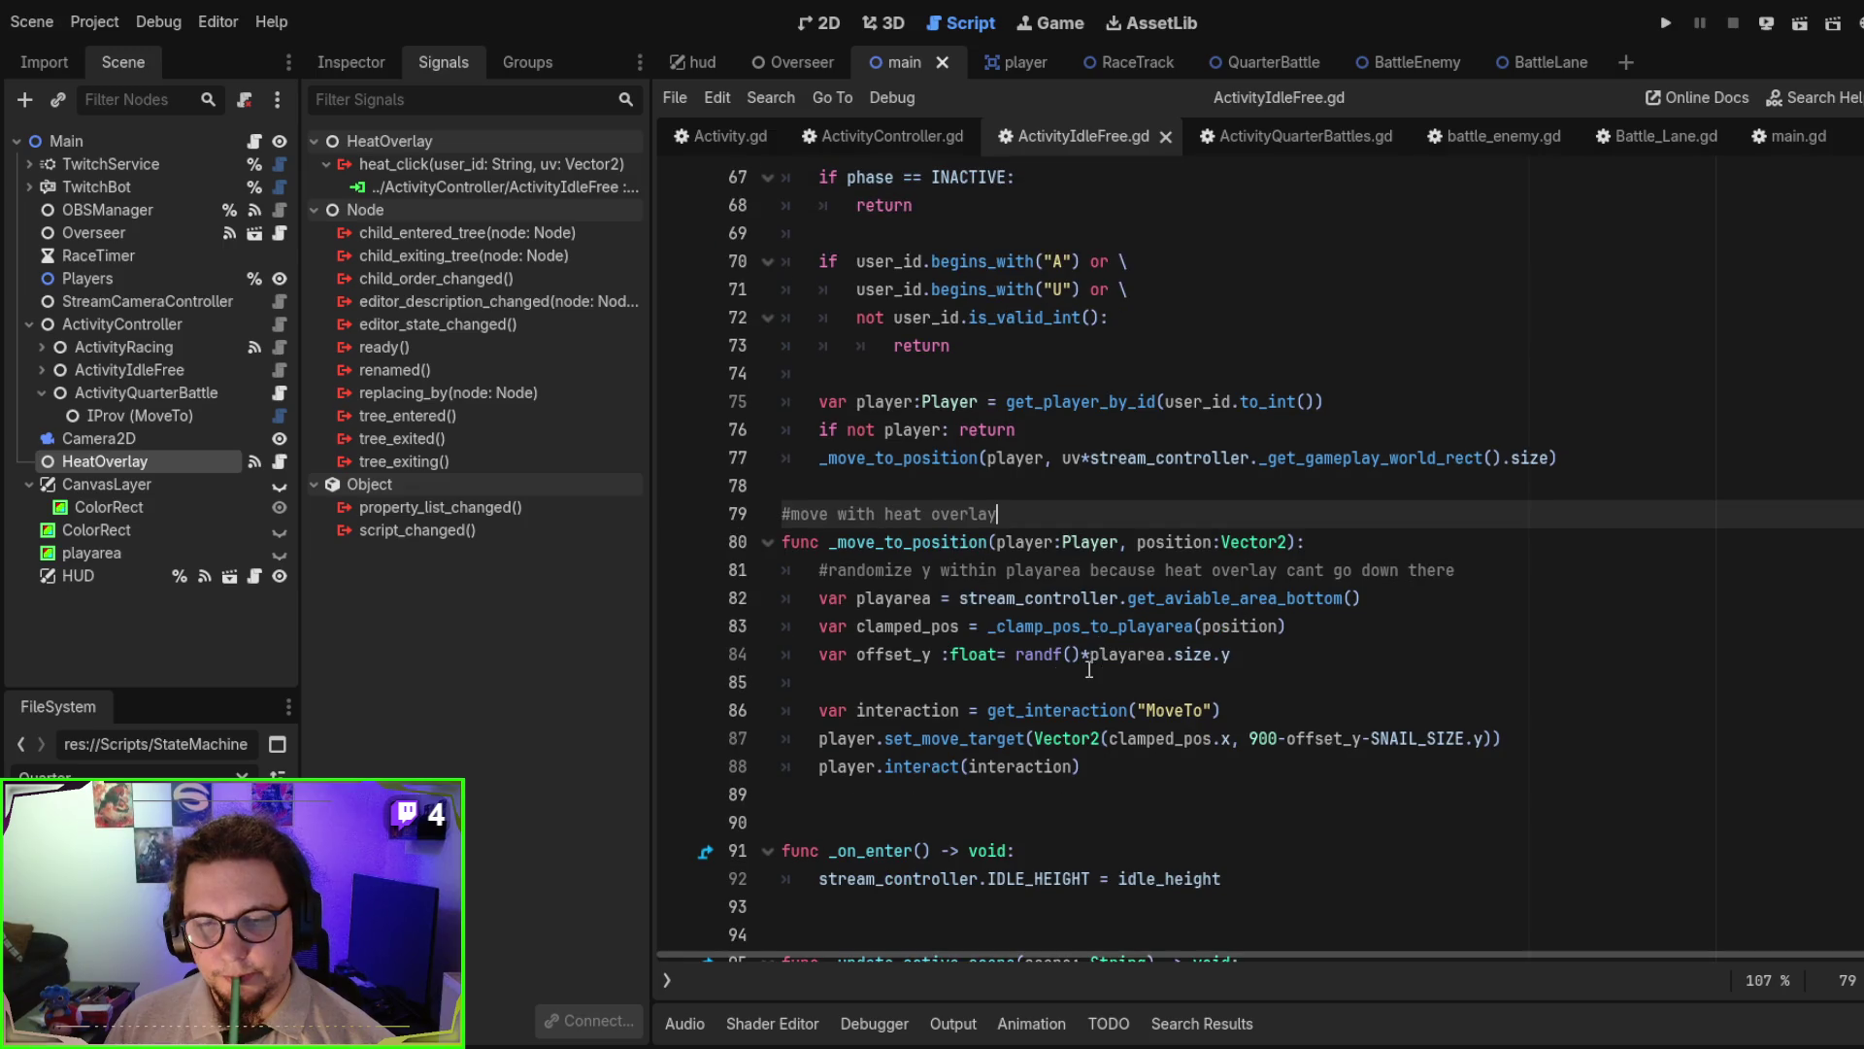
{"action": "double_click", "coordinate": [944, 767]}
{"action": "scroll", "coordinate": [938, 757], "scroll_direction": "down", "scroll_amount": 2}
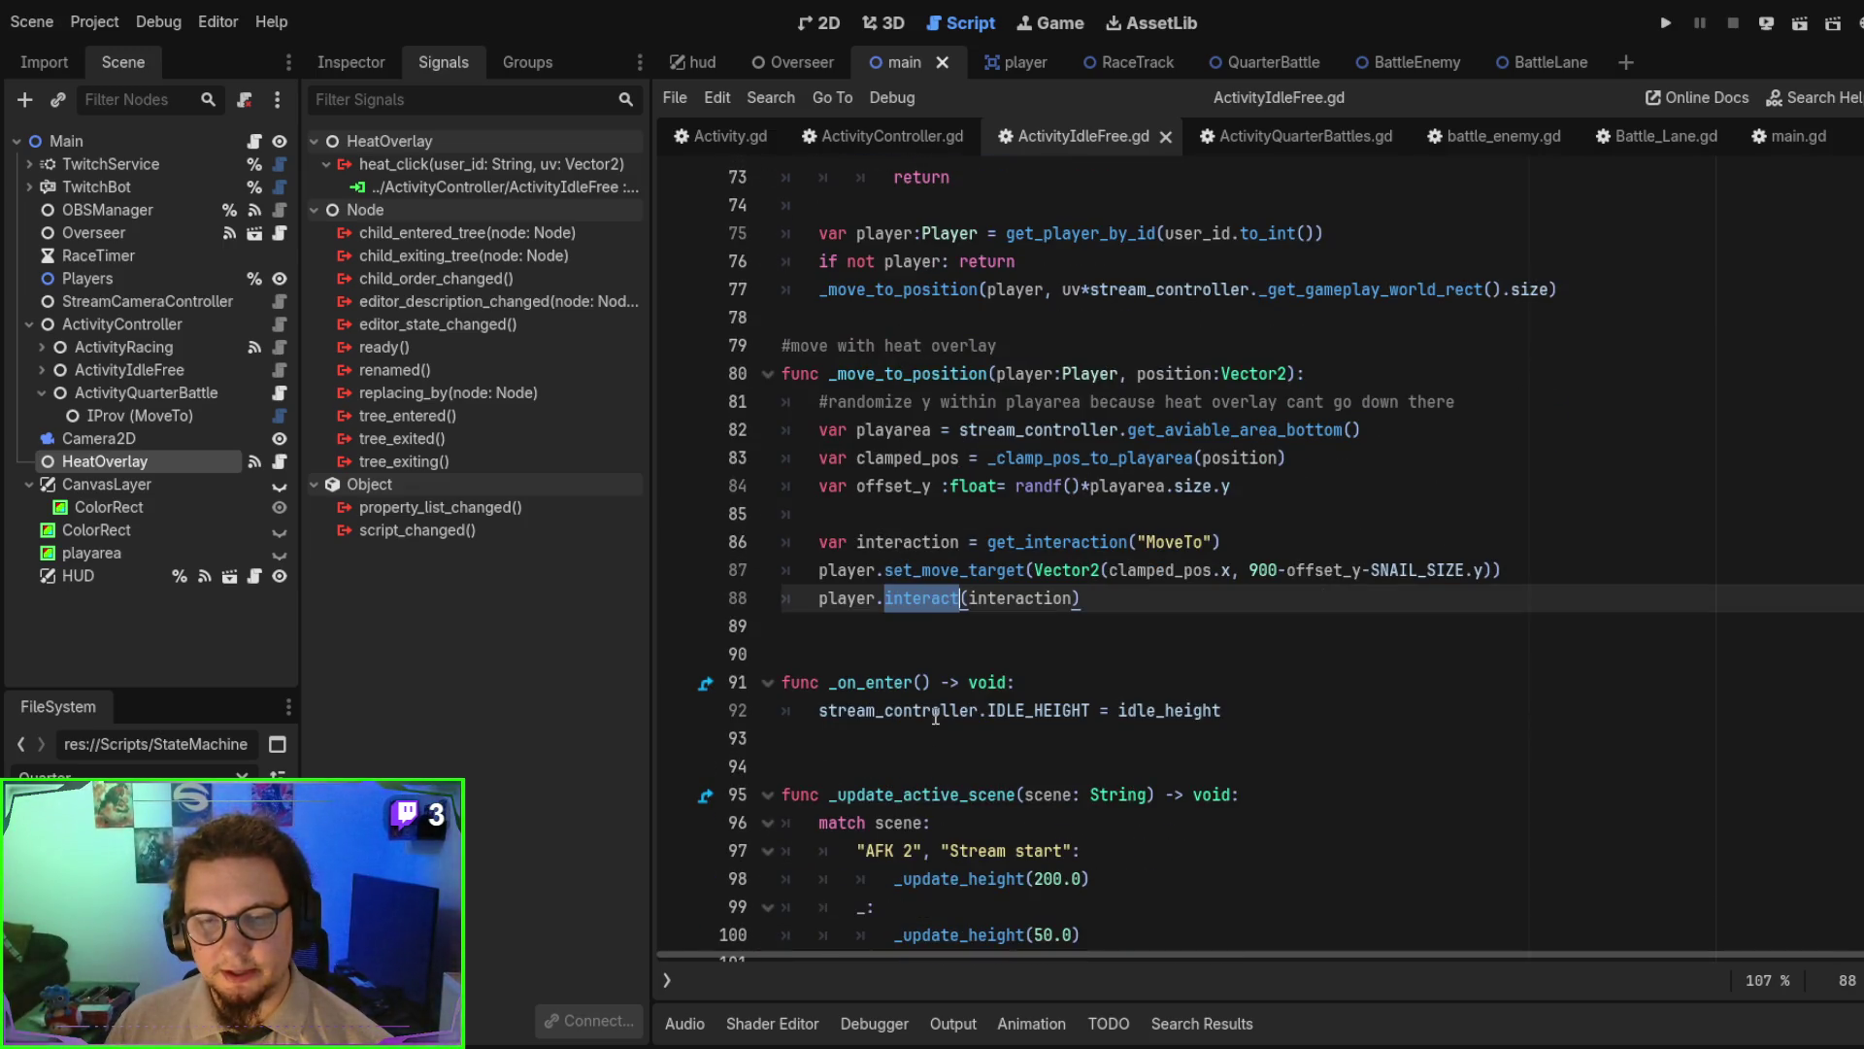
{"action": "scroll", "coordinate": [976, 650], "scroll_direction": "up", "scroll_amount": 1}
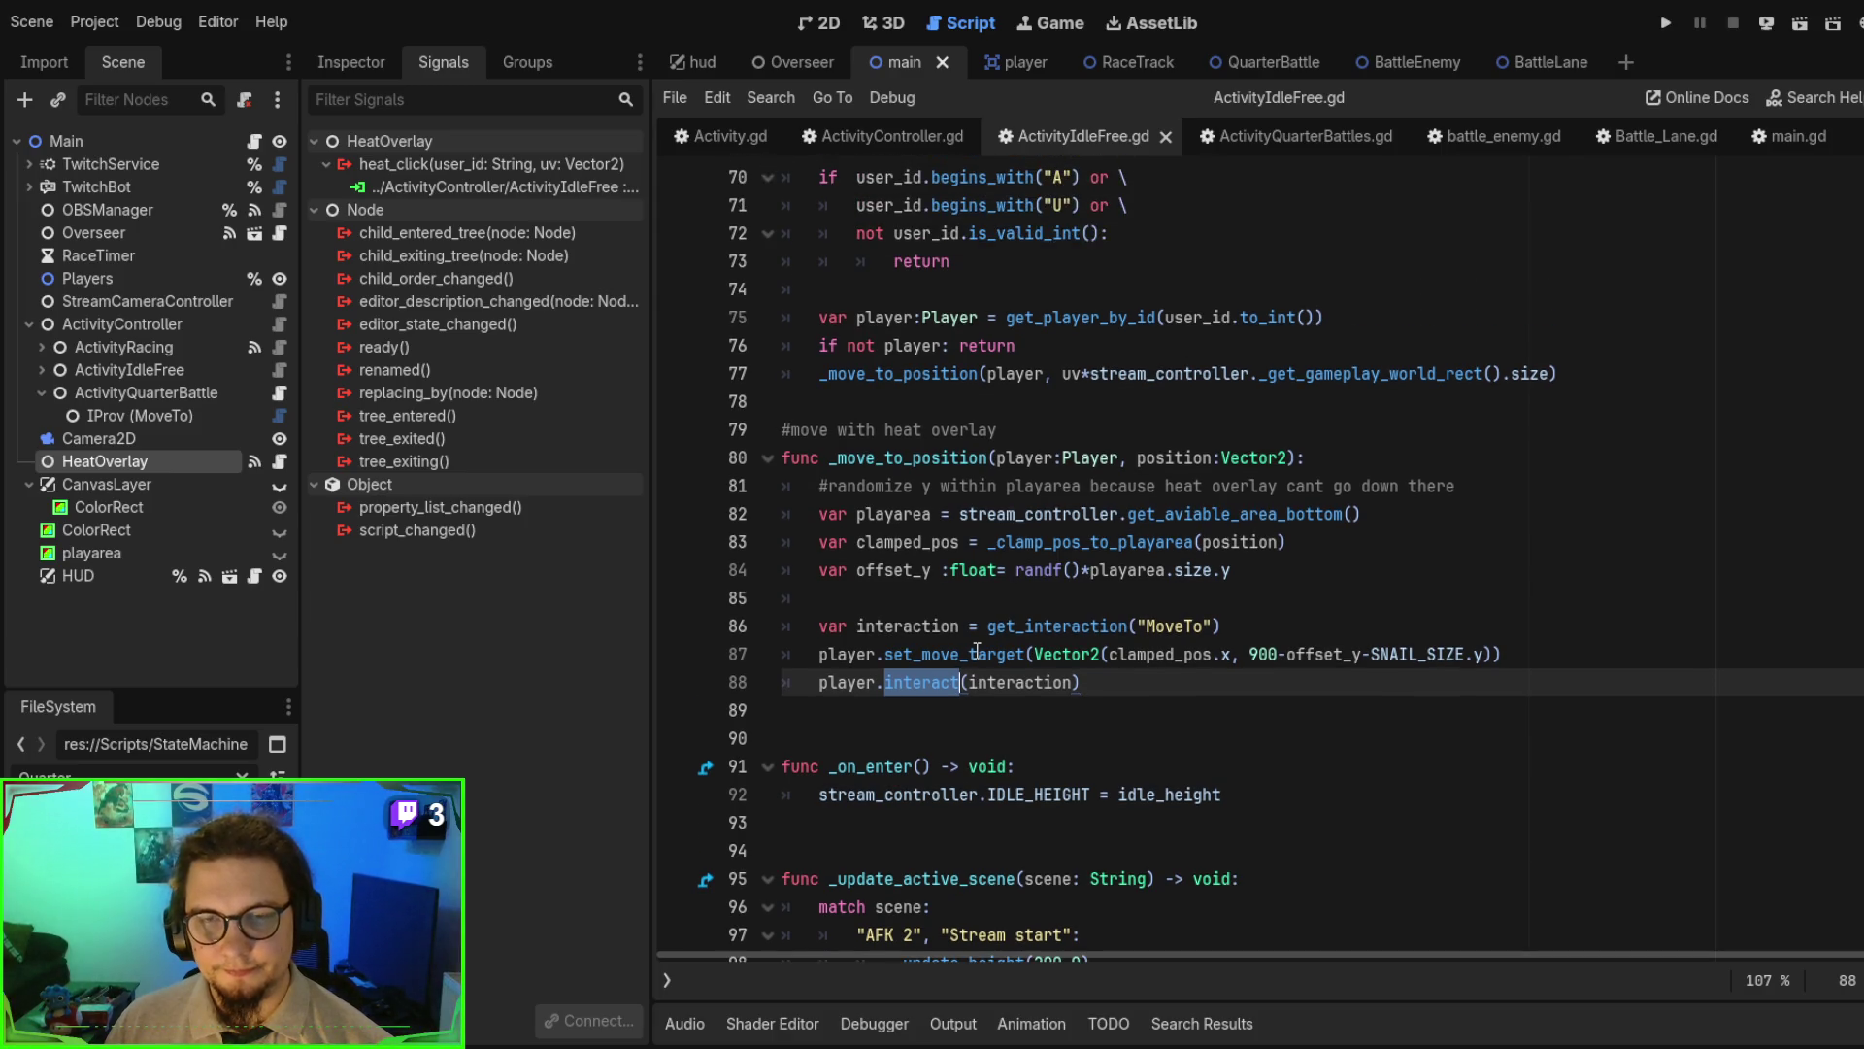
{"action": "scroll", "coordinate": [977, 651], "scroll_direction": "up", "scroll_amount": 1}
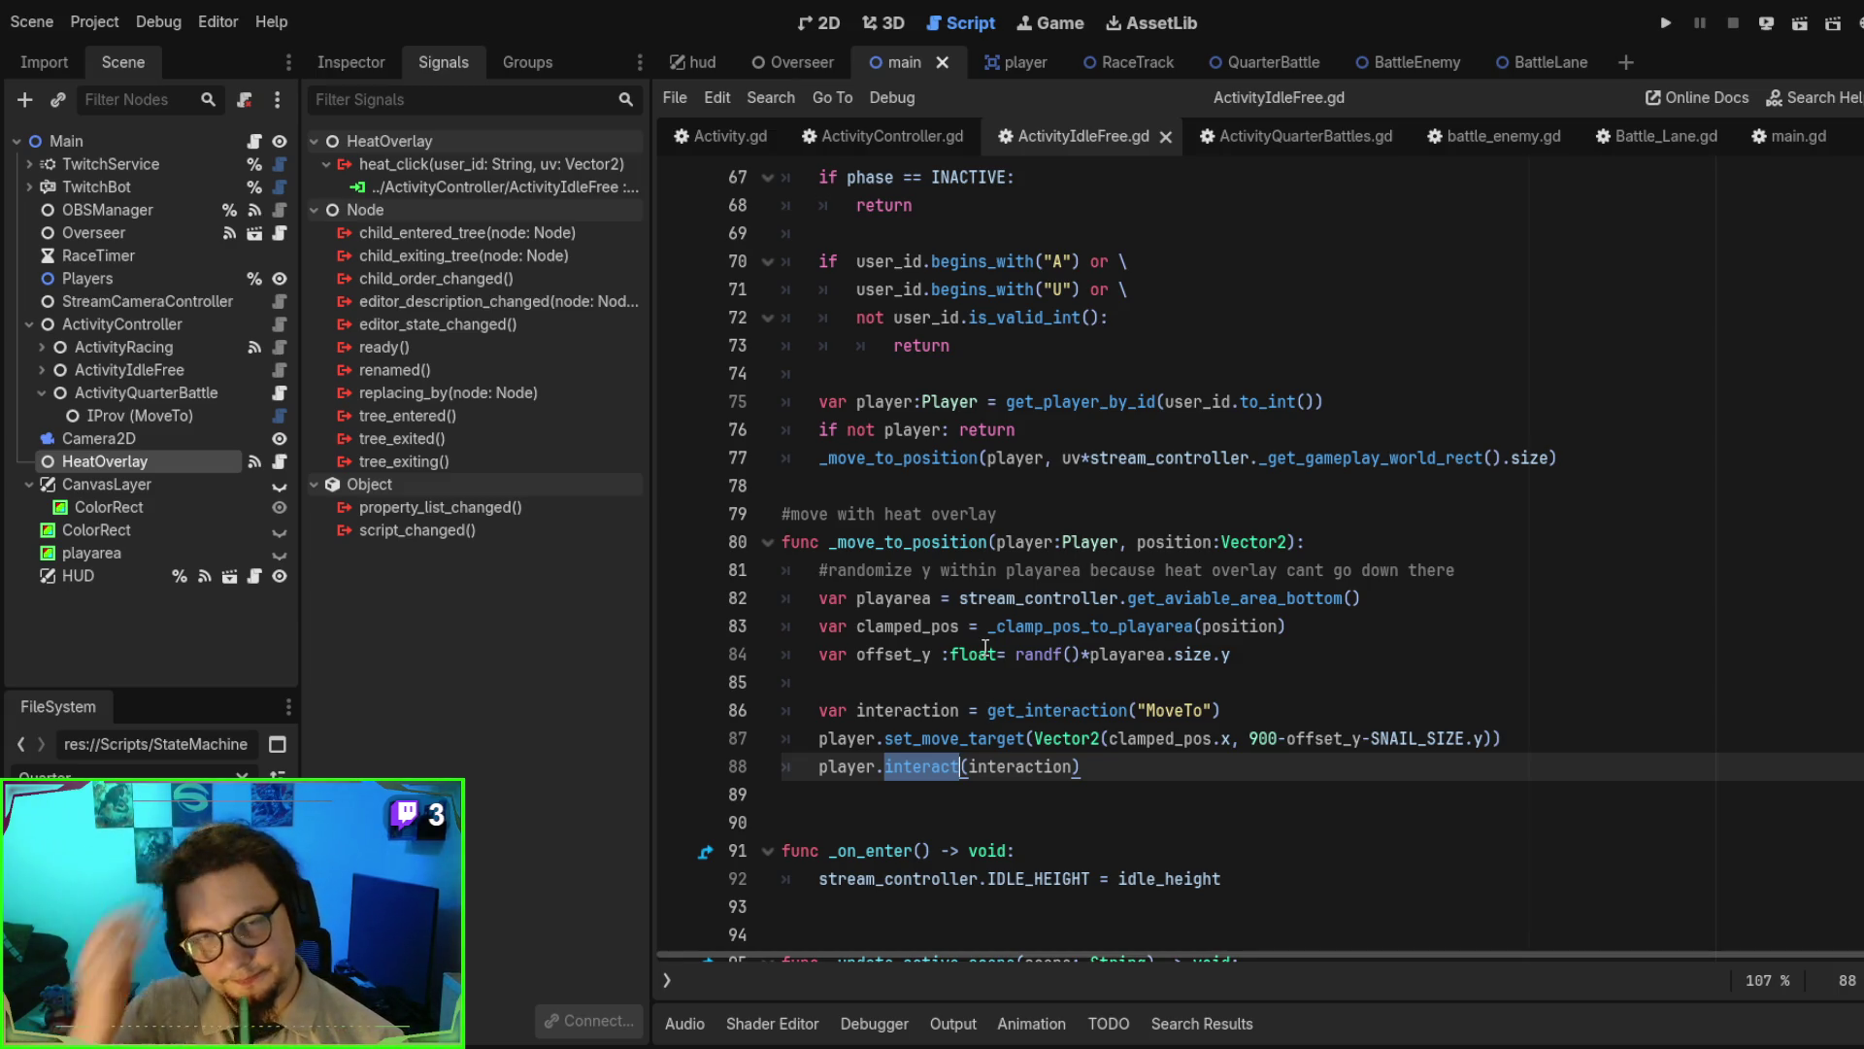
{"action": "double_click", "coordinate": [924, 774]}
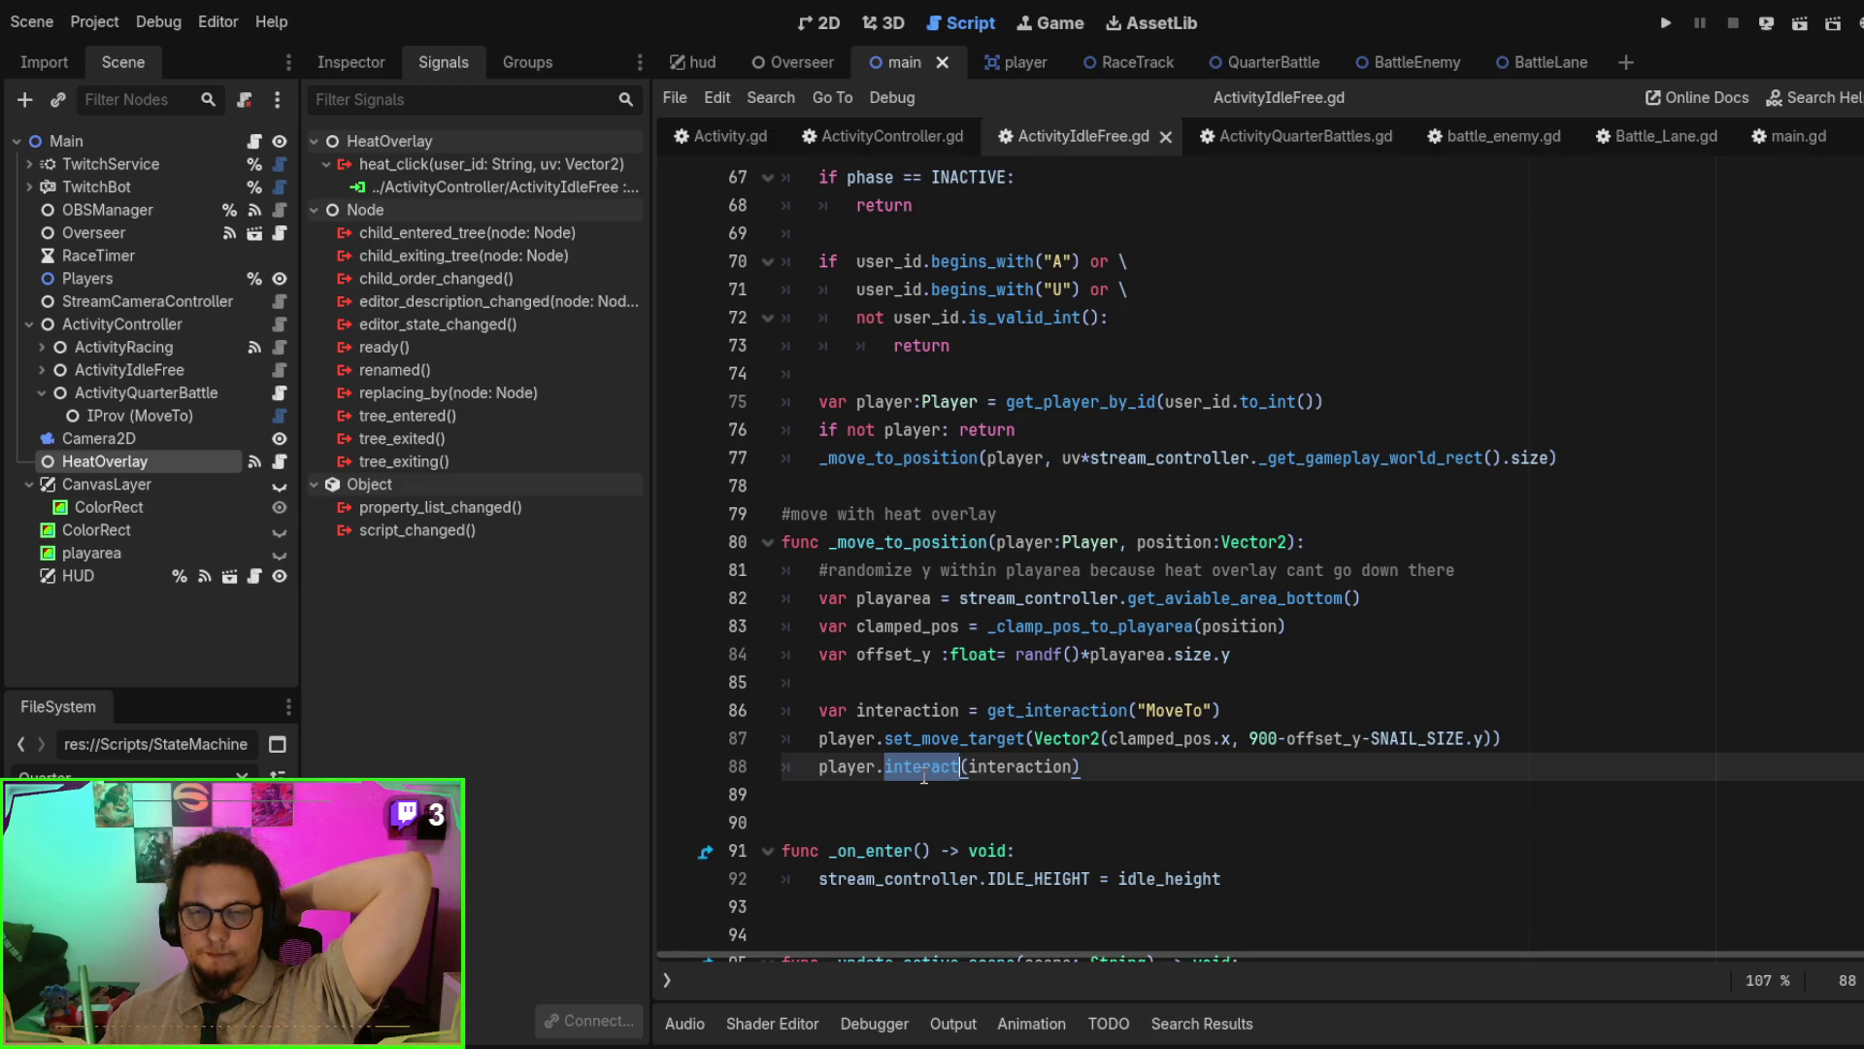
- Jump from the _clamp_pos_to_playarea call on line 83 to its definition in Activity.gd
{"action": "double_click", "coordinate": [1094, 626]}
{"action": "scroll", "coordinate": [1107, 626], "scroll_direction": "down", "scroll_amount": 2}
{"action": "scroll", "coordinate": [1133, 631], "scroll_direction": "down", "scroll_amount": 2}
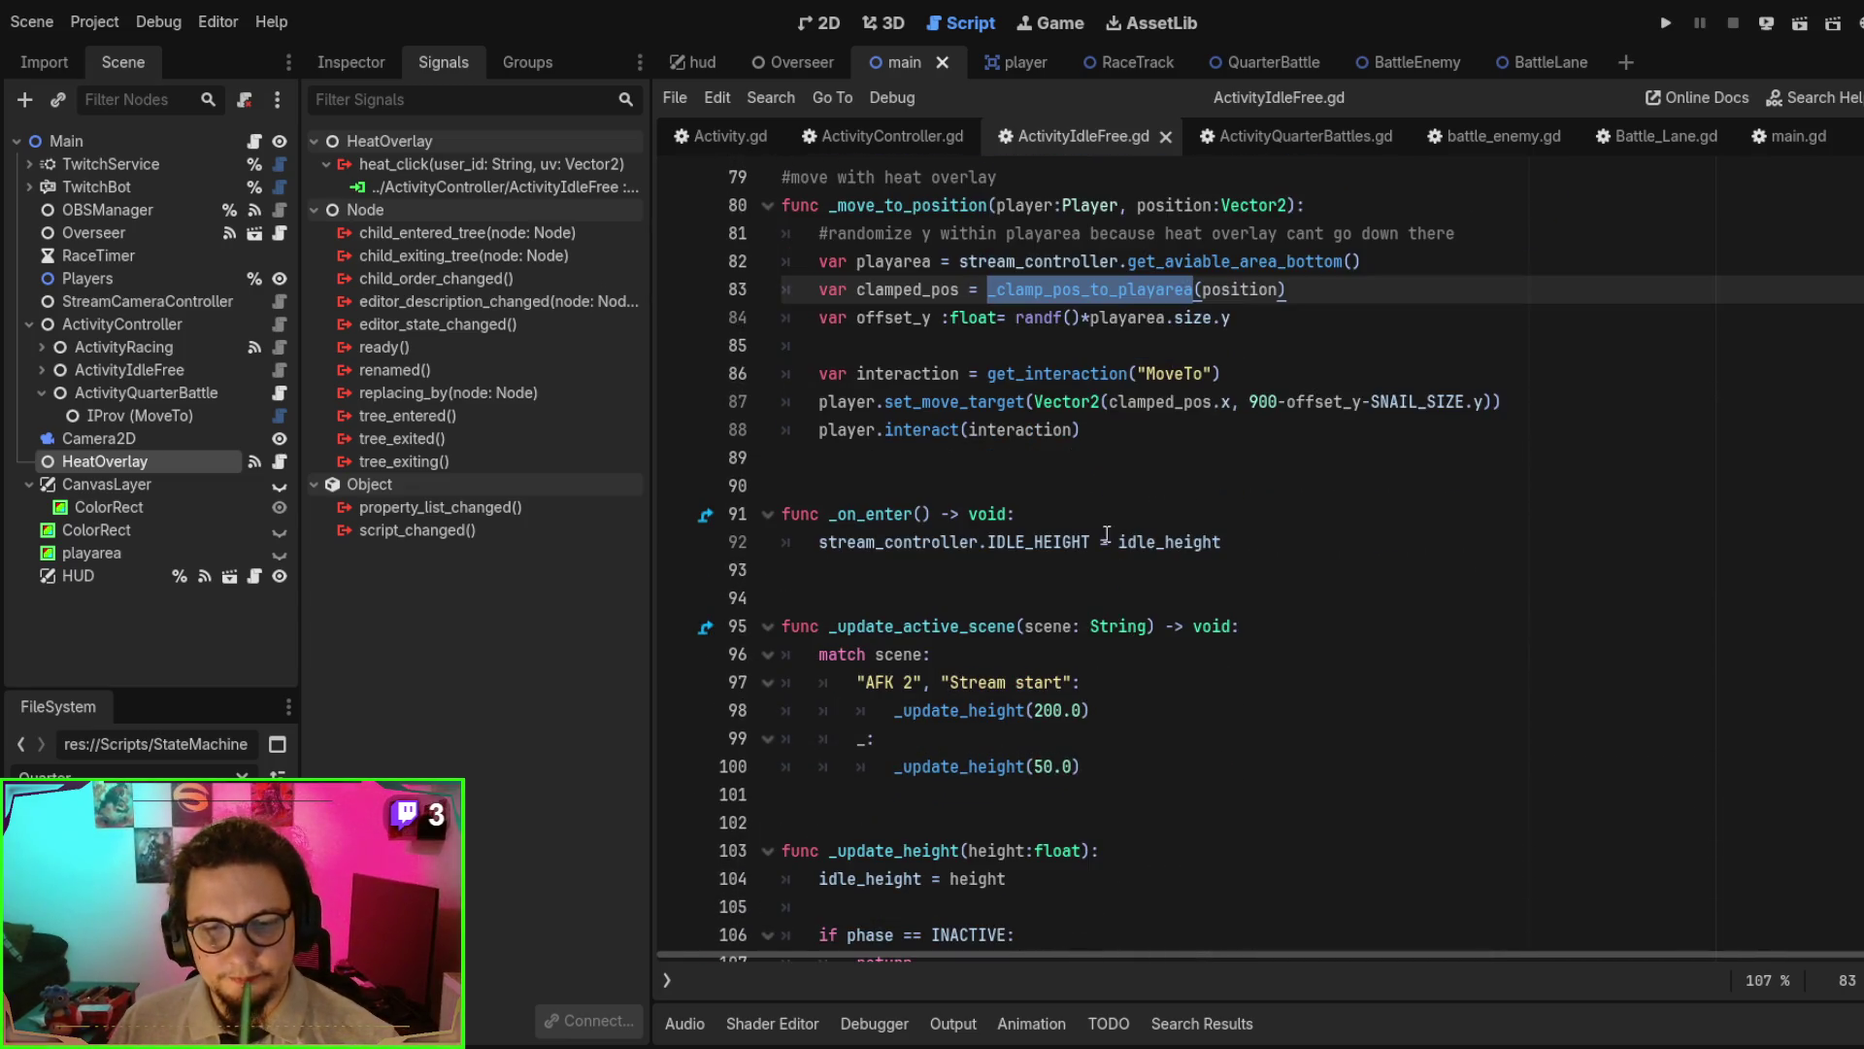
{"action": "left_click", "coordinate": [1070, 296], "text": "ctrl"}
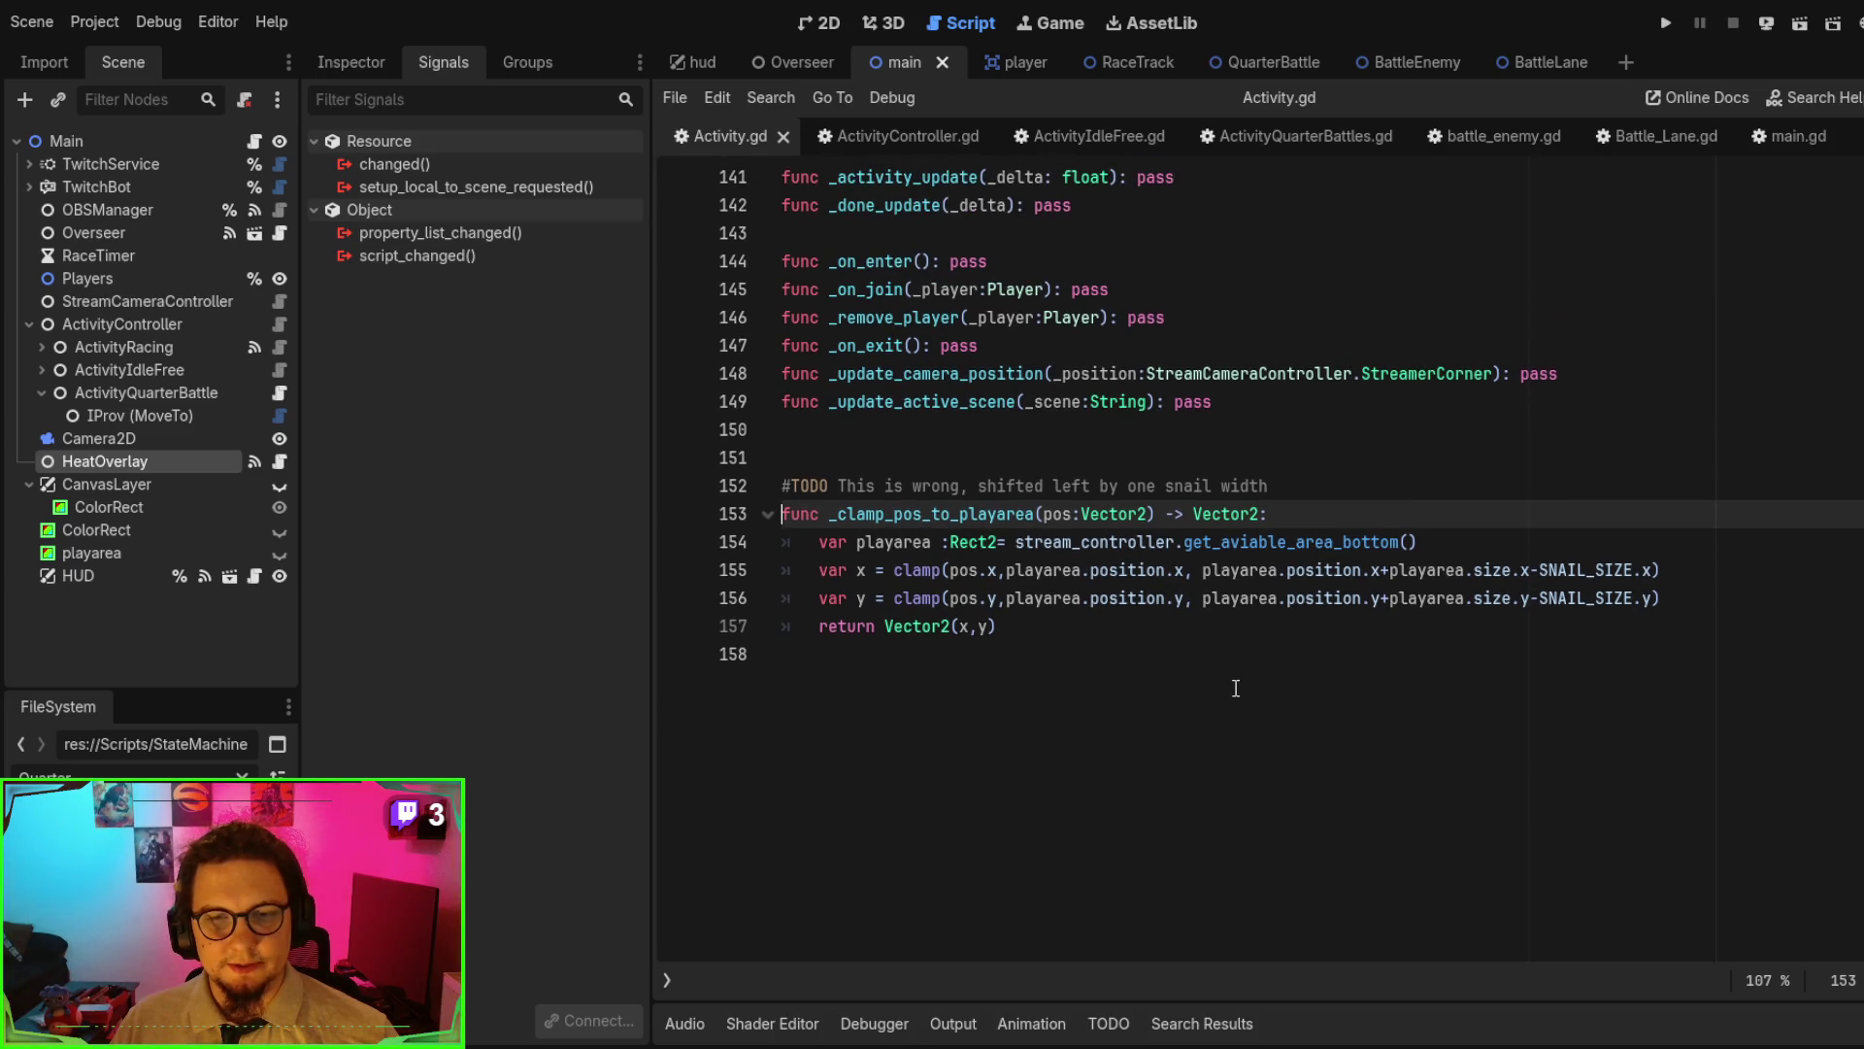
- Check the constants at the top of Activity.gd, then go back to ActivityIdleFree.gd
{"action": "scroll", "coordinate": [1235, 688], "scroll_direction": "up", "scroll_amount": 1}
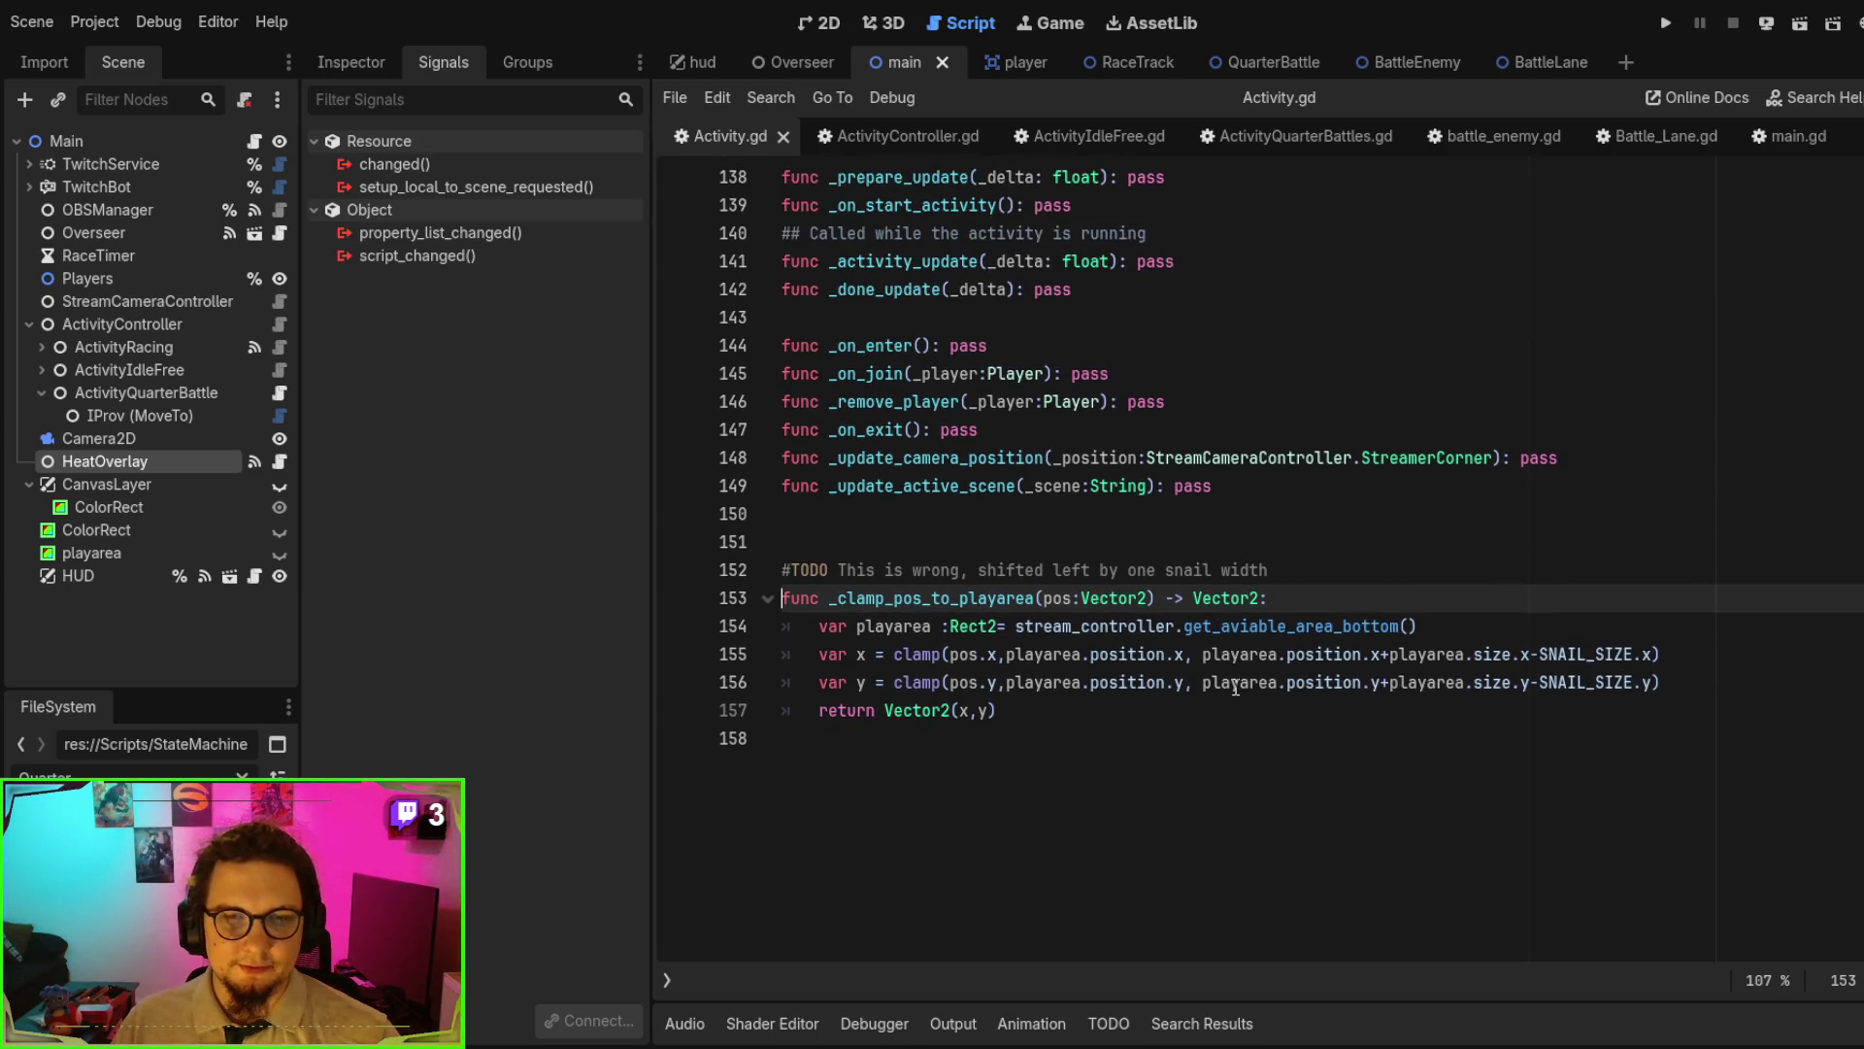
{"action": "scroll", "coordinate": [1225, 660], "scroll_direction": "up", "scroll_amount": 2}
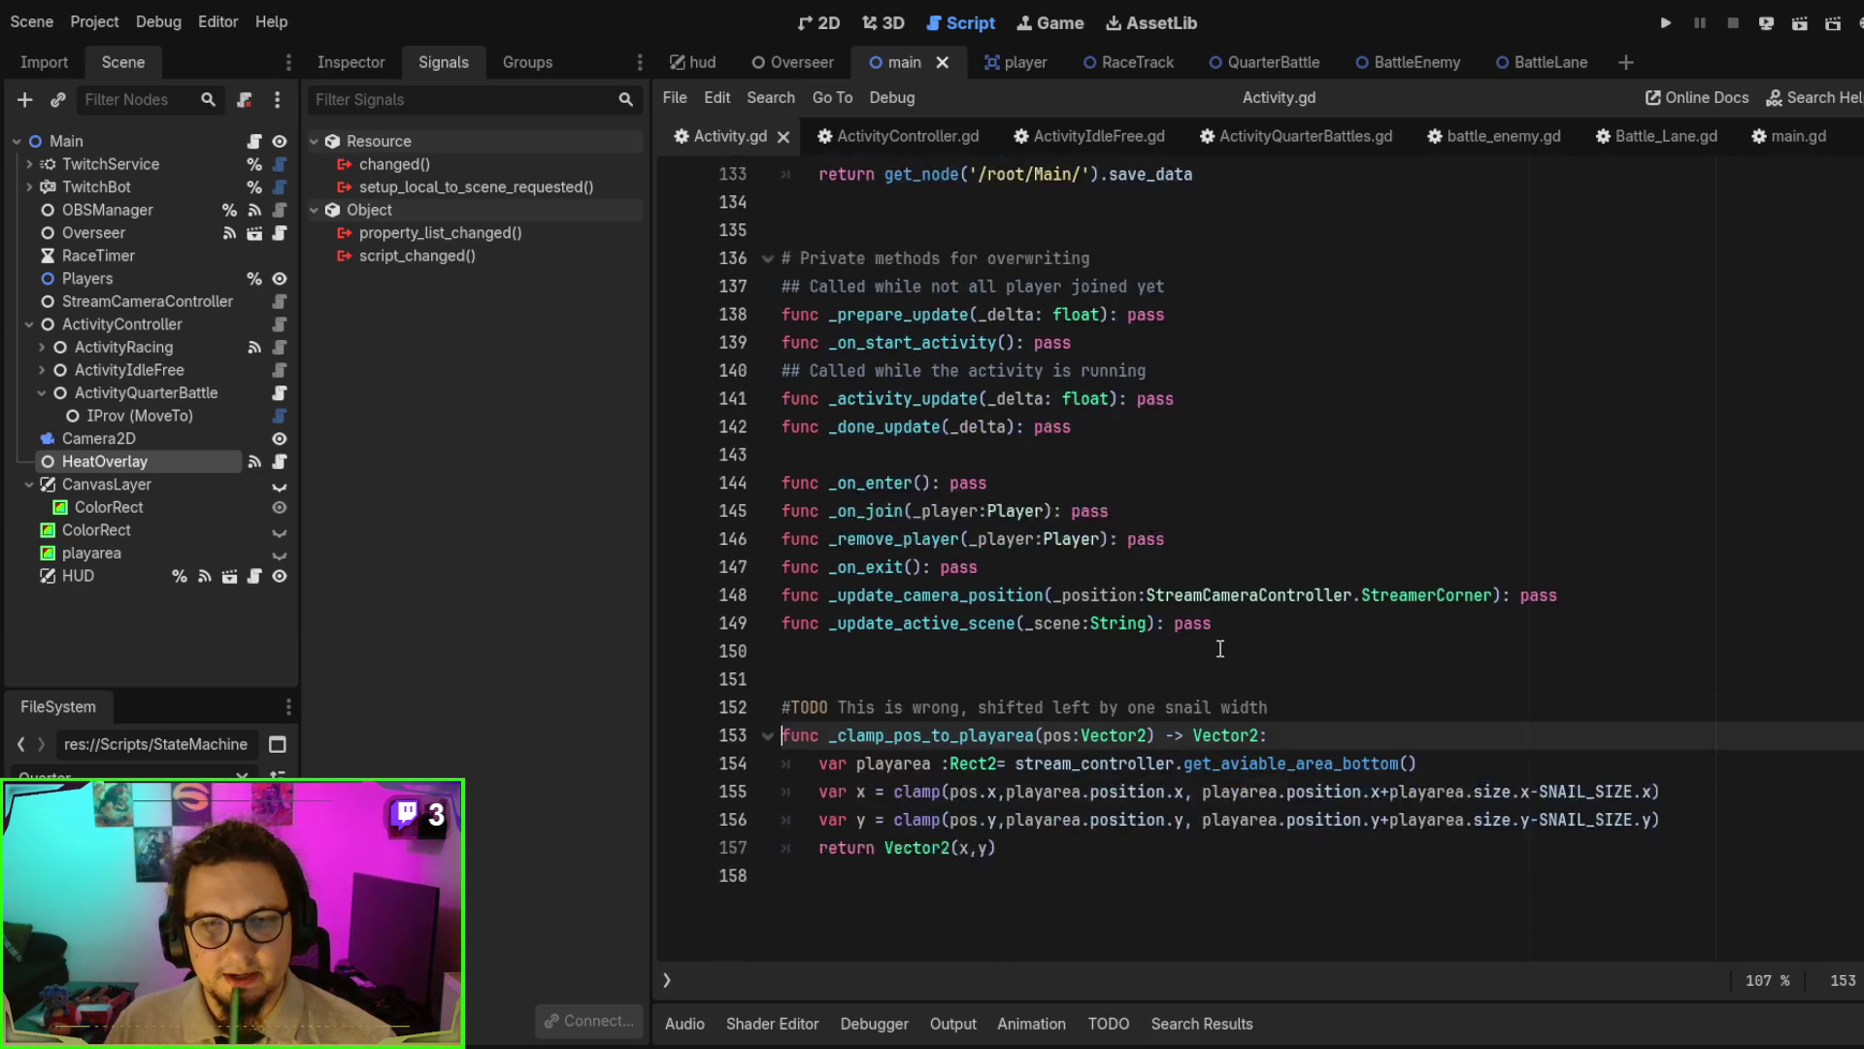
{"action": "scroll", "coordinate": [1221, 648], "scroll_direction": "down", "scroll_amount": 1}
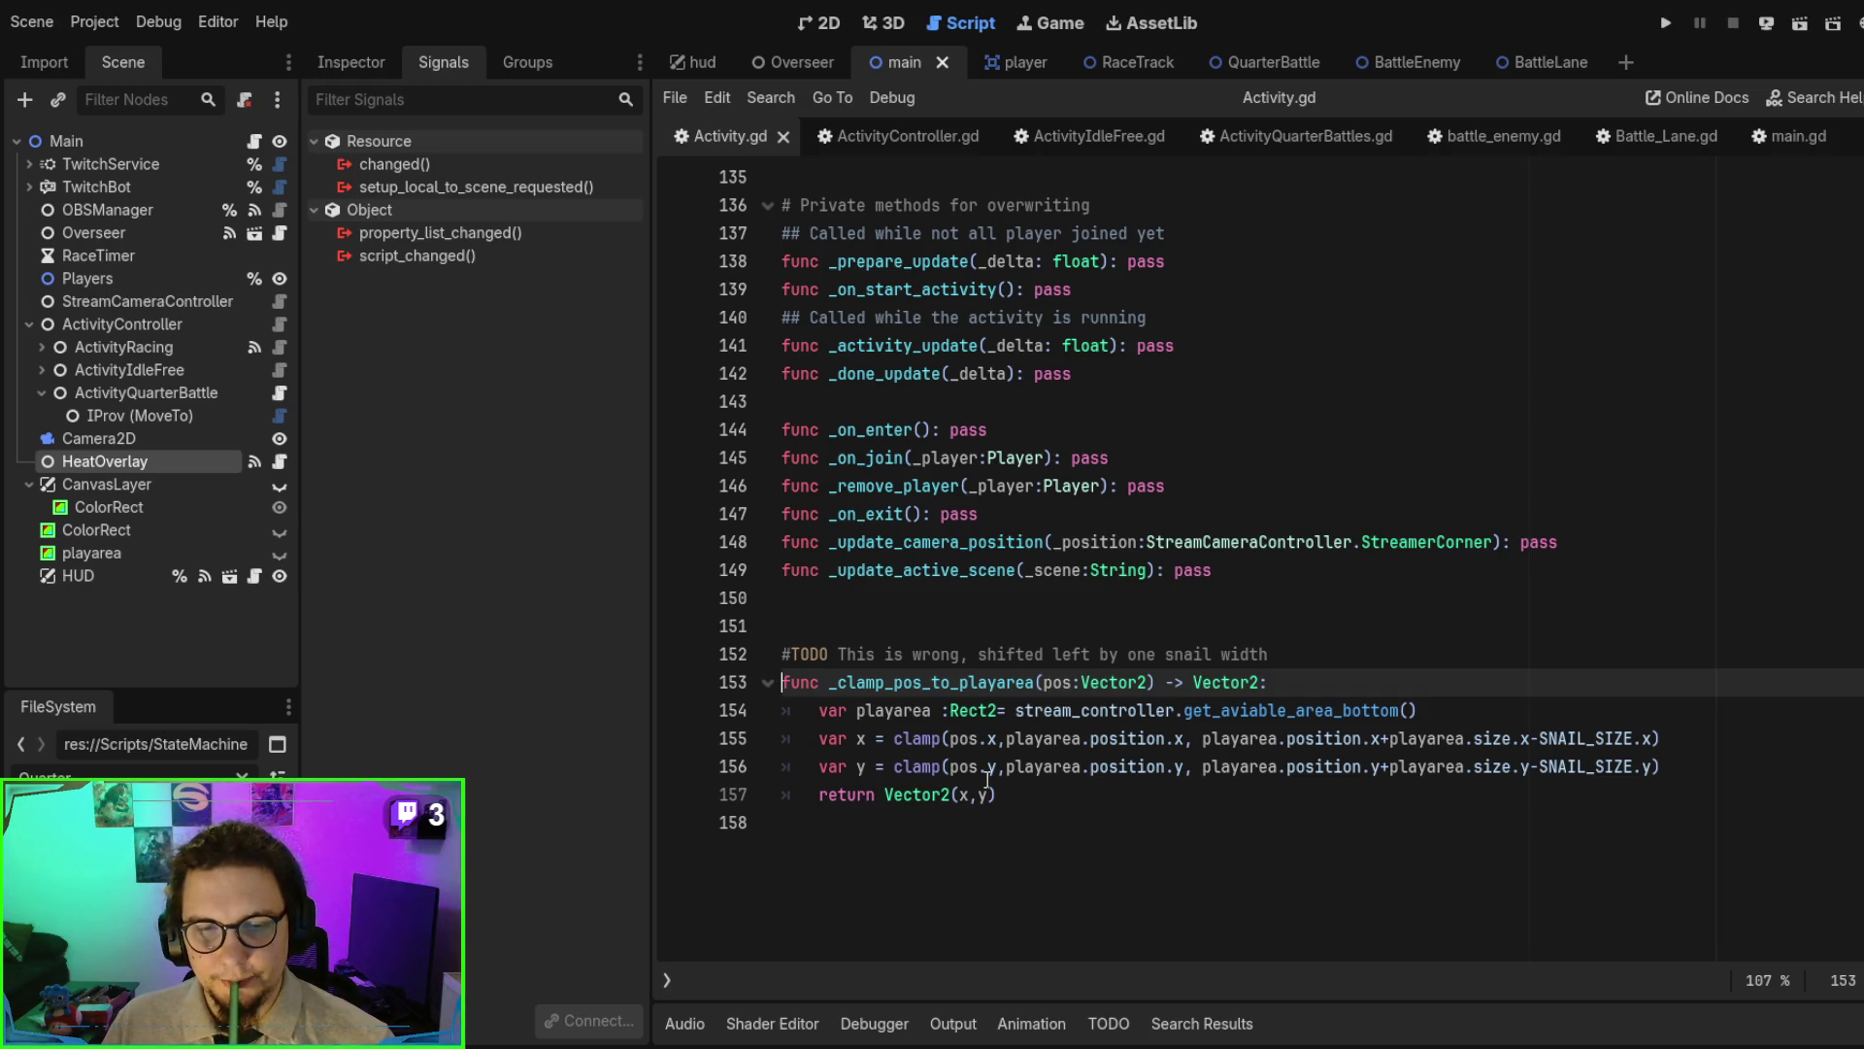
{"action": "key", "text": "alt+Left"}
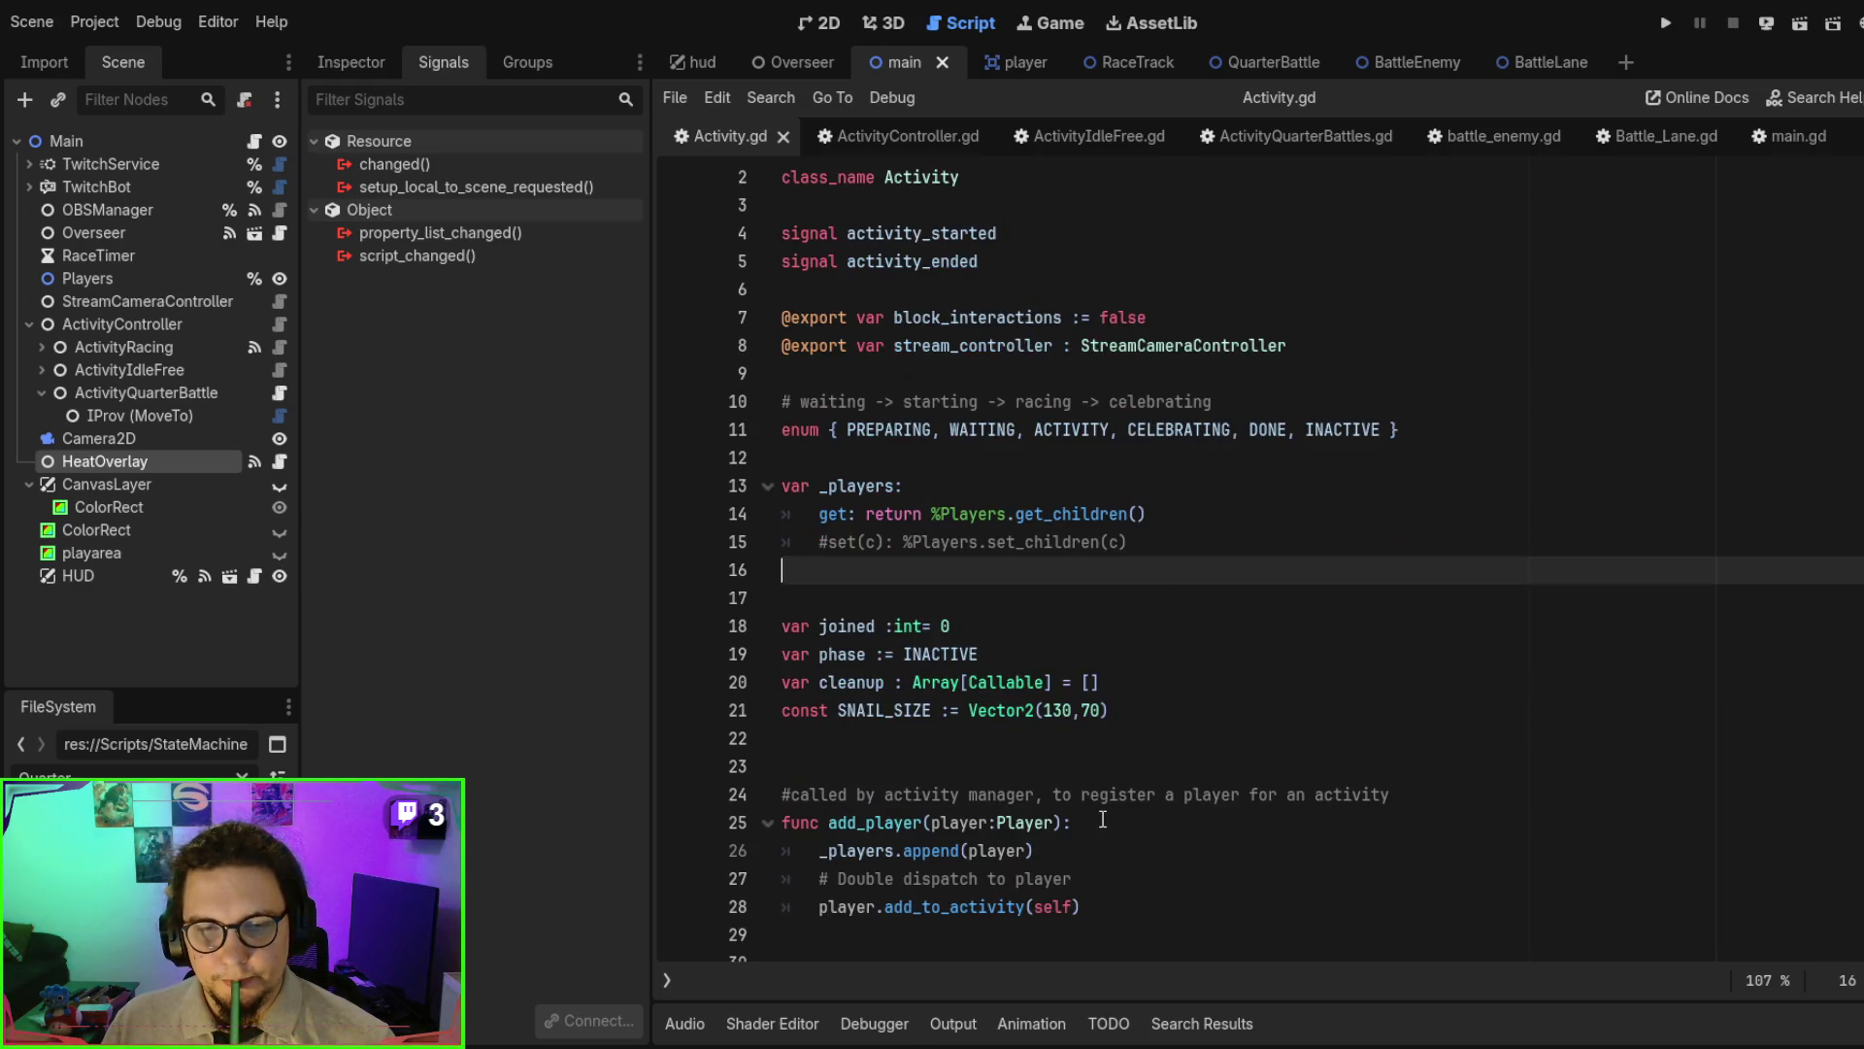
{"action": "key", "text": "alt+Right"}
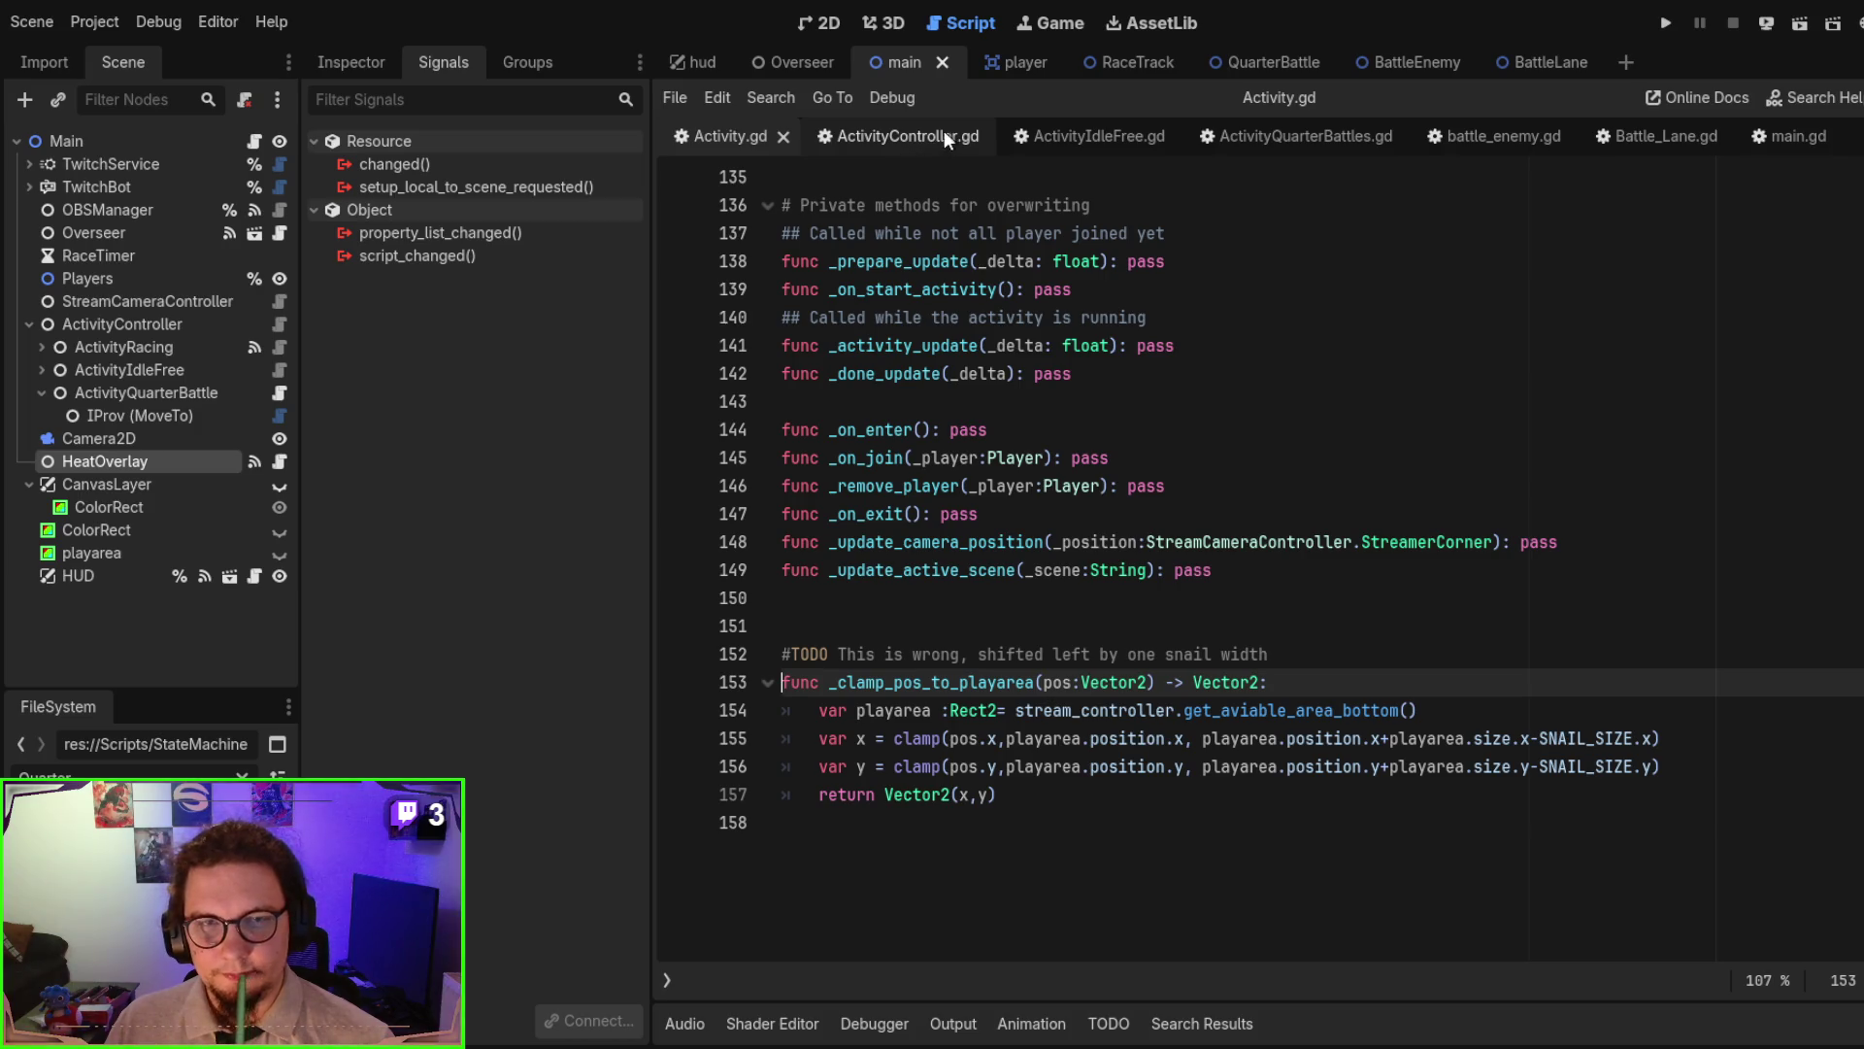
{"action": "left_click", "coordinate": [1101, 142]}
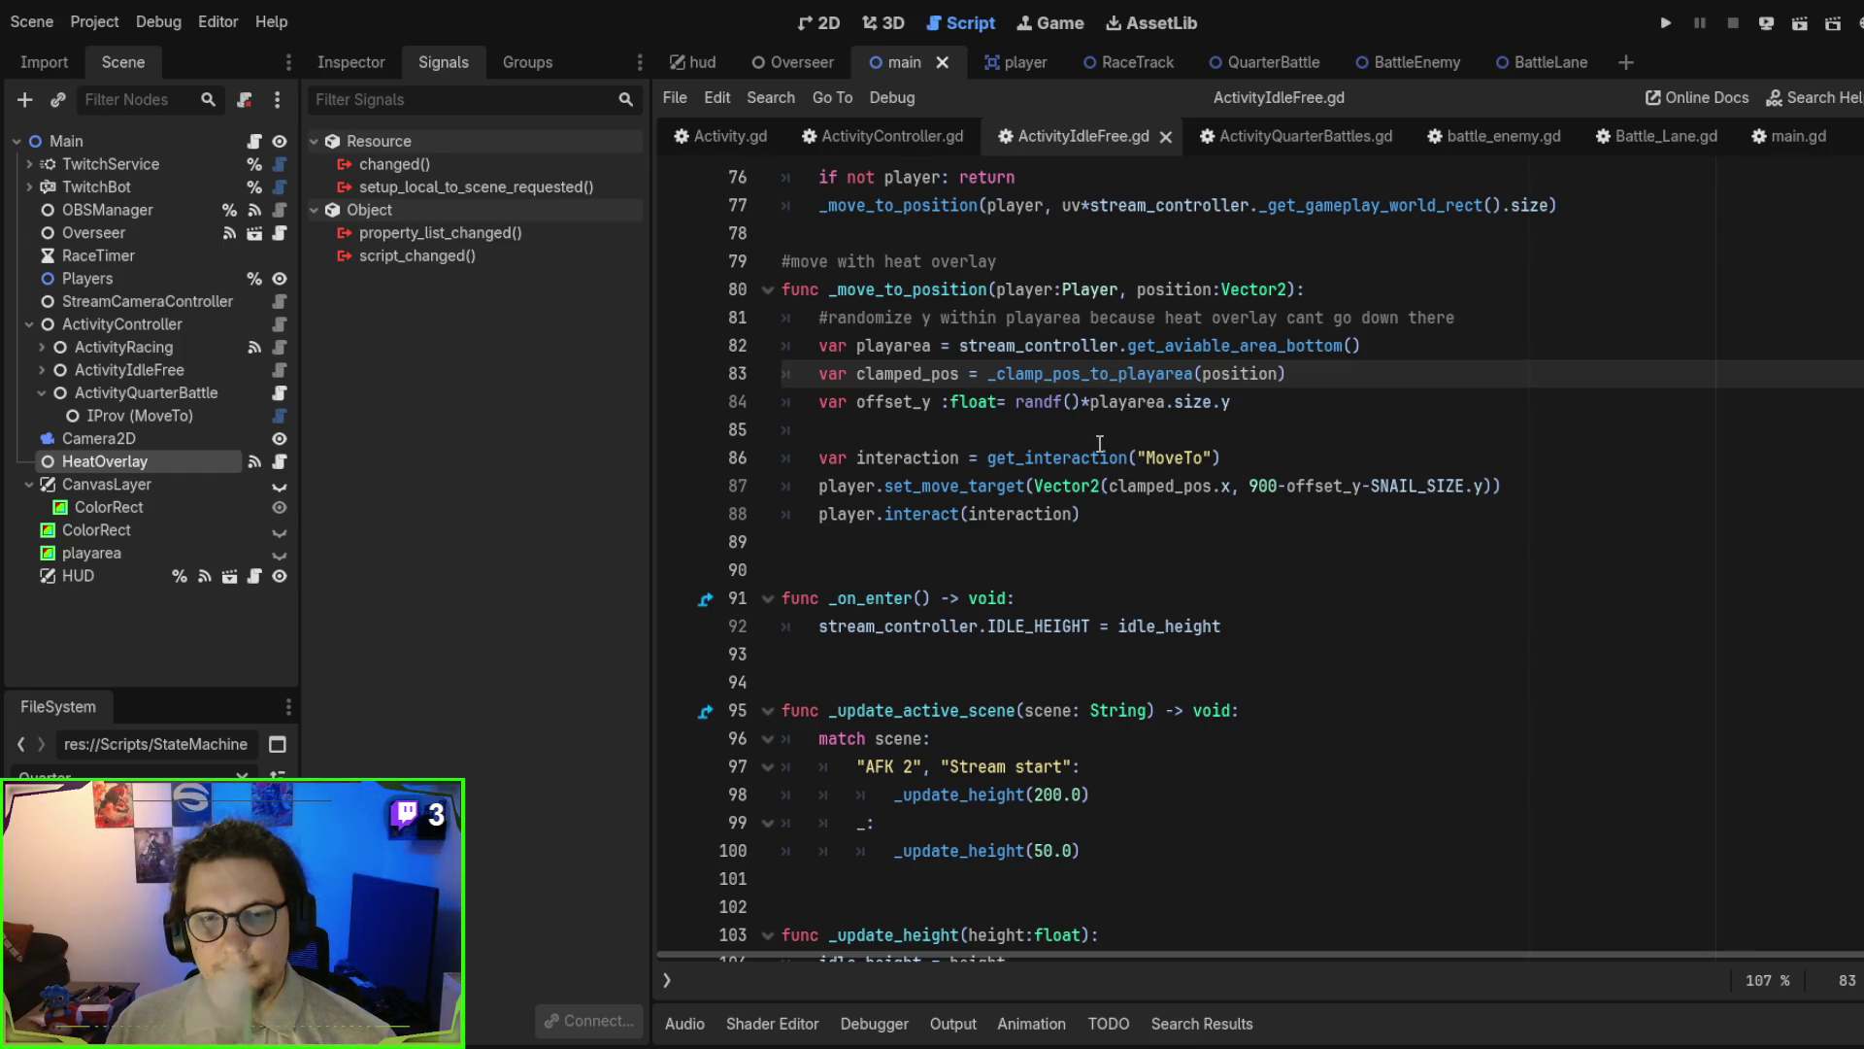
{"action": "double_click", "coordinate": [1113, 403]}
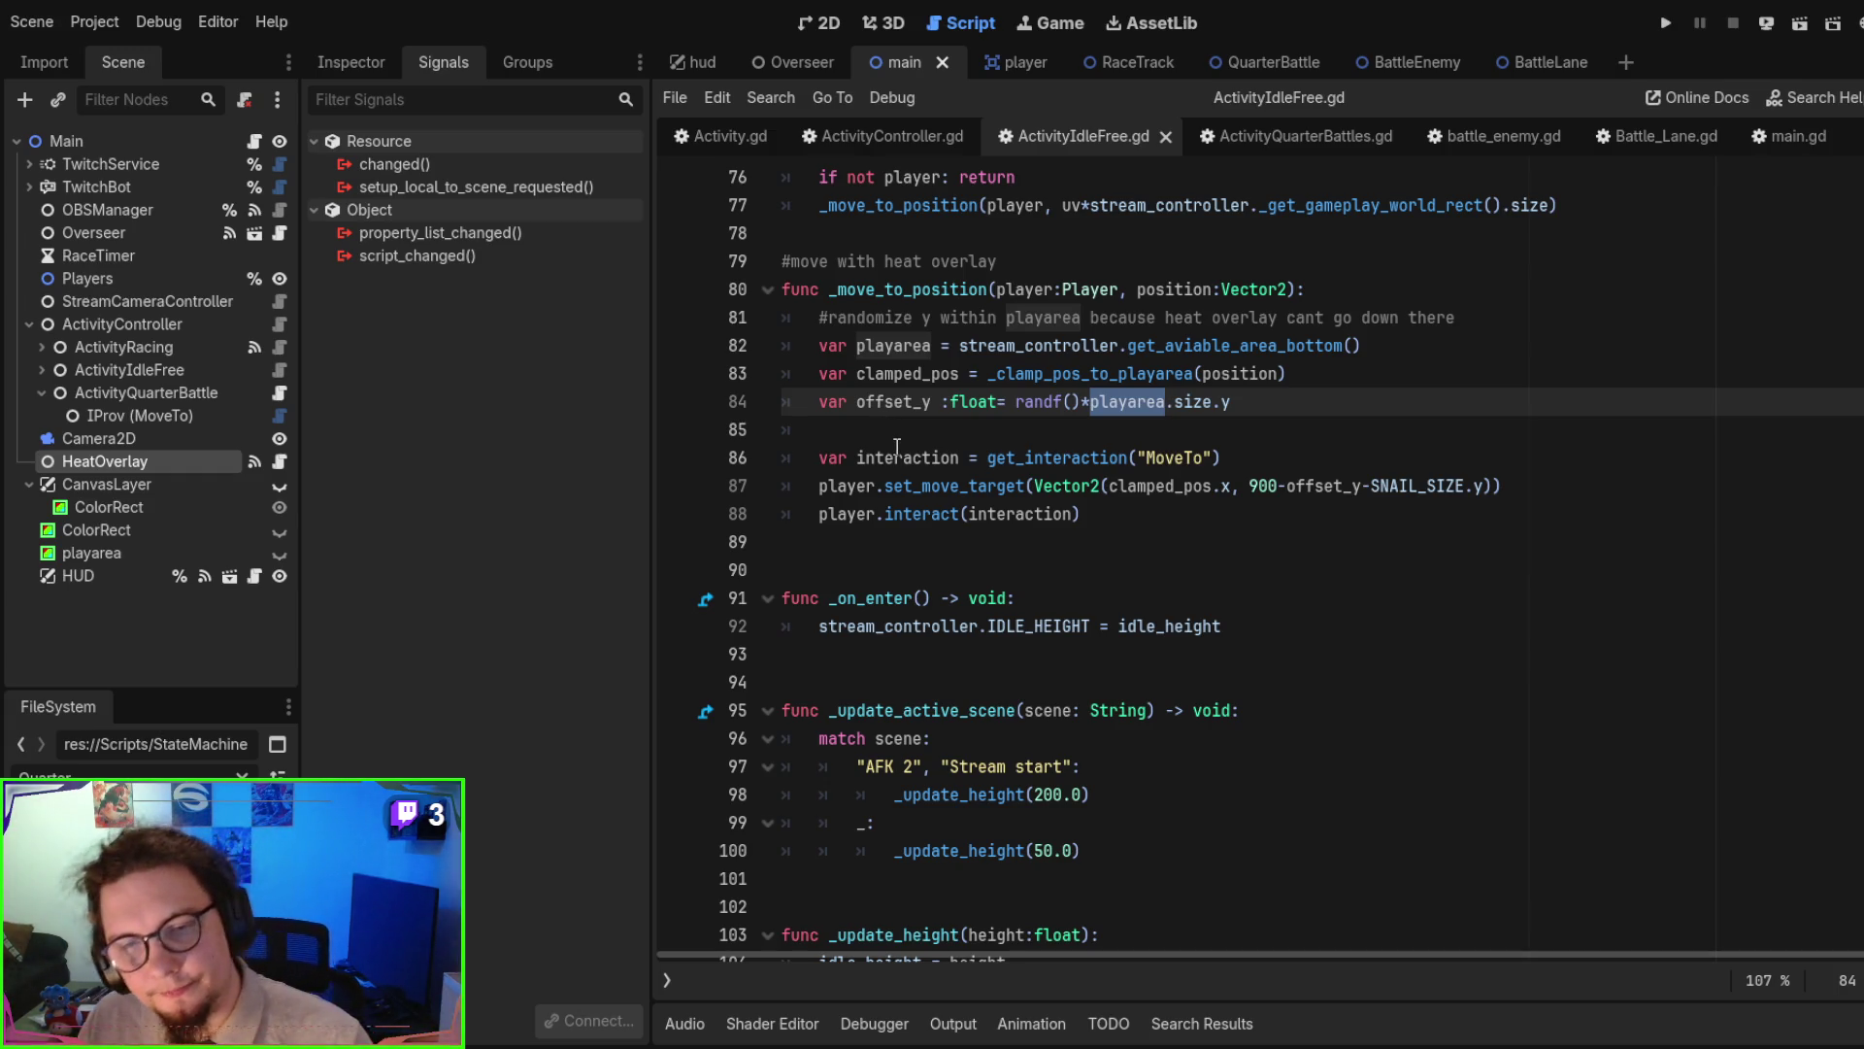
{"action": "left_click", "coordinate": [709, 125]}
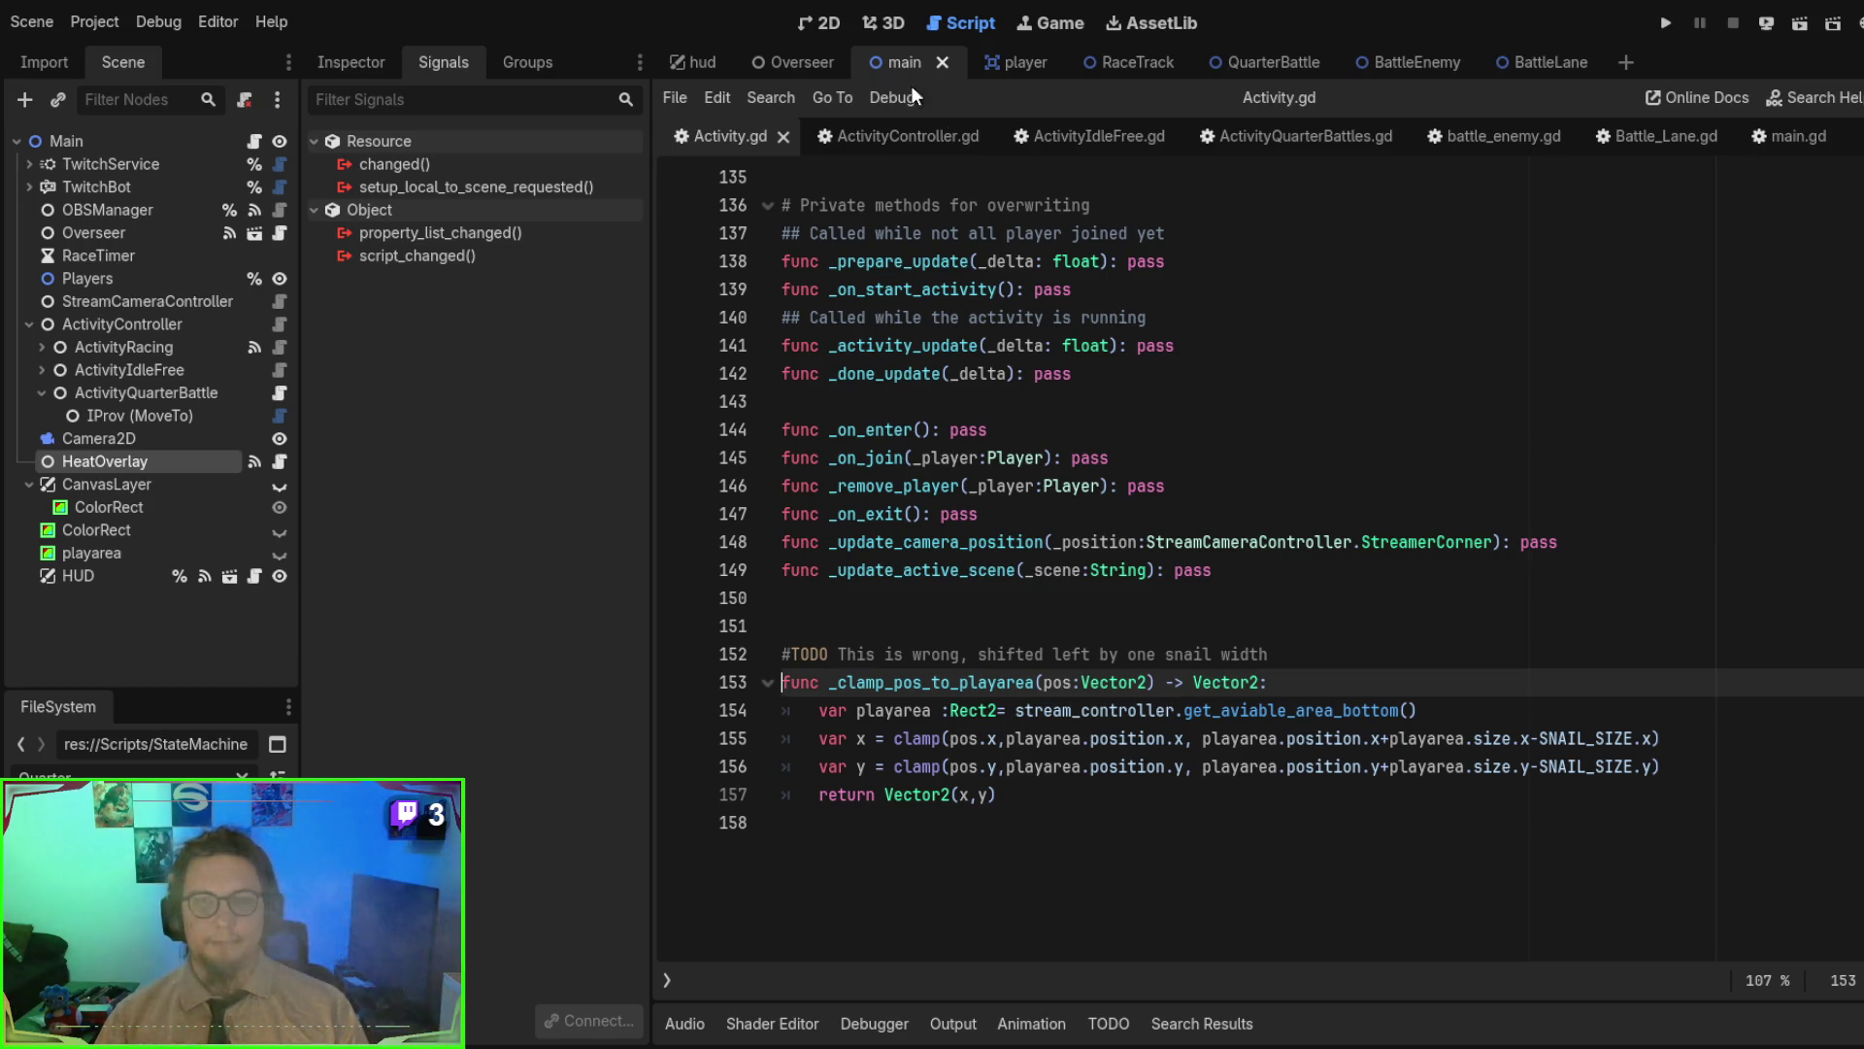
{"action": "left_click", "coordinate": [1068, 138]}
{"action": "scroll", "coordinate": [1228, 629], "scroll_direction": "up", "scroll_amount": 1}
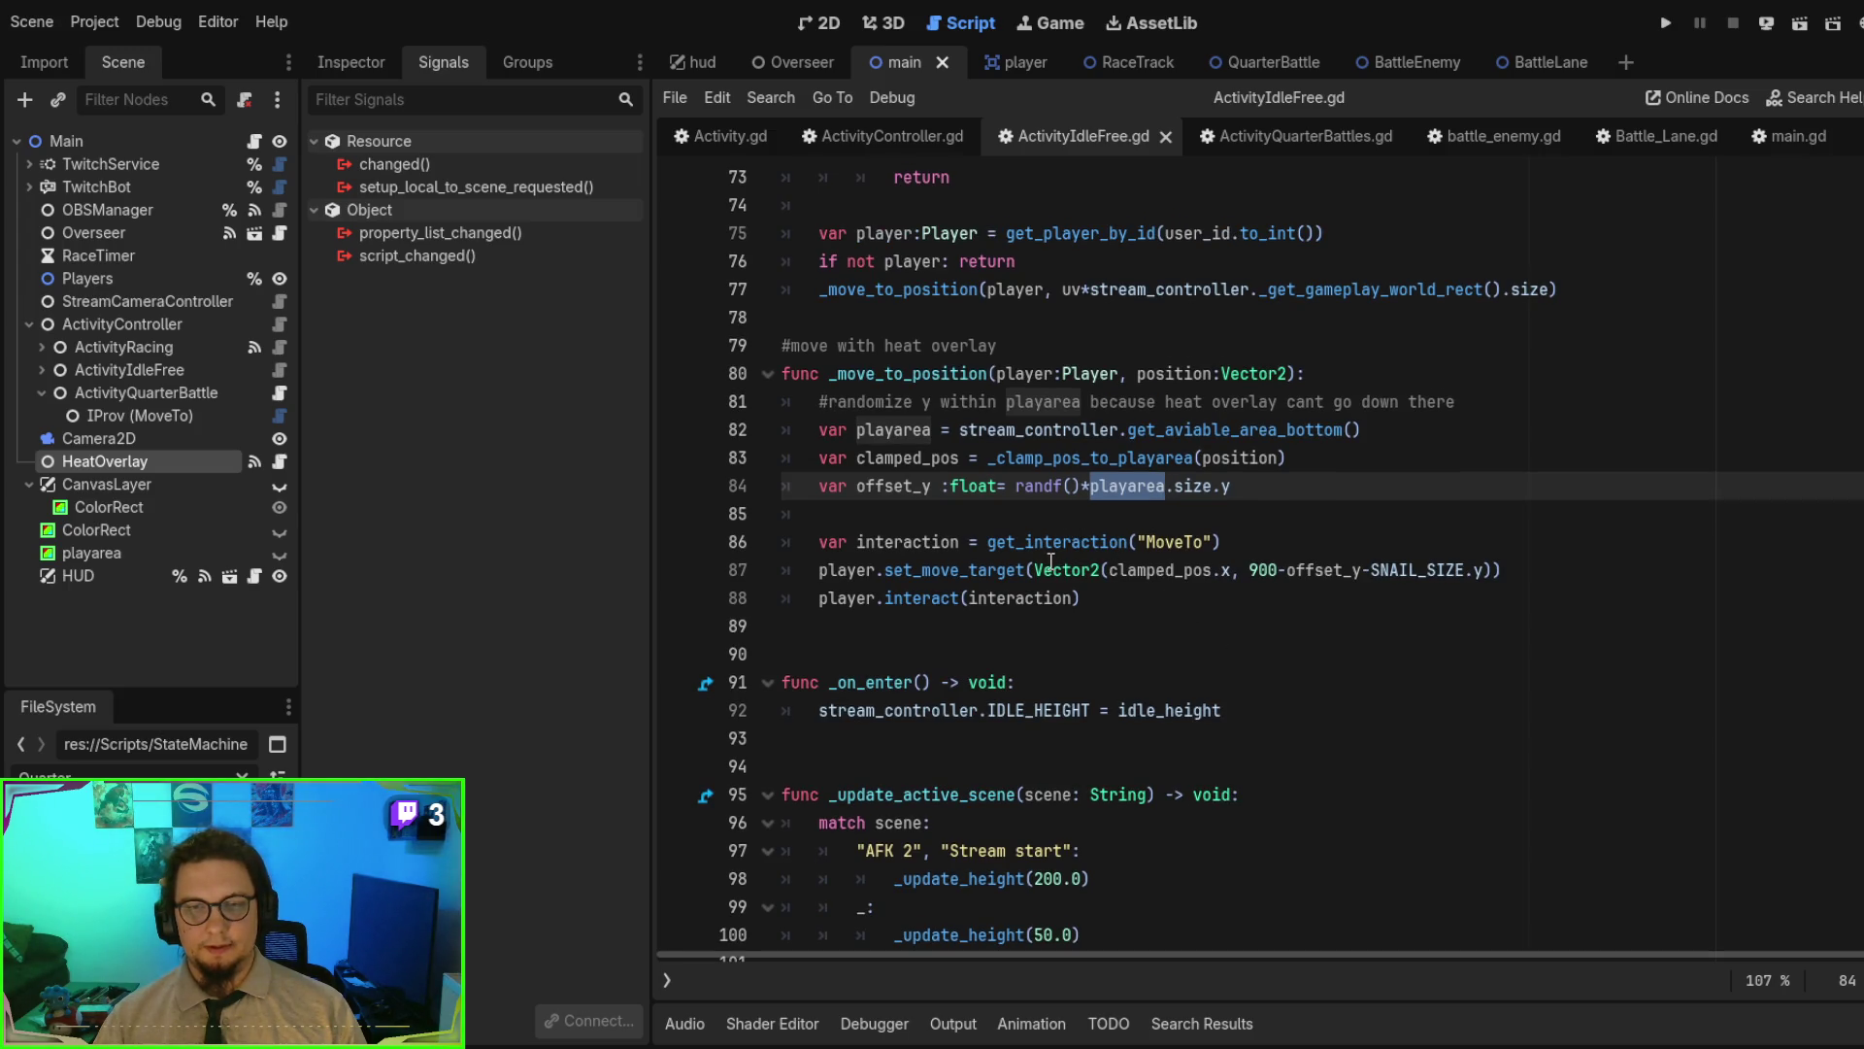
{"action": "double_click", "coordinate": [1058, 544]}
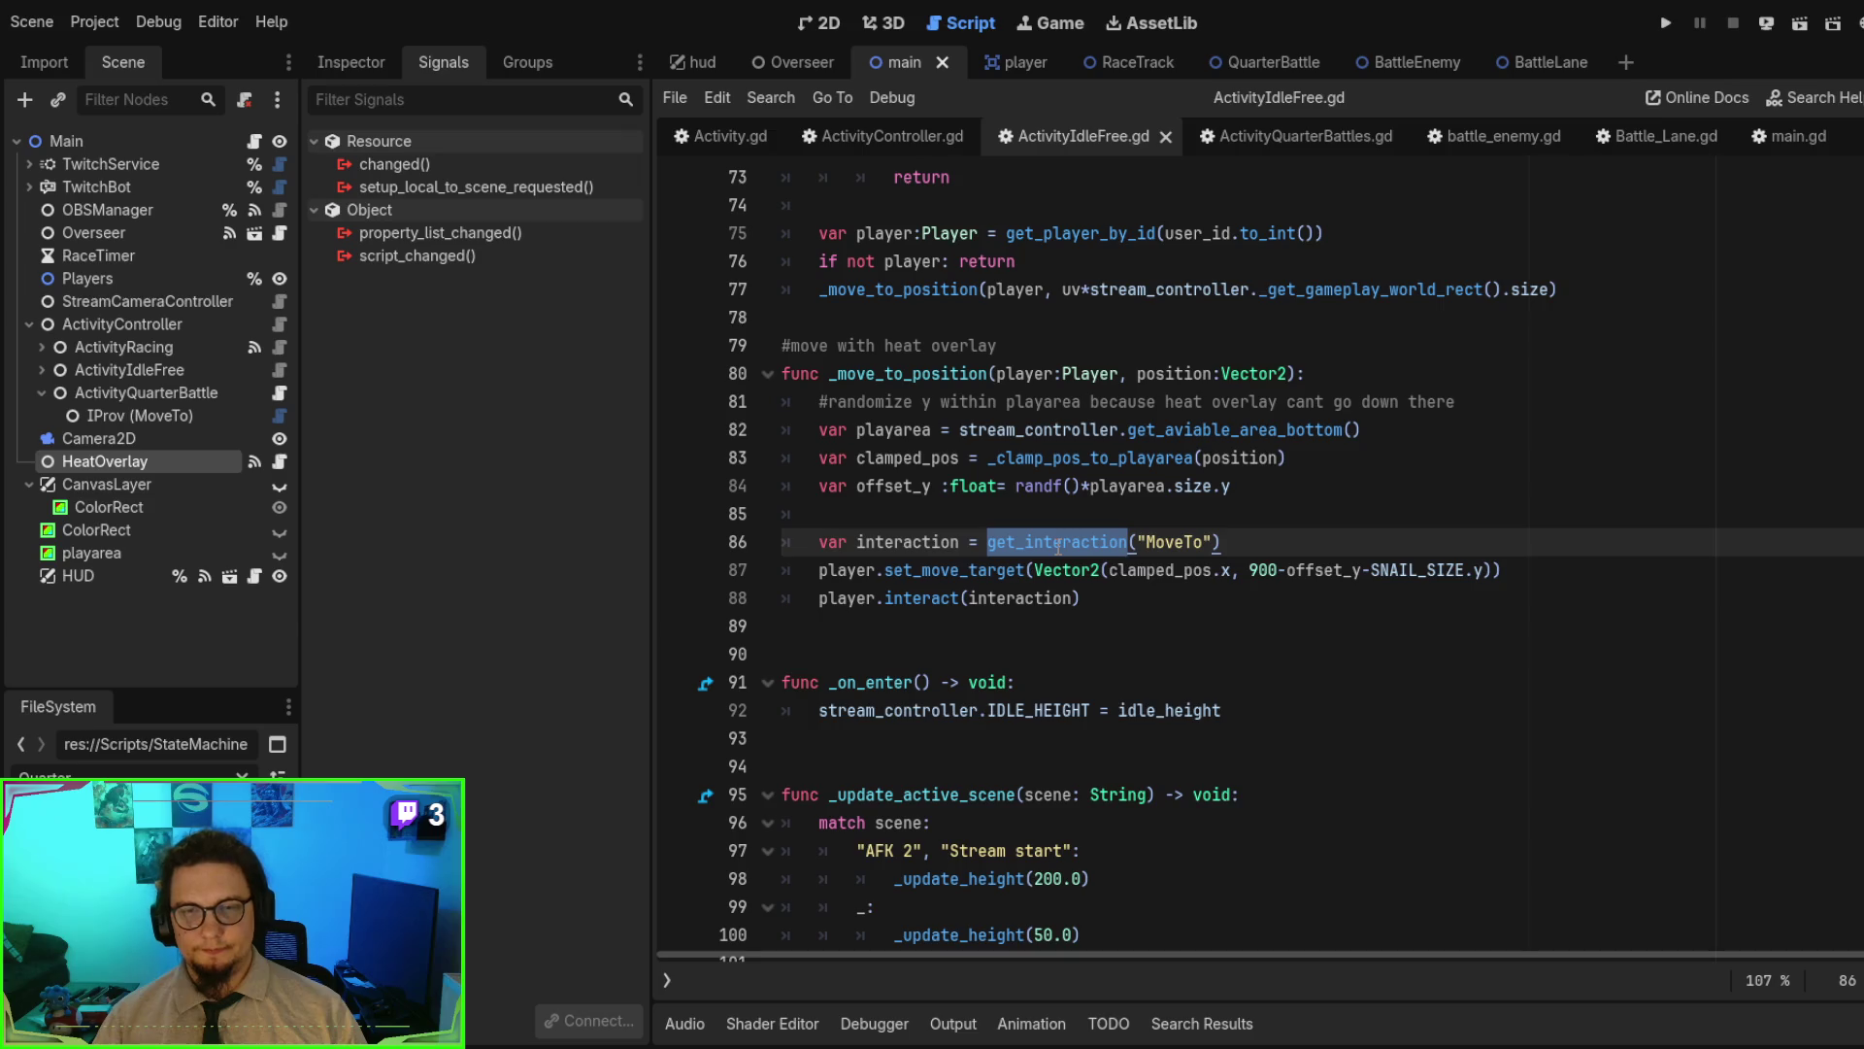
{"action": "left_click", "coordinate": [1057, 543], "text": "ctrl"}
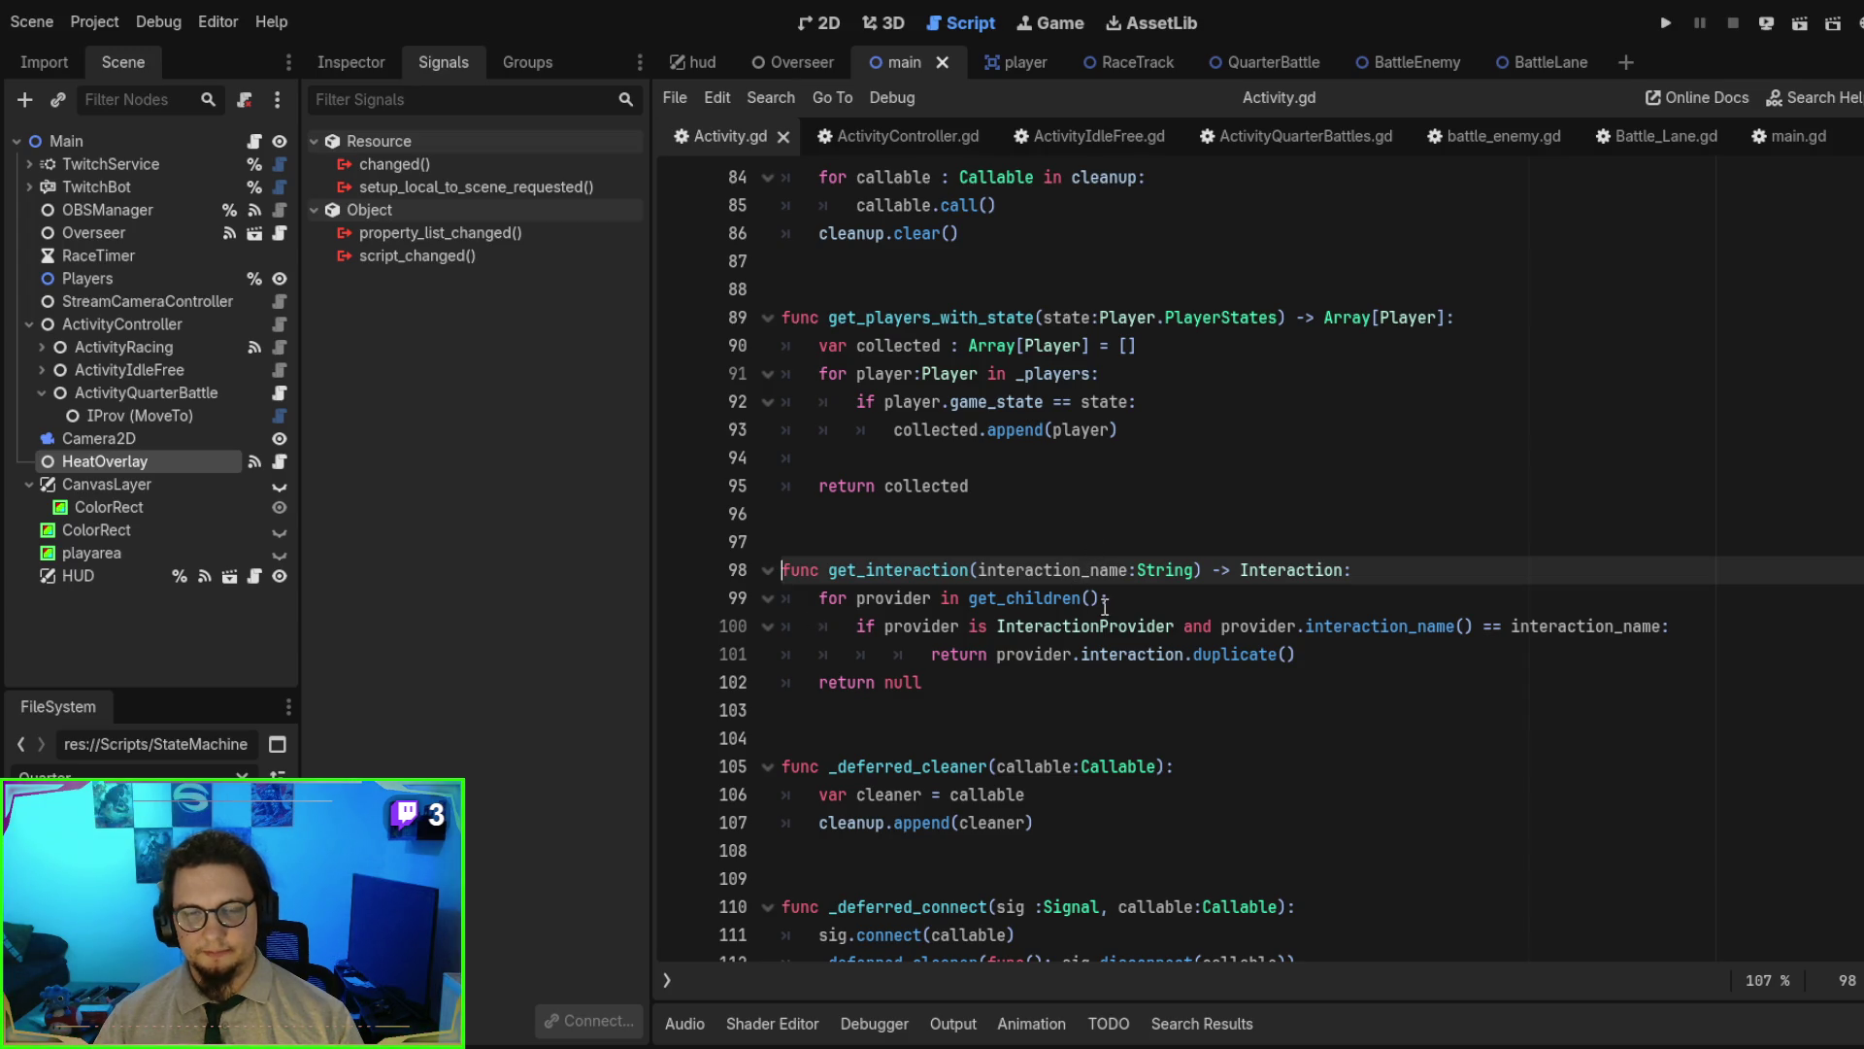
{"action": "key", "text": "Page_Down"}
{"action": "key", "text": "Page_Down"}
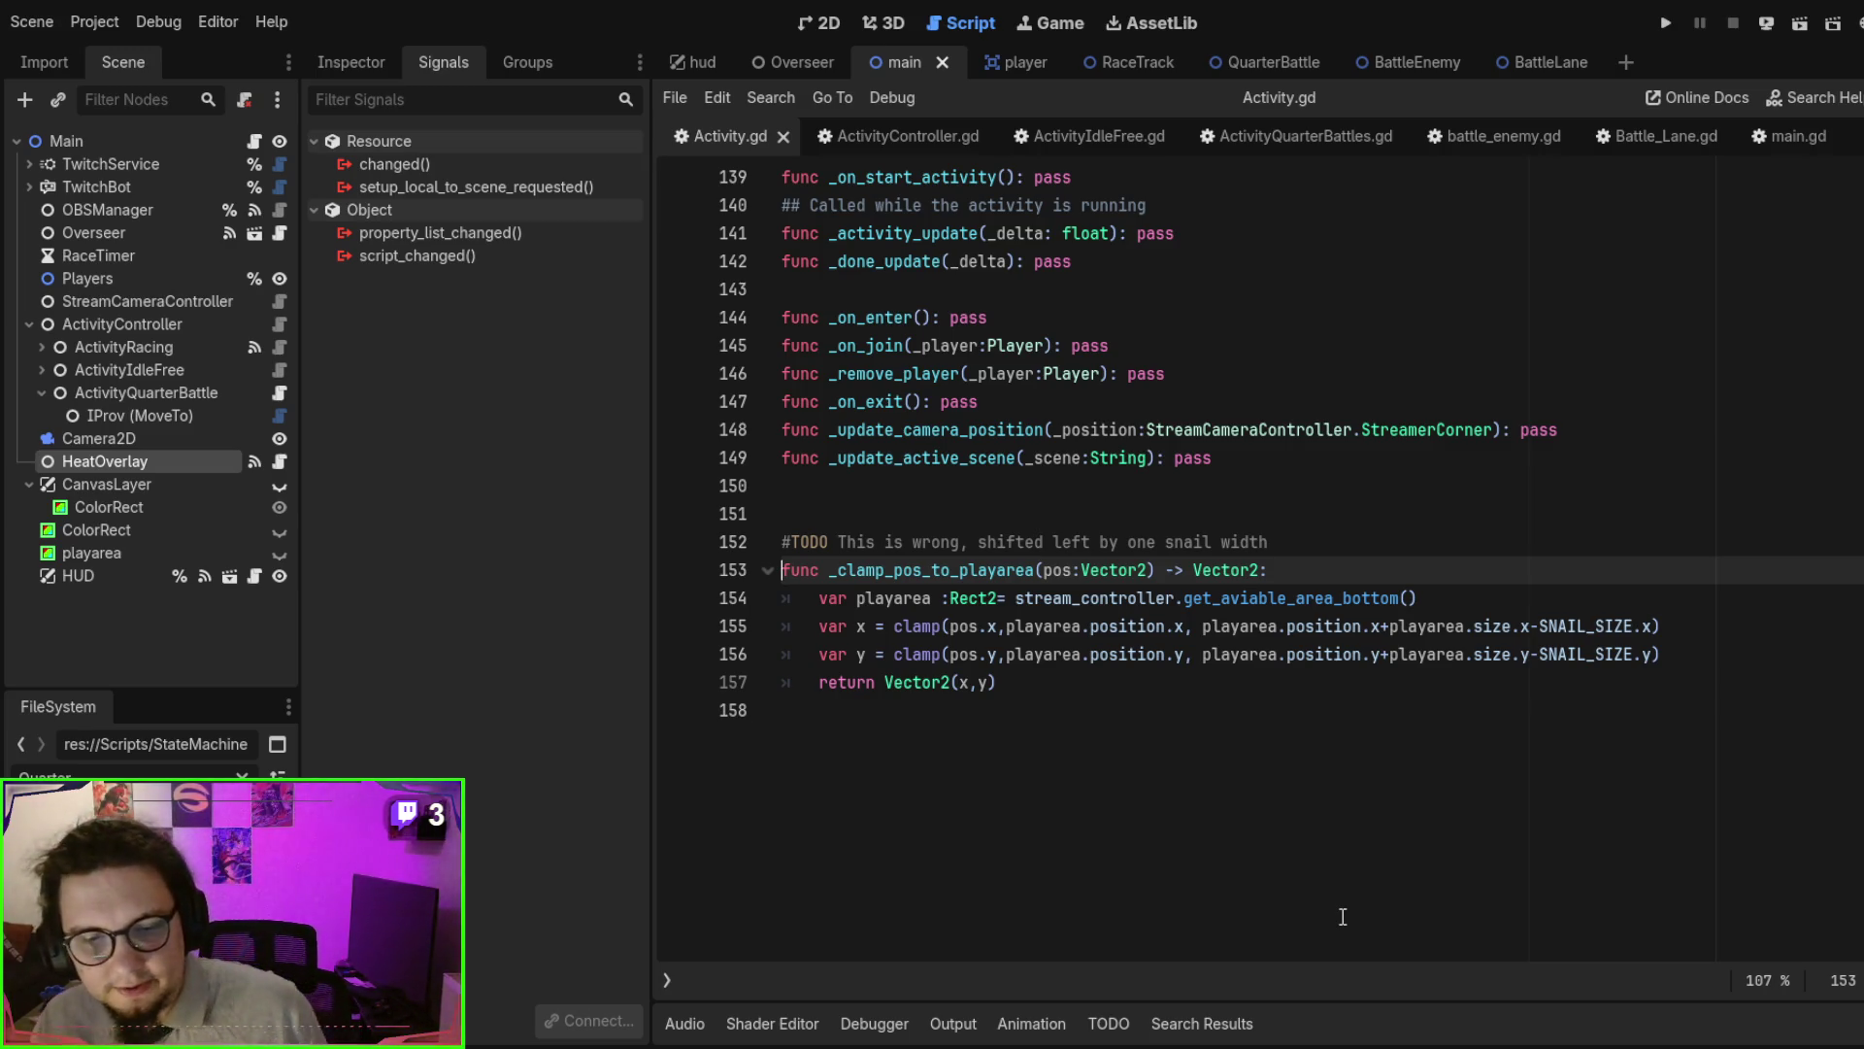
- In the Lane Battles note, mark Loads battle scene and Holds Player clones as done
{"action": "key", "text": "alt+Tab"}
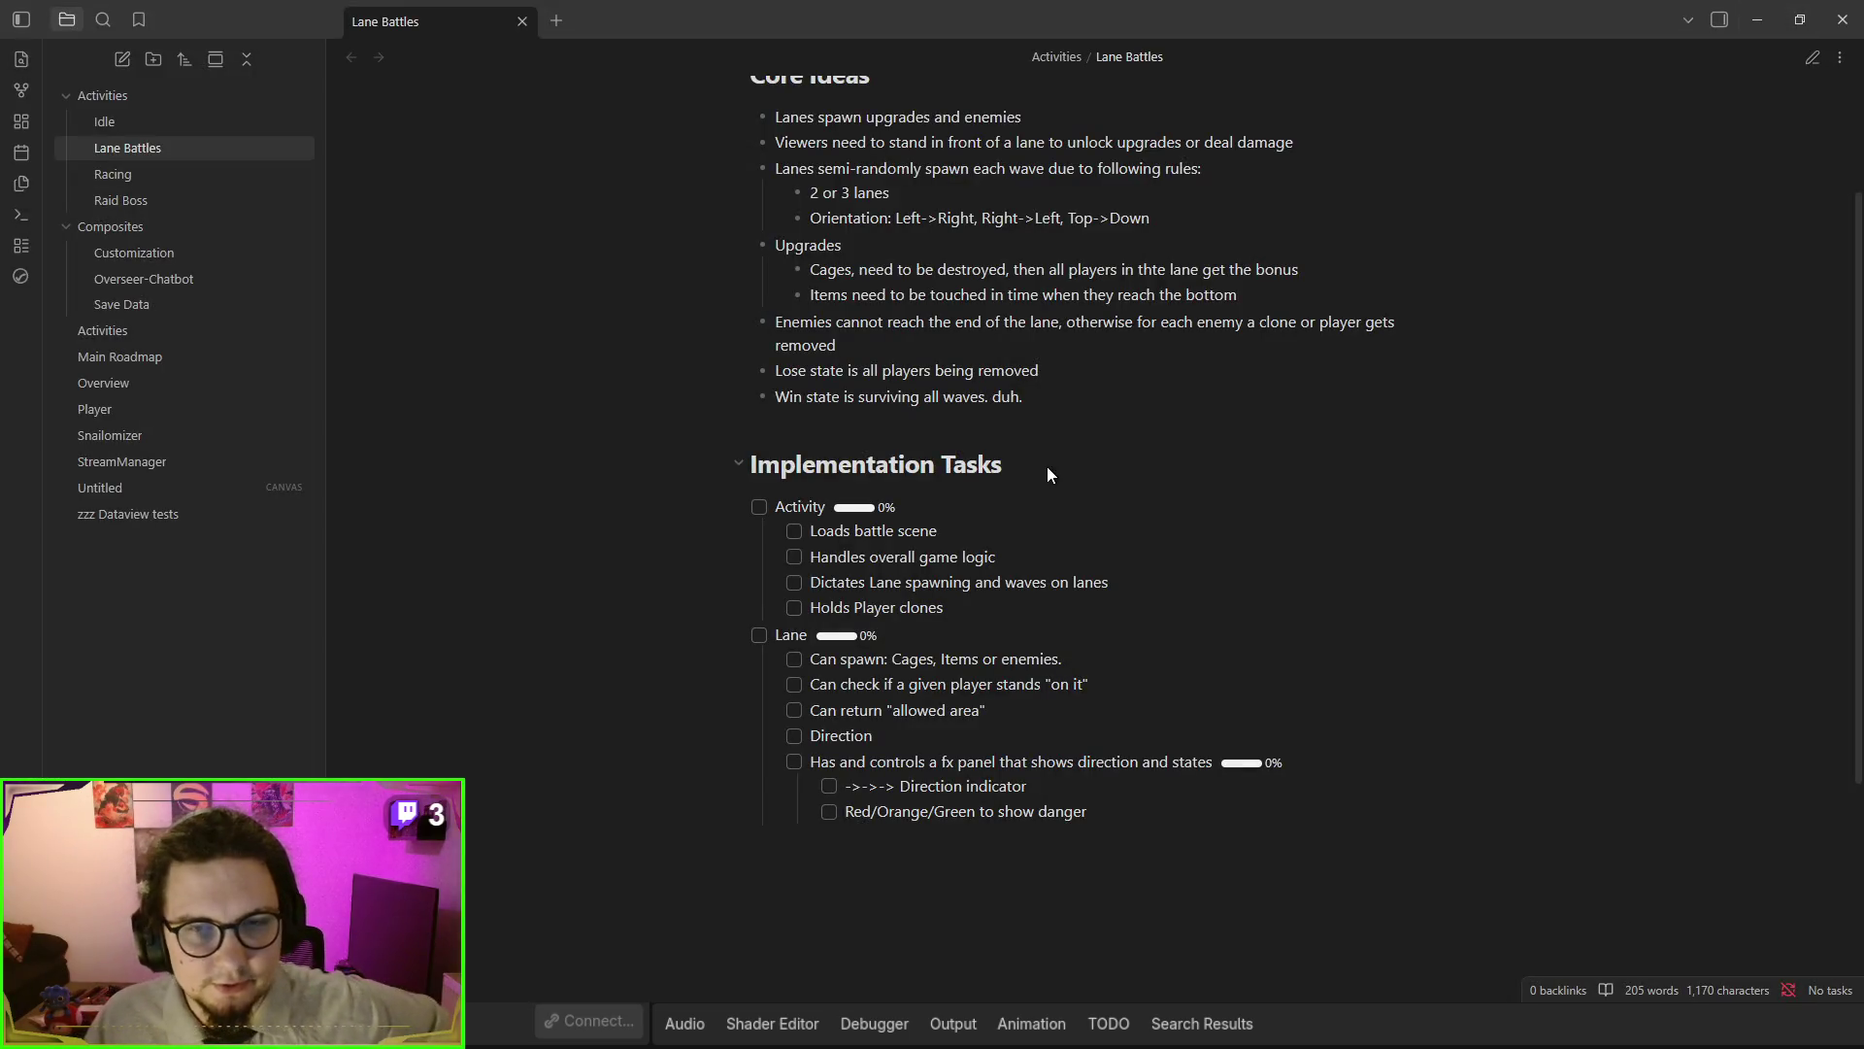
{"action": "scroll", "coordinate": [1078, 476], "scroll_direction": "up", "scroll_amount": 2}
{"action": "scroll", "coordinate": [1069, 487], "scroll_direction": "down", "scroll_amount": 2}
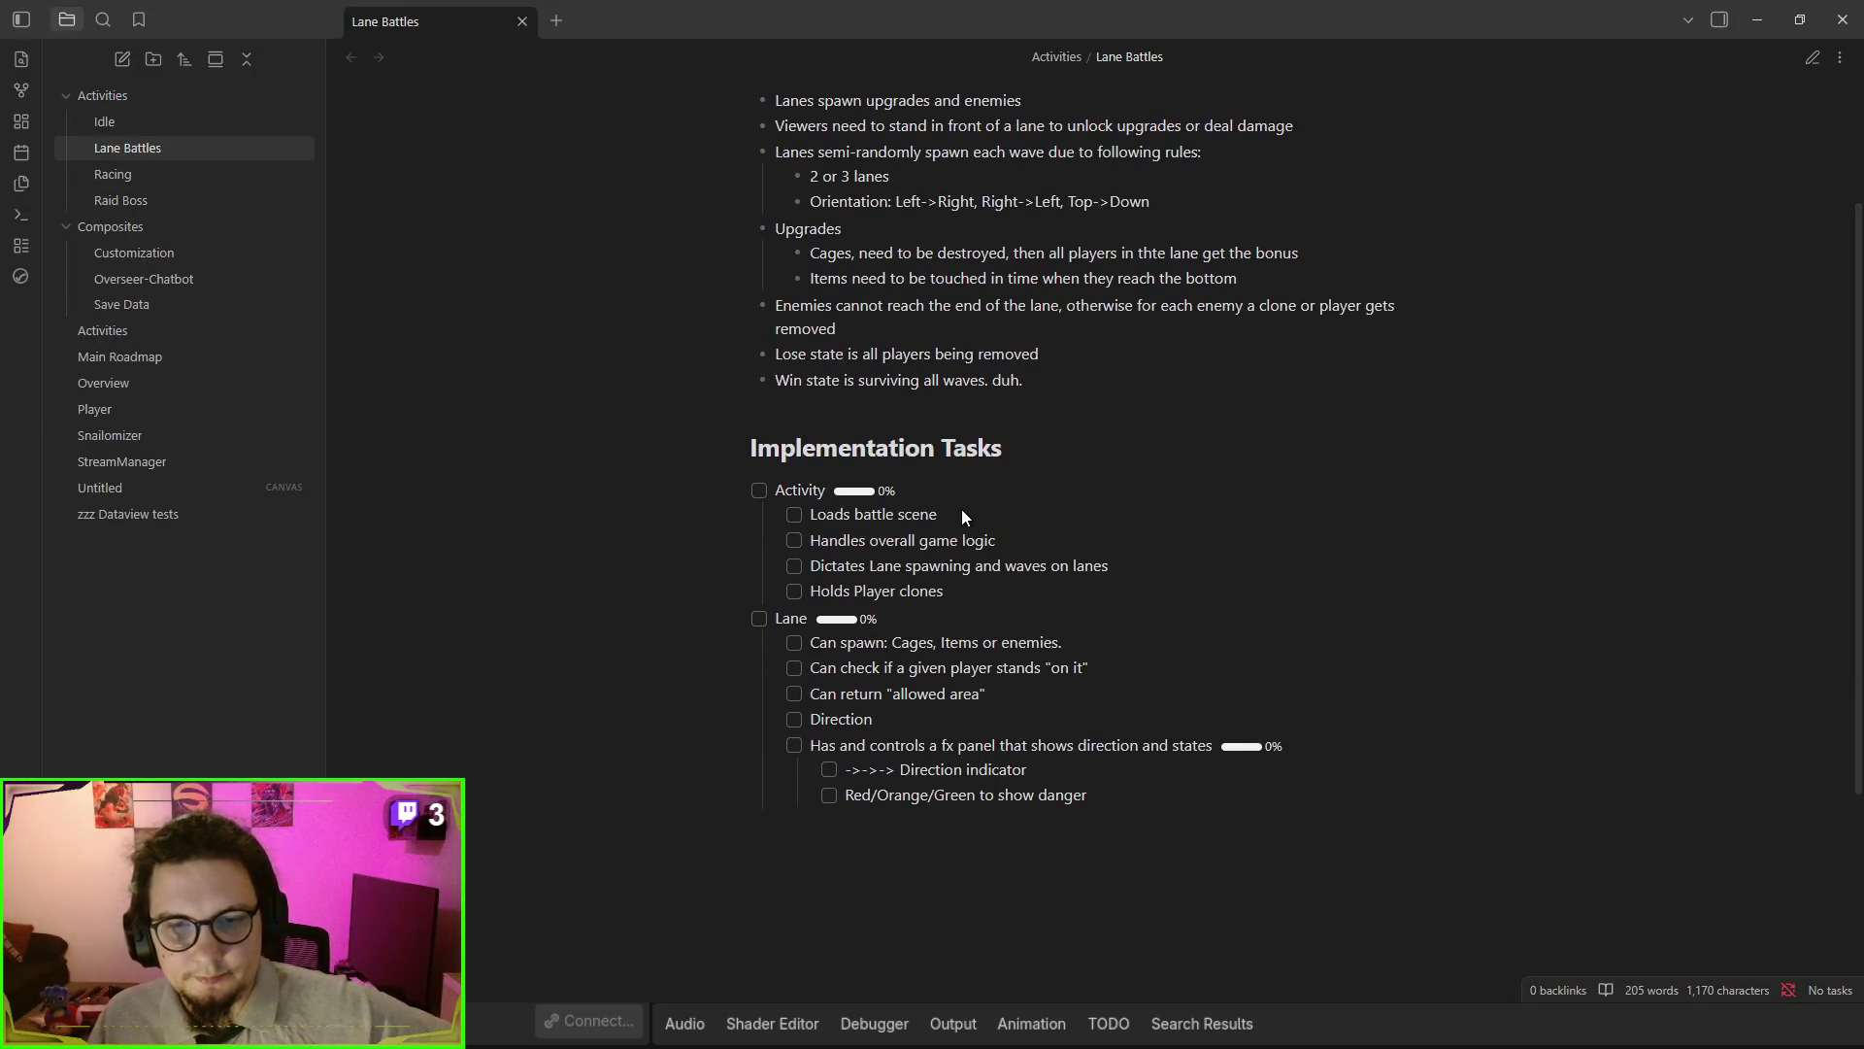
{"action": "left_click", "coordinate": [795, 514]}
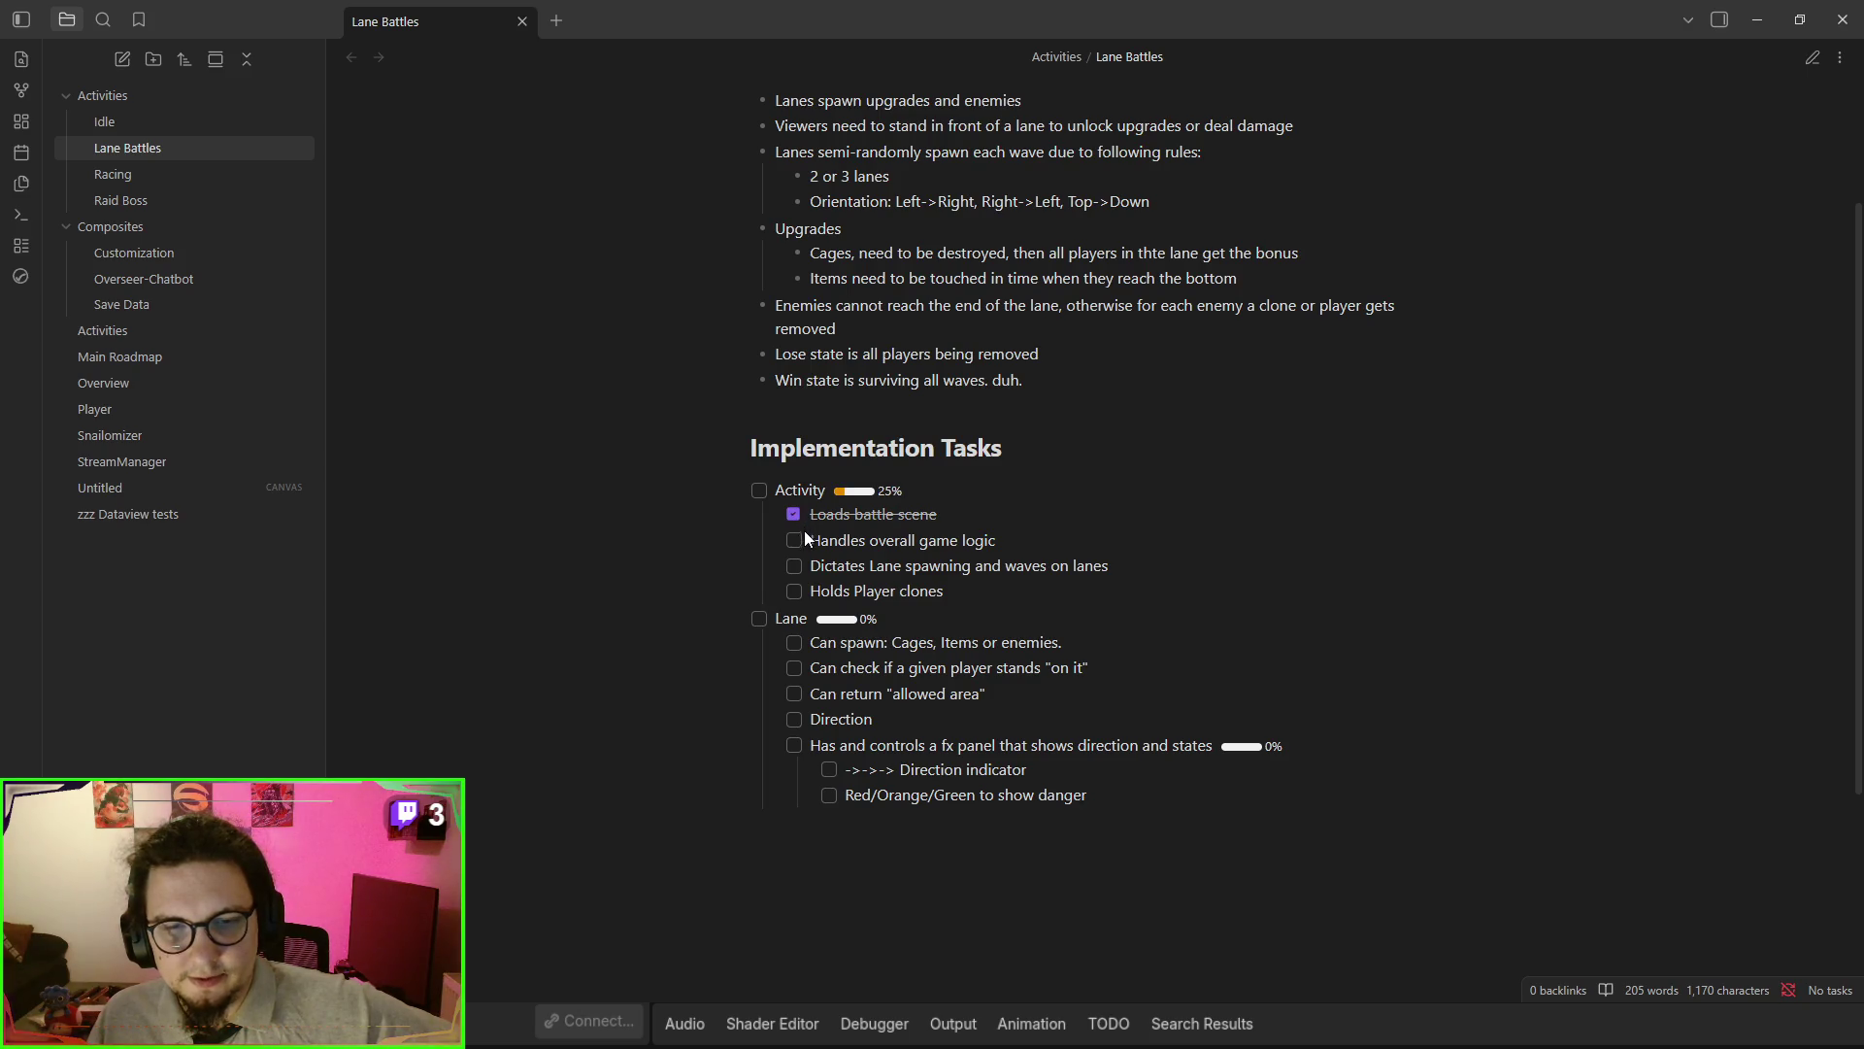
{"action": "left_click", "coordinate": [798, 593]}
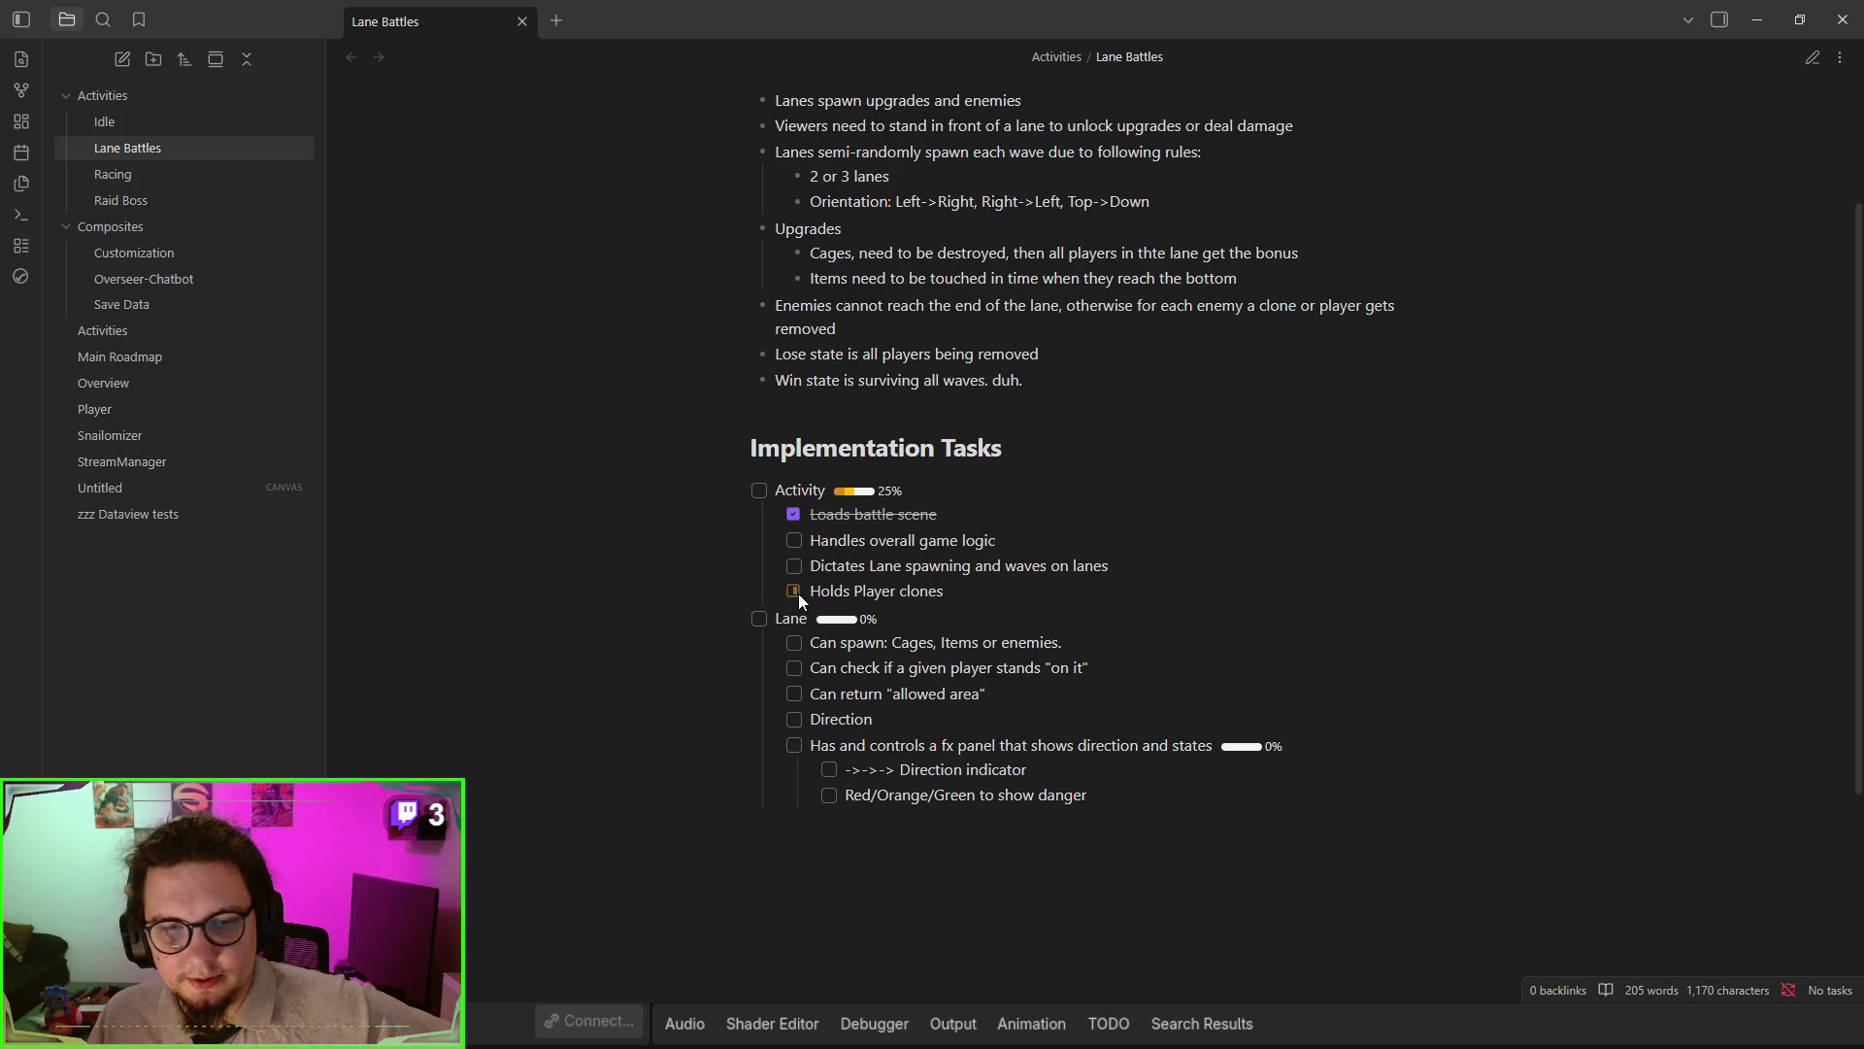
{"action": "left_click", "coordinate": [798, 593]}
- Set Can spawn and Direction indicator in progress, toggle Red/Orange/Green, and tick the fx panel task
{"action": "scroll", "coordinate": [799, 592], "scroll_direction": "down", "scroll_amount": 2}
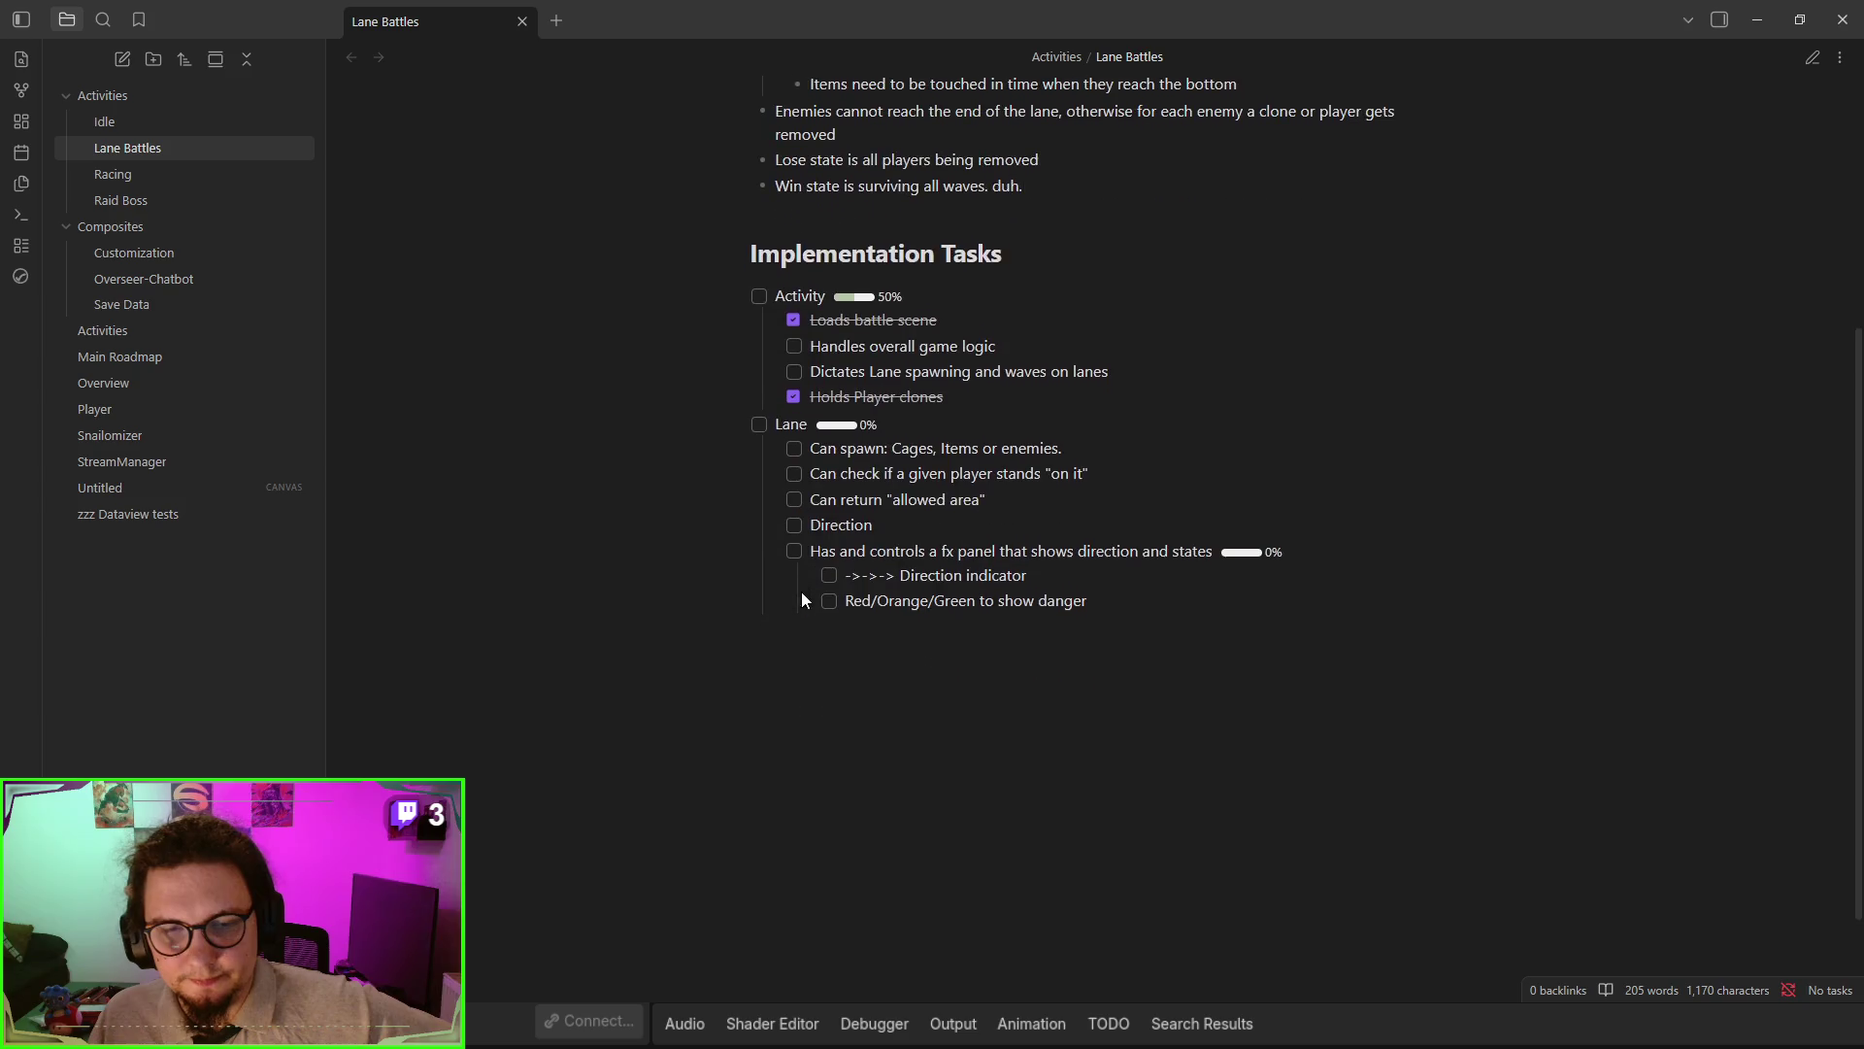
{"action": "left_click", "coordinate": [796, 450]}
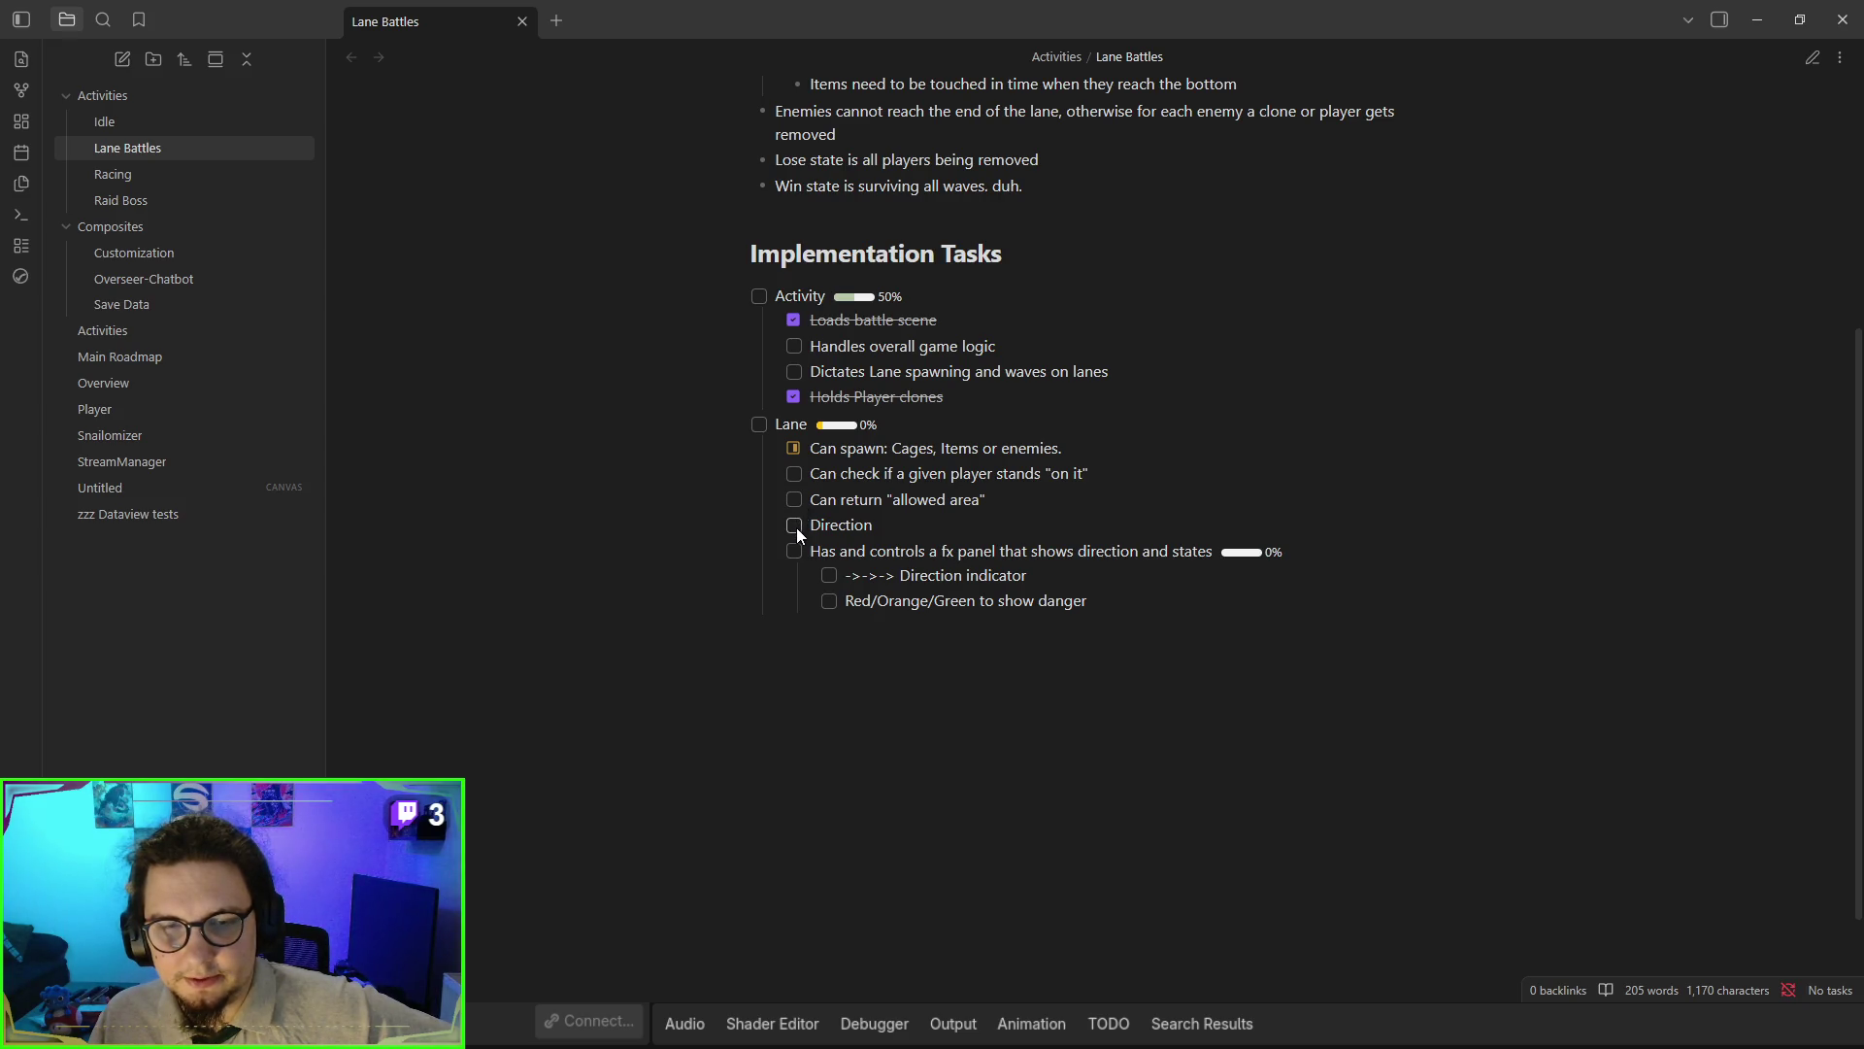
{"action": "left_click", "coordinate": [828, 575]}
{"action": "left_click", "coordinate": [829, 575]}
{"action": "left_click", "coordinate": [828, 601]}
{"action": "left_click", "coordinate": [829, 601]}
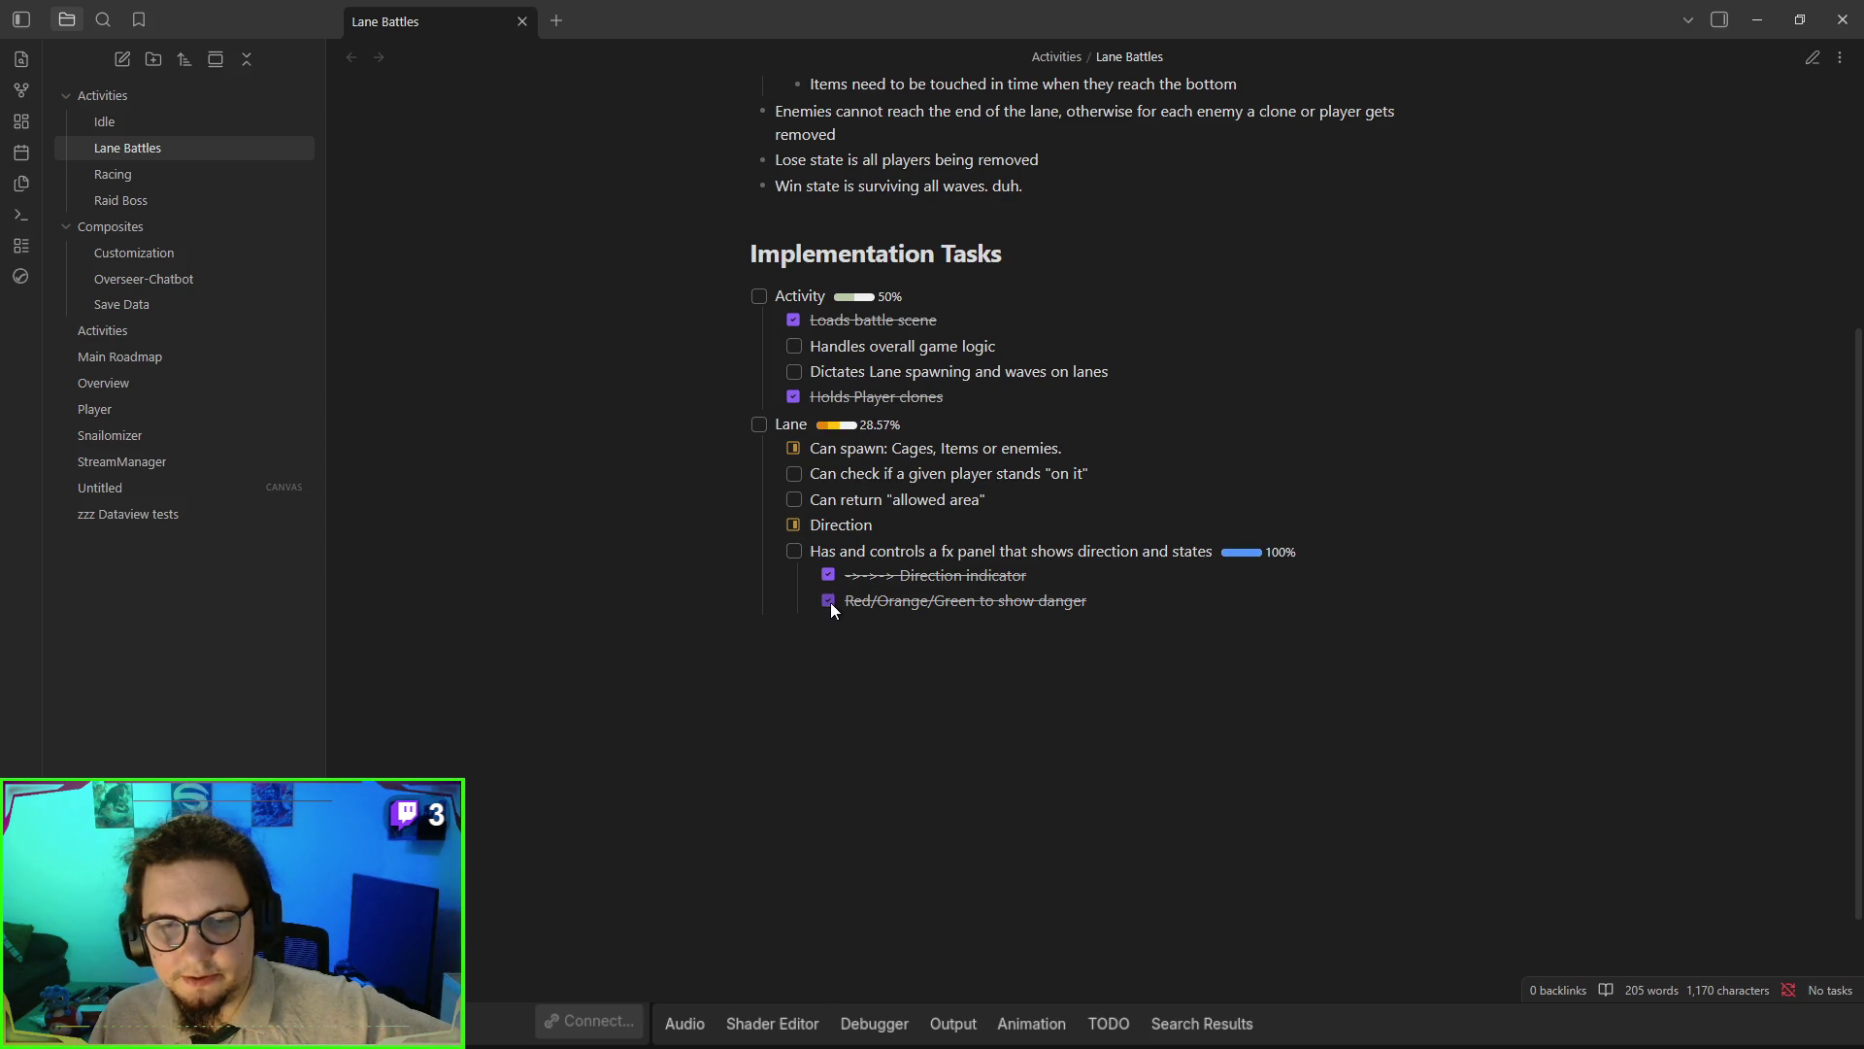
{"action": "left_click", "coordinate": [796, 555]}
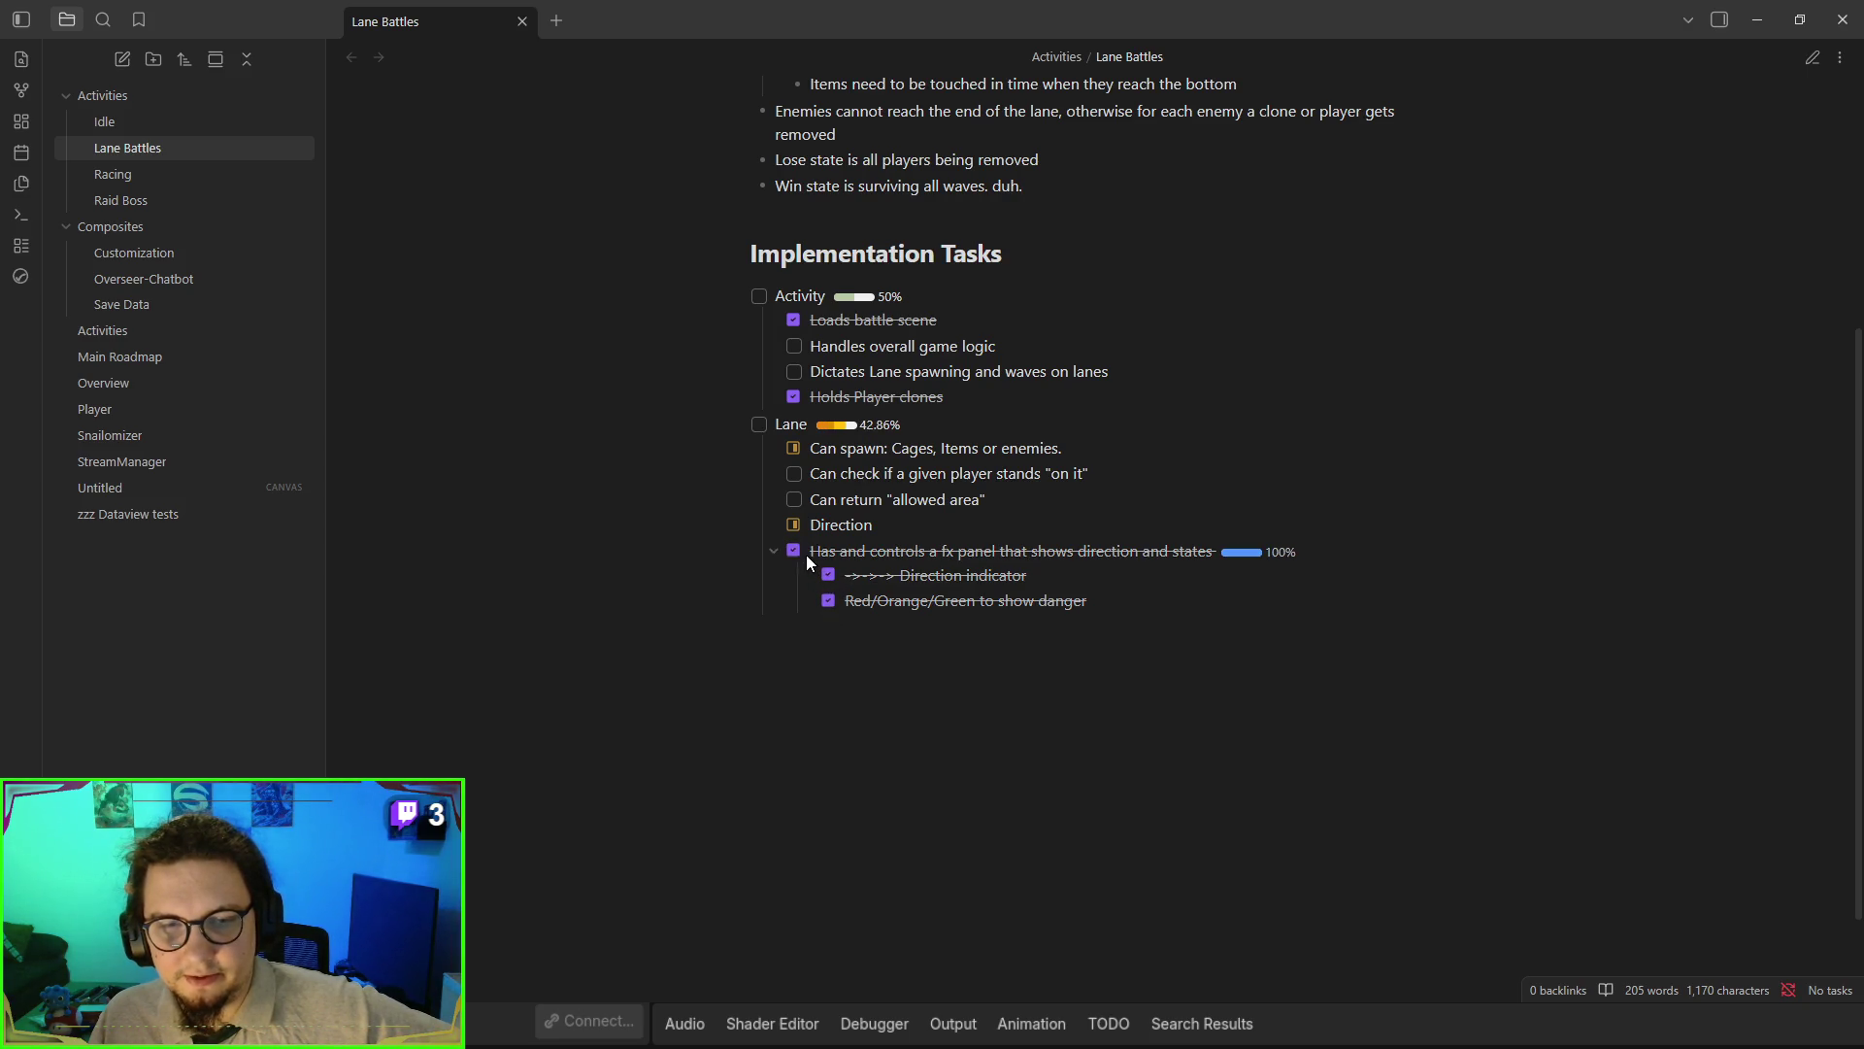
- Review the updated Lane Battles note, then minimize Obsidian to return to Godot
{"action": "scroll", "coordinate": [1046, 622], "scroll_direction": "up", "scroll_amount": 1}
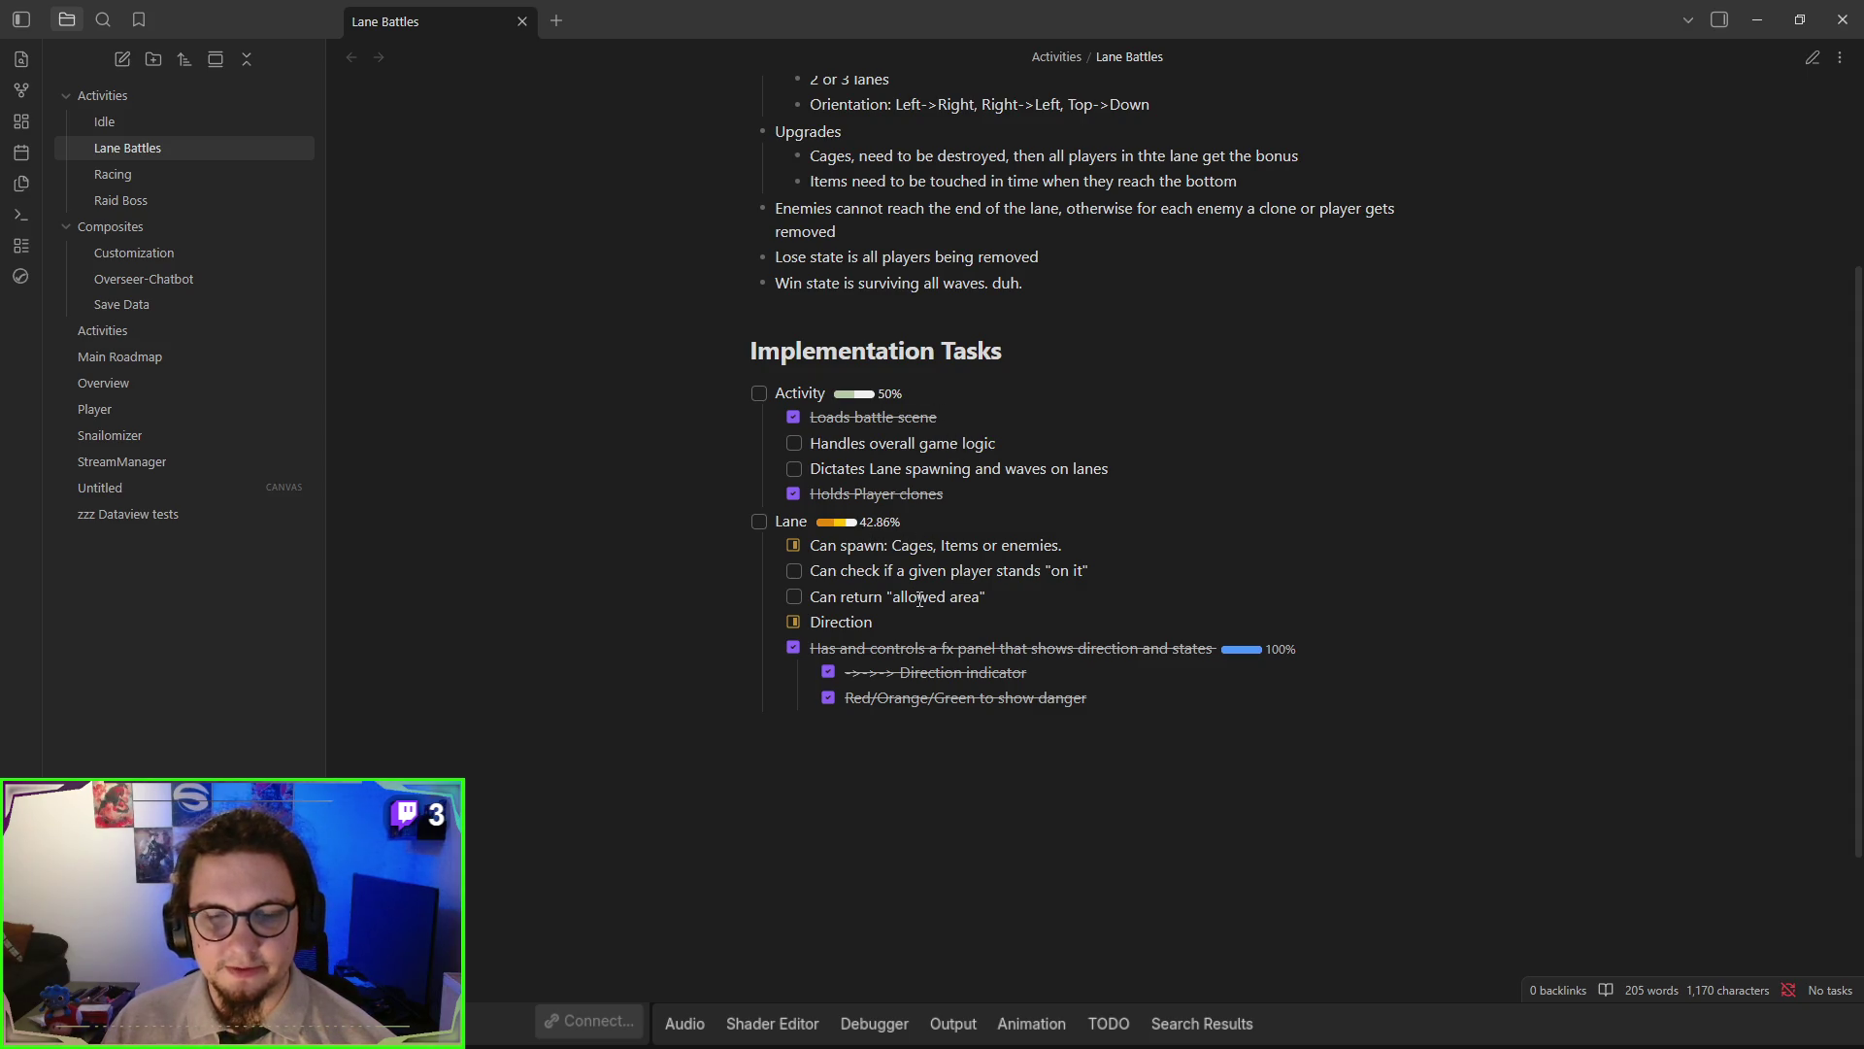
{"action": "scroll", "coordinate": [919, 599], "scroll_direction": "up", "scroll_amount": 1}
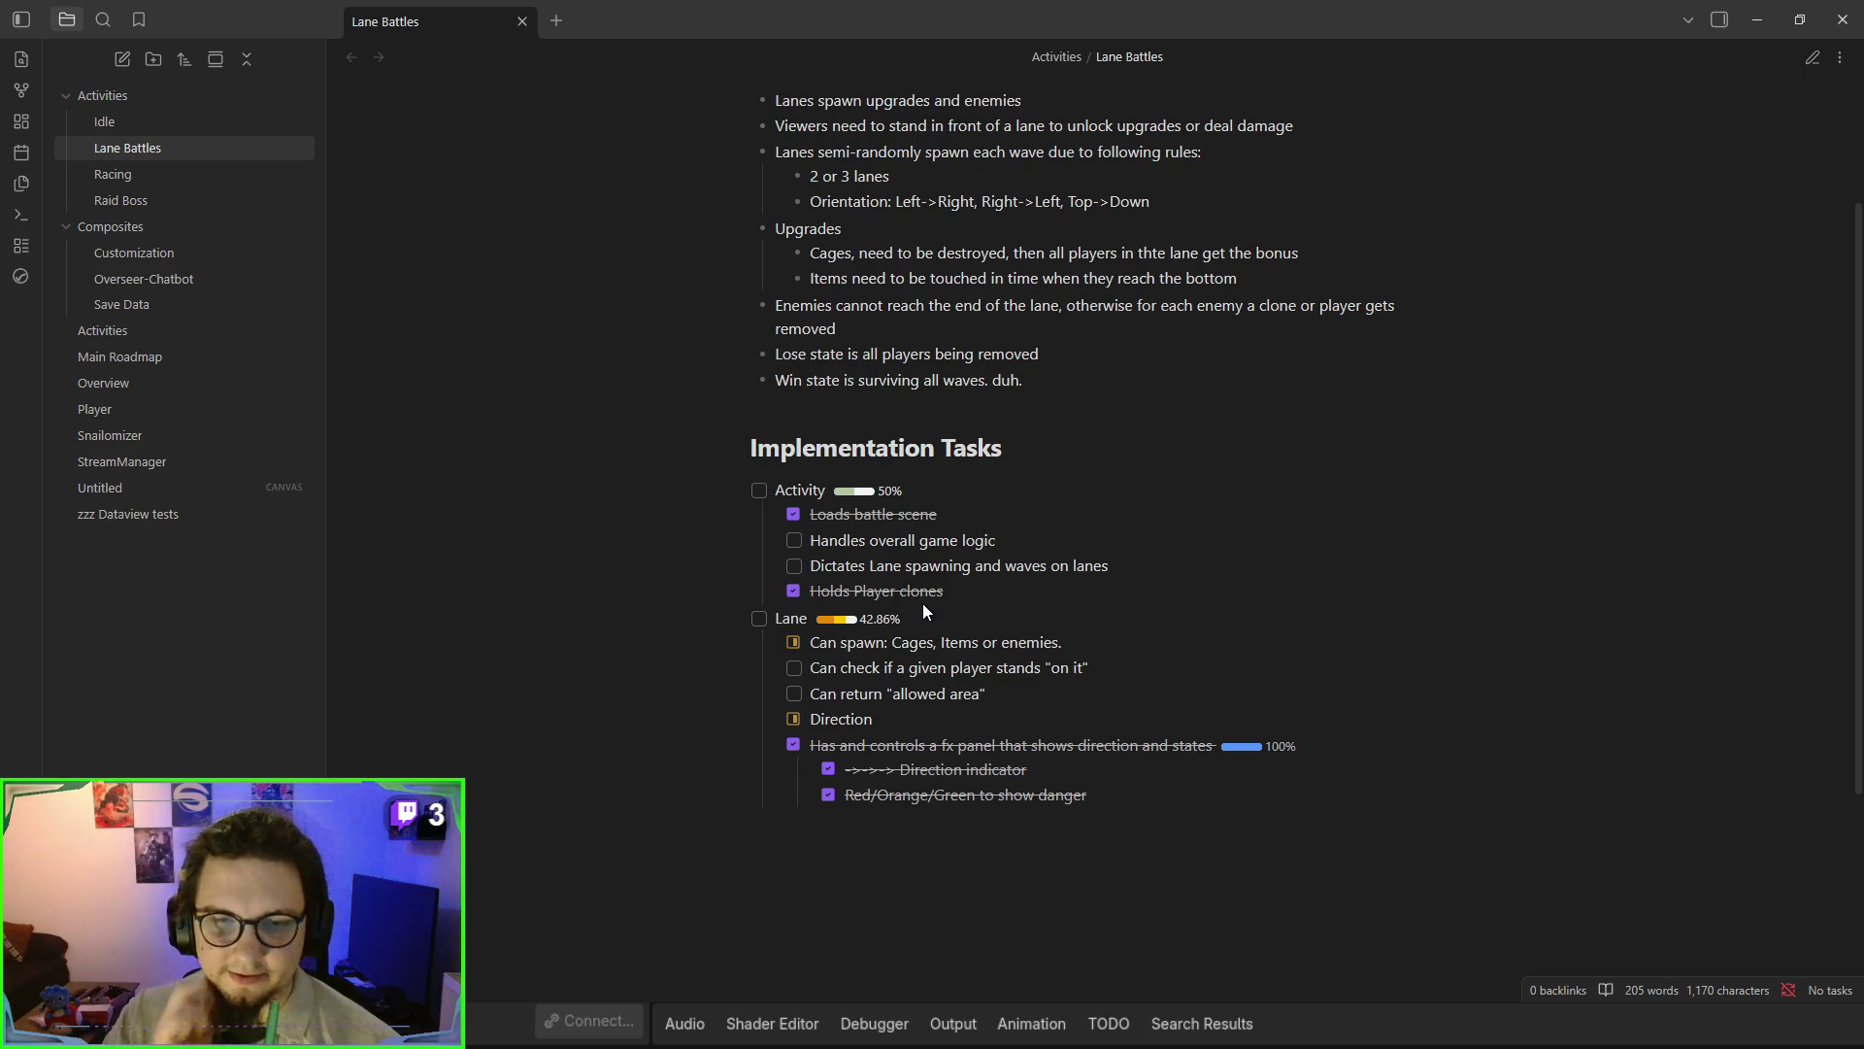
{"action": "scroll", "coordinate": [922, 603], "scroll_direction": "up", "scroll_amount": 2}
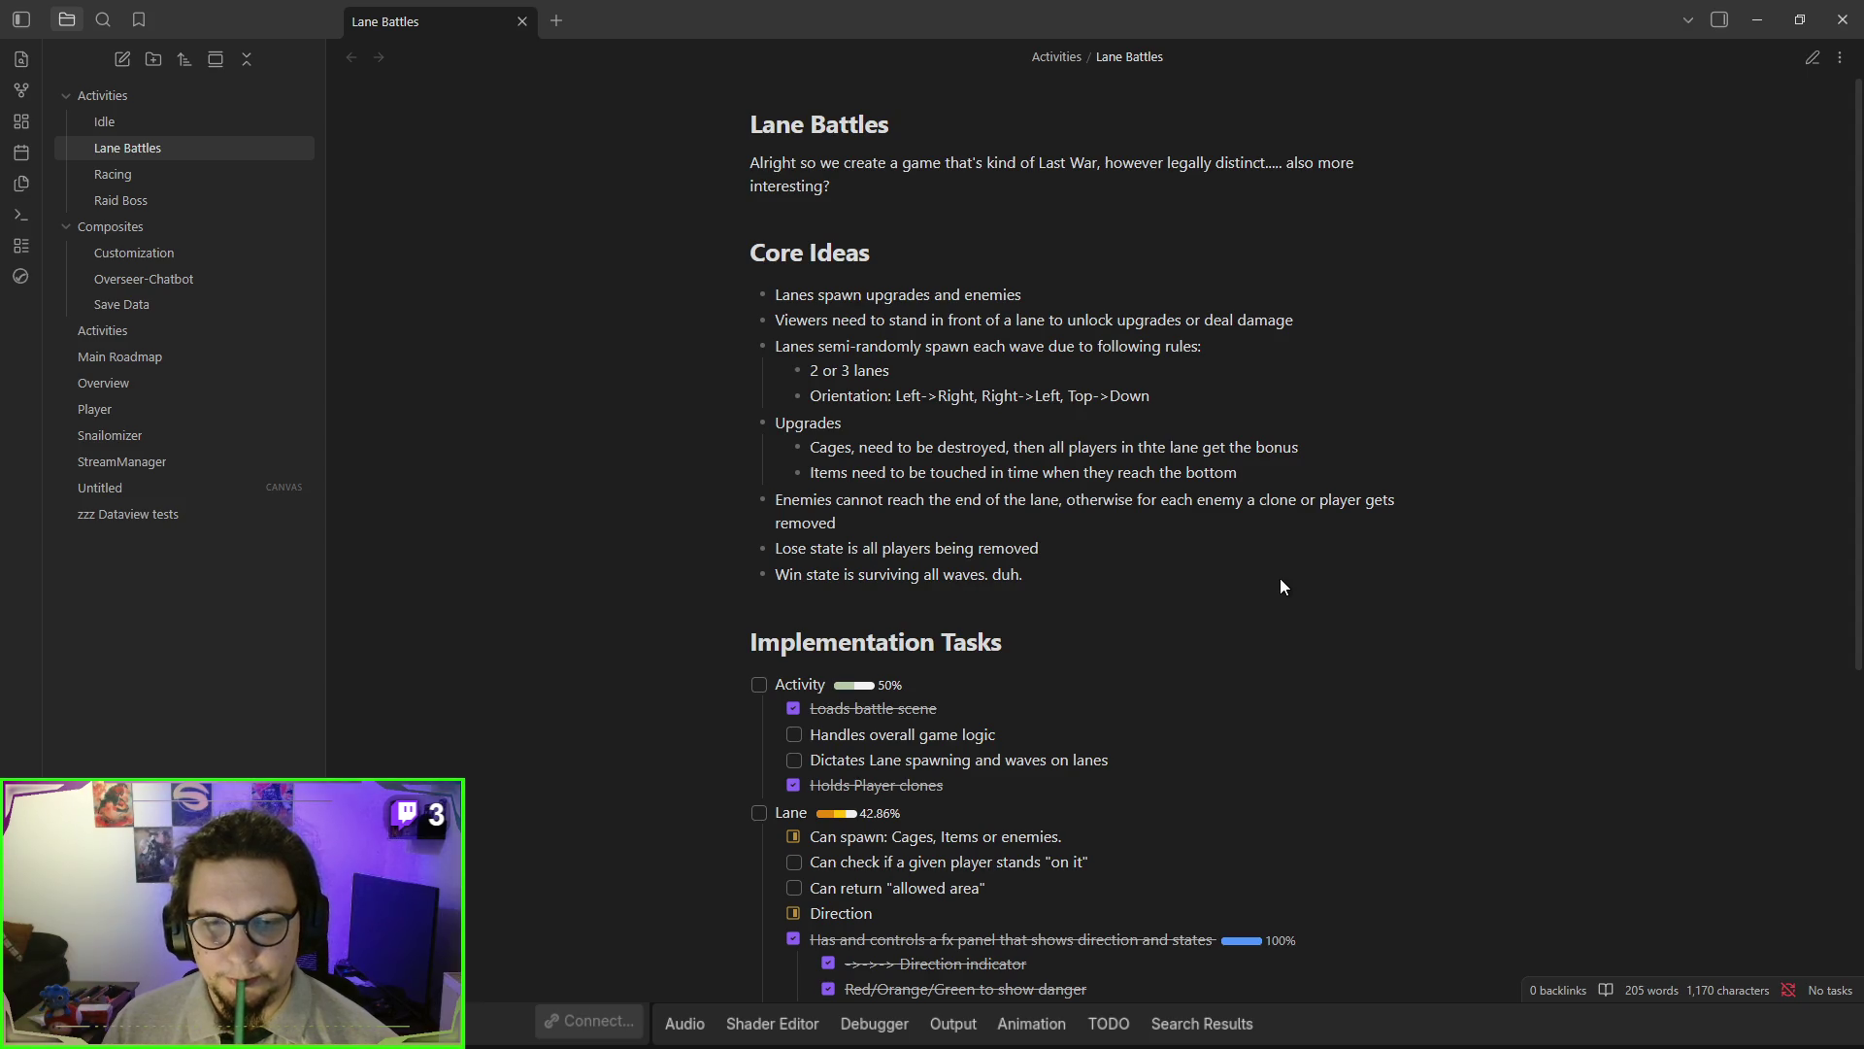
{"action": "scroll", "coordinate": [1282, 587], "scroll_direction": "down", "scroll_amount": 3}
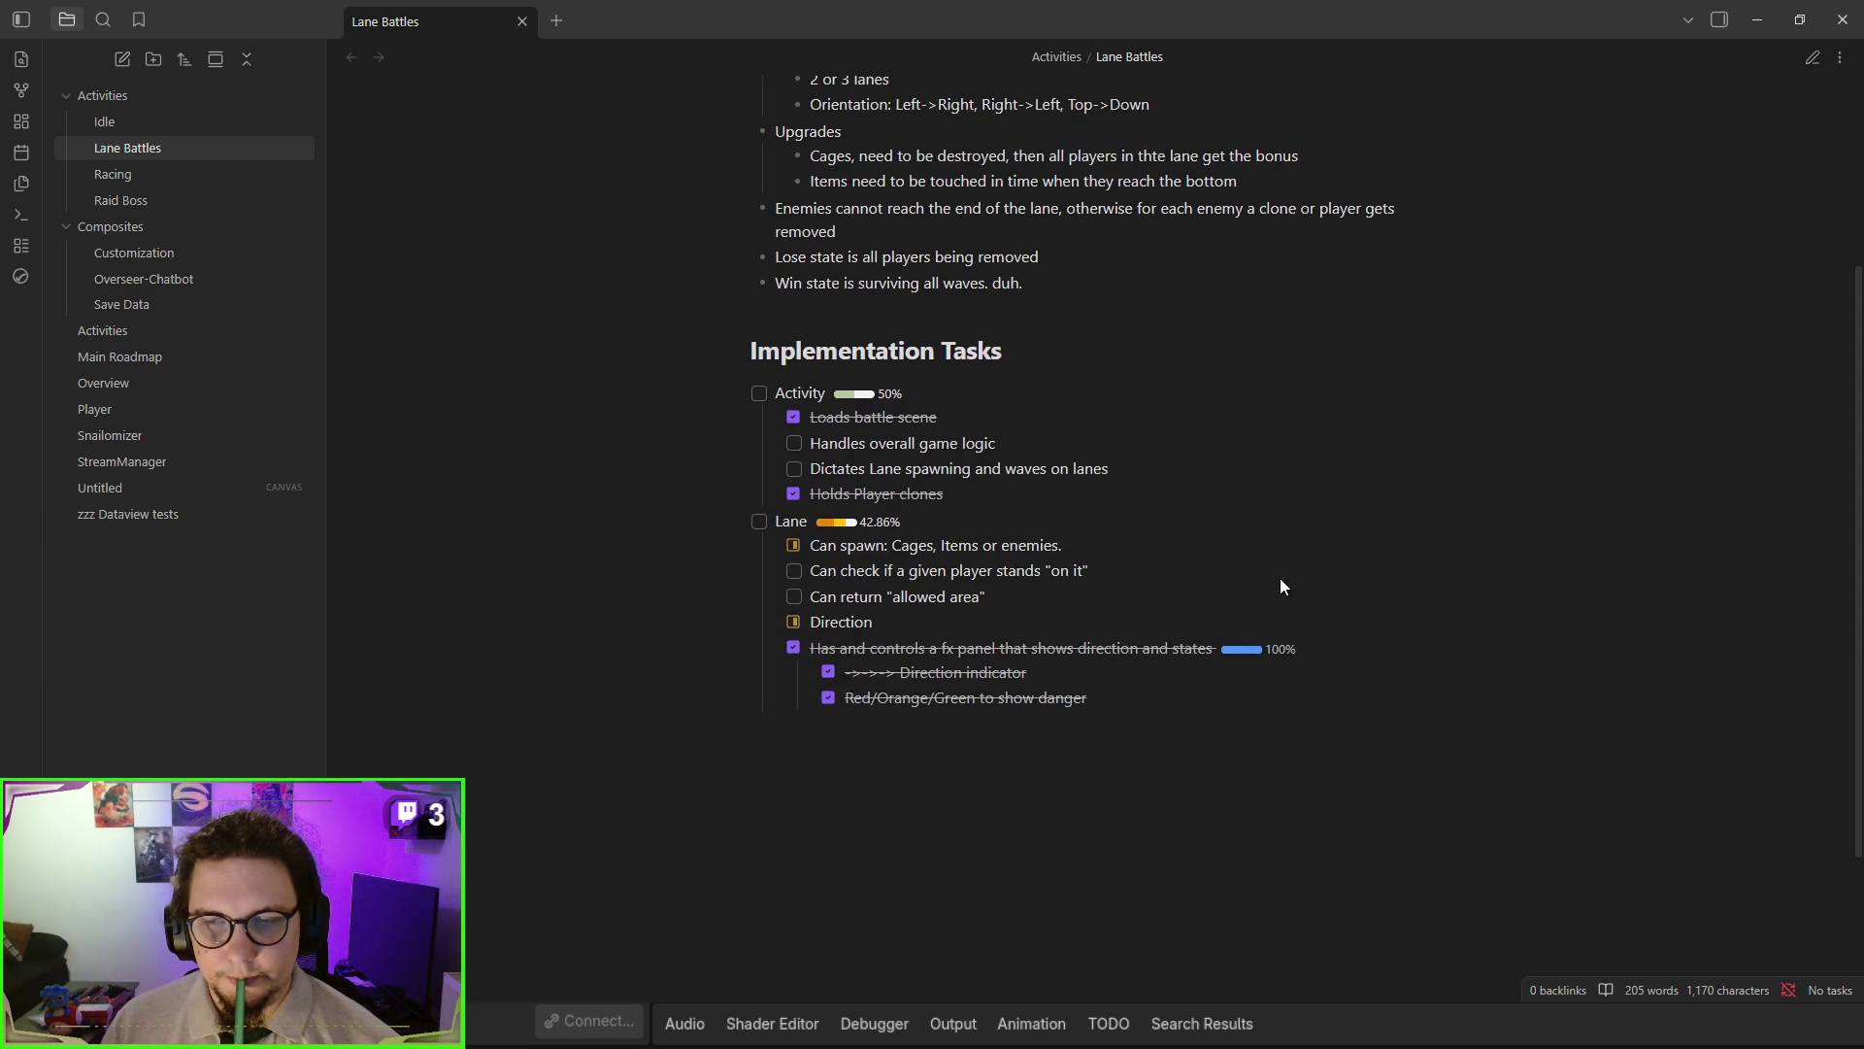
{"action": "scroll", "coordinate": [1282, 586], "scroll_direction": "up", "scroll_amount": 3}
{"action": "scroll", "coordinate": [1282, 587], "scroll_direction": "down", "scroll_amount": 1}
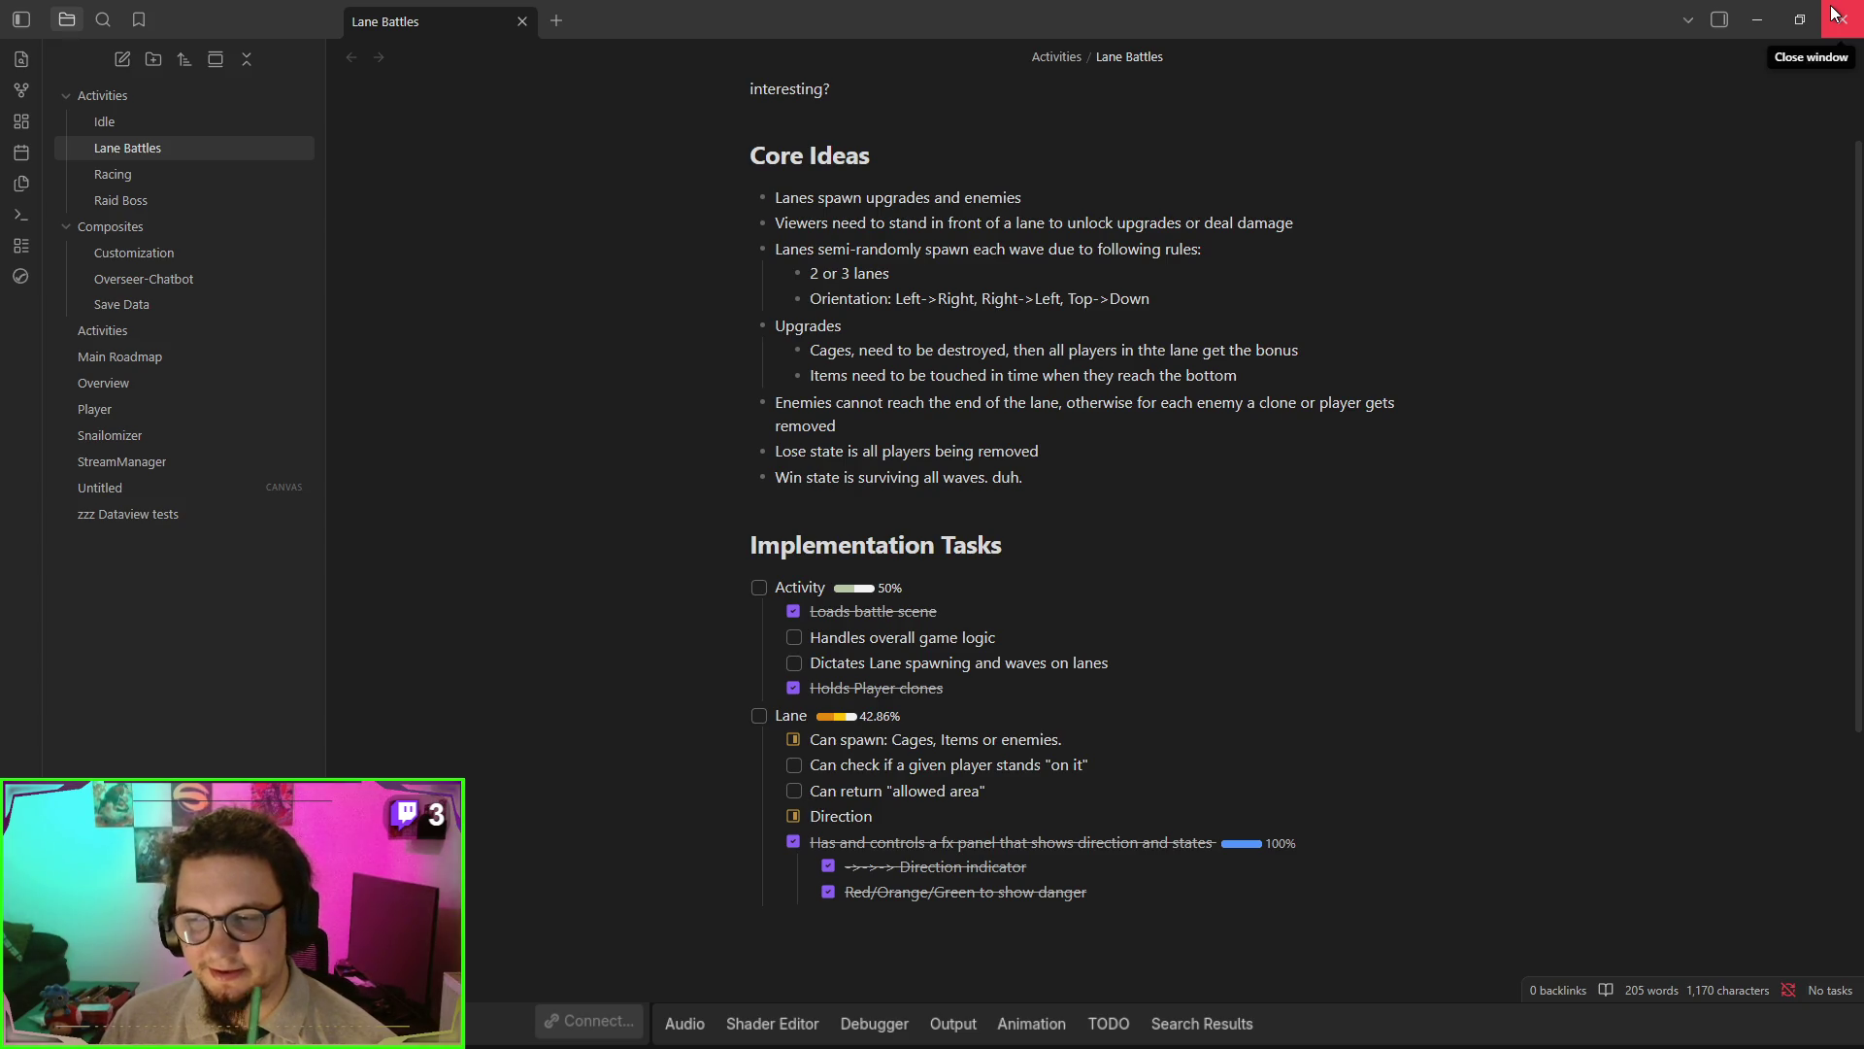
{"action": "left_click", "coordinate": [1757, 19]}
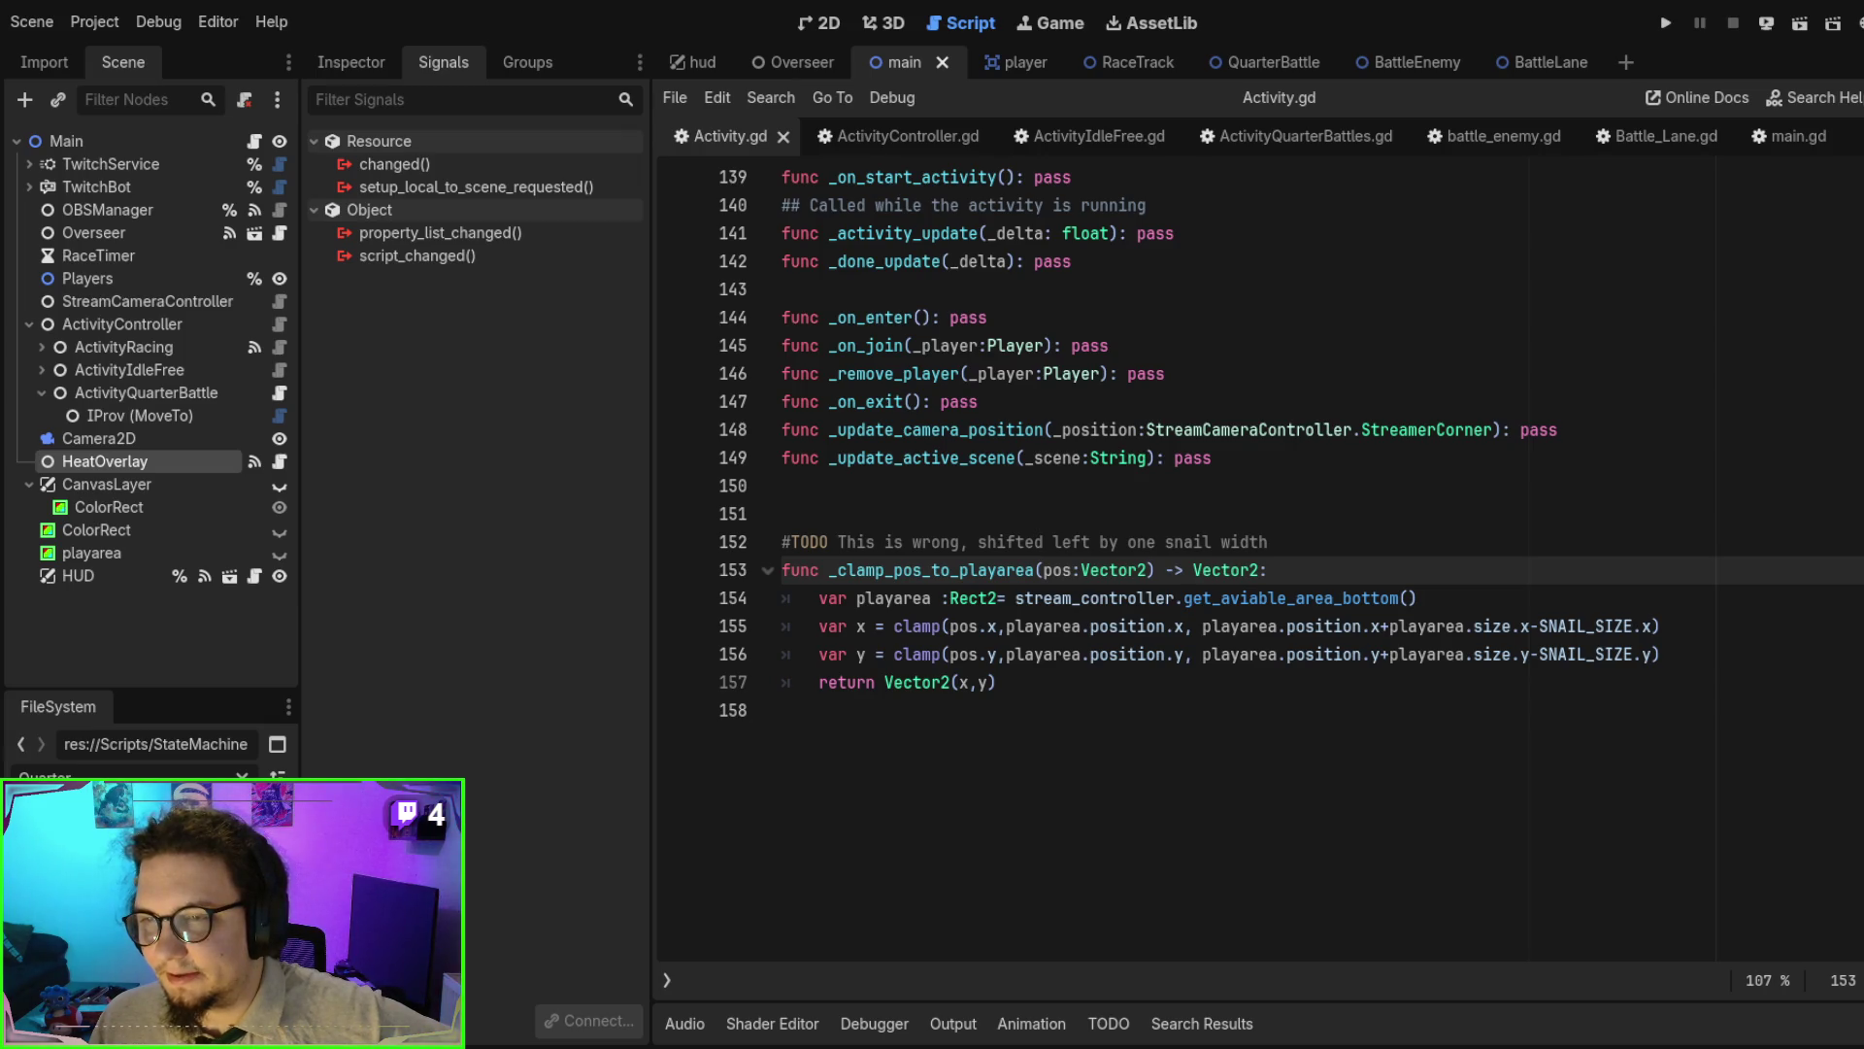
- Put the caret at the end of line 146 in Activity.gd
{"action": "left_click", "coordinate": [1461, 385]}
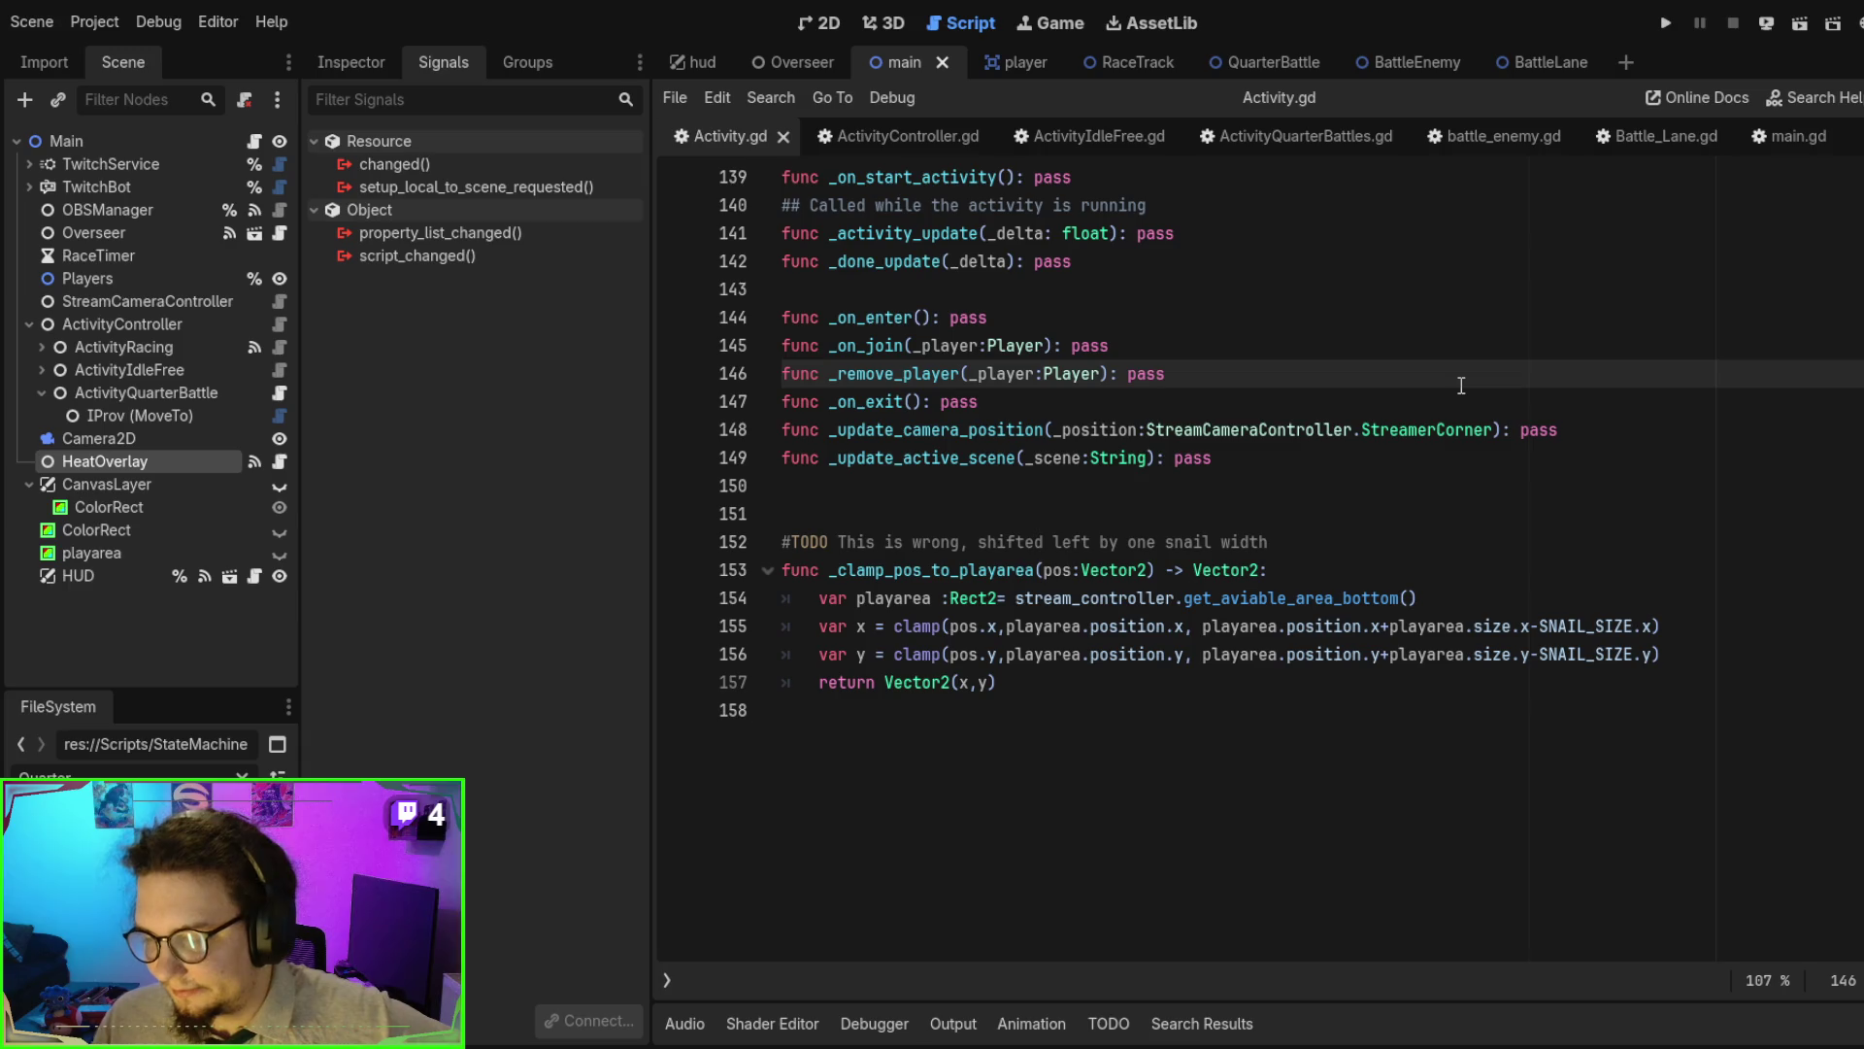